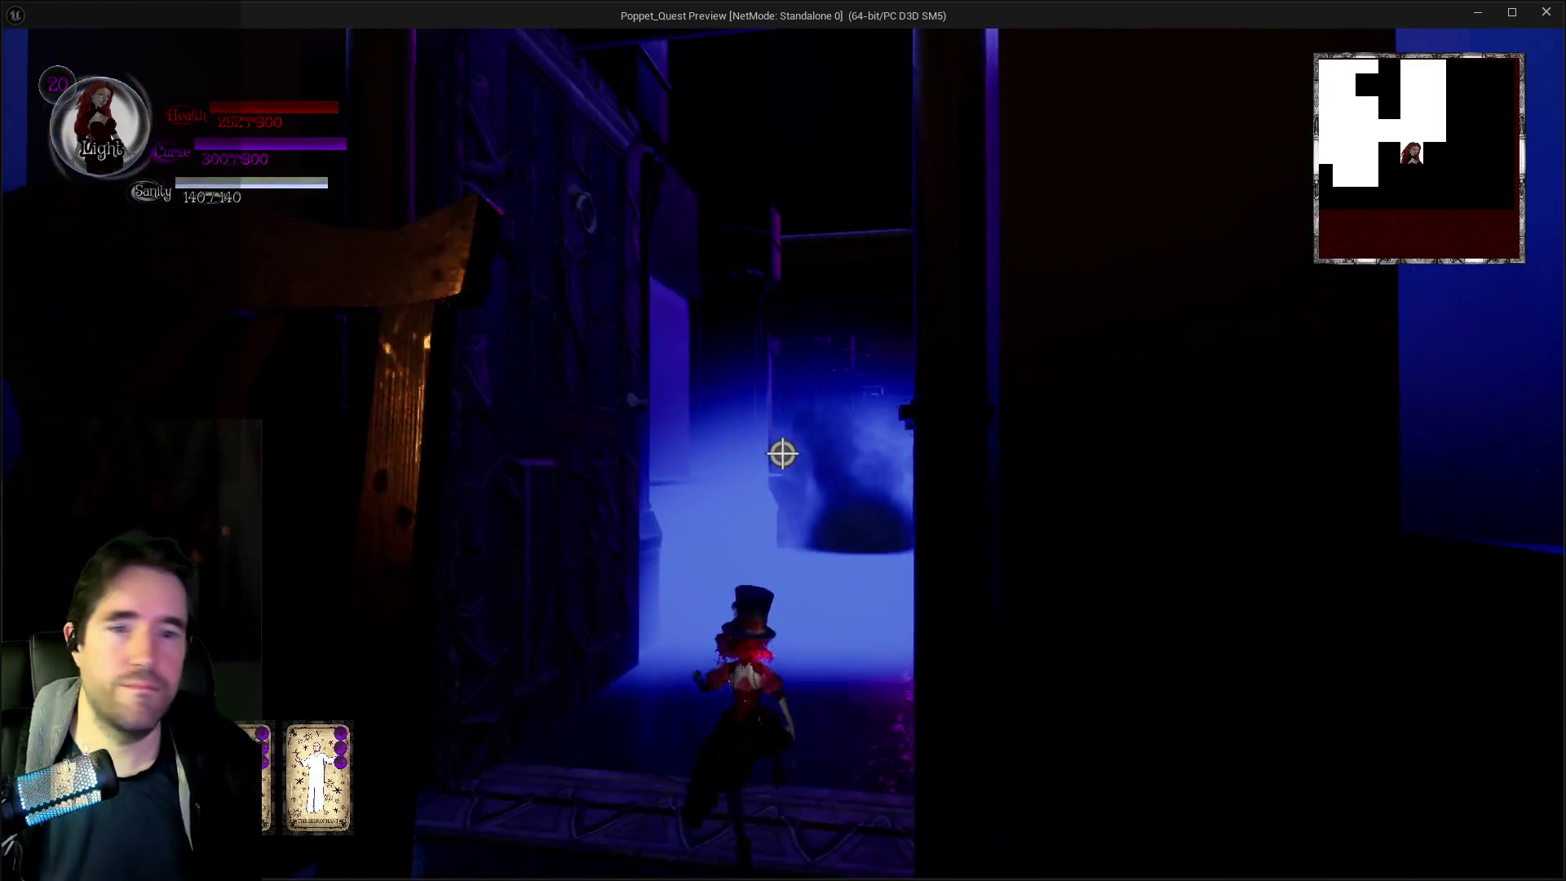
Switch to Darkness form and run the corridors into the dining room, firing purple burst attacks
{"action": "key", "text": "q"}
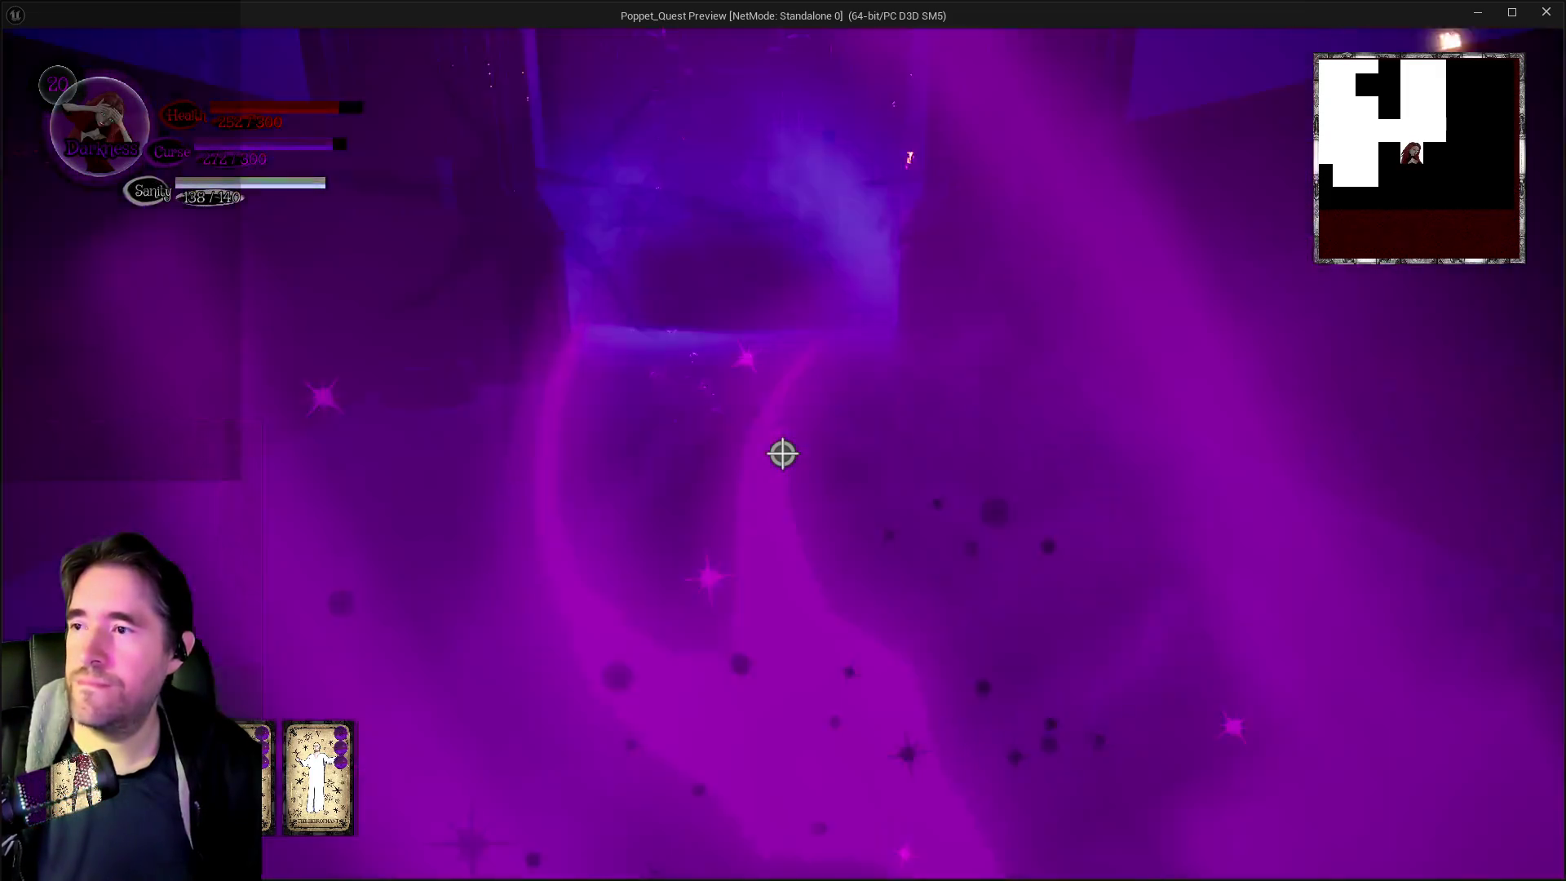
{"action": "key", "text": "w"}
{"action": "left_click", "coordinate": [783, 454]}
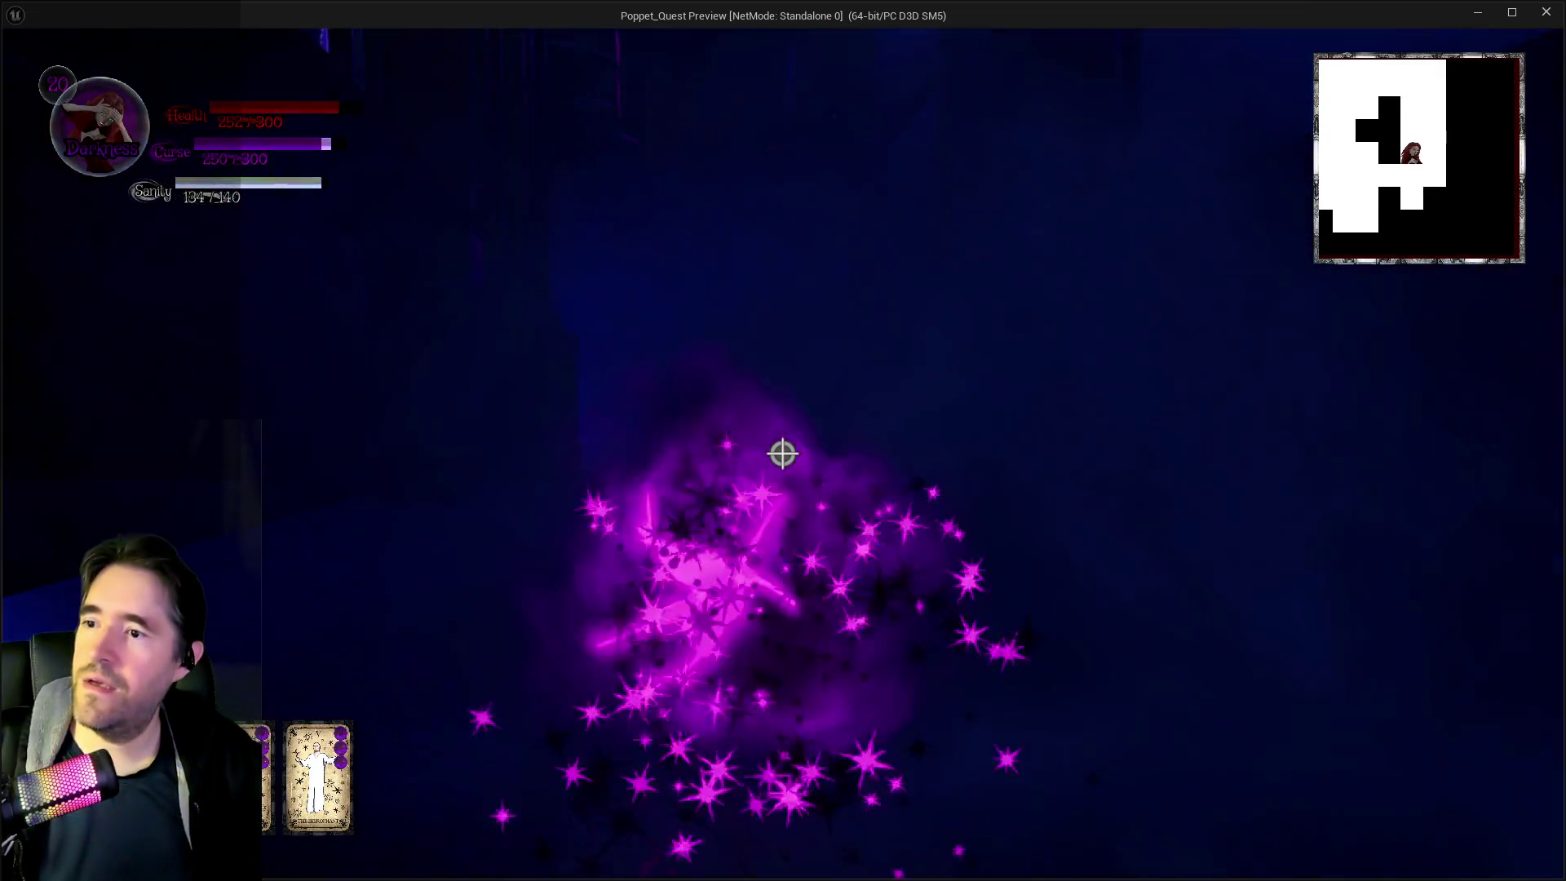
{"action": "key", "text": "w"}
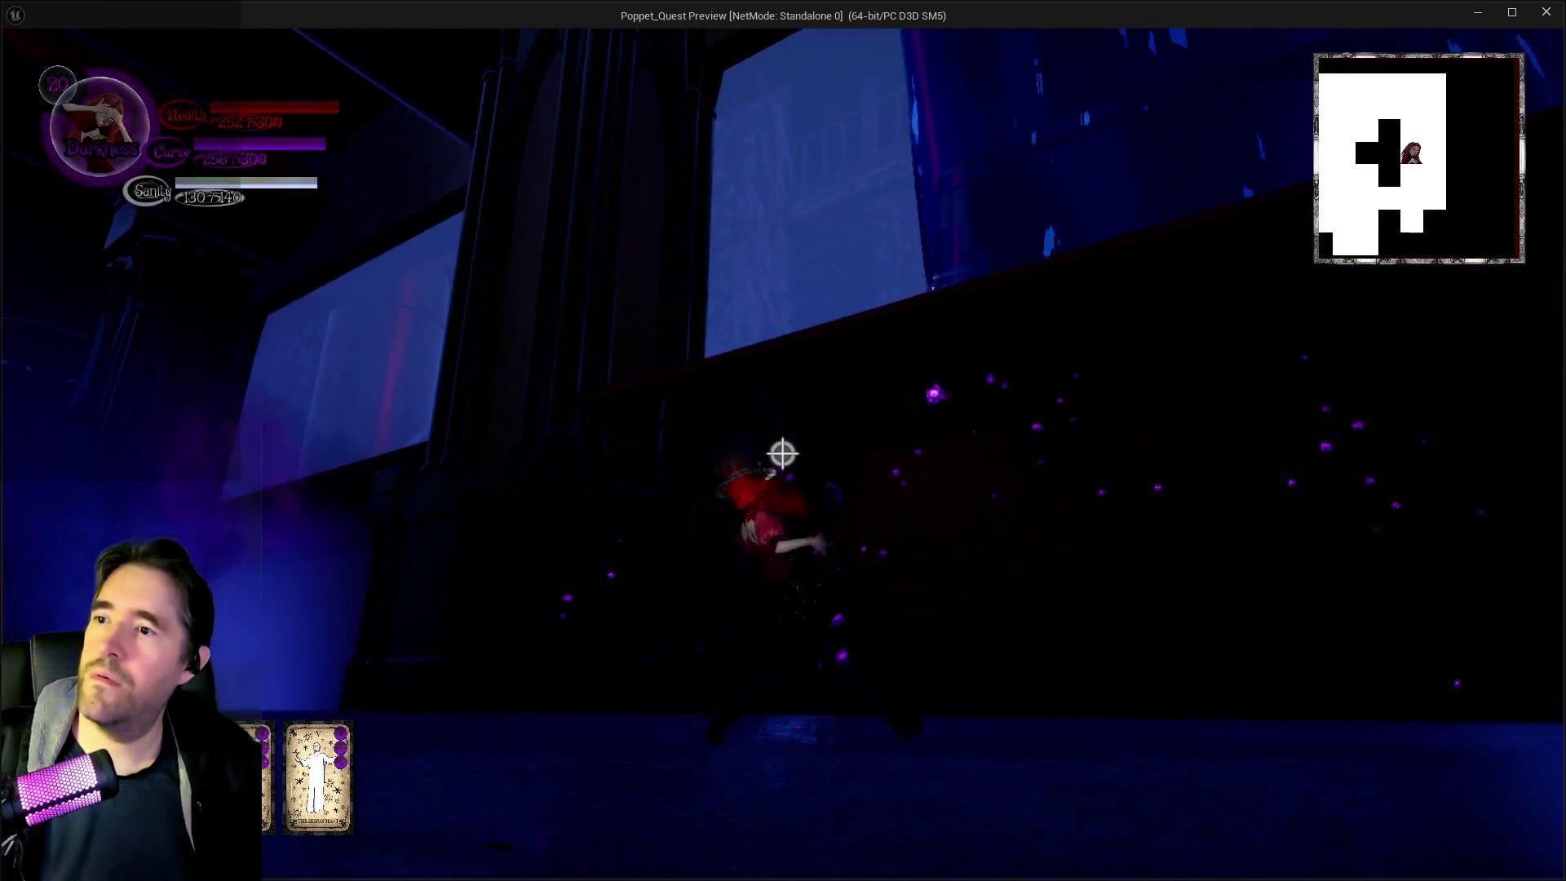
{"action": "key", "text": "w"}
{"action": "left_click", "coordinate": [783, 454]}
{"action": "key", "text": "w"}
{"action": "left_click", "coordinate": [783, 454]}
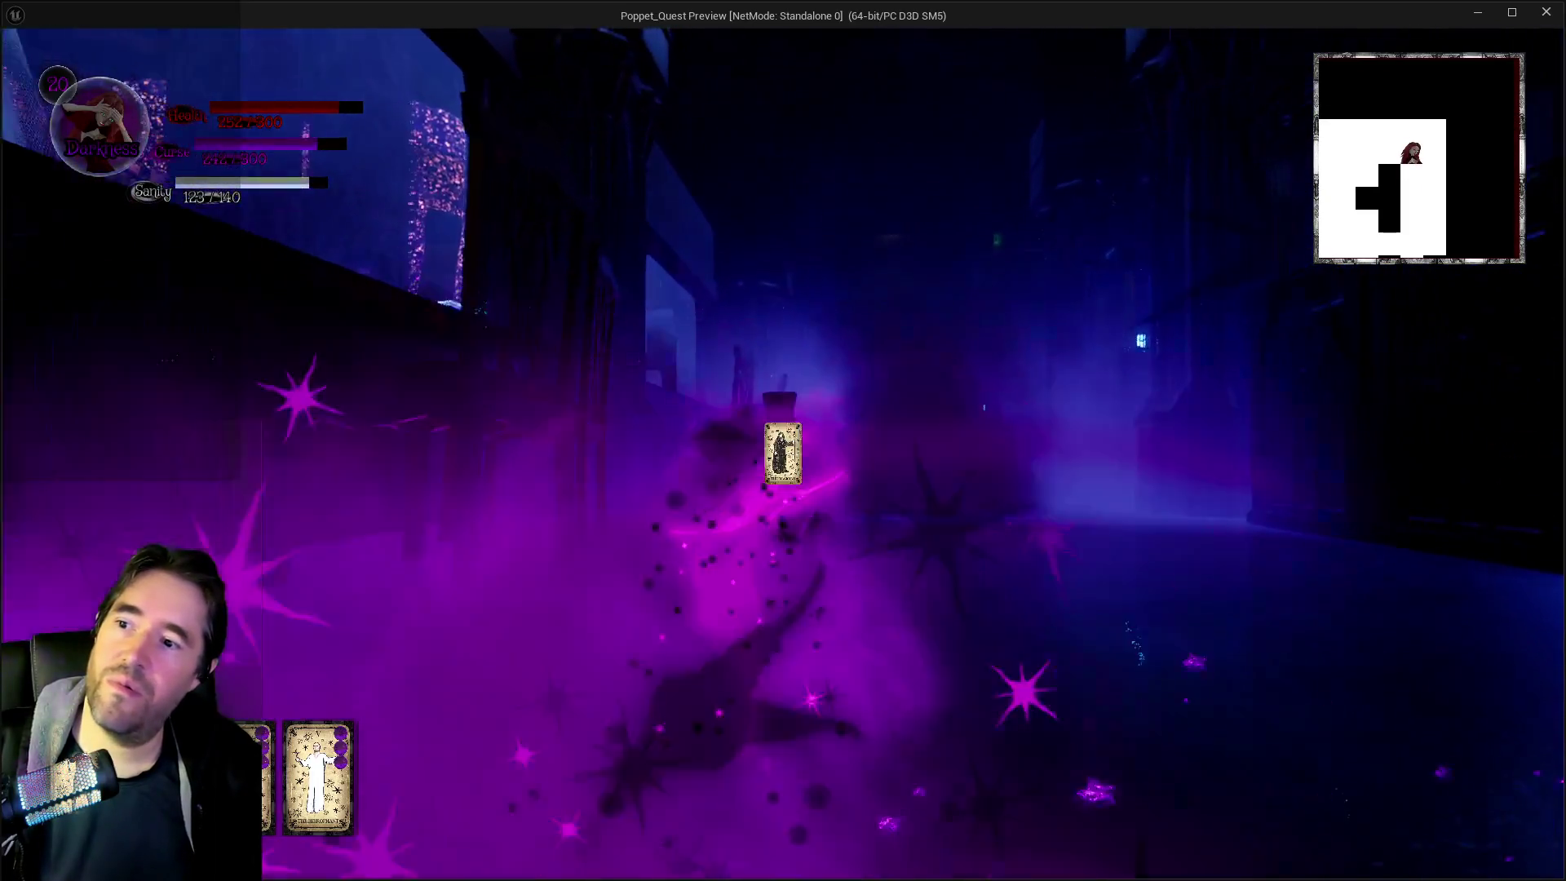
{"action": "key", "text": "w"}
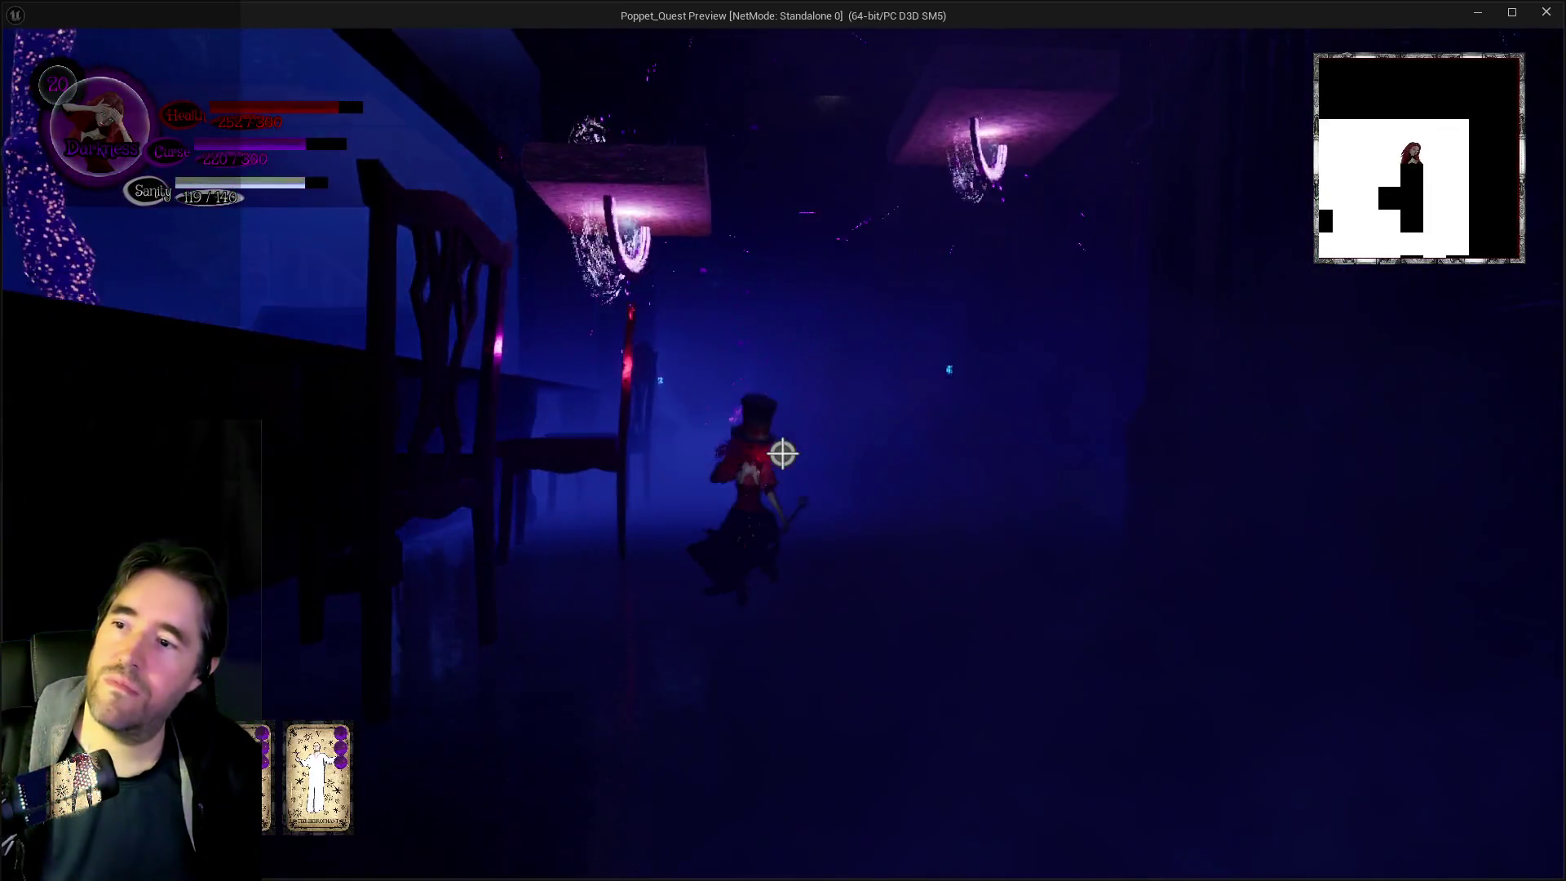
{"action": "key", "text": "w"}
{"action": "left_click", "coordinate": [782, 453]}
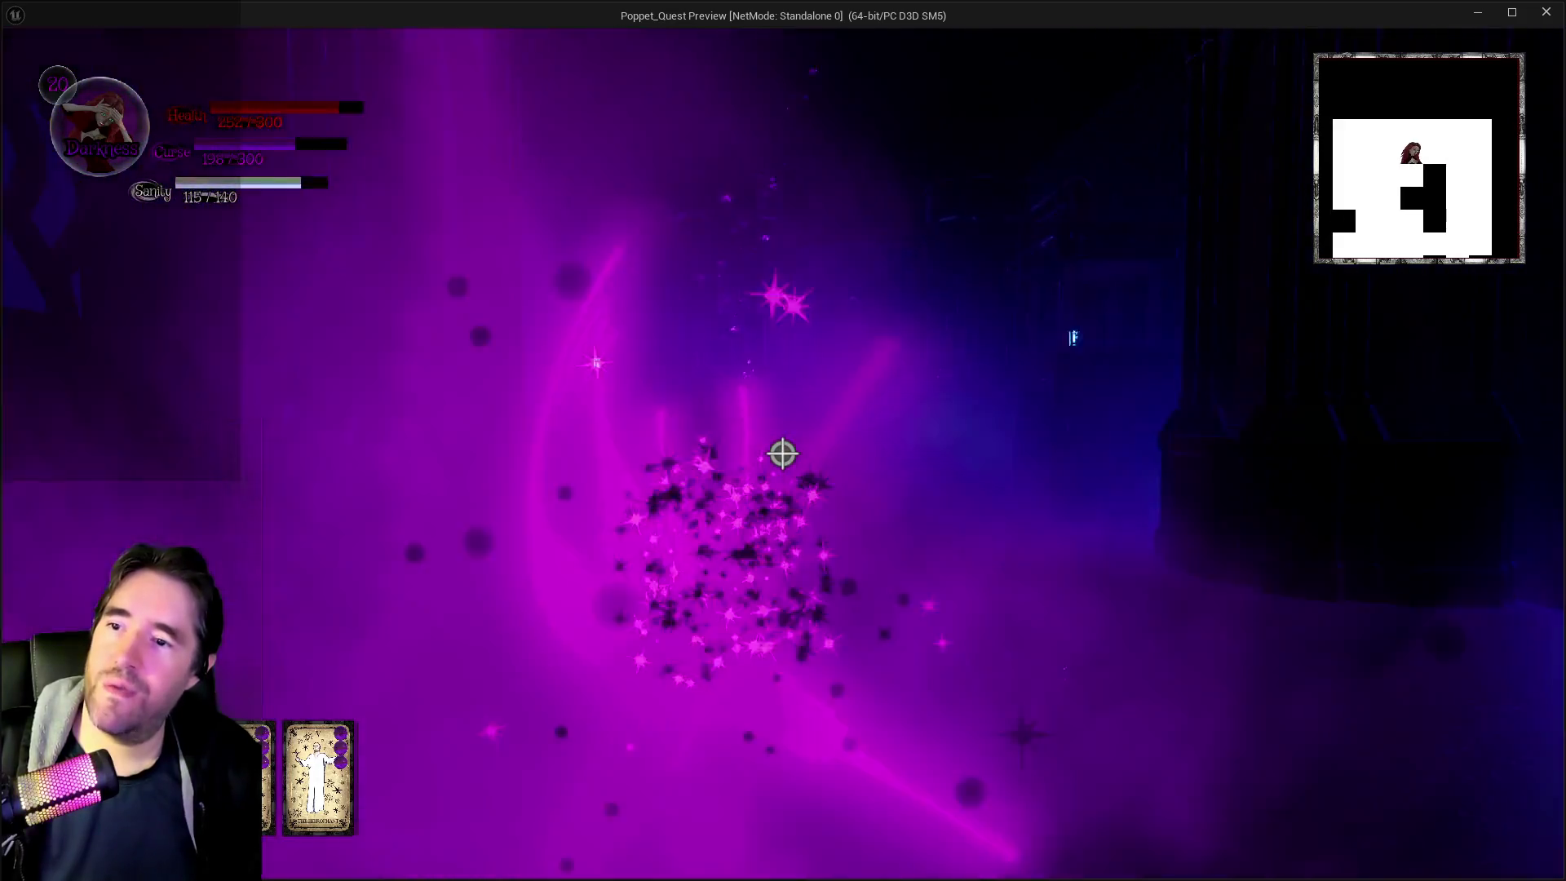
Run down the dark corridor past the purple lantern into the blue chair hall, along the railing
{"action": "key", "text": "w"}
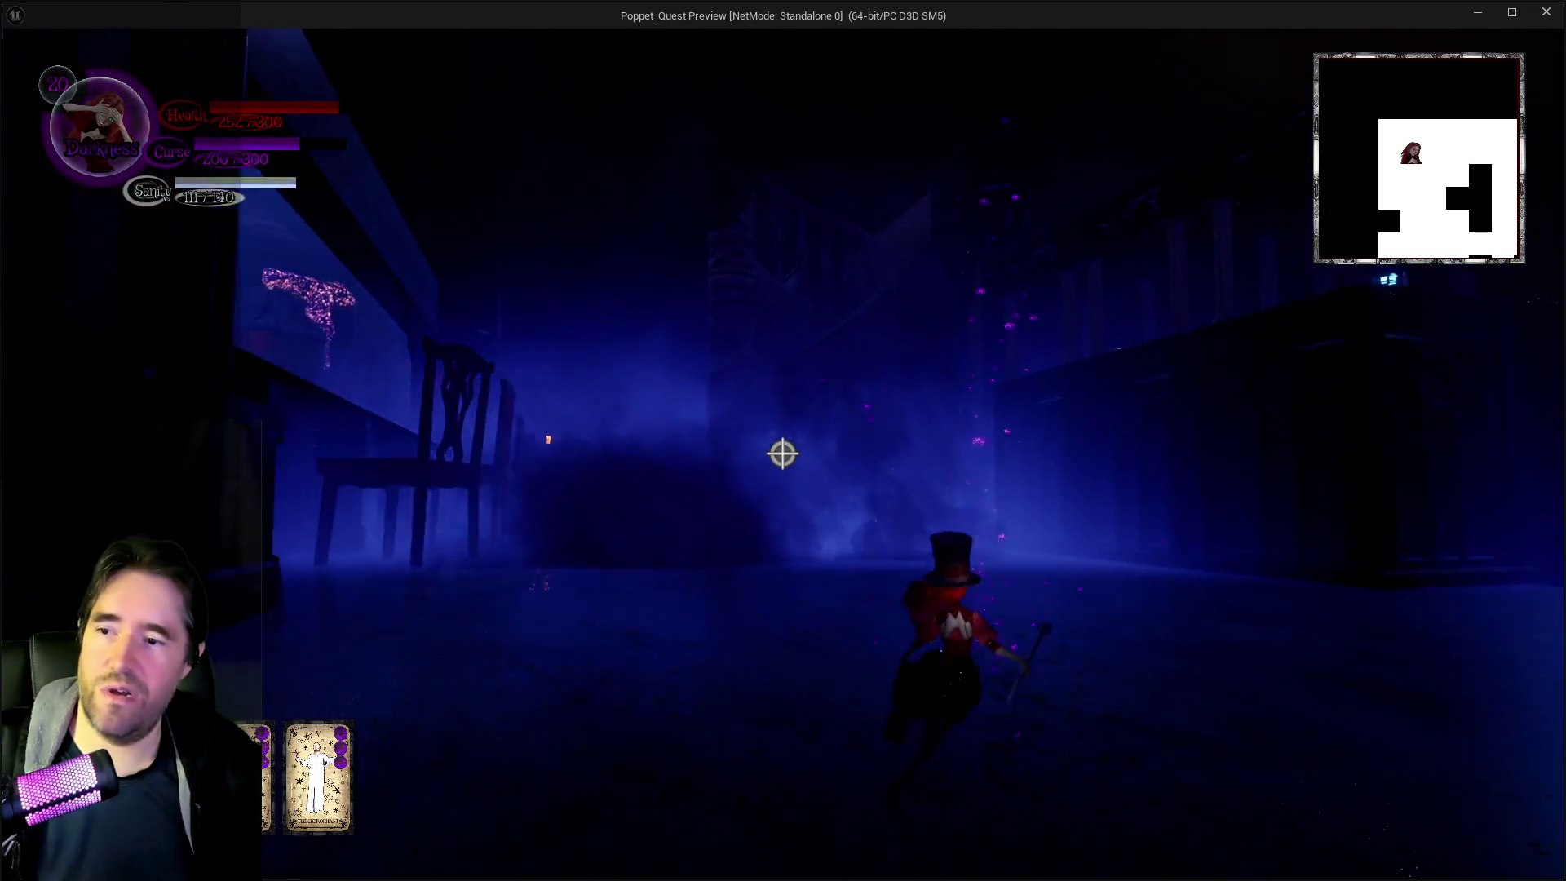
{"action": "key", "text": "w"}
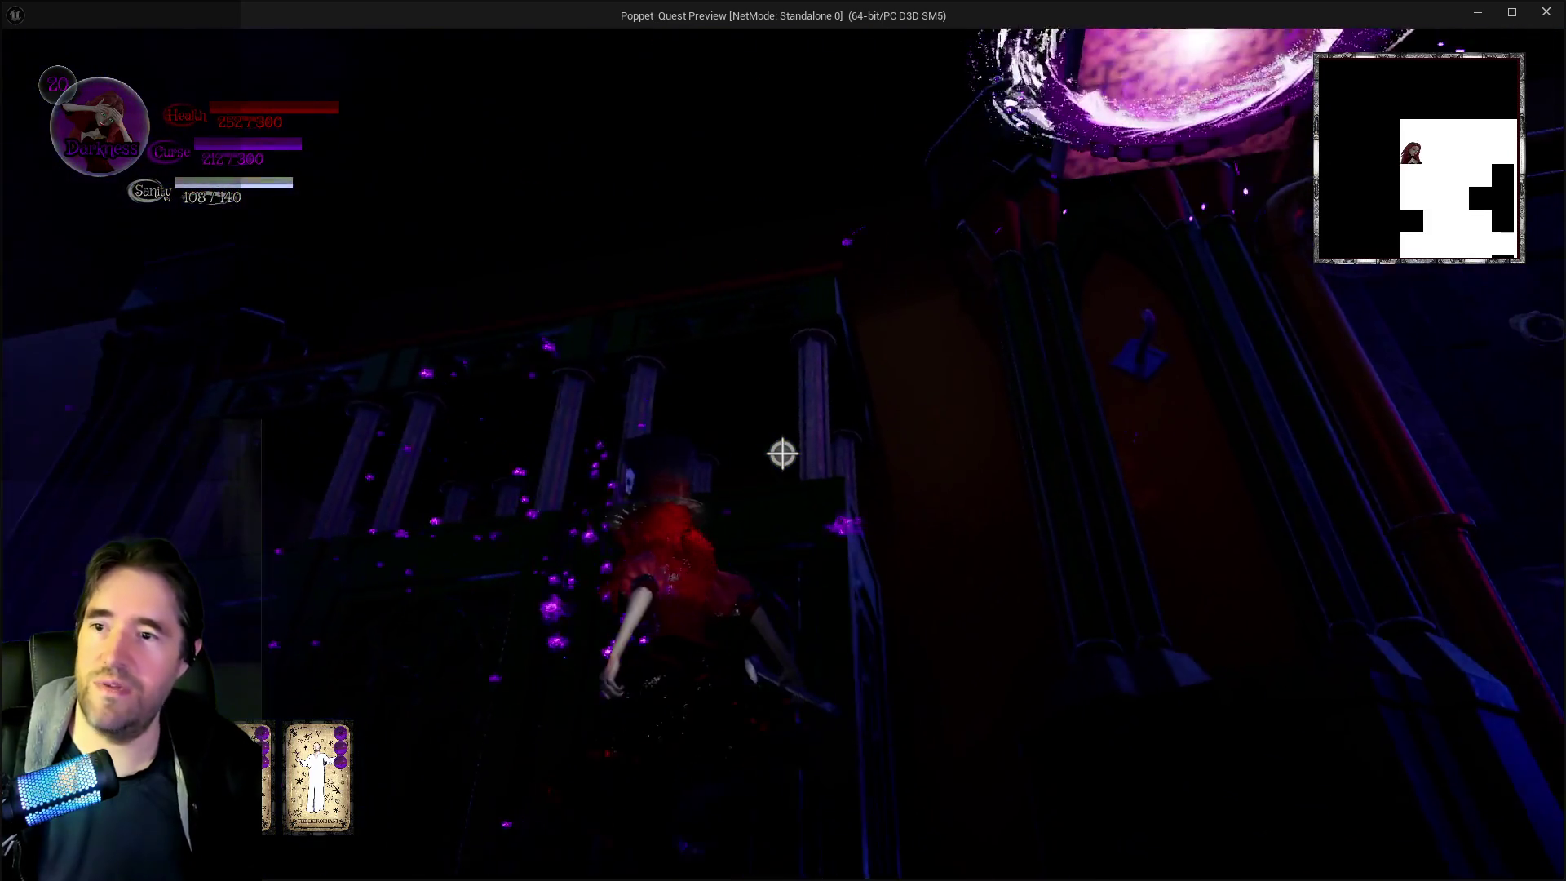
{"action": "key", "text": "w"}
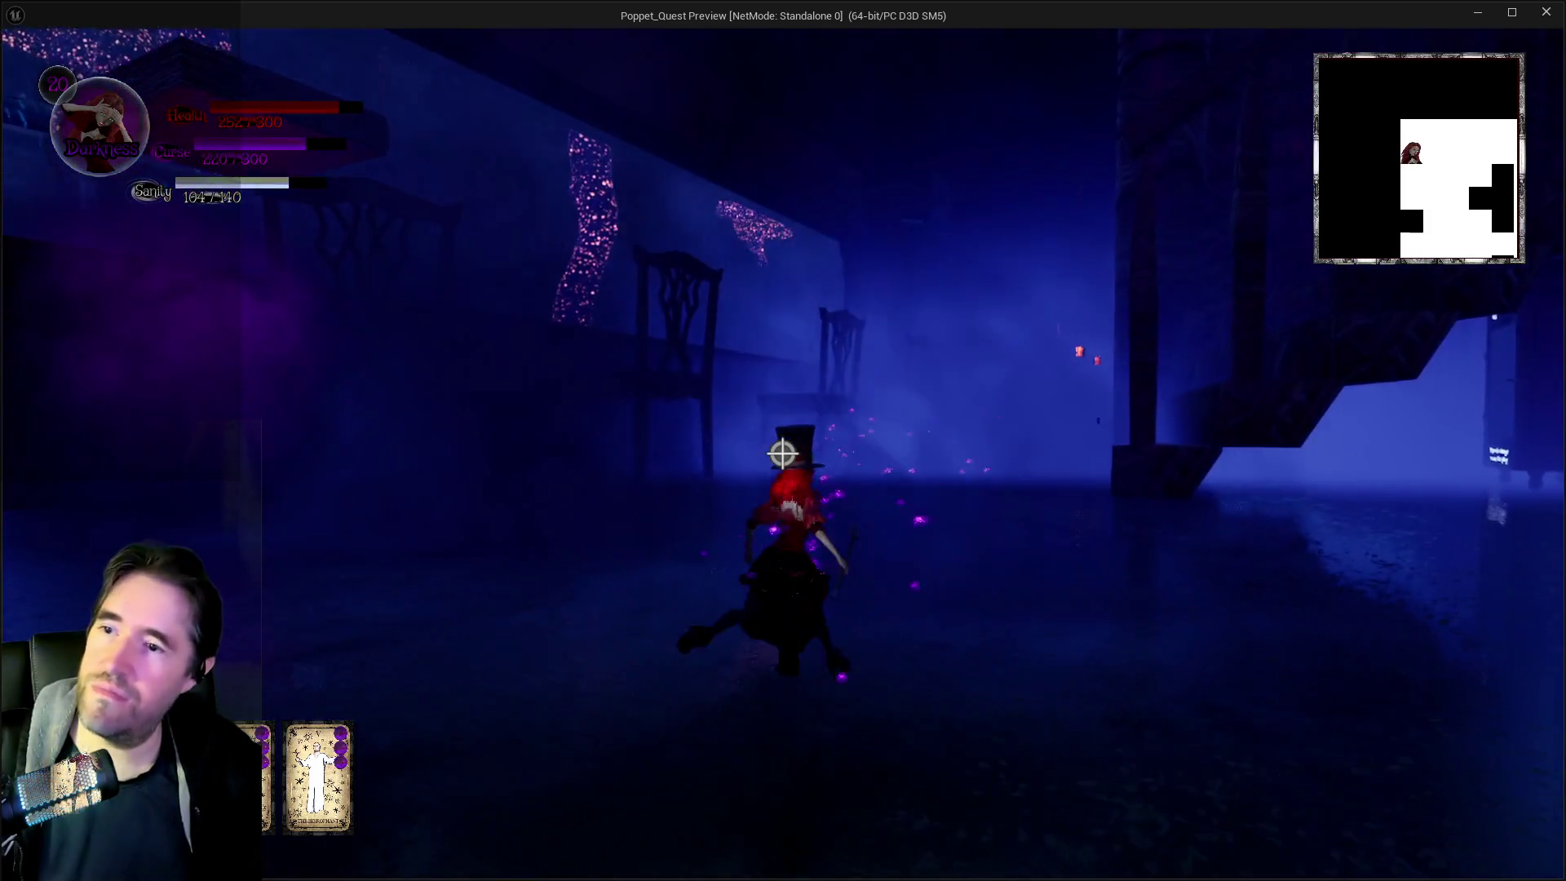
{"action": "key", "text": "w"}
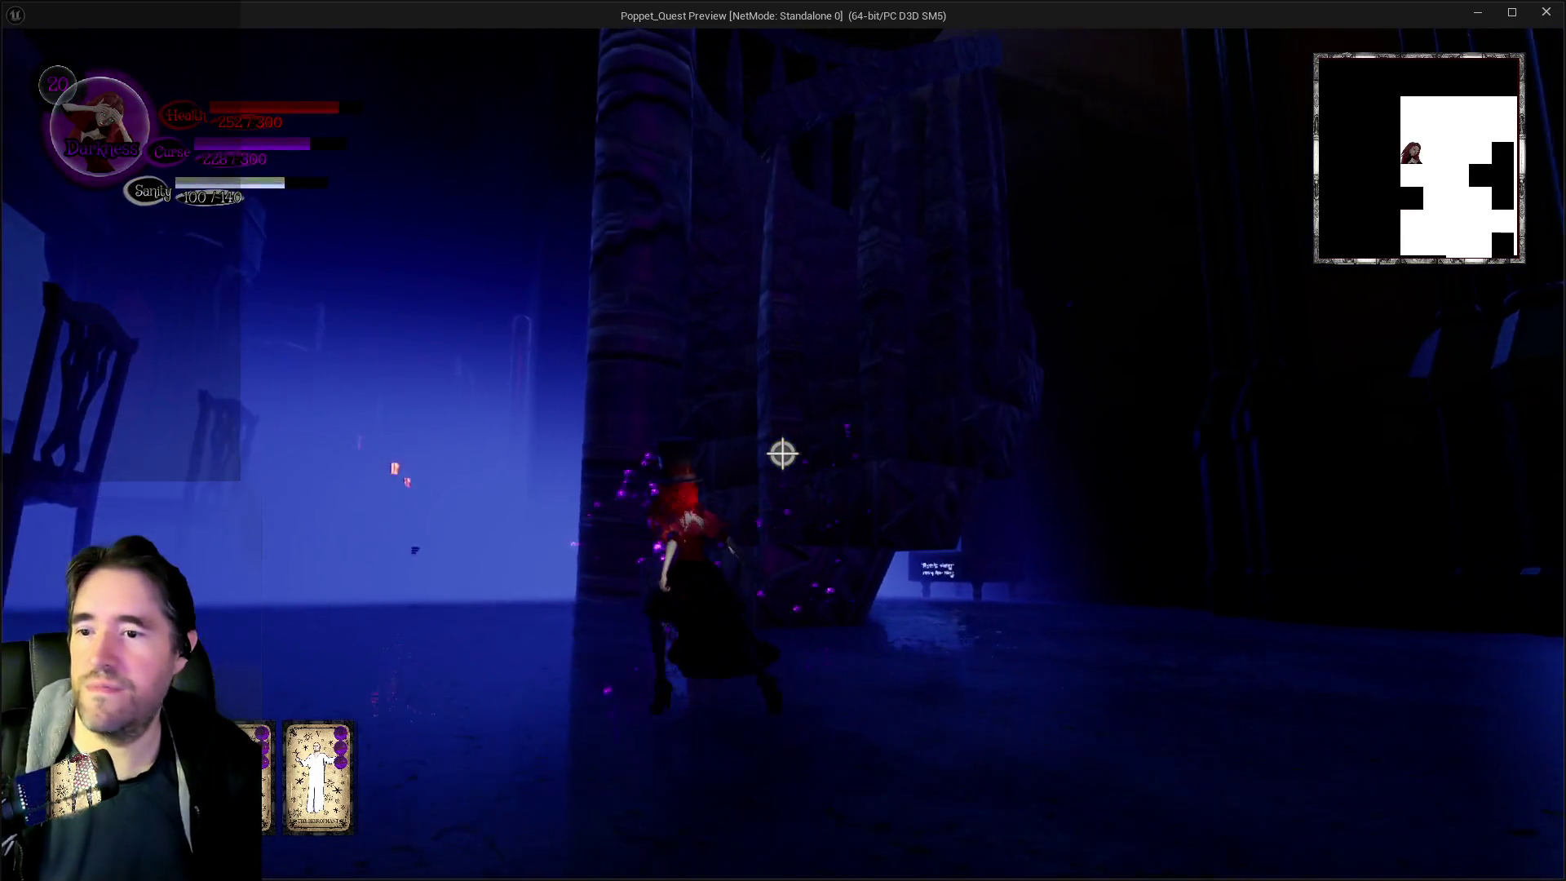
{"action": "key", "text": "w"}
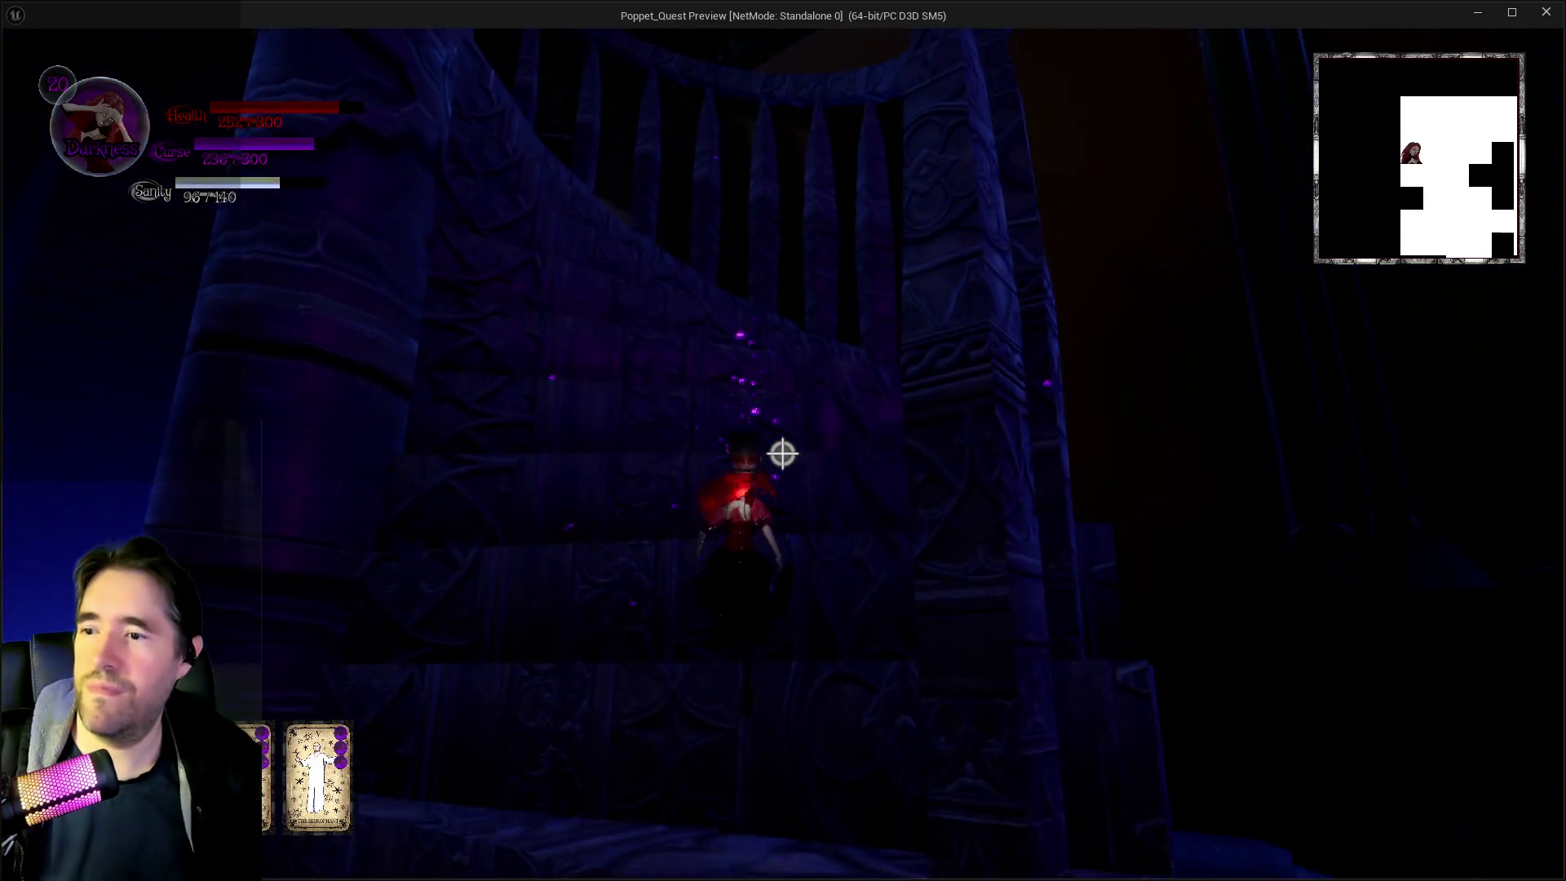
{"action": "key", "text": "w"}
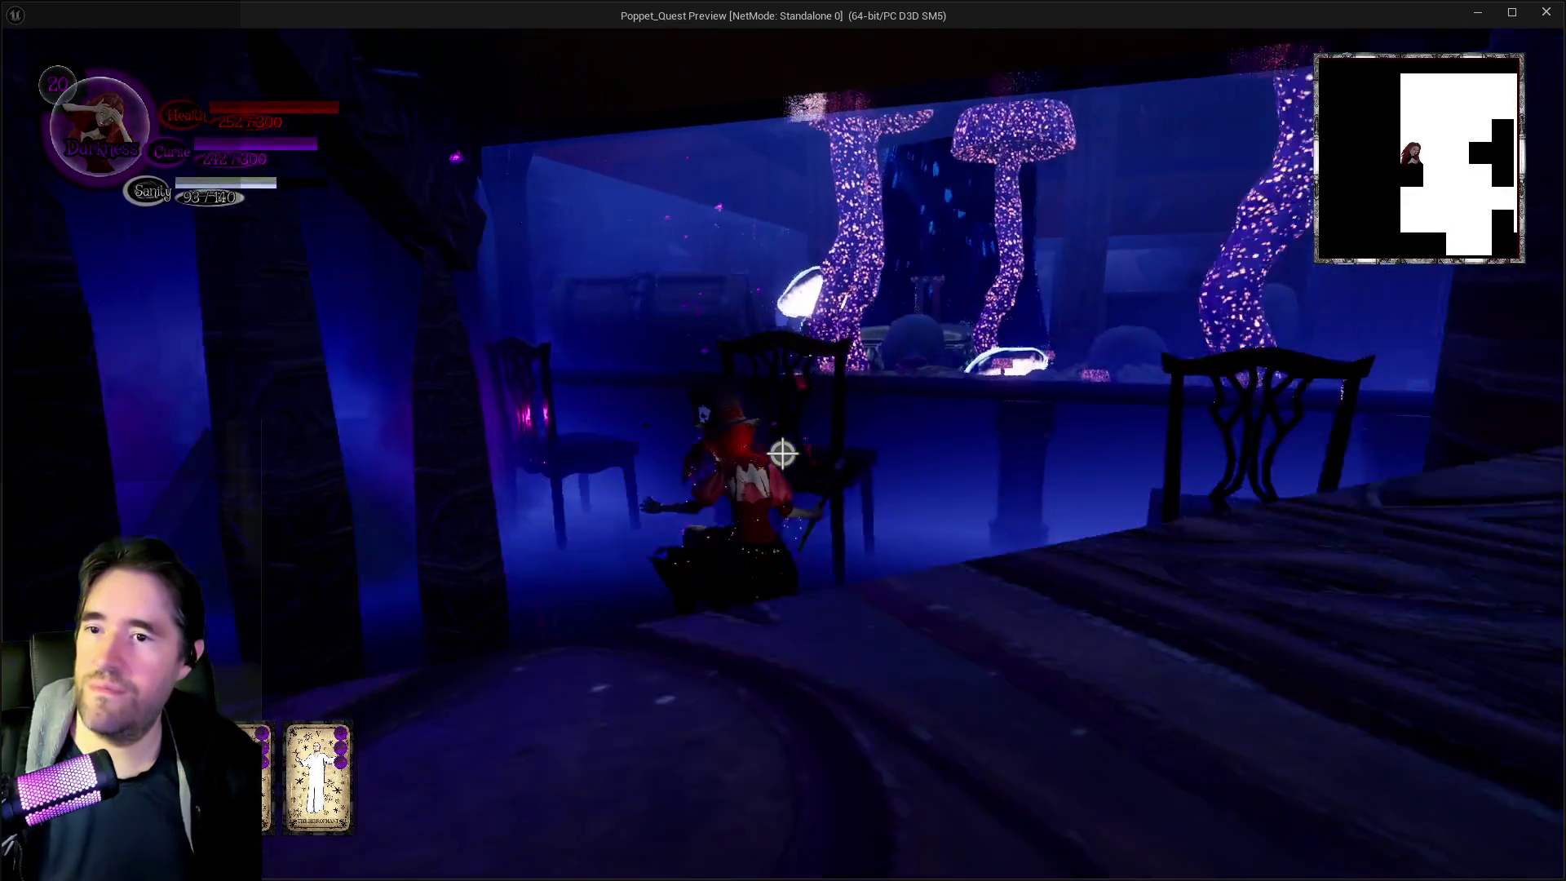
{"action": "key", "text": "w"}
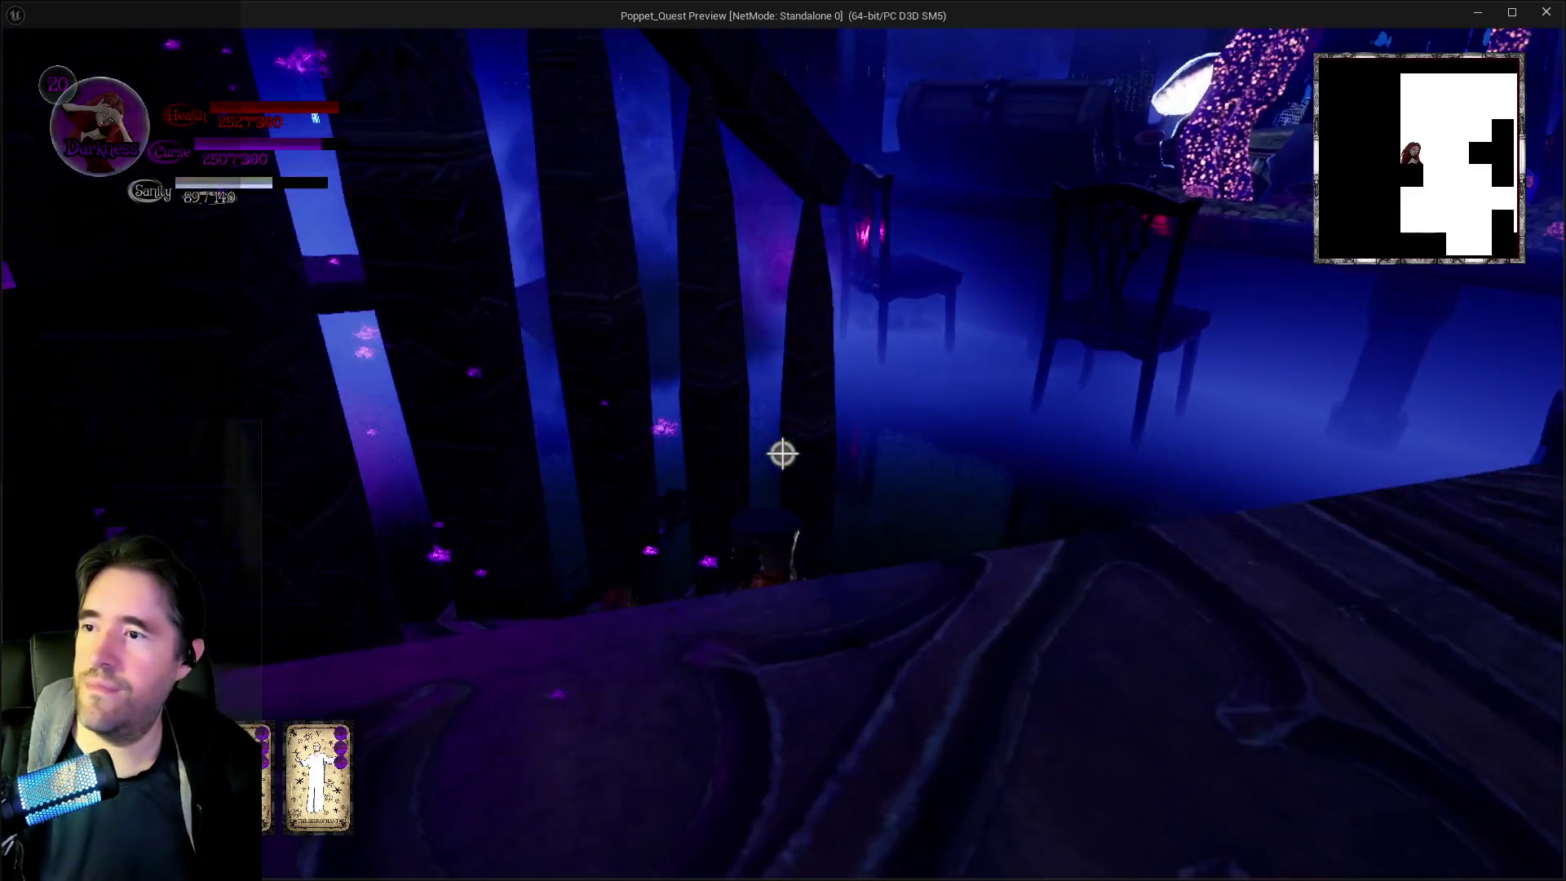
{"action": "key", "text": "w"}
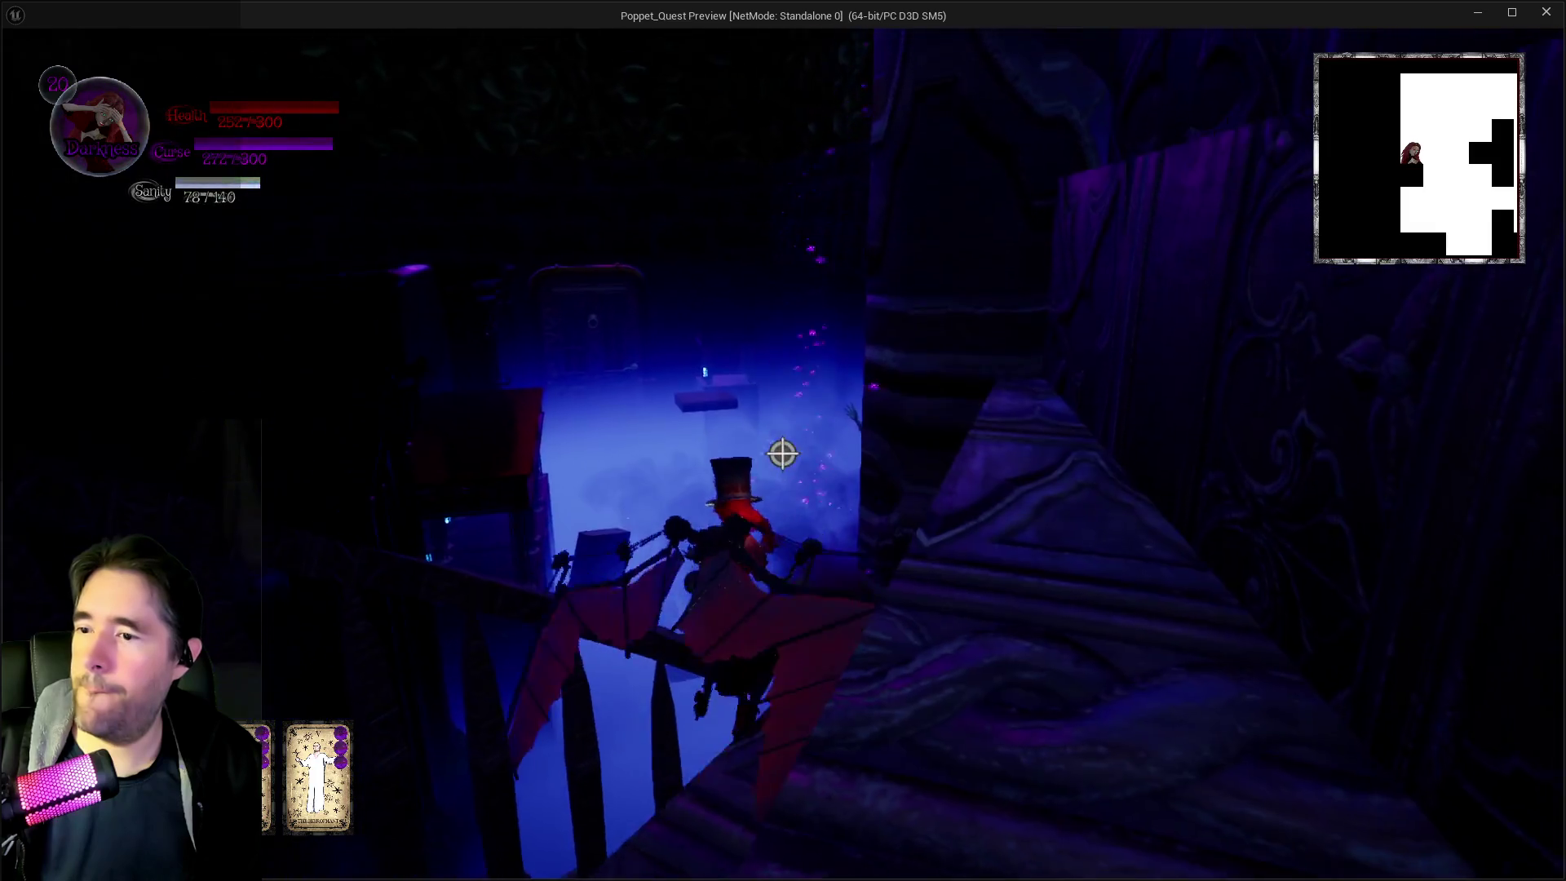
Run through the archway, across the bridge and grassy field, and along the ledge past the giant skull
{"action": "key", "text": "w"}
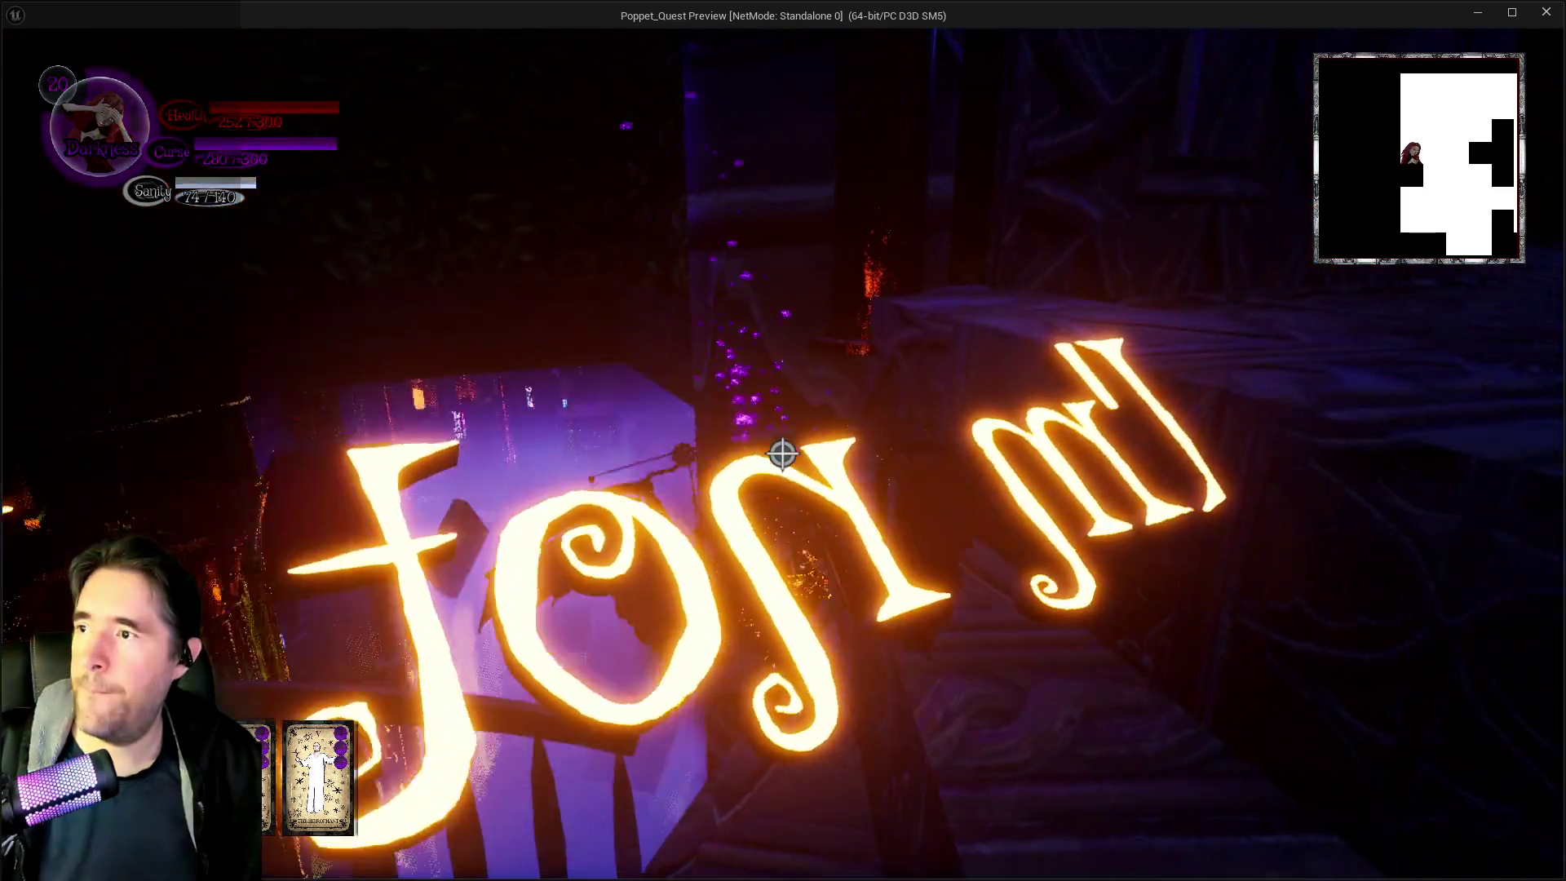
{"action": "key", "text": "w"}
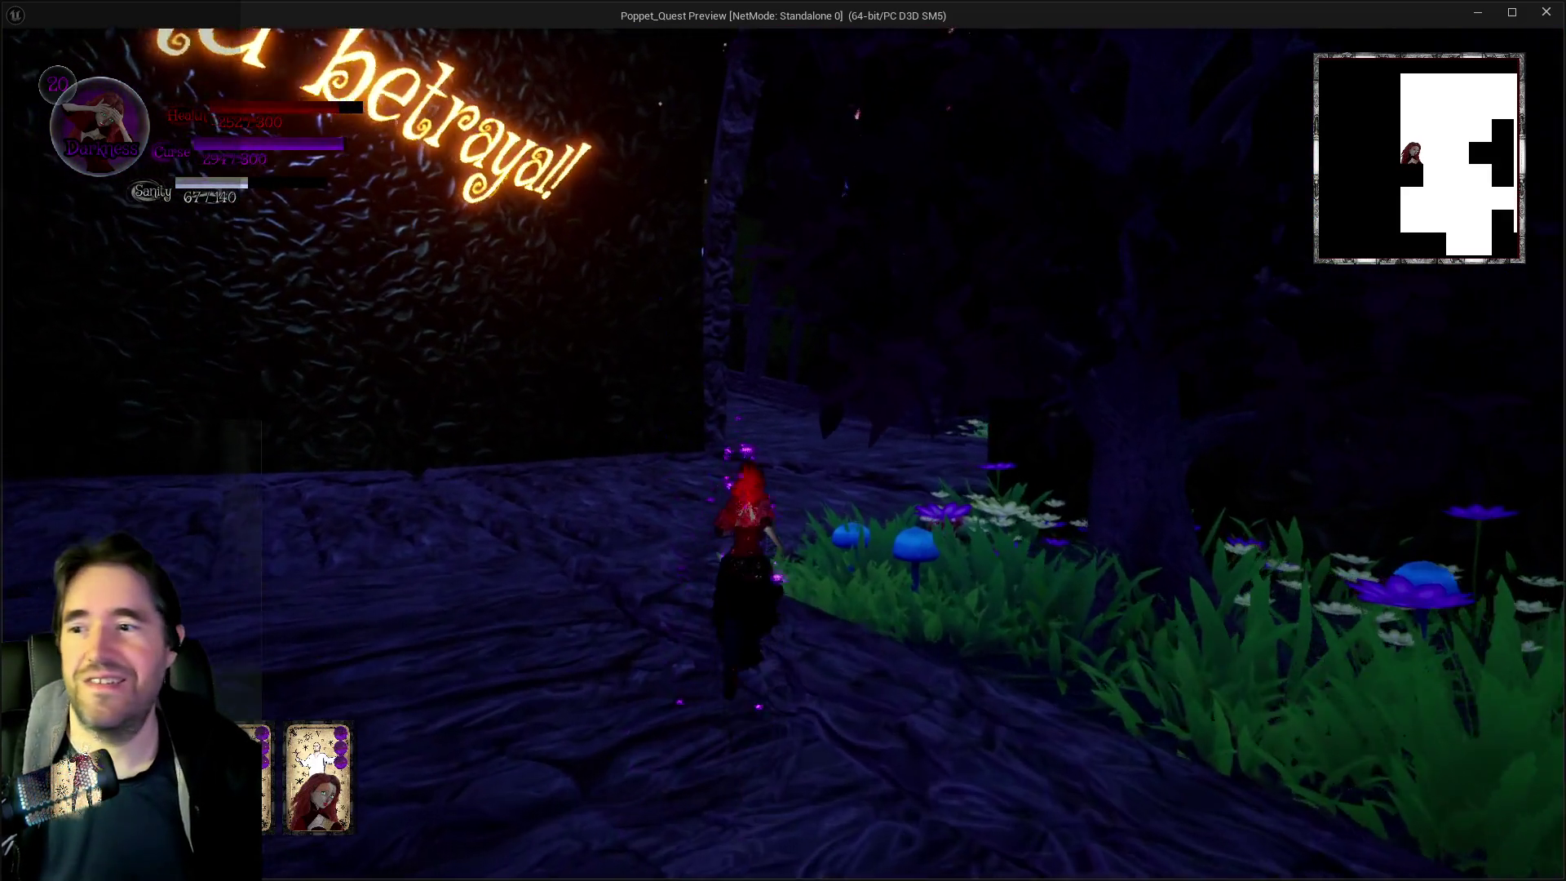
{"action": "key", "text": "w"}
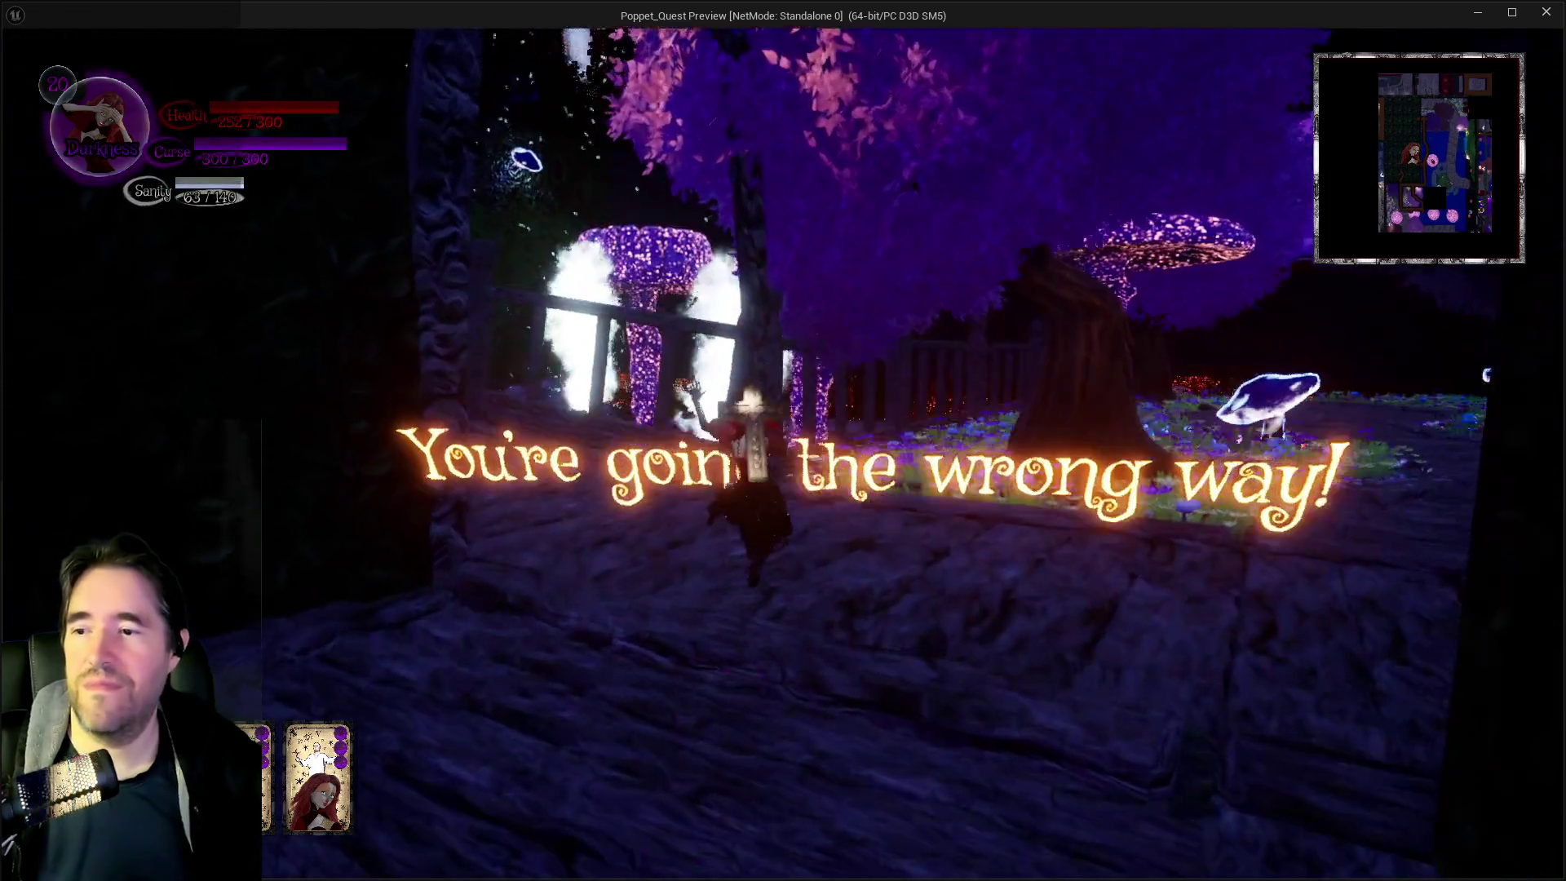
{"action": "key", "text": "w"}
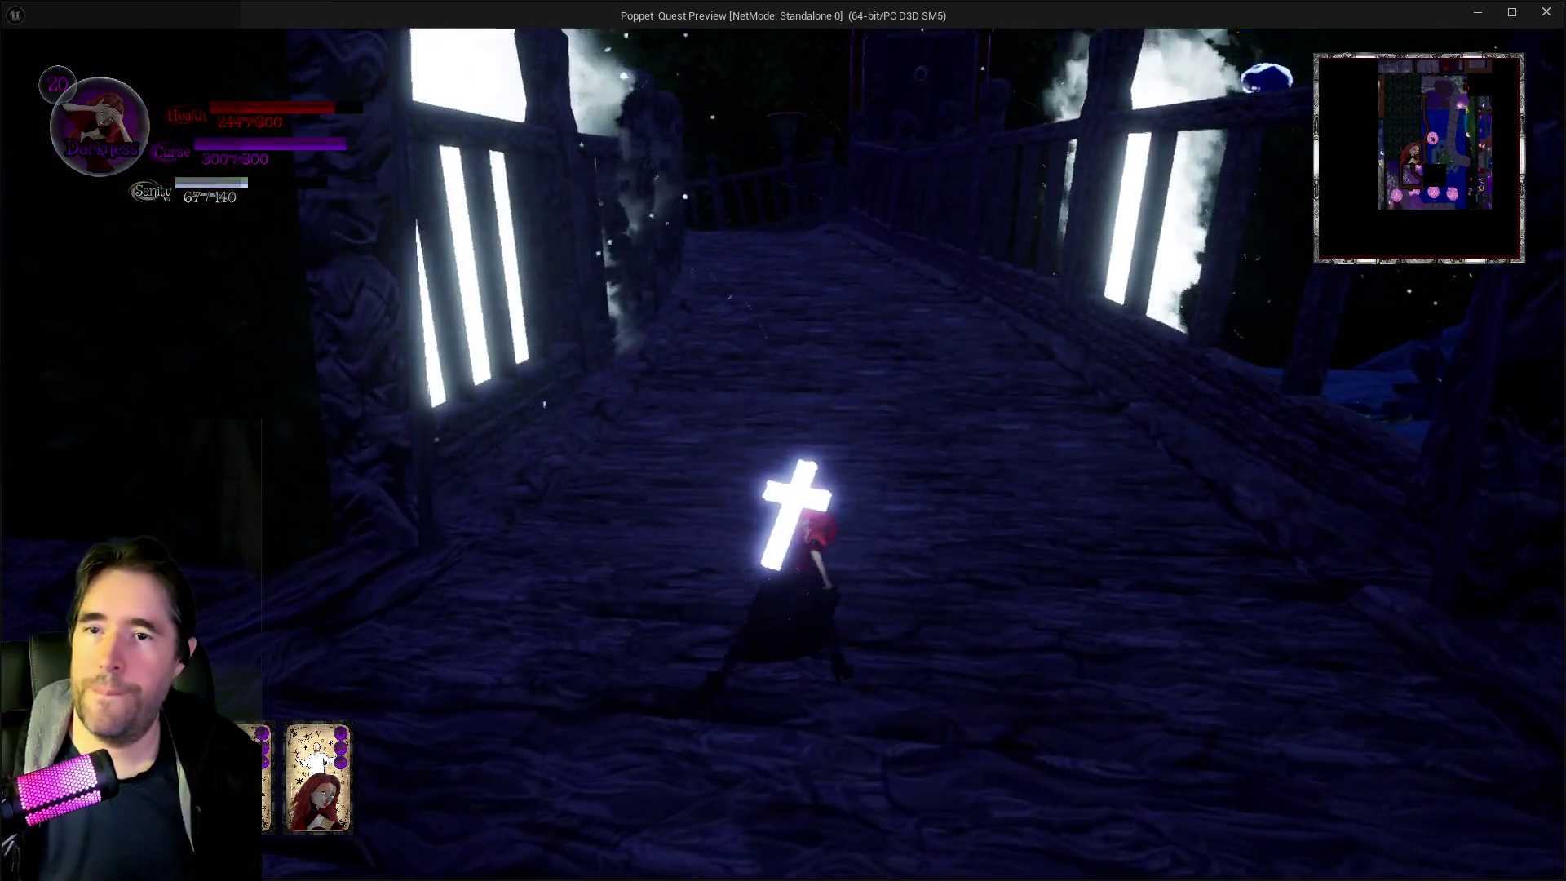
{"action": "key", "text": "w"}
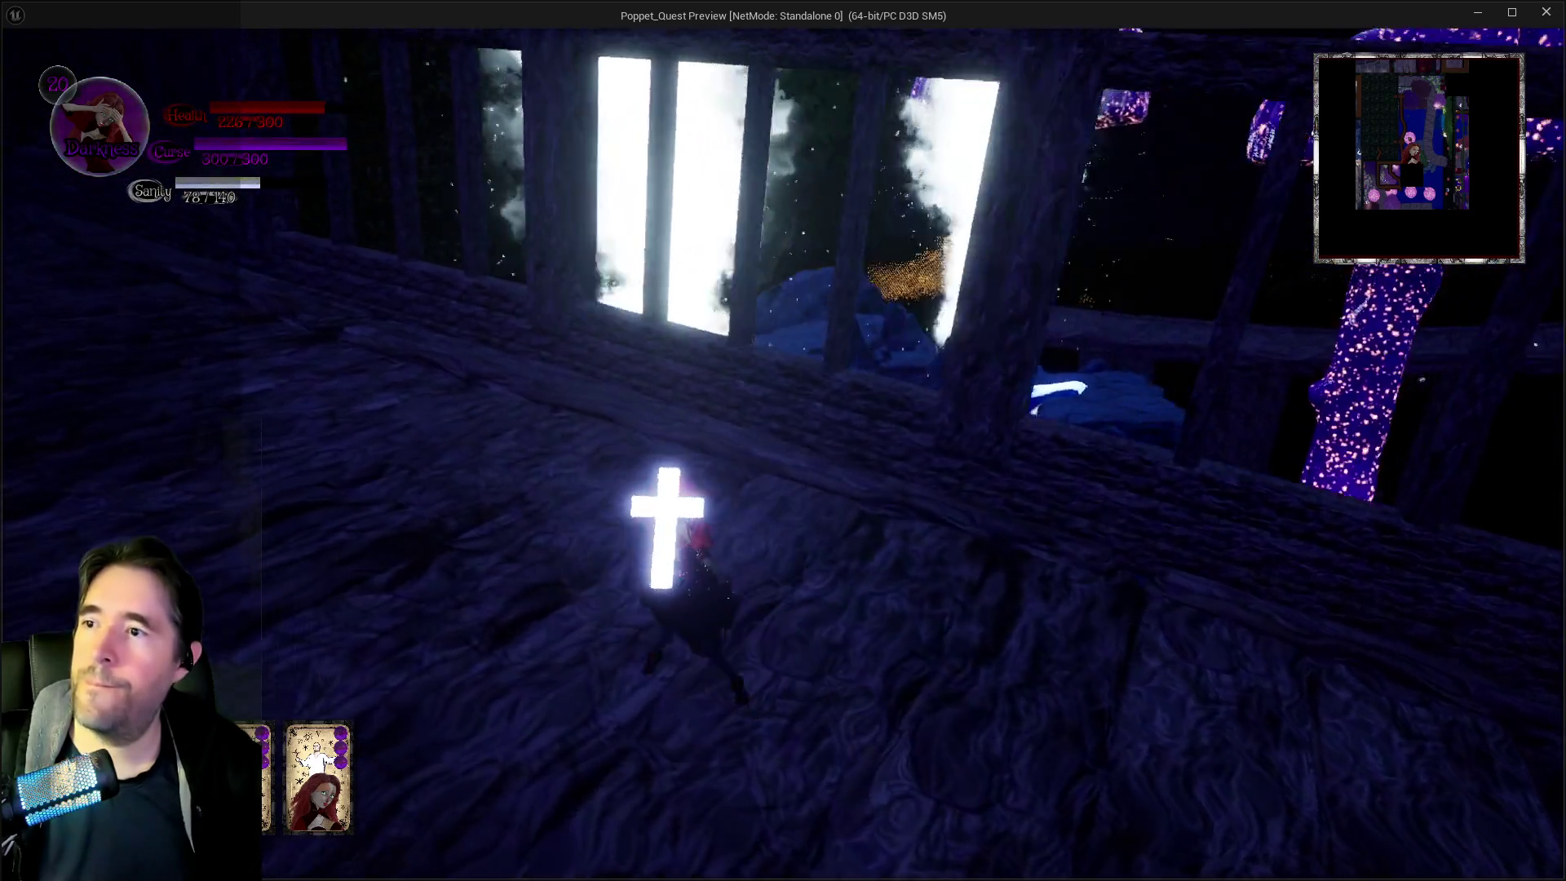
{"action": "key", "text": "w"}
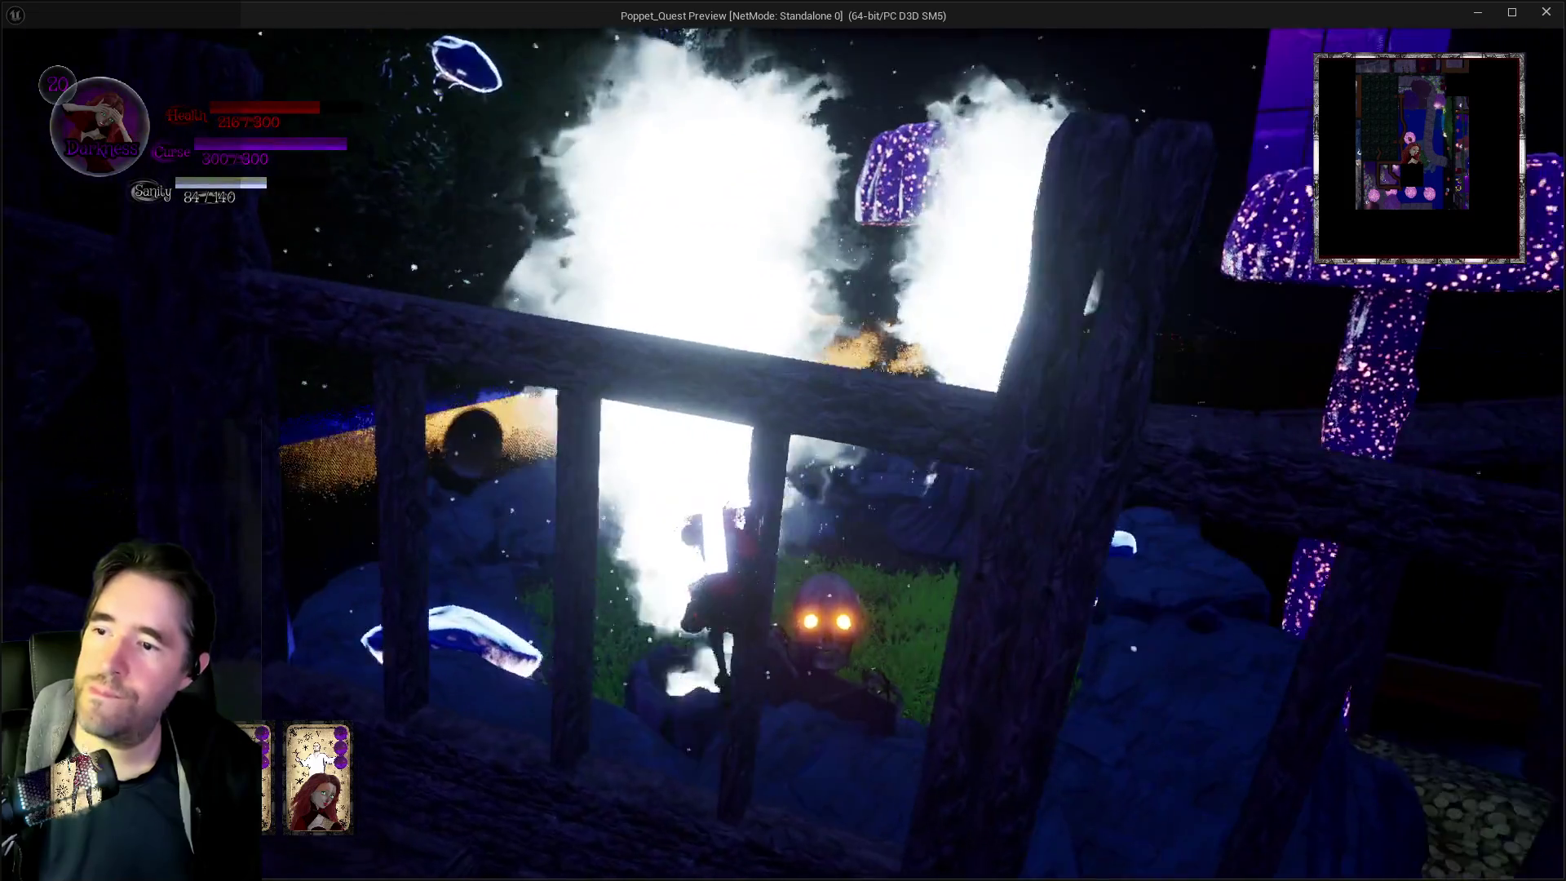
{"action": "key", "text": "w"}
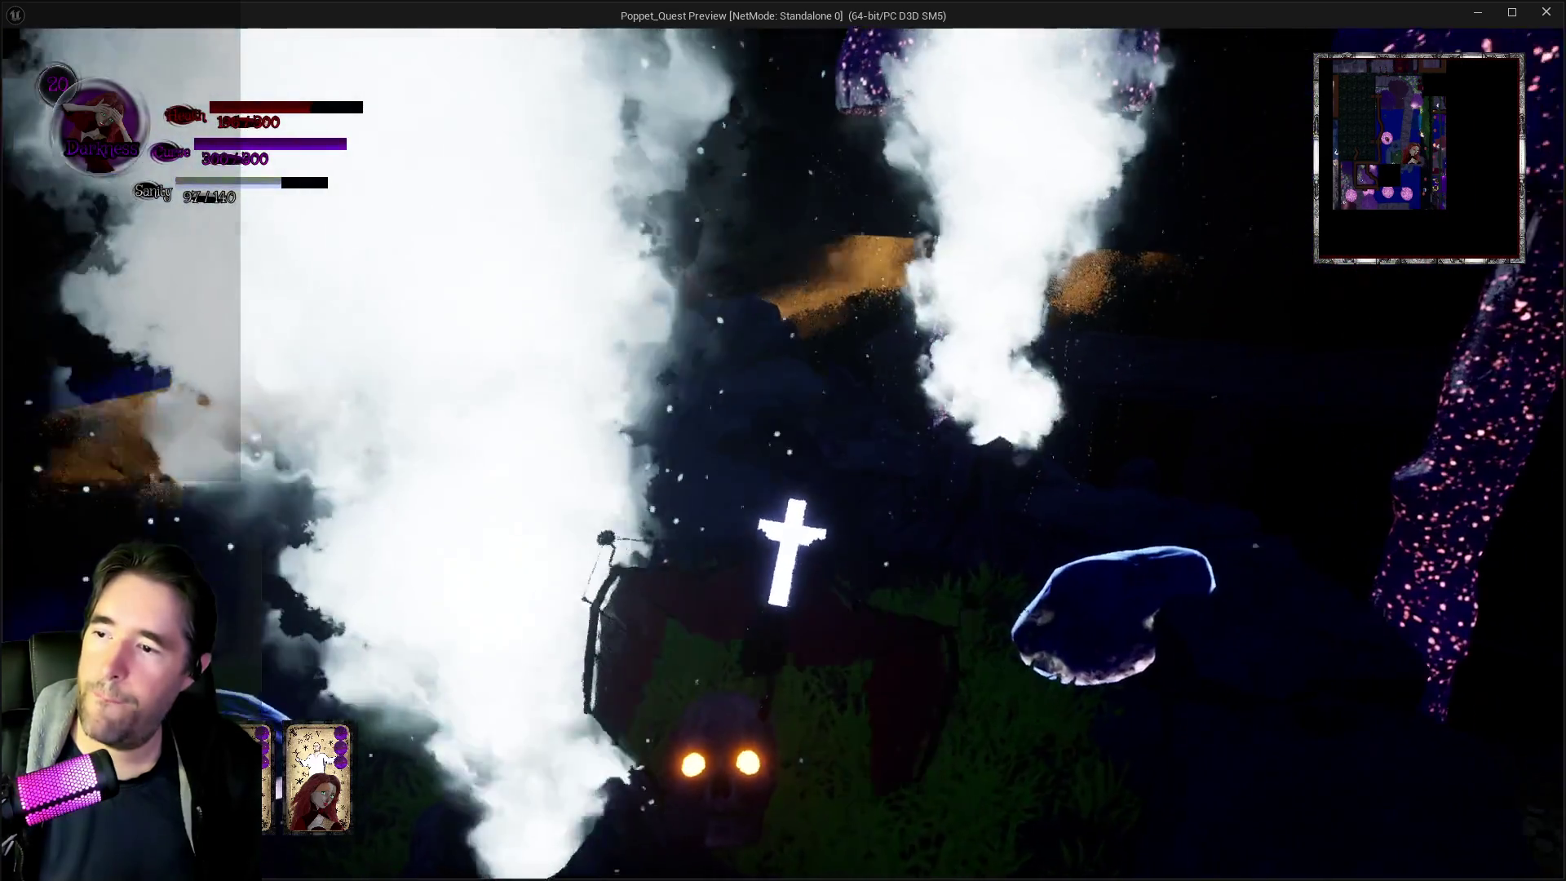
{"action": "key", "text": "w"}
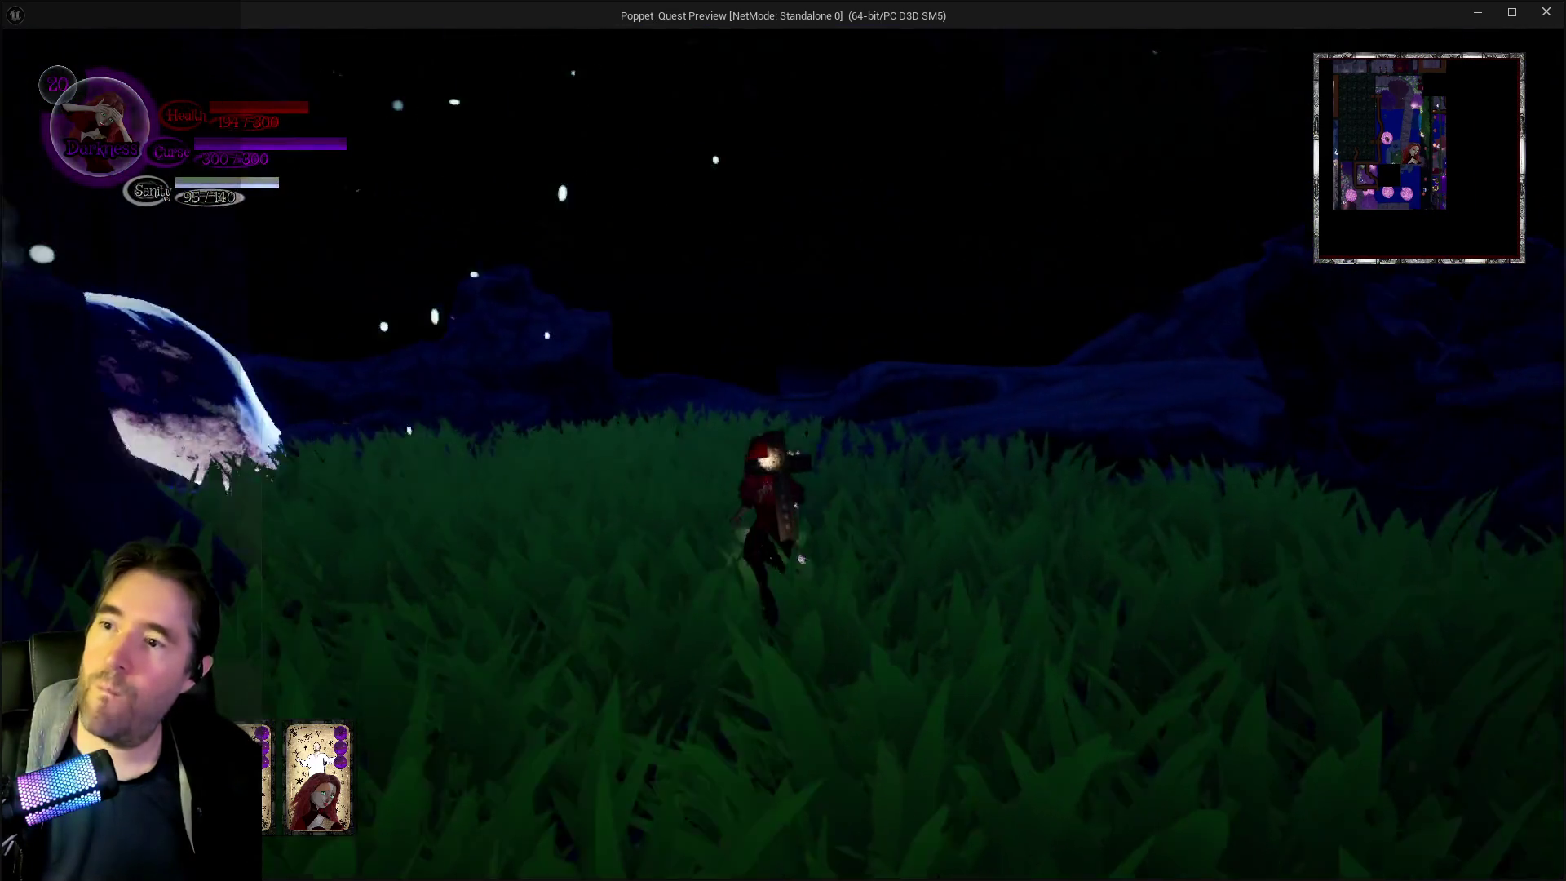
{"action": "key", "text": "w"}
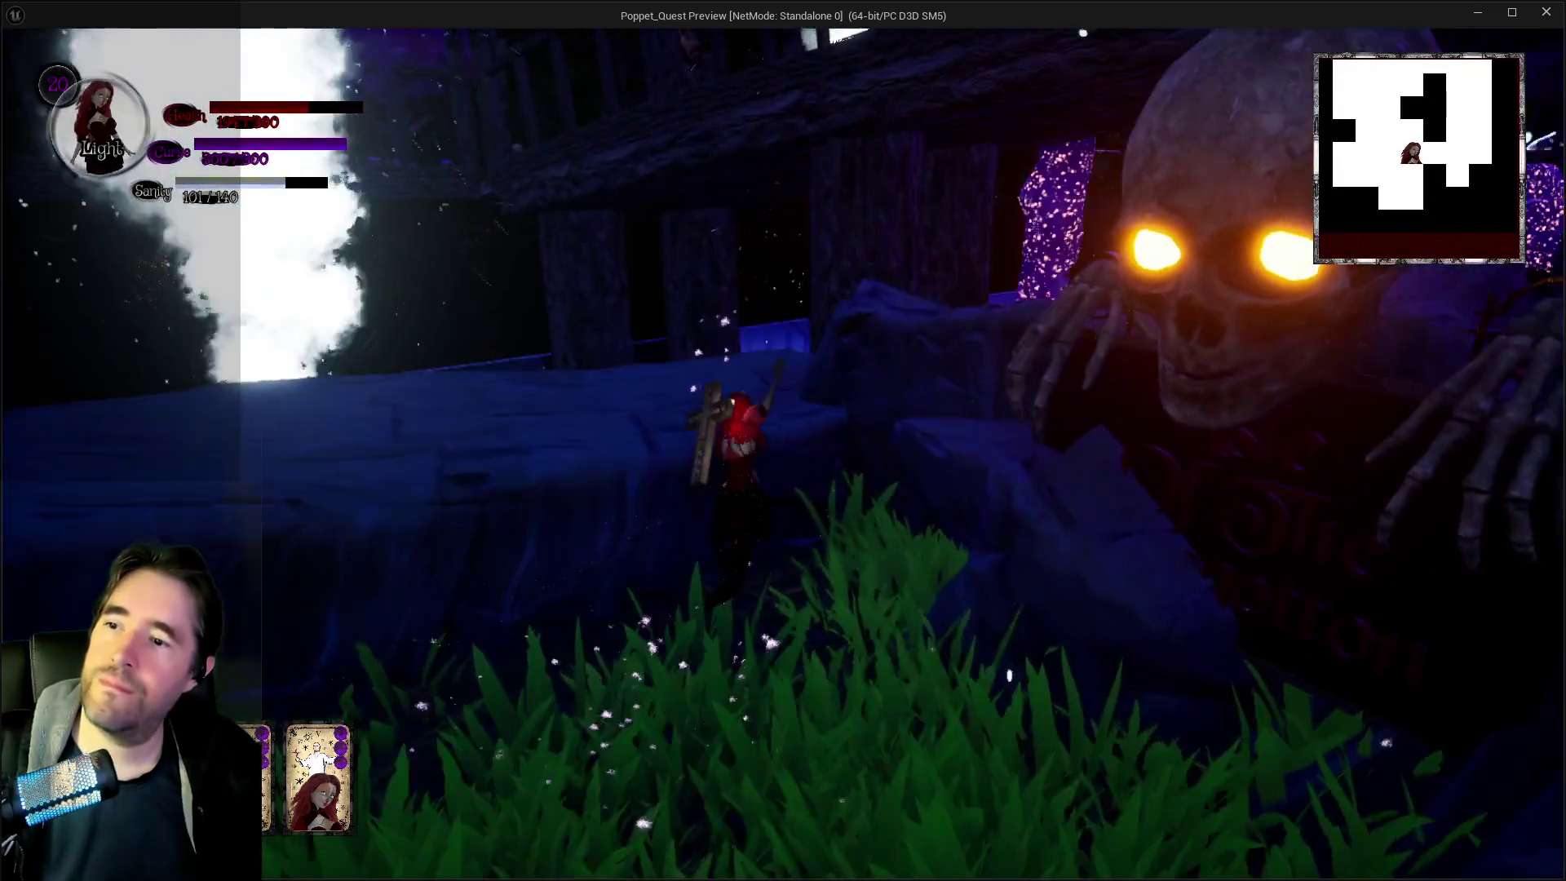
{"action": "key", "text": "w"}
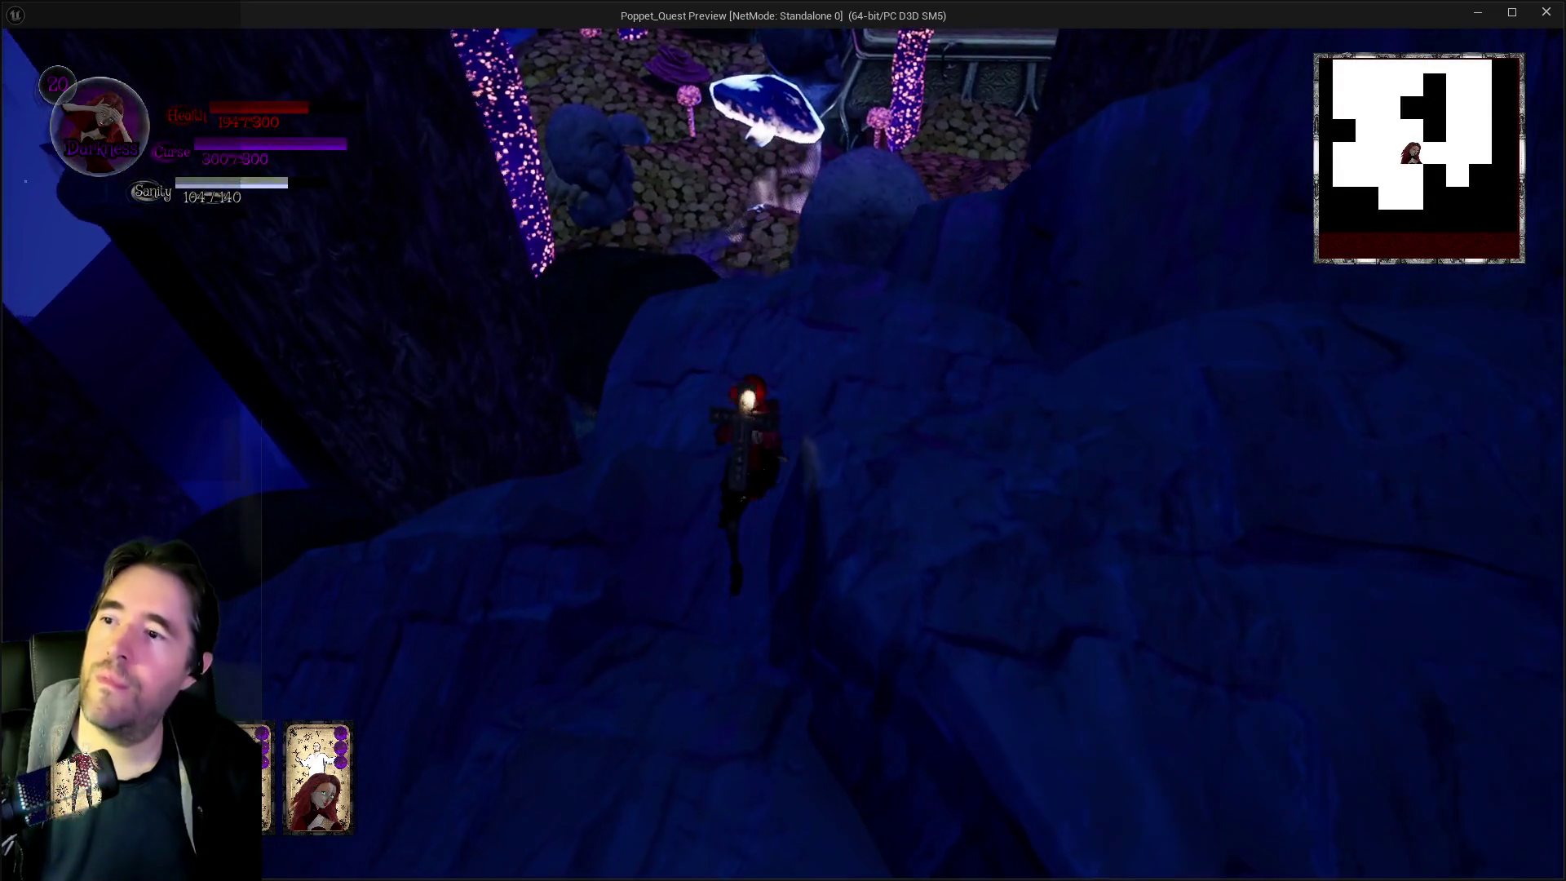
{"action": "key", "text": "w"}
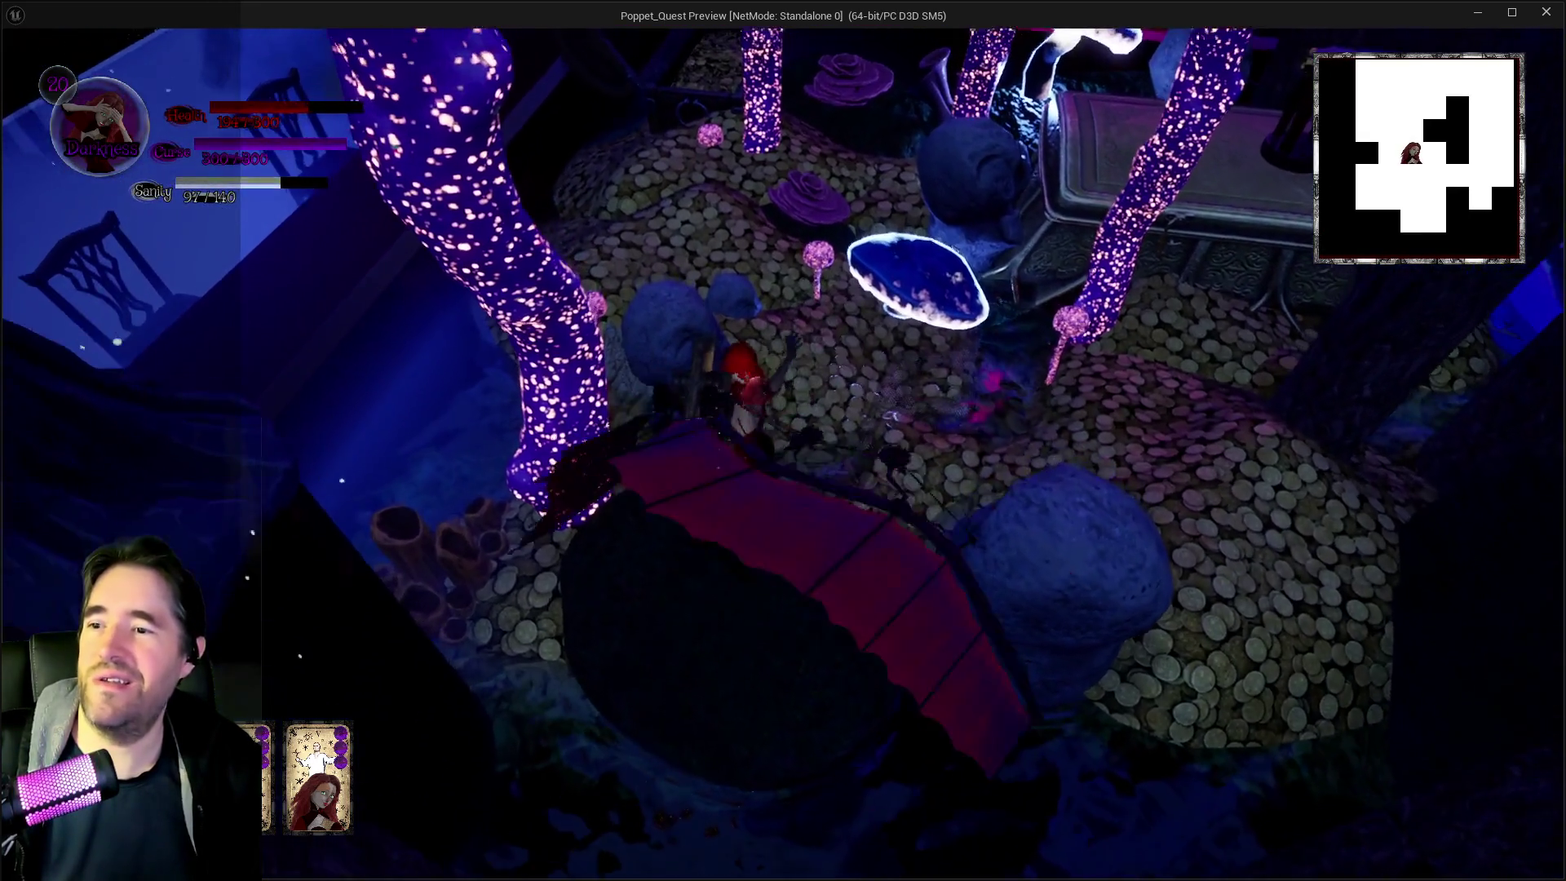
Walk onto the coin pile, past the chest, and jump onto the glowing mushroom cap
{"action": "key", "text": "w"}
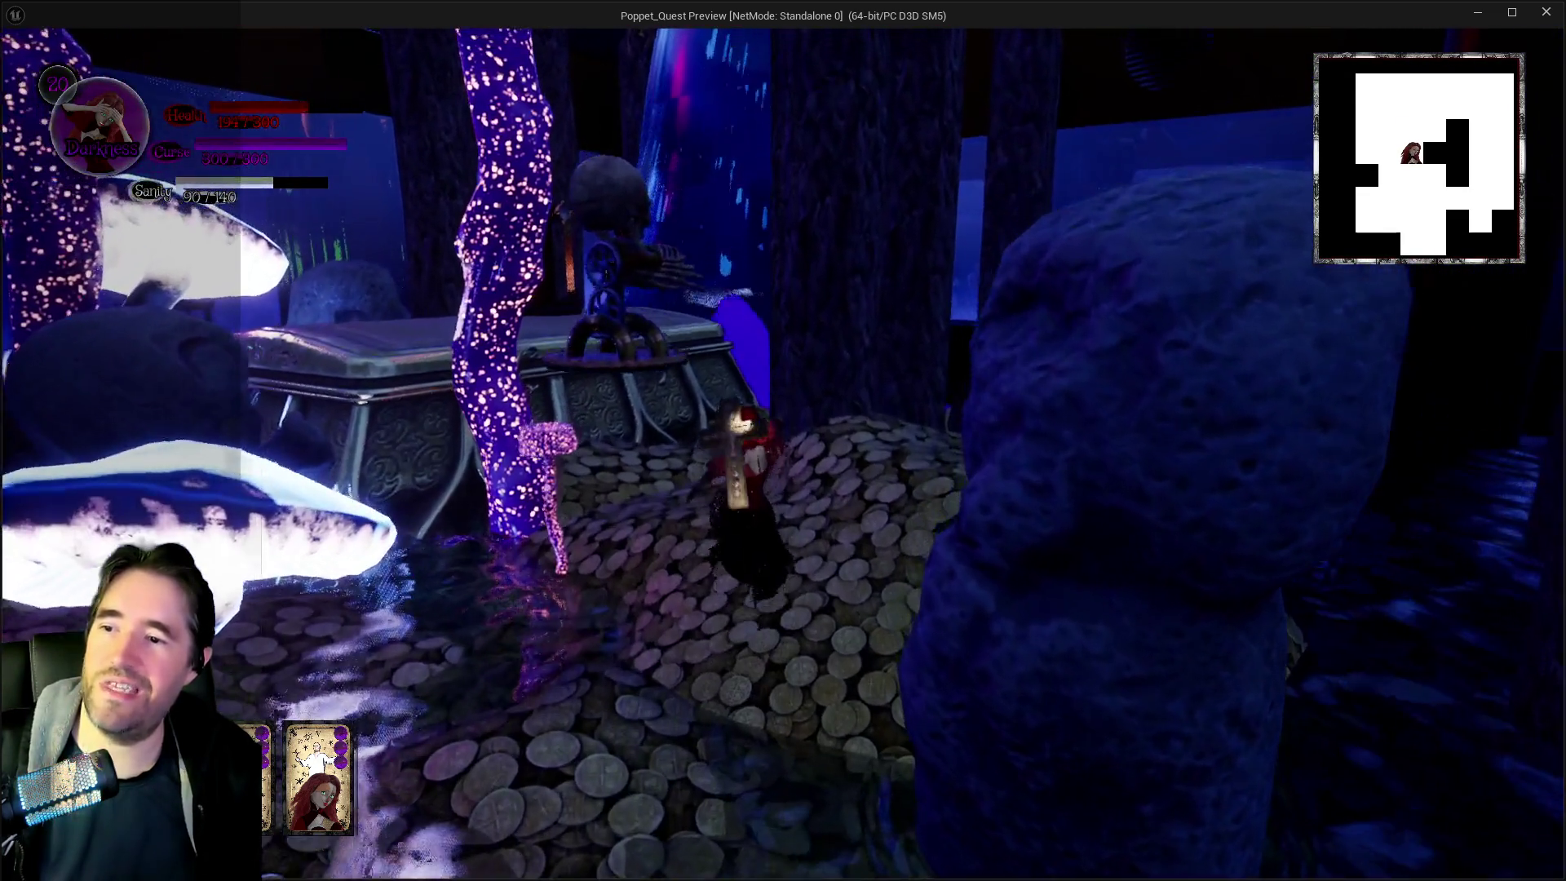
{"action": "key", "text": "w"}
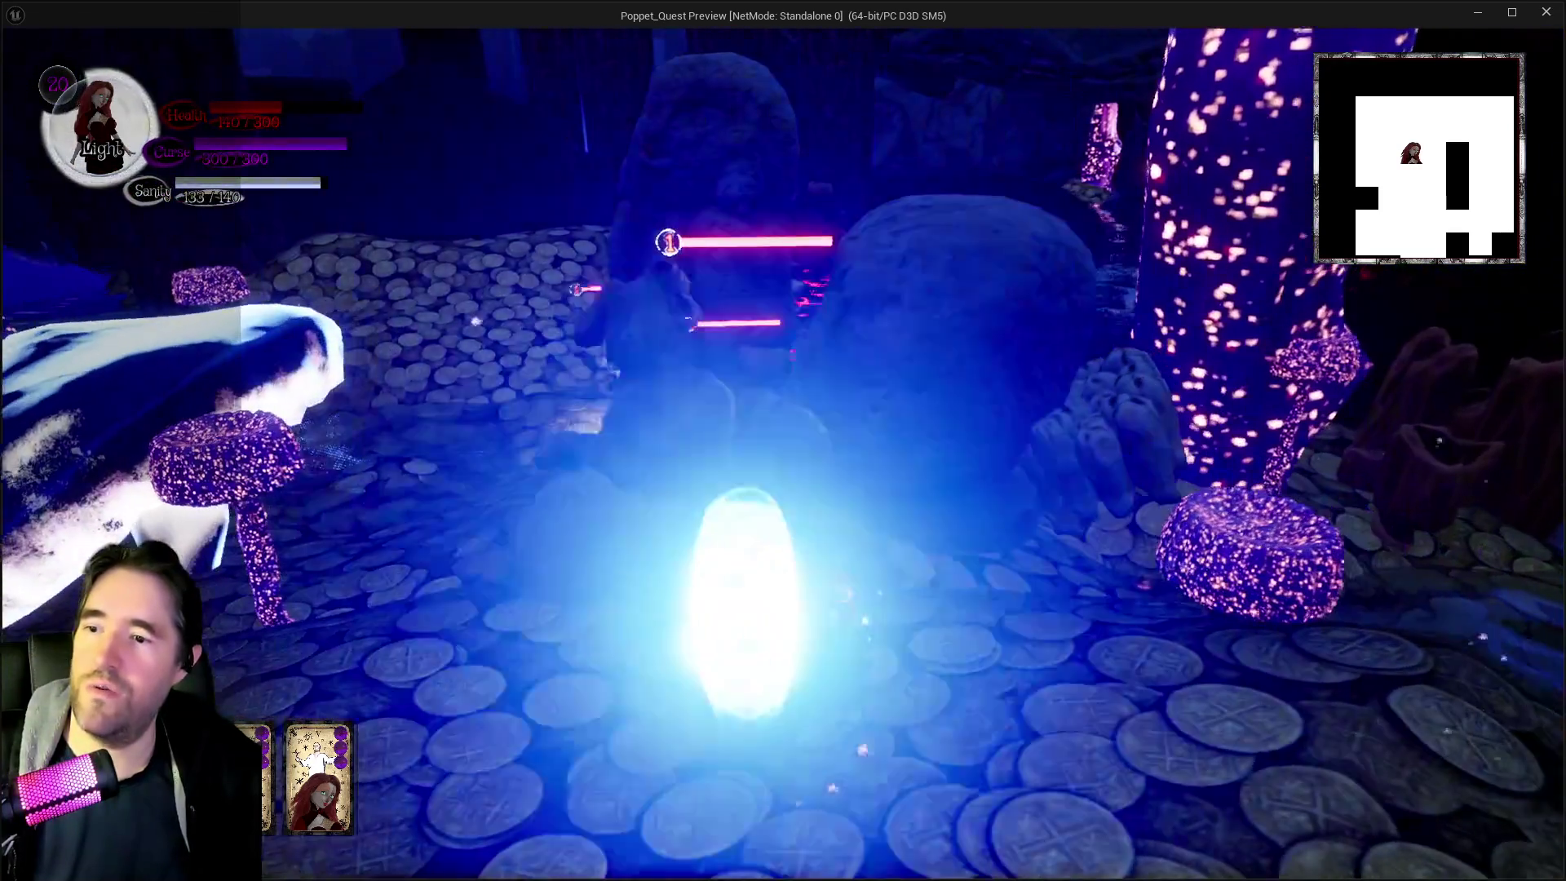
{"action": "key", "text": "space"}
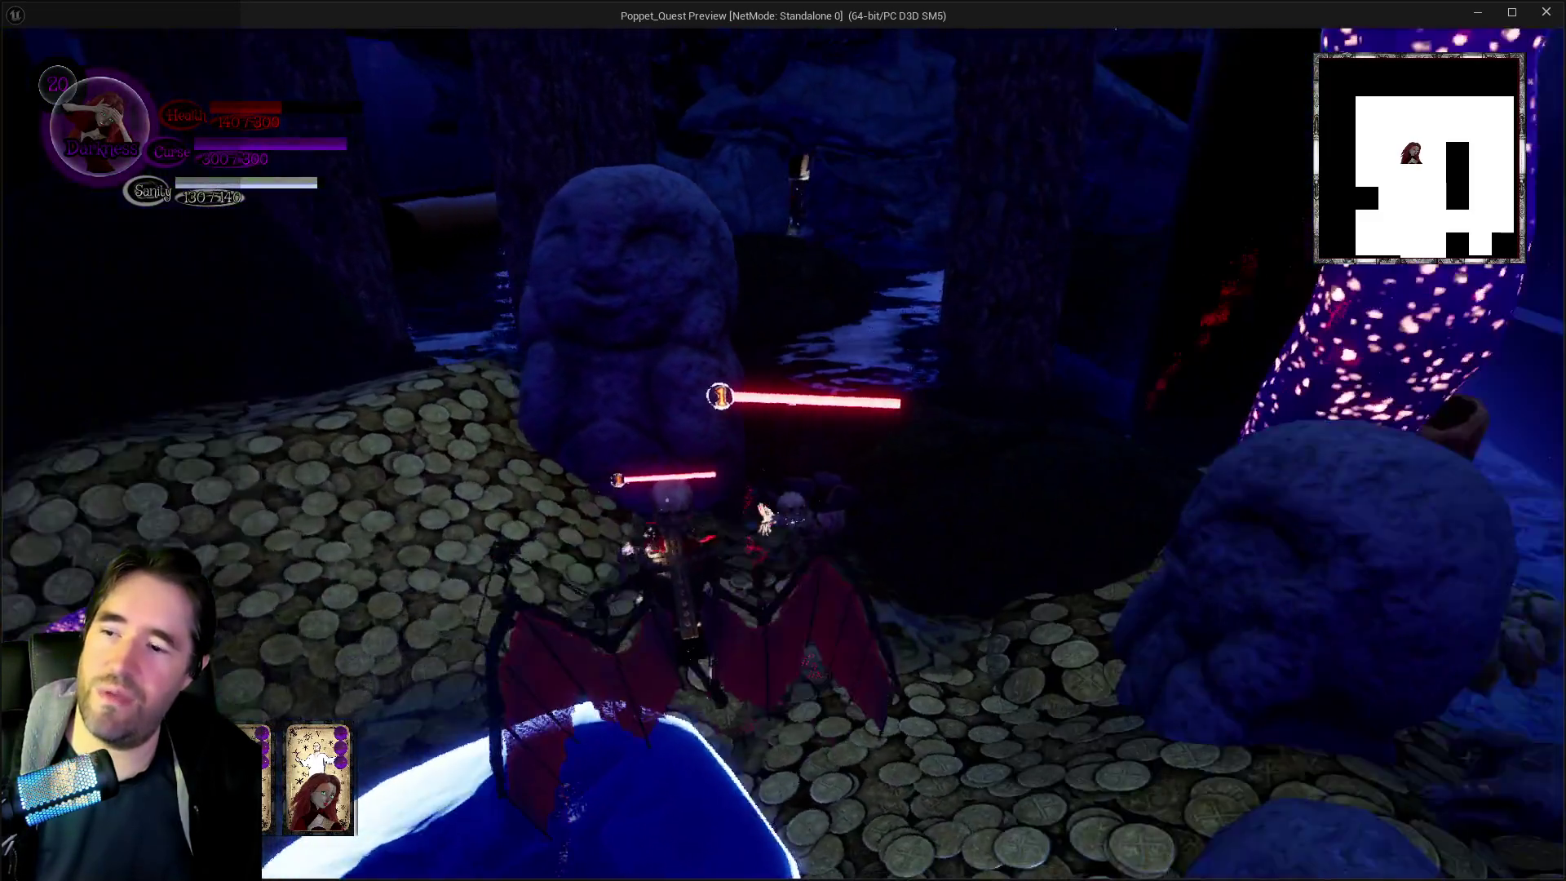
Walk down from the pool through the rocky dark passage and climb toward the red pillar
{"action": "key", "text": "q"}
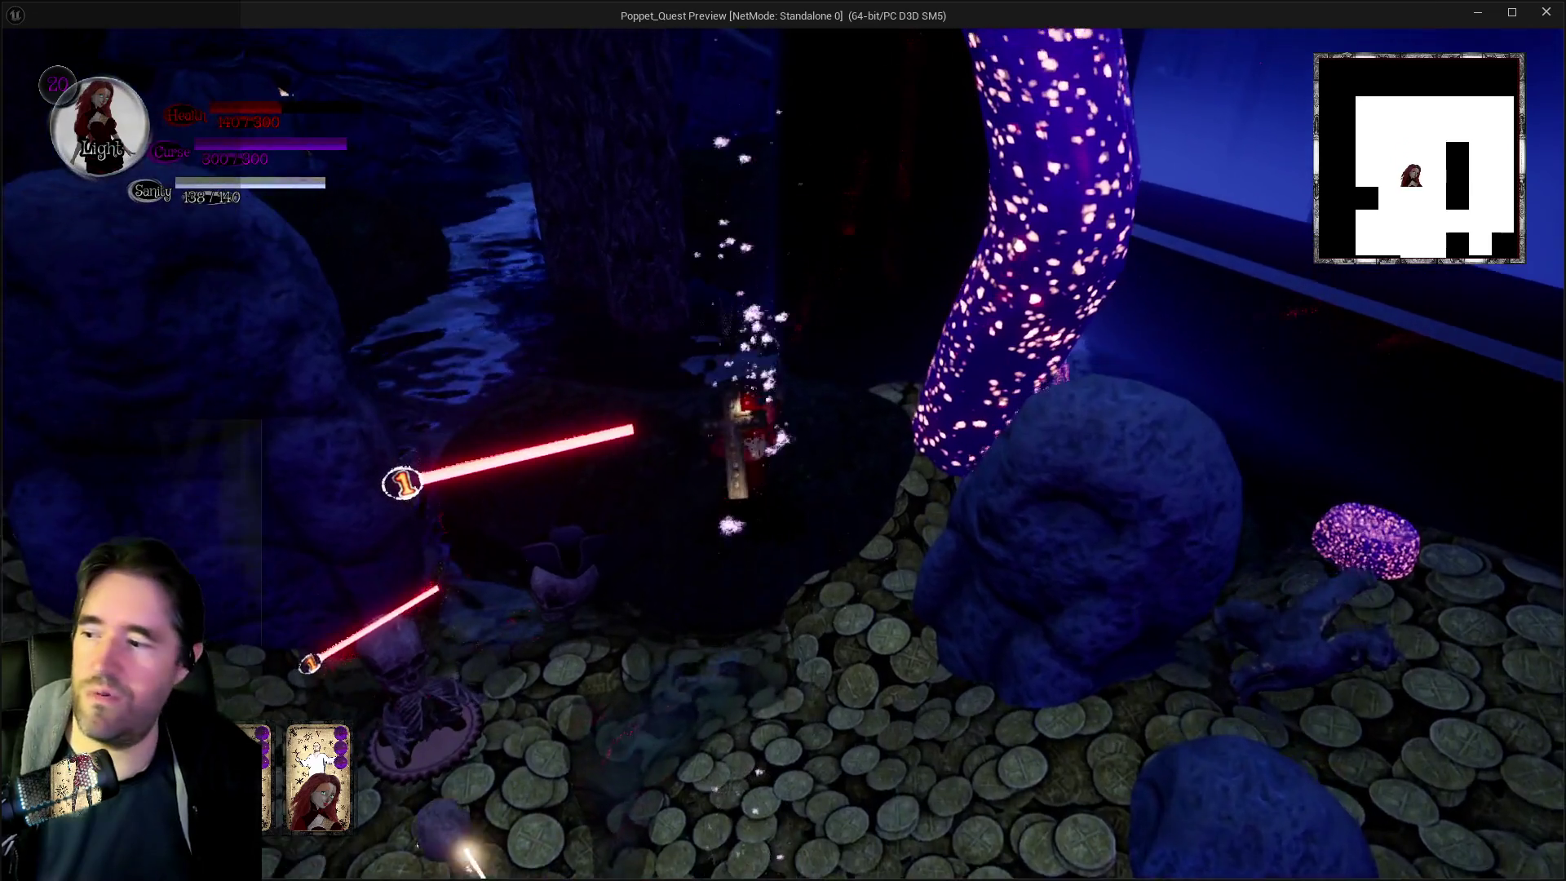
{"action": "key", "text": "w"}
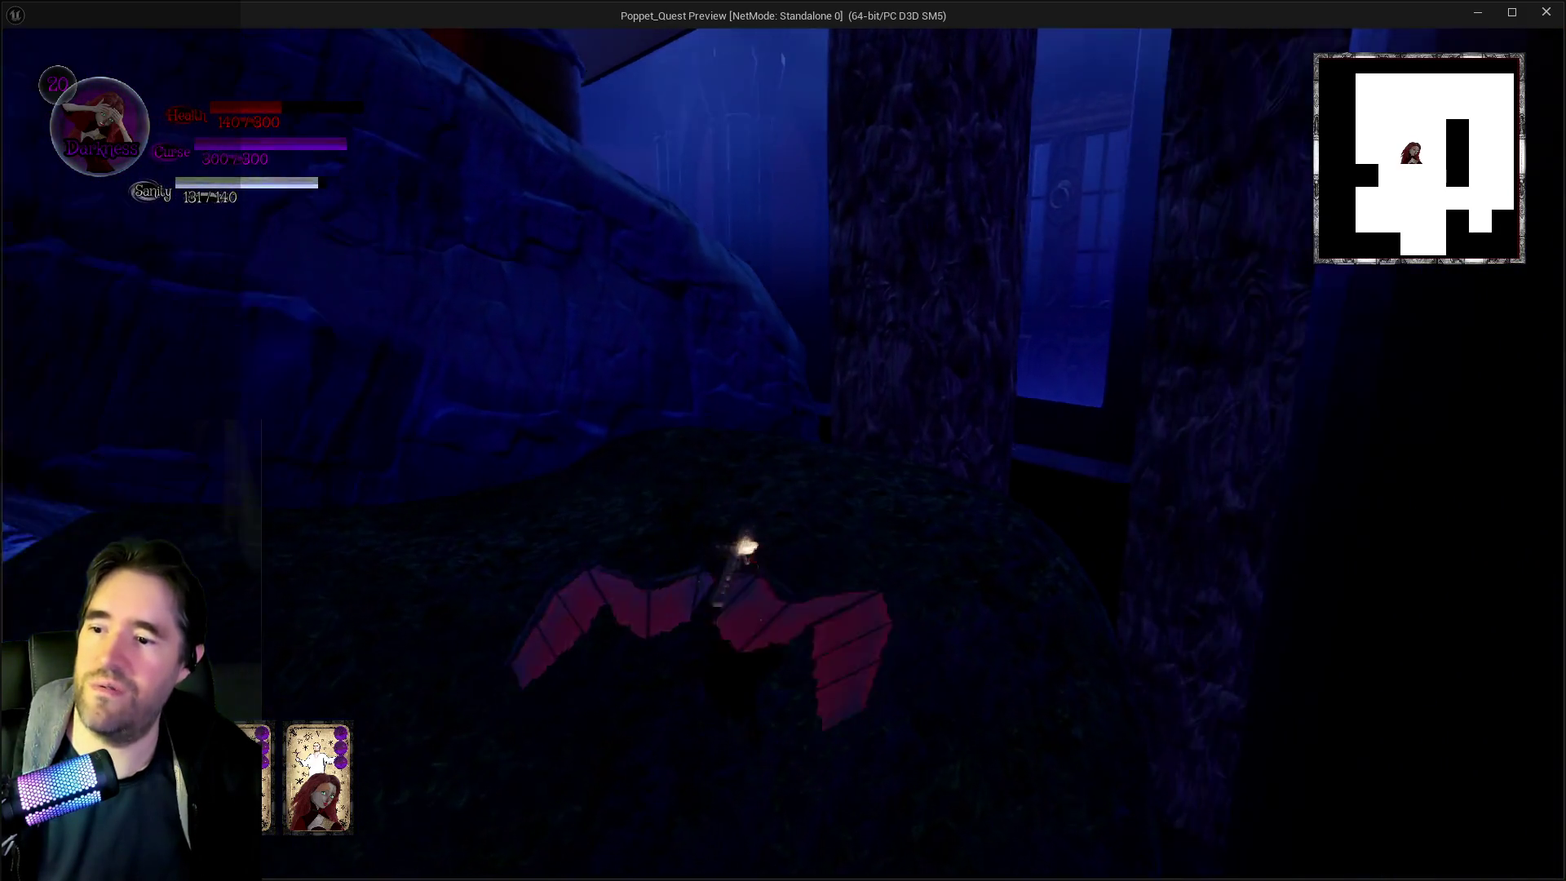
{"action": "key", "text": "w"}
{"action": "key", "text": "w"}
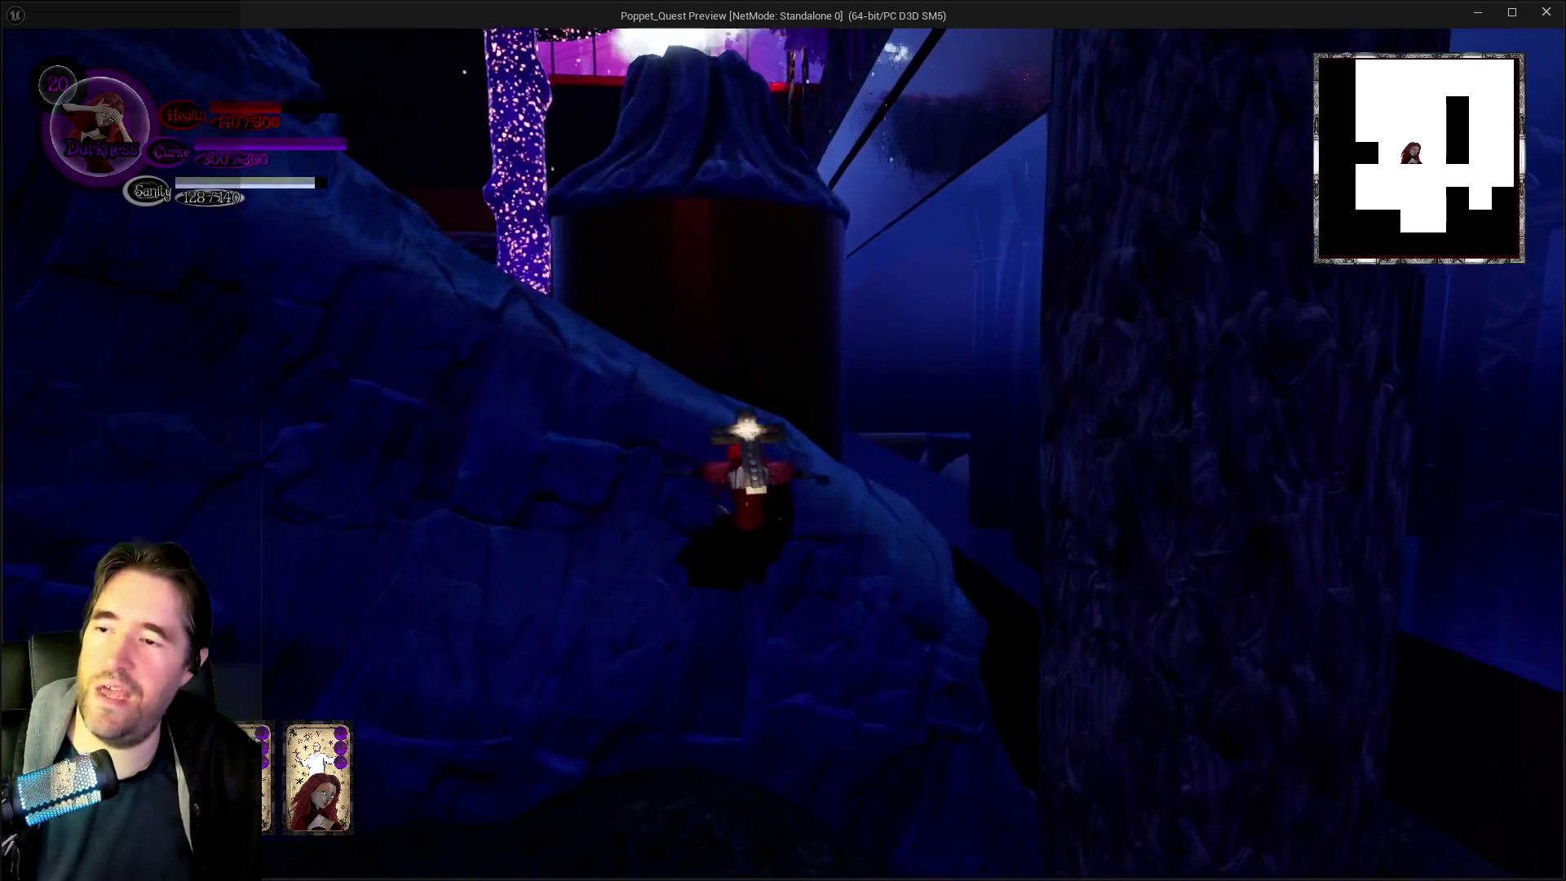
{"action": "key", "text": "w"}
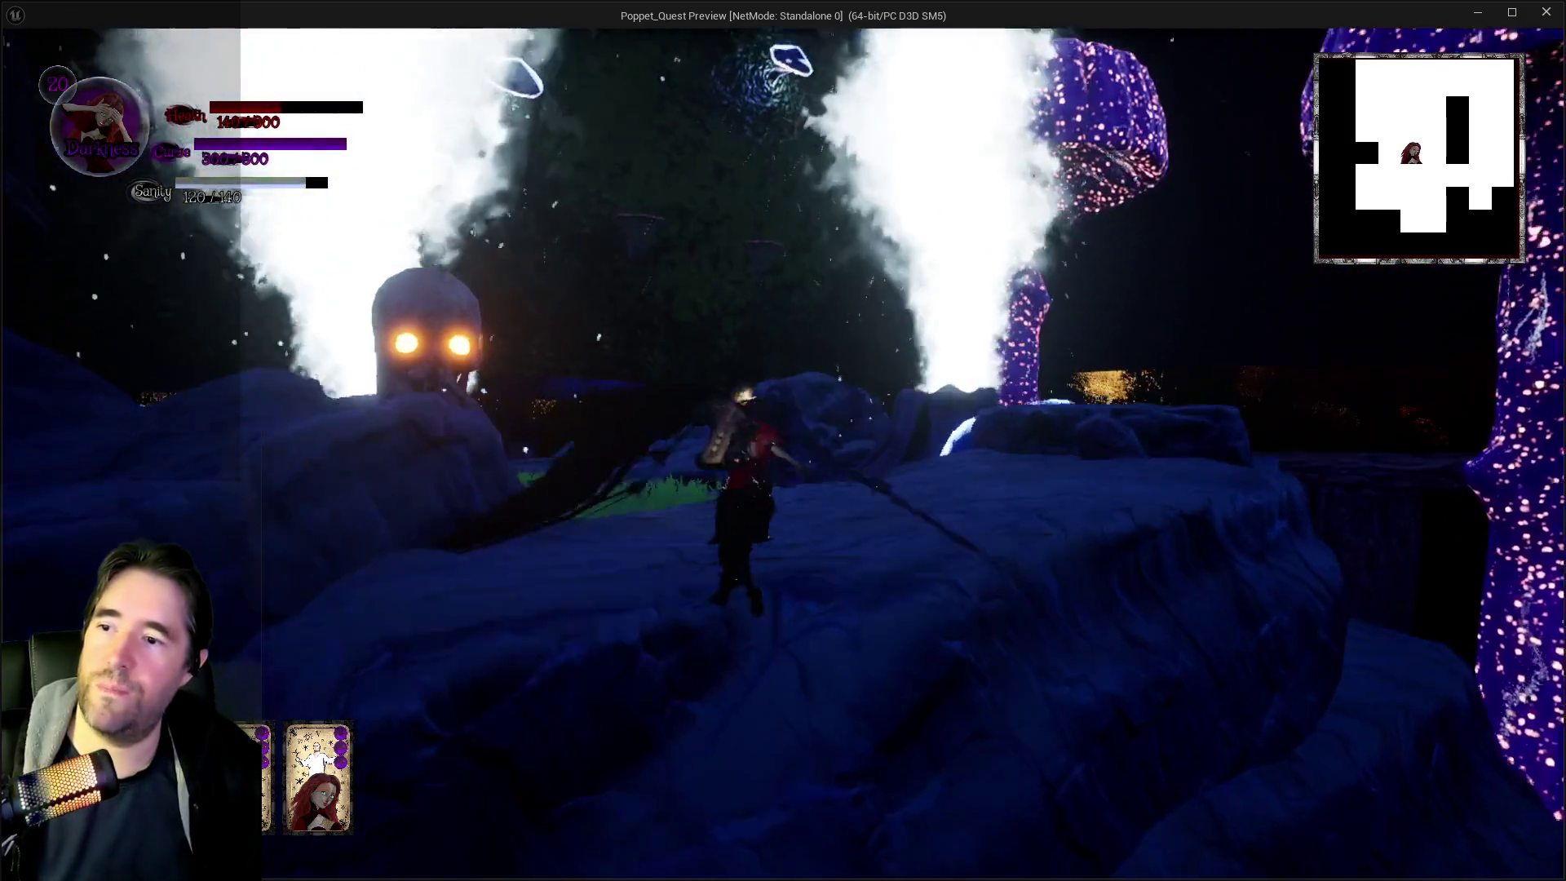
Run through the grass toward the mushrooms and fight with blasts beside the glowing boulder
{"action": "key", "text": "w"}
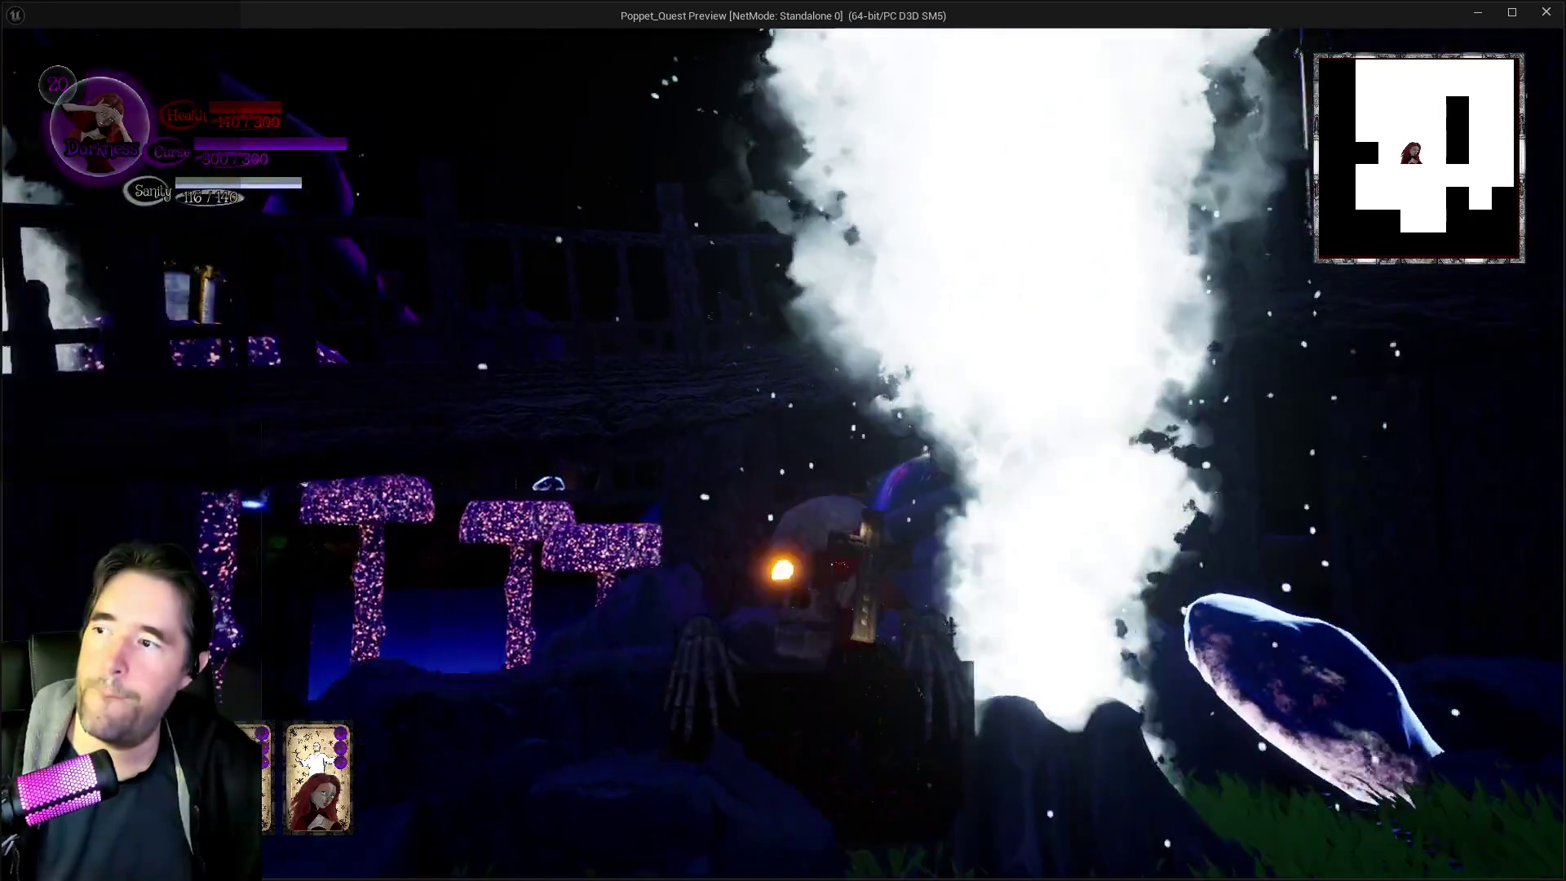
{"action": "key", "text": "w"}
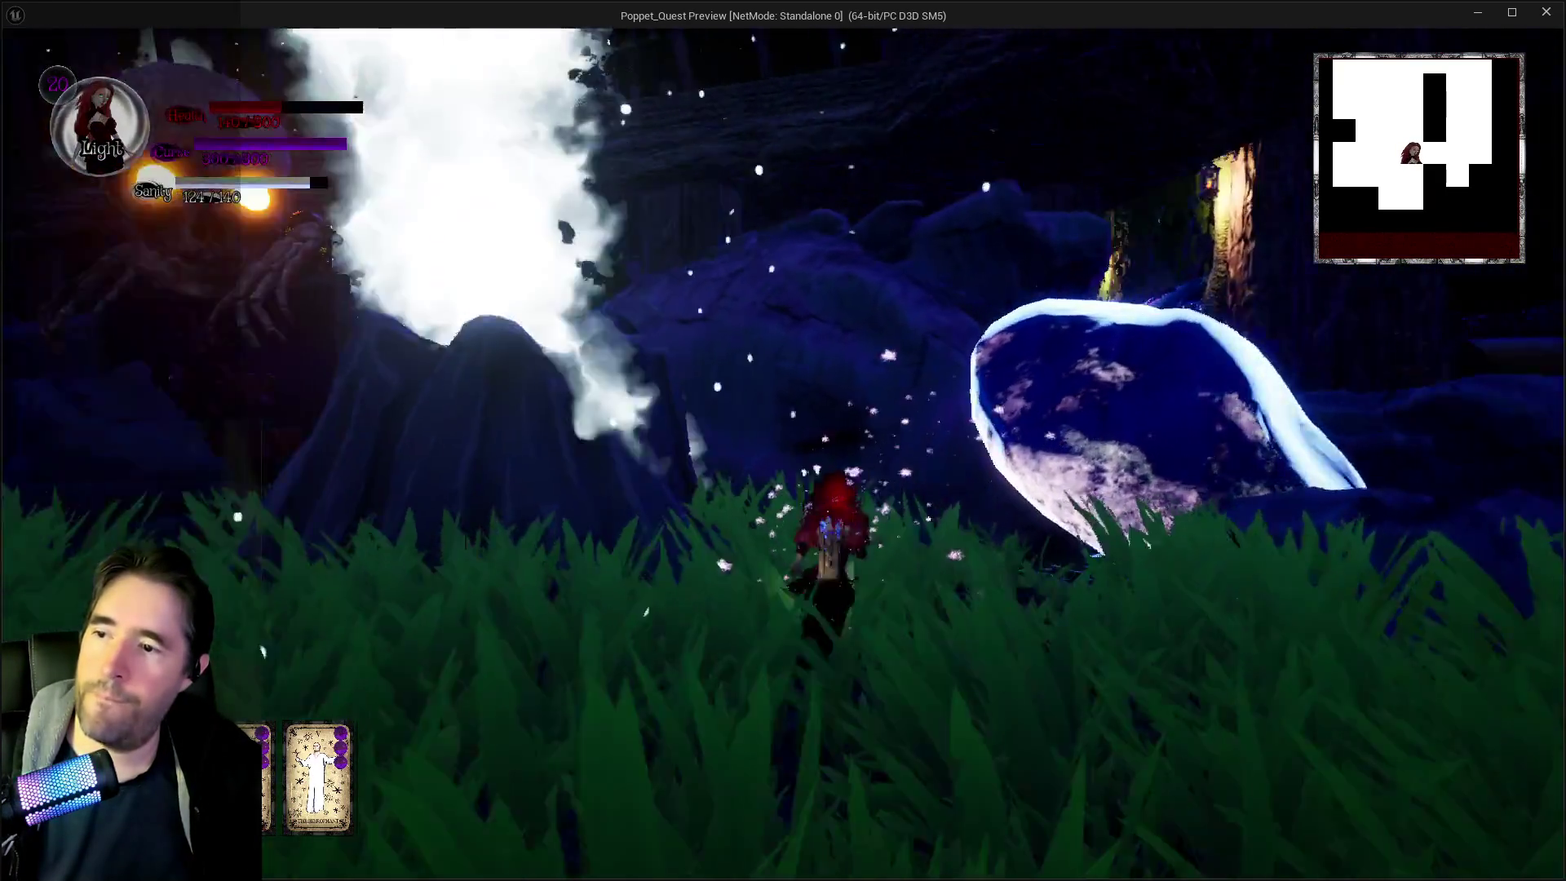
{"action": "key", "text": "w"}
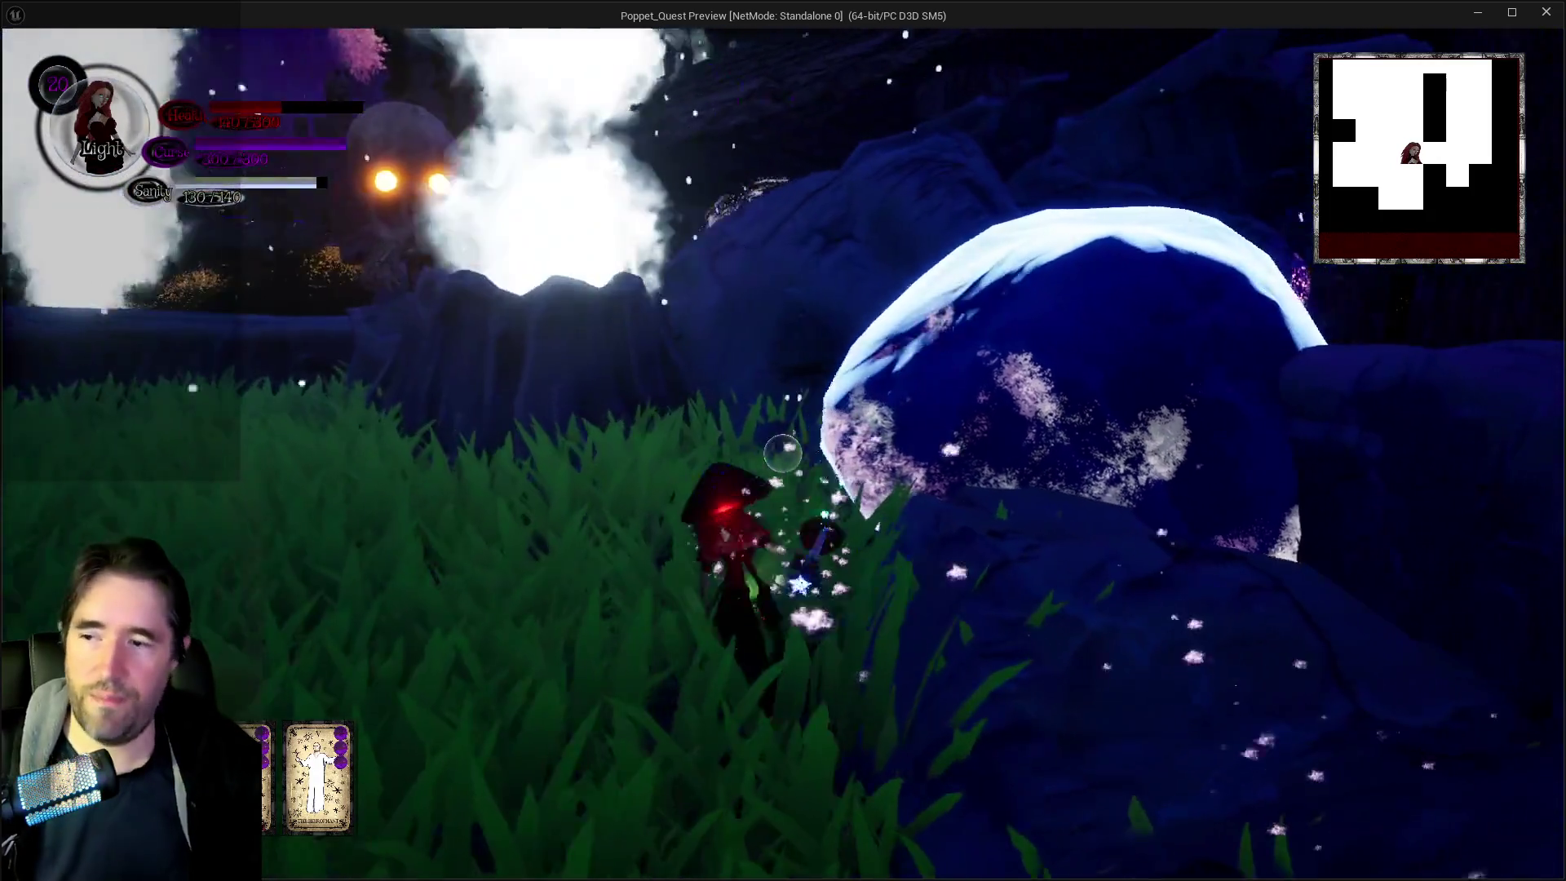
{"action": "key", "text": "w"}
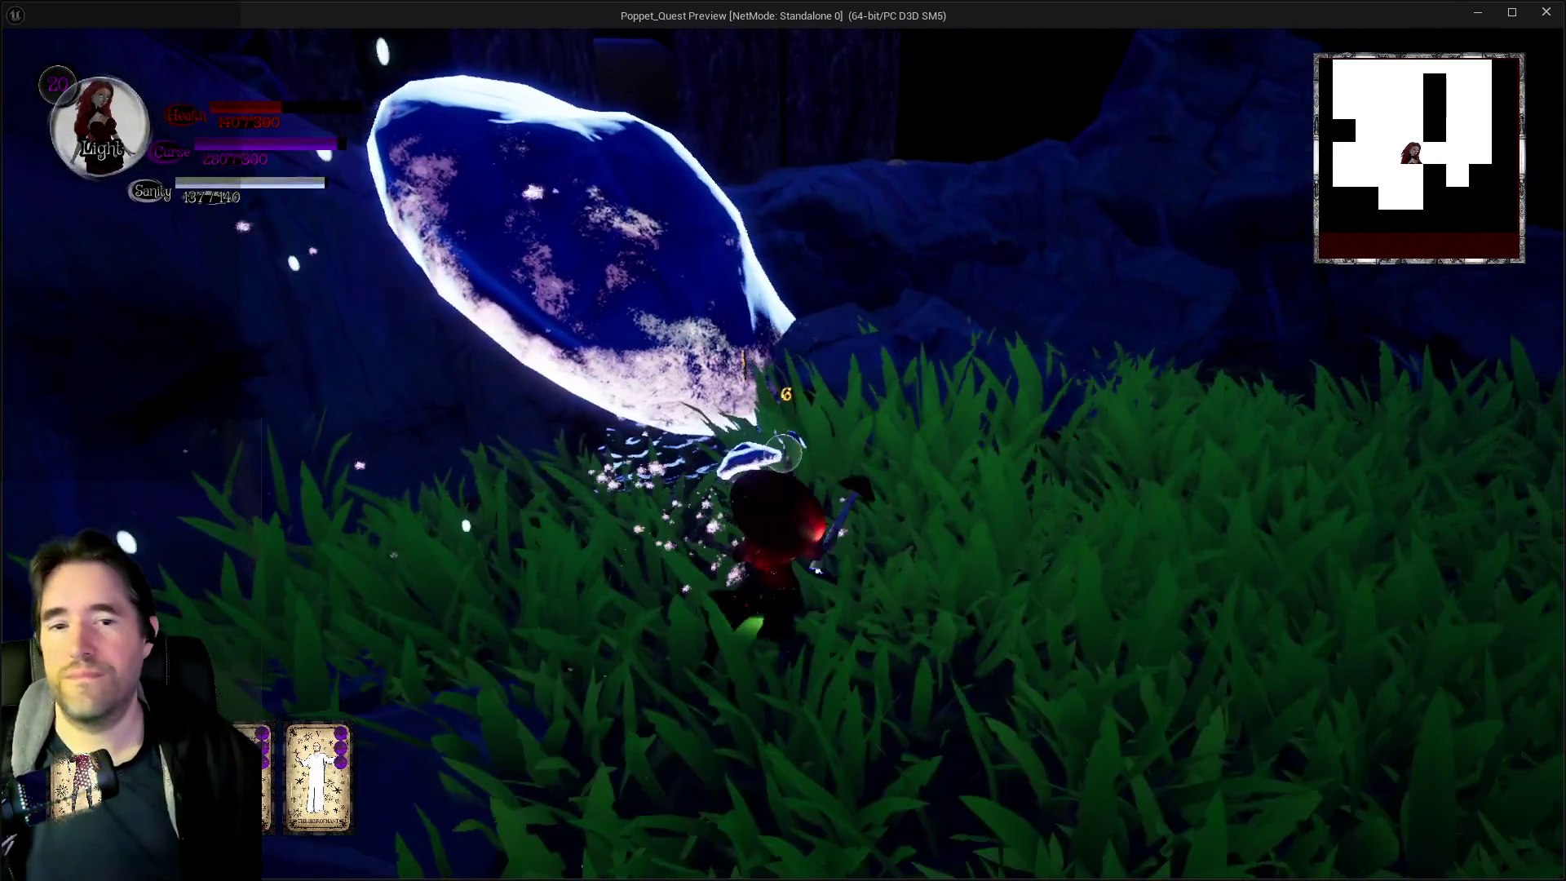
{"action": "key", "text": "w"}
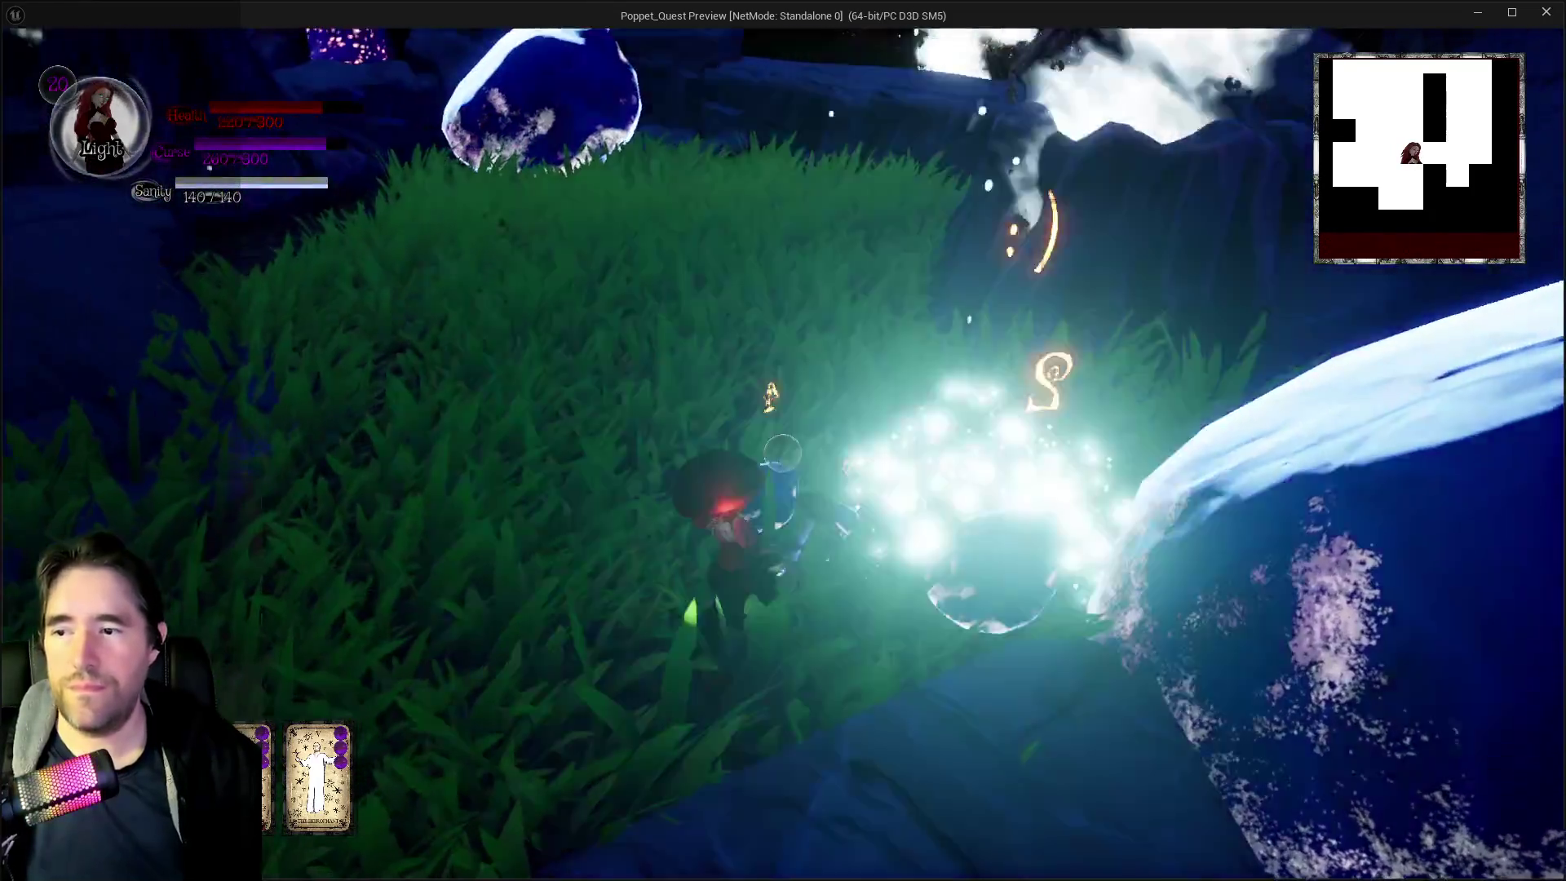
{"action": "key", "text": "w"}
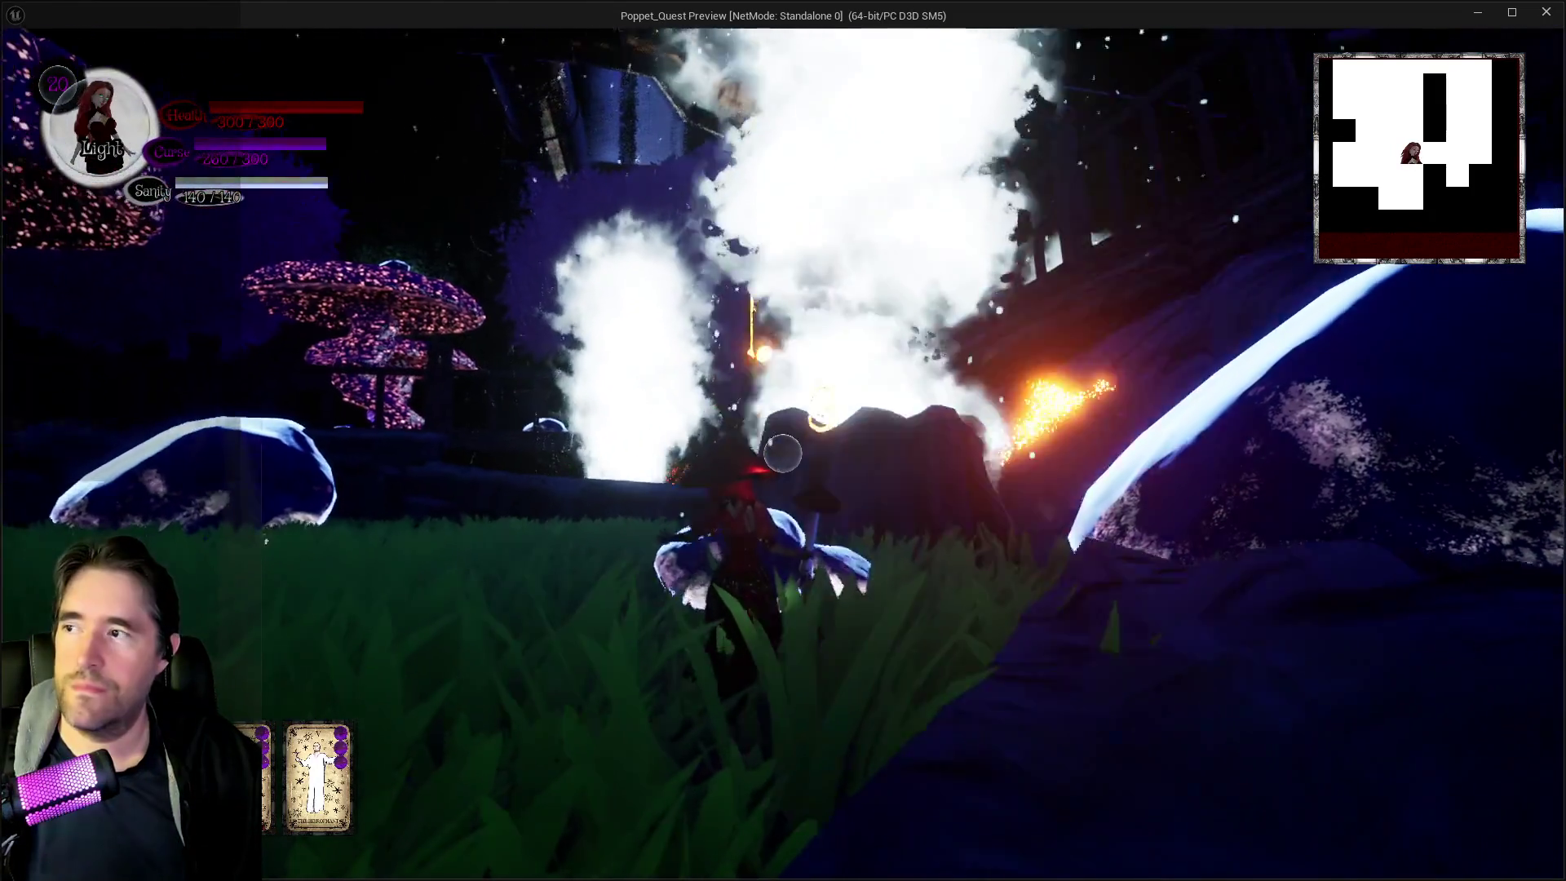
{"action": "key", "text": "w"}
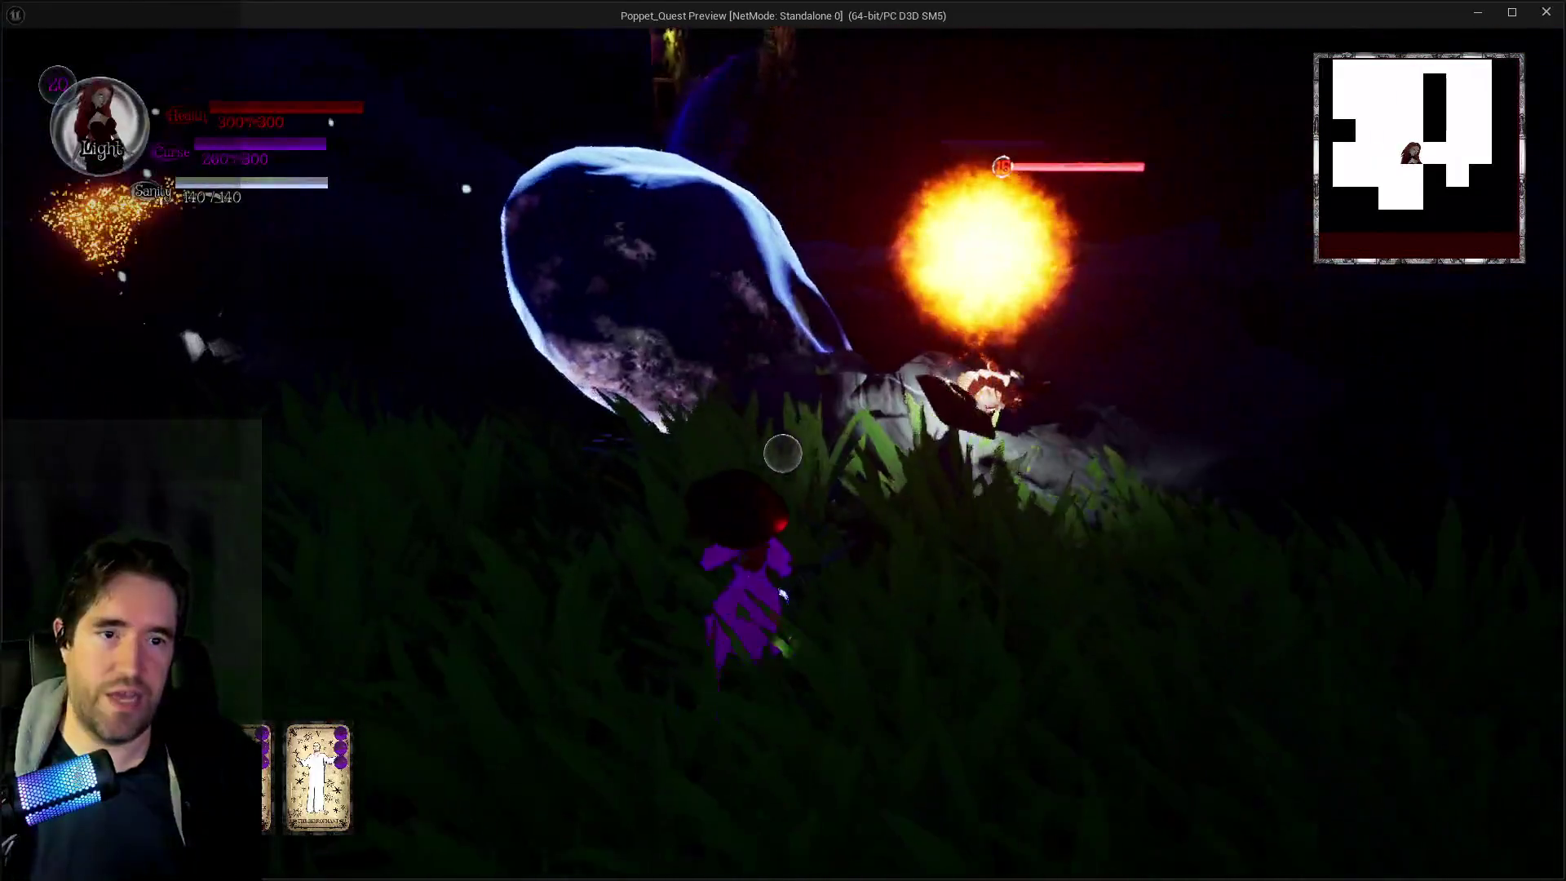
Cross the blue rocks into the dark sphere, down the ladder, and along the plank toward the clam
{"action": "key", "text": "w"}
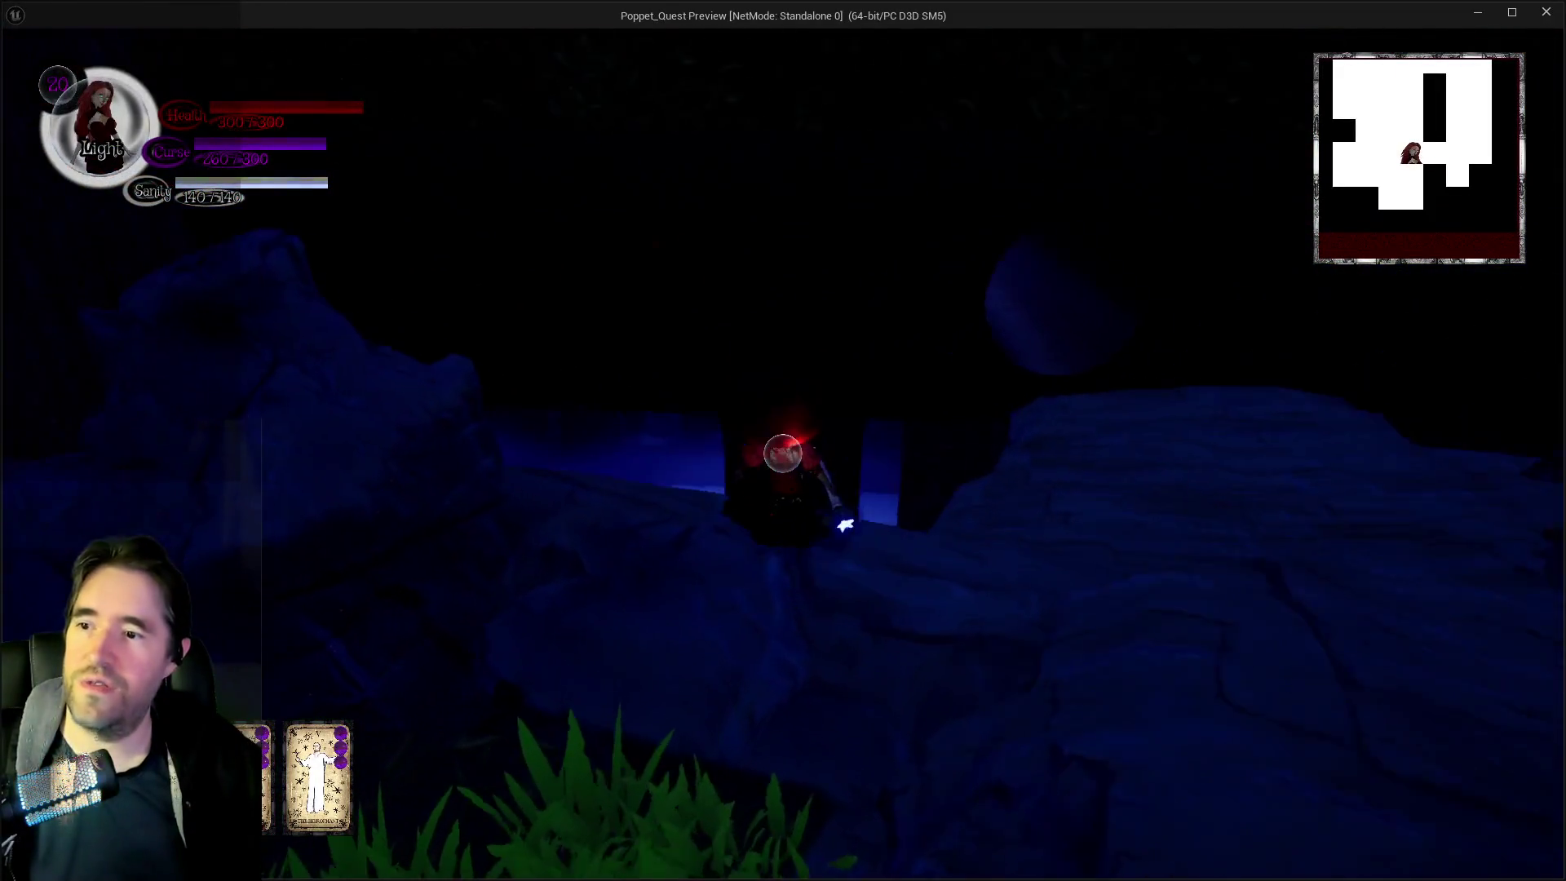
{"action": "key", "text": "w"}
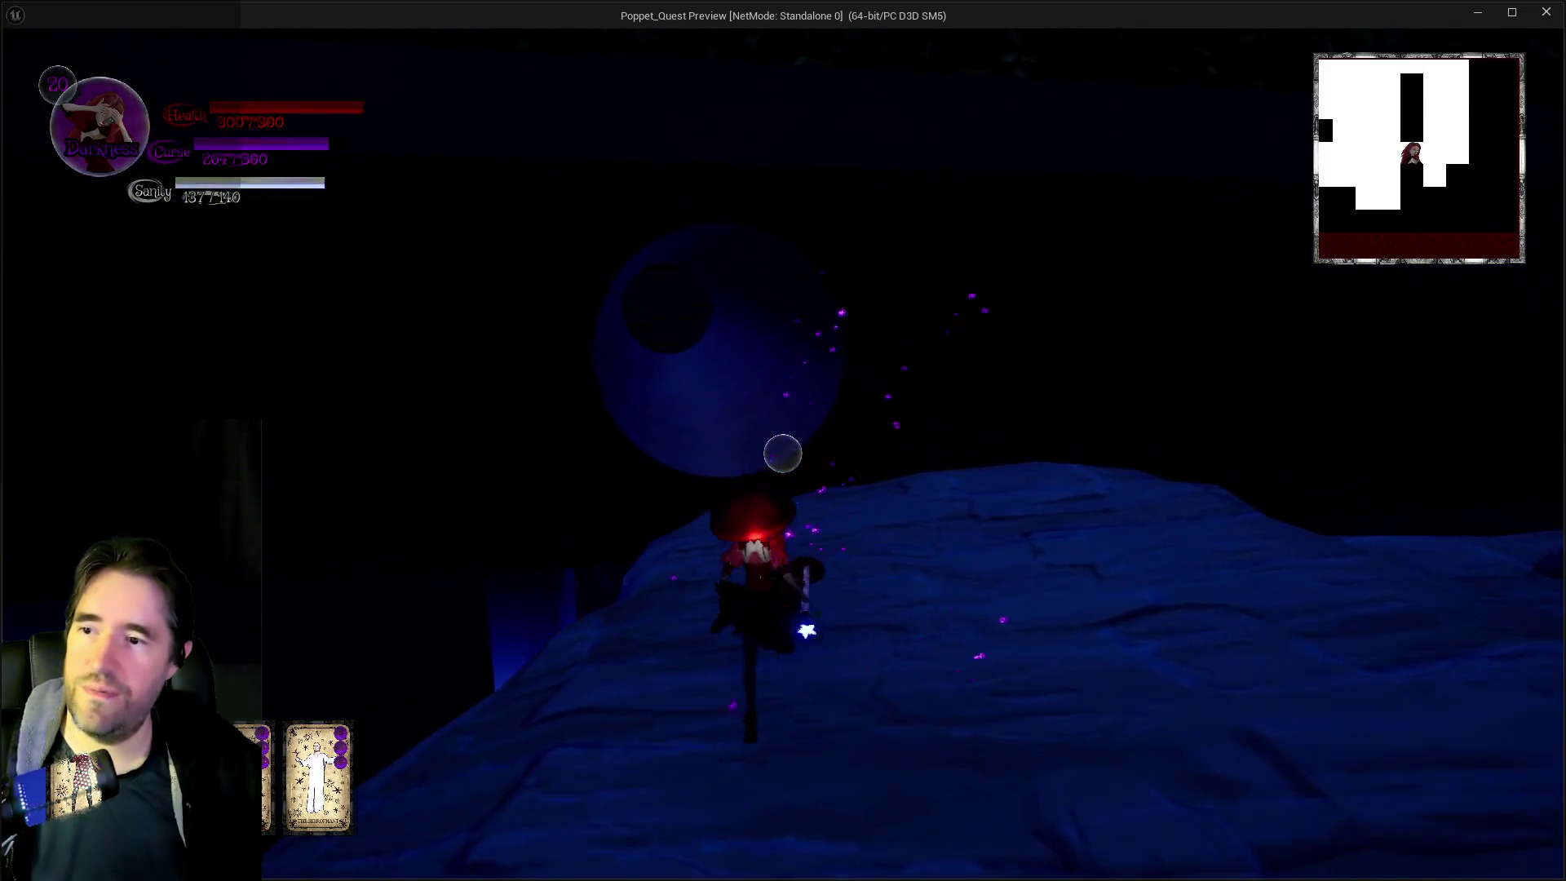
{"action": "key", "text": "w"}
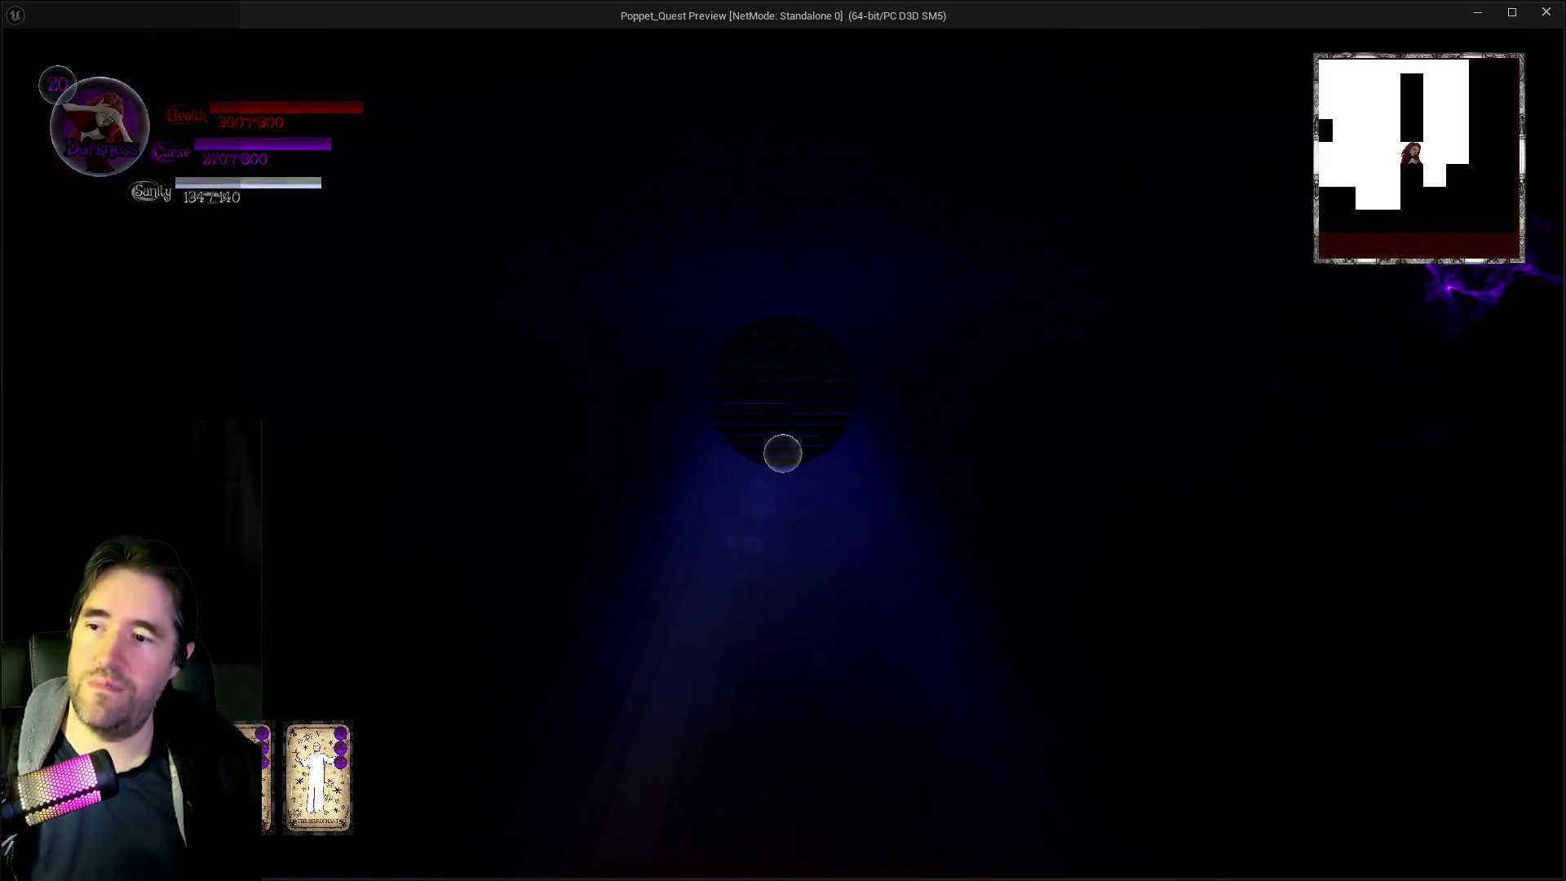
{"action": "key", "text": "w"}
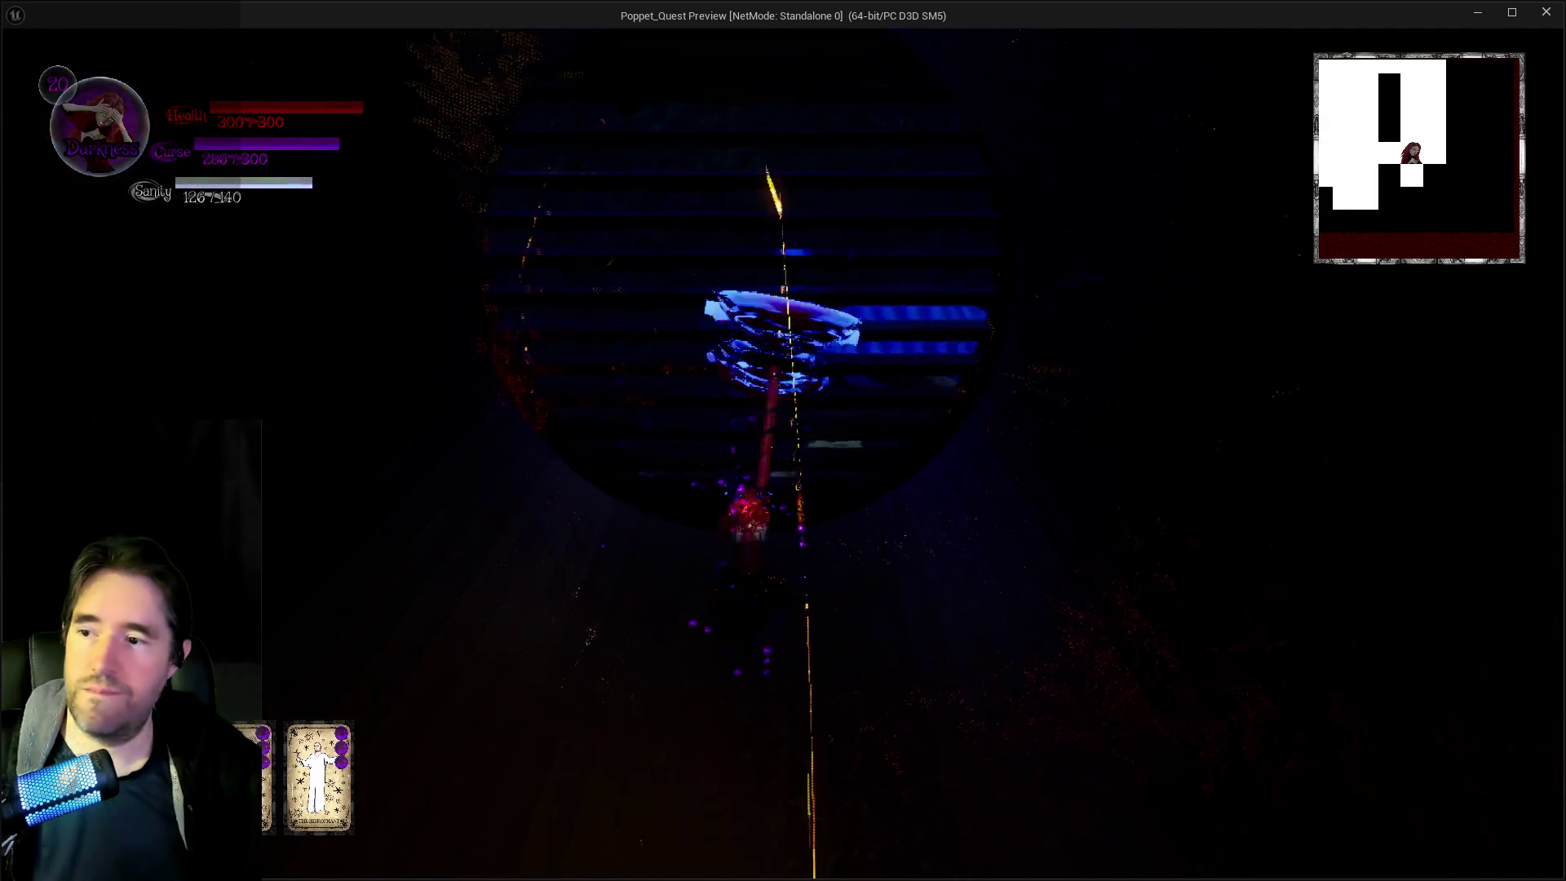
{"action": "key", "text": "w"}
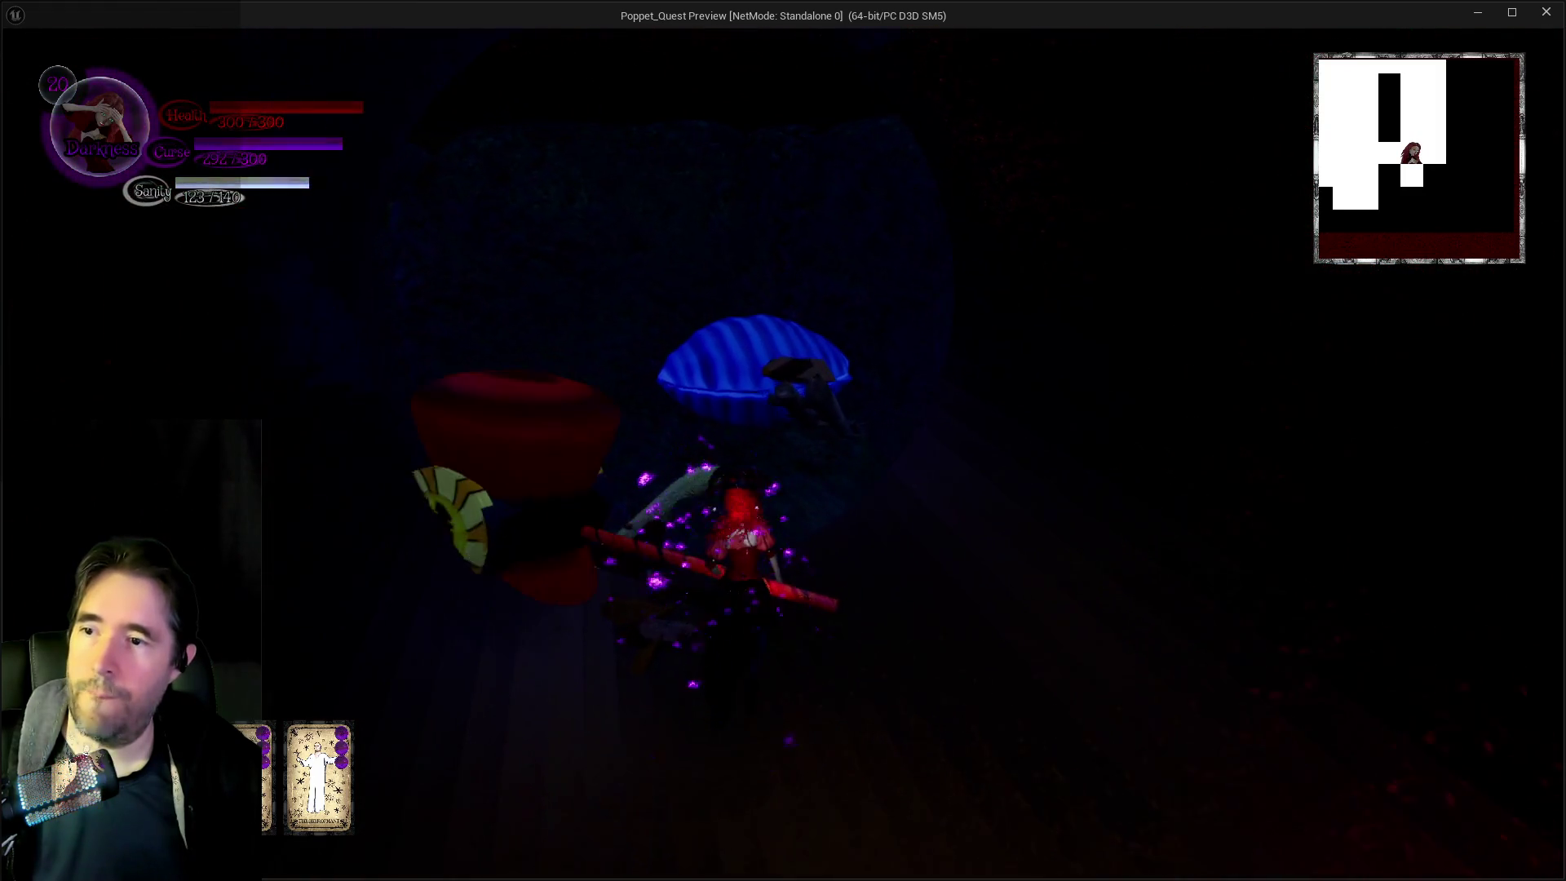
{"action": "key", "text": "w"}
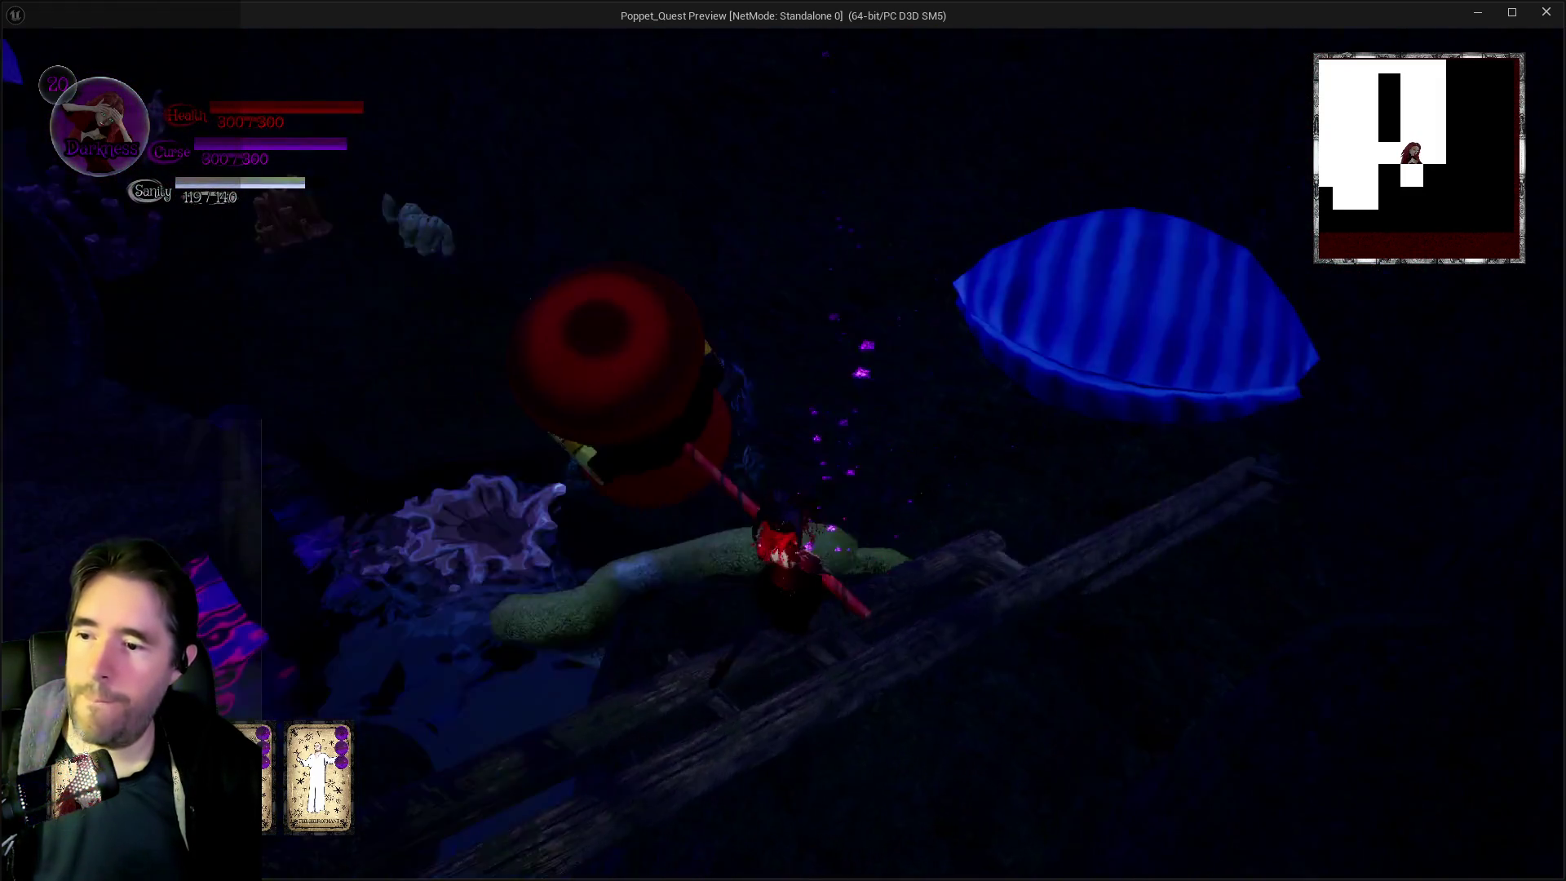
{"action": "key", "text": "w"}
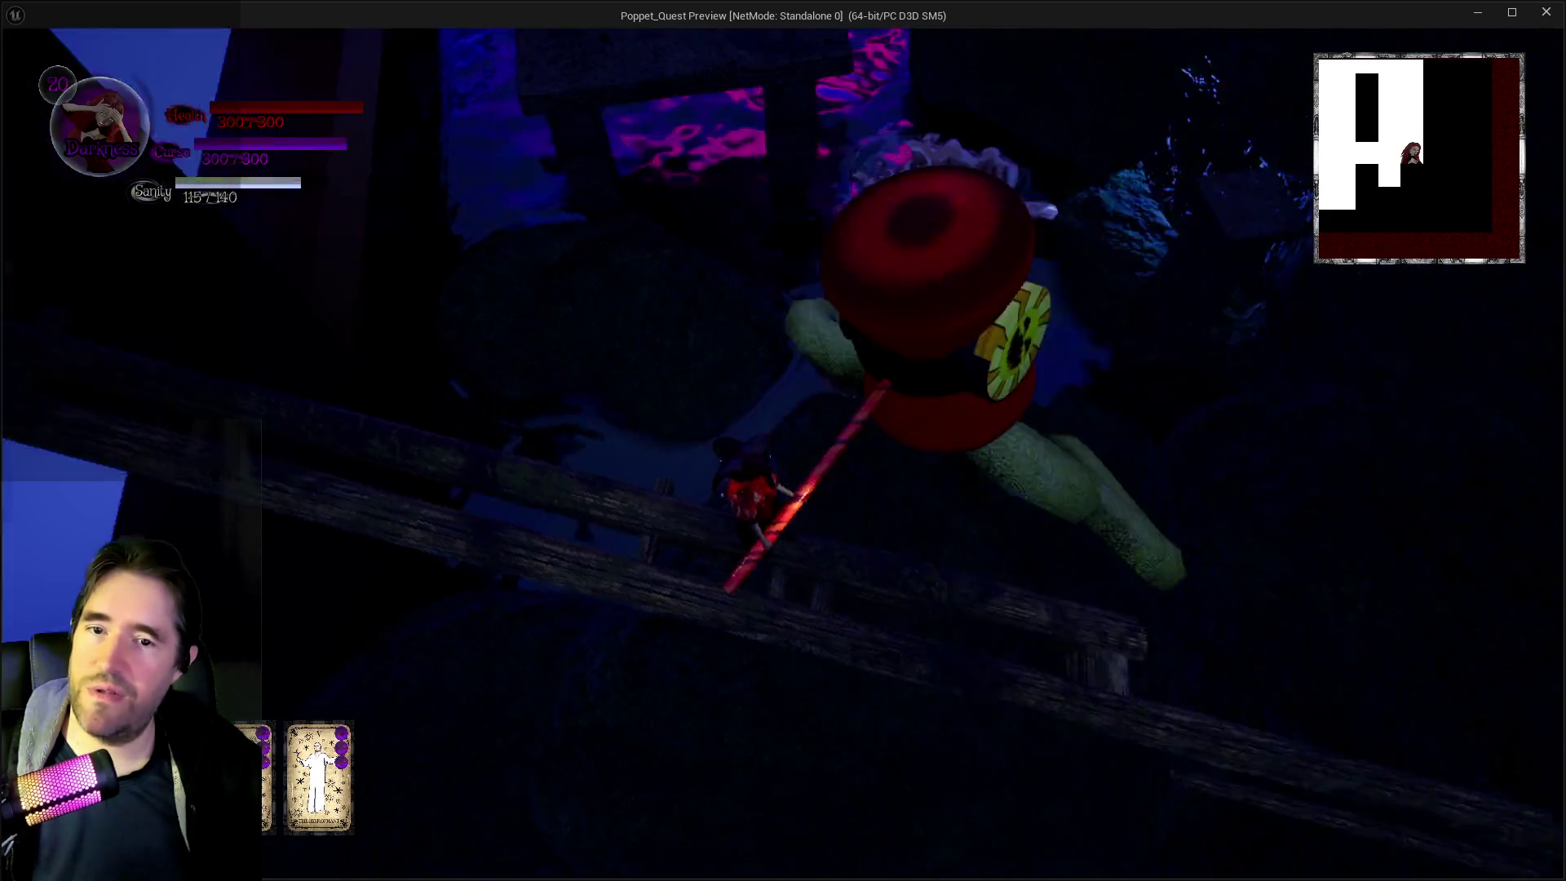
{"action": "key", "text": "w"}
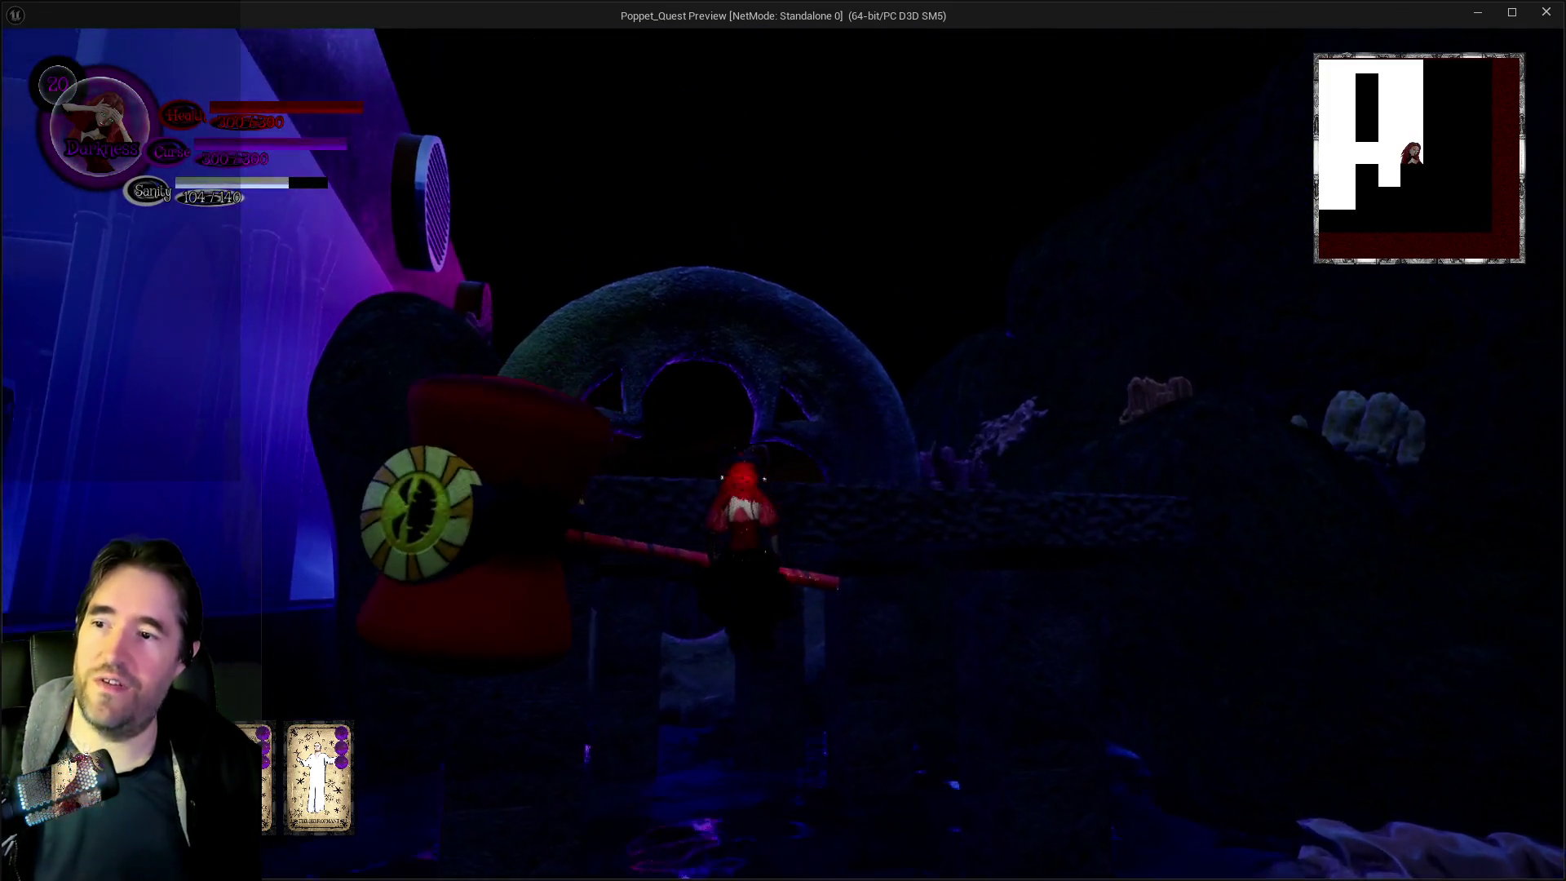
{"action": "key", "text": "space"}
Run through the coral arch, past the giant clam and glowing-eyed skull into the next cave
{"action": "key", "text": "w"}
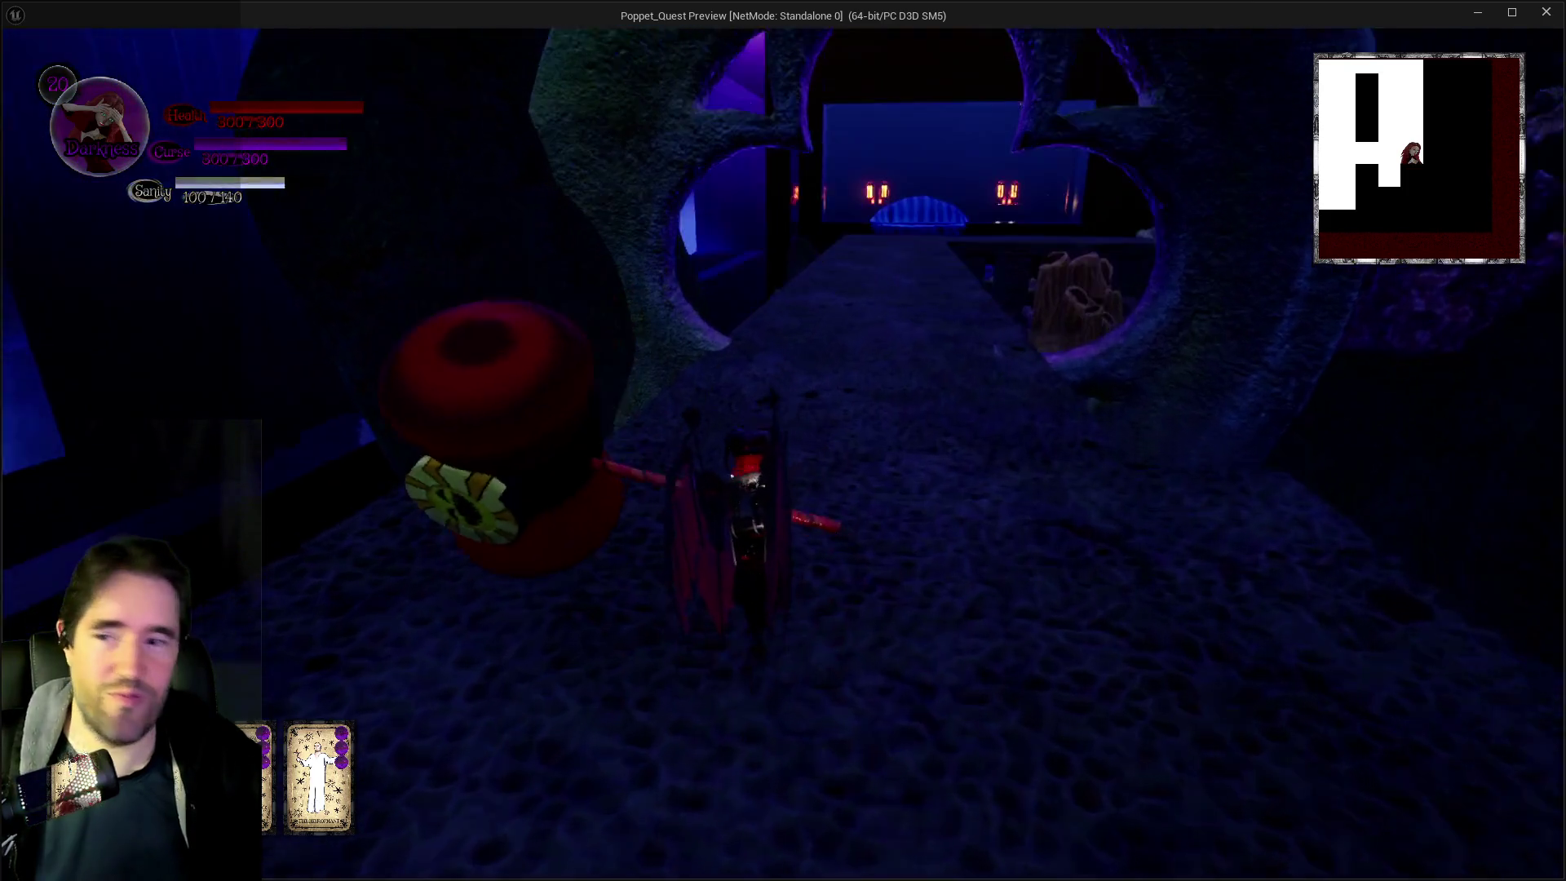
{"action": "key", "text": "w"}
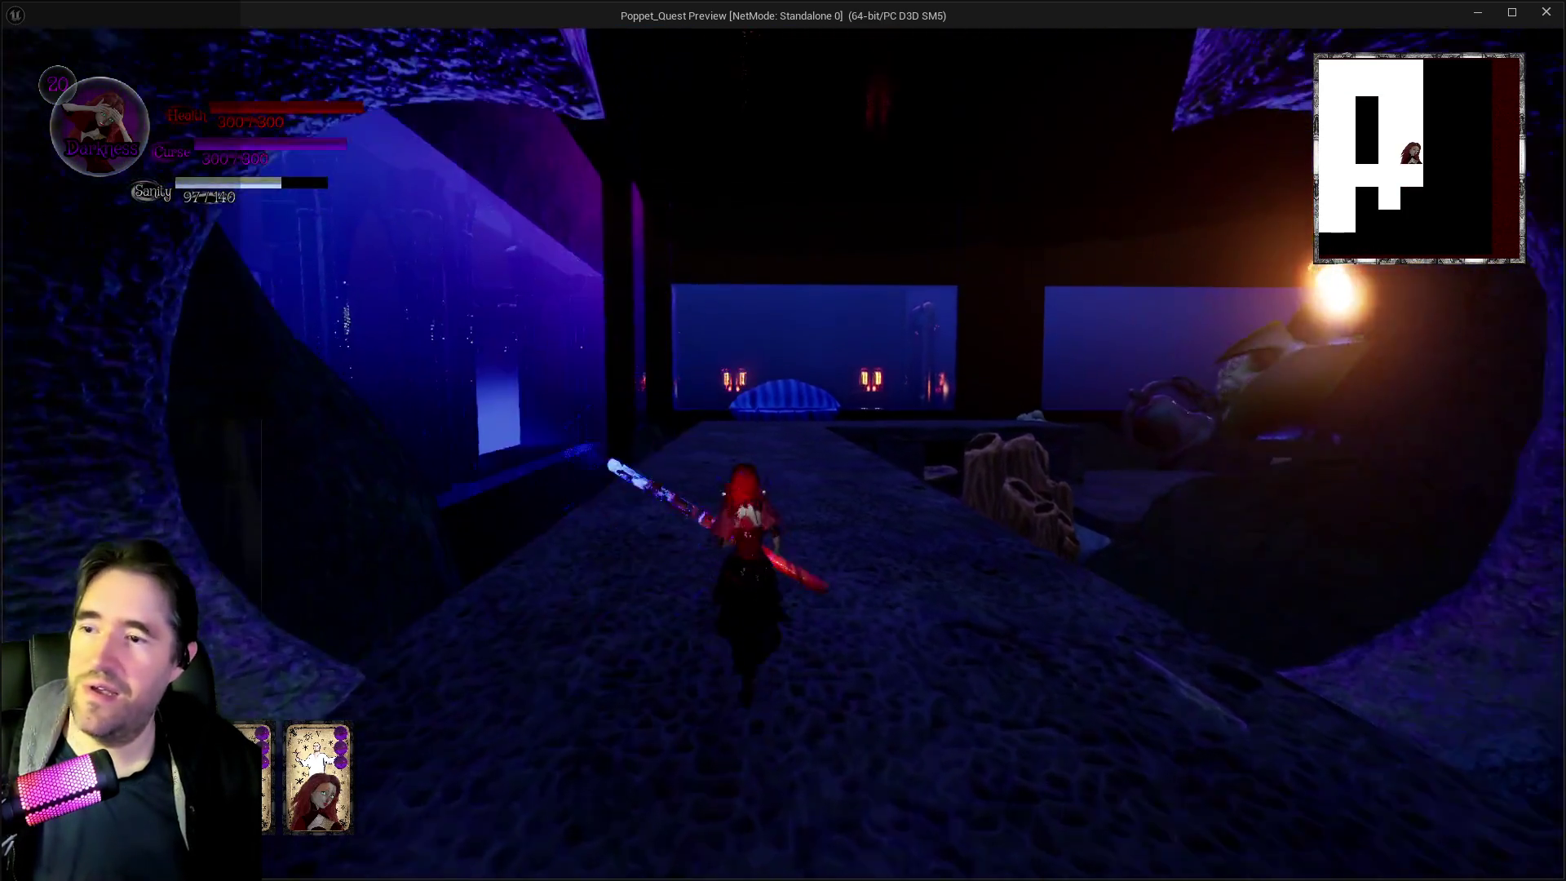
{"action": "key", "text": "w"}
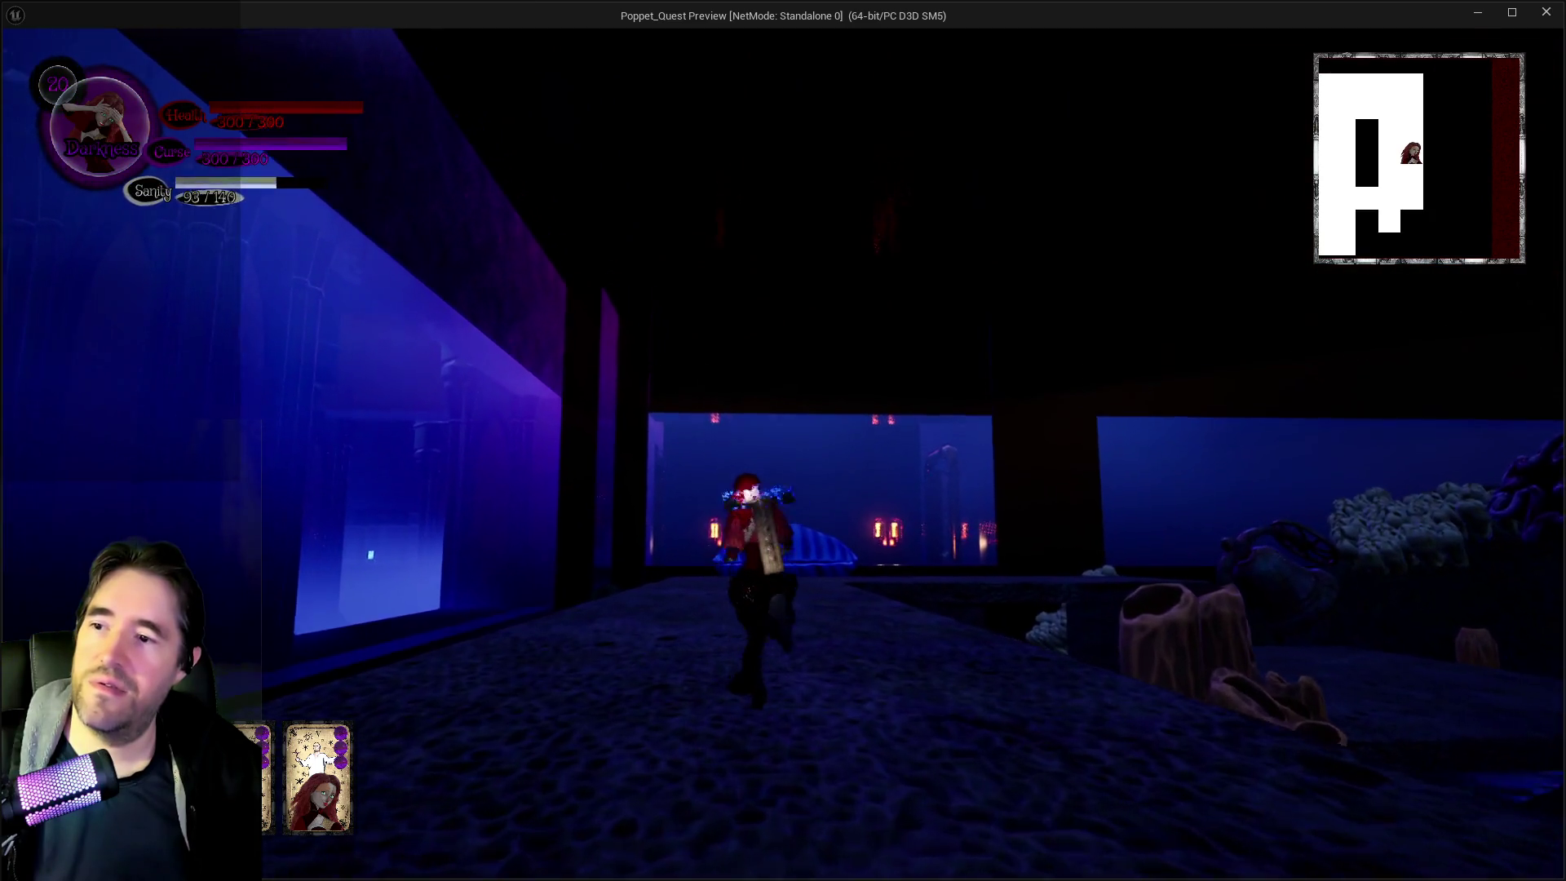
{"action": "key", "text": "w"}
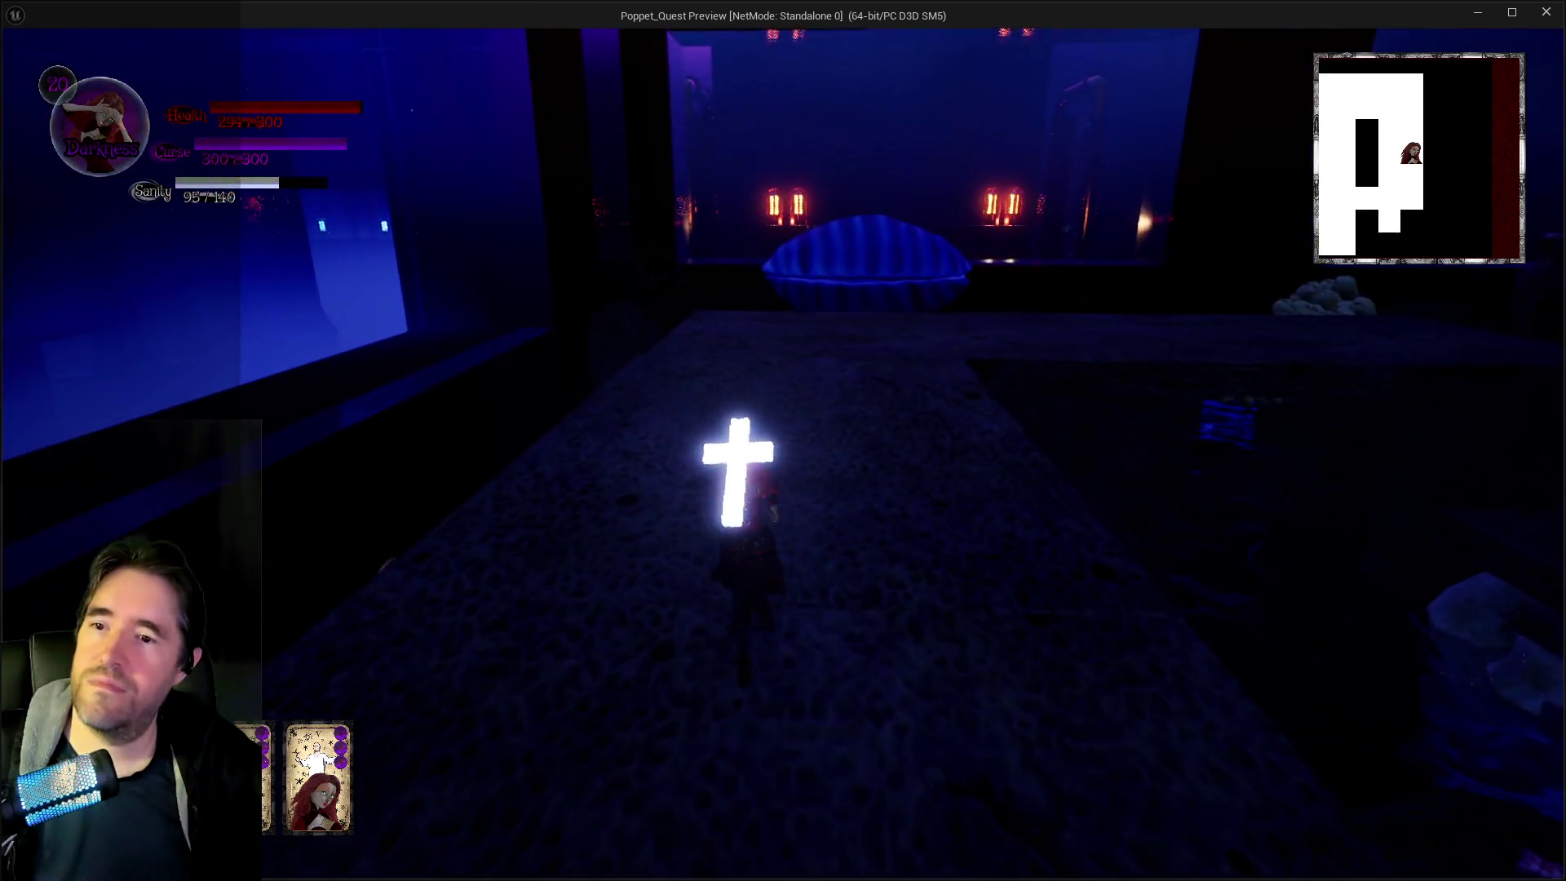
{"action": "key", "text": "w"}
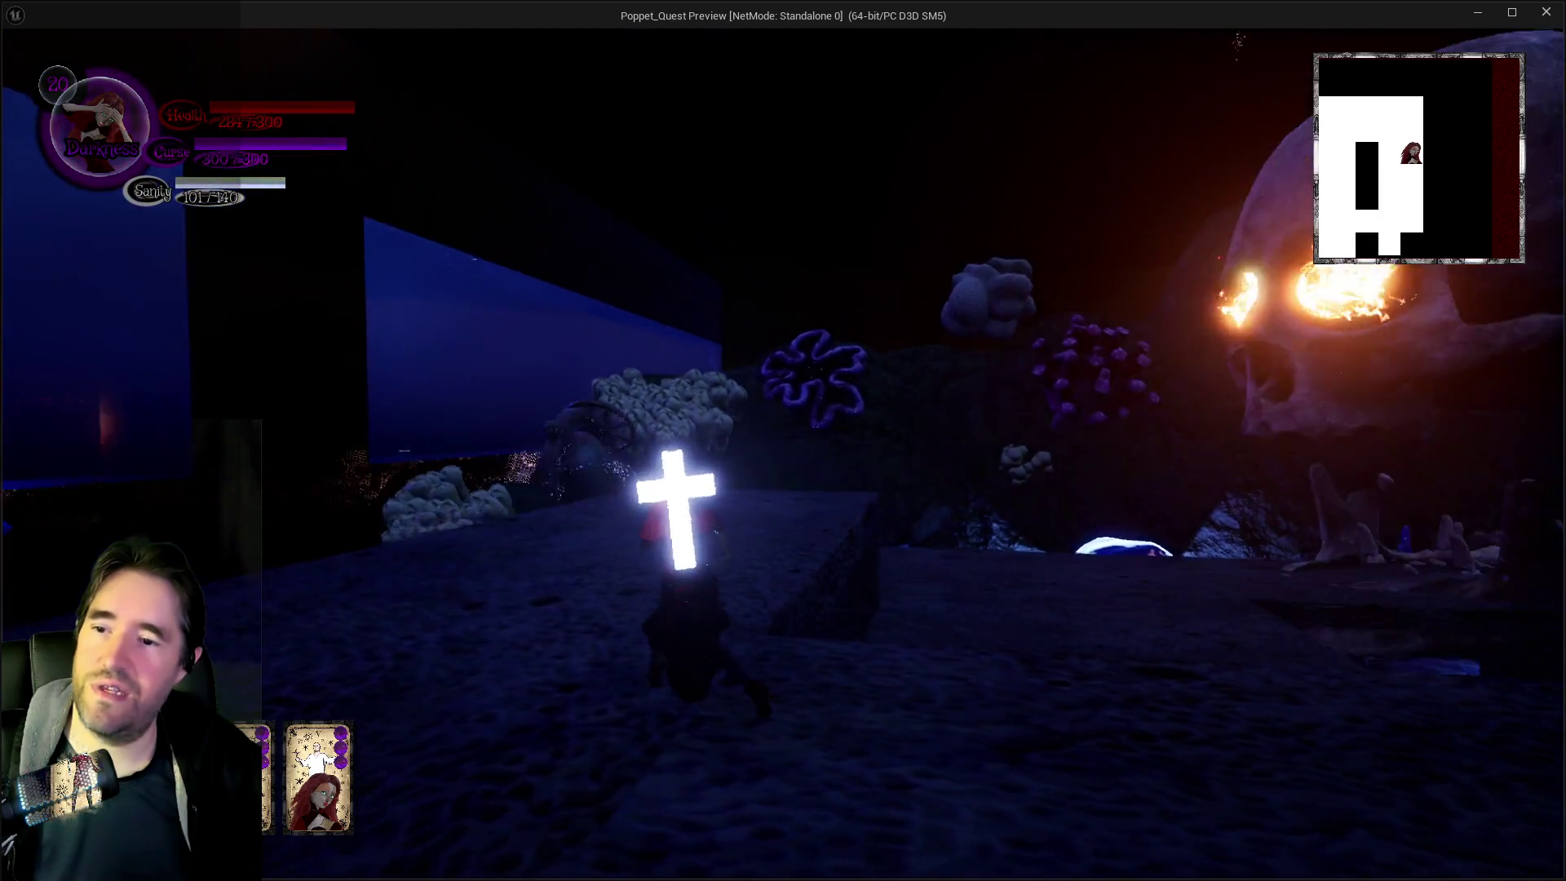
{"action": "key", "text": "w"}
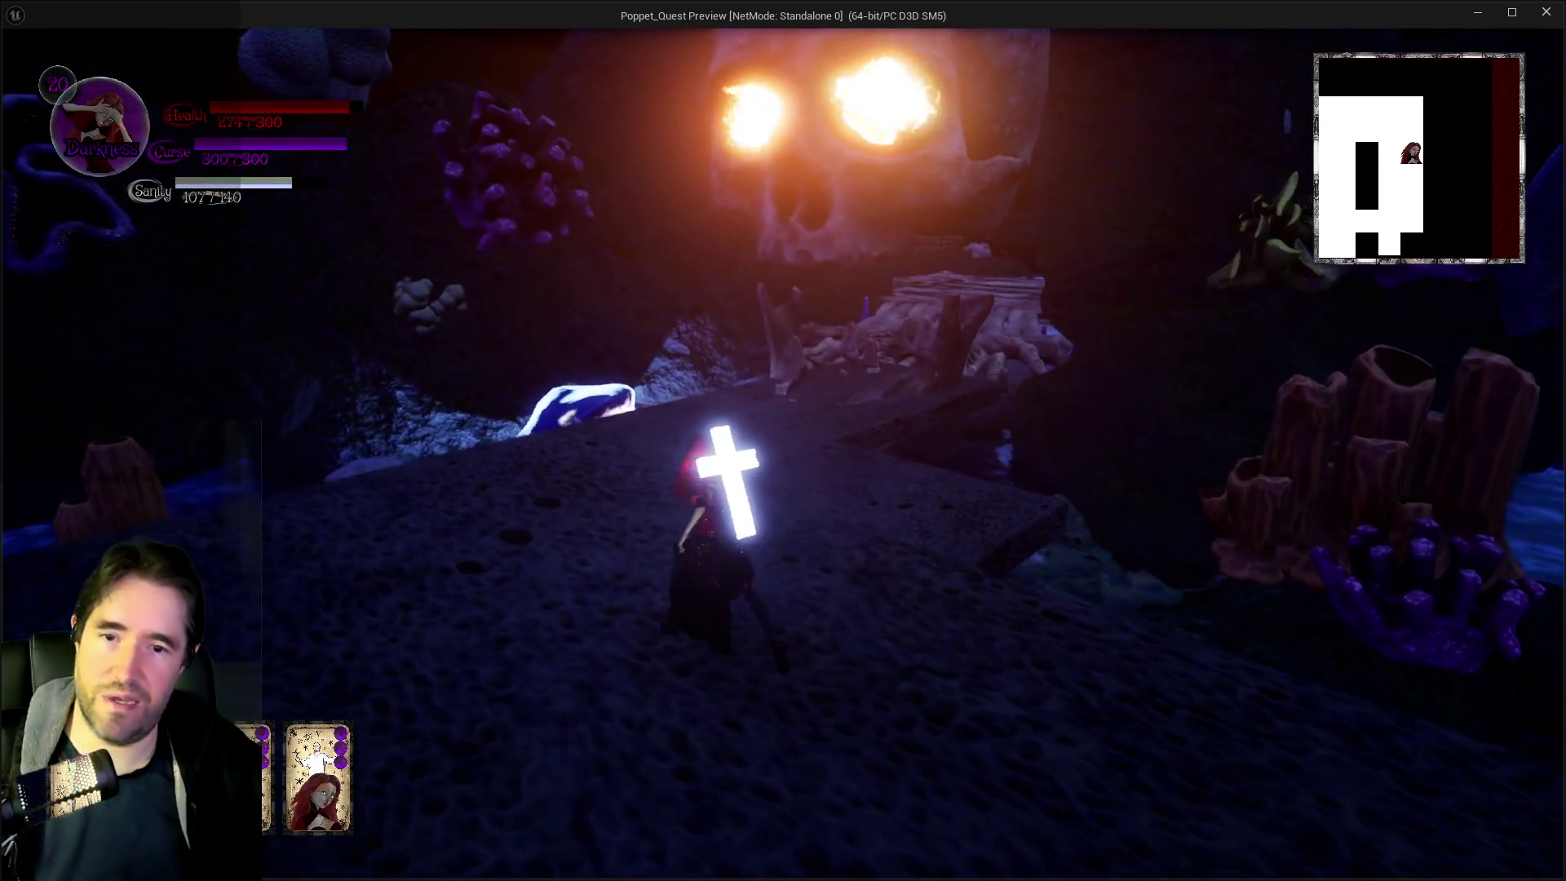
{"action": "key", "text": "w"}
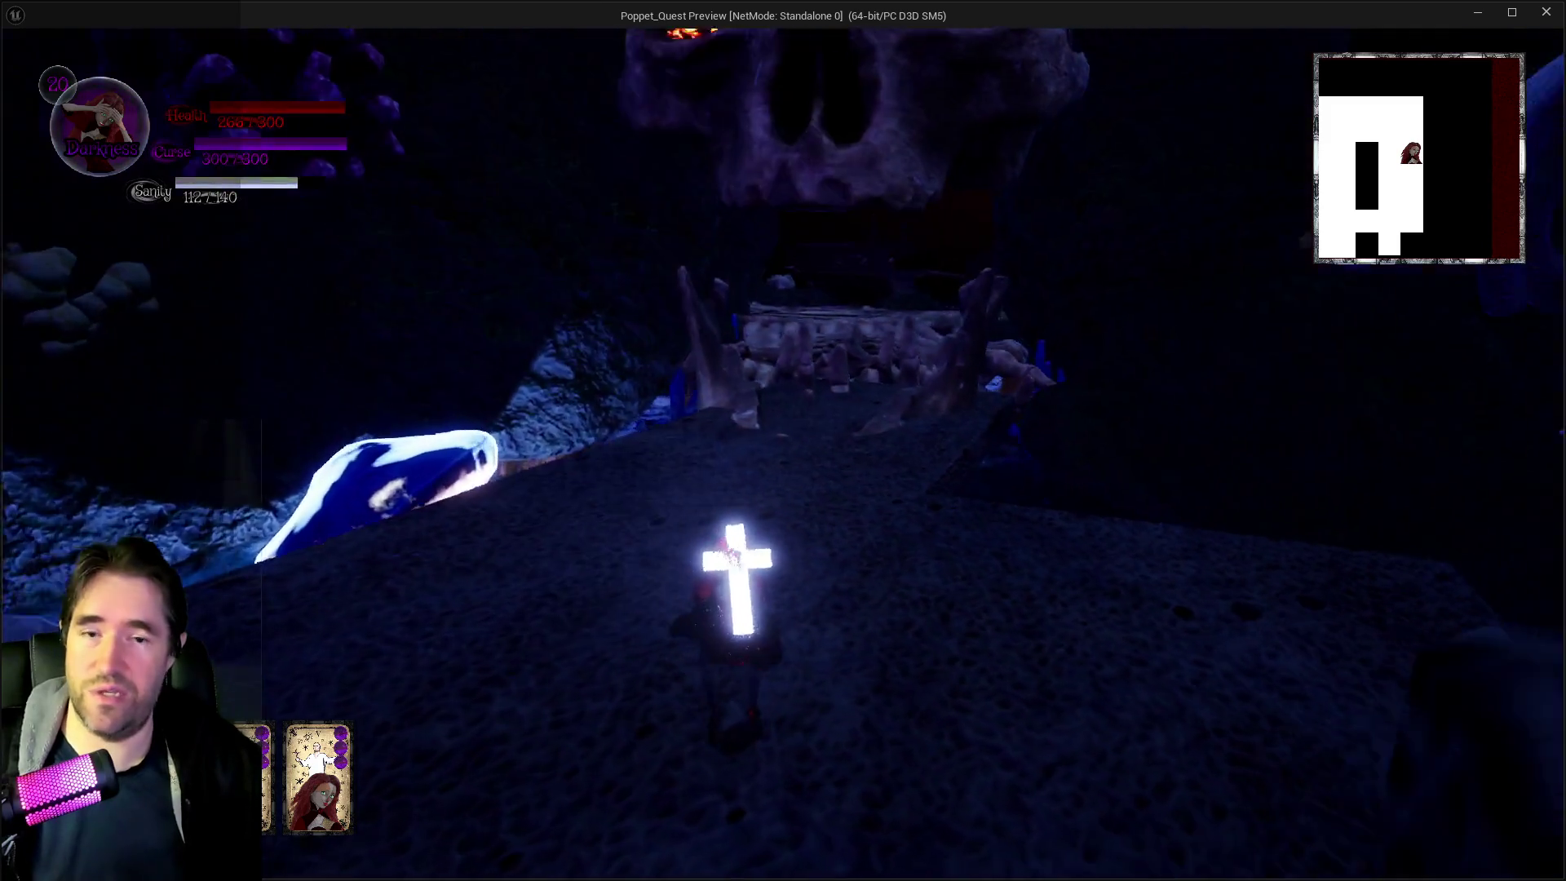
{"action": "key", "text": "w"}
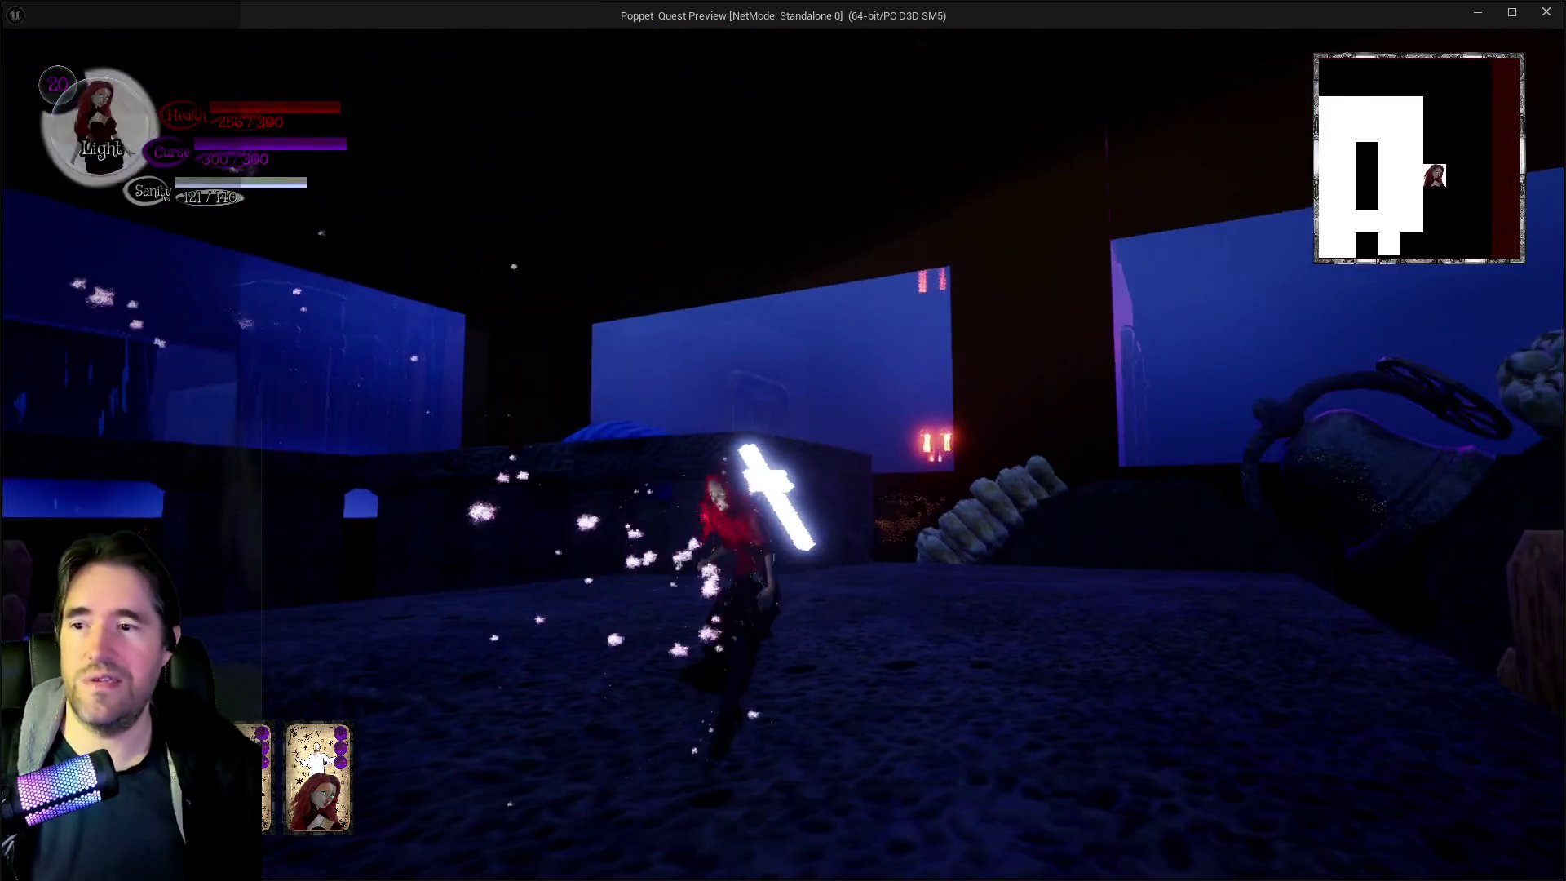
Cross the bone bridge onto the rocky ledge, then bring the editor window back to front
{"action": "key", "text": "q"}
{"action": "key", "text": "w"}
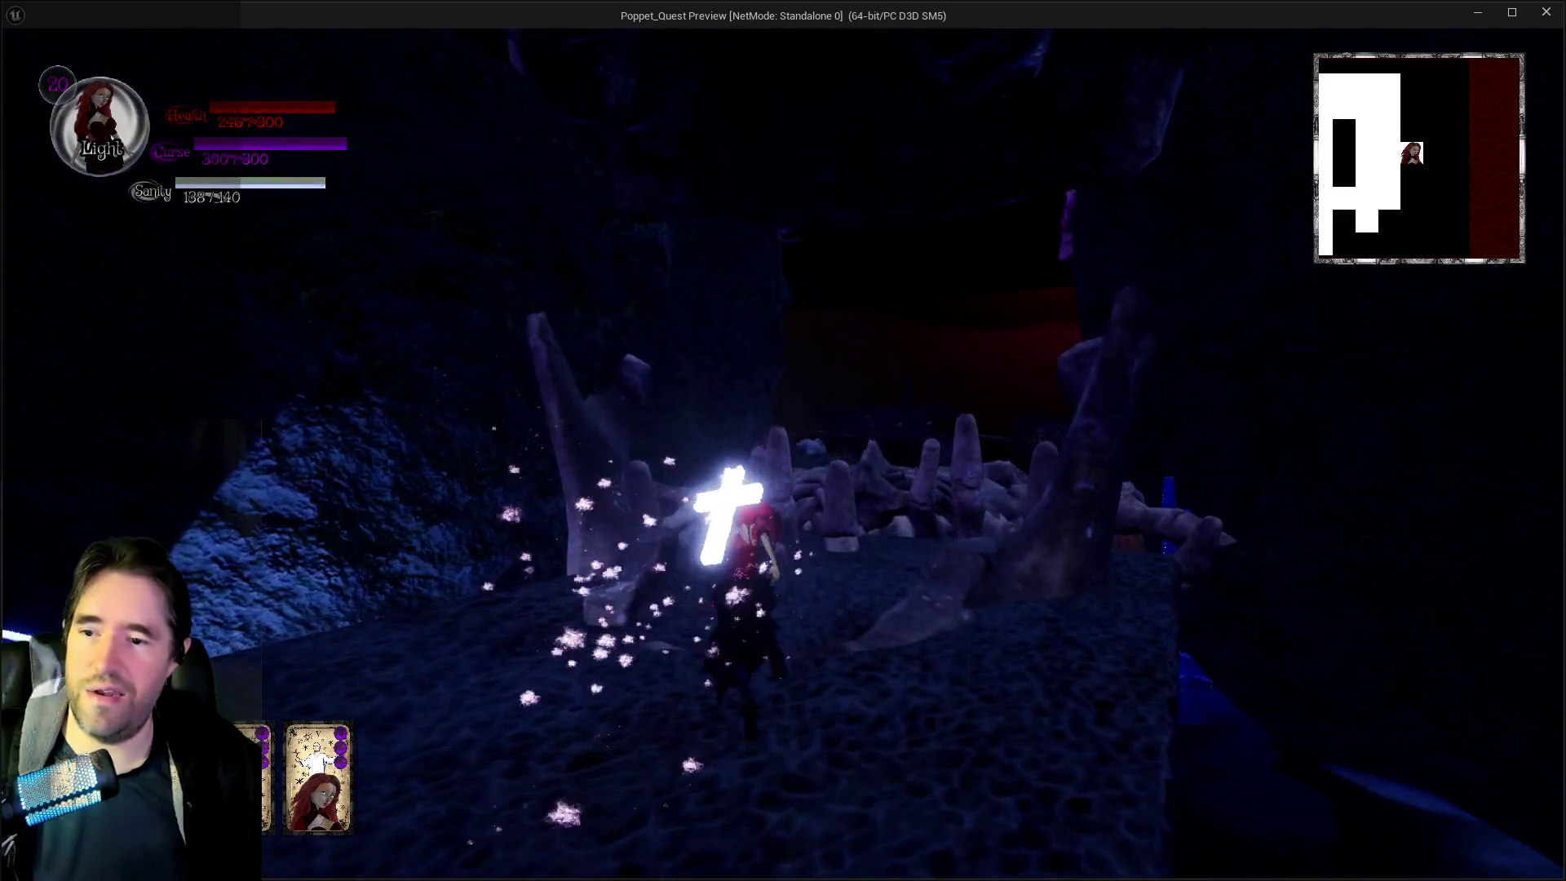
{"action": "key", "text": "w"}
{"action": "key", "text": "q"}
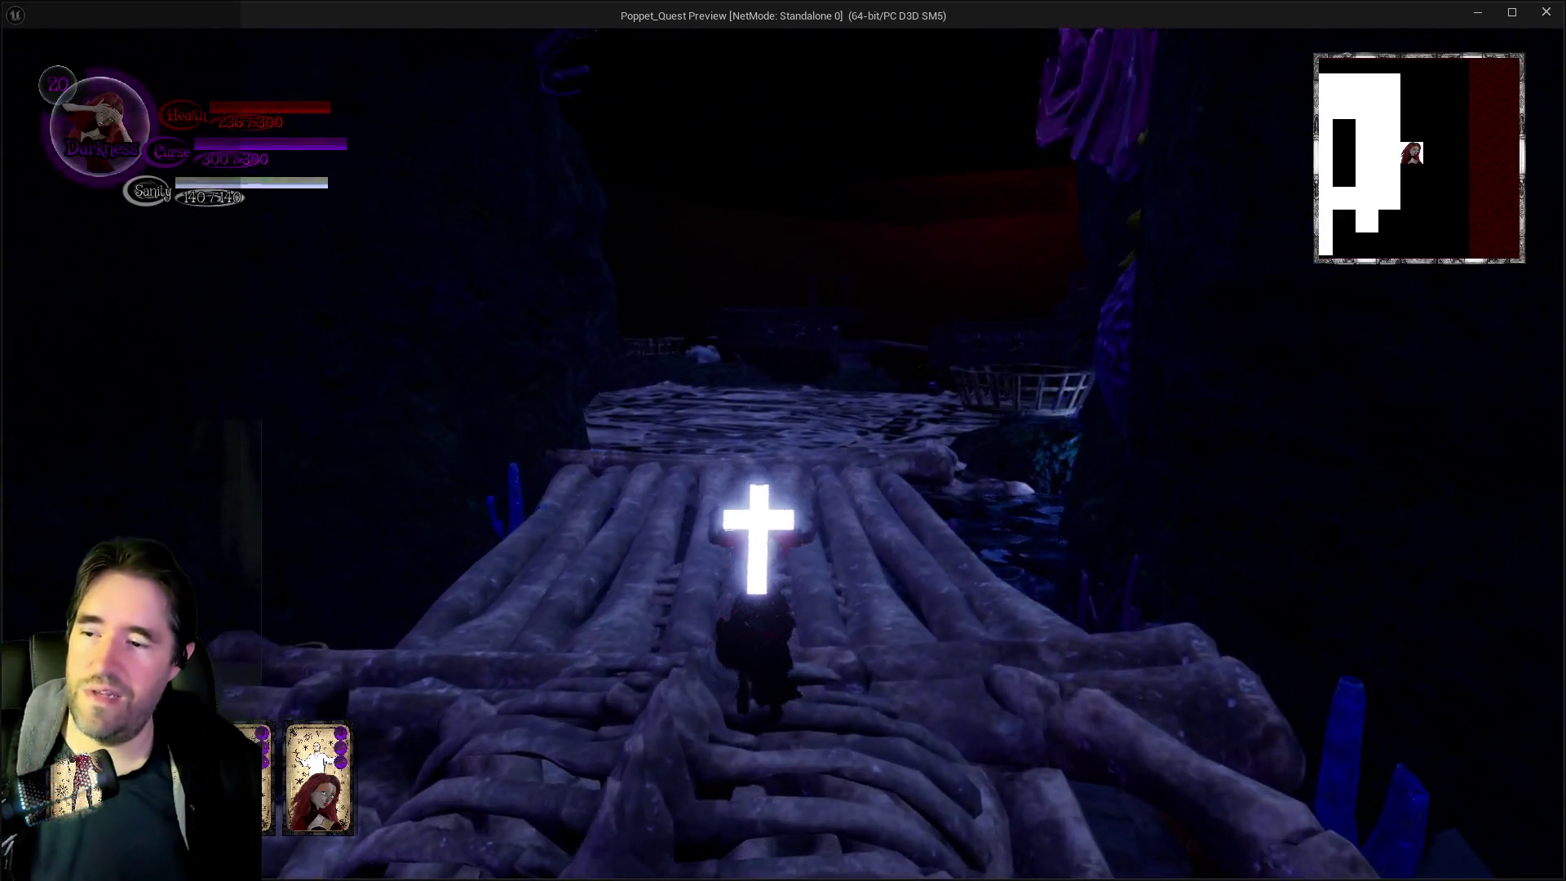
{"action": "key", "text": "w"}
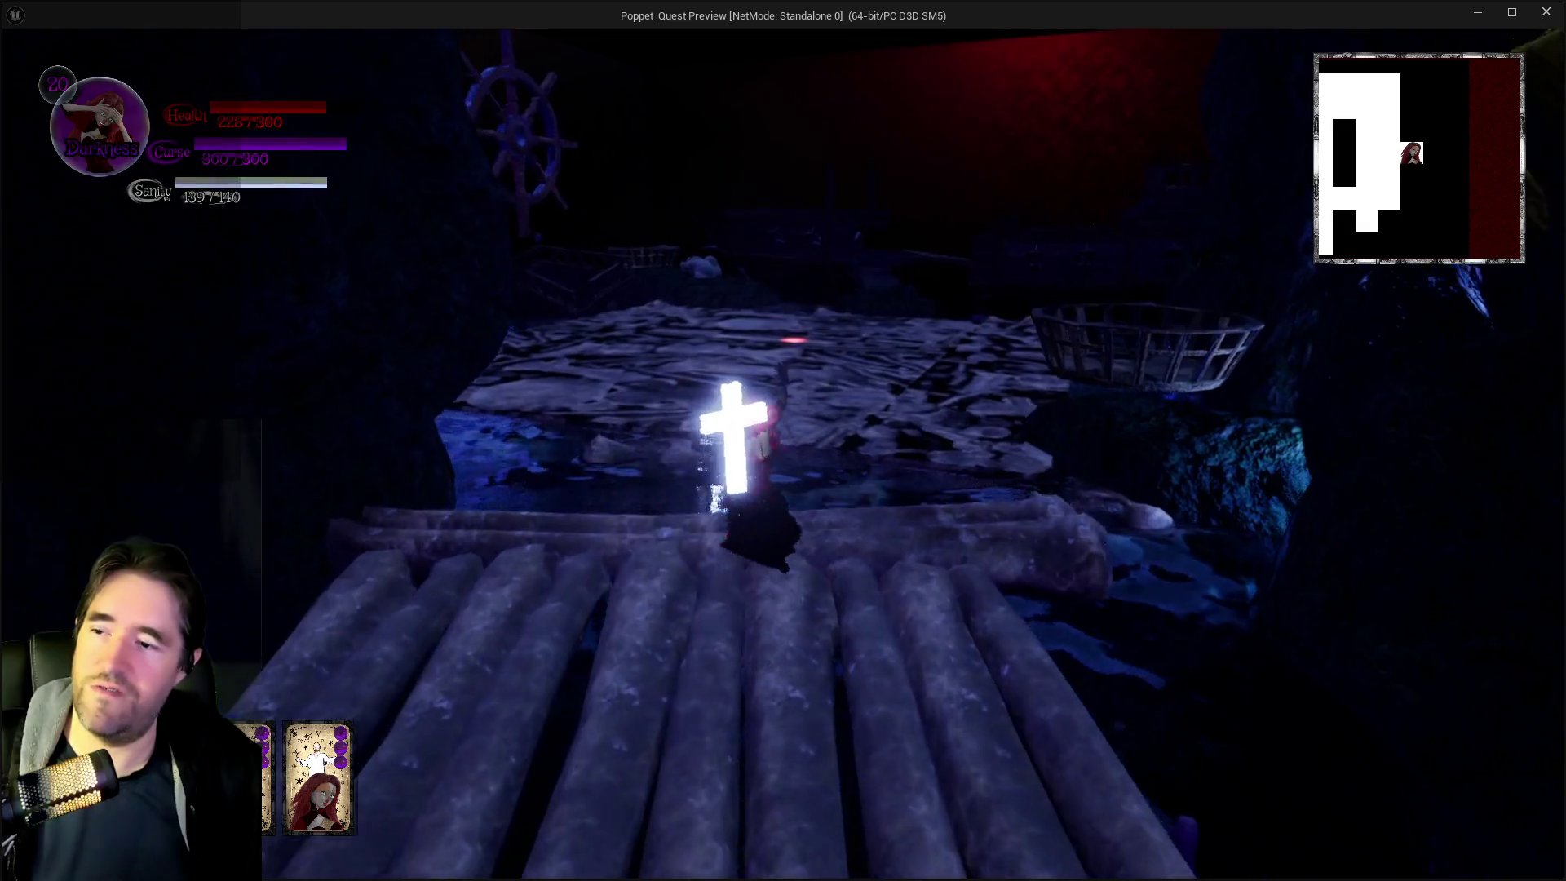
{"action": "key", "text": "w"}
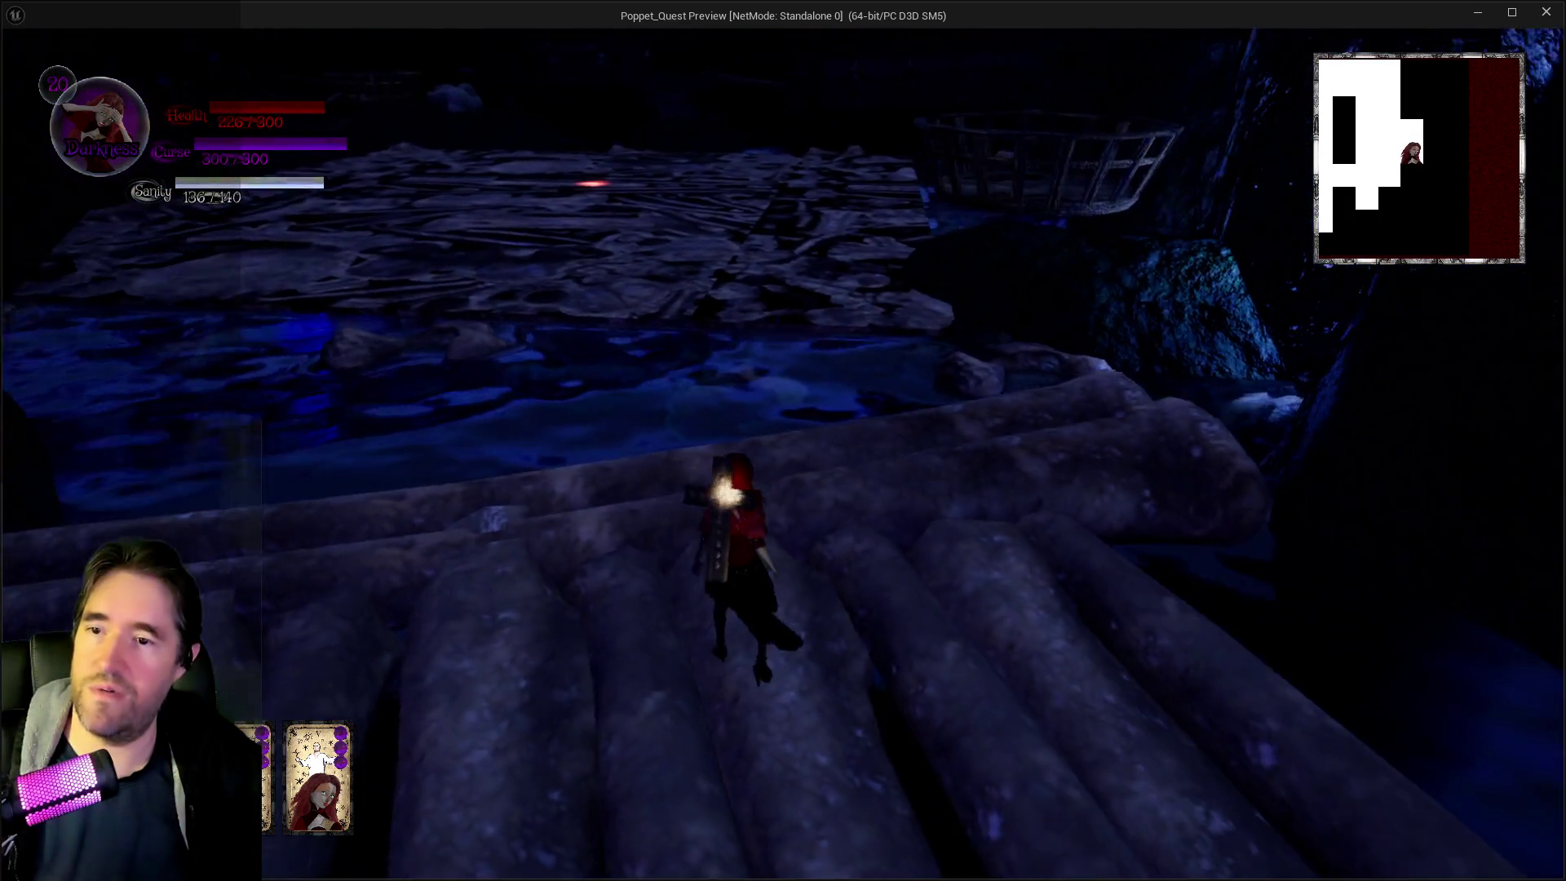
{"action": "key", "text": "w"}
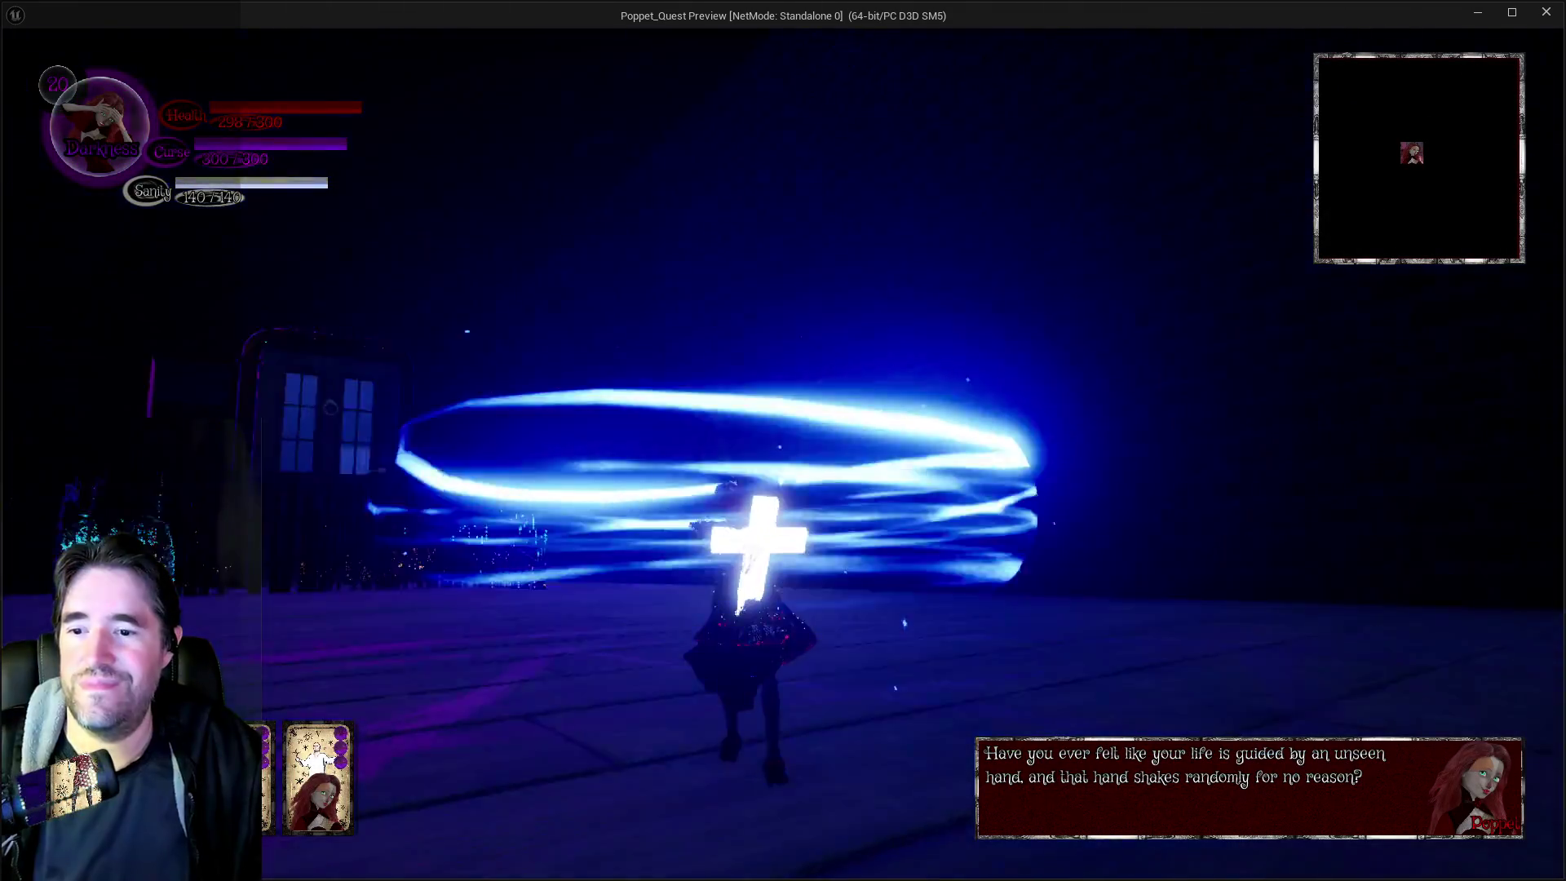
{"action": "left_click", "coordinate": [4, 345]}
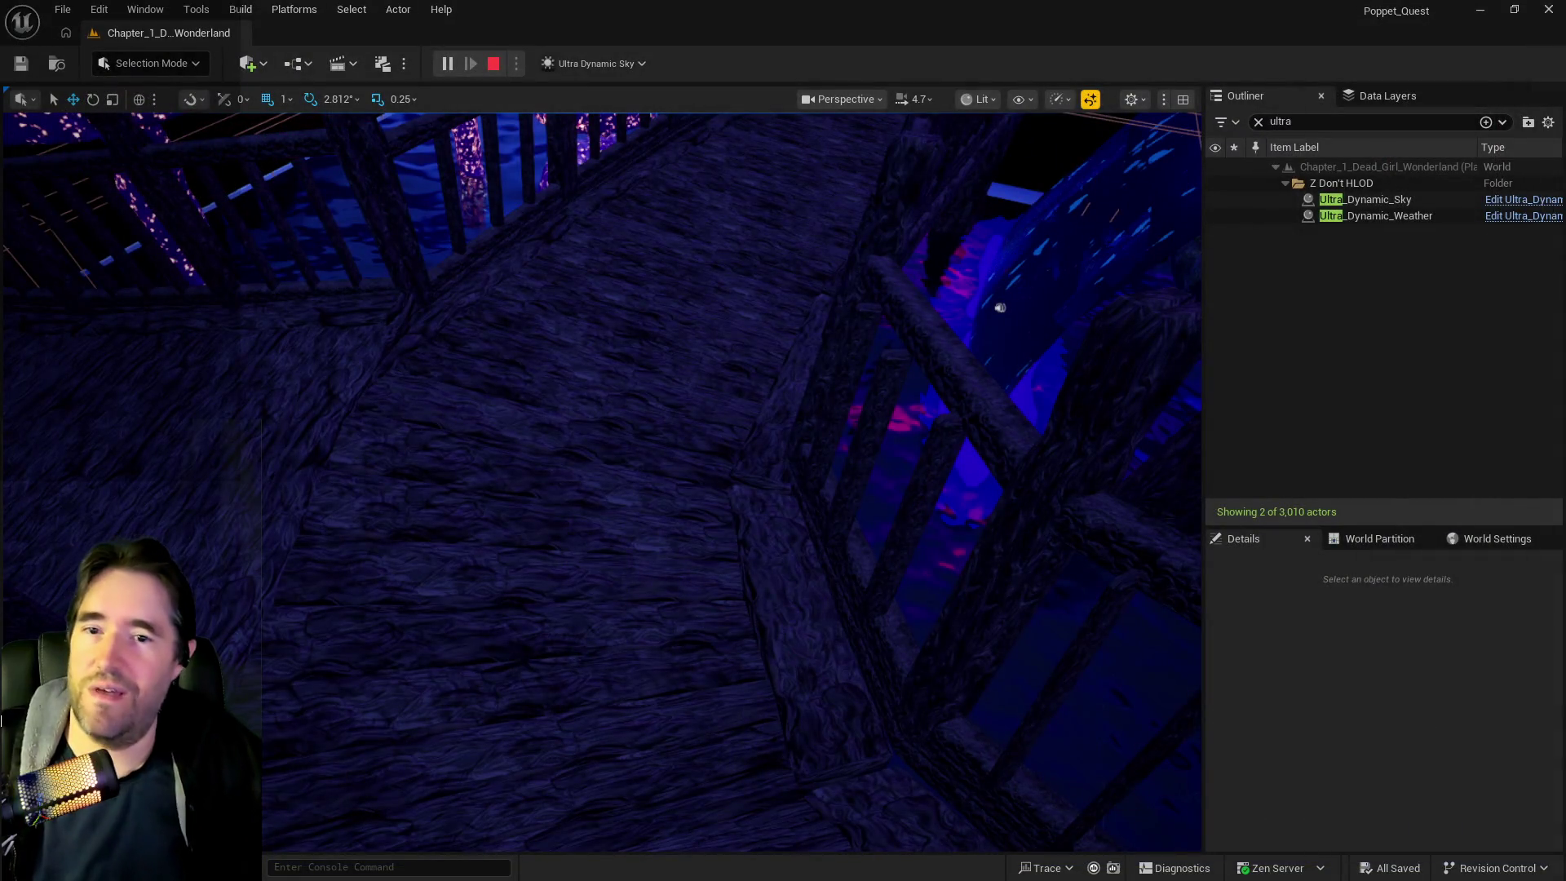
Stop Play-In-Editor with Esc and fly the viewport over the mushroom path into the dark chair room
{"action": "key", "text": "Escape"}
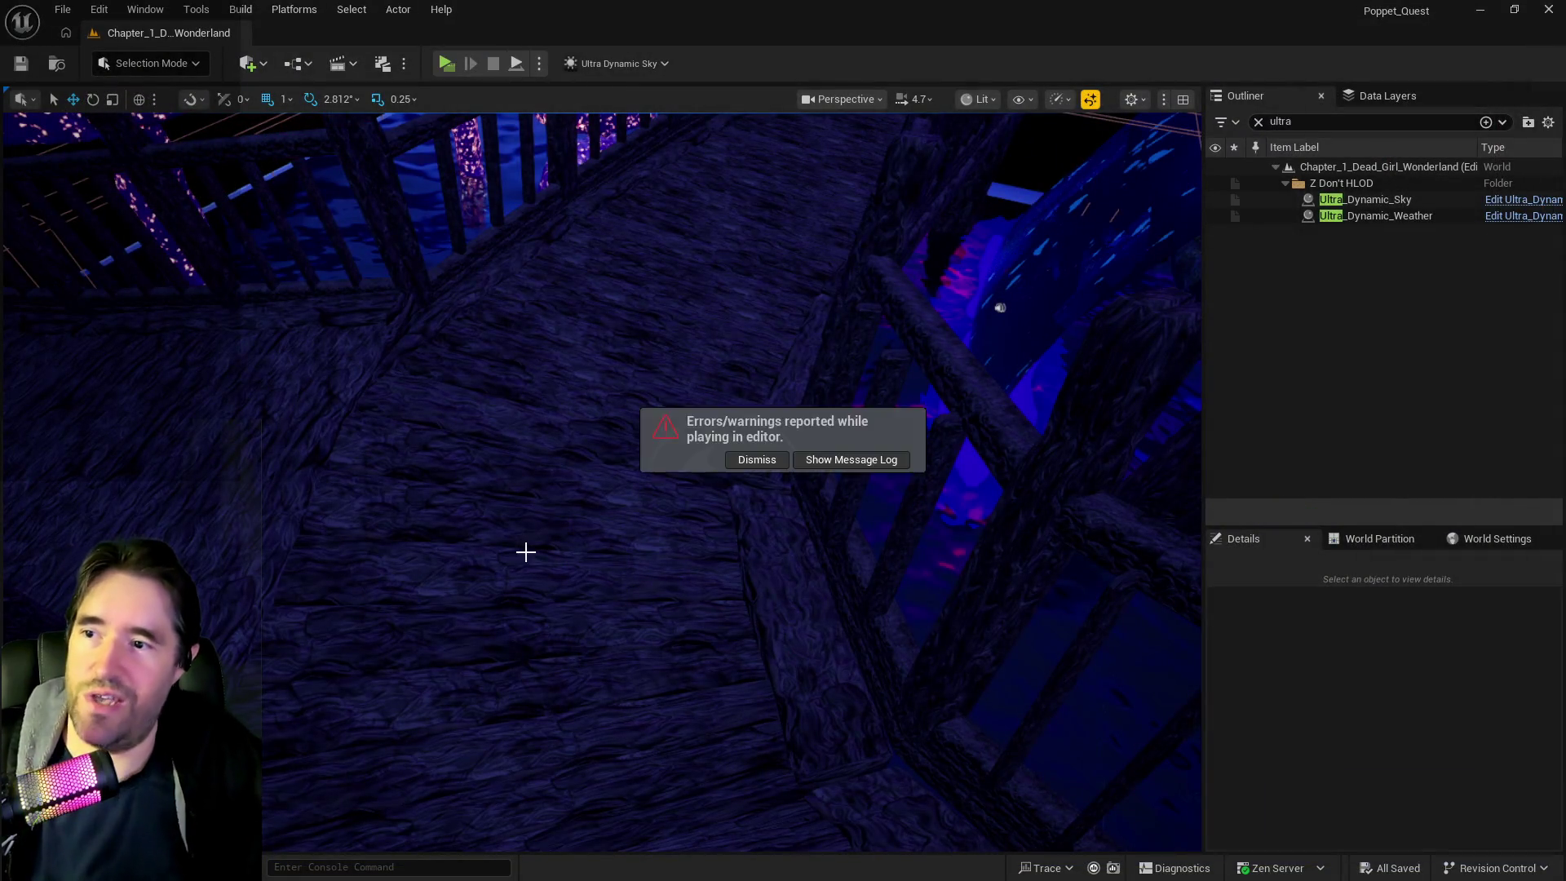
{"action": "key", "text": "w"}
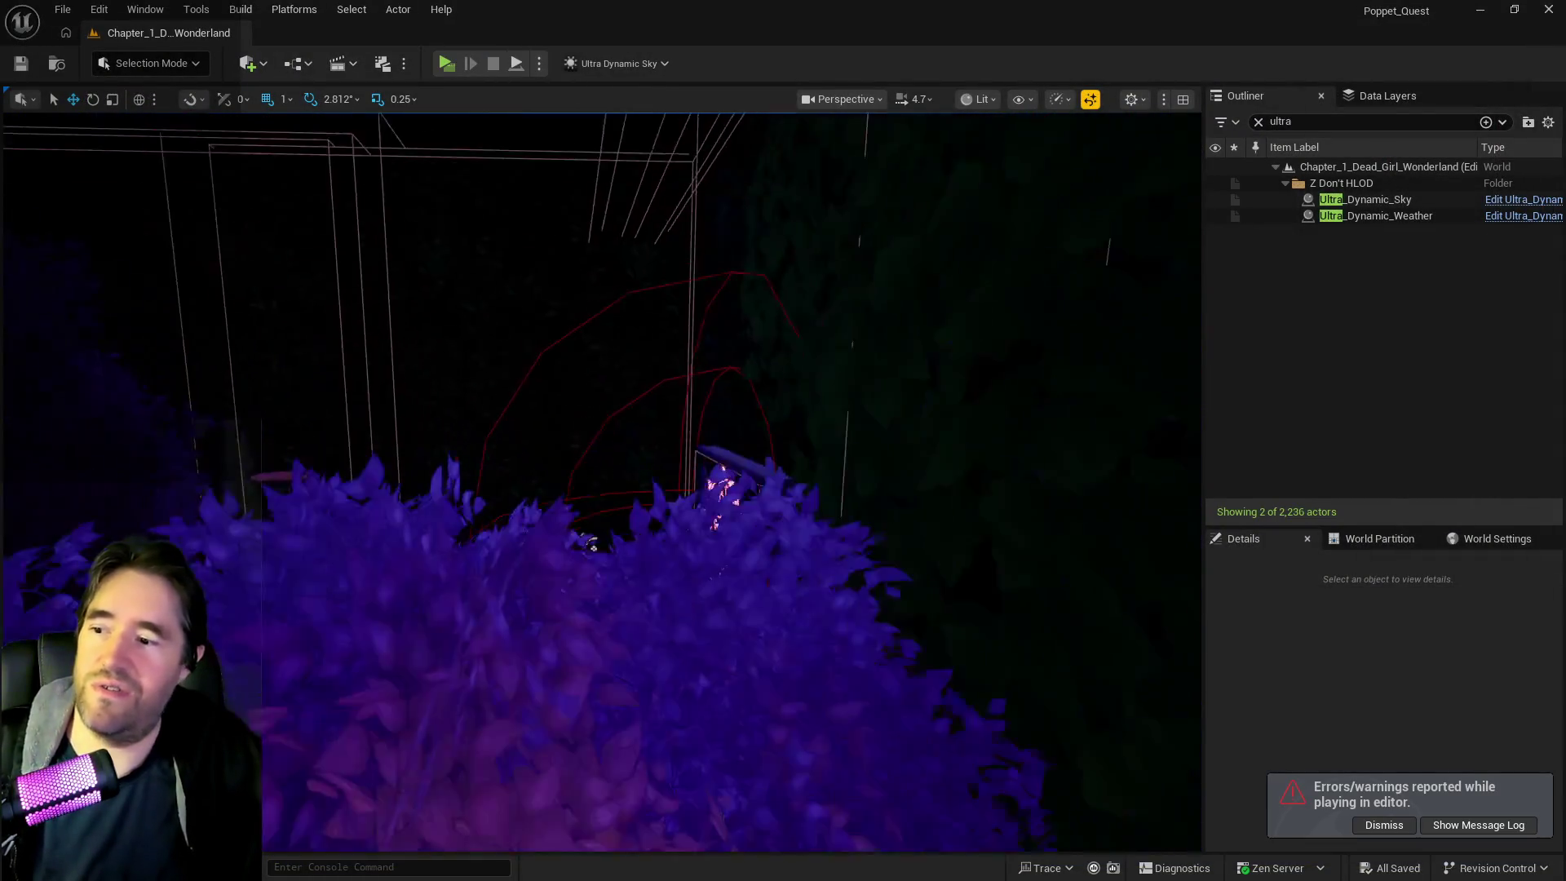
{"action": "key", "text": "w"}
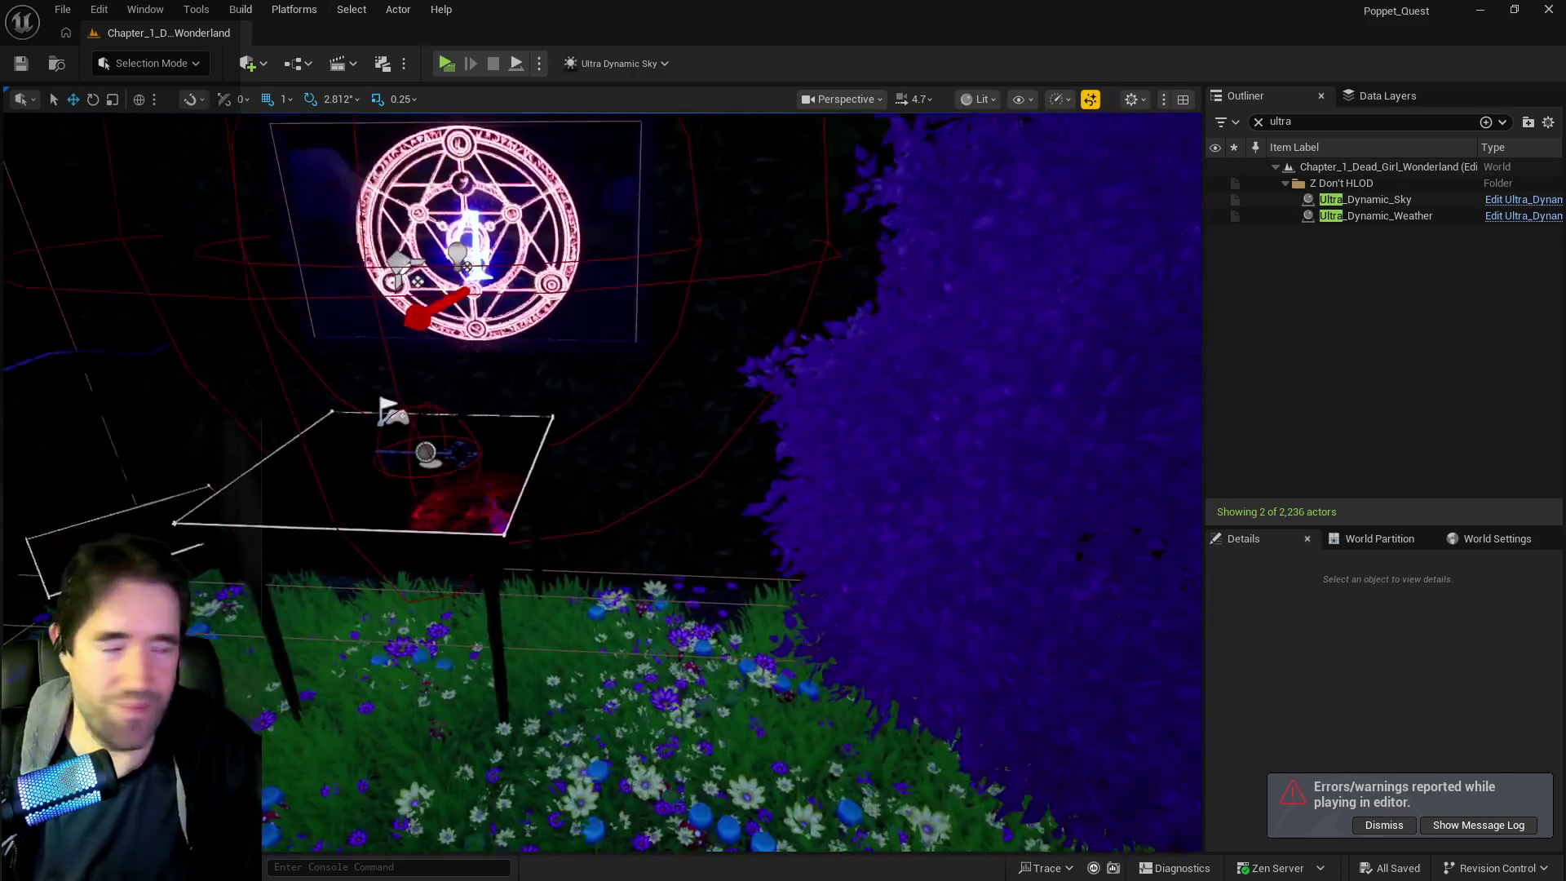
{"action": "key", "text": "w"}
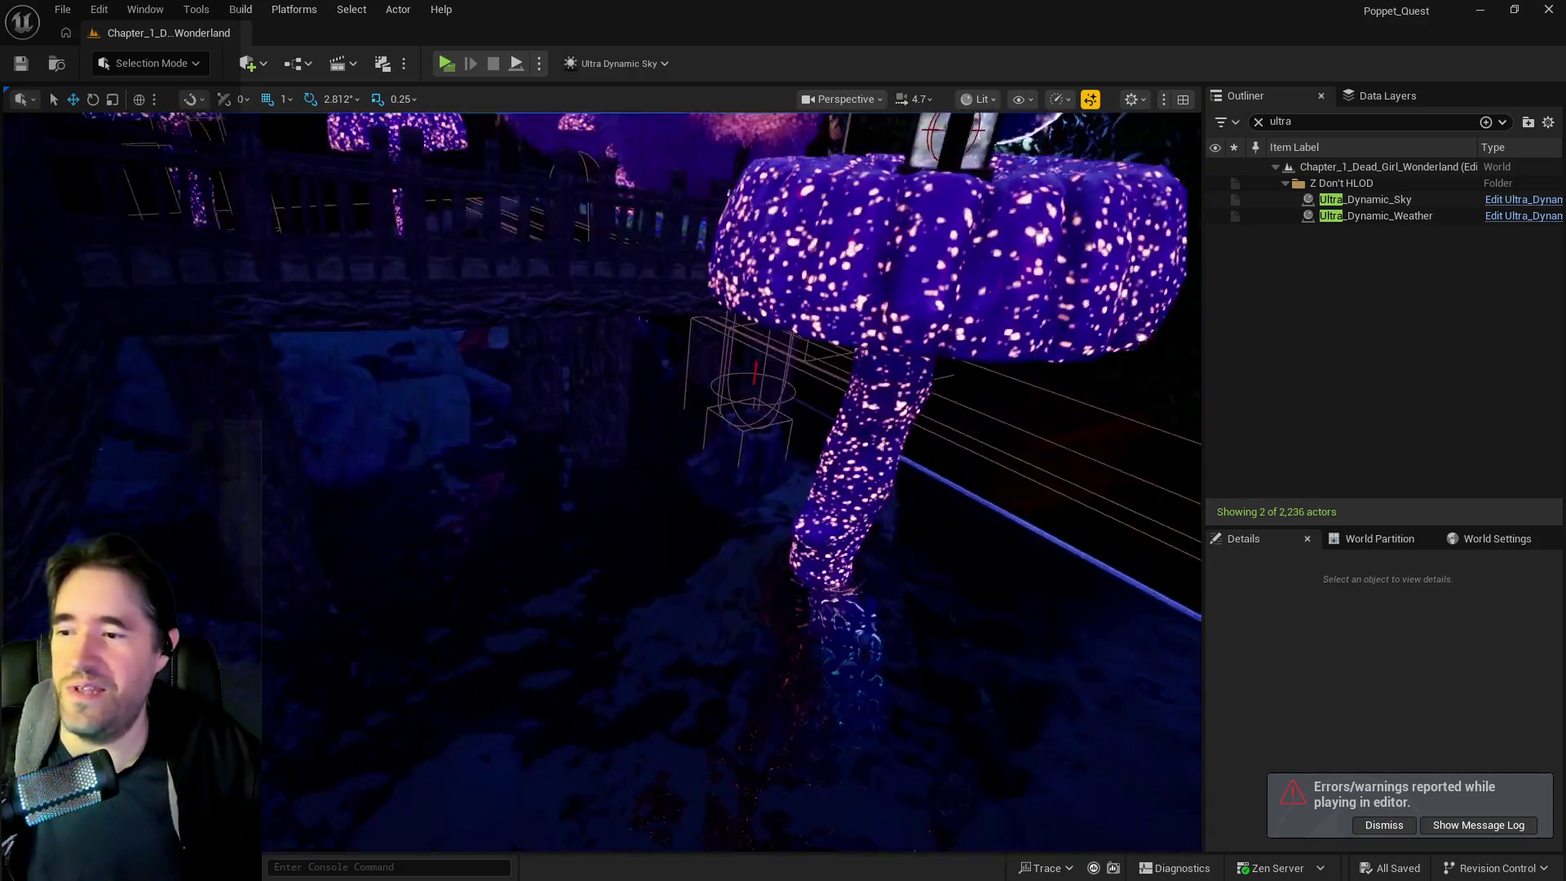
{"action": "key", "text": "w"}
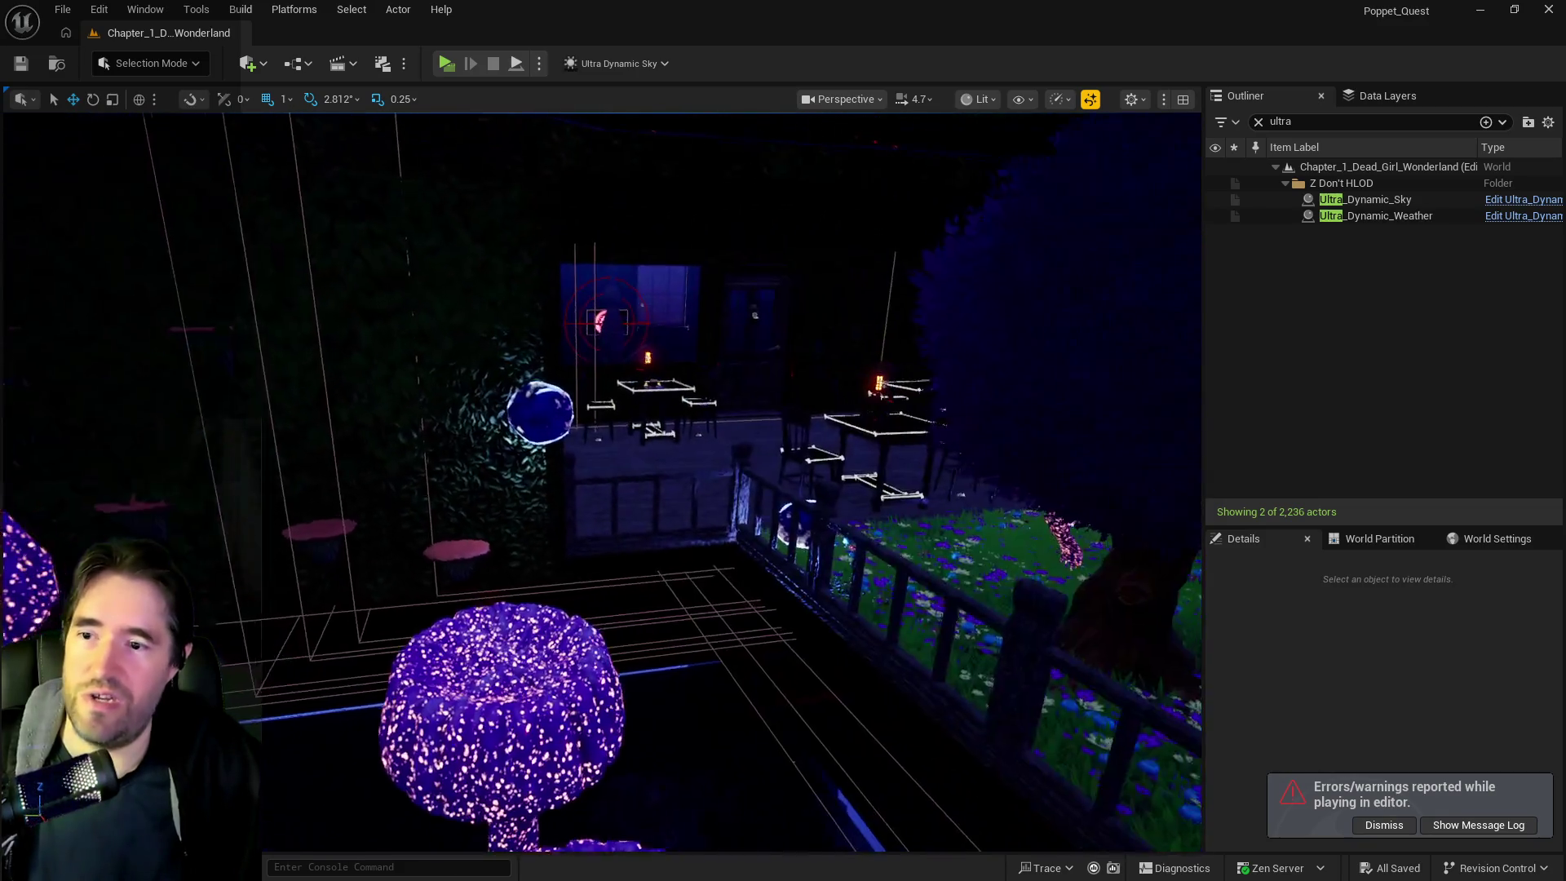
{"action": "key", "text": "w"}
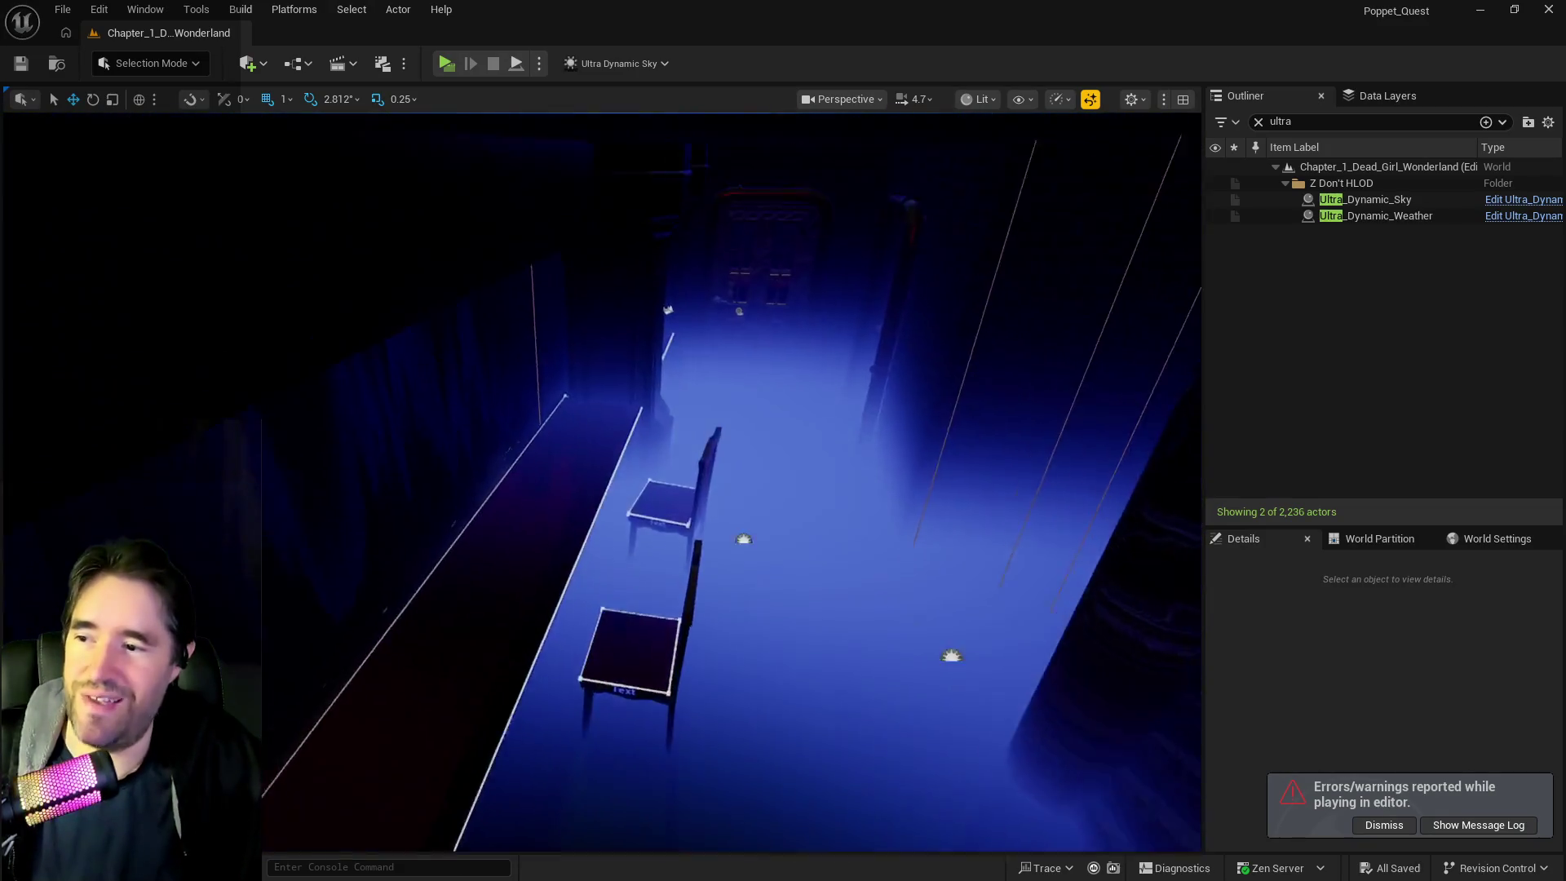
{"action": "key", "text": "w"}
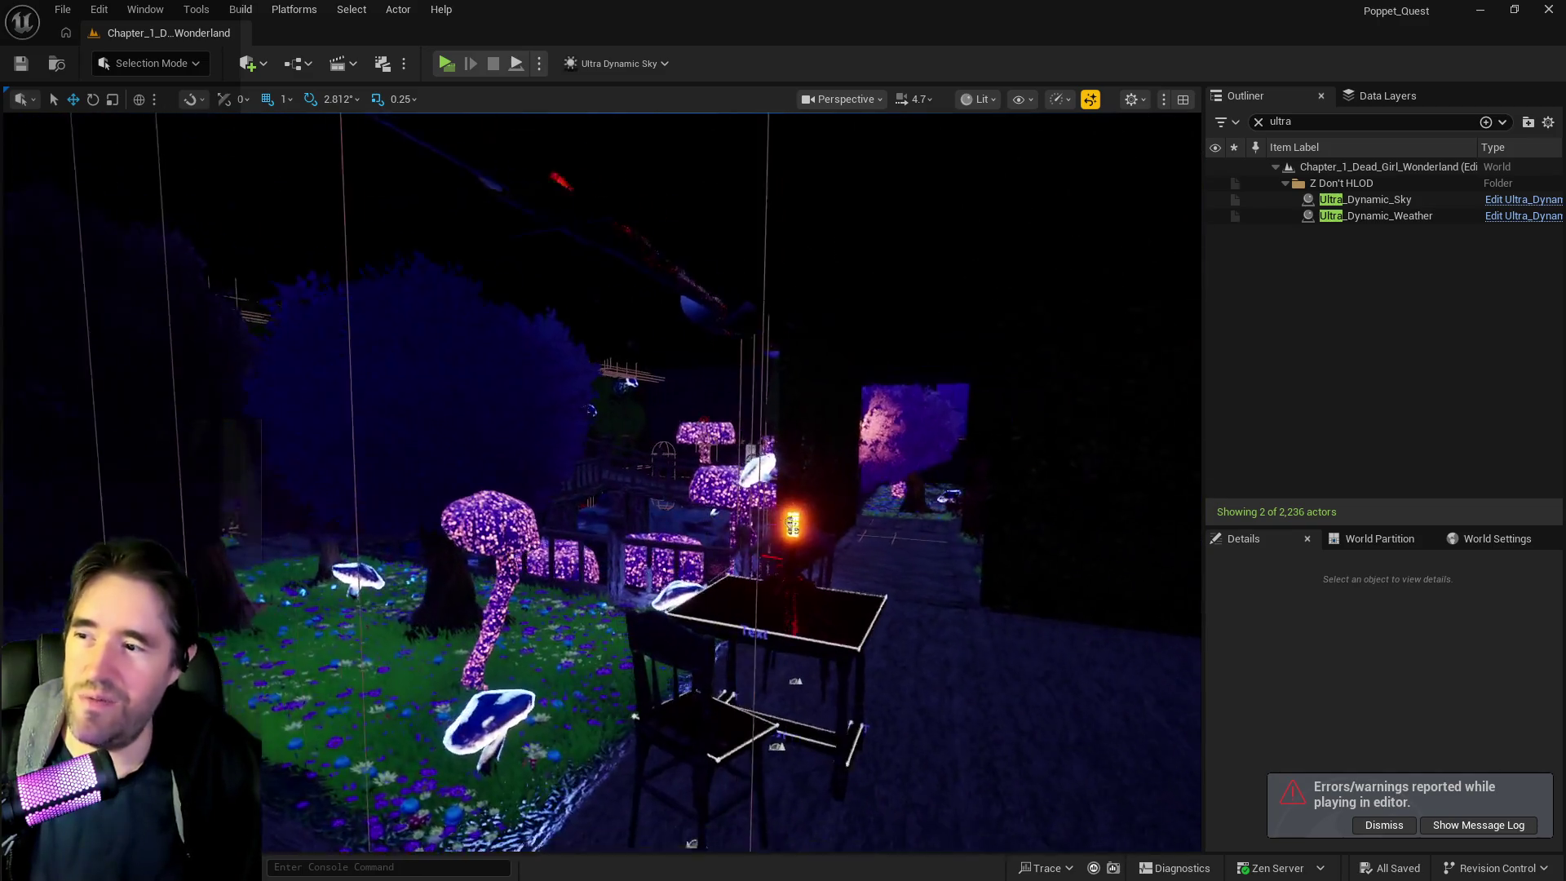
{"action": "key", "text": "w"}
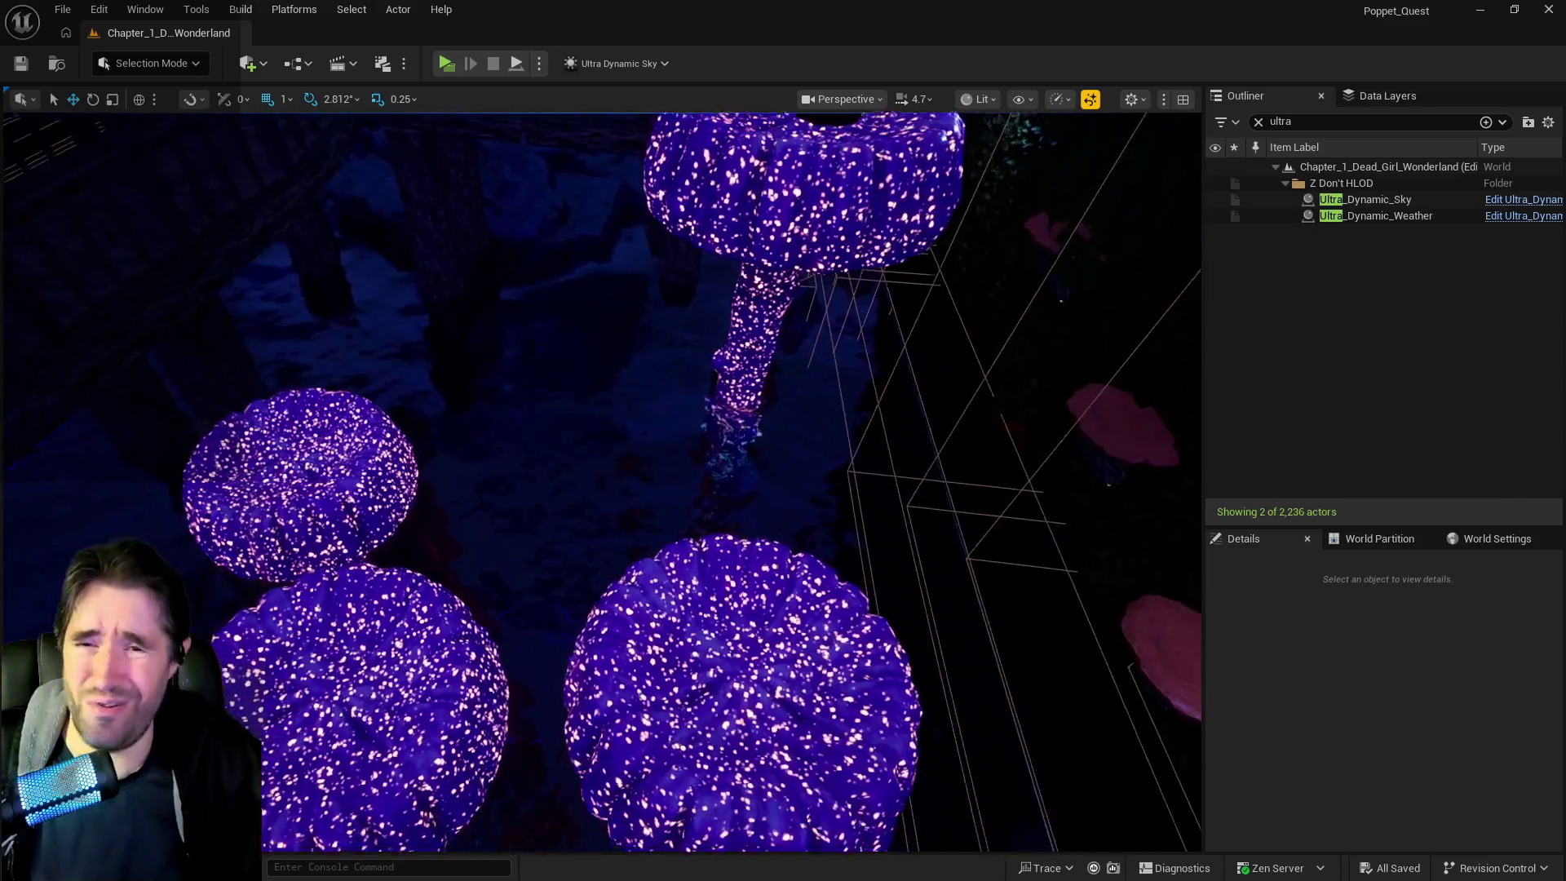
{"action": "key", "text": "w"}
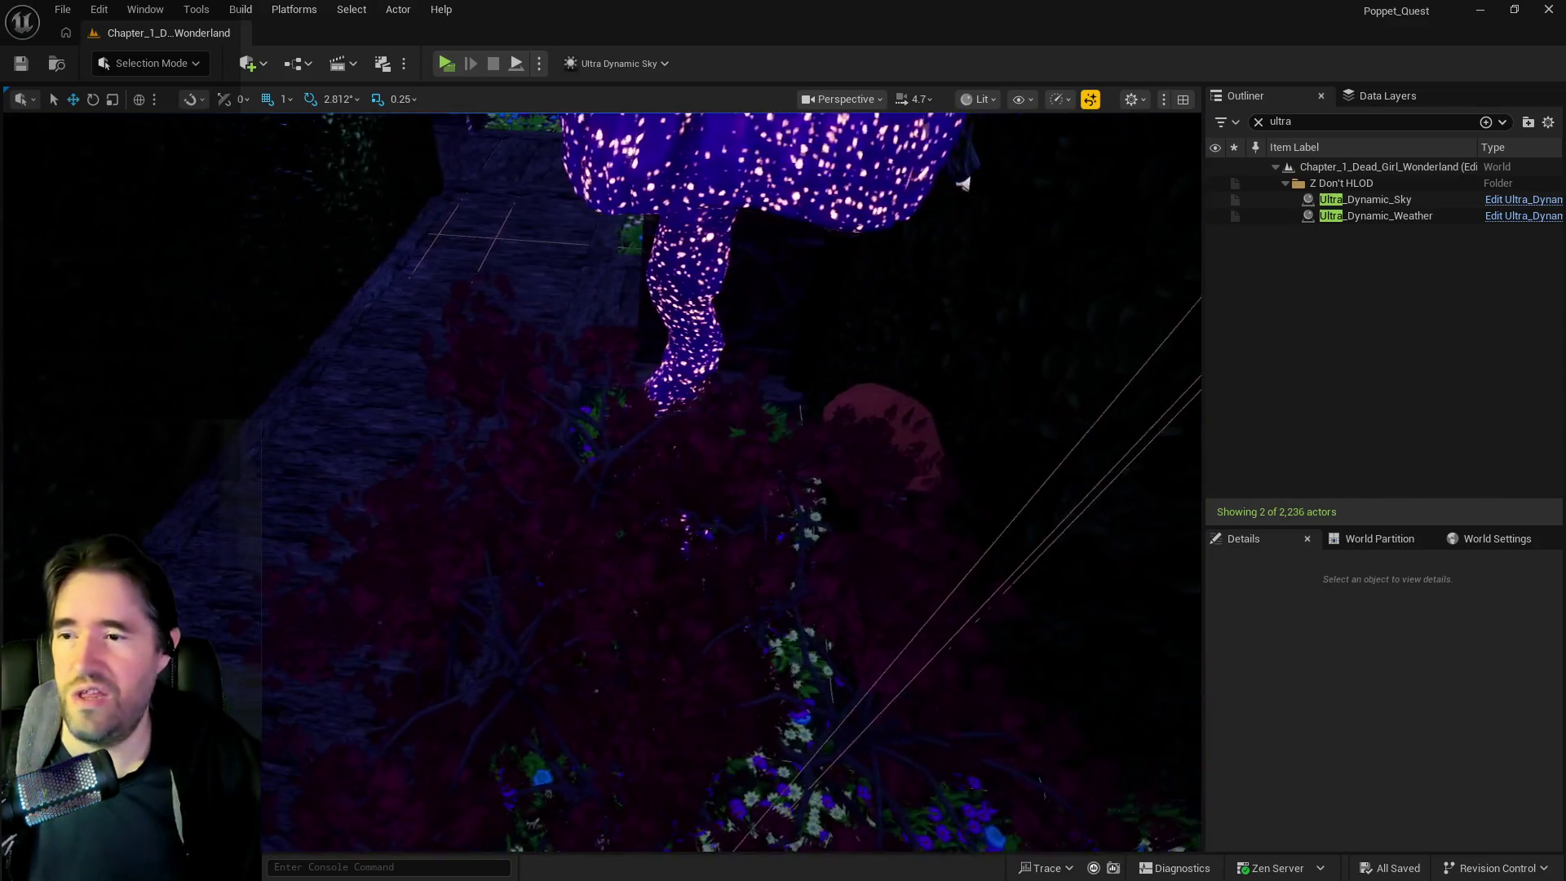
{"action": "key", "text": "w"}
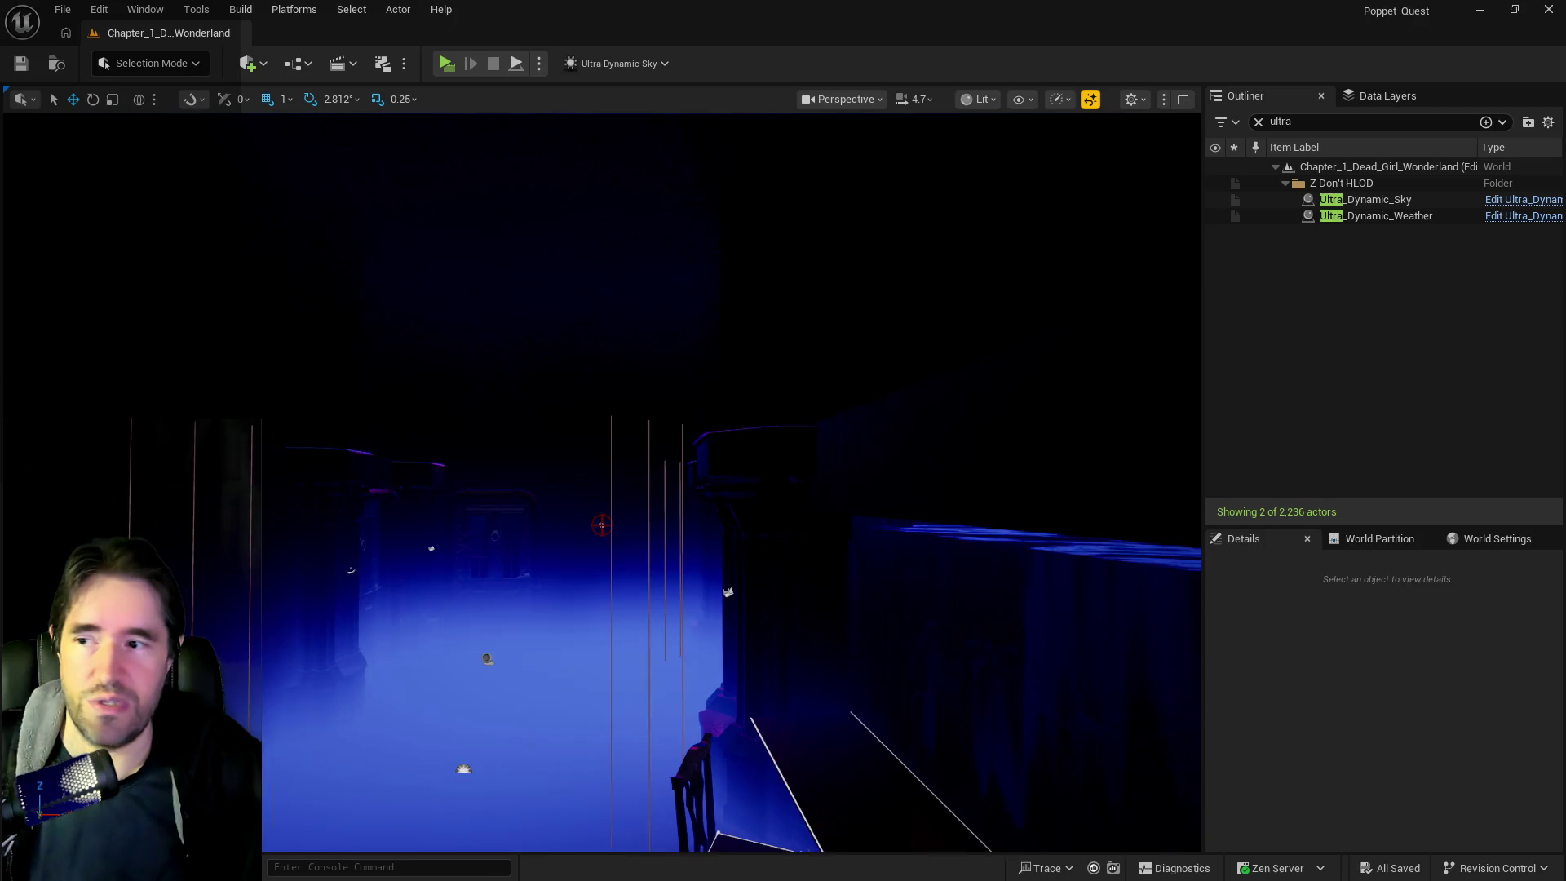
{"action": "key", "text": "w"}
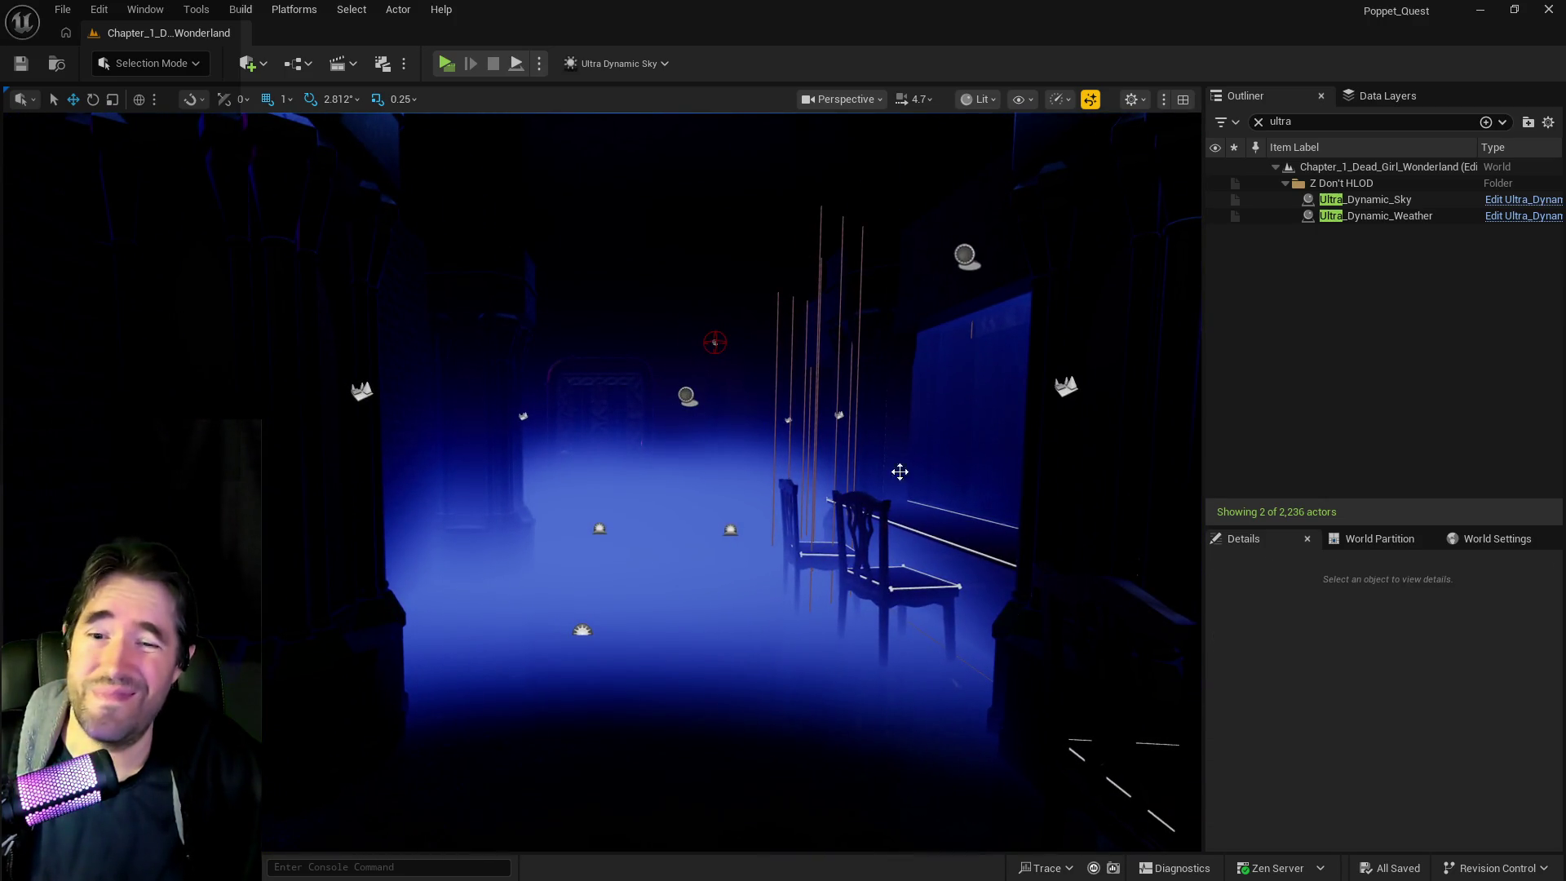
Select BP_Room_Info_Lower_Decks_3, widen Details to read its six-entry Spawn Transform Array, then restore panels and select the wall light
{"action": "left_click", "coordinate": [687, 396]}
{"action": "scroll", "coordinate": [1439, 764], "scroll_direction": "down", "scroll_amount": 1}
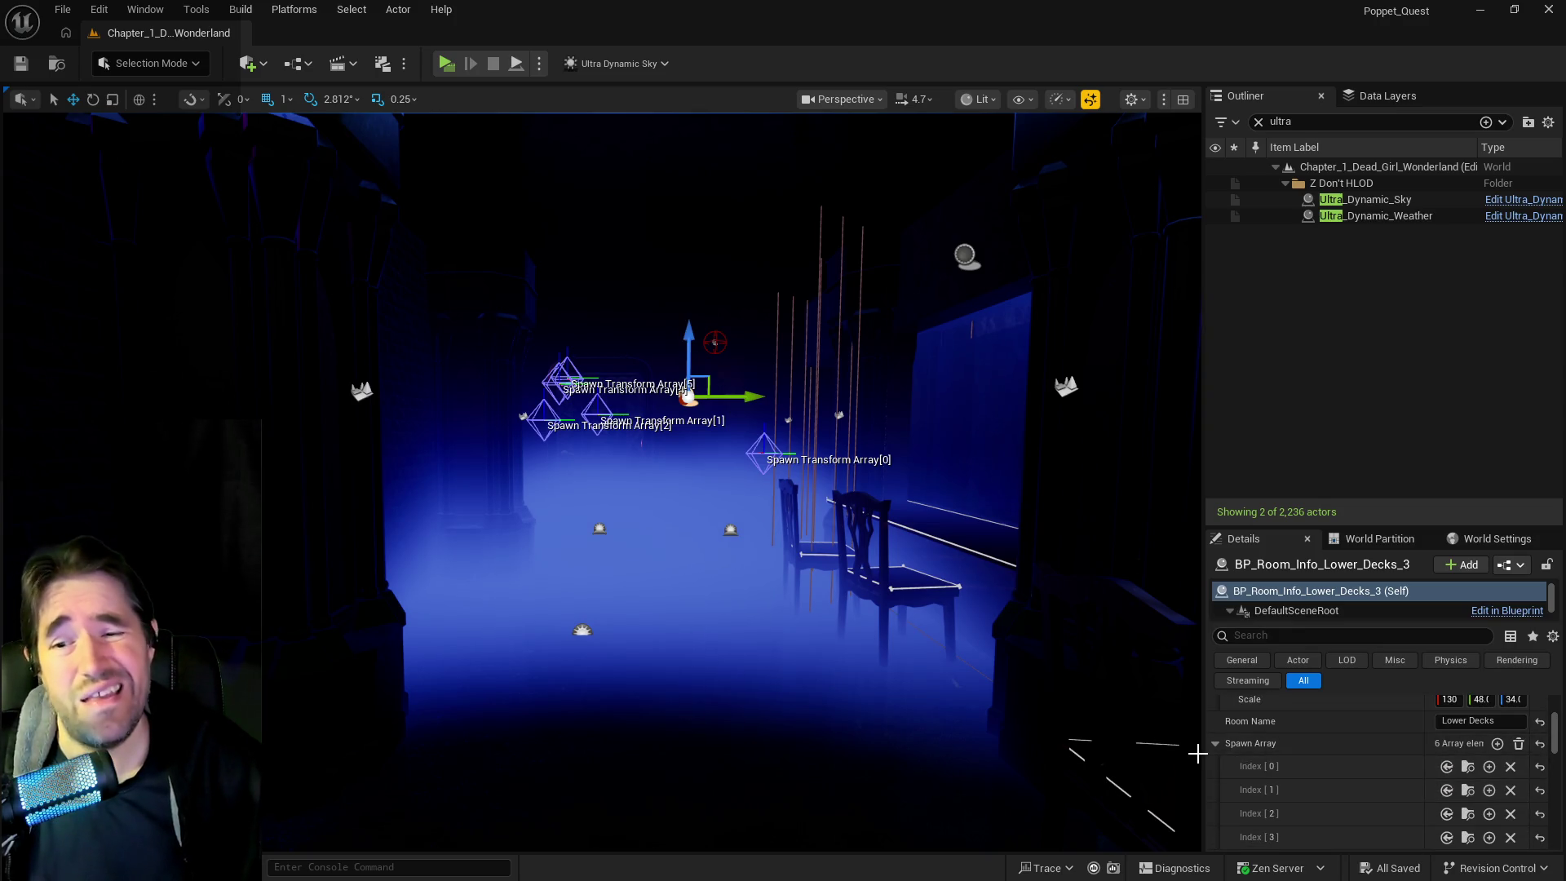
{"action": "left_click_drag", "start_coordinate": [1203, 754], "coordinate": [697, 761]}
{"action": "scroll", "coordinate": [1120, 832], "scroll_direction": "down", "scroll_amount": 3}
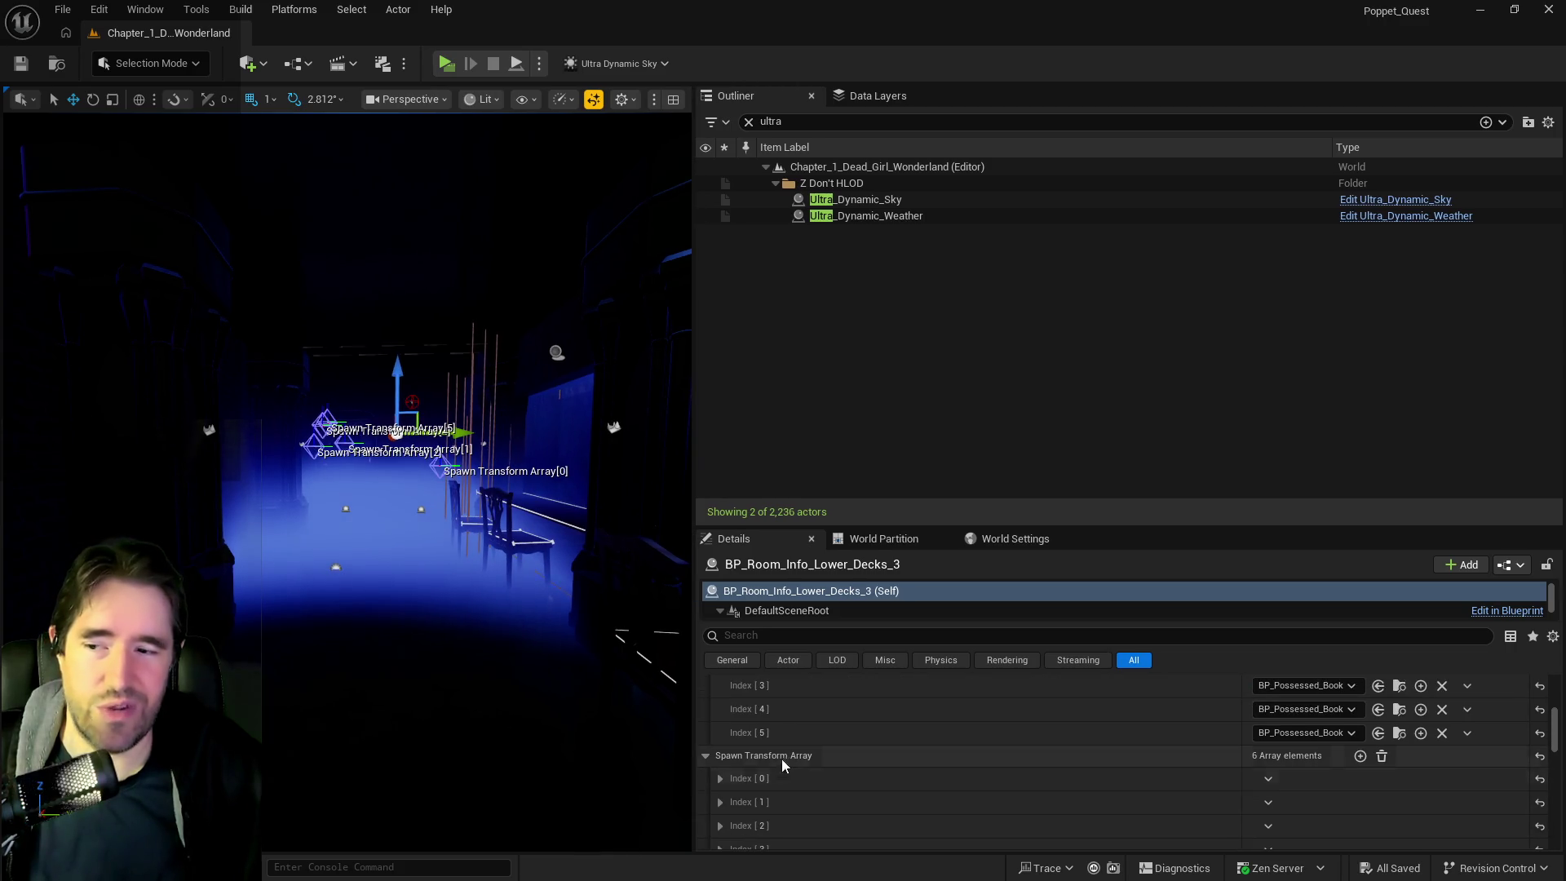
{"action": "left_click_drag", "start_coordinate": [693, 598], "coordinate": [1309, 597]}
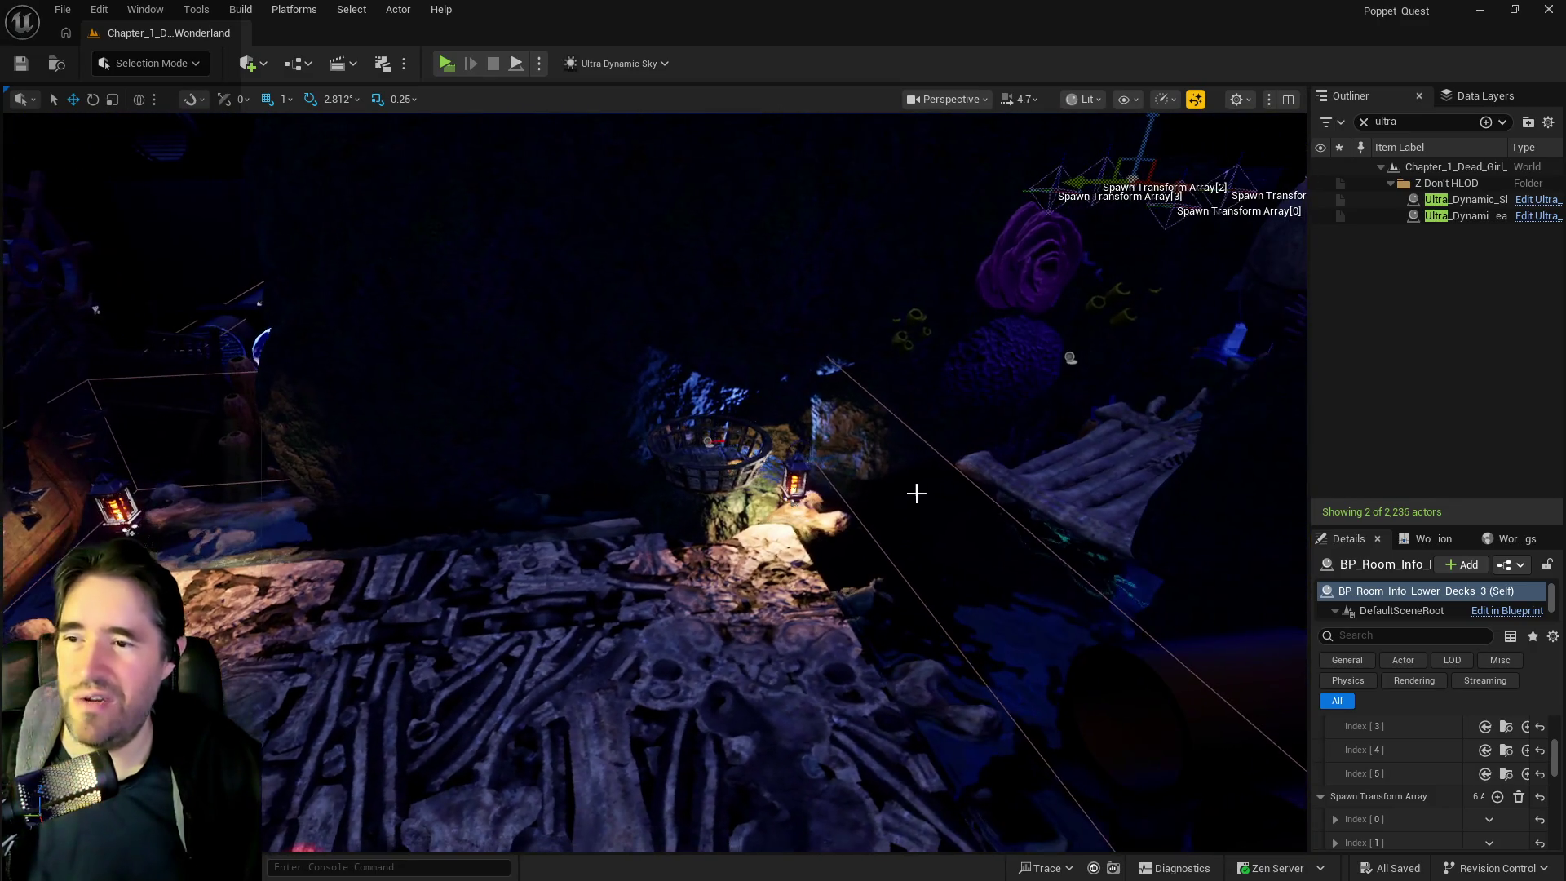
{"action": "left_click", "coordinate": [778, 528]}
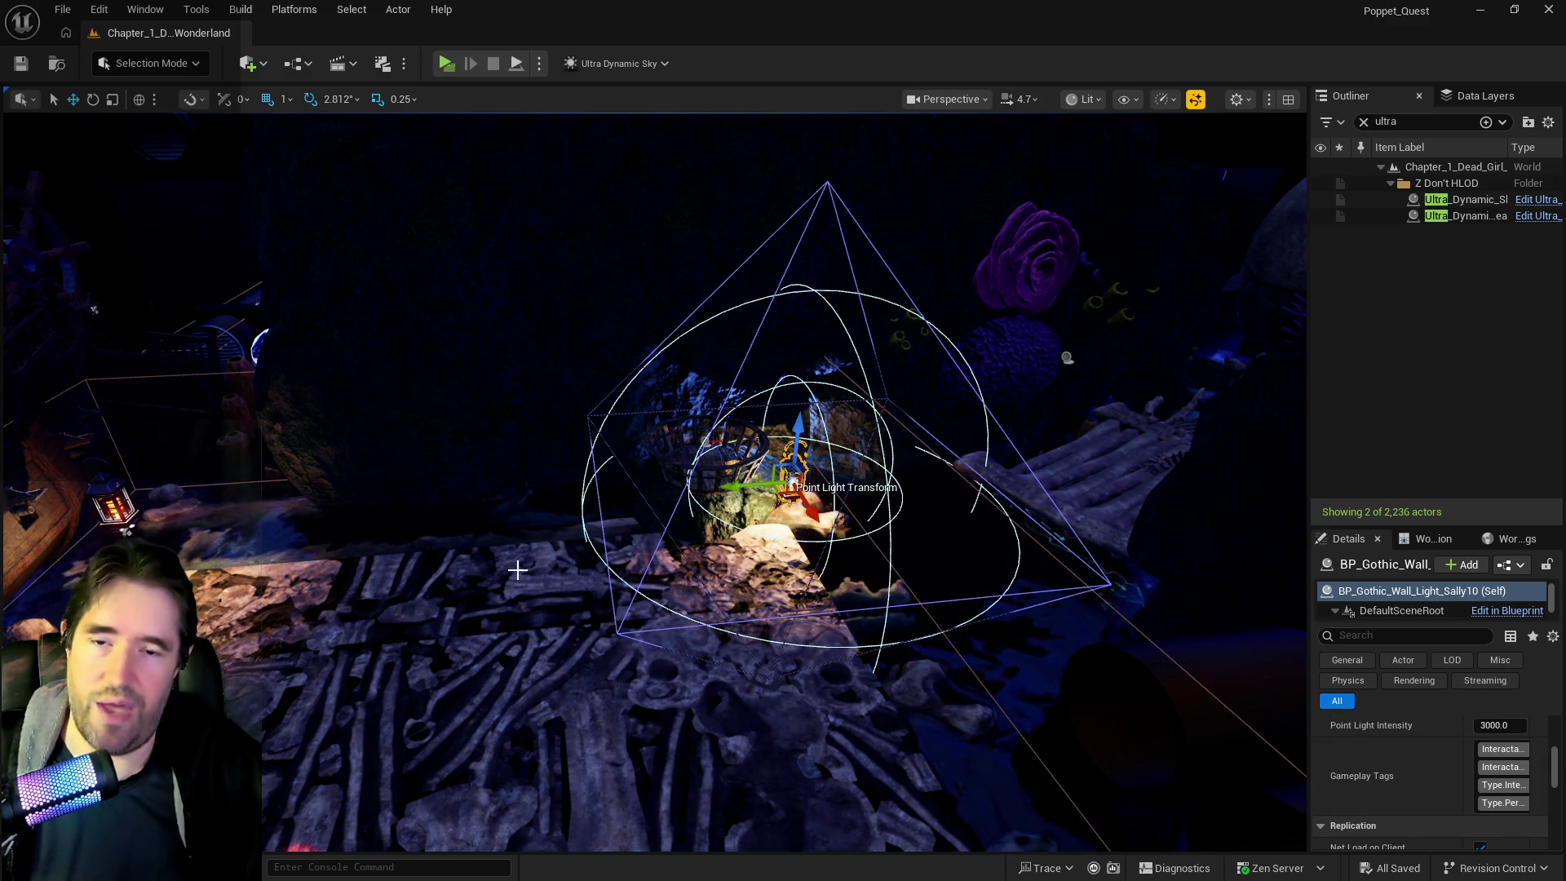
Frame the Gothic wall light (Point Light Intensity 3000) in the viewport and look around it
{"action": "left_click_drag", "start_coordinate": [904, 378], "coordinate": [620, 553]}
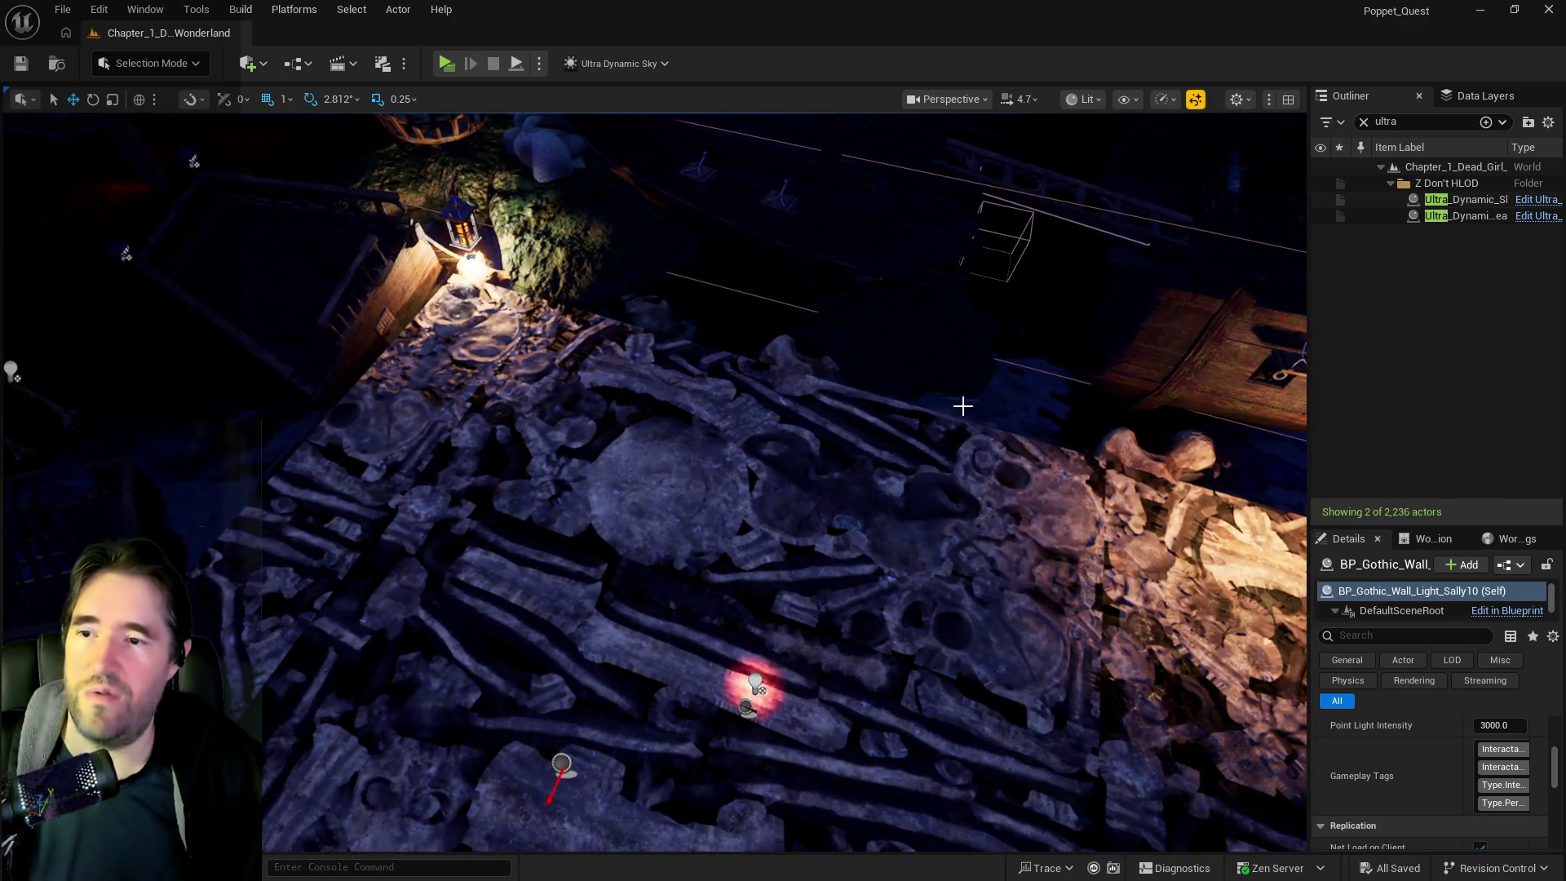
{"action": "key", "text": "f"}
{"action": "left_click_drag", "start_coordinate": [815, 555], "coordinate": [815, 555]}
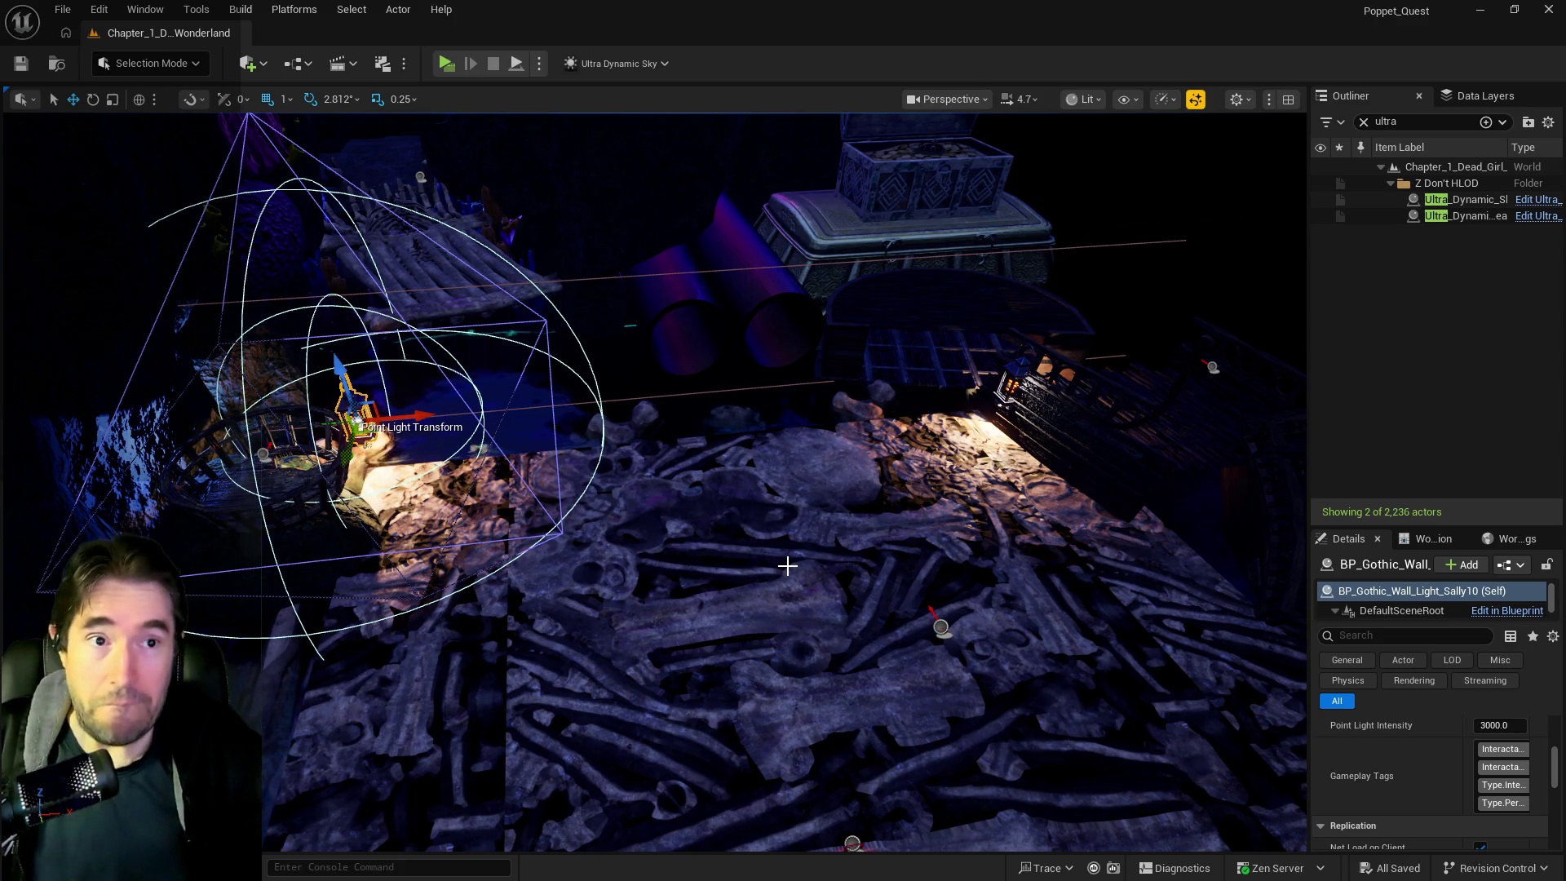
{"action": "mouse_move", "coordinate": [653, 482]}
{"action": "left_mouse_down"}
{"action": "mouse_move", "coordinate": [596, 506]}
{"action": "mouse_move", "coordinate": [653, 481]}
{"action": "left_mouse_up"}
{"action": "mouse_move", "coordinate": [1093, 280]}
{"action": "left_mouse_down"}
{"action": "mouse_move", "coordinate": [1044, 282]}
{"action": "mouse_move", "coordinate": [1093, 280]}
{"action": "left_mouse_up"}
Fly through the ship back to the lantern, then select L_Bone_Bridge3 and orbit around it
{"action": "mouse_move", "coordinate": [652, 481]}
{"action": "left_mouse_down"}
{"action": "mouse_move", "coordinate": [702, 485]}
{"action": "mouse_move", "coordinate": [608, 511]}
{"action": "mouse_move", "coordinate": [530, 712]}
{"action": "left_mouse_up"}
{"action": "mouse_move", "coordinate": [598, 581]}
{"action": "left_mouse_down"}
{"action": "mouse_move", "coordinate": [645, 546]}
{"action": "mouse_move", "coordinate": [612, 514]}
{"action": "mouse_move", "coordinate": [697, 334]}
{"action": "left_mouse_up"}
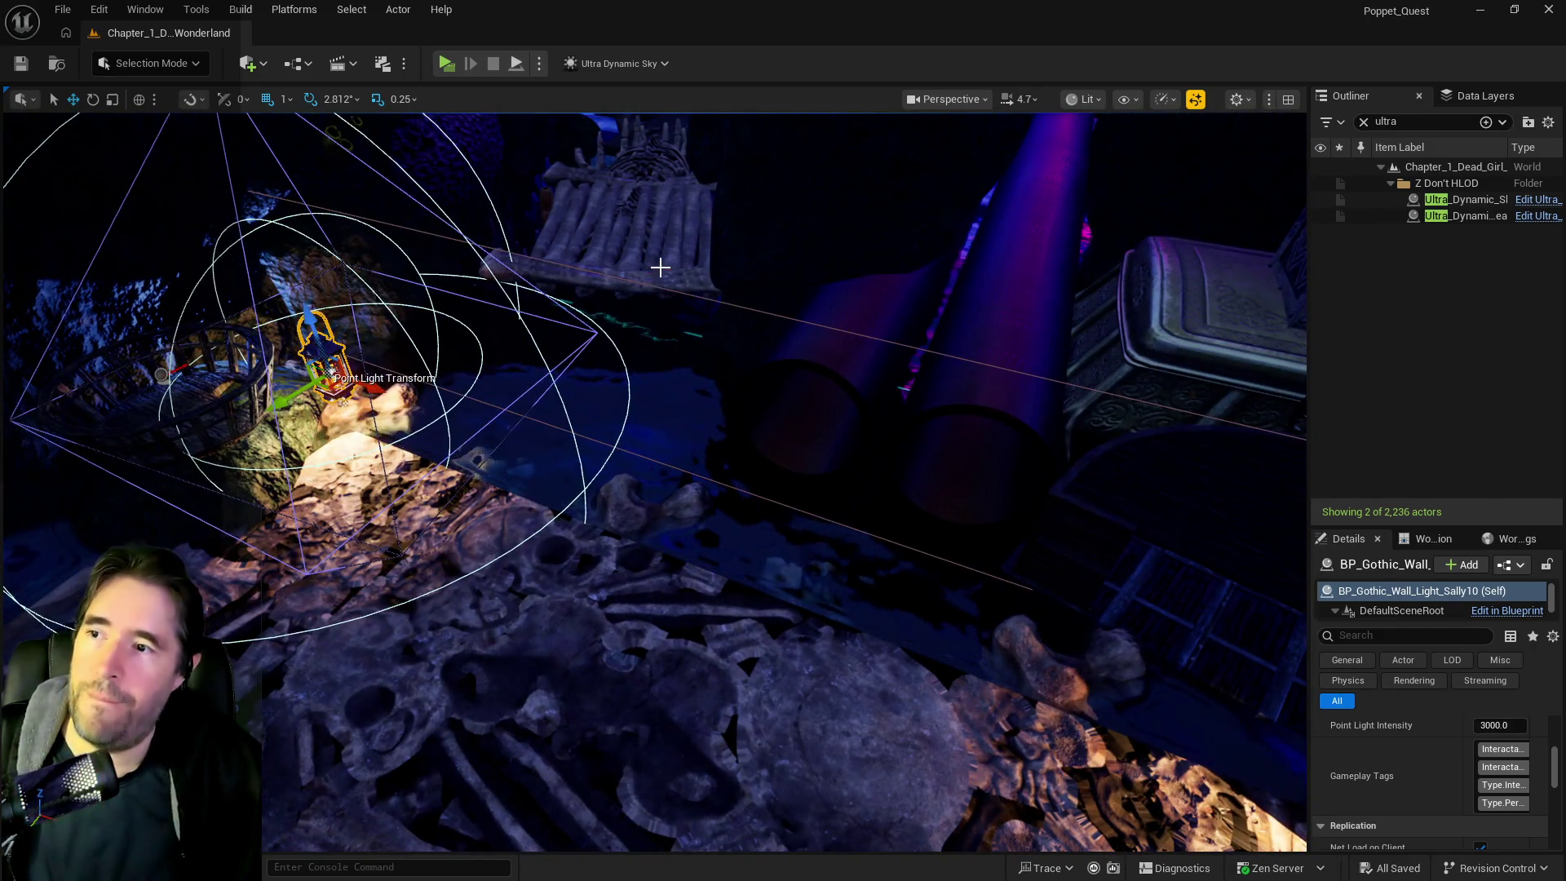
{"action": "left_click", "coordinate": [660, 267]}
{"action": "mouse_move", "coordinate": [660, 267]}
{"action": "left_mouse_down"}
{"action": "mouse_move", "coordinate": [620, 252]}
{"action": "mouse_move", "coordinate": [664, 542]}
{"action": "mouse_move", "coordinate": [641, 440]}
{"action": "mouse_move", "coordinate": [645, 554]}
{"action": "mouse_move", "coordinate": [640, 432]}
{"action": "mouse_move", "coordinate": [893, 415]}
{"action": "left_mouse_up"}
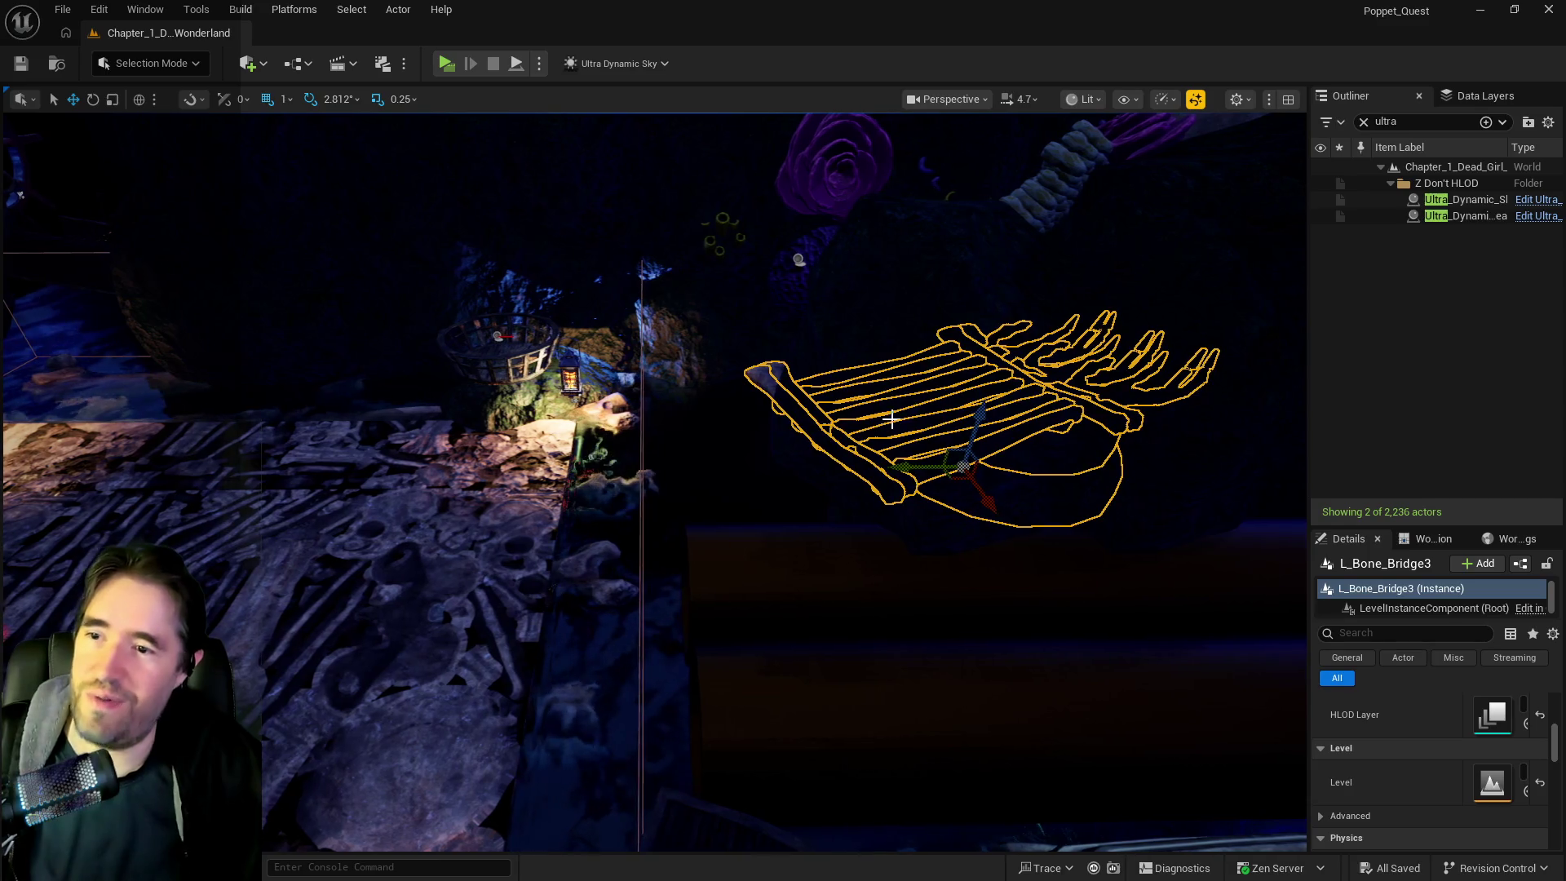
Alt-drag a copy of the bone bridge, rotate it to 180°, and scale it up slightly
{"action": "left_click_drag", "start_coordinate": [926, 467], "coordinate": [584, 481]}
{"action": "key", "text": "e"}
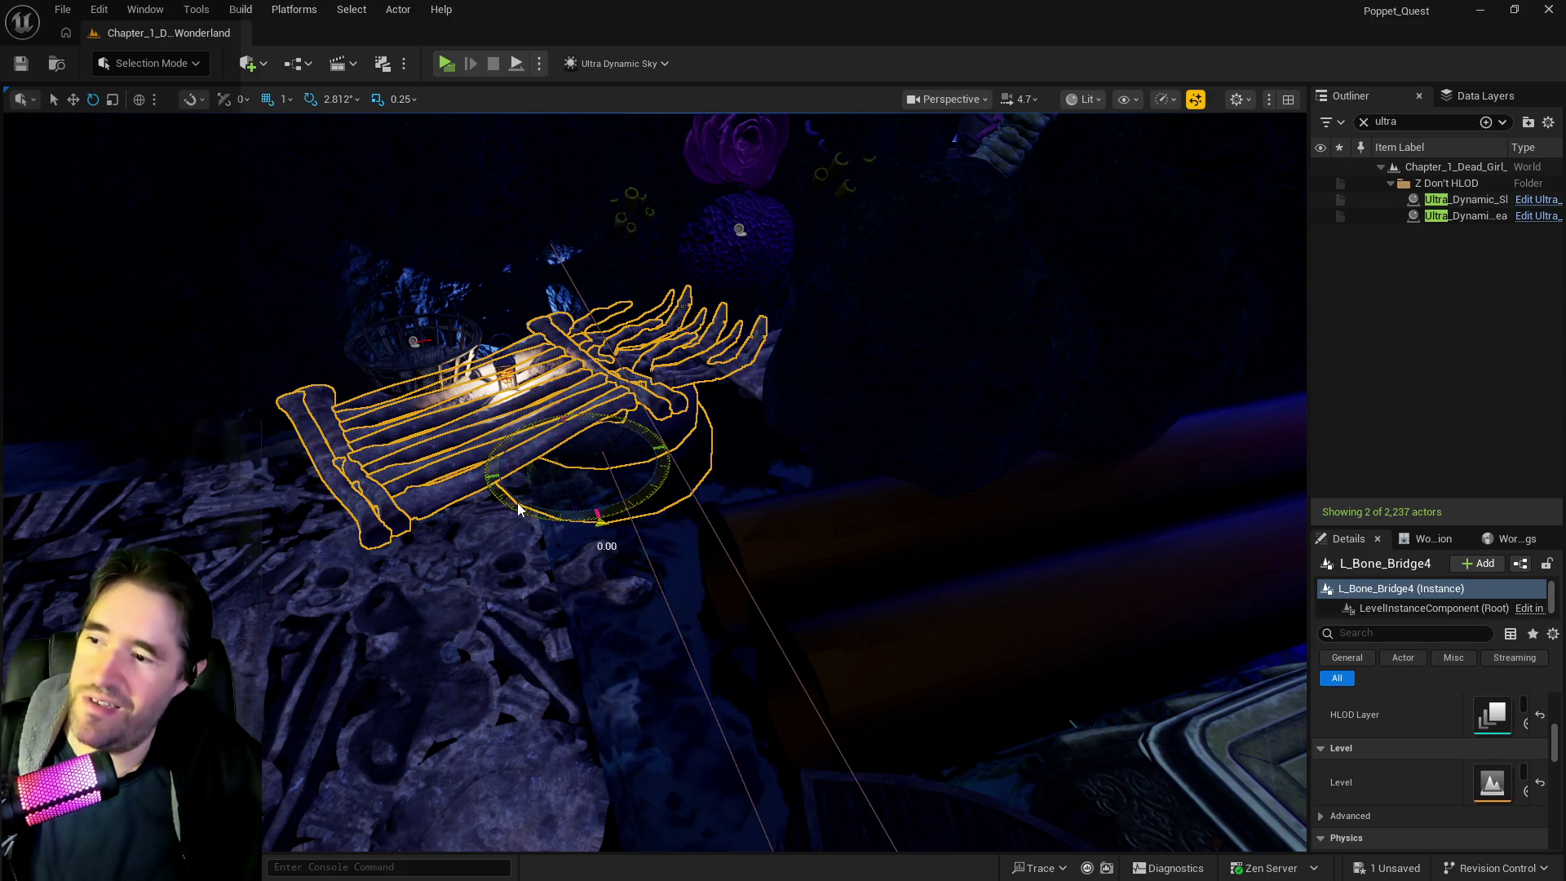
{"action": "left_click_drag", "start_coordinate": [669, 445], "coordinate": [563, 416]}
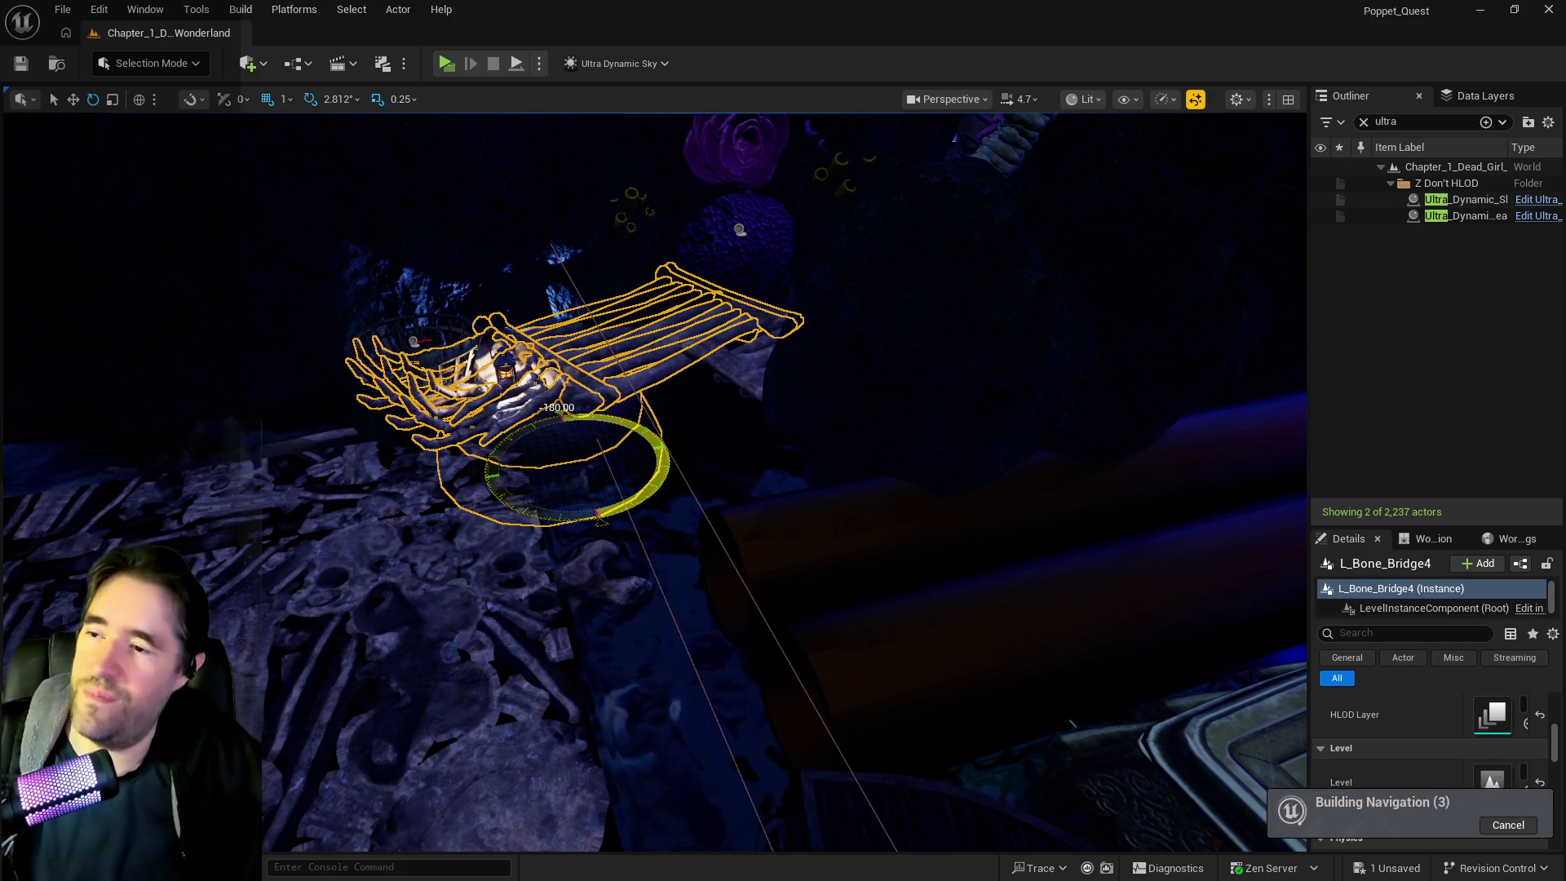
{"action": "left_click_drag", "start_coordinate": [534, 507], "coordinate": [479, 488]}
{"action": "key", "text": "r"}
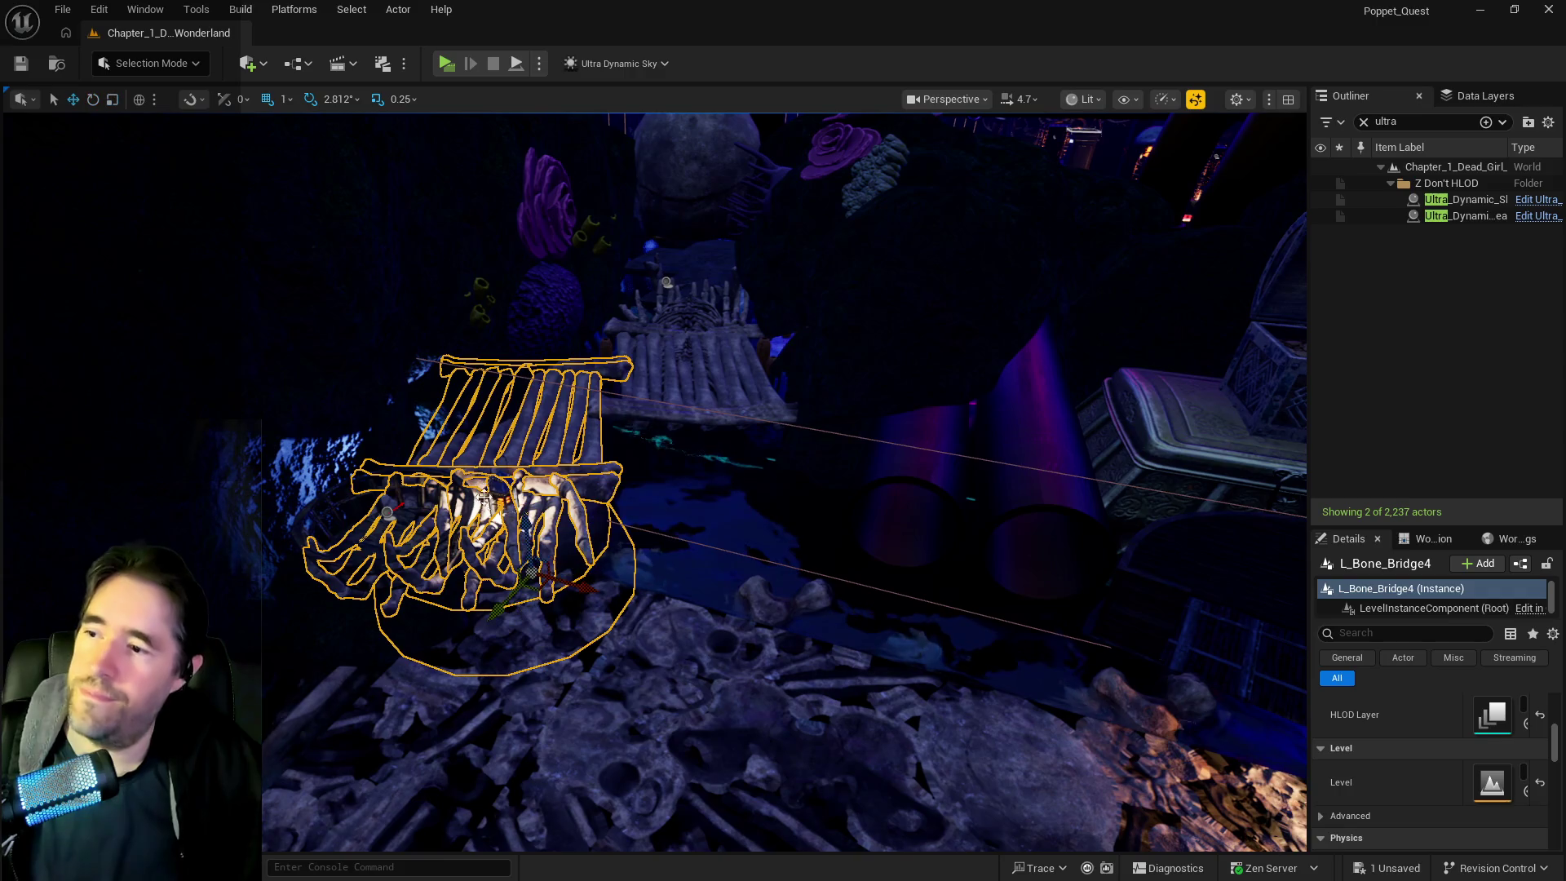
{"action": "mouse_move", "coordinate": [618, 612]}
{"action": "left_mouse_down"}
{"action": "mouse_move", "coordinate": [763, 667]}
{"action": "mouse_move", "coordinate": [734, 645]}
{"action": "left_mouse_up"}
{"action": "key", "text": "f"}
Move the bridge copy up-left so it joins the bone walkway across the gap
{"action": "mouse_move", "coordinate": [680, 576]}
{"action": "left_mouse_down"}
{"action": "mouse_move", "coordinate": [628, 550]}
{"action": "mouse_move", "coordinate": [680, 576]}
{"action": "left_mouse_up"}
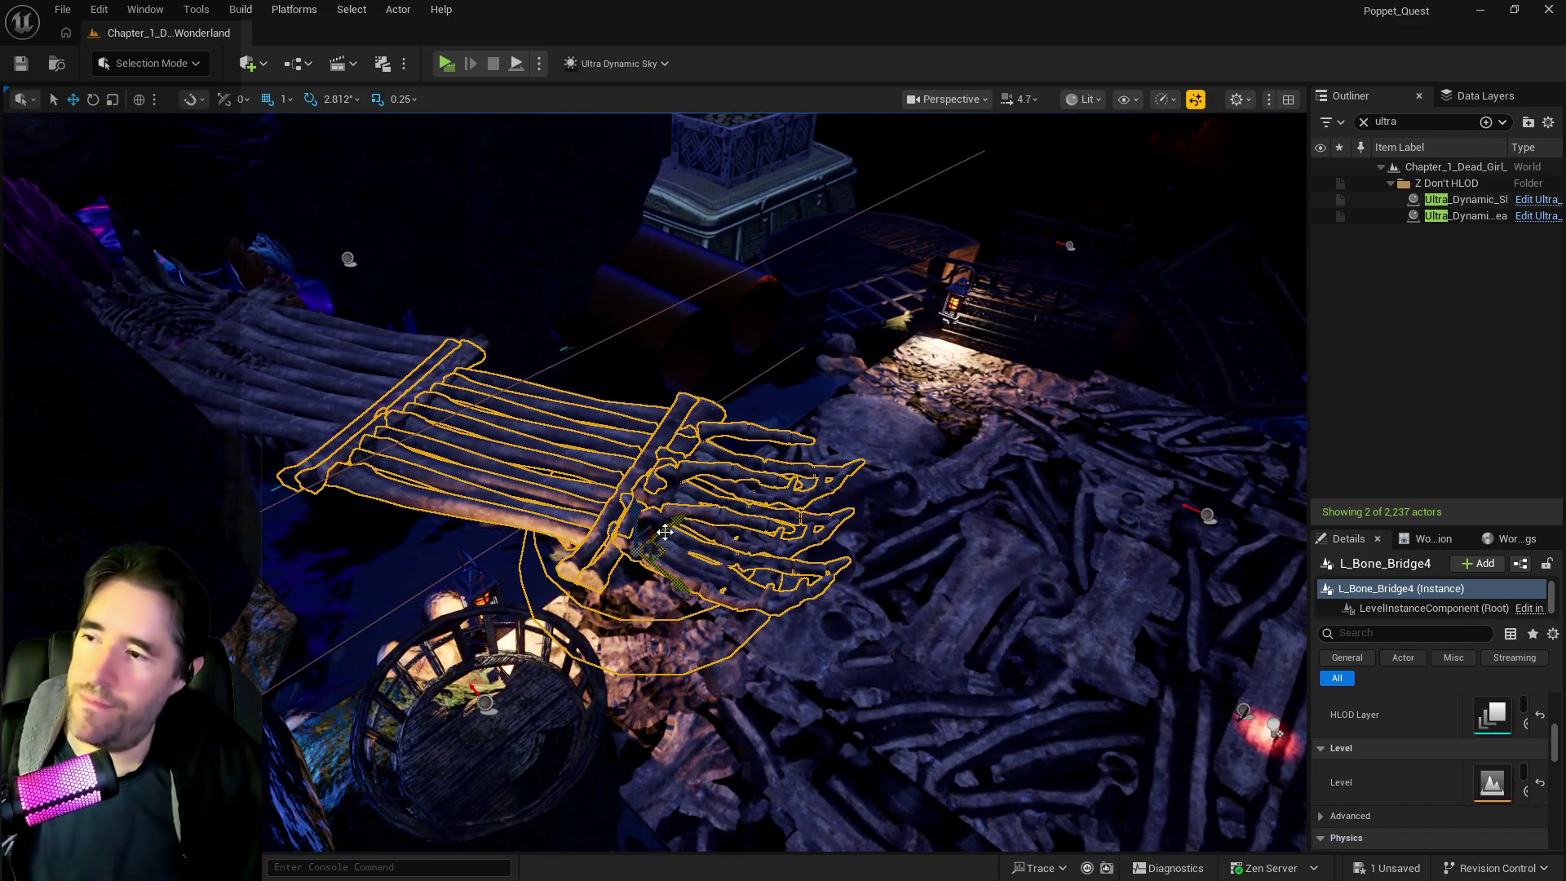
{"action": "mouse_move", "coordinate": [678, 519]}
{"action": "left_mouse_down"}
{"action": "mouse_move", "coordinate": [447, 455]}
{"action": "mouse_move", "coordinate": [561, 488]}
{"action": "left_mouse_up"}
{"action": "mouse_move", "coordinate": [873, 571]}
{"action": "left_mouse_down"}
{"action": "mouse_move", "coordinate": [759, 490]}
{"action": "mouse_move", "coordinate": [756, 435]}
{"action": "mouse_move", "coordinate": [740, 454]}
{"action": "mouse_move", "coordinate": [690, 446]}
{"action": "mouse_move", "coordinate": [693, 390]}
{"action": "mouse_move", "coordinate": [647, 349]}
{"action": "mouse_move", "coordinate": [654, 525]}
{"action": "mouse_move", "coordinate": [584, 217]}
{"action": "mouse_move", "coordinate": [458, 263]}
{"action": "mouse_move", "coordinate": [522, 277]}
{"action": "mouse_move", "coordinate": [563, 359]}
{"action": "mouse_move", "coordinate": [636, 339]}
{"action": "left_mouse_up"}
{"action": "left_click_drag", "start_coordinate": [616, 449], "coordinate": [615, 454]}
Select the rib cage on the bone raft and fly past the coral pillars toward the bridge
{"action": "left_click", "coordinate": [616, 446]}
{"action": "scroll", "coordinate": [616, 446], "scroll_direction": "down", "scroll_amount": 4}
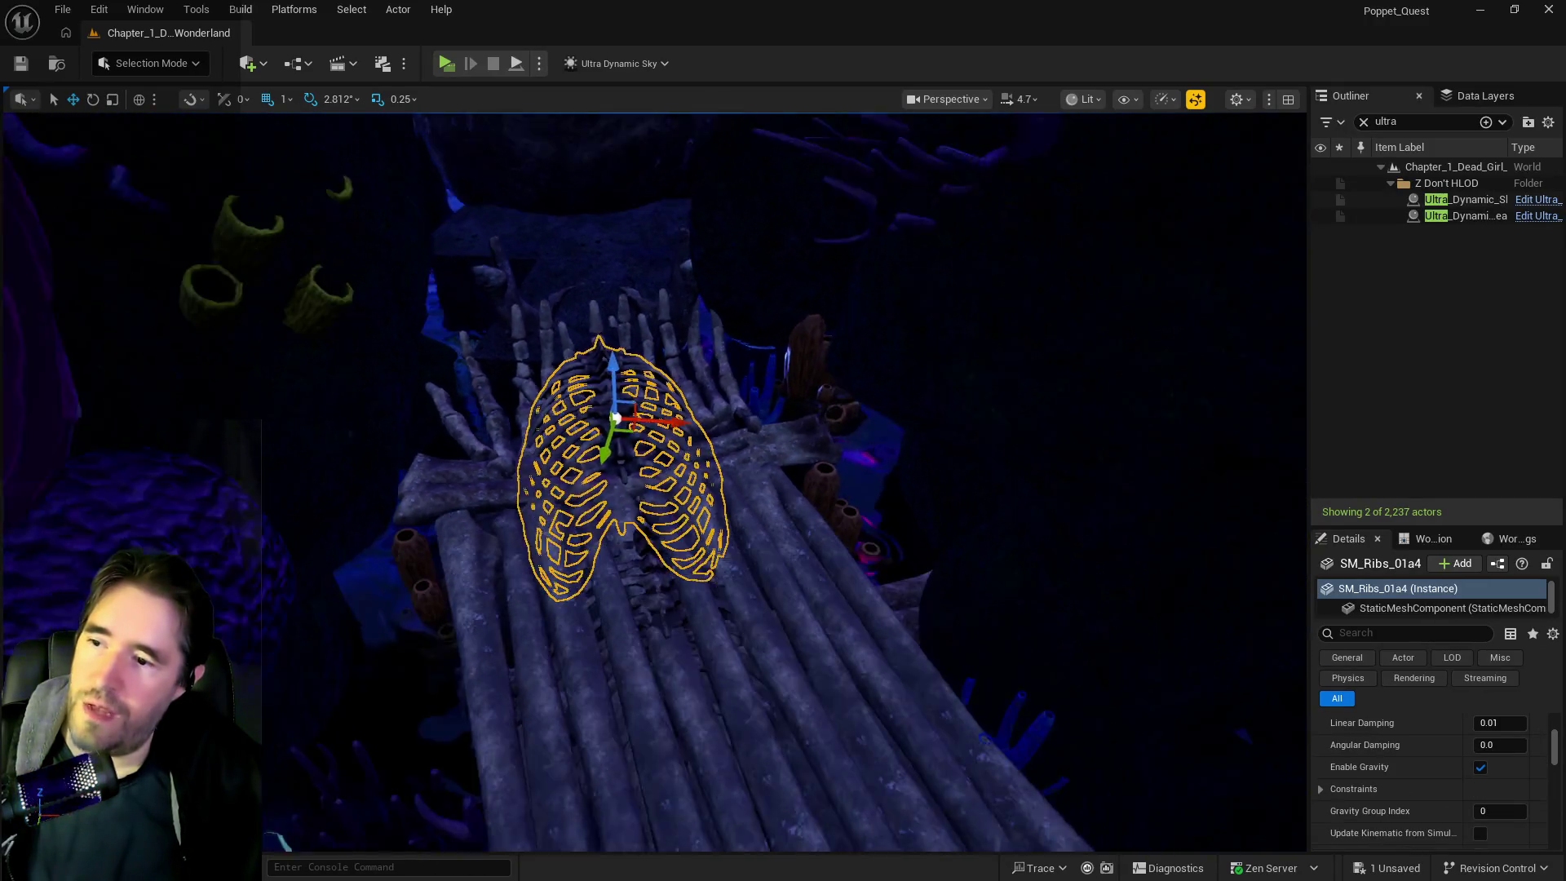
{"action": "mouse_move", "coordinate": [644, 560]}
{"action": "left_mouse_down"}
{"action": "mouse_move", "coordinate": [389, 368]}
{"action": "mouse_move", "coordinate": [620, 652]}
{"action": "mouse_move", "coordinate": [669, 644]}
{"action": "mouse_move", "coordinate": [589, 667]}
{"action": "left_mouse_up"}
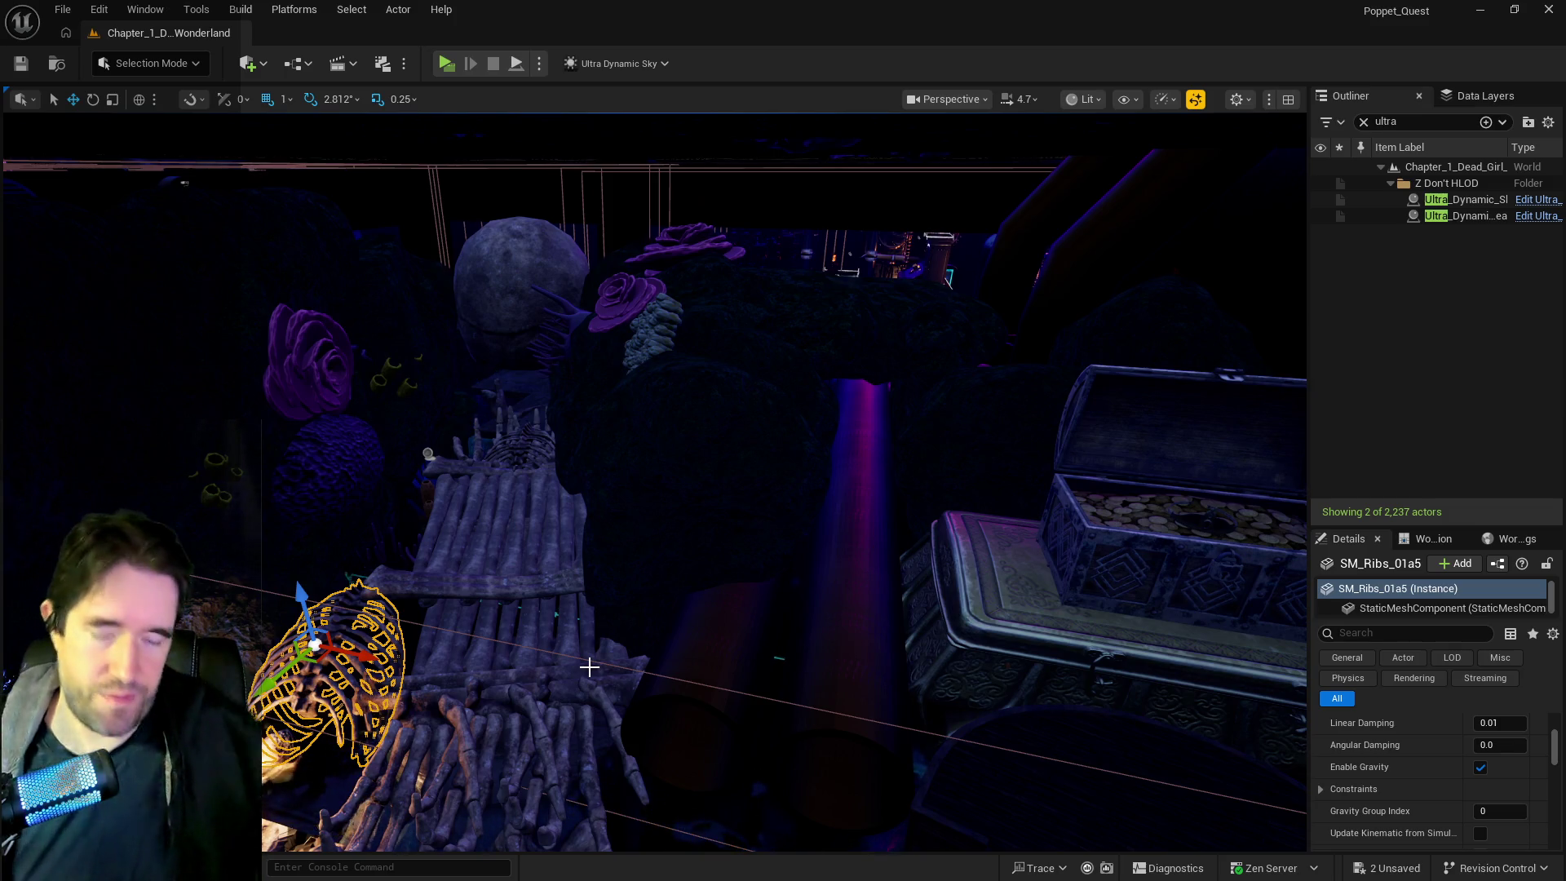
{"action": "mouse_move", "coordinate": [547, 699]}
{"action": "left_mouse_down"}
{"action": "mouse_move", "coordinate": [538, 644]}
{"action": "mouse_move", "coordinate": [514, 633]}
{"action": "left_mouse_up"}
{"action": "mouse_move", "coordinate": [428, 708]}
{"action": "left_mouse_down"}
{"action": "mouse_move", "coordinate": [384, 694]}
{"action": "mouse_move", "coordinate": [261, 571]}
{"action": "left_mouse_up"}
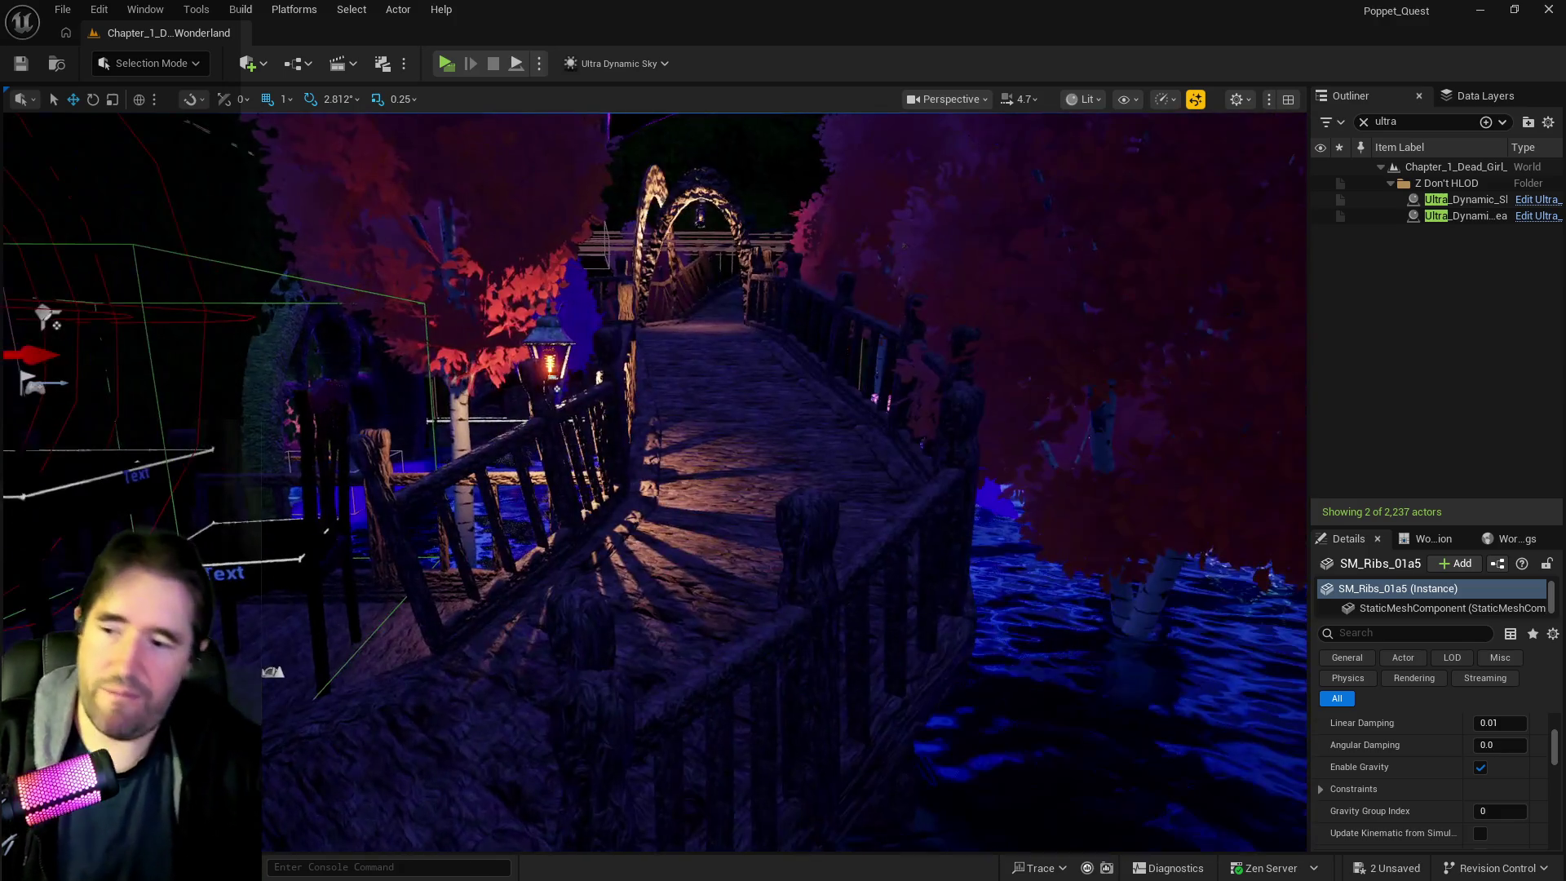
Show the navigation mesh and check its coverage over the tables, water and bridge path
{"action": "key", "text": "p"}
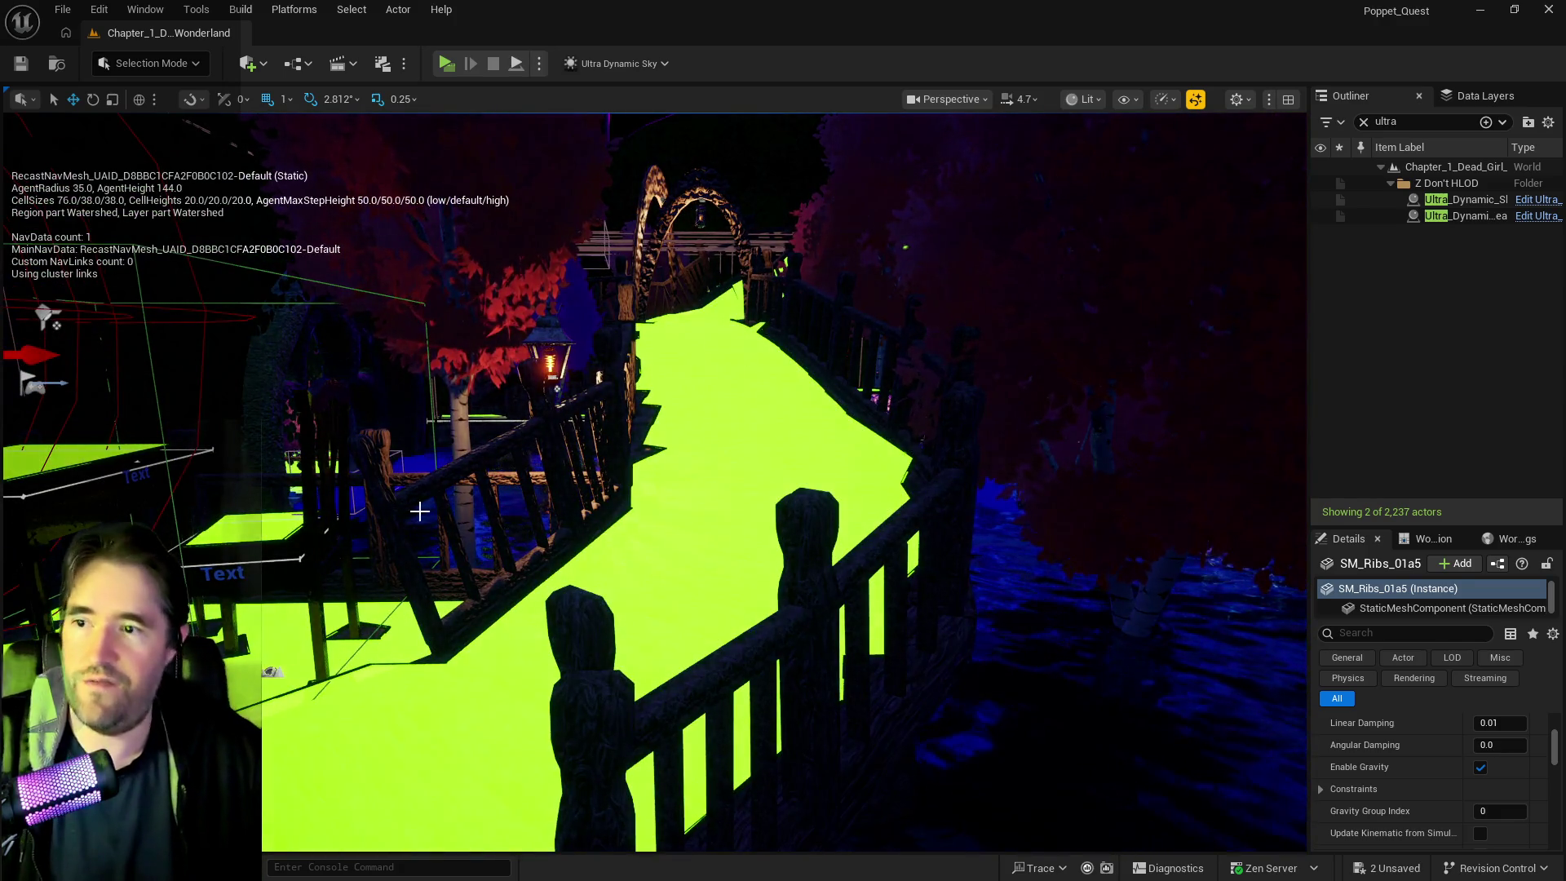
{"action": "mouse_move", "coordinate": [696, 386]}
{"action": "left_mouse_down"}
{"action": "mouse_move", "coordinate": [620, 359]}
{"action": "mouse_move", "coordinate": [686, 384]}
{"action": "mouse_move", "coordinate": [797, 367]}
{"action": "left_mouse_up"}
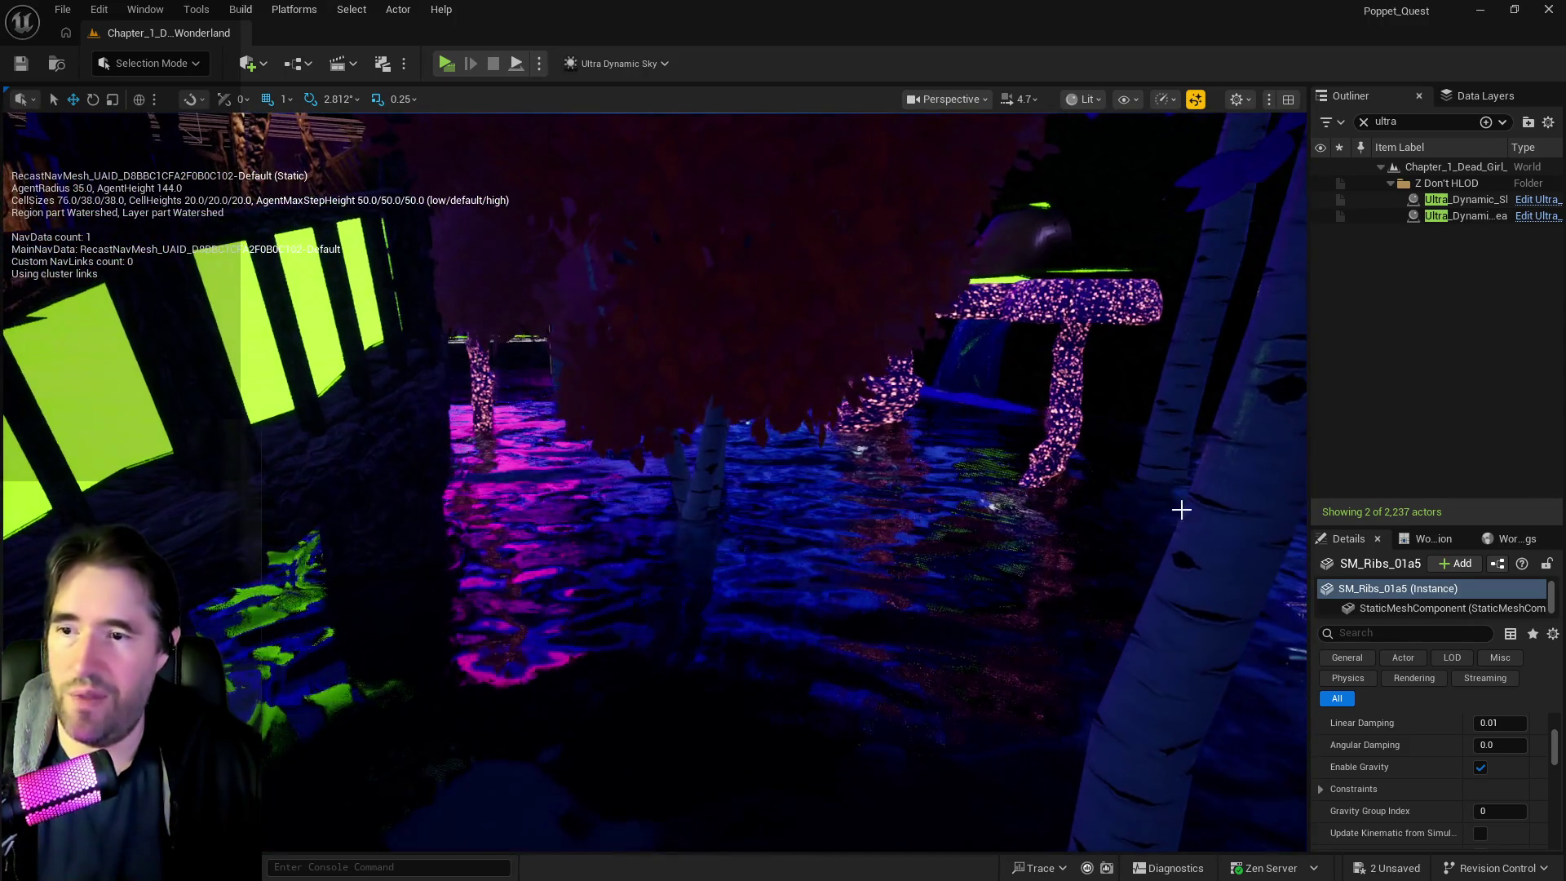
{"action": "mouse_move", "coordinate": [927, 500]}
{"action": "left_mouse_down"}
{"action": "mouse_move", "coordinate": [926, 579]}
{"action": "mouse_move", "coordinate": [881, 547]}
{"action": "mouse_move", "coordinate": [995, 571]}
{"action": "mouse_move", "coordinate": [914, 555]}
{"action": "mouse_move", "coordinate": [889, 497]}
{"action": "mouse_move", "coordinate": [918, 514]}
{"action": "mouse_move", "coordinate": [930, 554]}
{"action": "mouse_move", "coordinate": [889, 542]}
{"action": "left_mouse_up"}
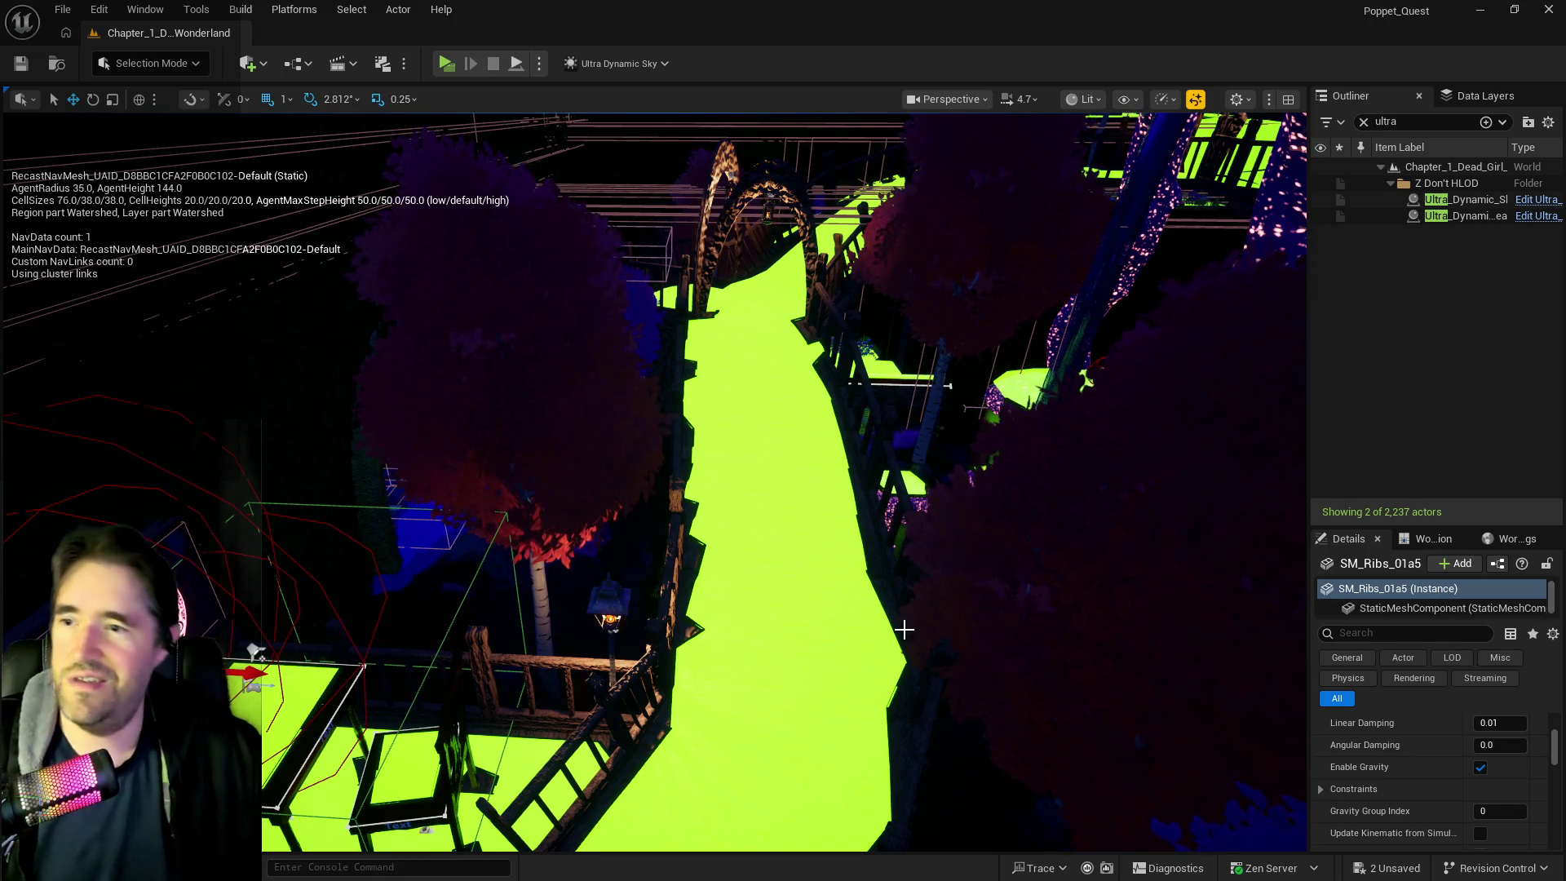
{"action": "mouse_move", "coordinate": [864, 665]}
{"action": "left_mouse_down"}
{"action": "mouse_move", "coordinate": [816, 665]}
{"action": "mouse_move", "coordinate": [864, 668]}
{"action": "left_mouse_up"}
Frame the view on the tables by the magic circle and hide the navigation mesh
{"action": "scroll", "coordinate": [797, 662], "scroll_direction": "down", "scroll_amount": 5}
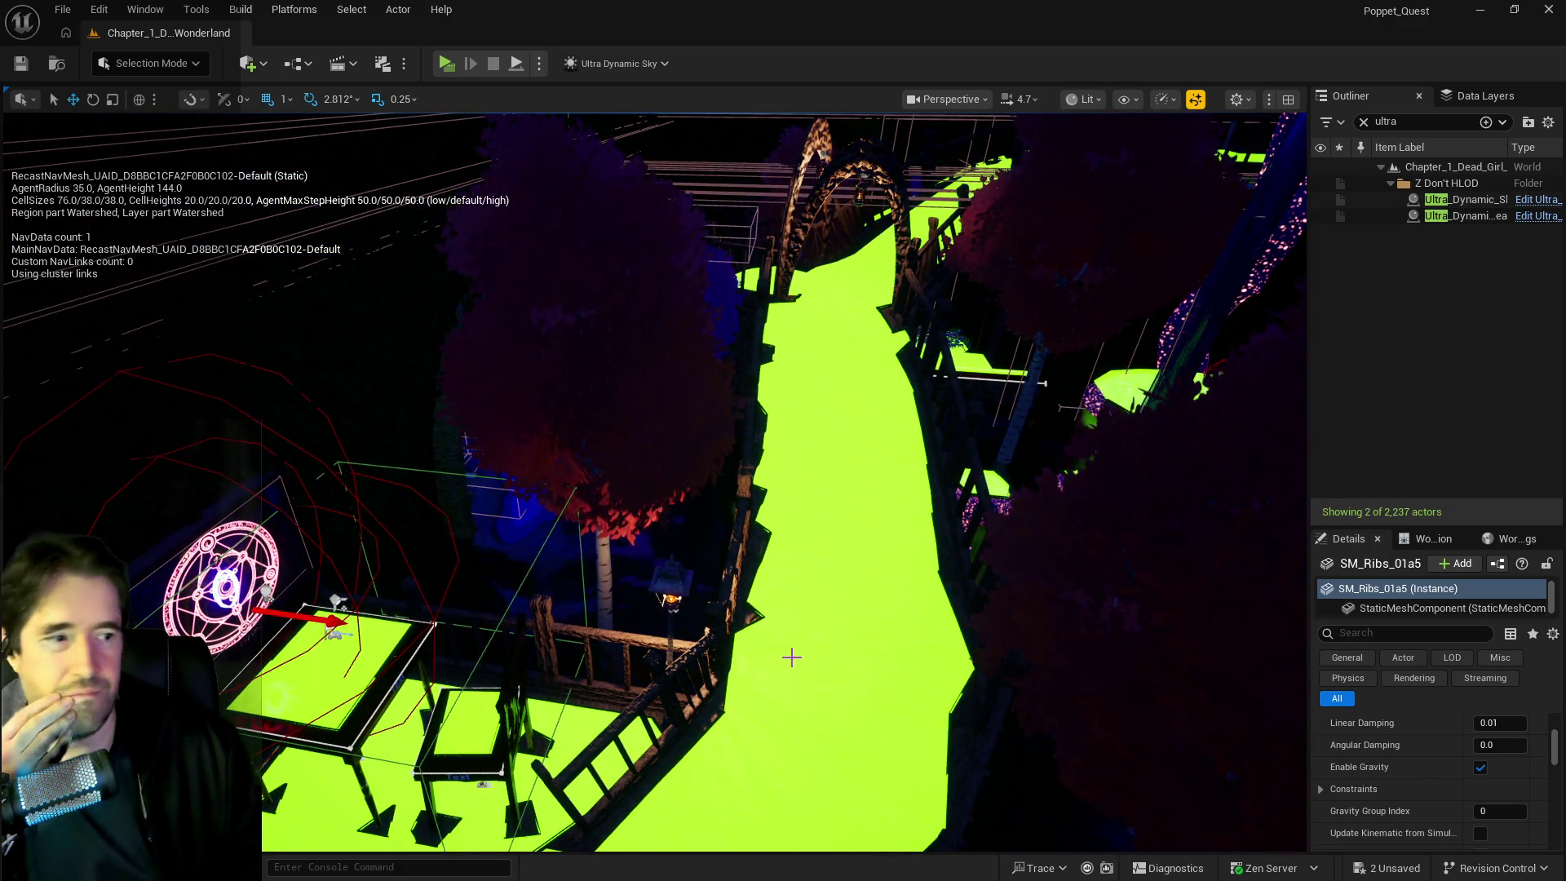
{"action": "scroll", "coordinate": [791, 658], "scroll_direction": "up", "scroll_amount": 5}
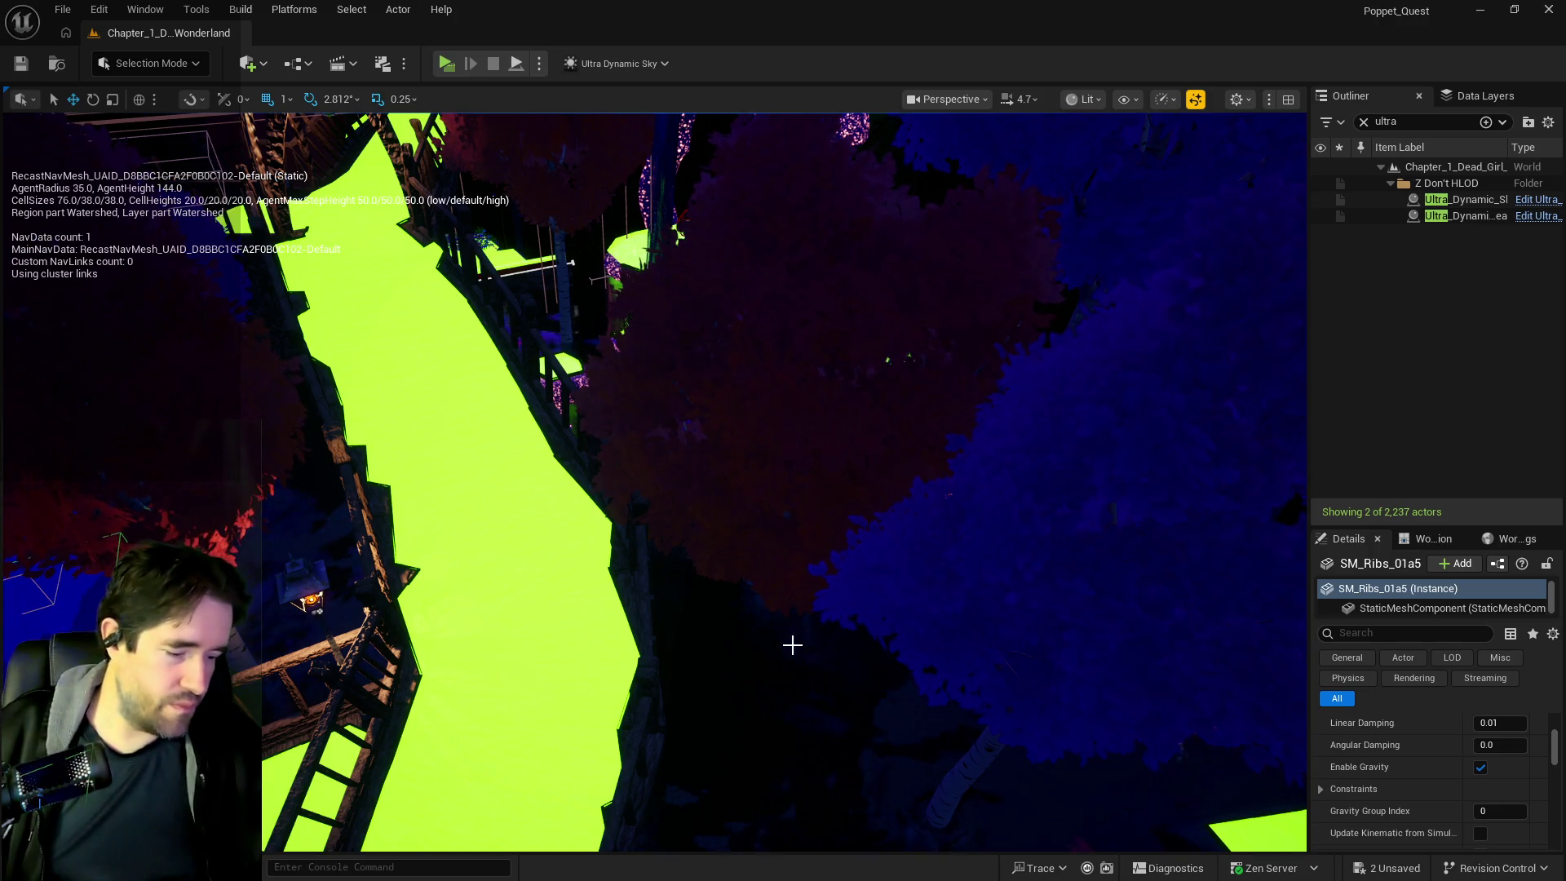
{"action": "key", "text": "f"}
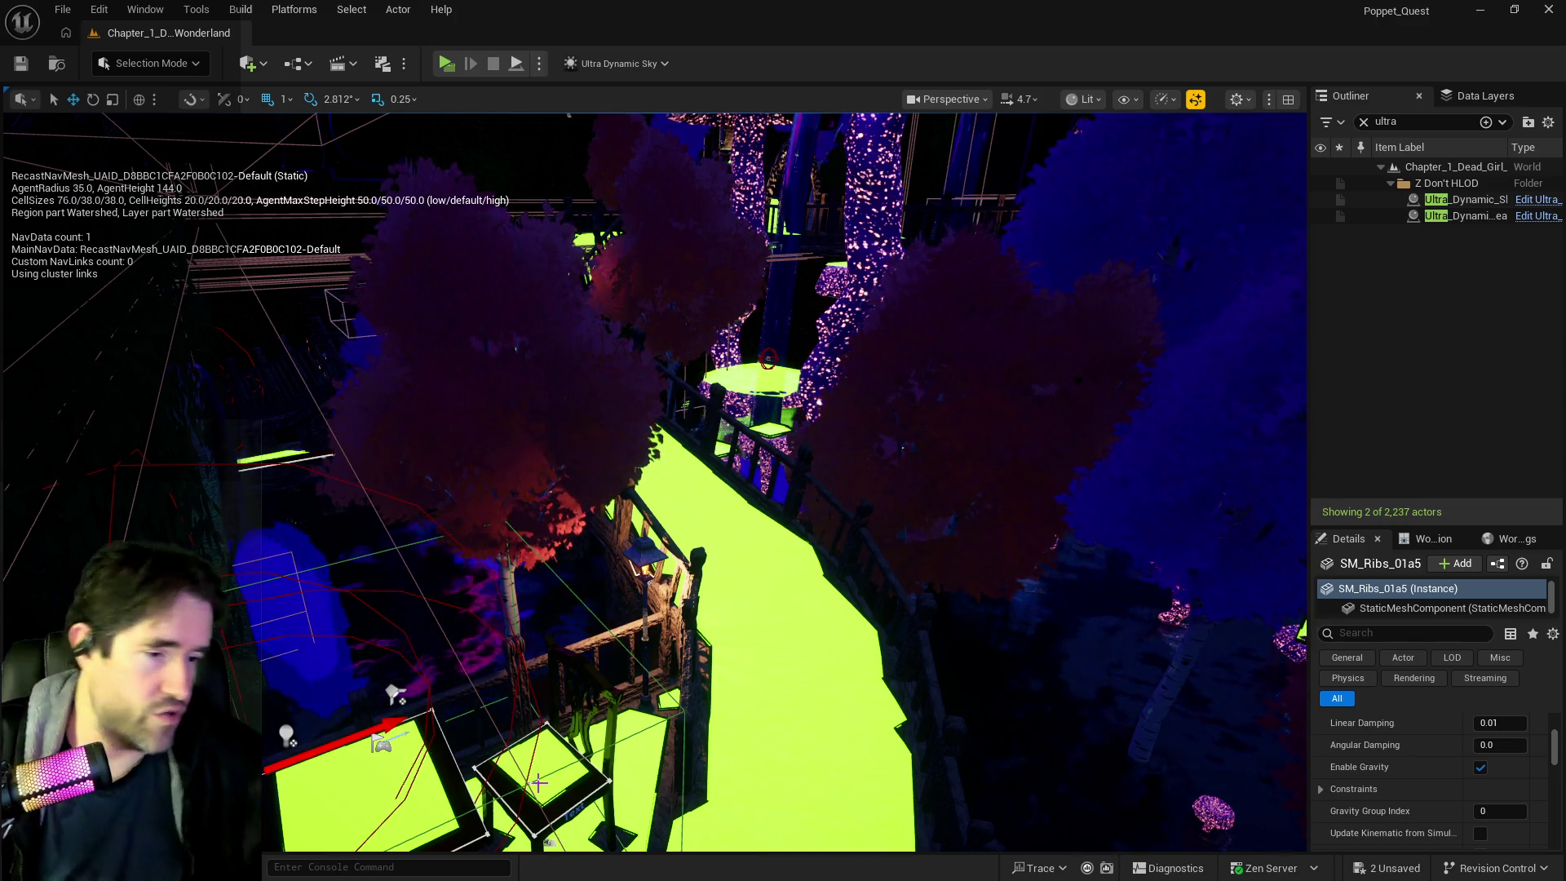
{"action": "key", "text": "f"}
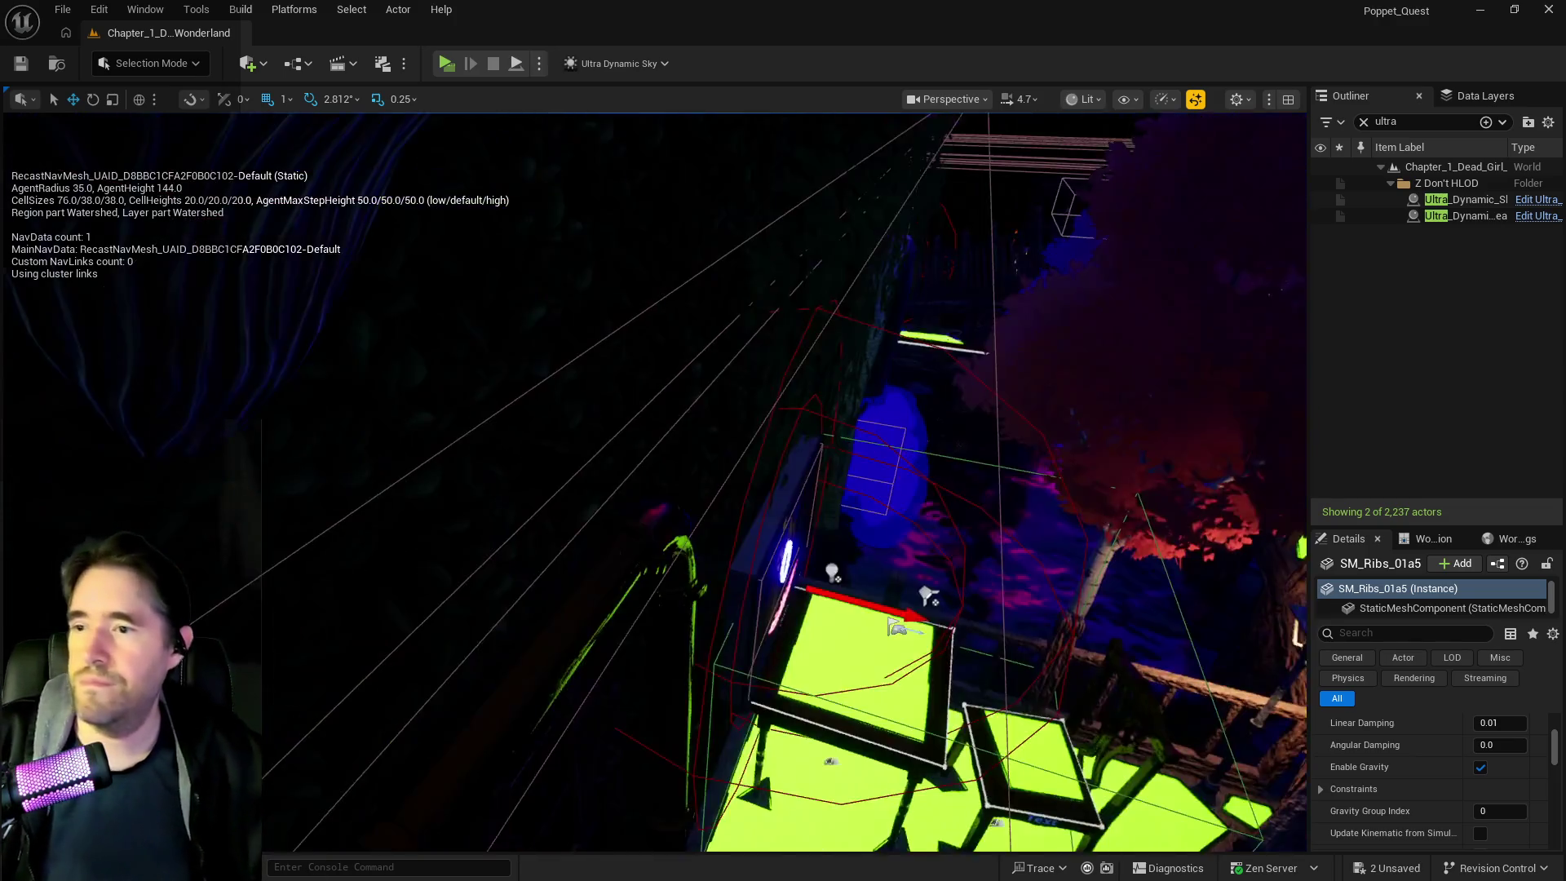
{"action": "key", "text": "p"}
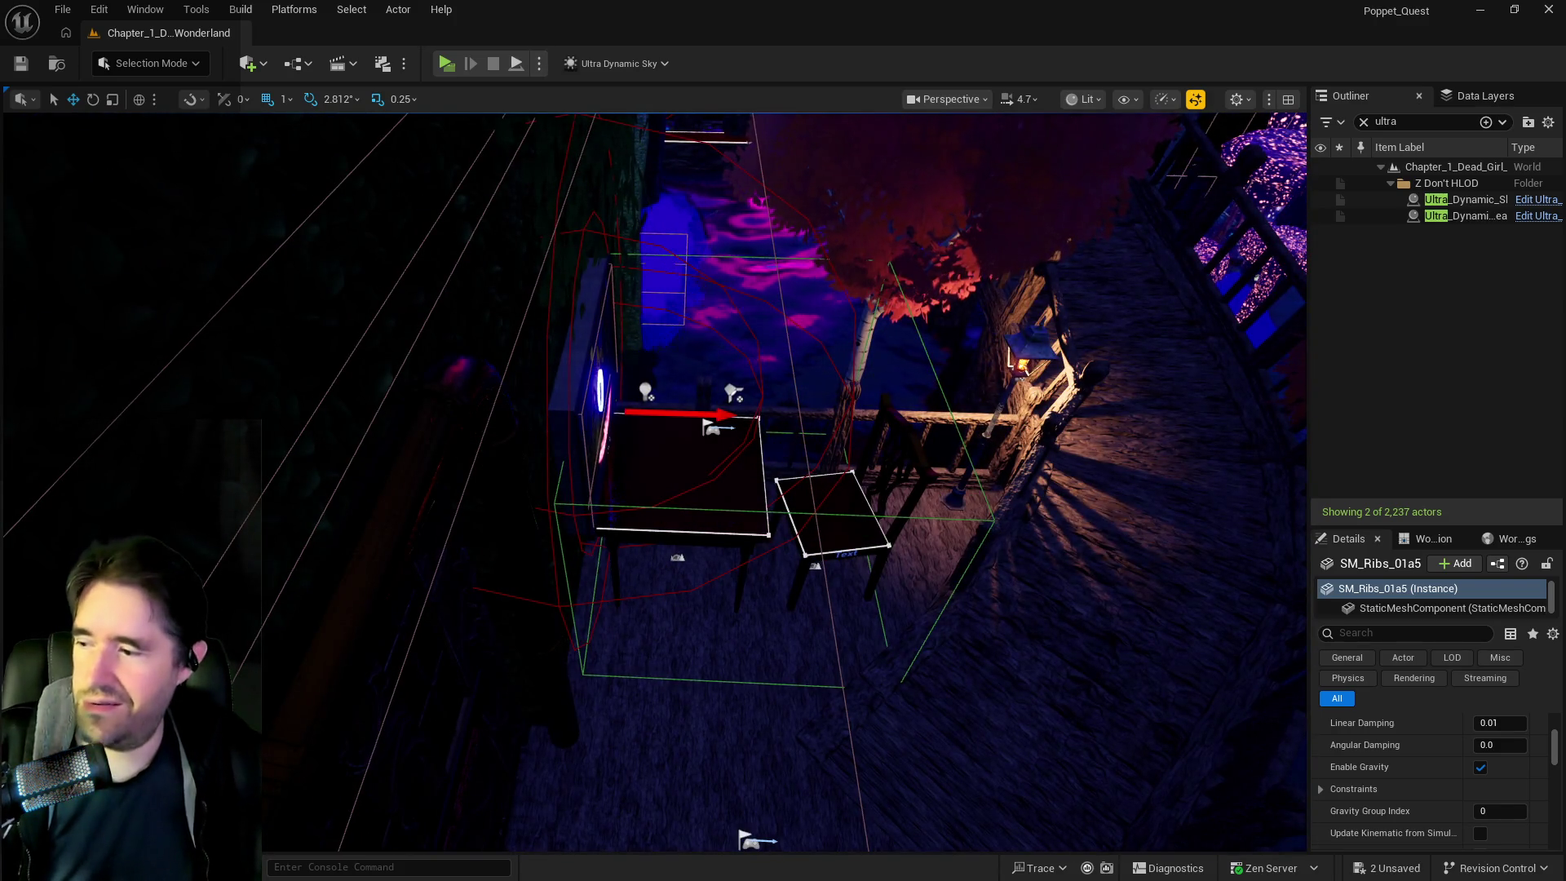
Open the Sunken_Depths assets in a separate Content Browser, then switch to the tarot document
{"action": "key", "text": "ctrl+space"}
{"action": "key", "text": "ctrl+space"}
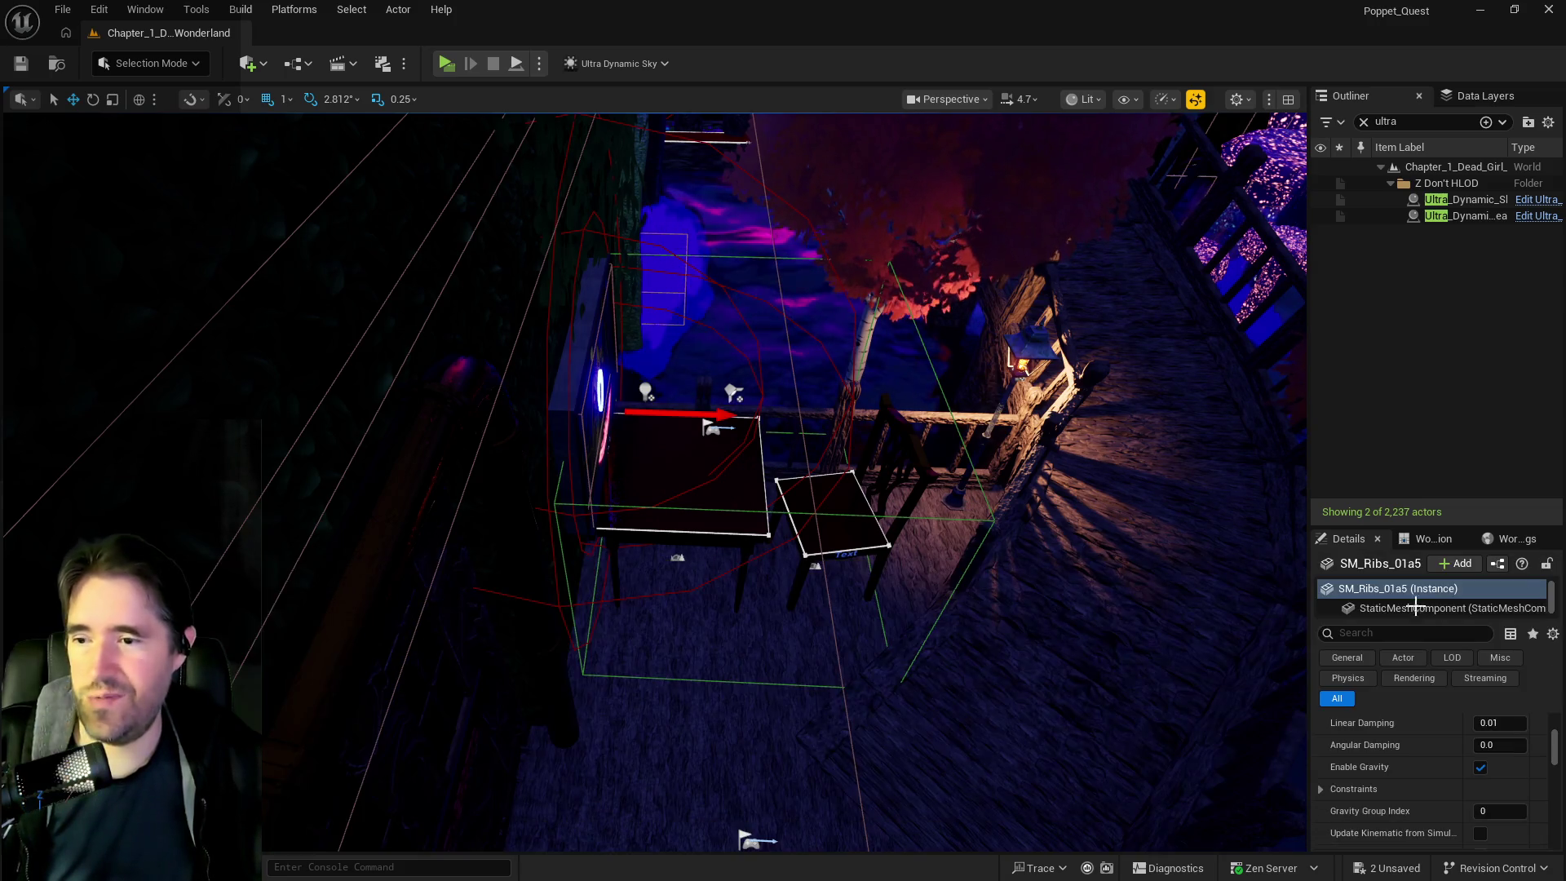
{"action": "key", "text": "ctrl+b"}
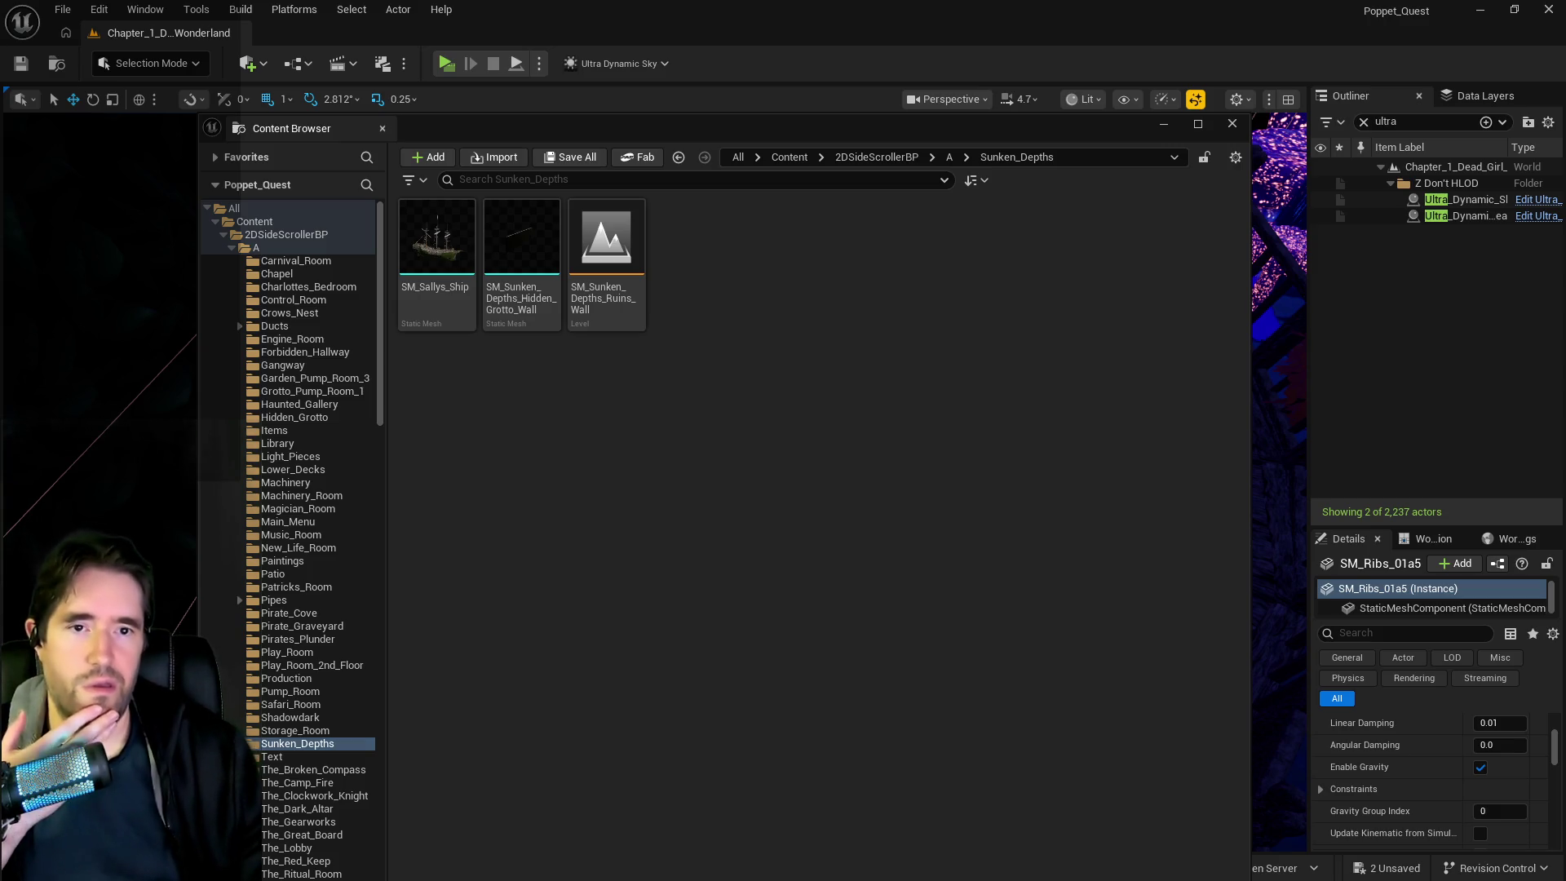
{"action": "key", "text": "alt+Tab"}
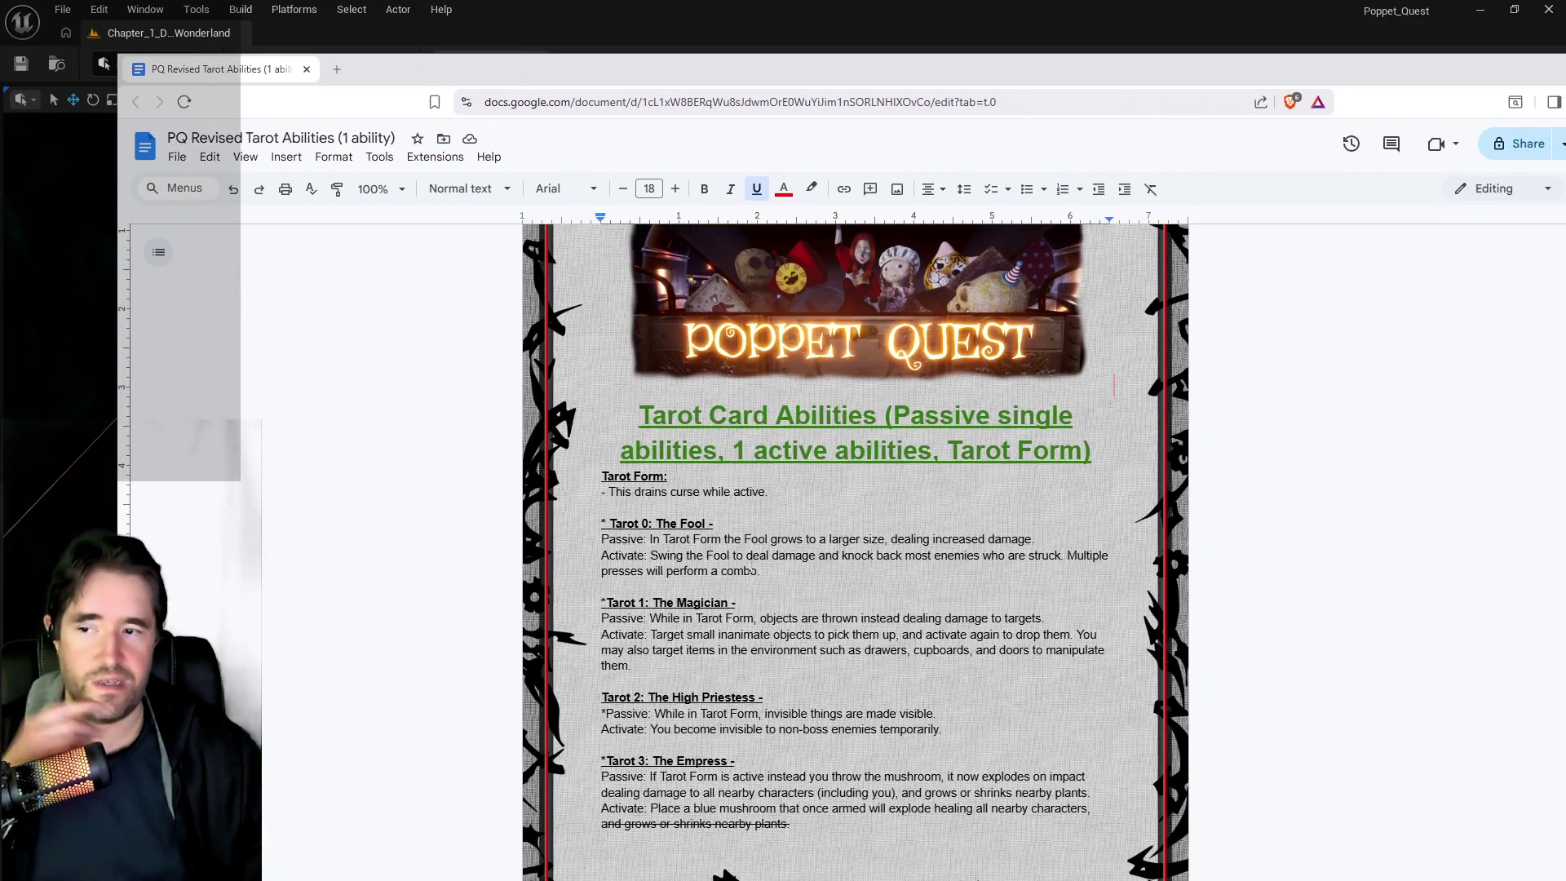
Read the tarot abilities document down through The Emperor to The Hanged Man entries
{"action": "scroll", "coordinate": [760, 539], "scroll_direction": "down", "scroll_amount": 2}
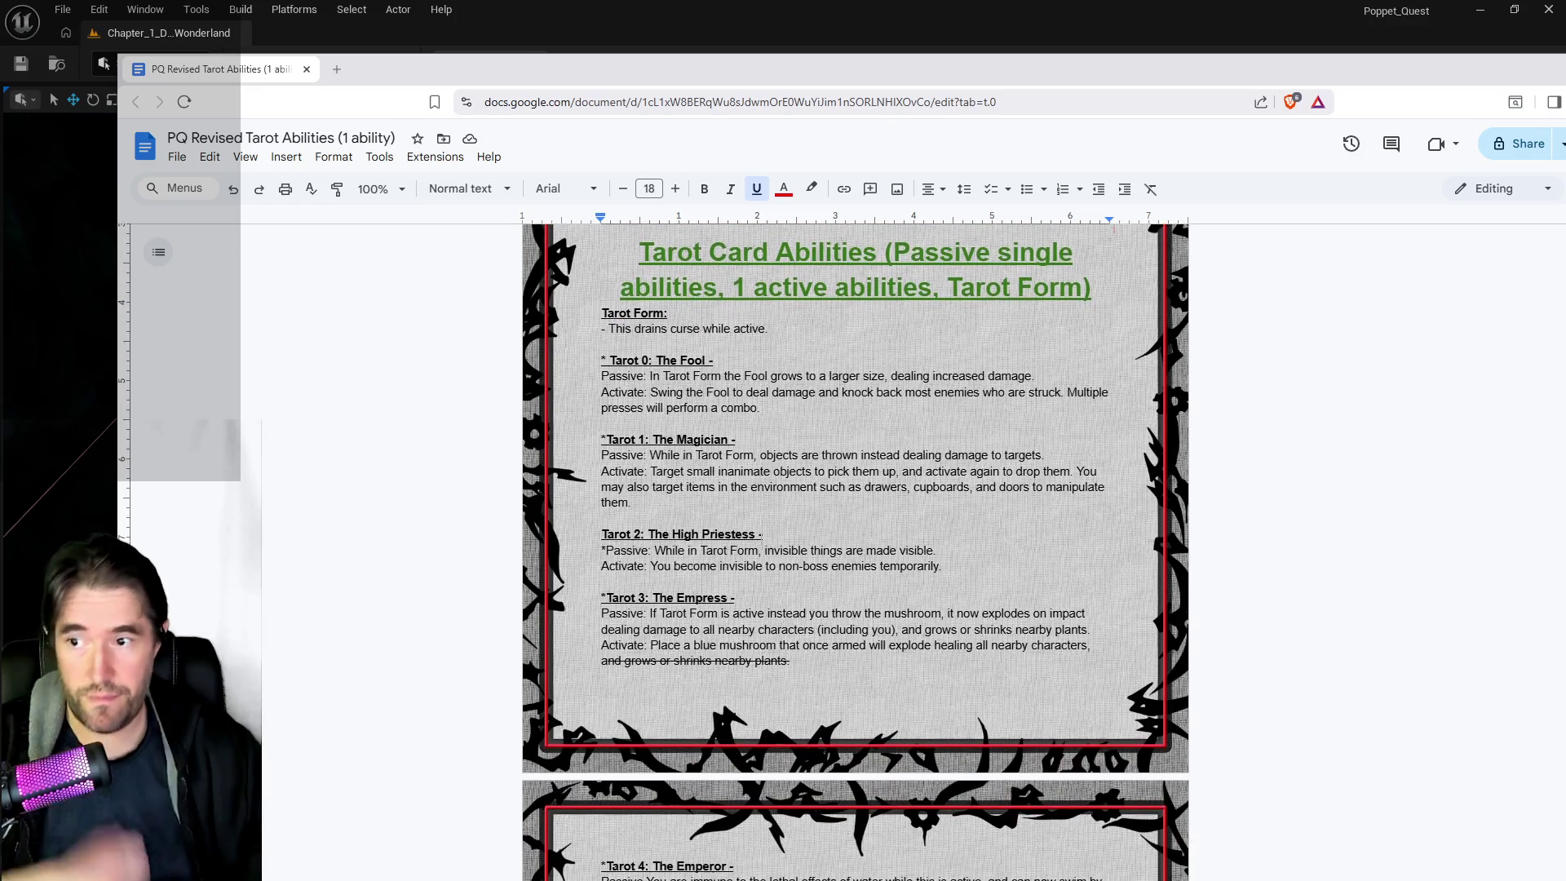
{"action": "scroll", "coordinate": [911, 455], "scroll_direction": "down", "scroll_amount": 2}
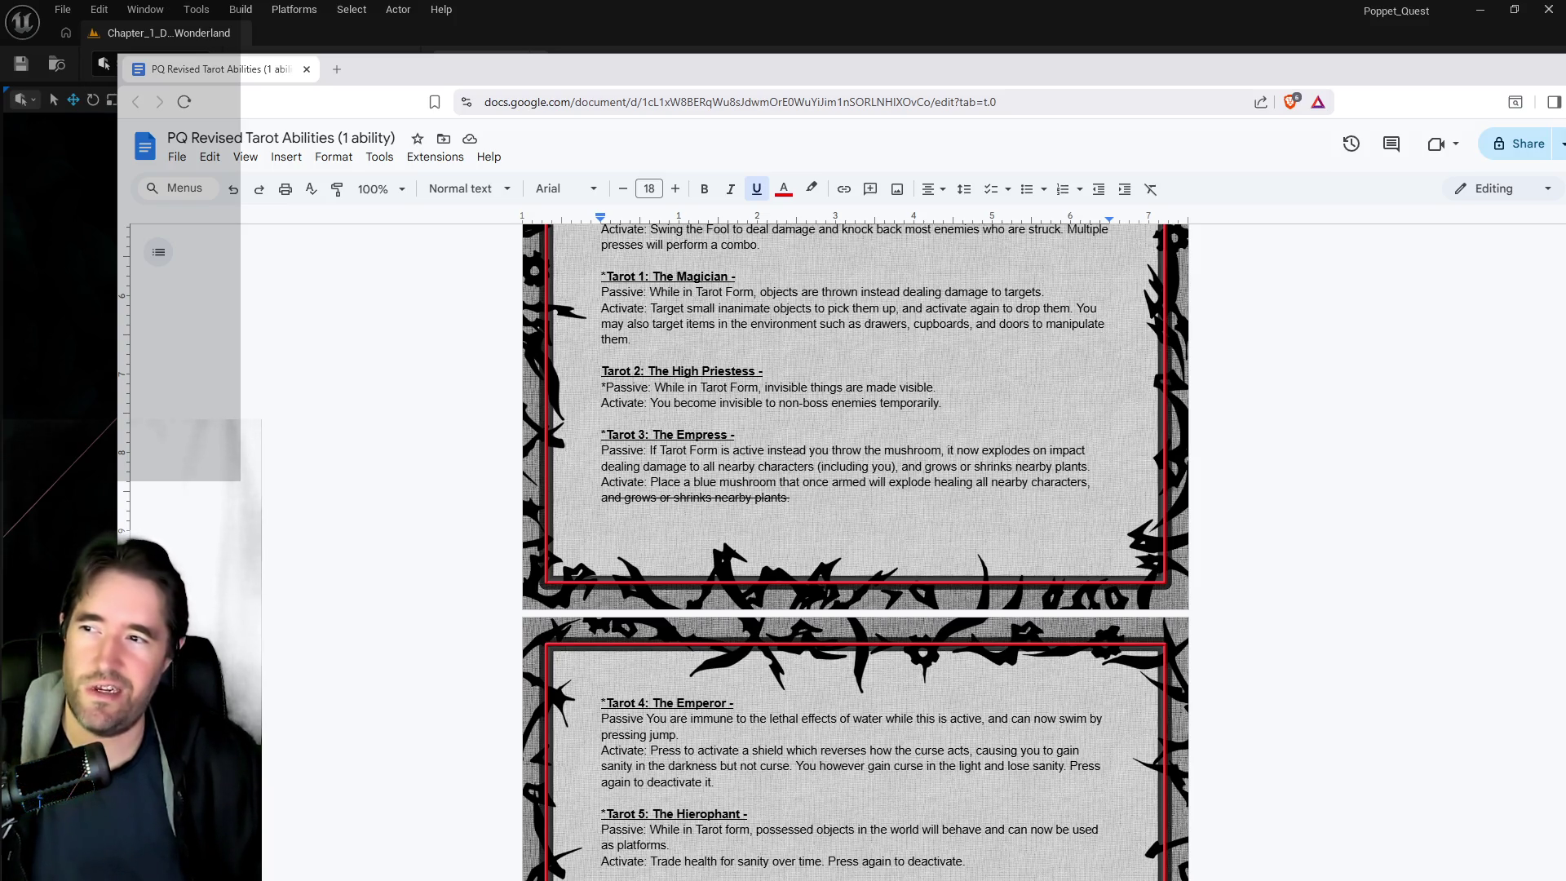
{"action": "scroll", "coordinate": [855, 551], "scroll_direction": "up", "scroll_amount": 2}
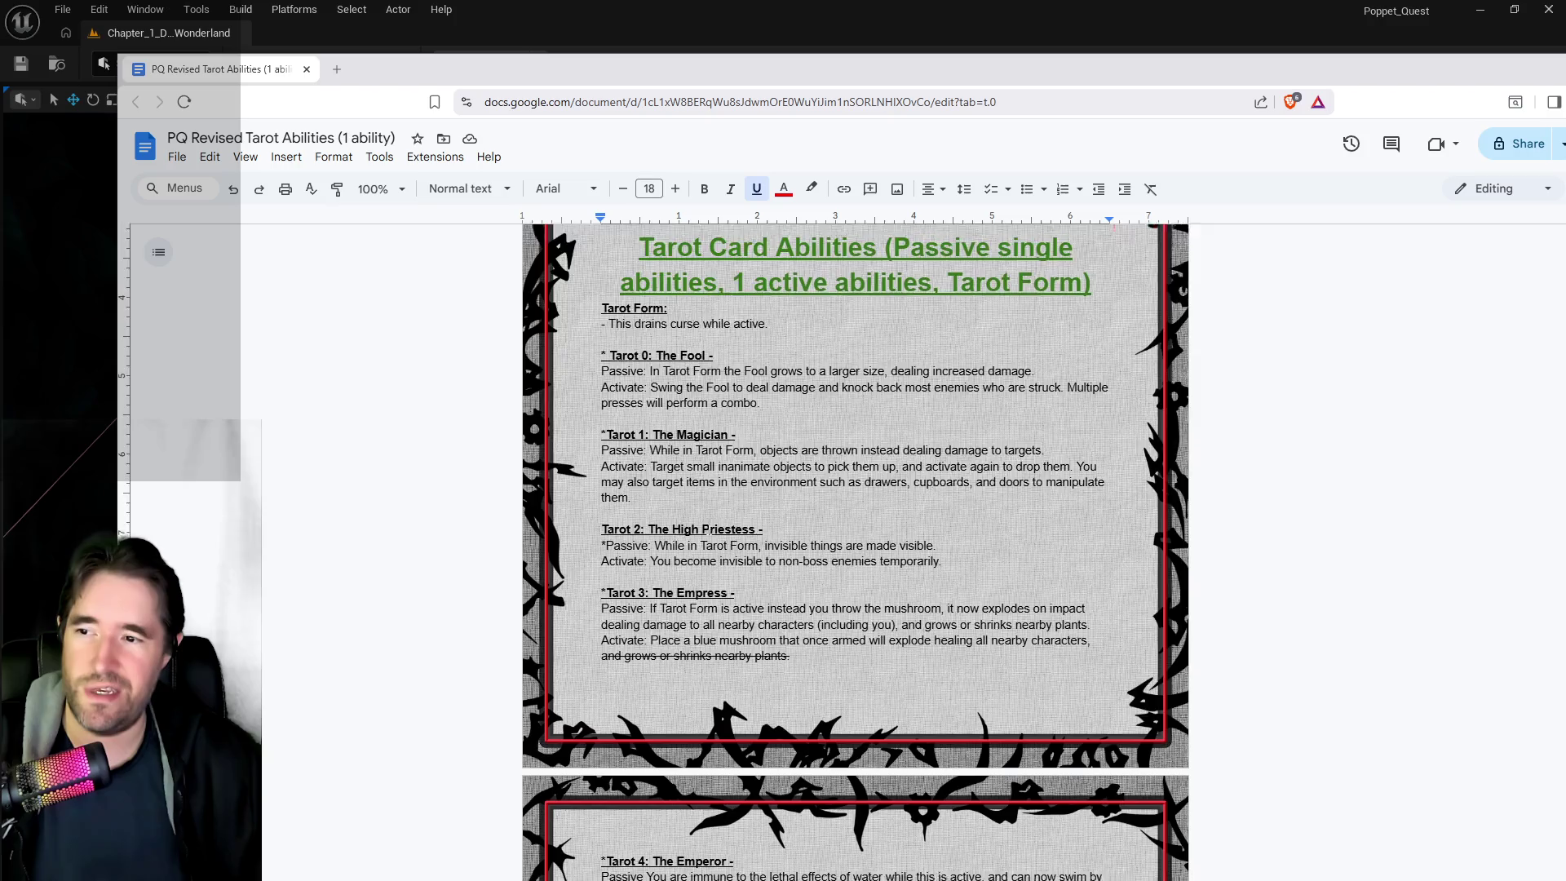
{"action": "scroll", "coordinate": [718, 605], "scroll_direction": "down", "scroll_amount": 3}
{"action": "scroll", "coordinate": [677, 580], "scroll_direction": "up", "scroll_amount": 1}
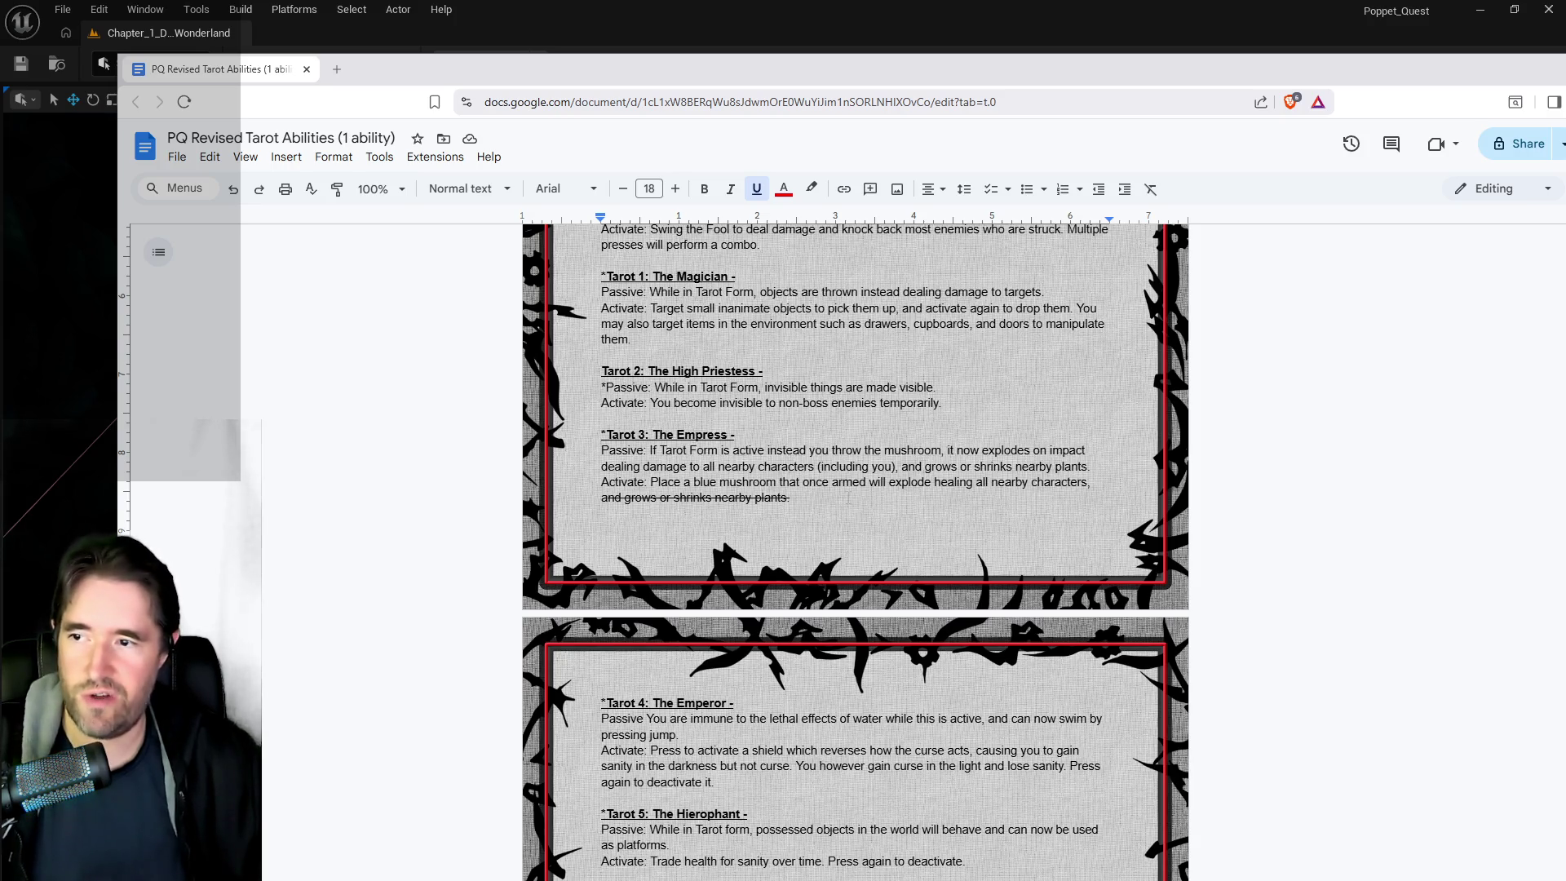
{"action": "scroll", "coordinate": [889, 590], "scroll_direction": "down", "scroll_amount": 2}
{"action": "scroll", "coordinate": [895, 588], "scroll_direction": "down", "scroll_amount": 1}
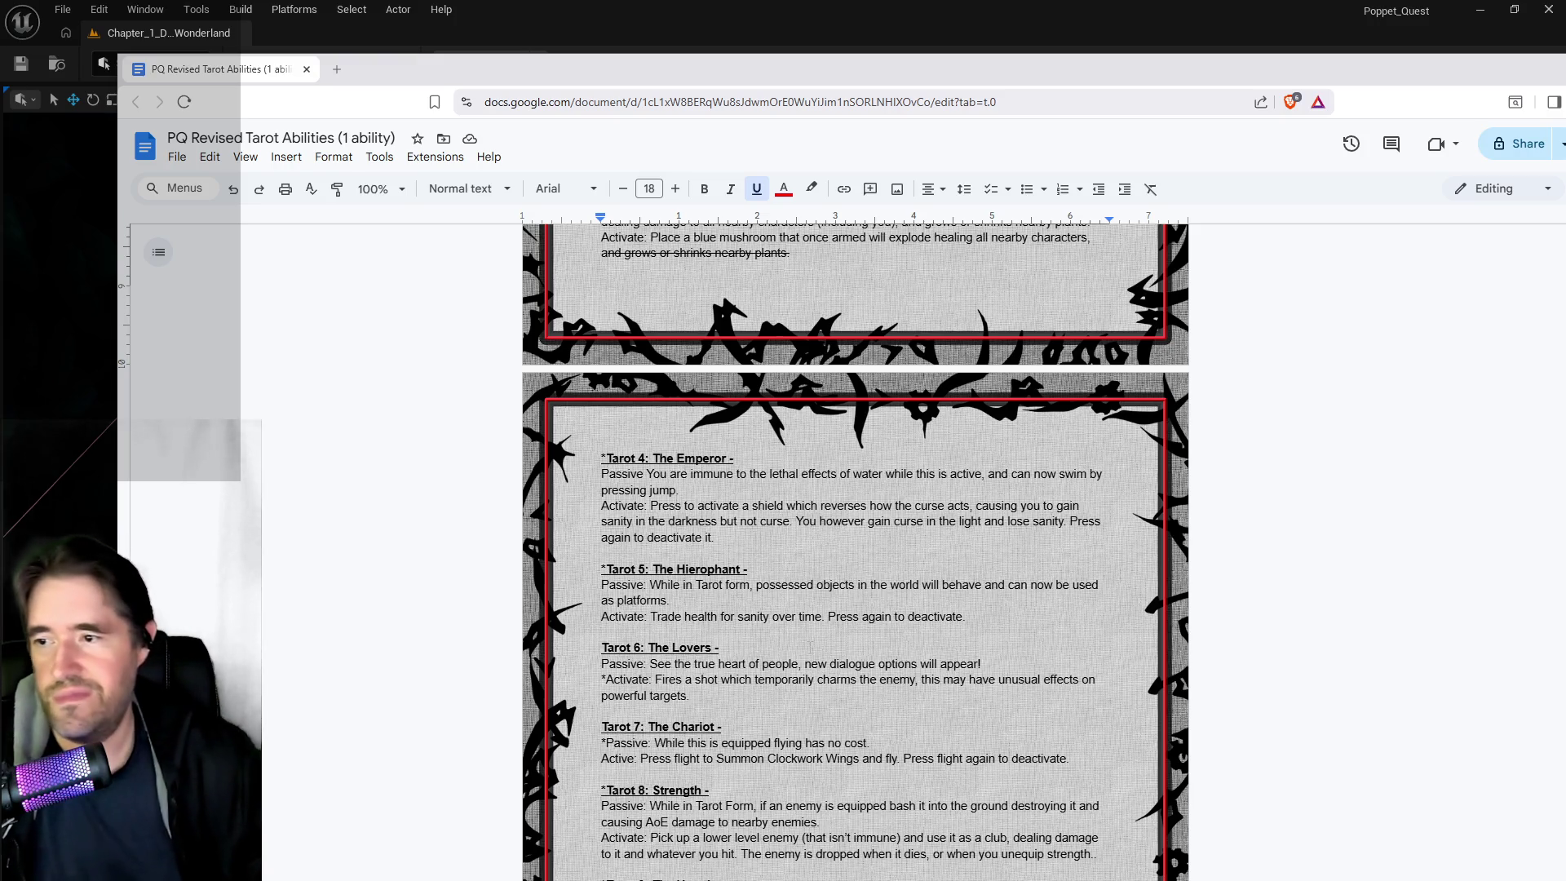
{"action": "scroll", "coordinate": [810, 647], "scroll_direction": "down", "scroll_amount": 3}
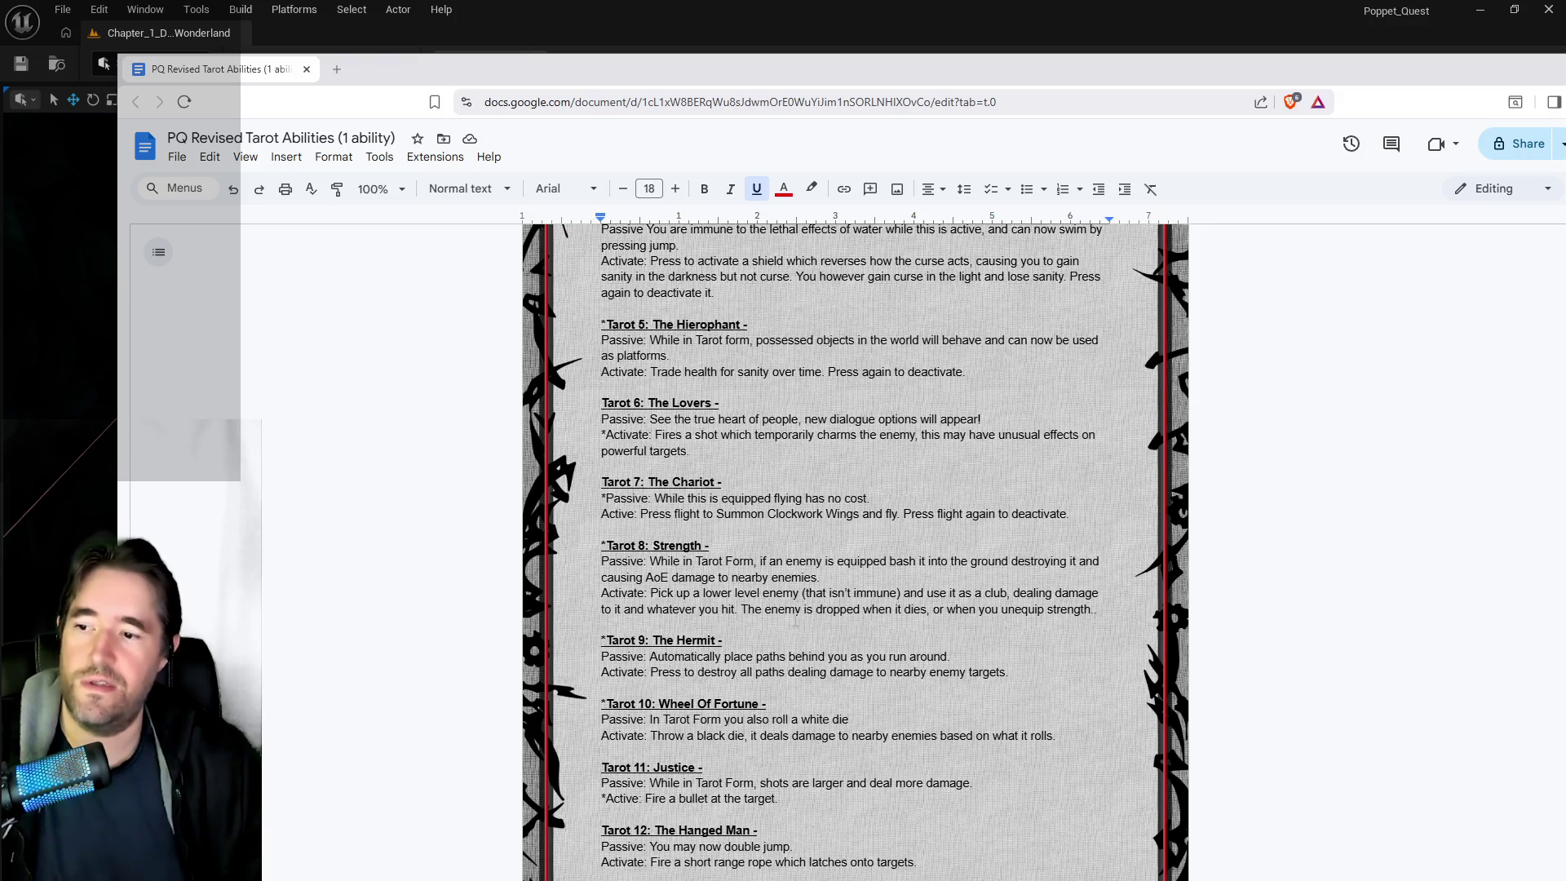
{"action": "scroll", "coordinate": [796, 620], "scroll_direction": "down", "scroll_amount": 7}
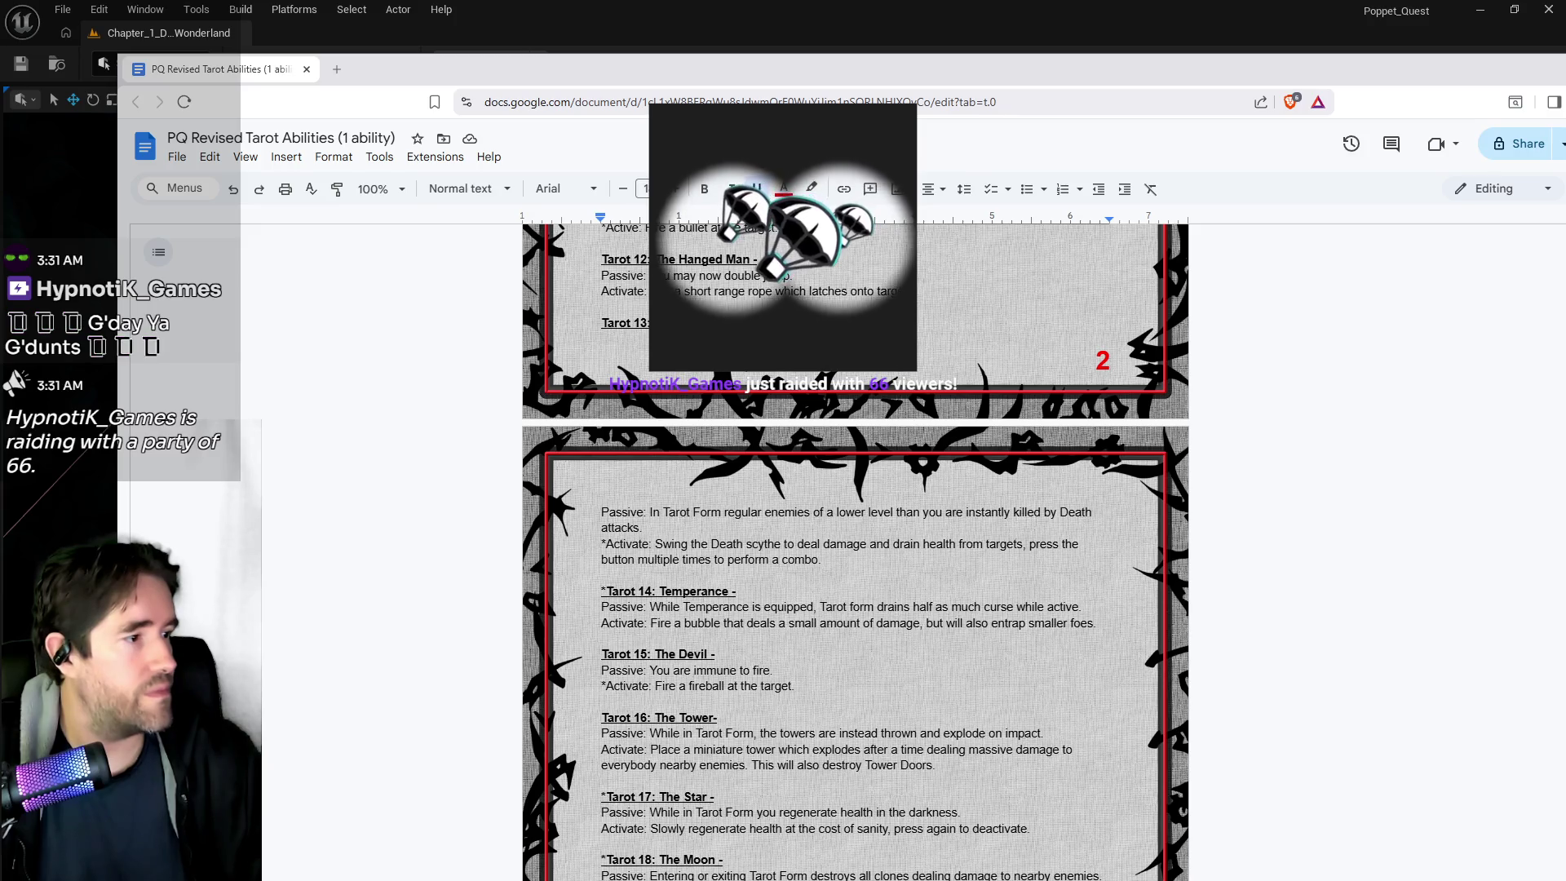
Return to Unreal Editor and send the floating Content Browser behind the main window
{"action": "key", "text": "alt+Tab"}
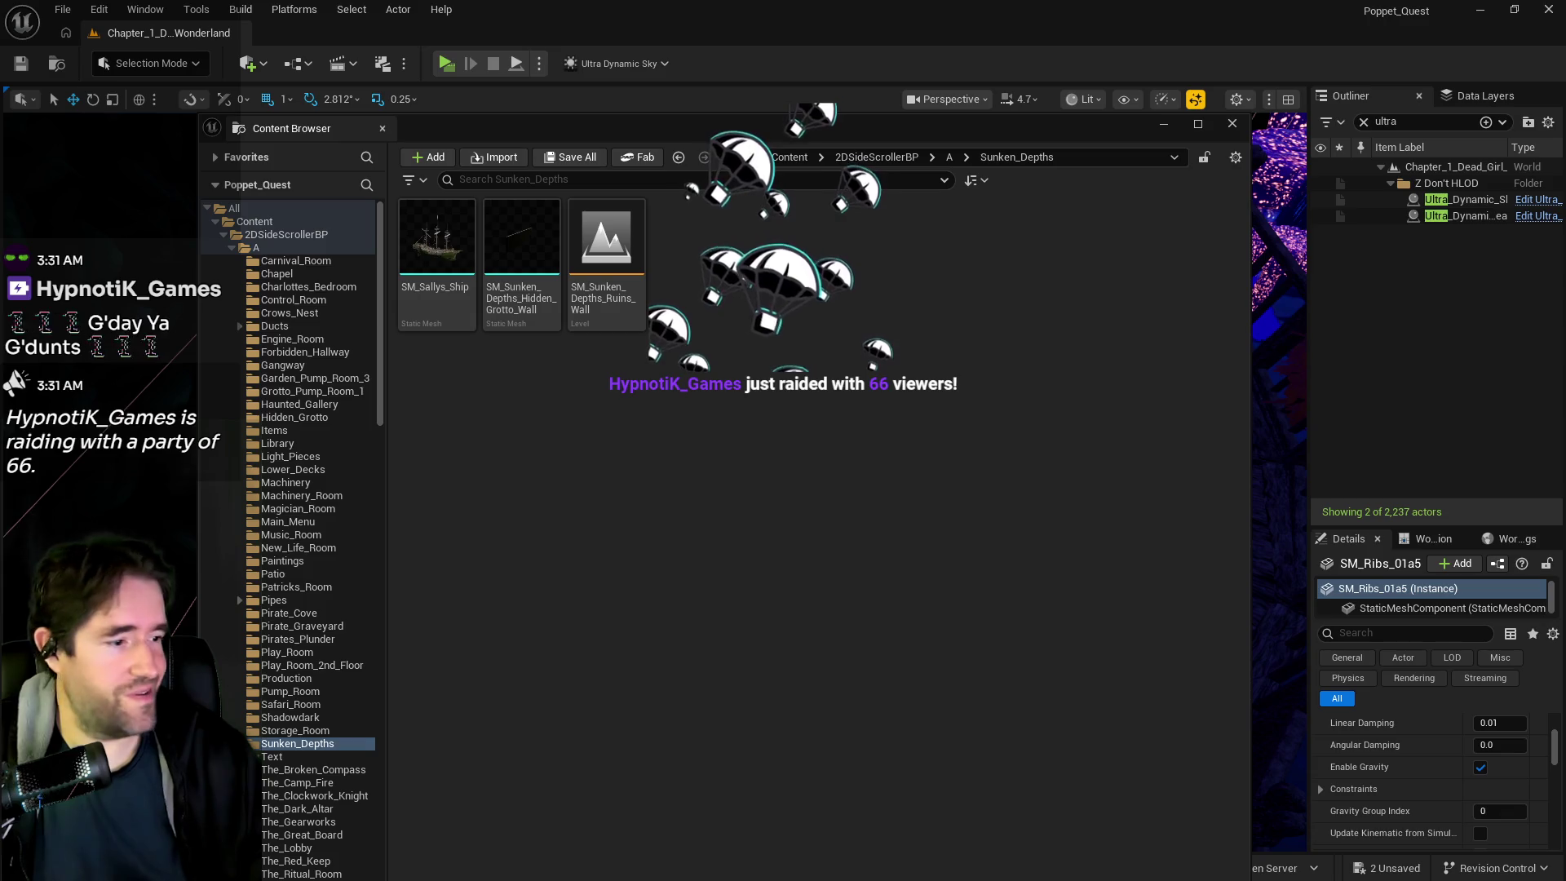
{"action": "left_click", "coordinate": [832, 104]}
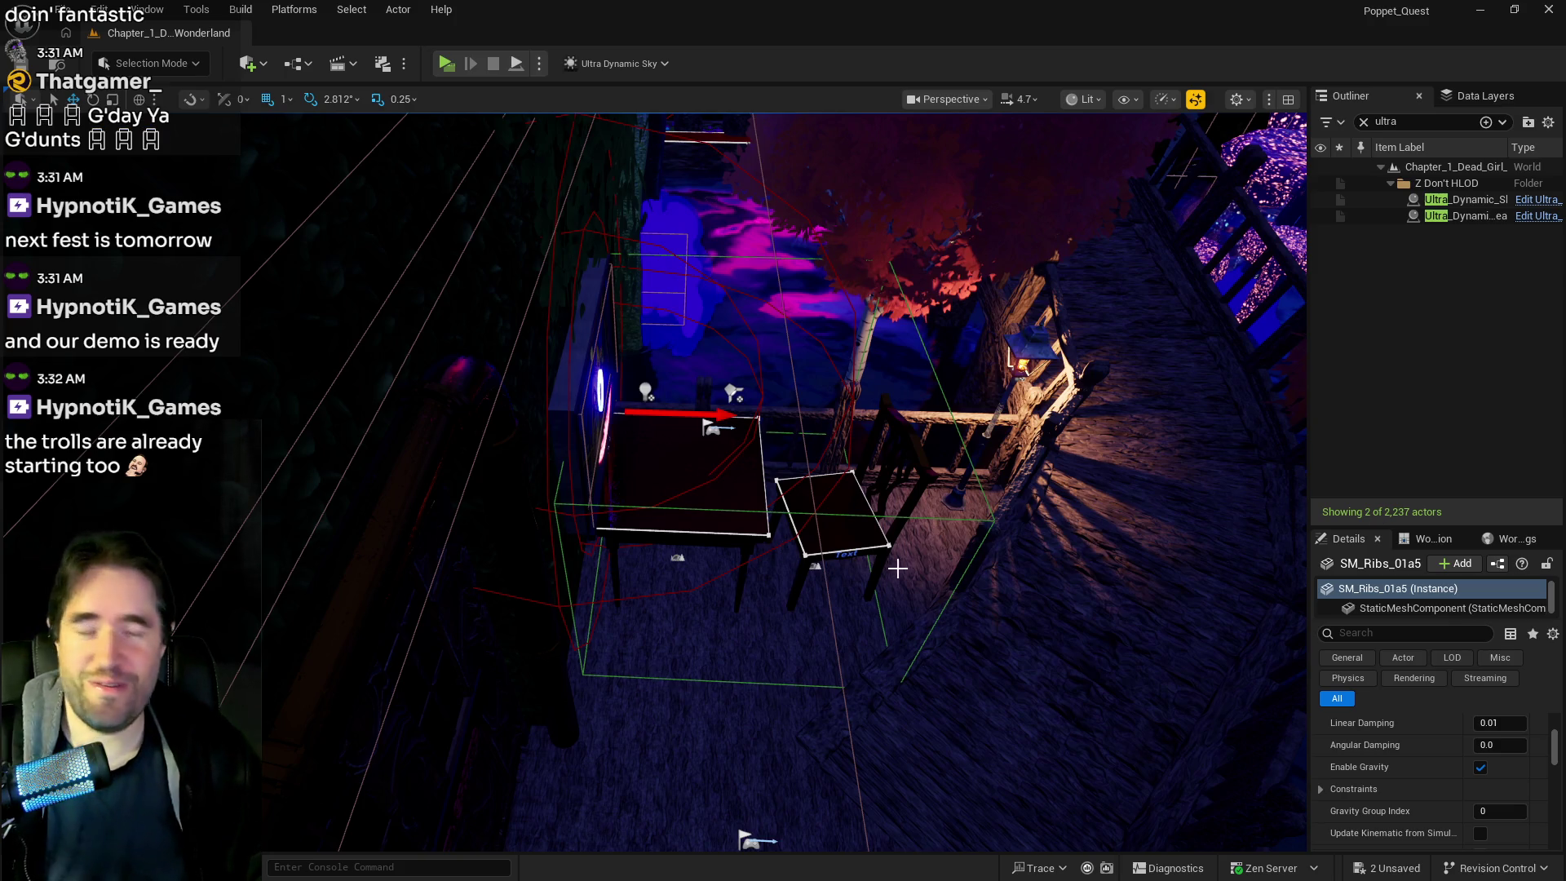
Fly past the magic circle and wooden railing to look across the bridge at the tables
{"action": "mouse_move", "coordinate": [926, 558]}
{"action": "left_mouse_down"}
{"action": "mouse_move", "coordinate": [959, 465]}
{"action": "mouse_move", "coordinate": [898, 408]}
{"action": "mouse_move", "coordinate": [938, 579]}
{"action": "left_mouse_up"}
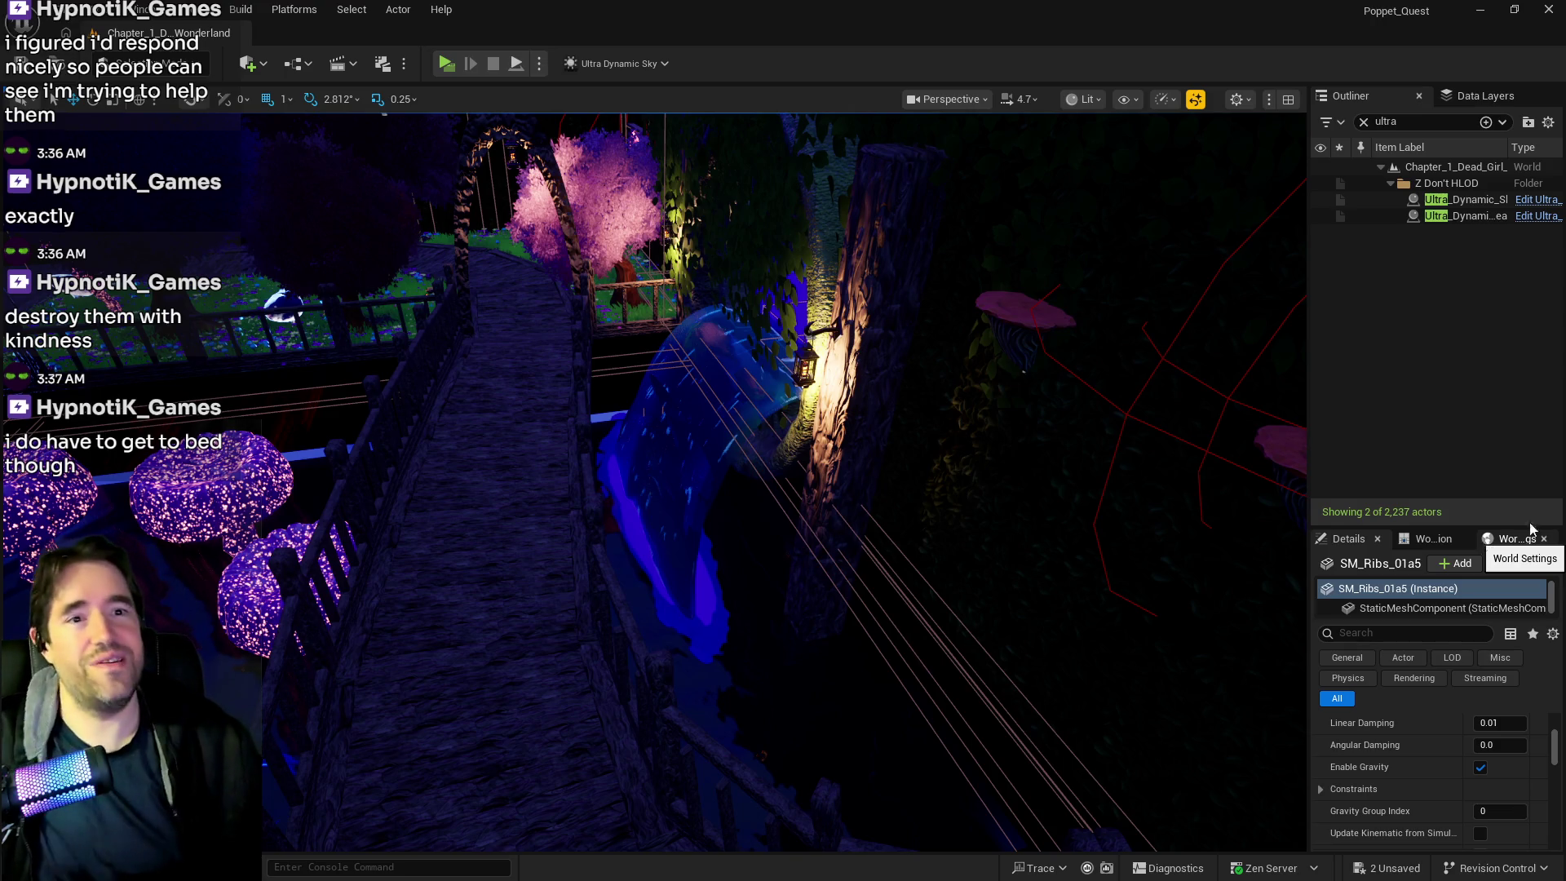
{"action": "mouse_move", "coordinate": [918, 563]}
{"action": "left_mouse_down"}
{"action": "mouse_move", "coordinate": [455, 664]}
{"action": "mouse_move", "coordinate": [619, 646]}
{"action": "mouse_move", "coordinate": [531, 531]}
{"action": "left_mouse_up"}
{"action": "mouse_move", "coordinate": [849, 560]}
{"action": "left_mouse_down"}
{"action": "mouse_move", "coordinate": [815, 620]}
{"action": "mouse_move", "coordinate": [849, 560]}
{"action": "left_mouse_up"}
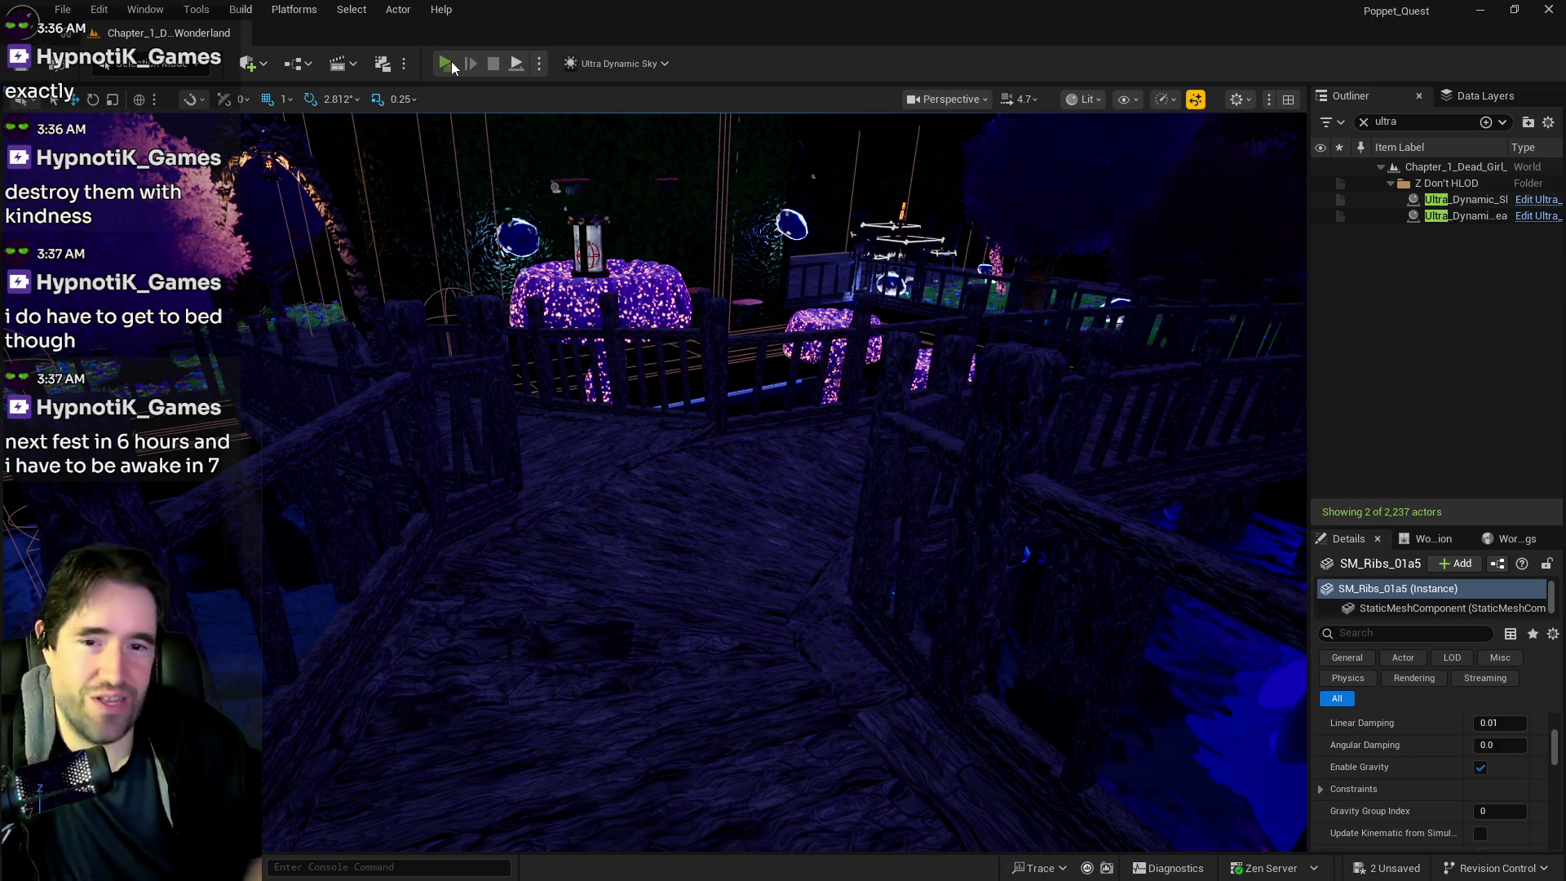
Launch the Poppet Quest Play-In-Editor preview and pause it on its in-game menu
{"action": "left_click", "coordinate": [452, 62]}
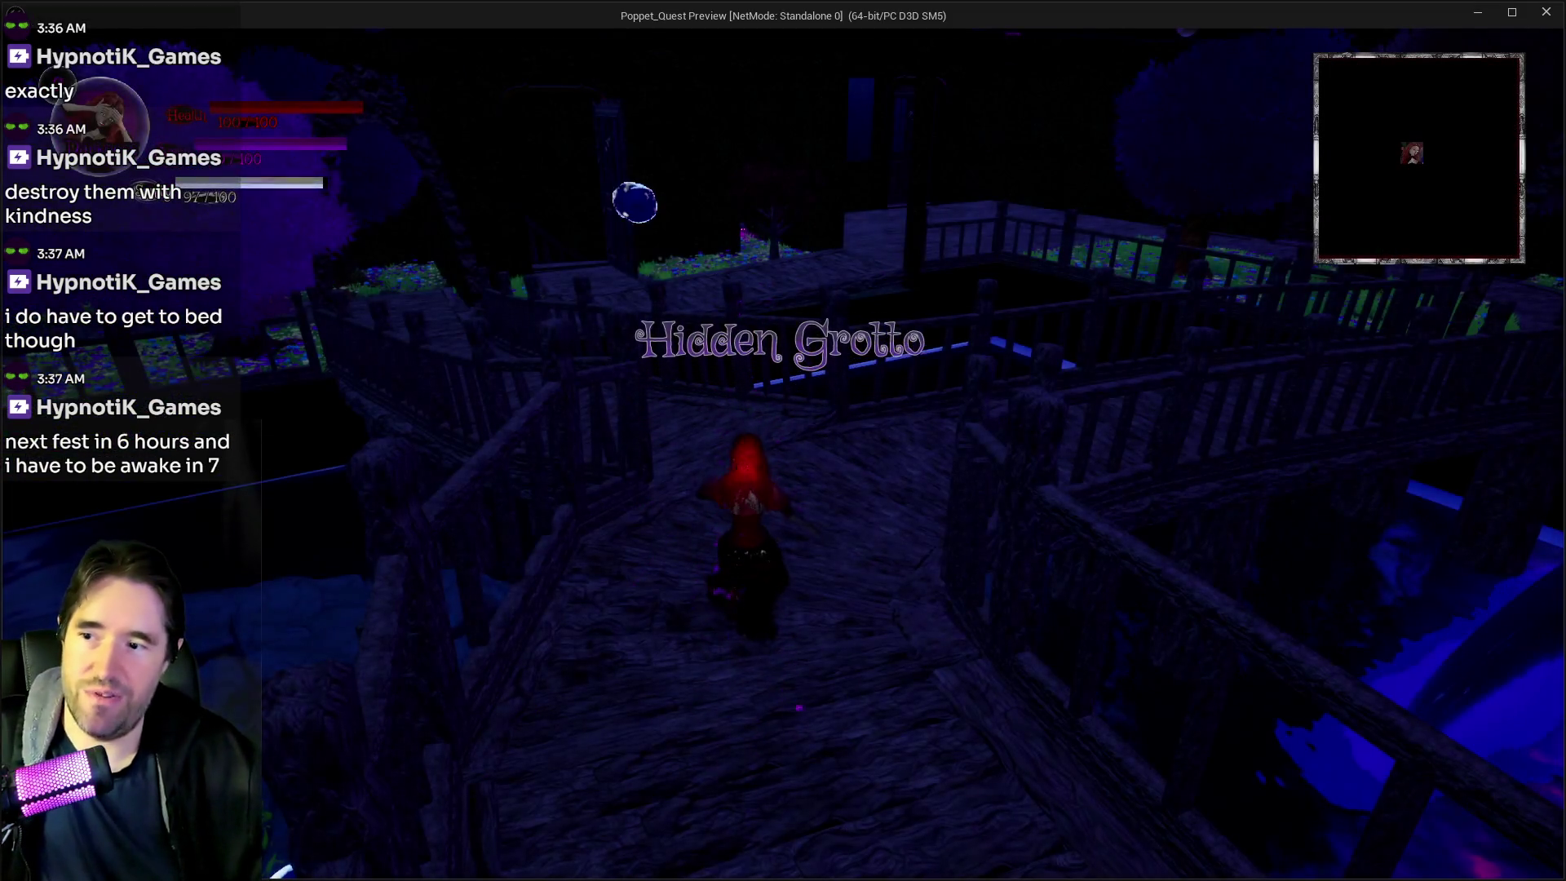
{"action": "key", "text": "Escape"}
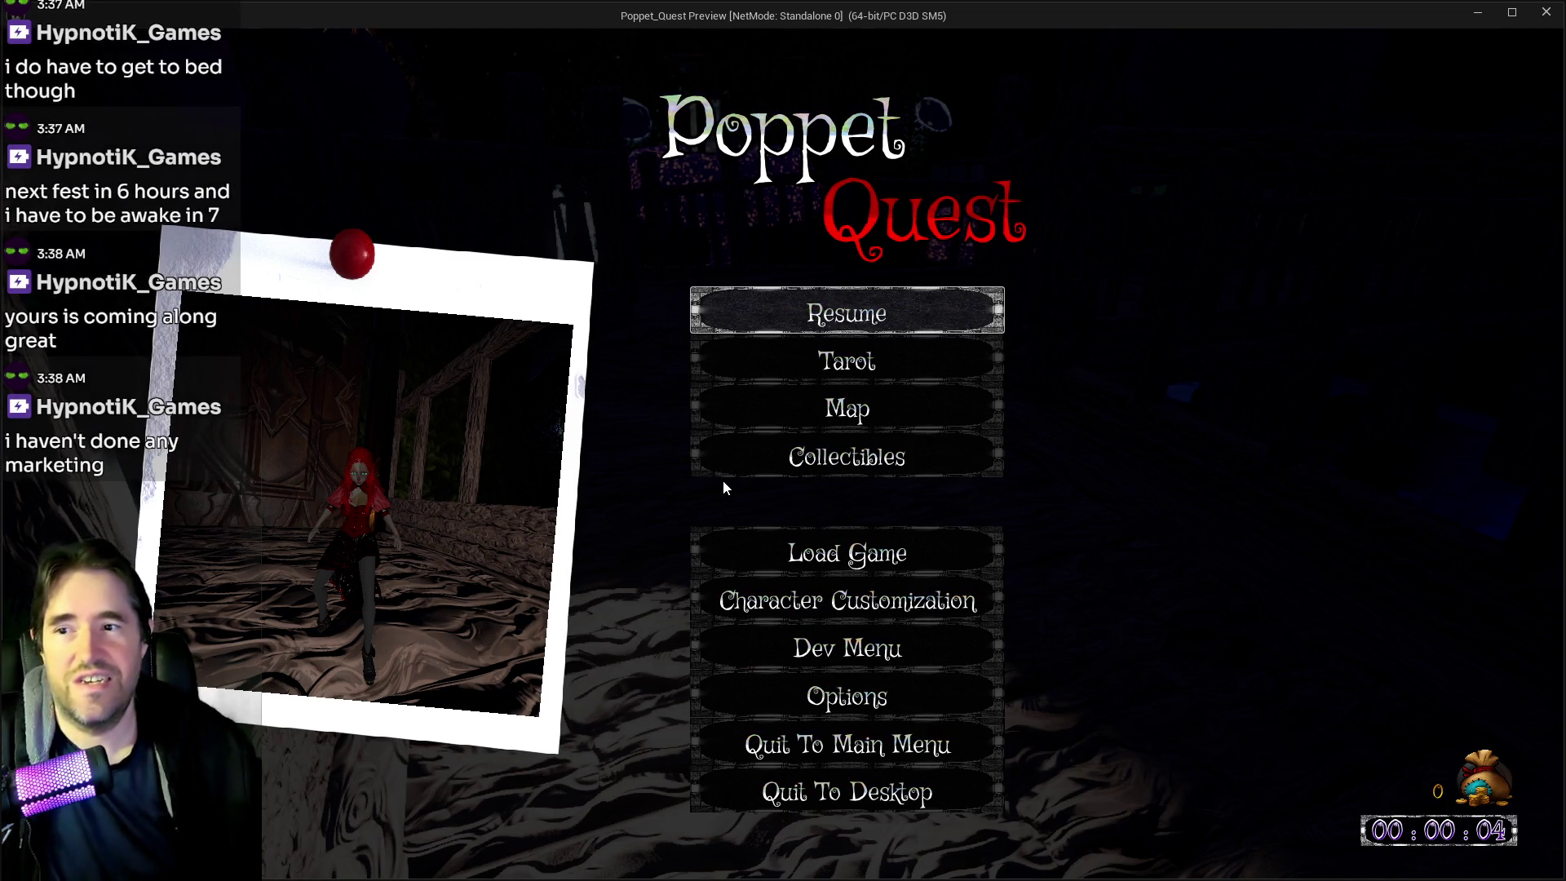
Move down to Character Customization in the pause menu and drag OBS over the game
{"action": "key", "text": "Down"}
{"action": "key", "text": "Down"}
{"action": "key", "text": "Down"}
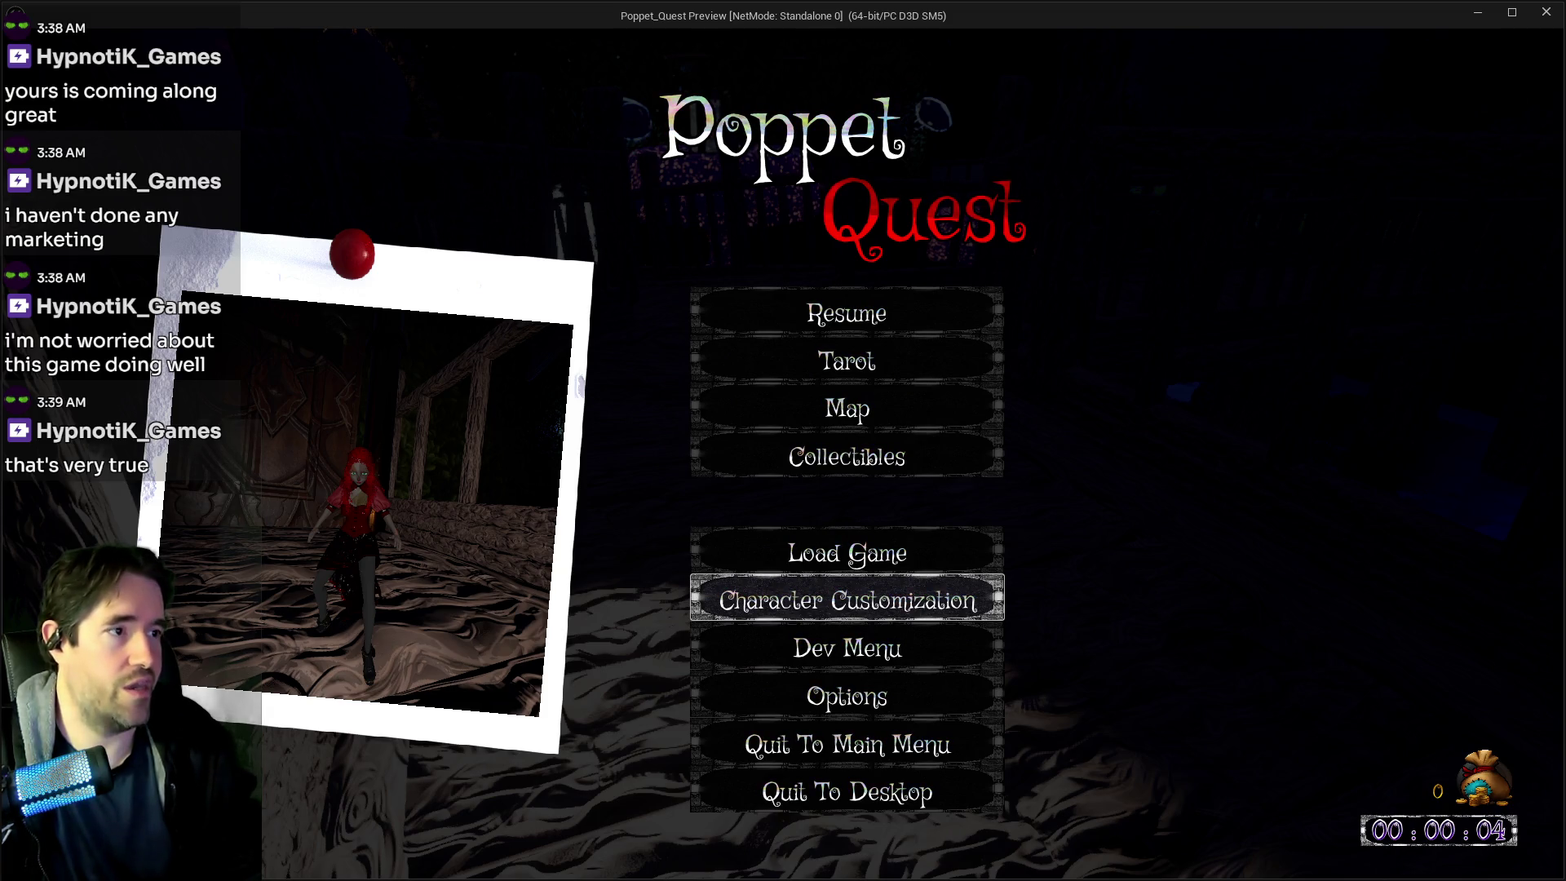
{"action": "left_click_drag", "start_coordinate": [1565, 120], "coordinate": [927, 94]}
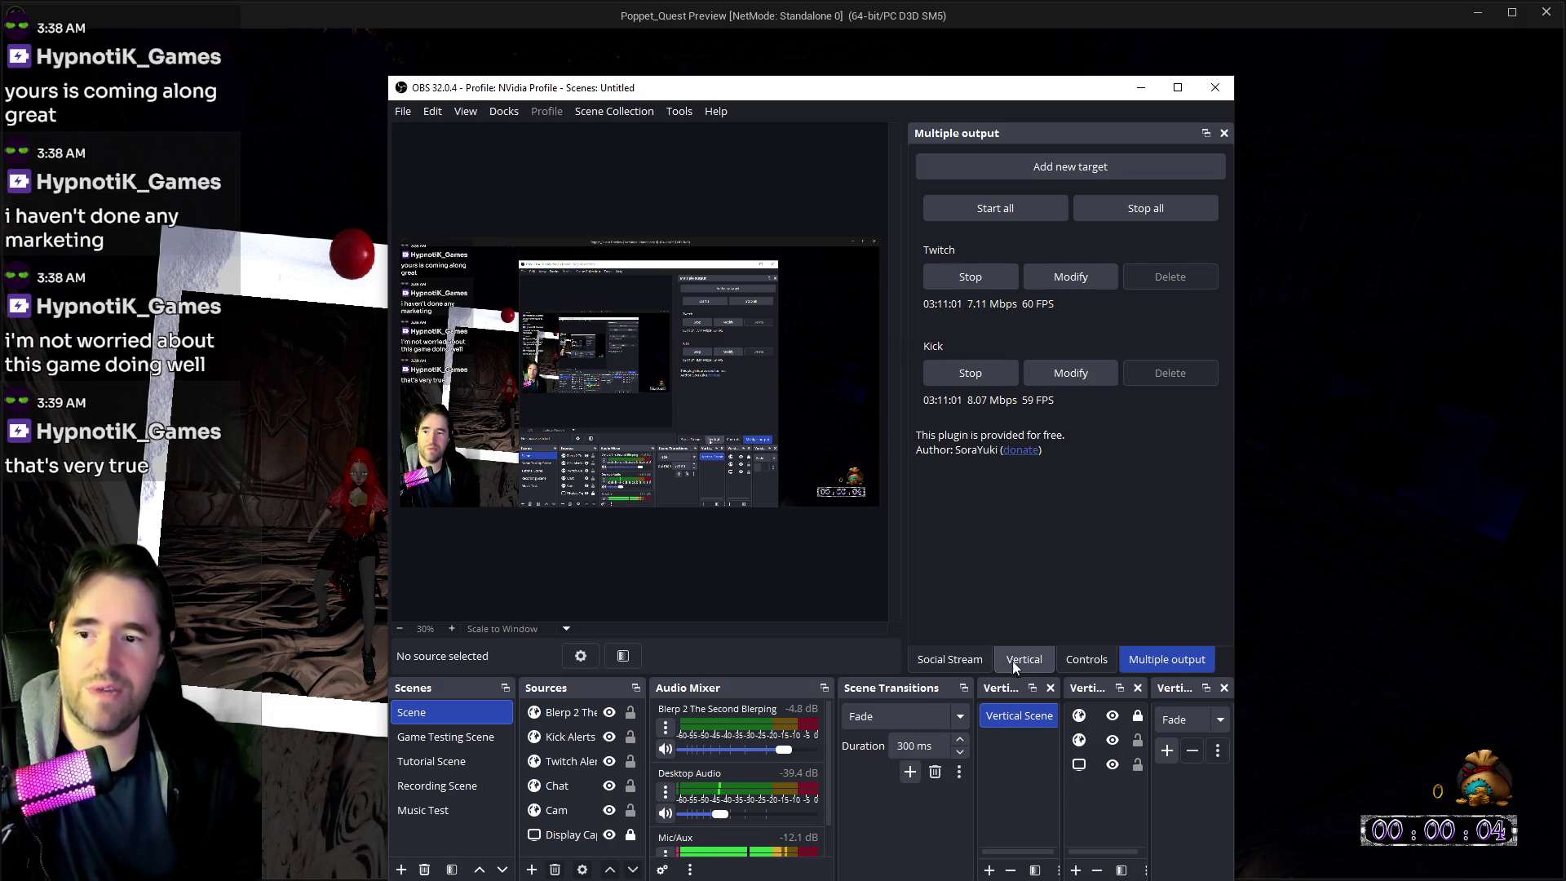
Check the OBS Controls and Multiple output docks, then move OBS aside and return to the game
{"action": "left_click", "coordinate": [1086, 659]}
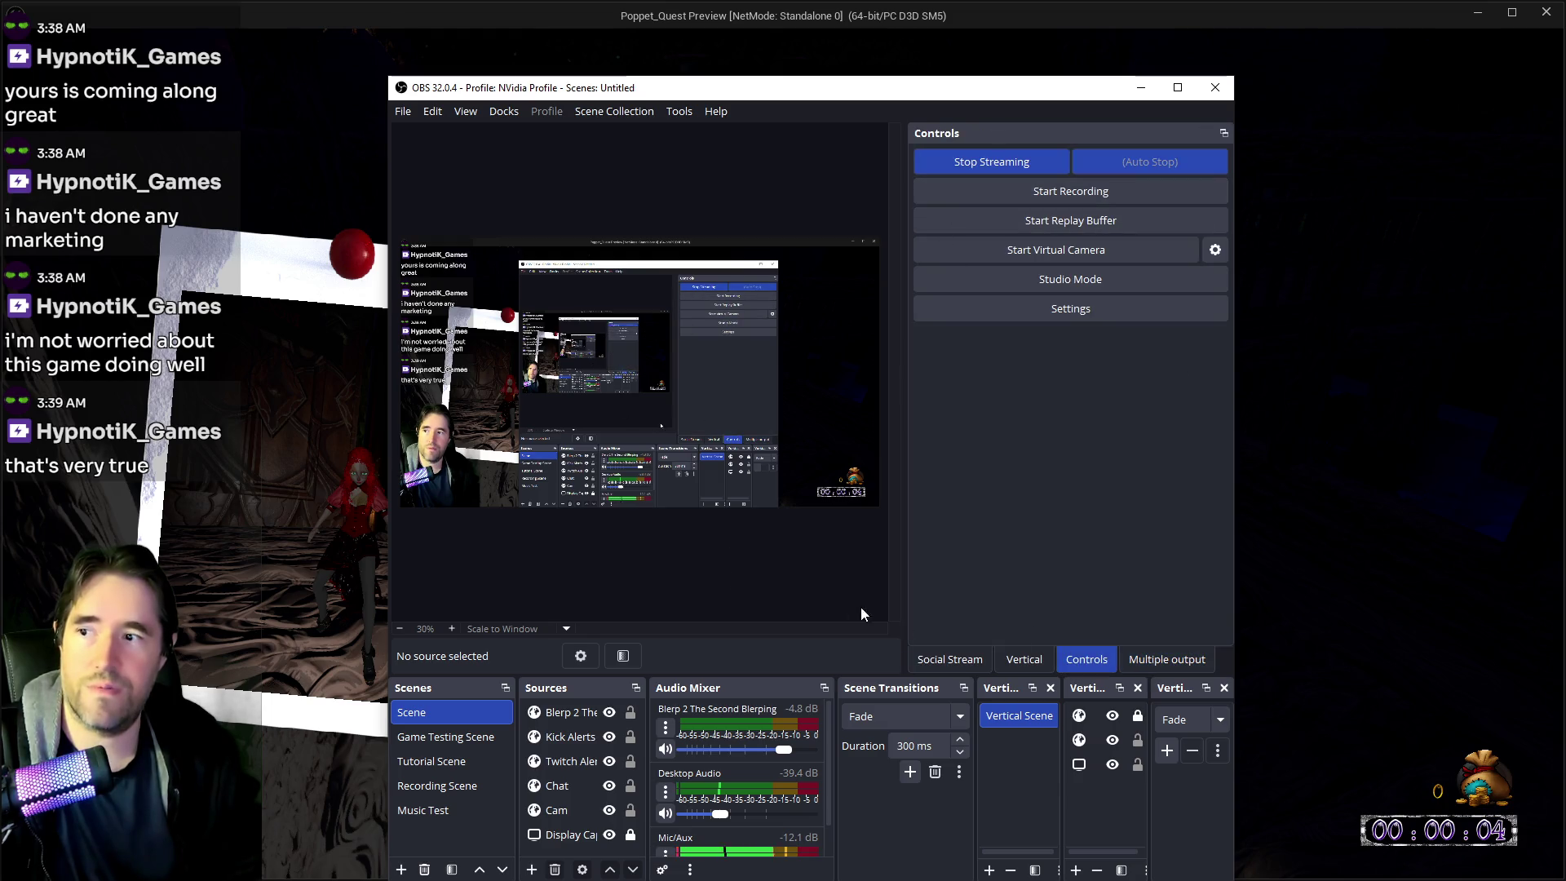
{"action": "left_click", "coordinate": [1167, 659]}
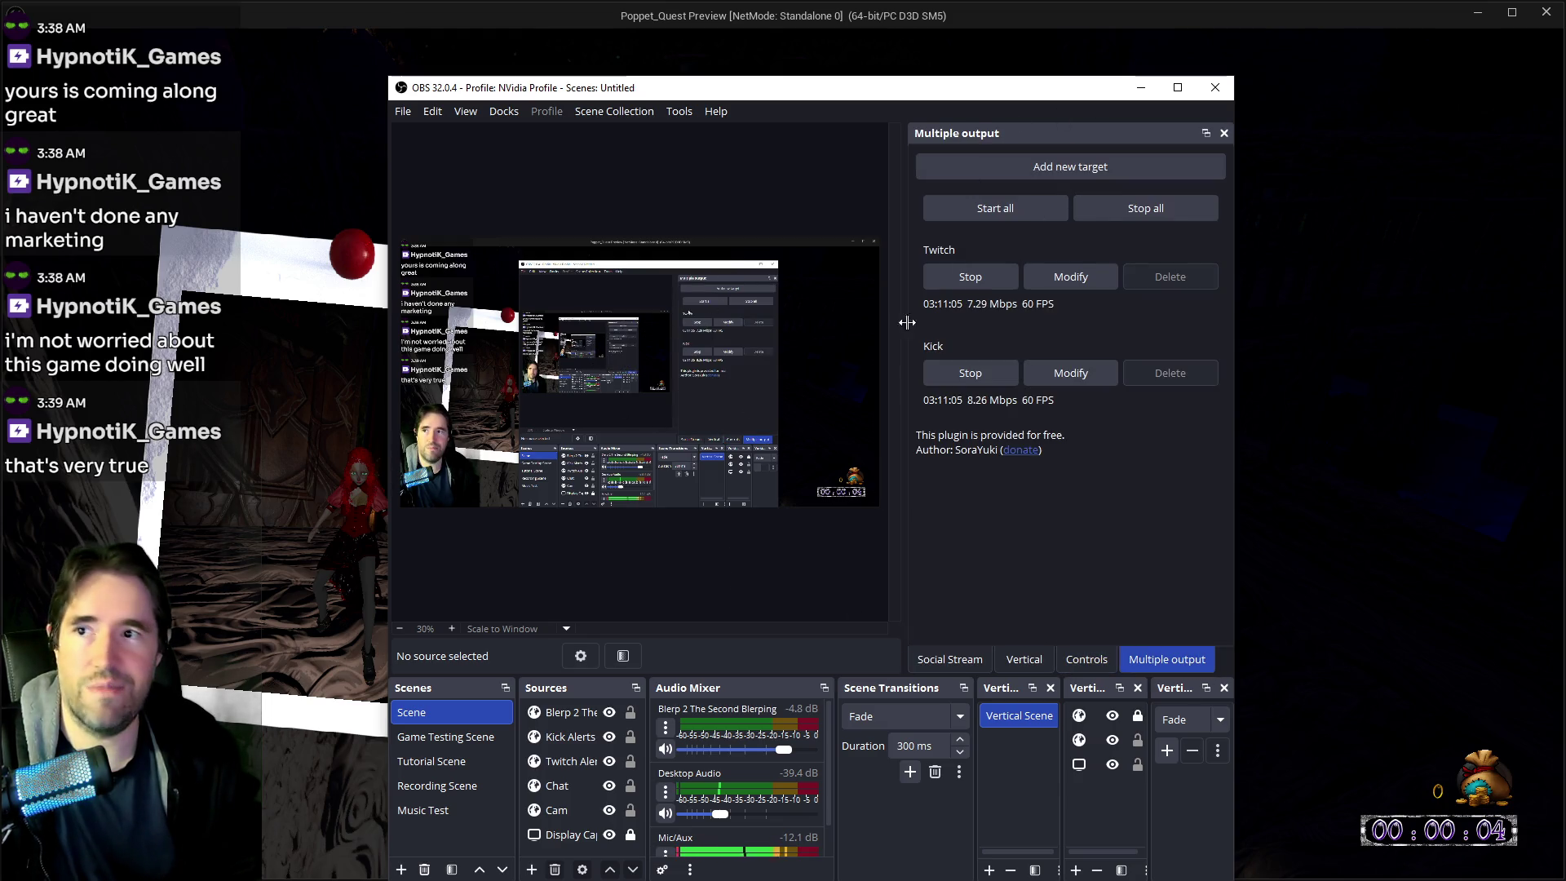
{"action": "left_click_drag", "start_coordinate": [620, 87], "coordinate": [1412, 105]}
{"action": "key", "text": "alt+Tab"}
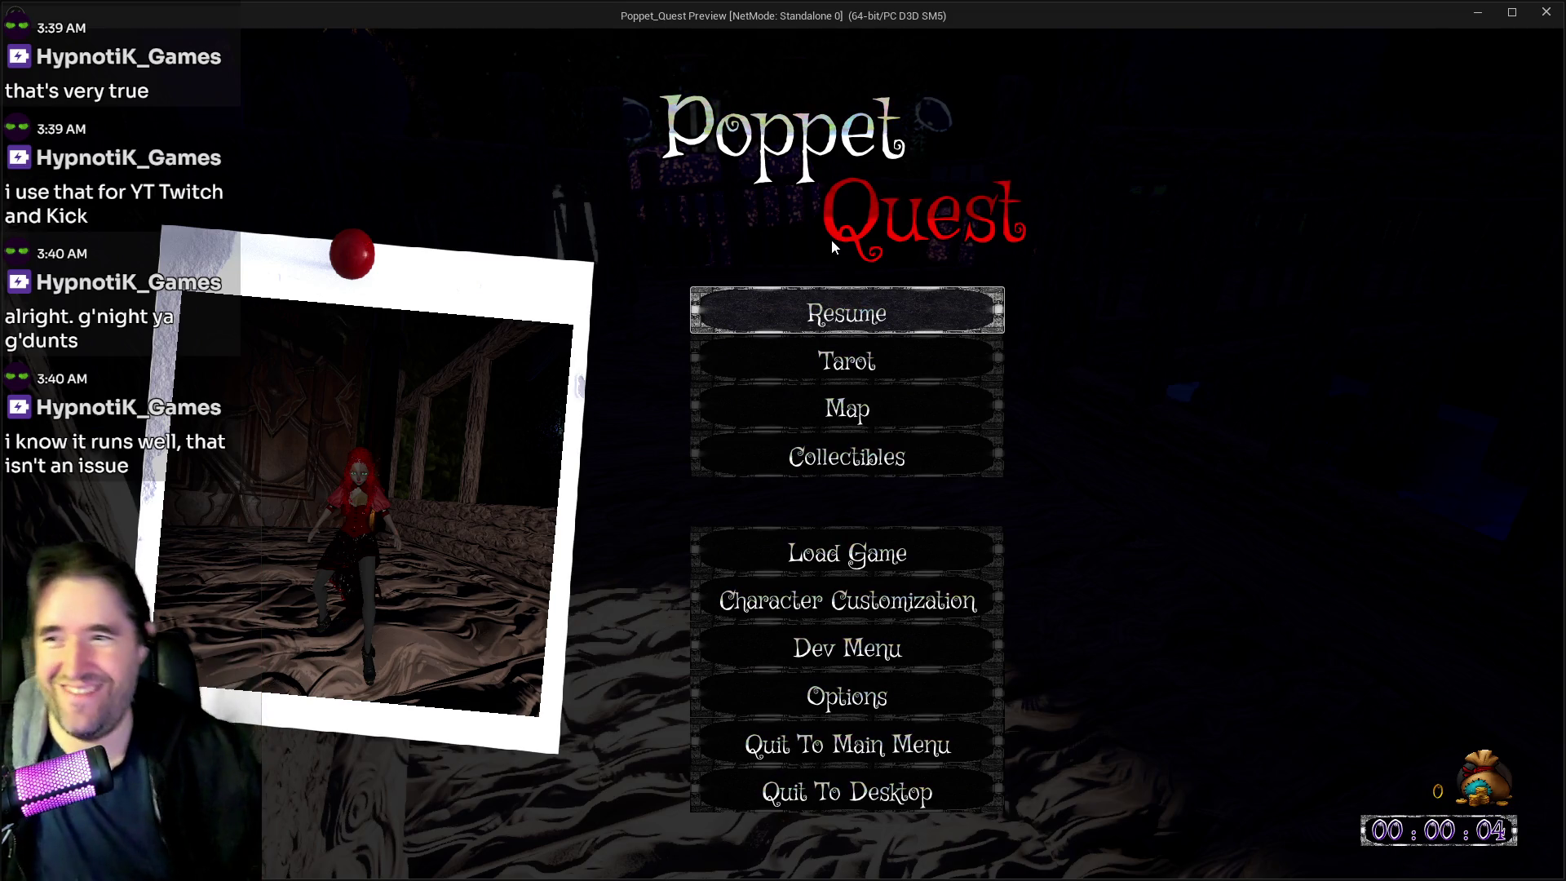
{"action": "left_click", "coordinate": [876, 291]}
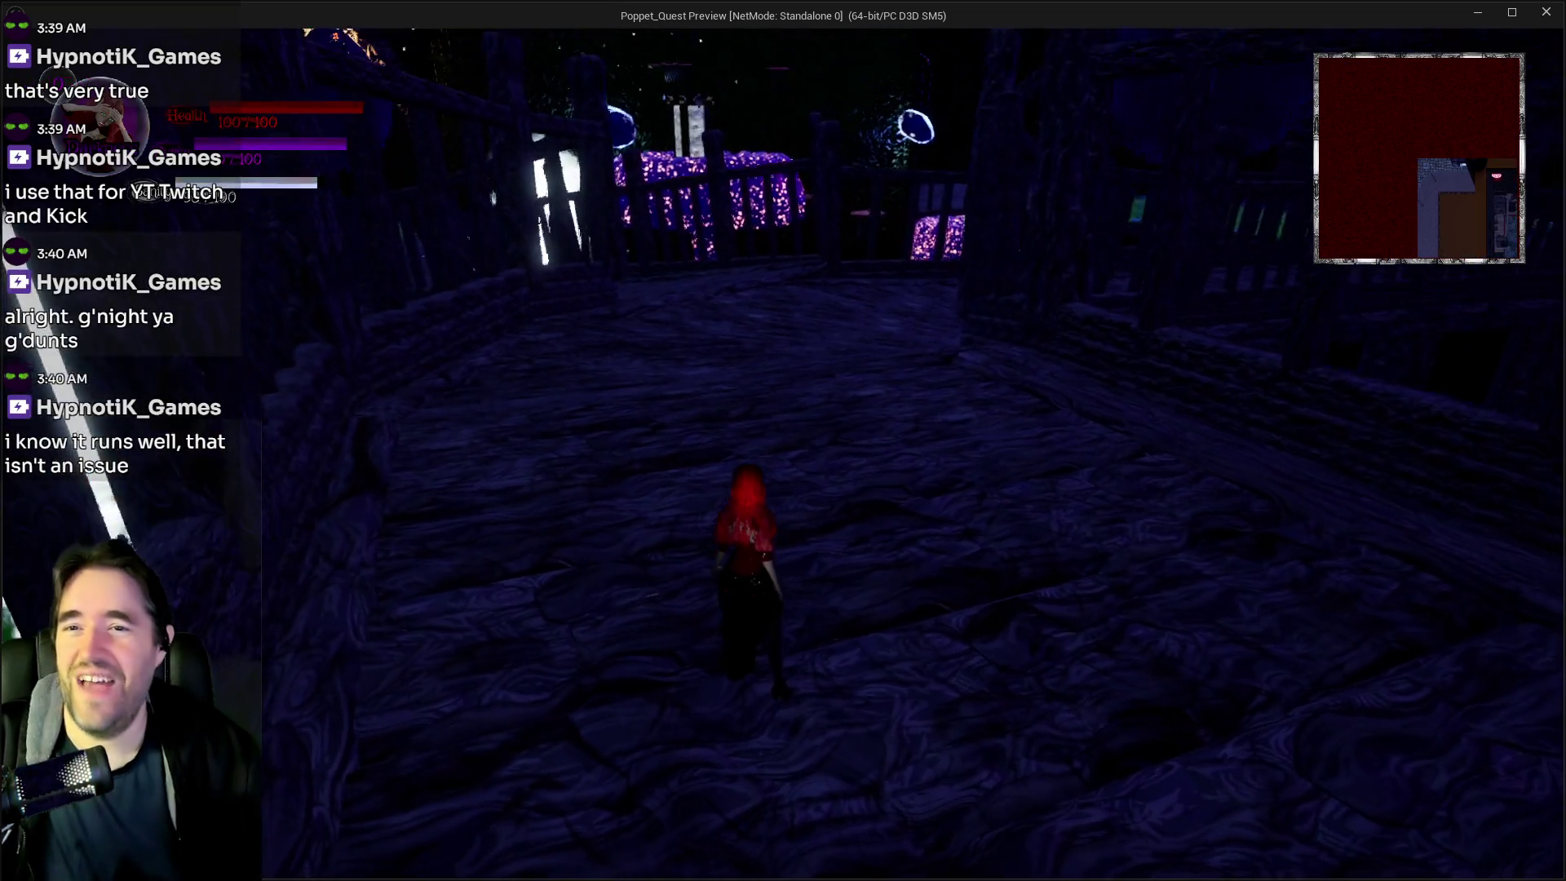
Run onto the moonlit platform and choose a card from the tarot selection to resume
{"action": "key", "text": "w"}
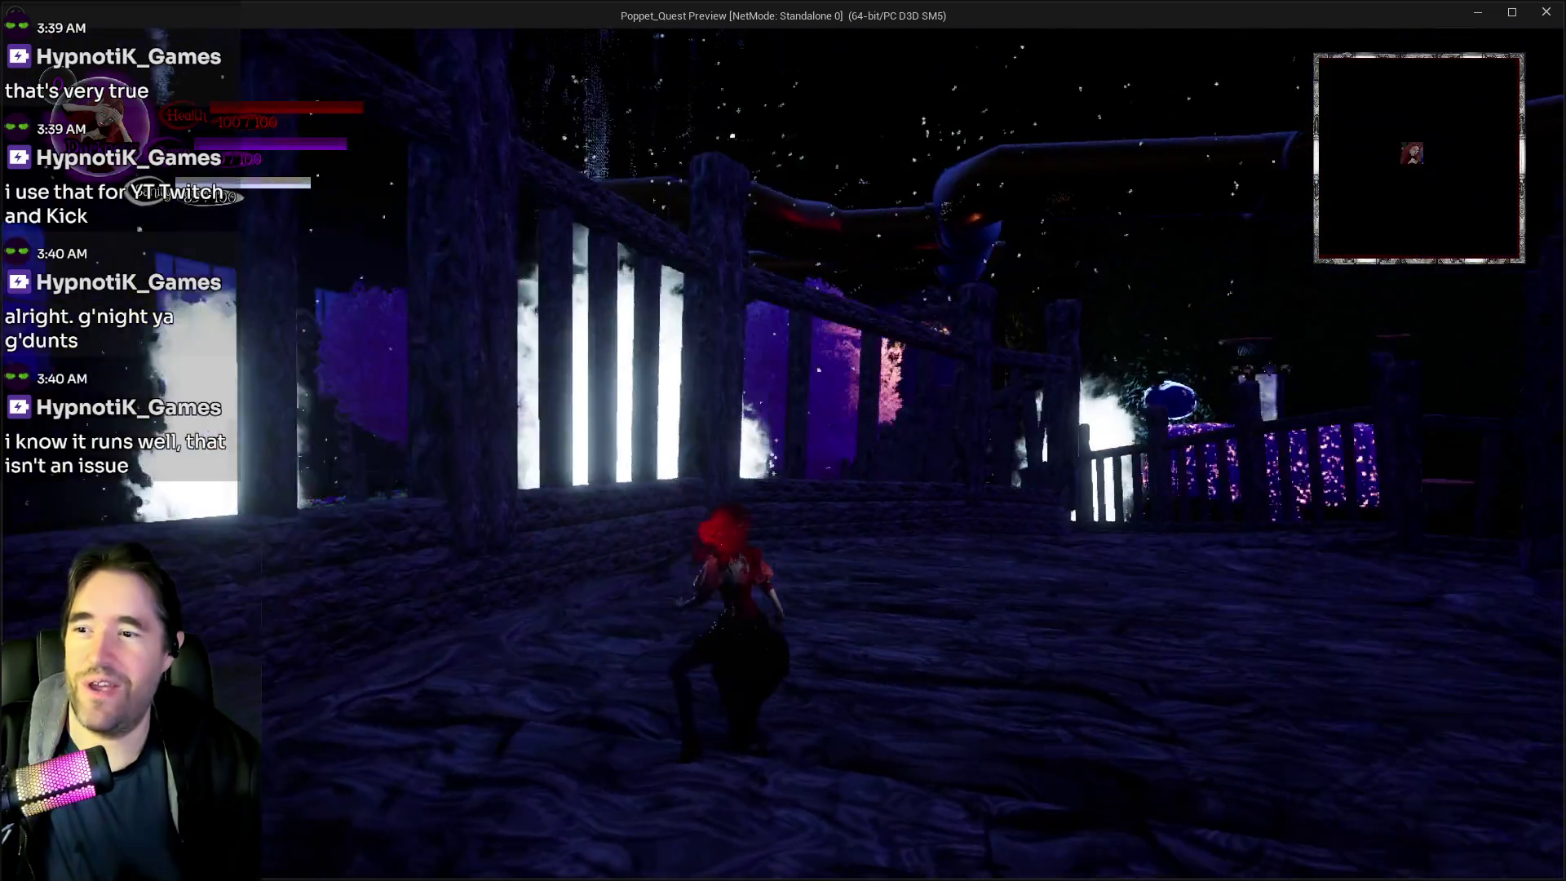
{"action": "key", "text": "w"}
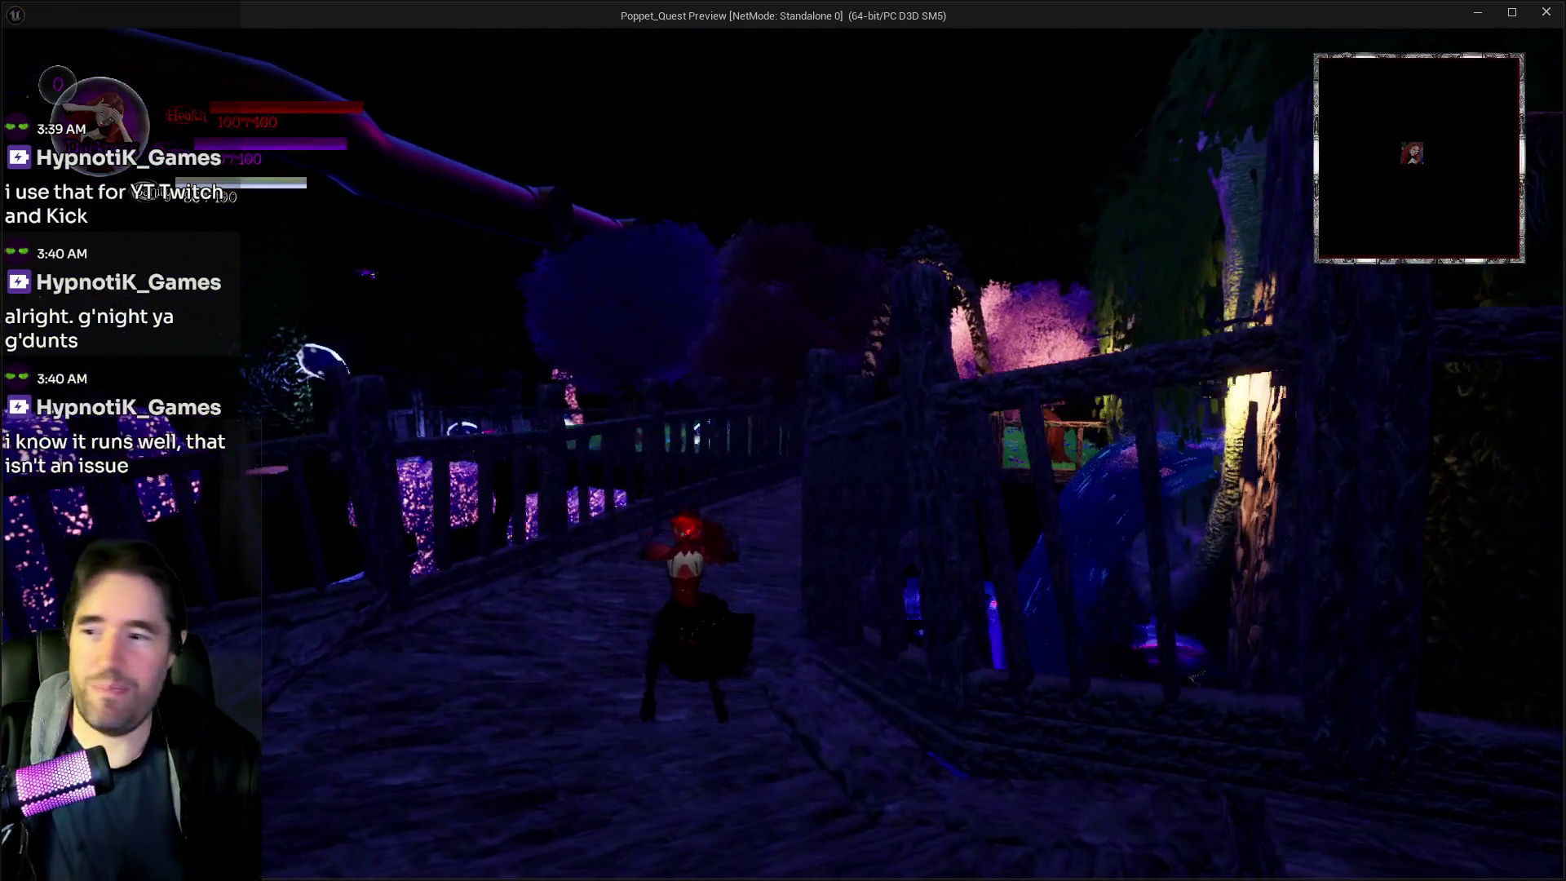
{"action": "key", "text": "Escape"}
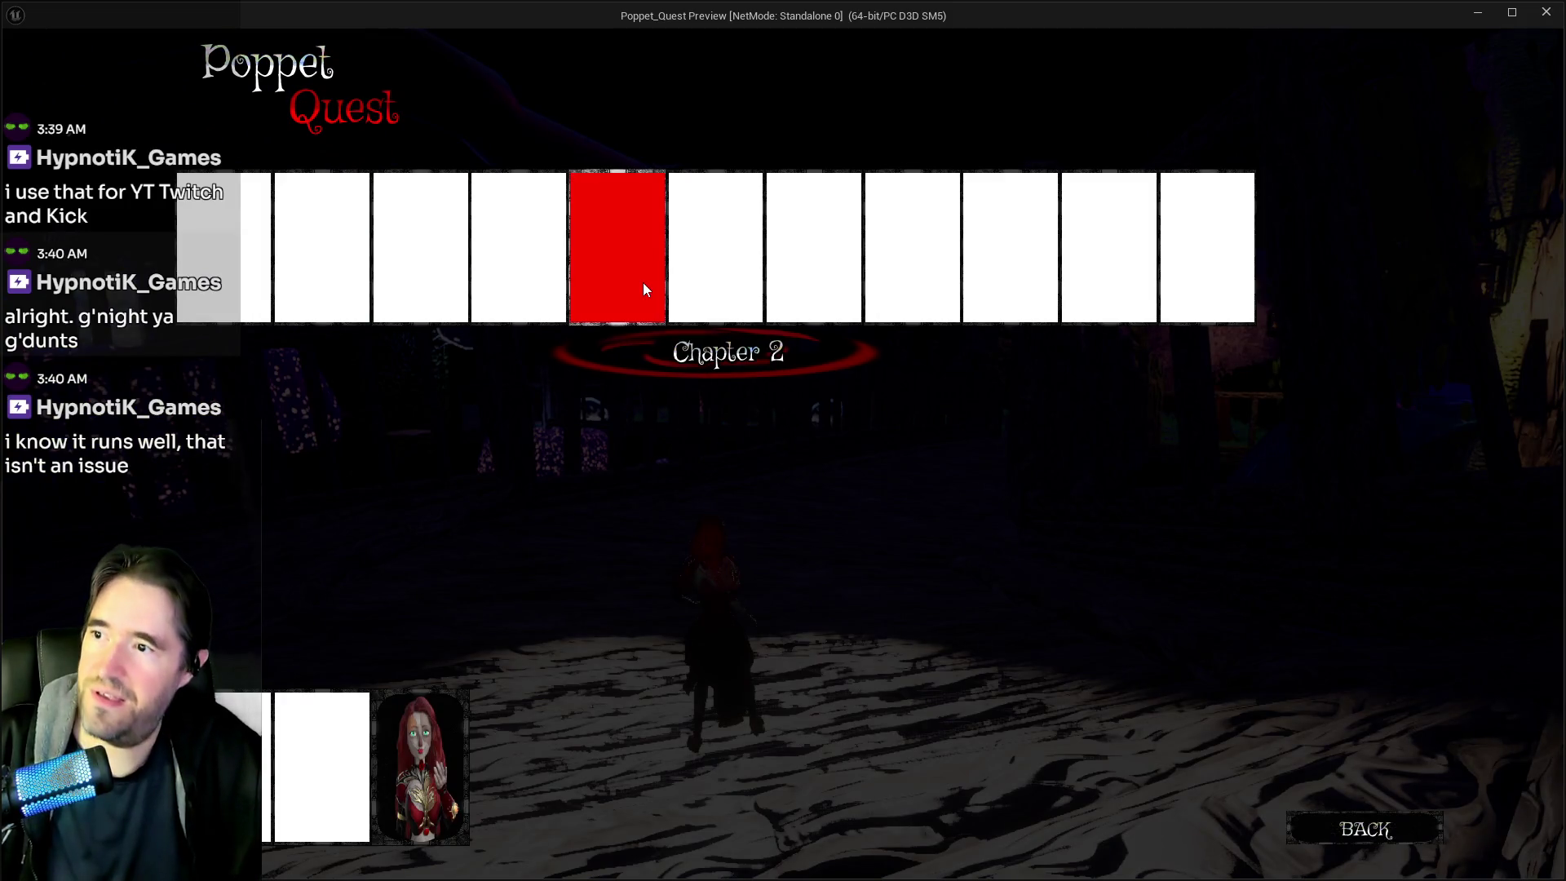
{"action": "left_click", "coordinate": [543, 276]}
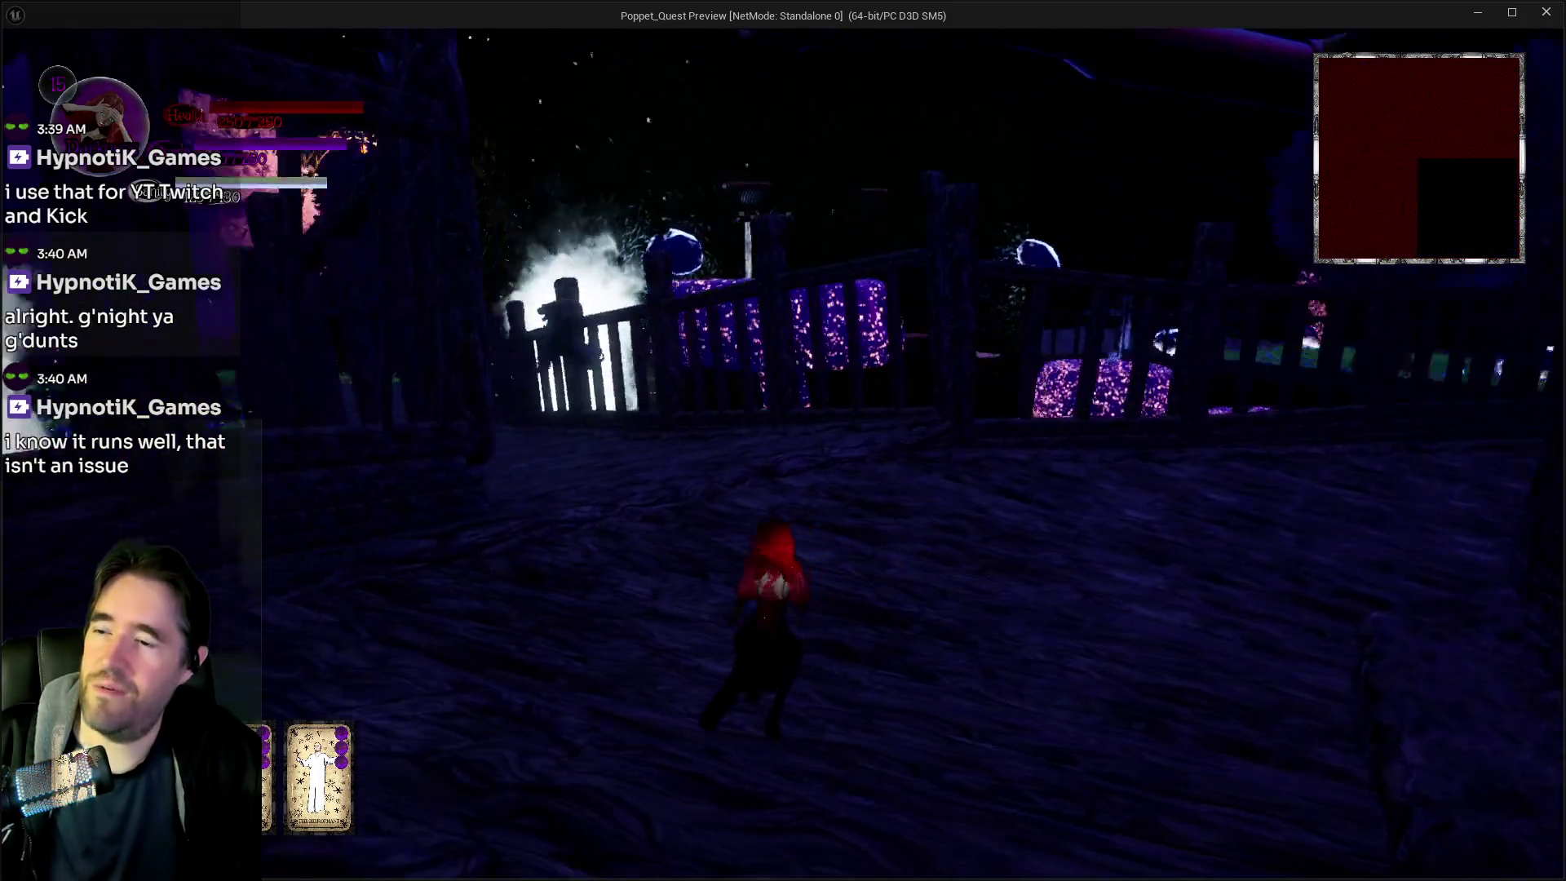
Cross the wooden bridge through the stone archway and hit the skeleton with the hammer
{"action": "key", "text": "w"}
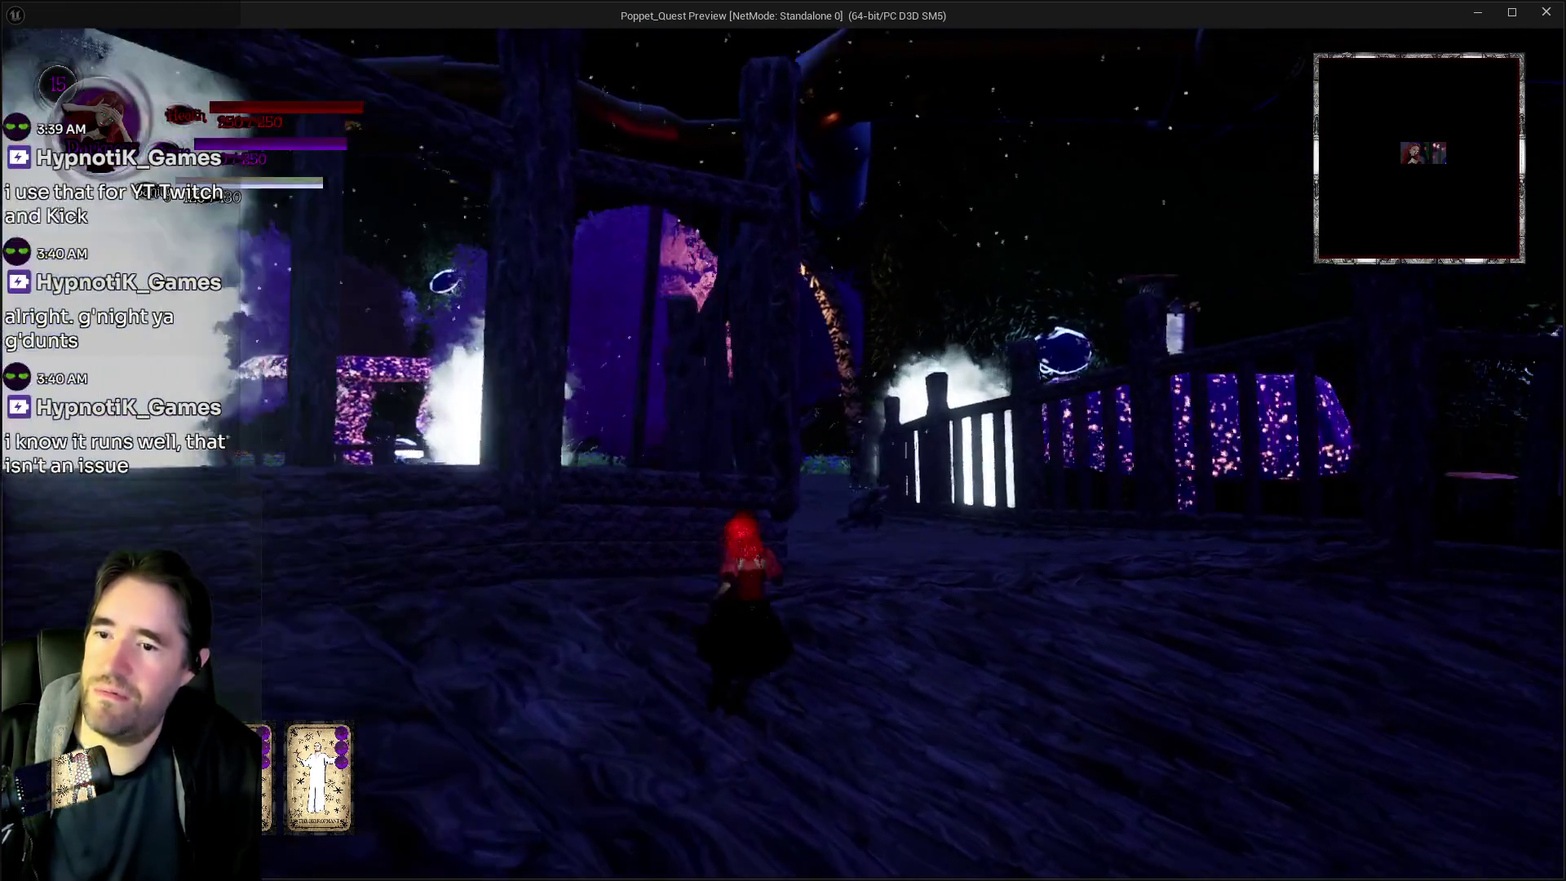
{"action": "key", "text": "w"}
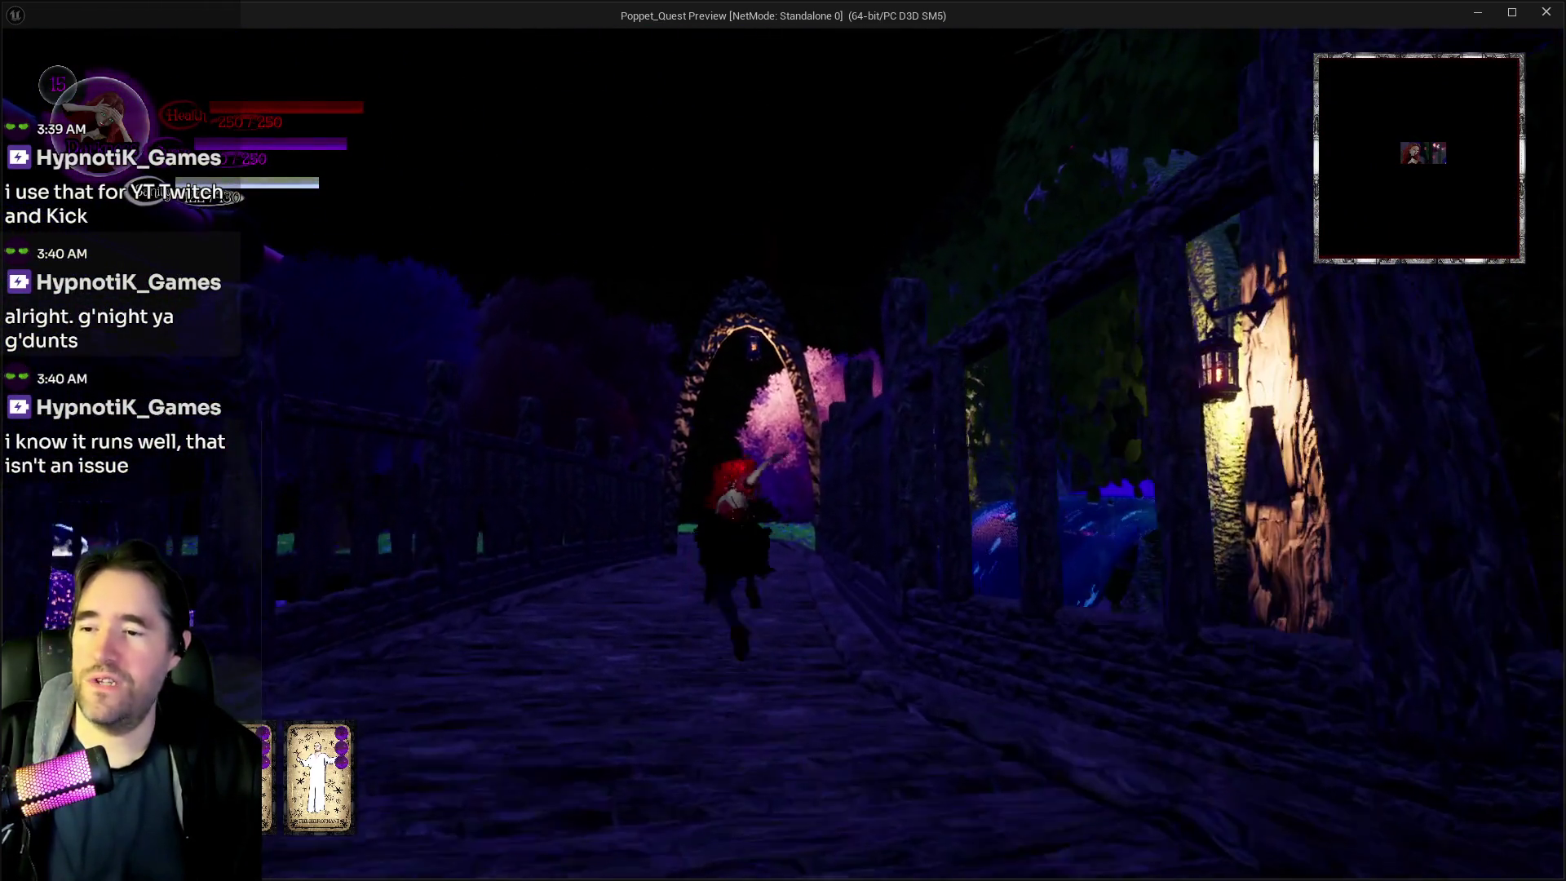
{"action": "key", "text": "w"}
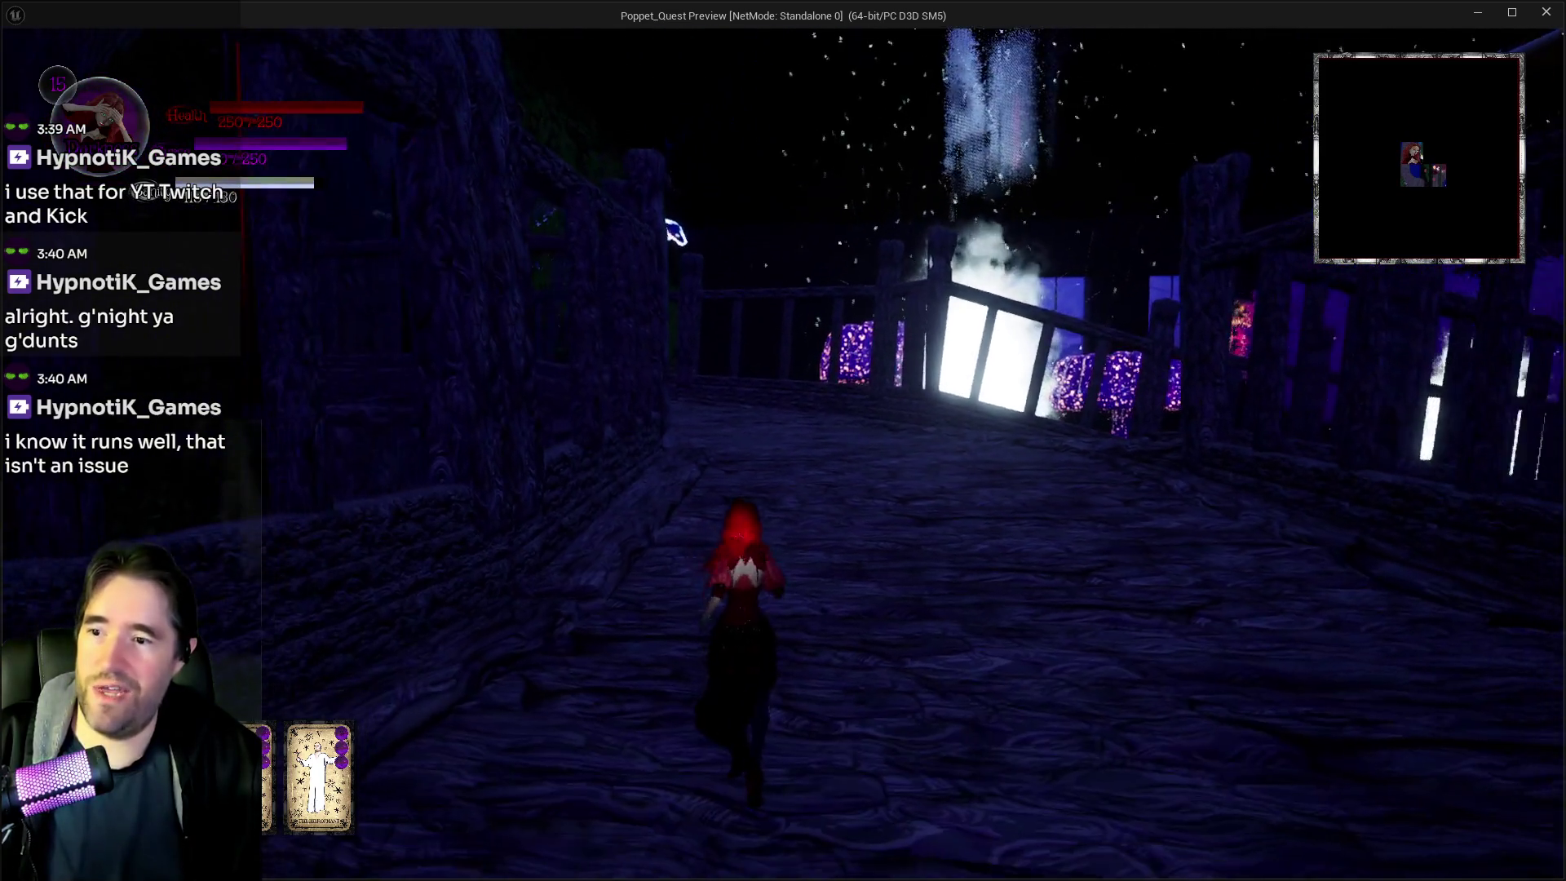
{"action": "key", "text": "w"}
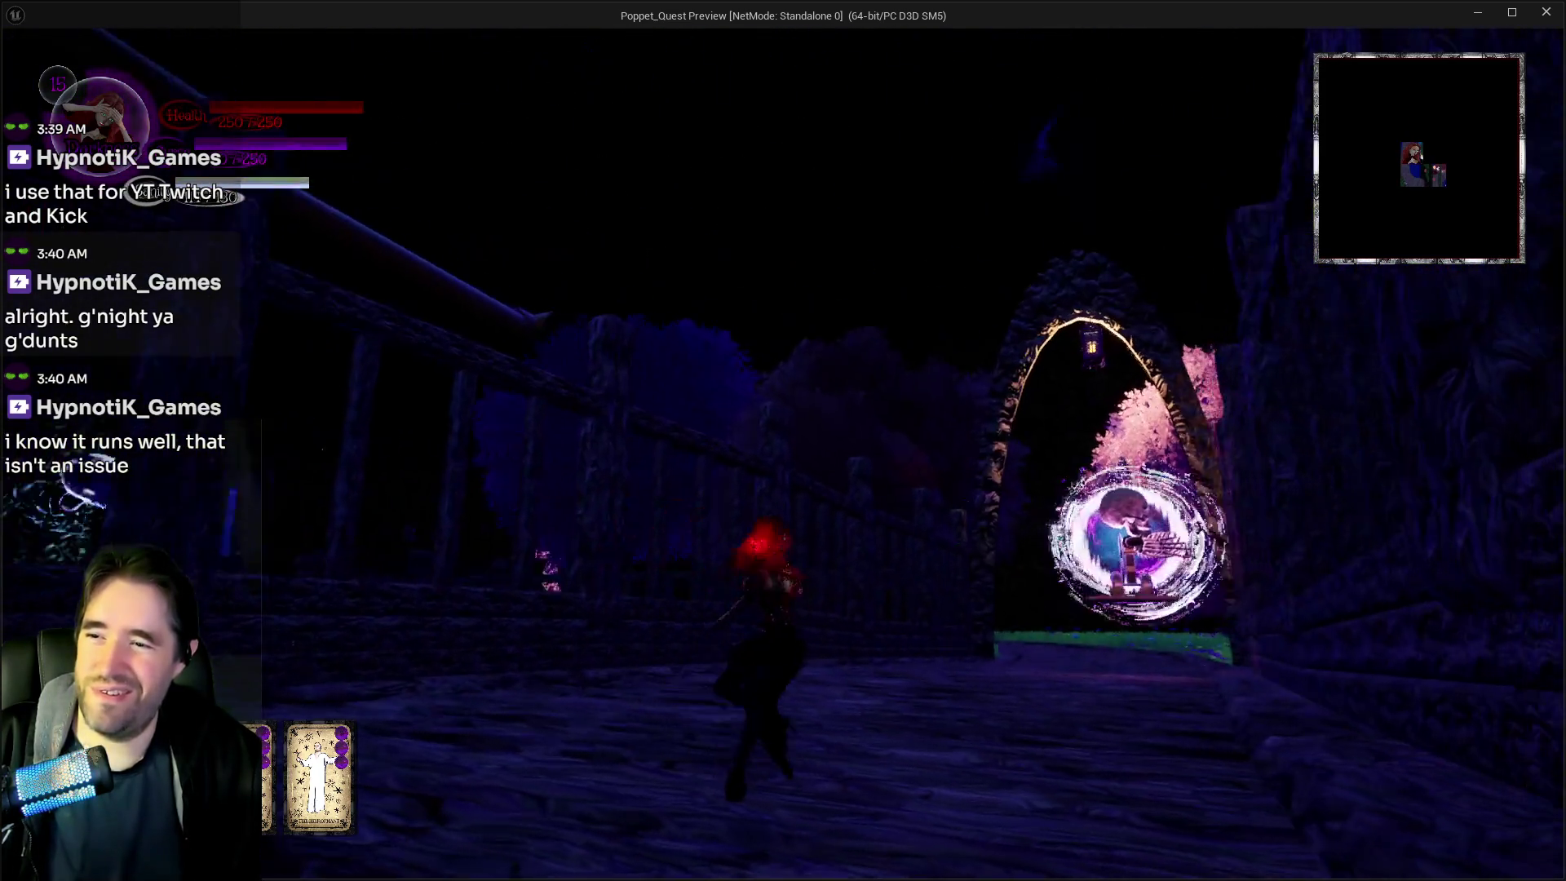
{"action": "key", "text": "w"}
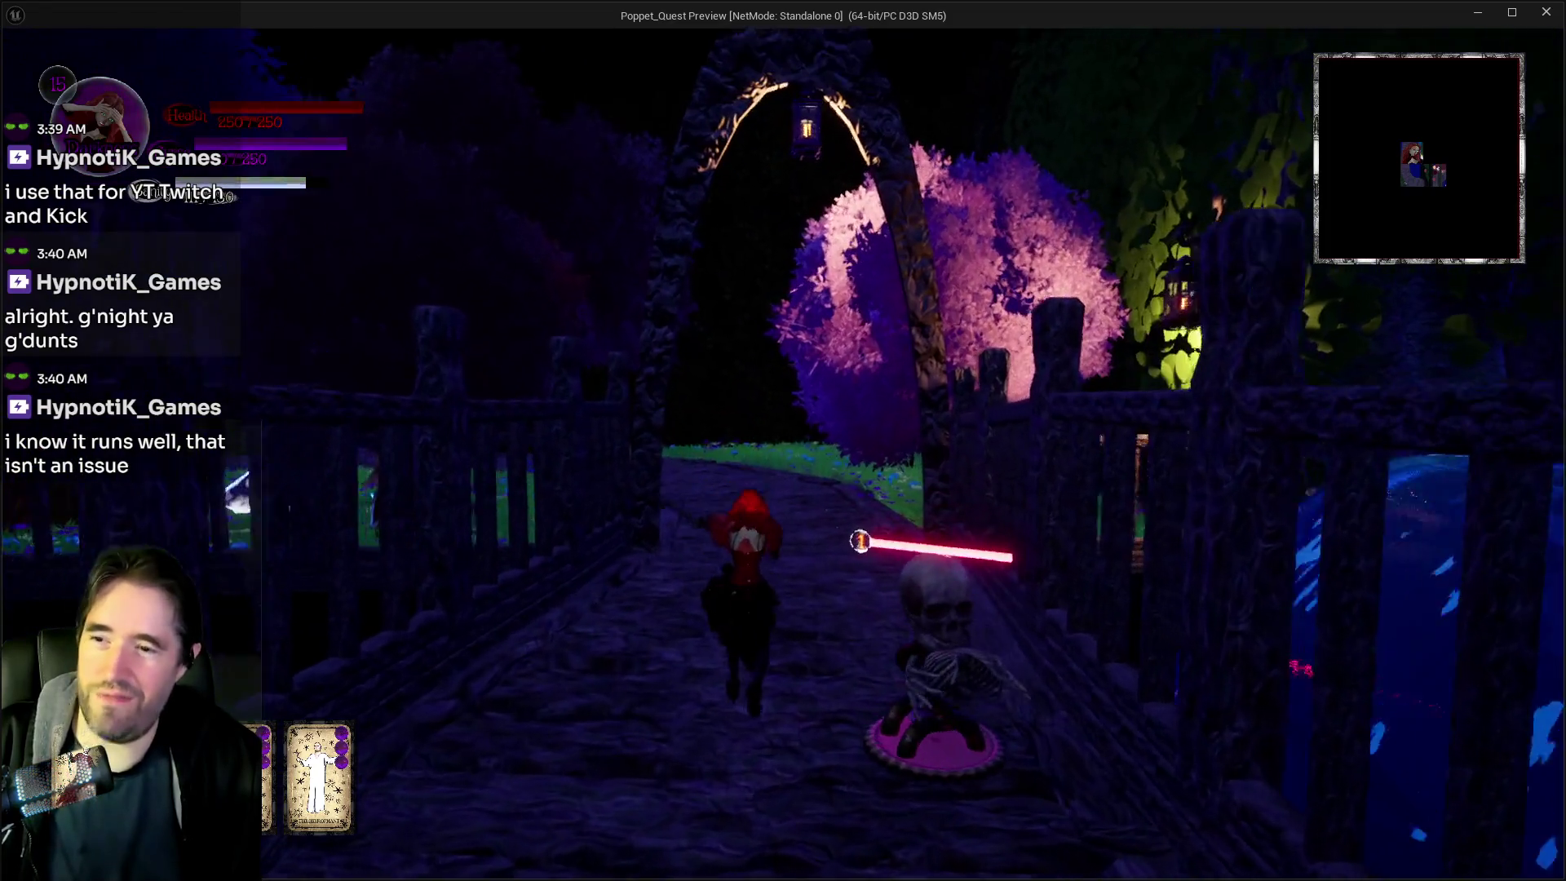
{"action": "key", "text": "w"}
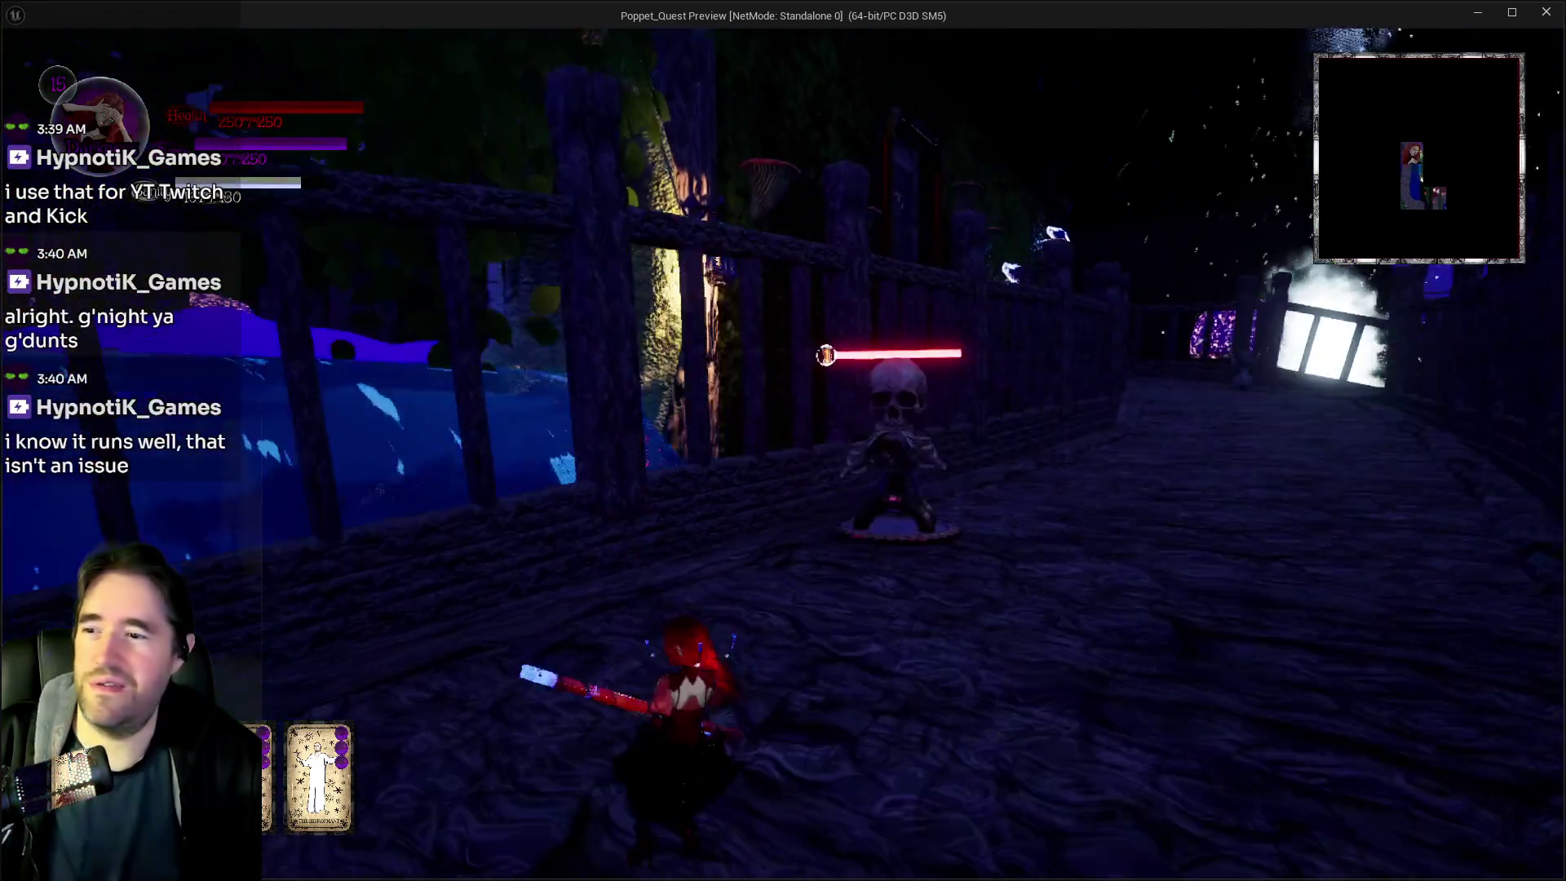
{"action": "key", "text": "w"}
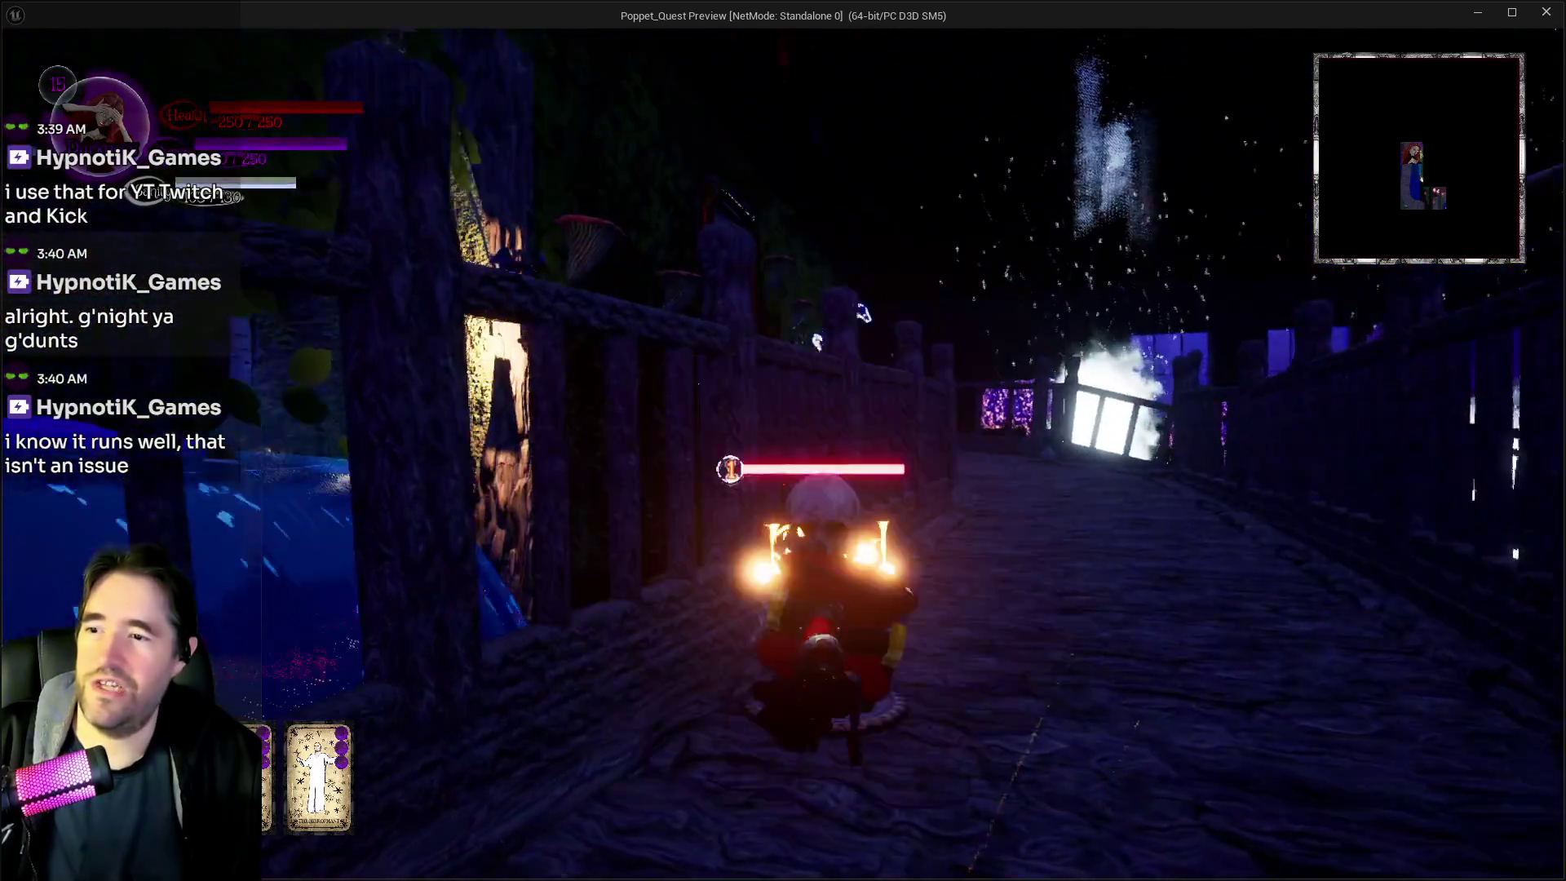
{"action": "key", "text": "w"}
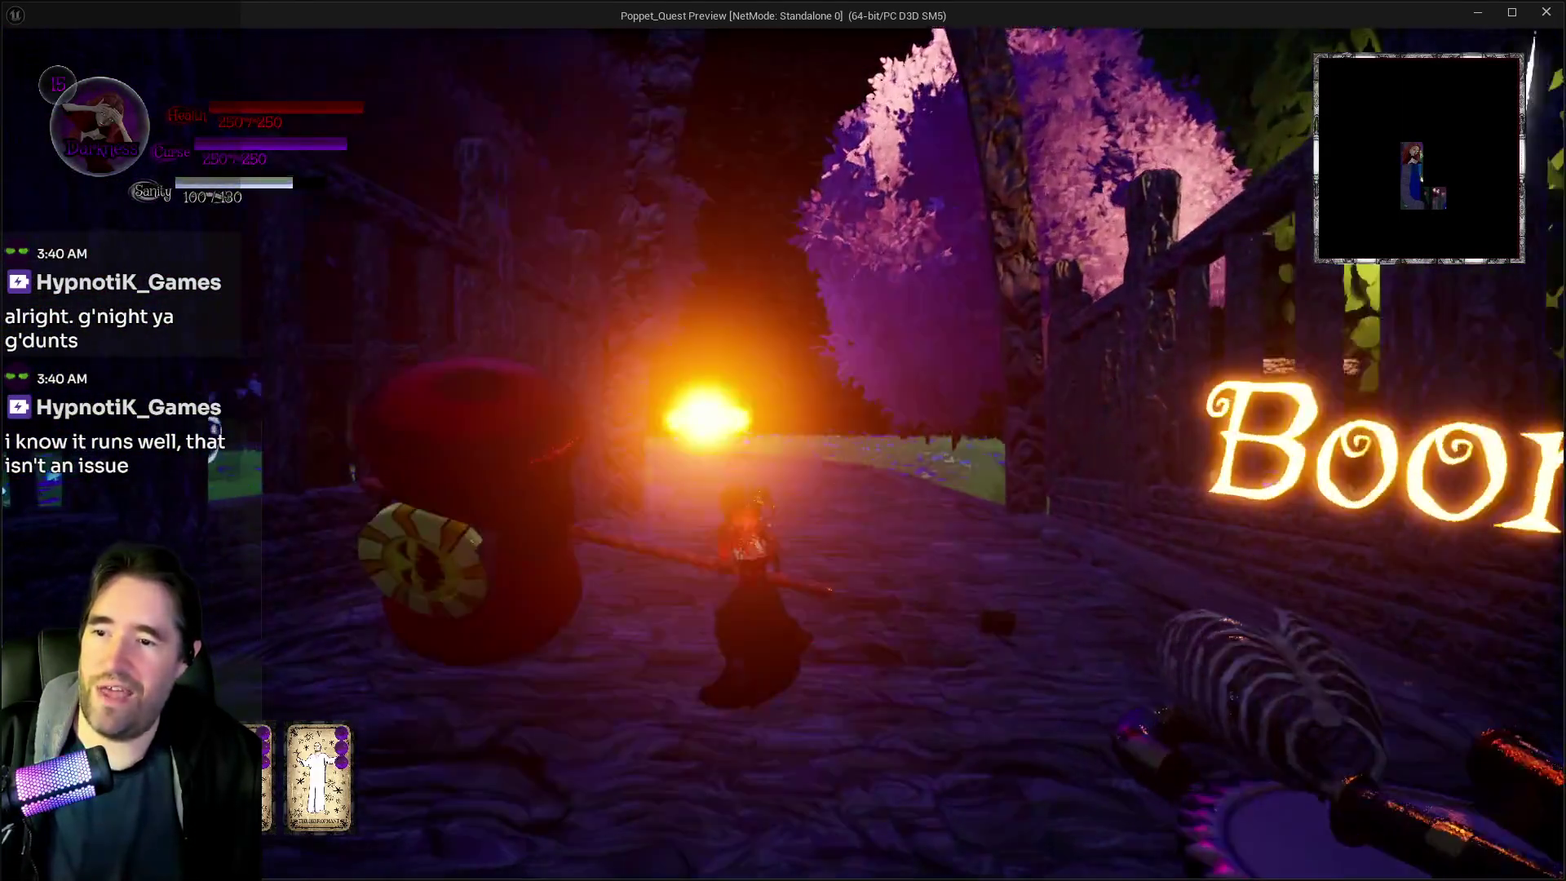
Use the Darkness ability, then run through the mushroom meadow into the garden house
{"action": "key", "text": "w"}
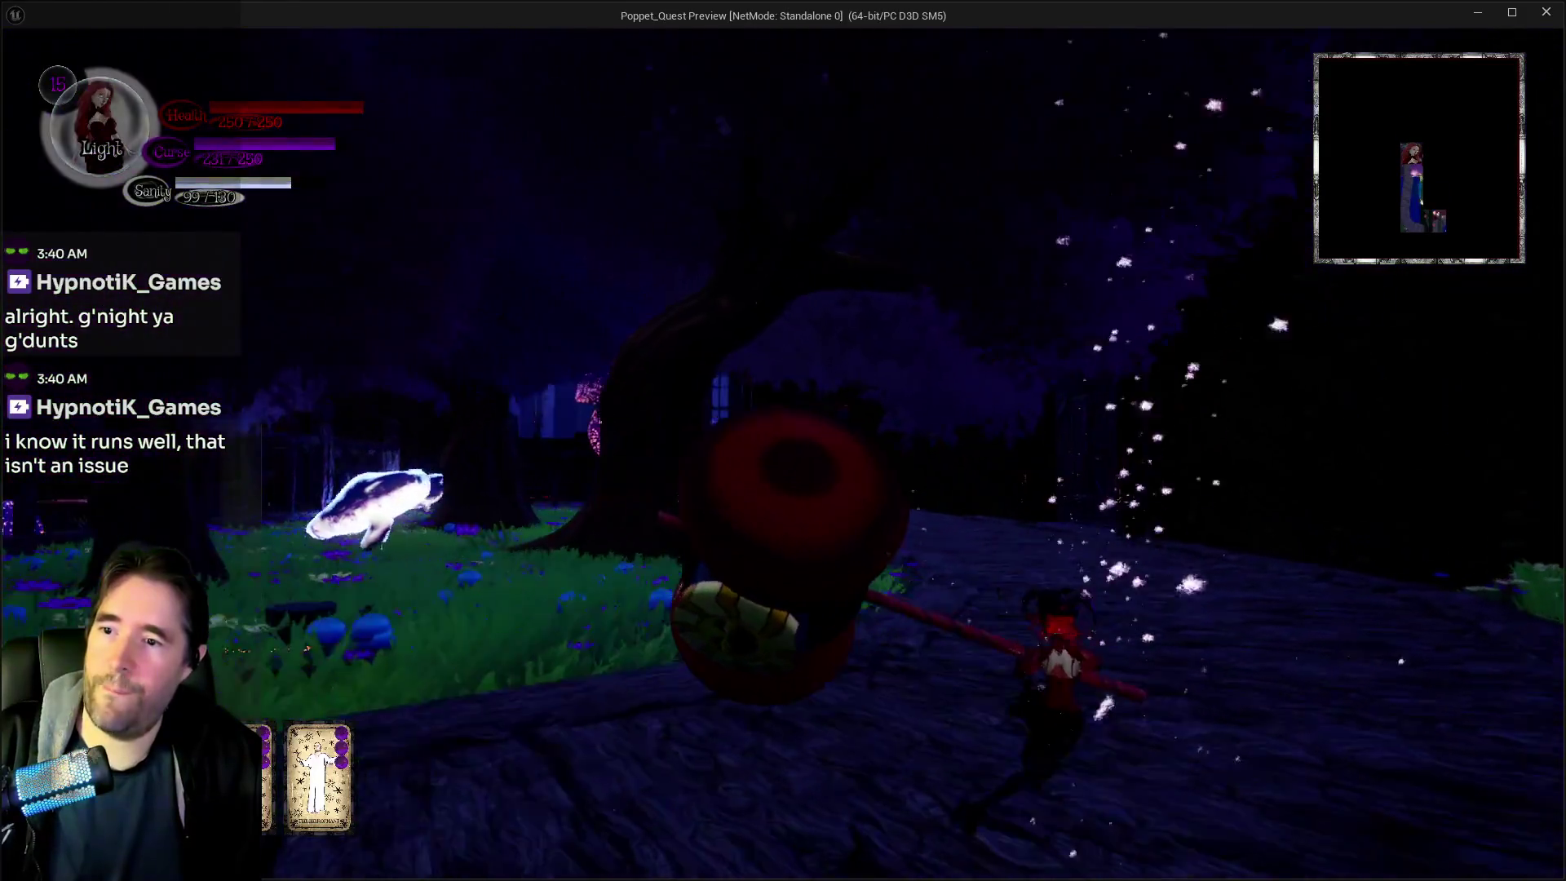
{"action": "key", "text": "e"}
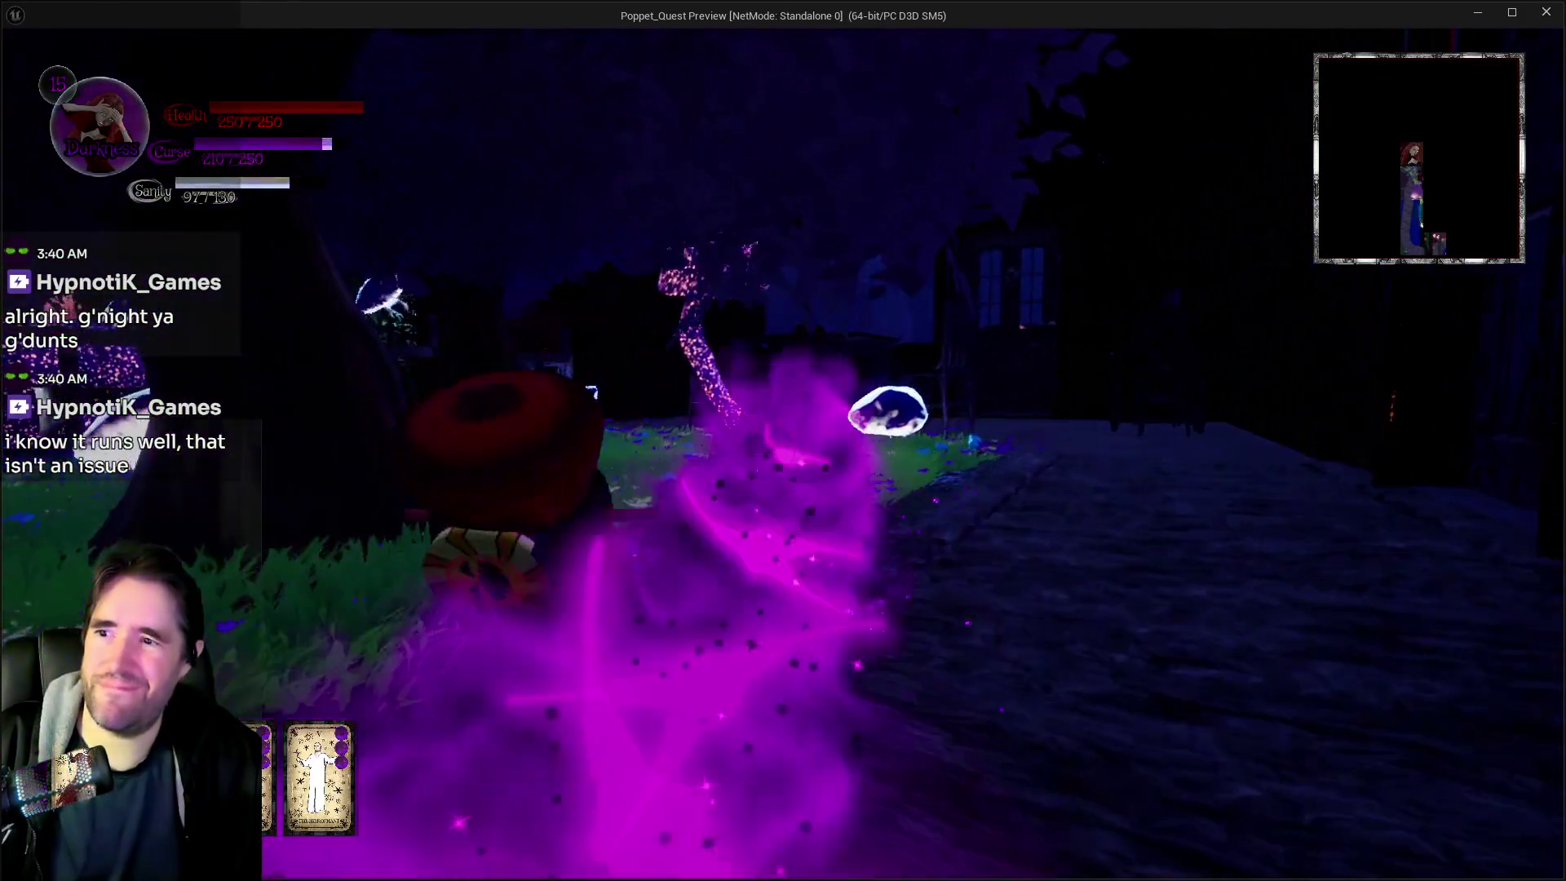
{"action": "key", "text": "w"}
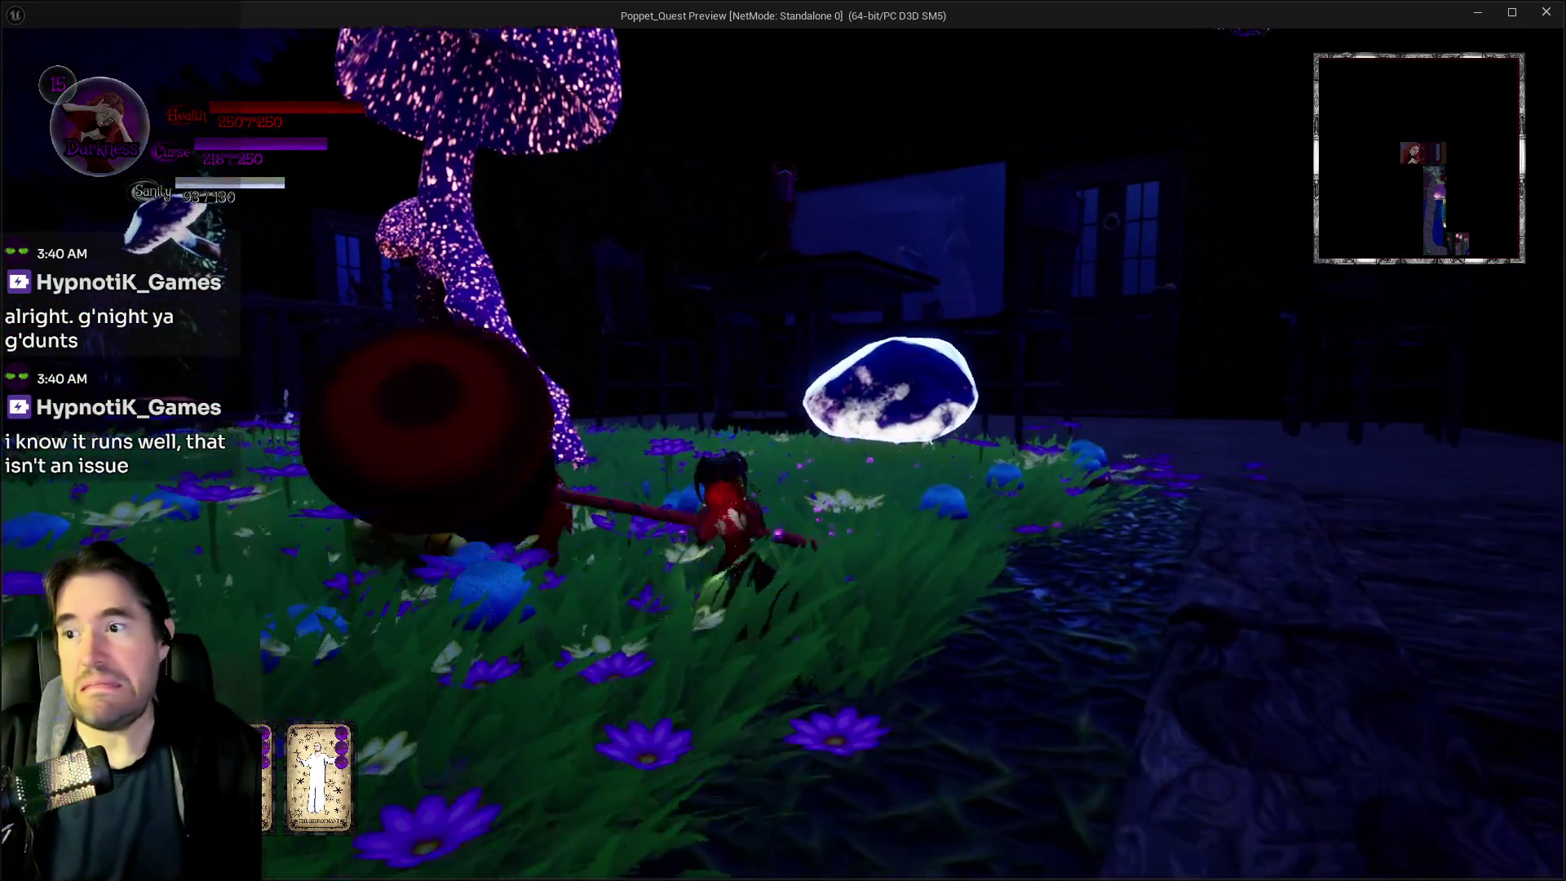
{"action": "key", "text": "w"}
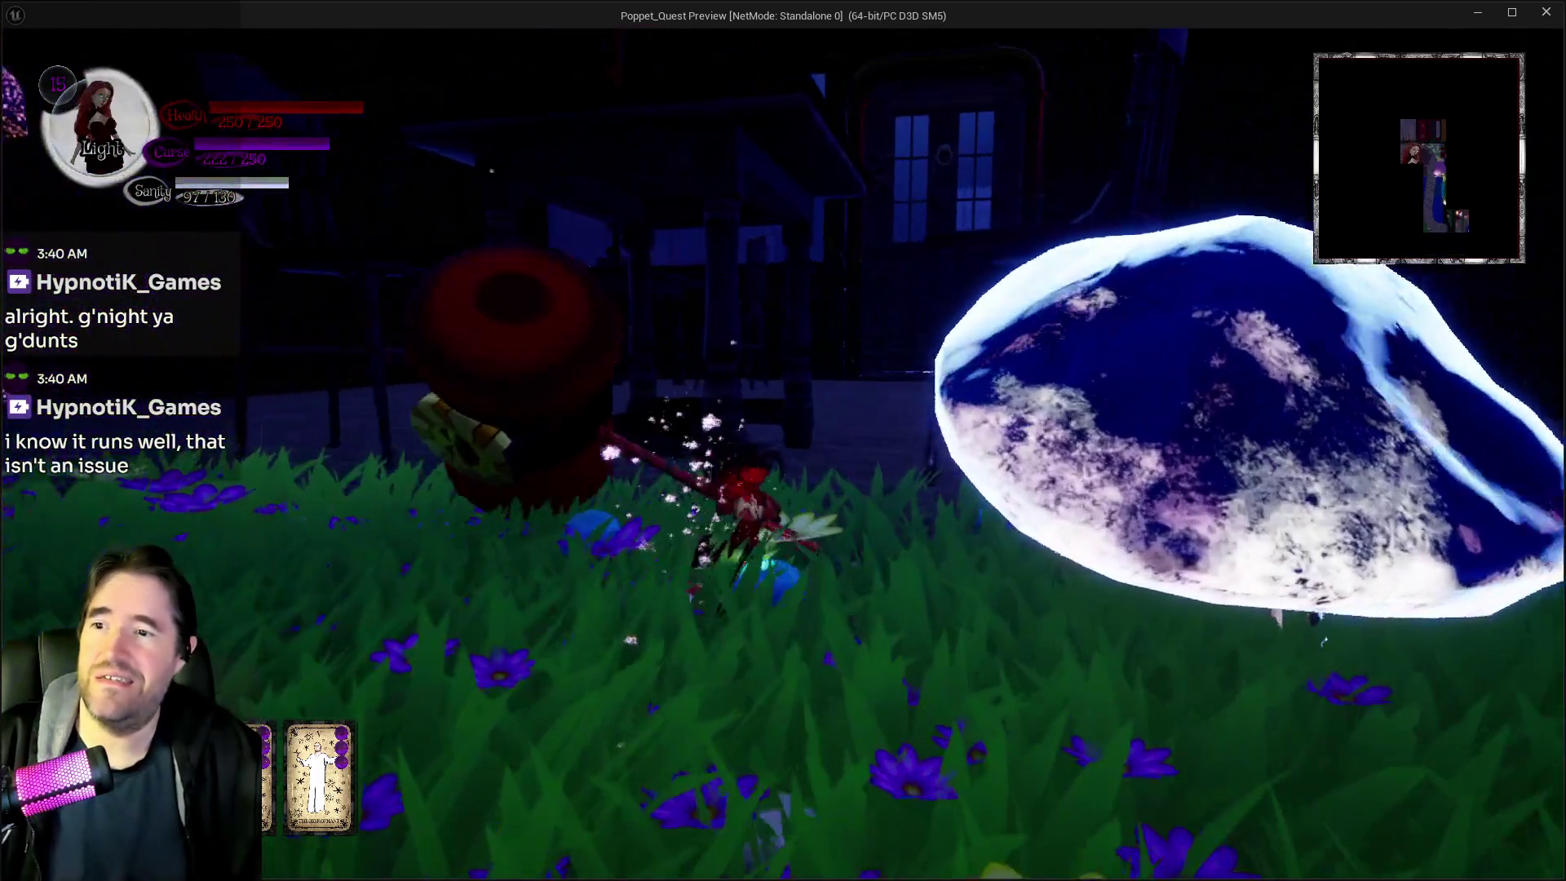
{"action": "key", "text": "w"}
{"action": "key", "text": "w"}
Run through the big-chair room onto the dark balcony, past the red spool to the table and lantern
{"action": "key", "text": "w"}
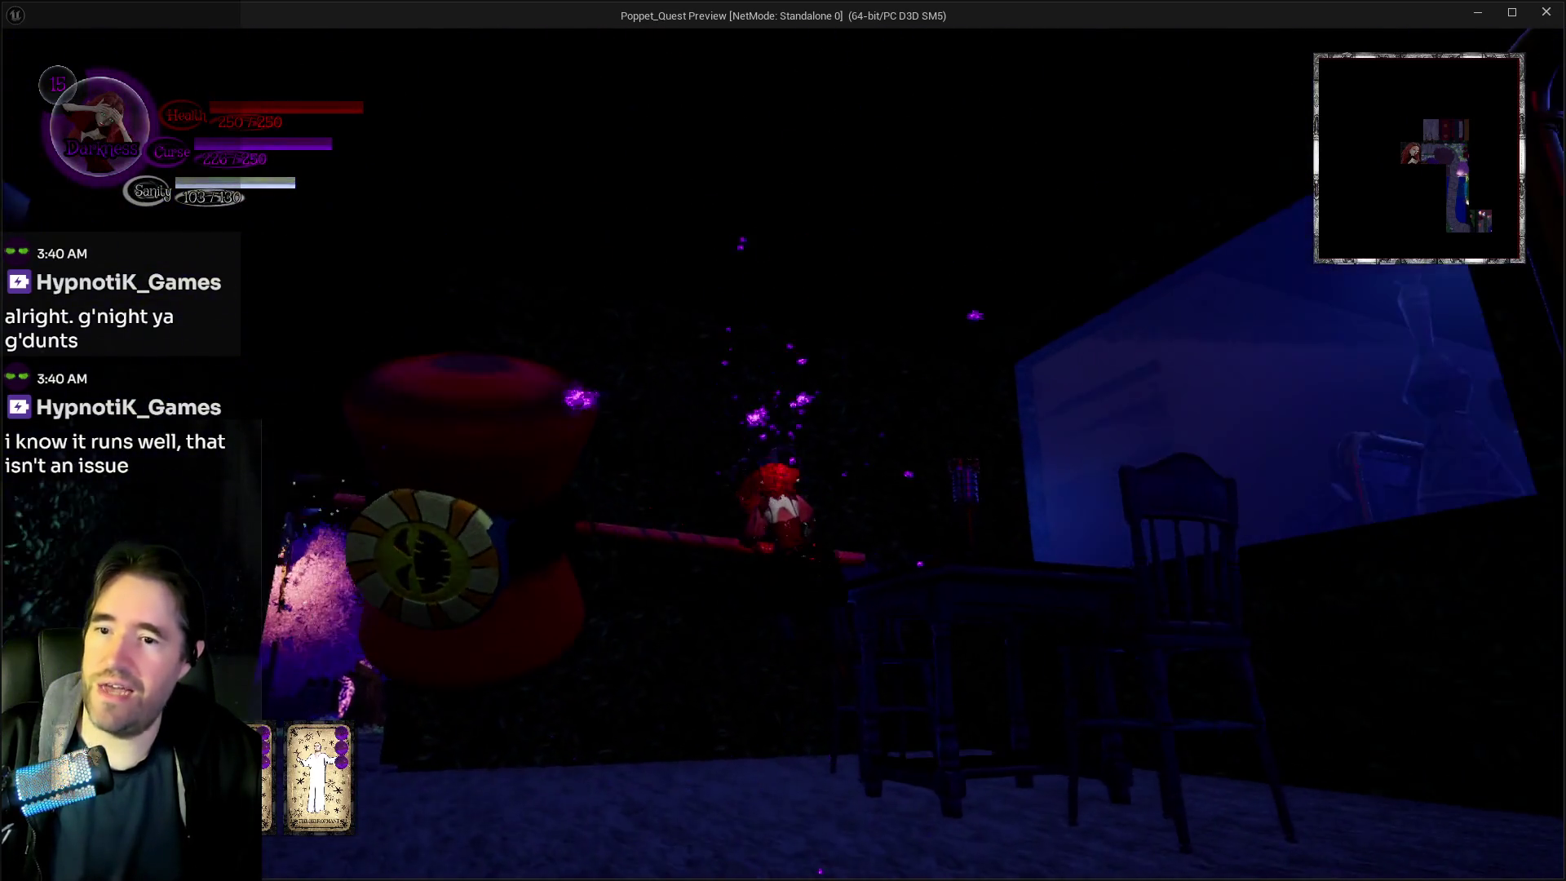
{"action": "key", "text": "w"}
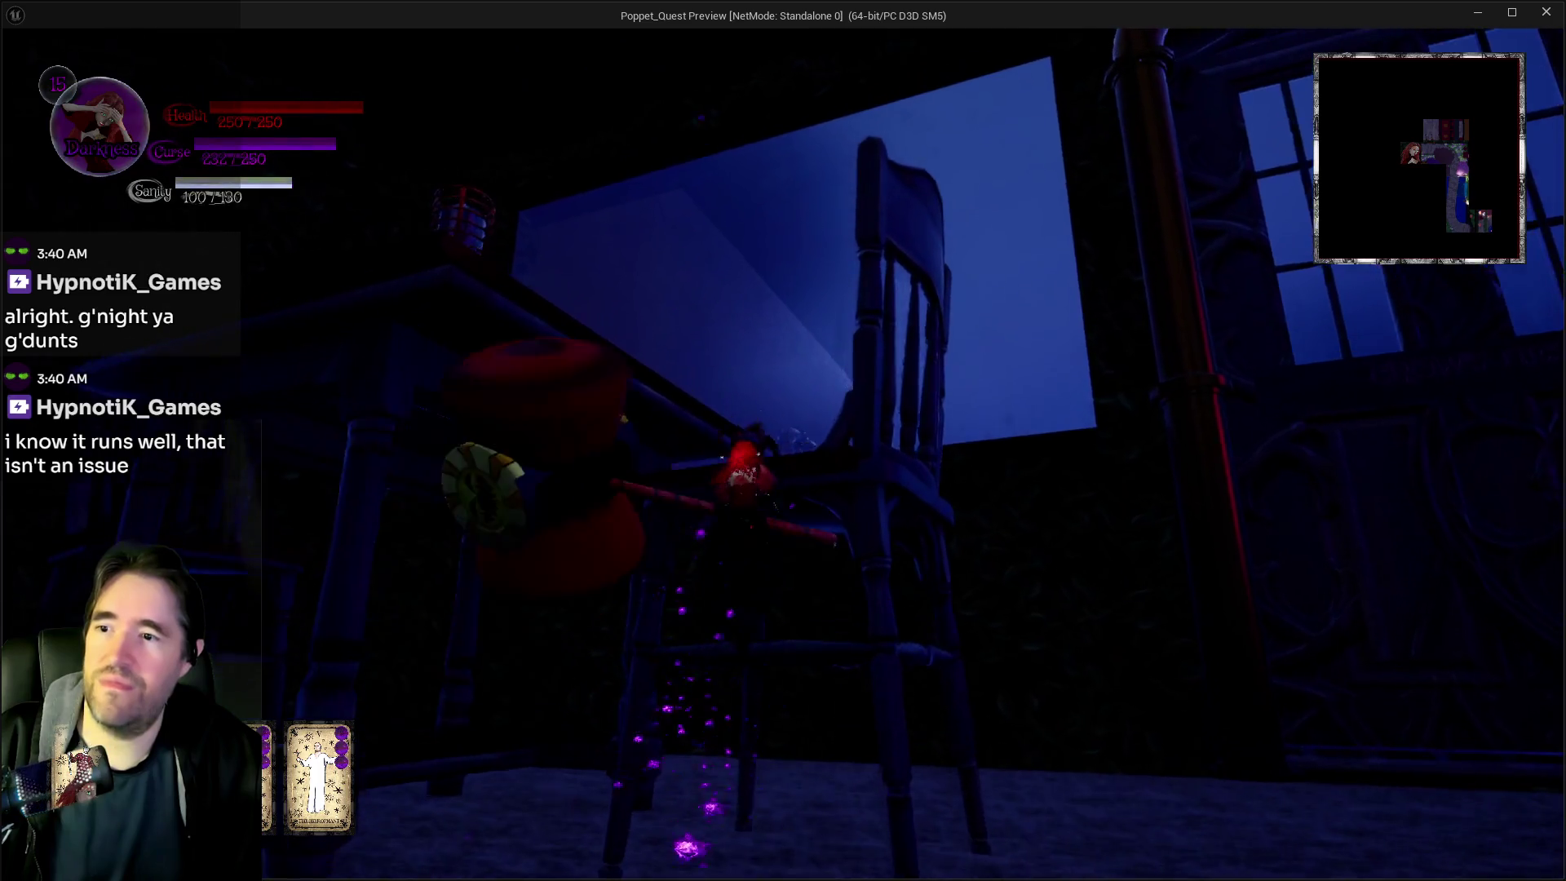
{"action": "key", "text": "w"}
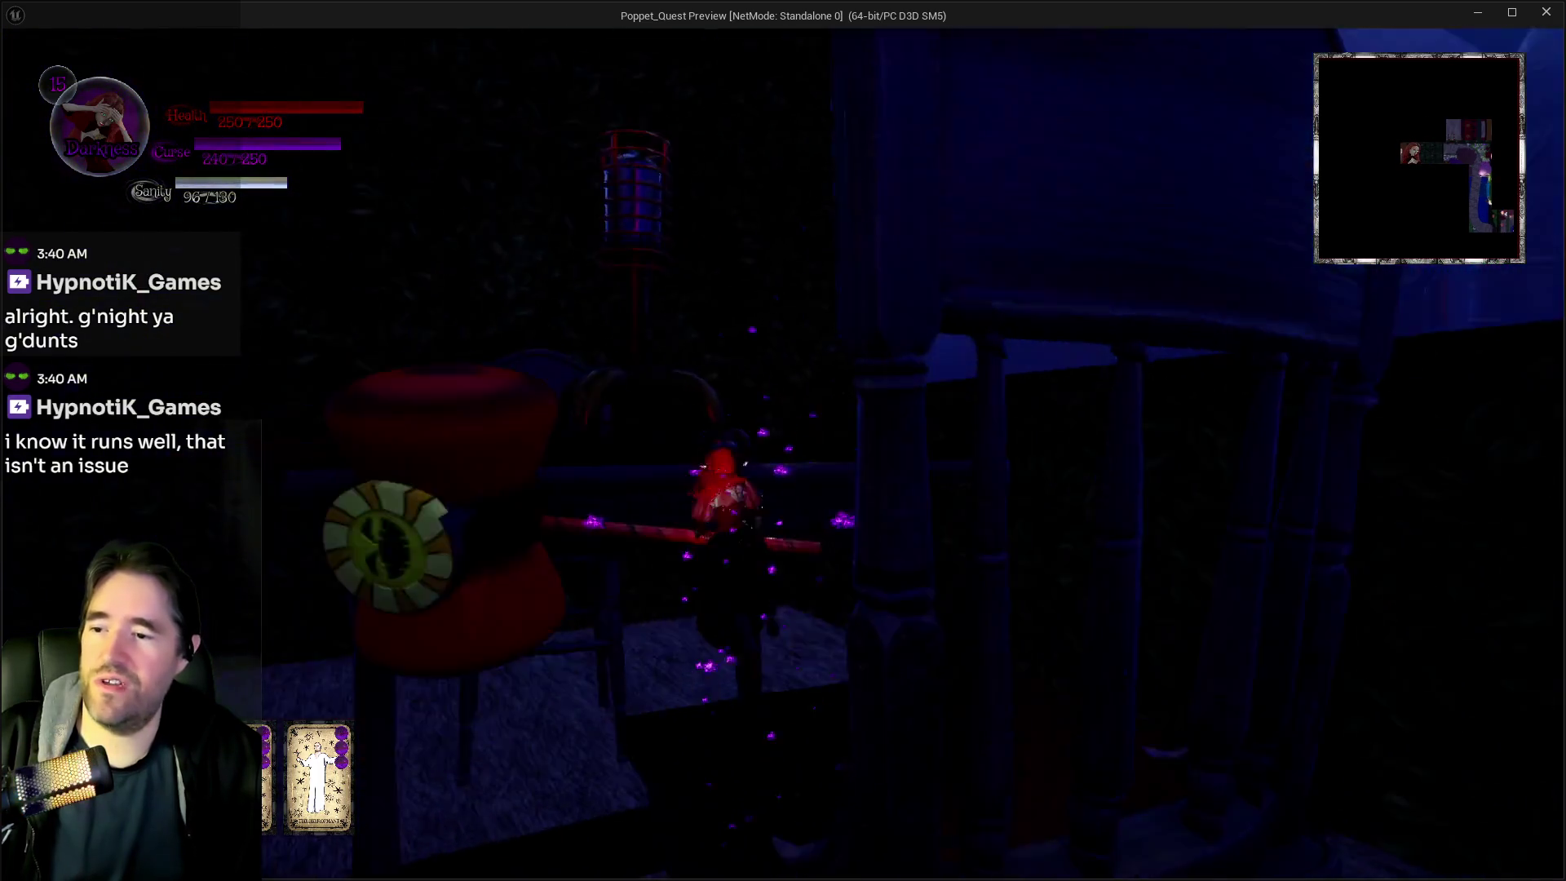
{"action": "key", "text": "w"}
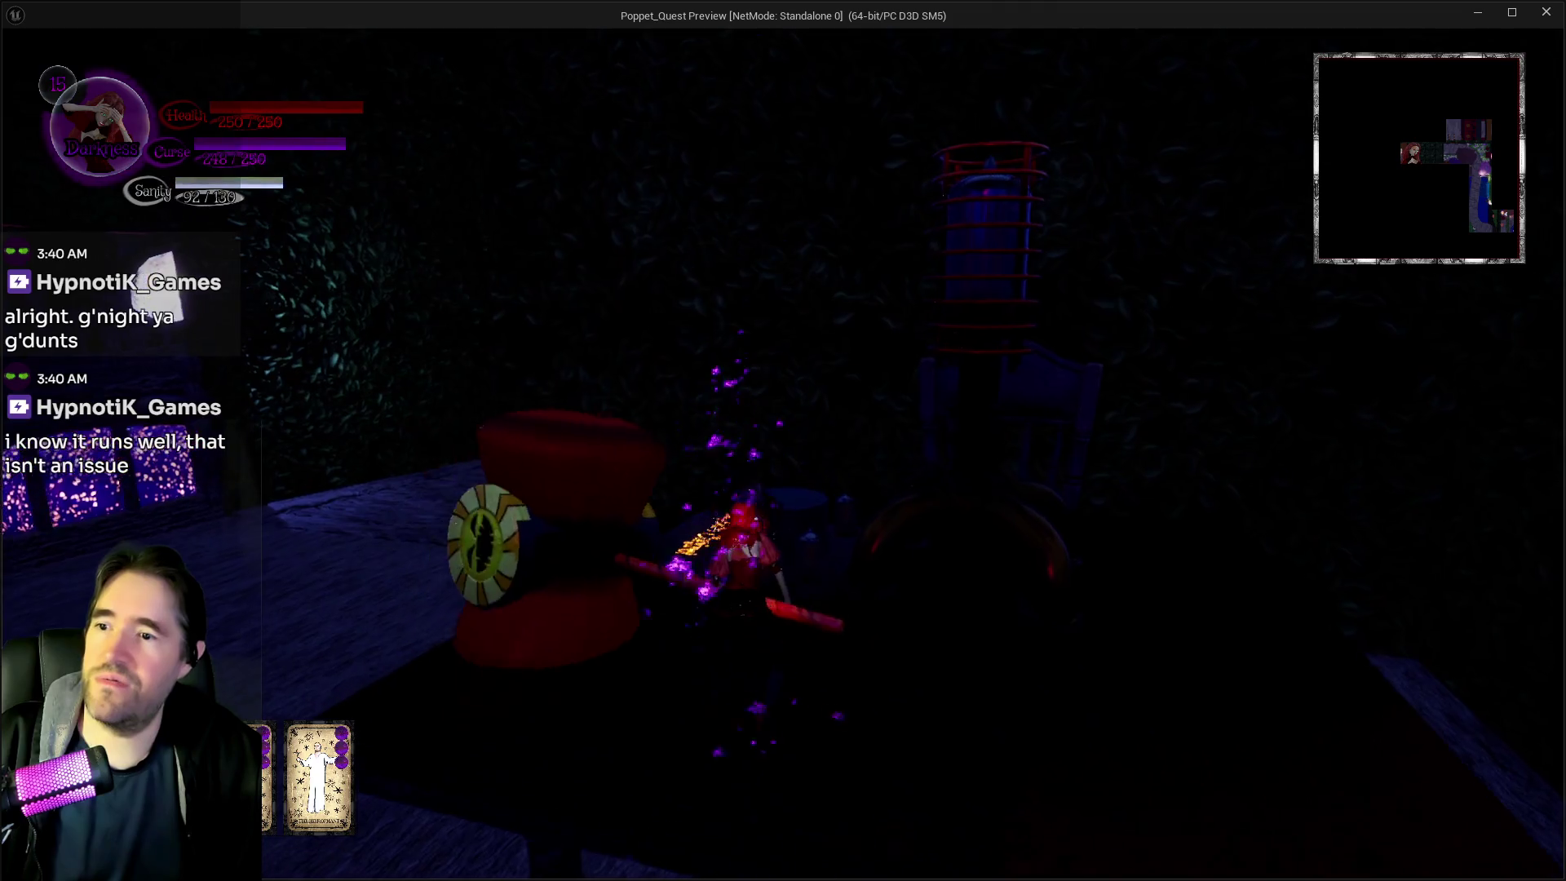
{"action": "key", "text": "w"}
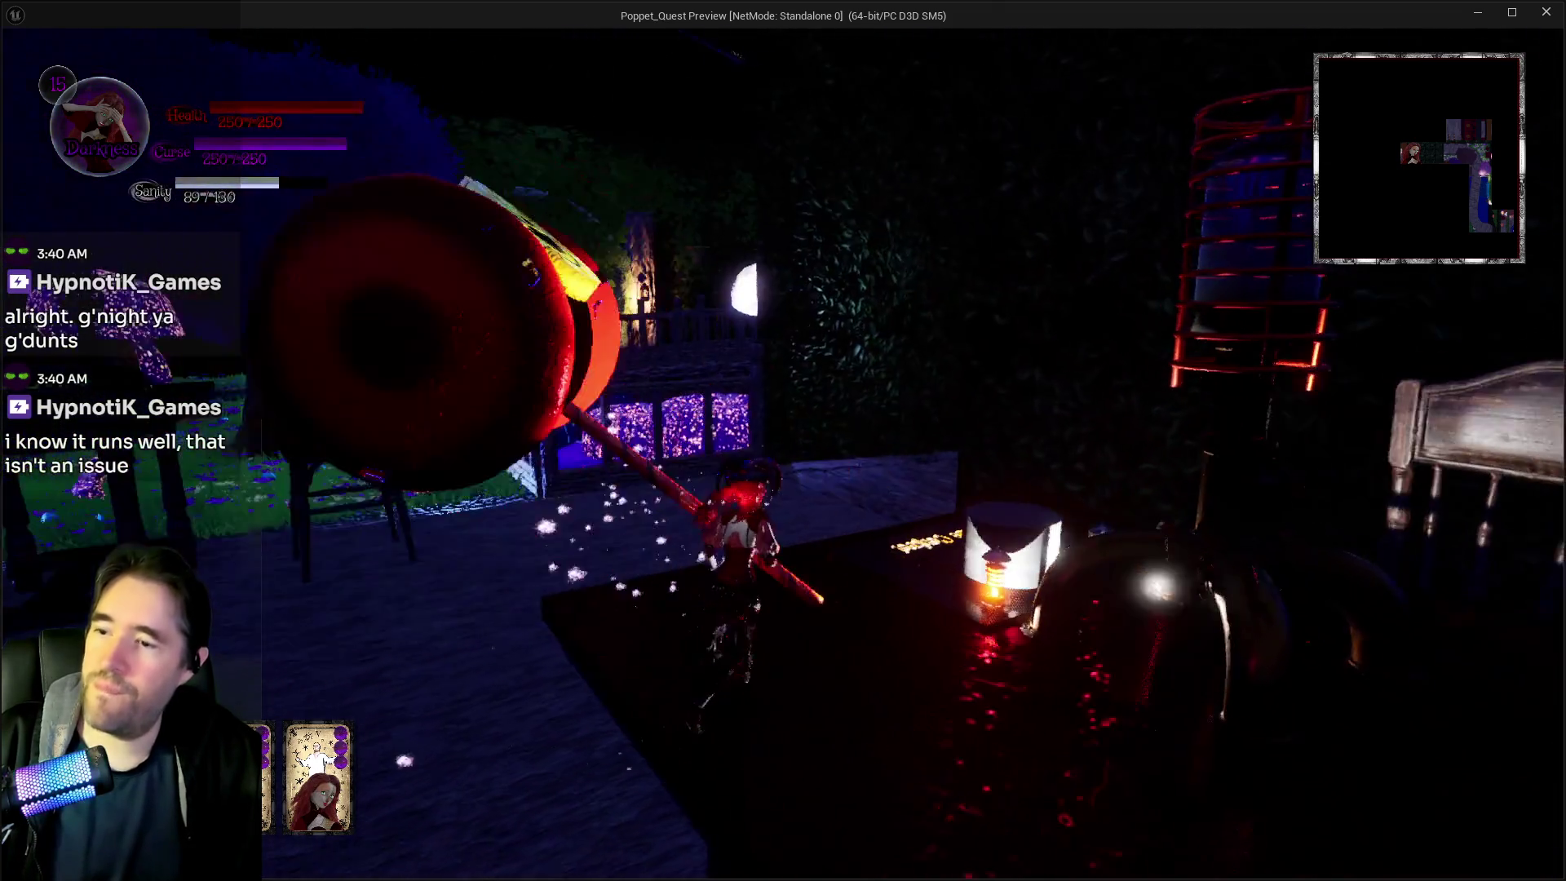
{"action": "key", "text": "w"}
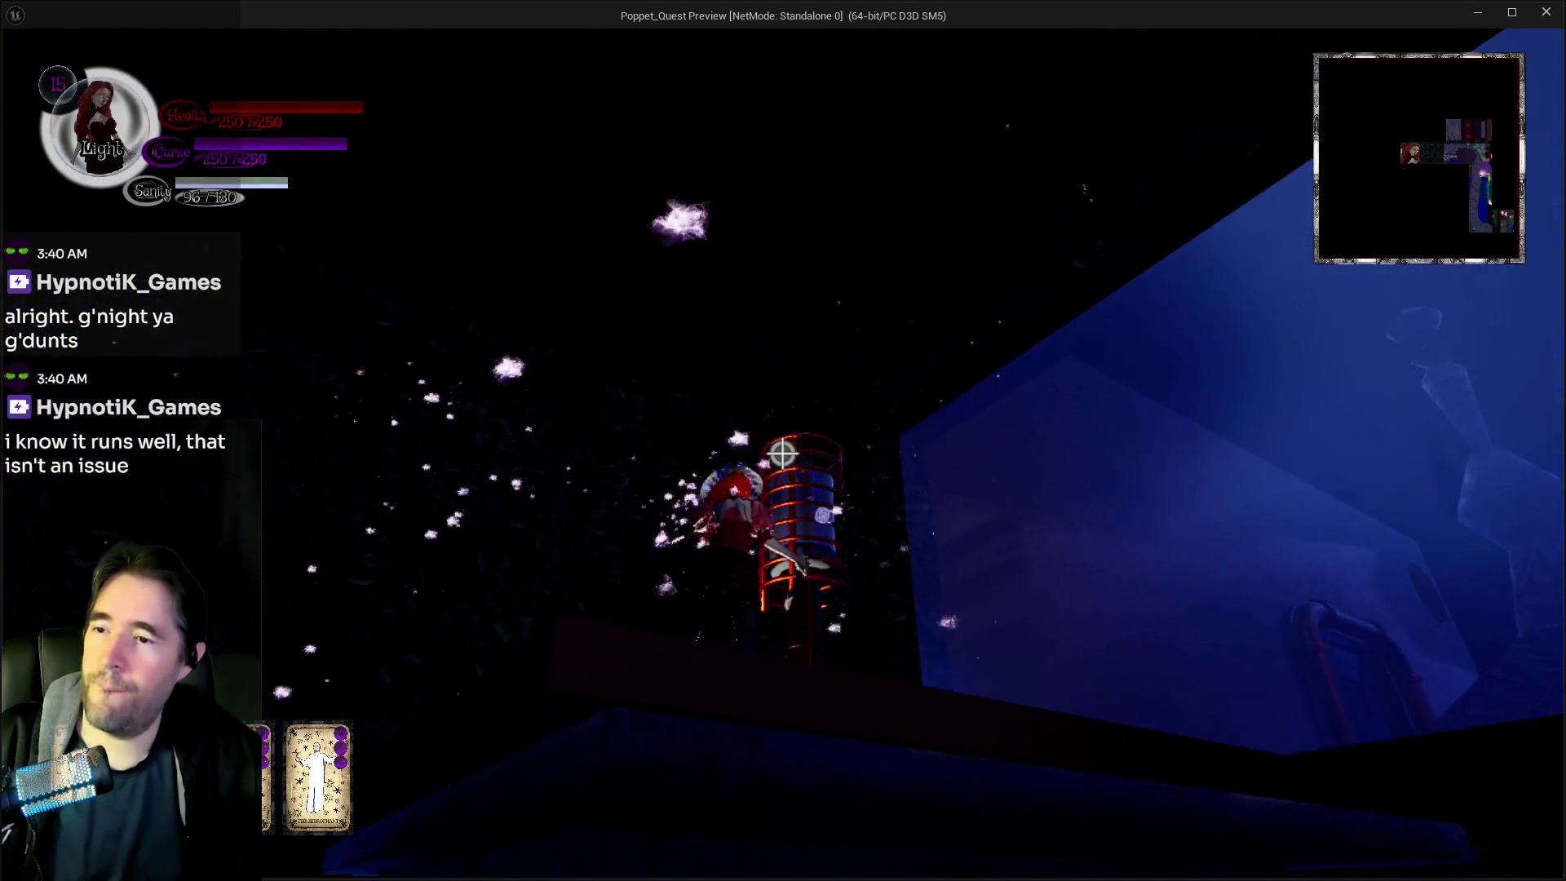
{"action": "key", "text": "w"}
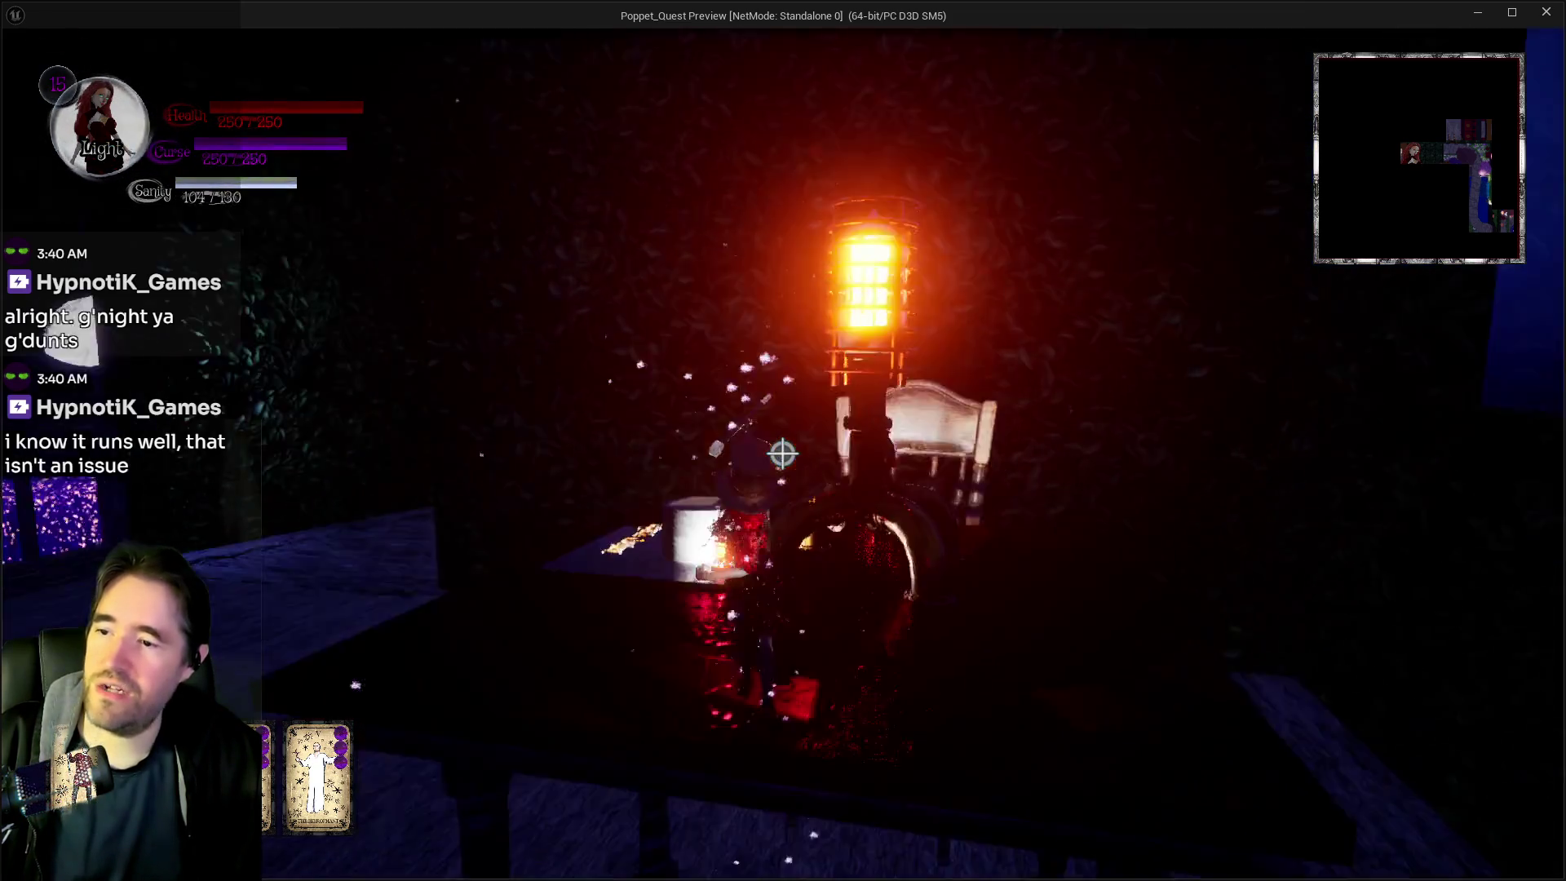
{"action": "key", "text": "w"}
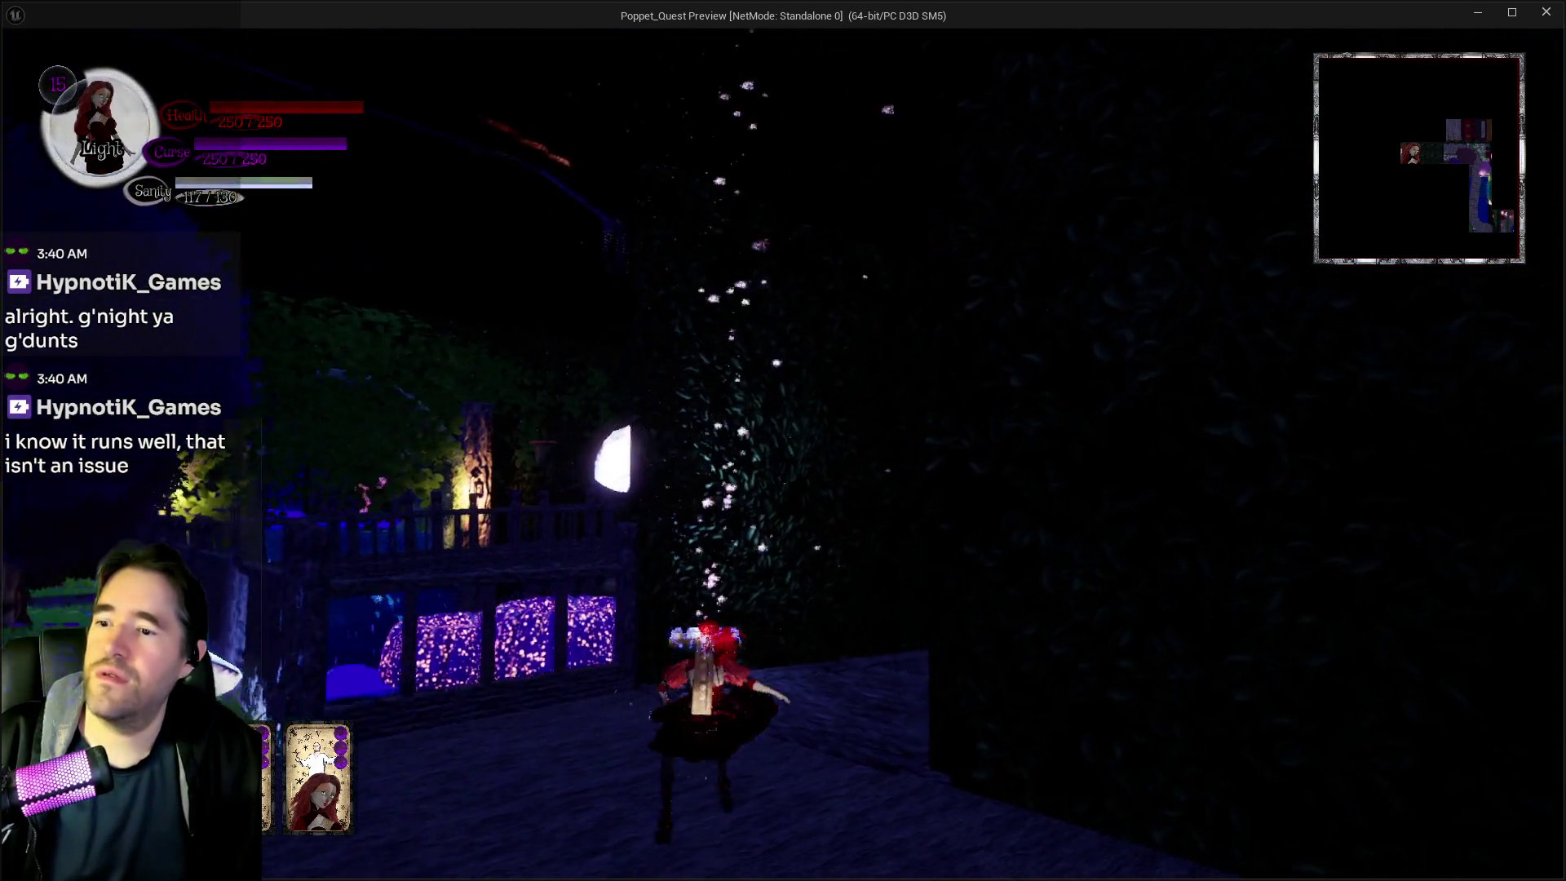
Charge into the flower mound and blast the enemies and their shrine with fire spells
{"action": "key", "text": "w"}
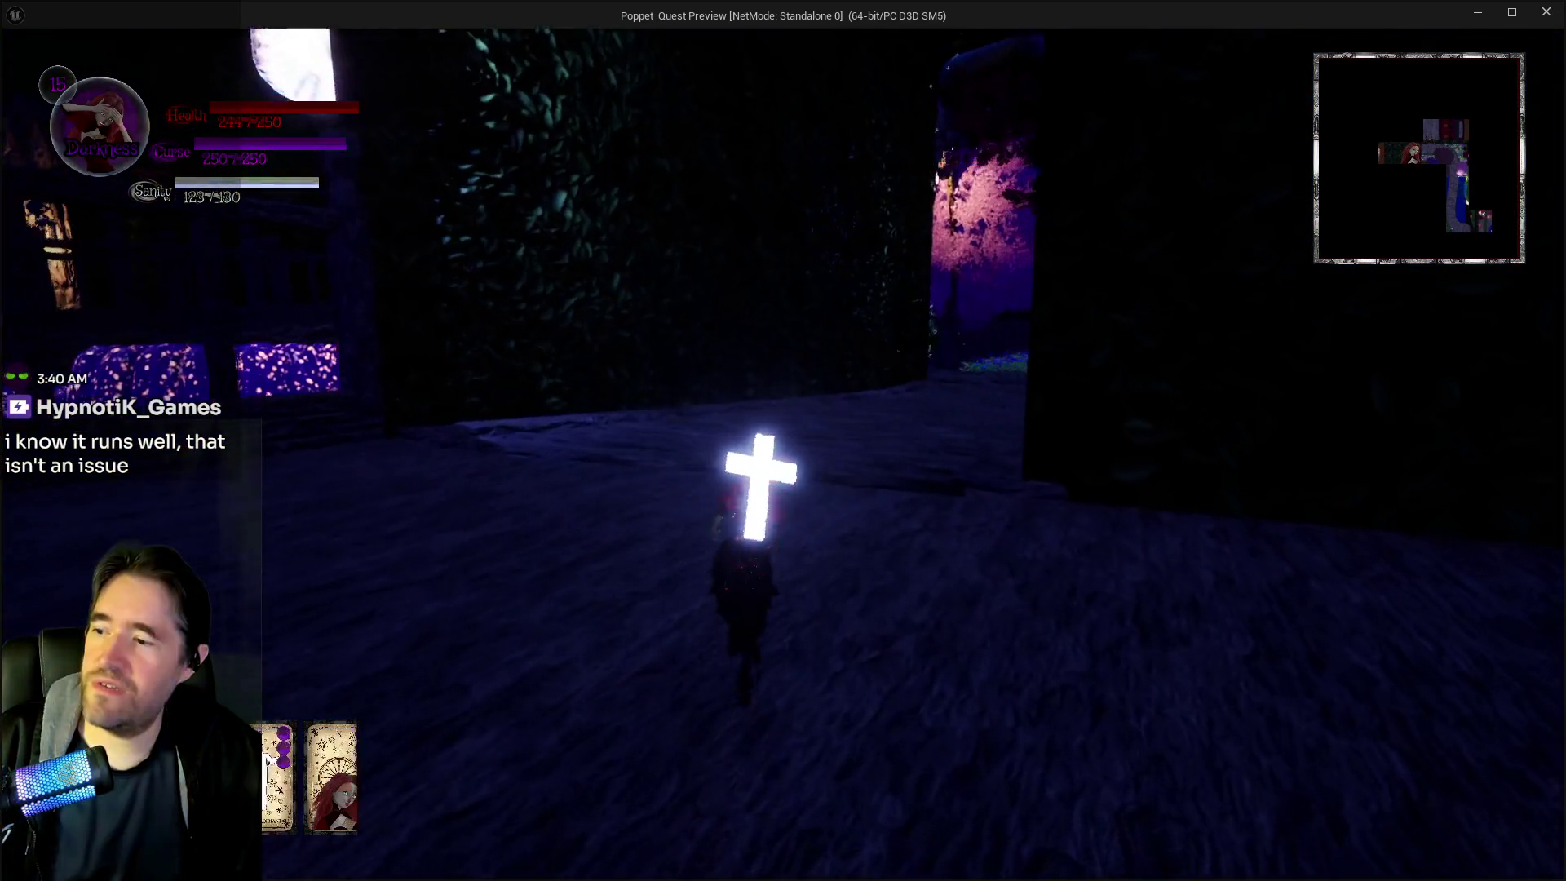
{"action": "key", "text": "w"}
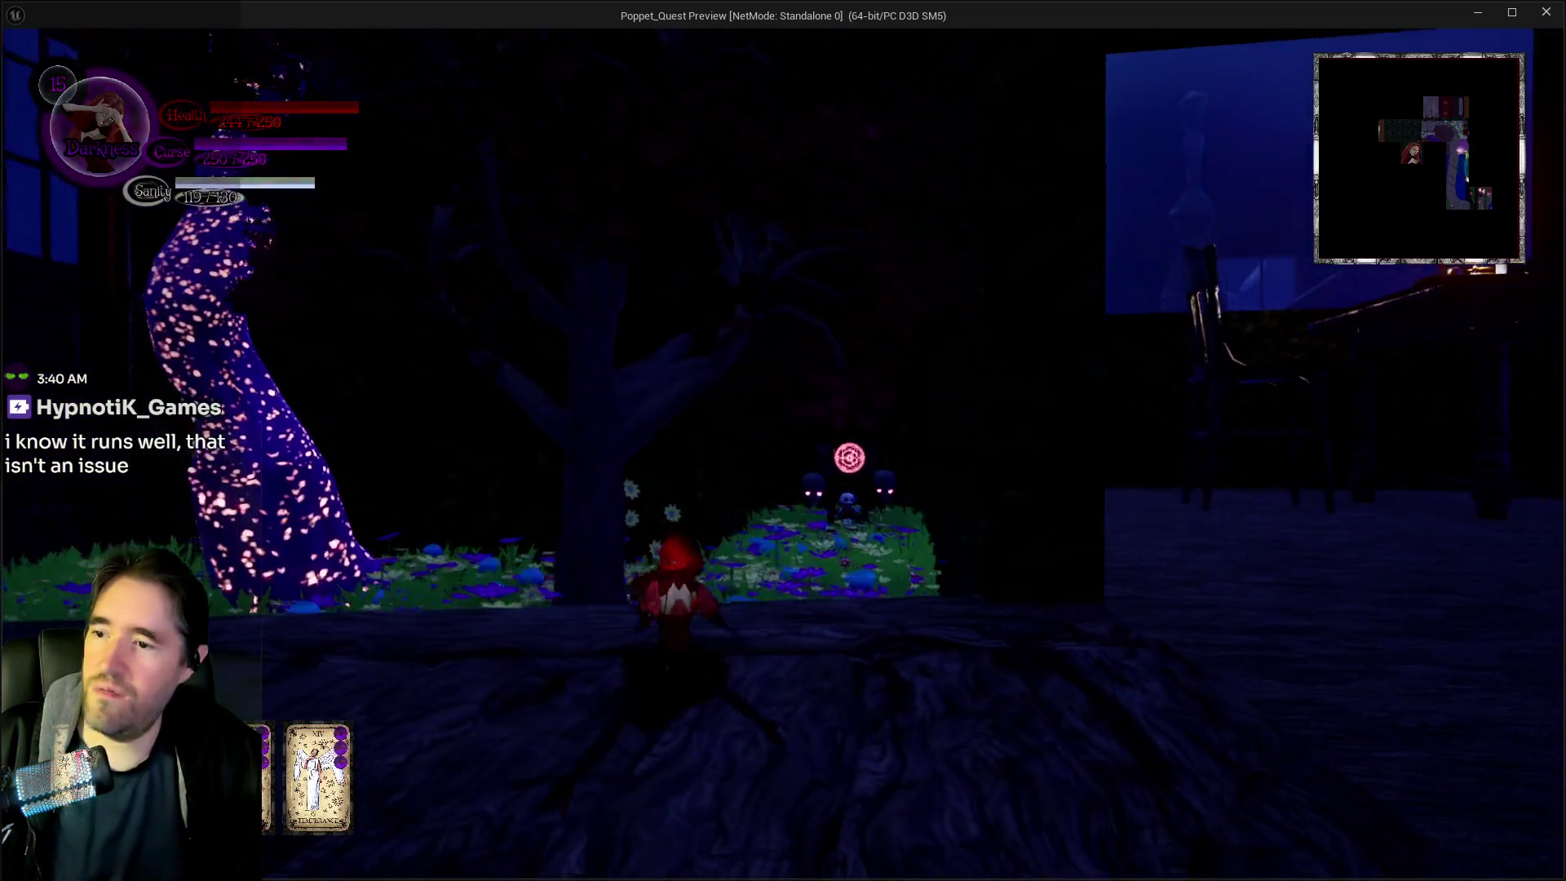
{"action": "key", "text": "w"}
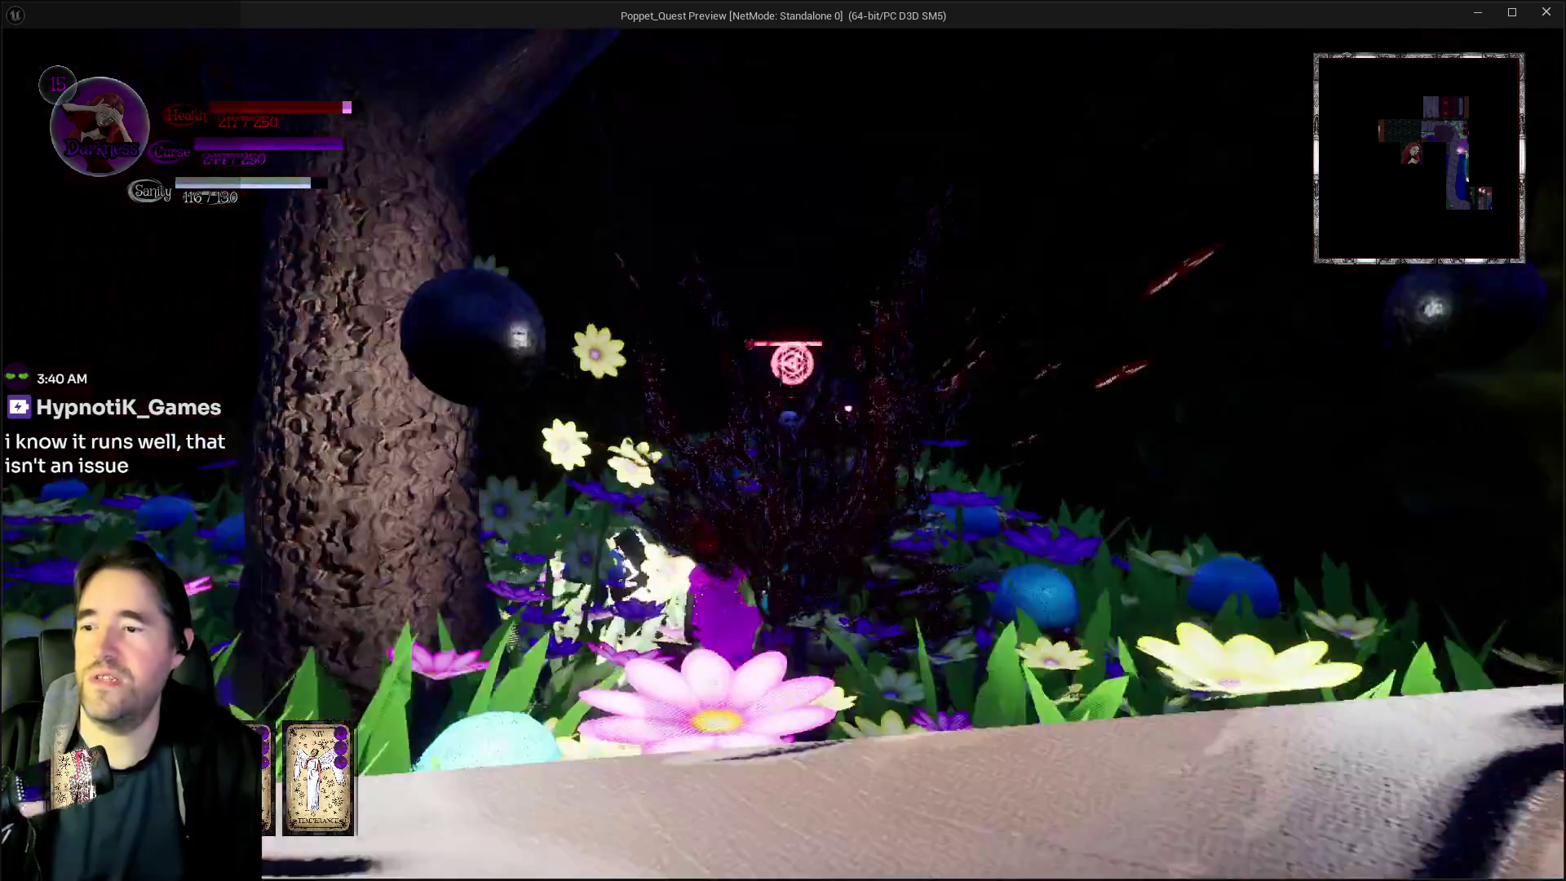
{"action": "key", "text": "w"}
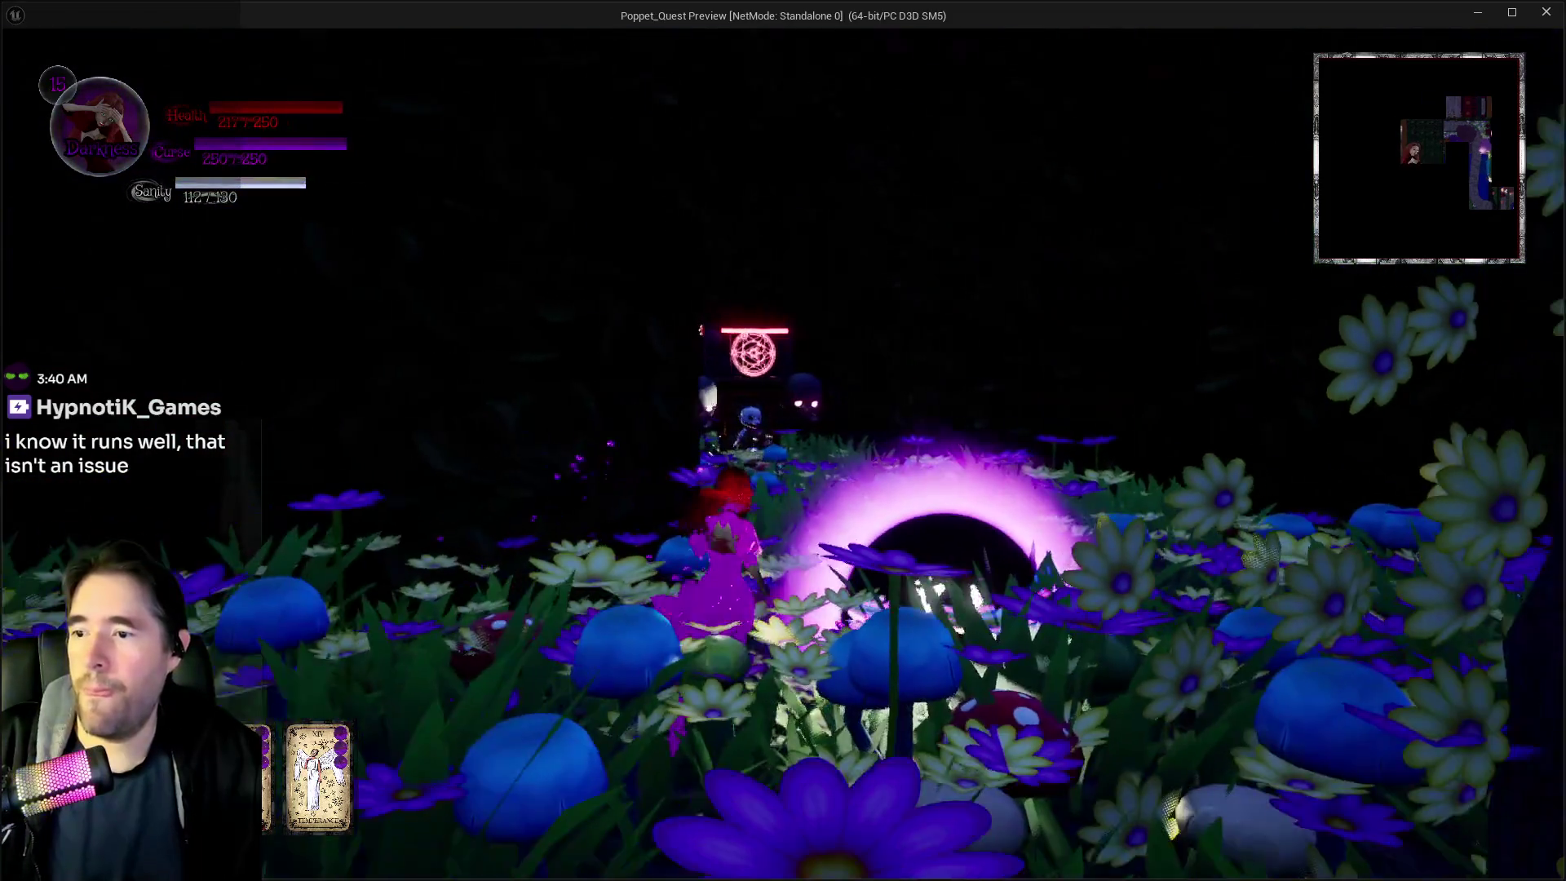
{"action": "key", "text": "w"}
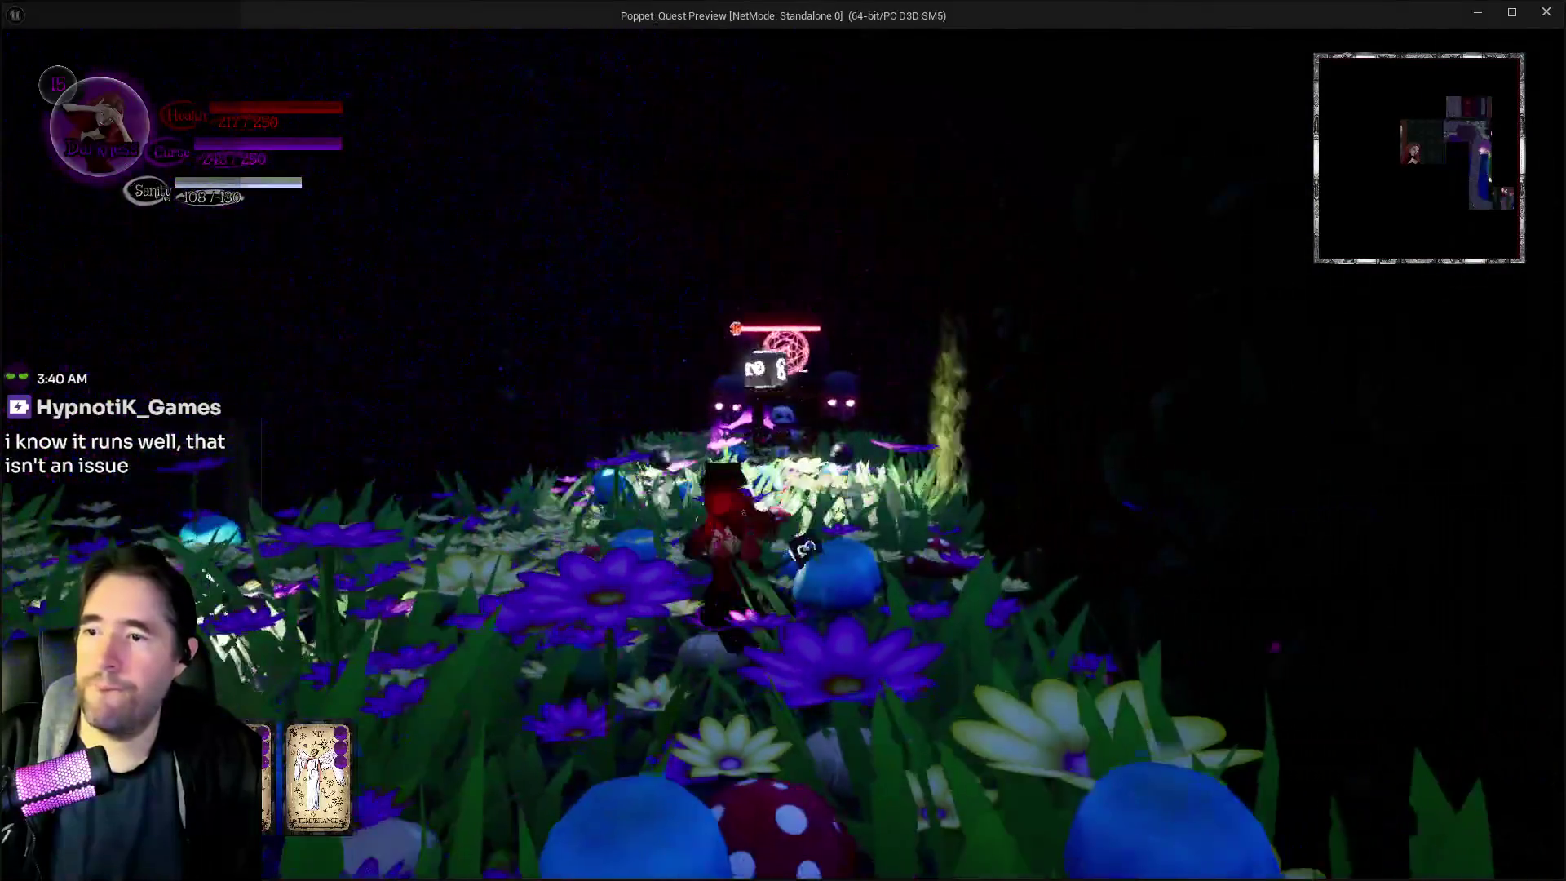
{"action": "key", "text": "w"}
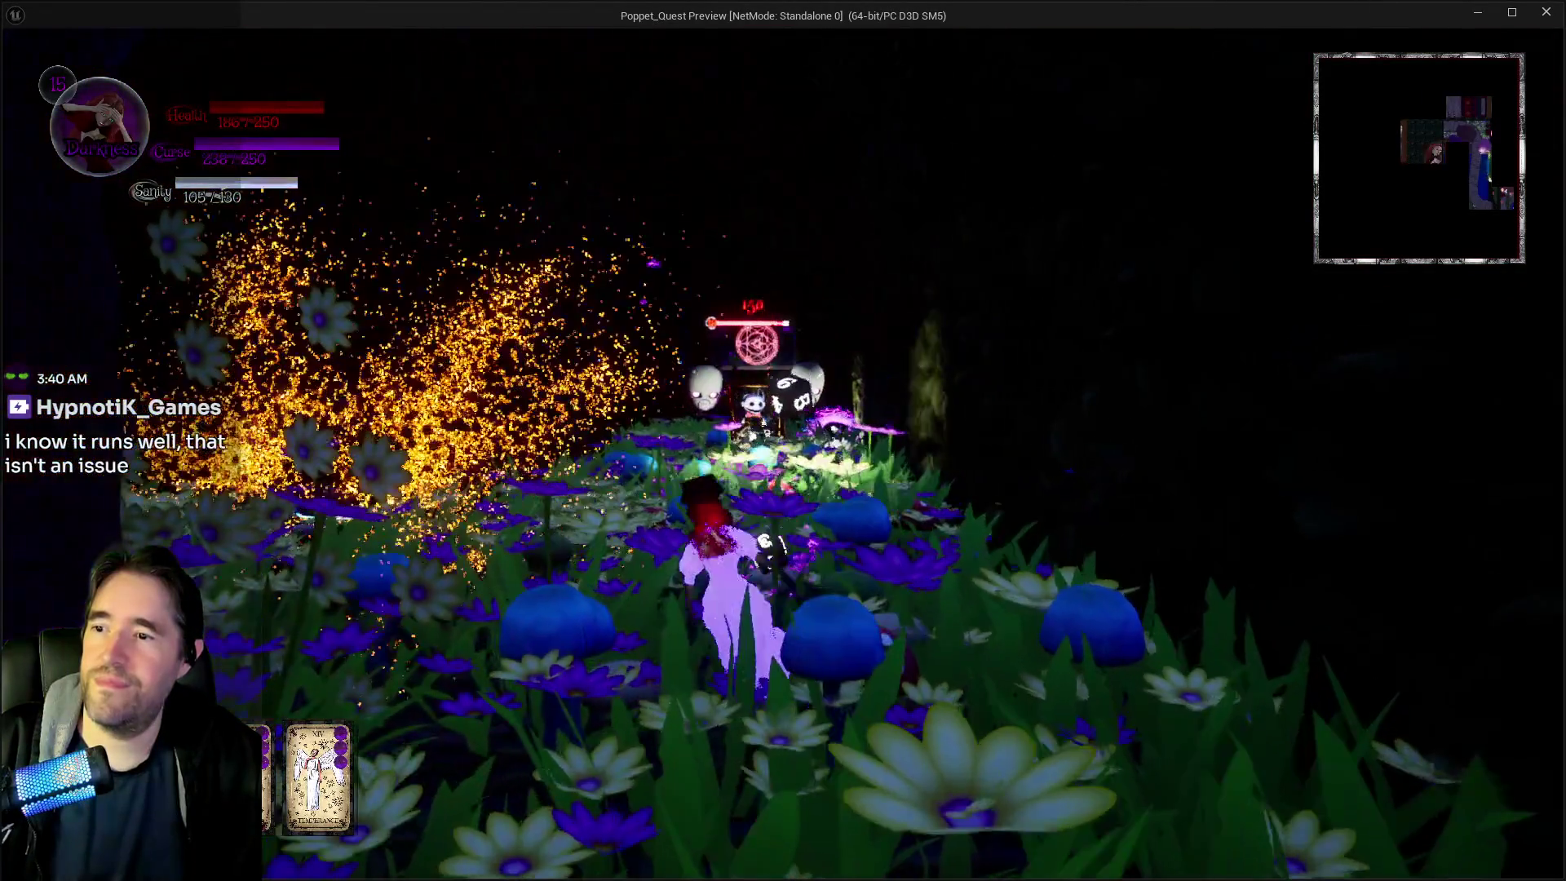
{"action": "key", "text": "w"}
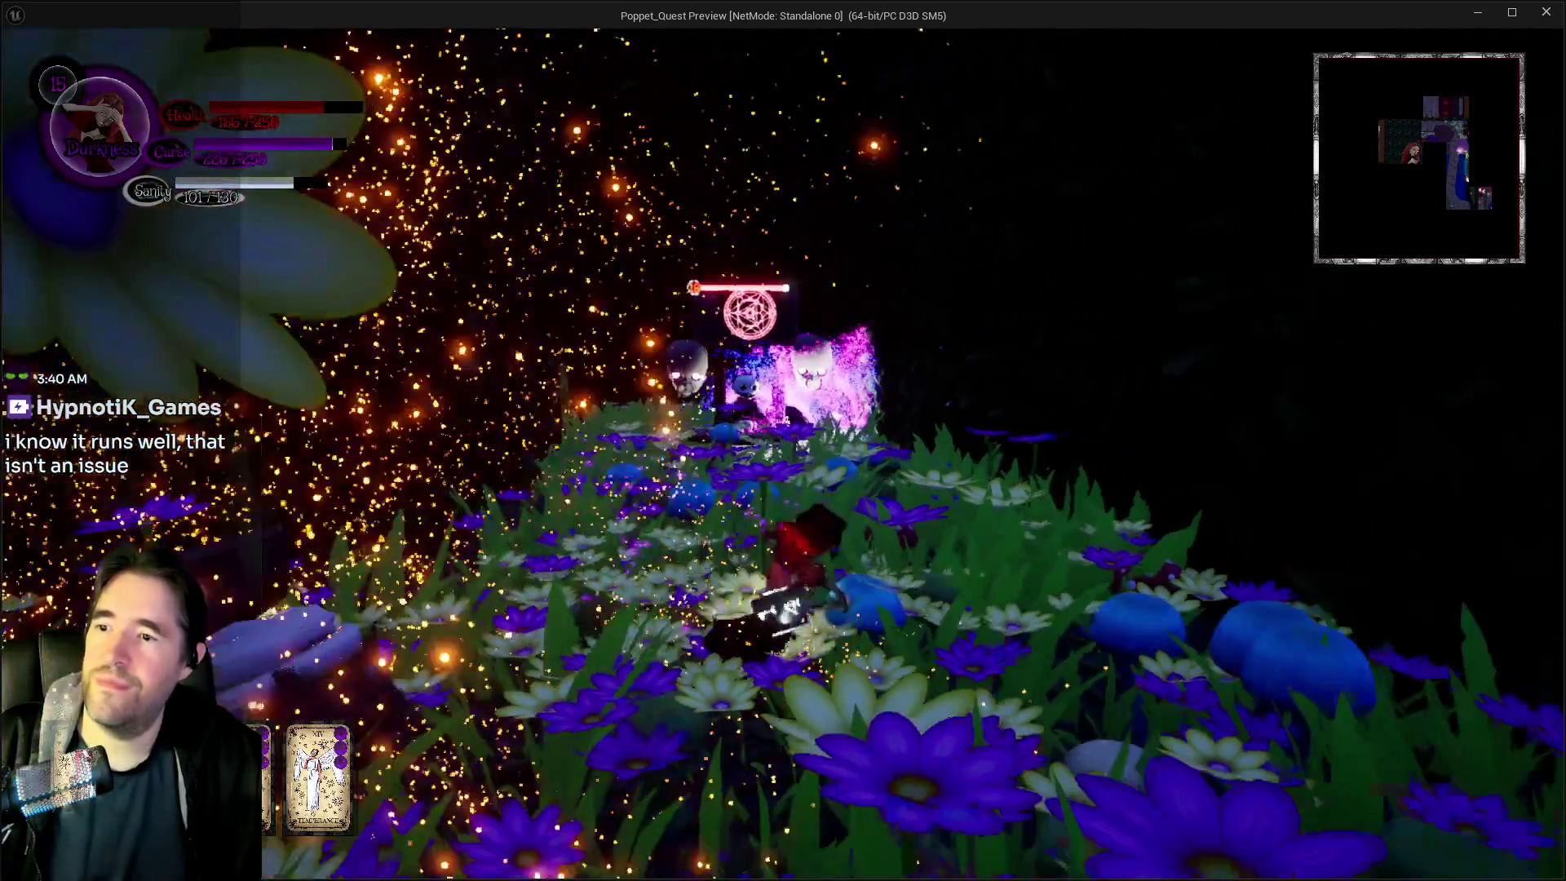
{"action": "key", "text": "w"}
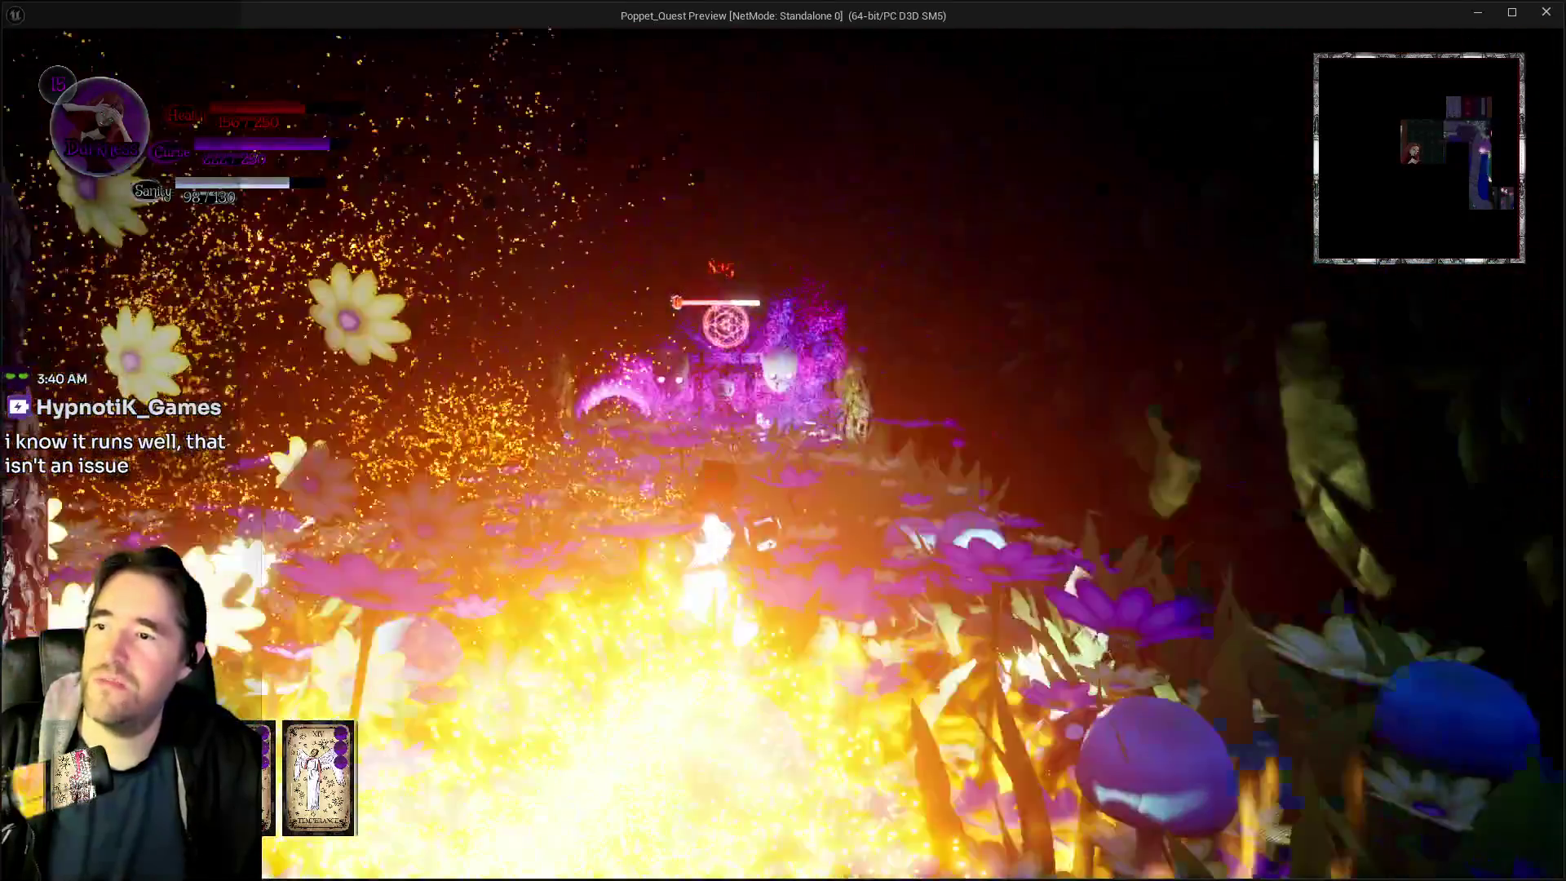
Advance past the Hidden Grotto Blocker and down the stone path, firing at enemies
{"action": "key", "text": "w"}
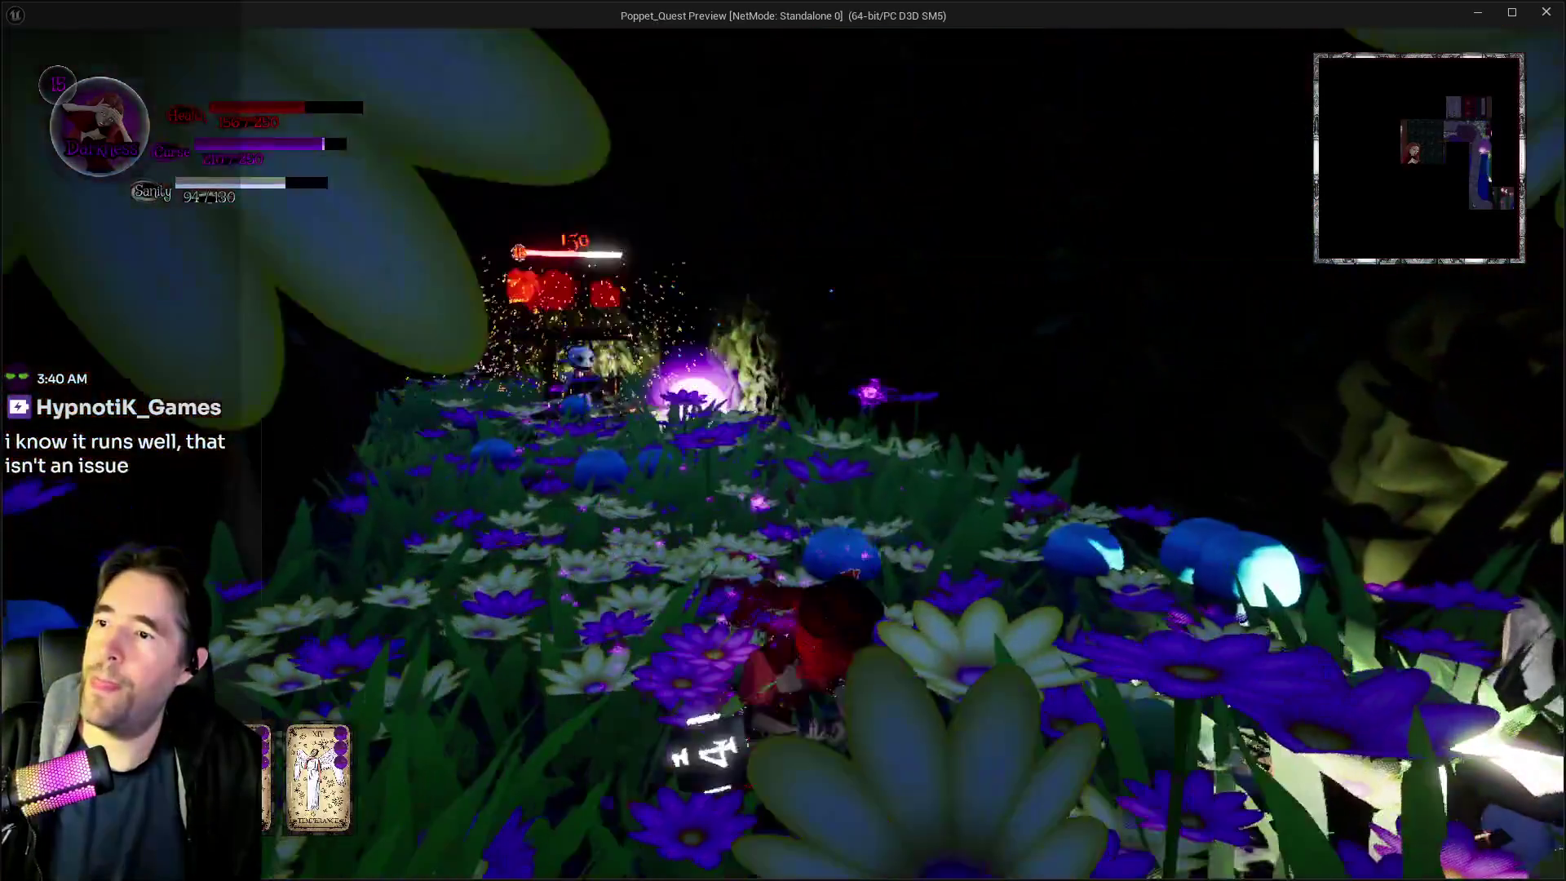
{"action": "key", "text": "w"}
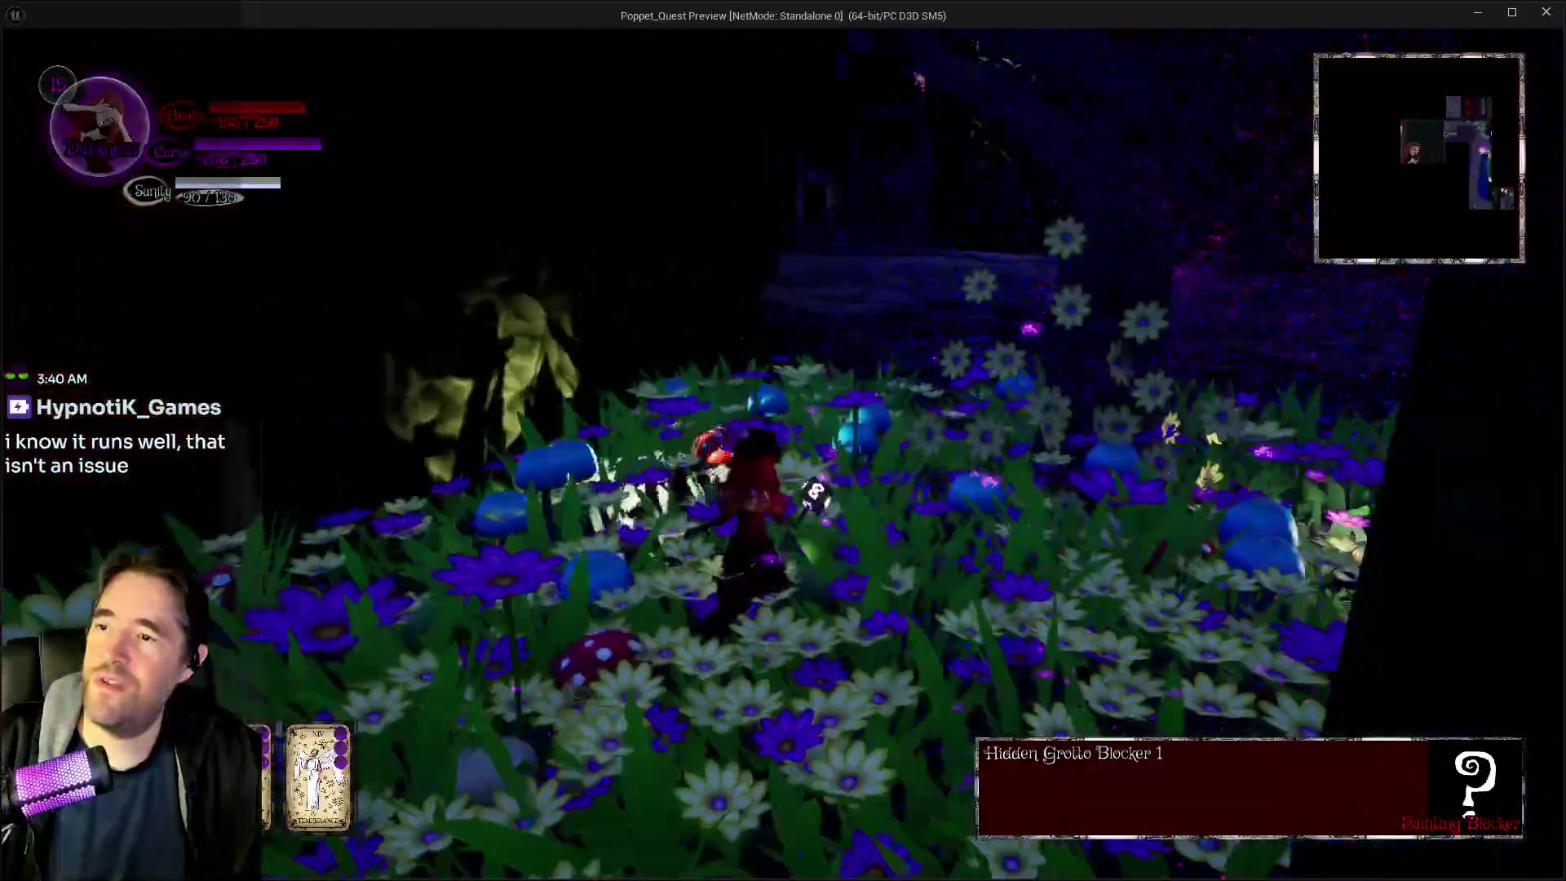
{"action": "key", "text": "w"}
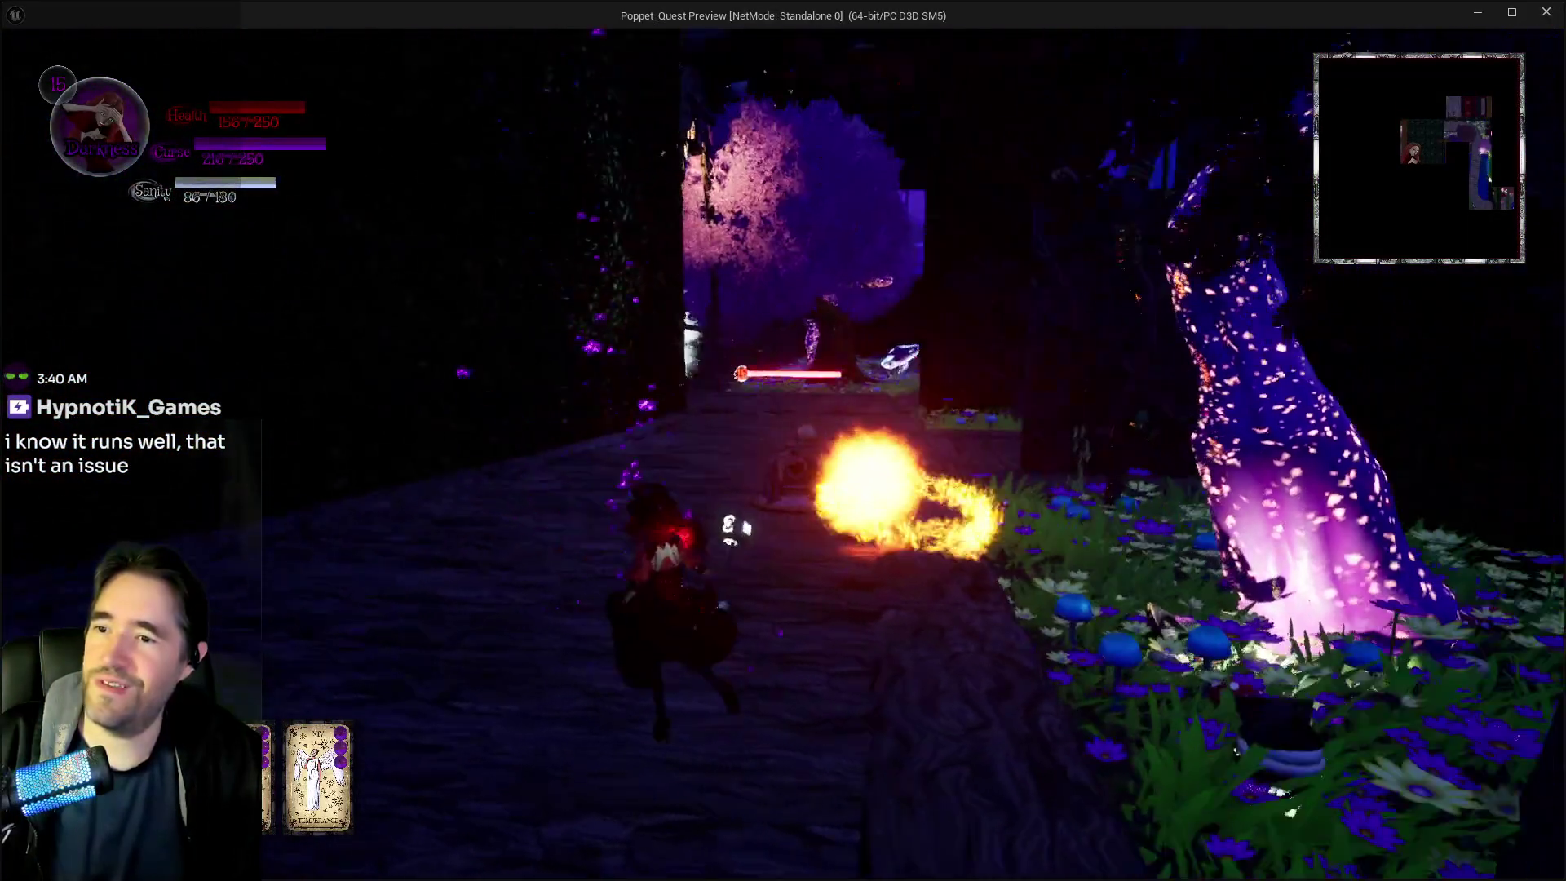
{"action": "key", "text": "w"}
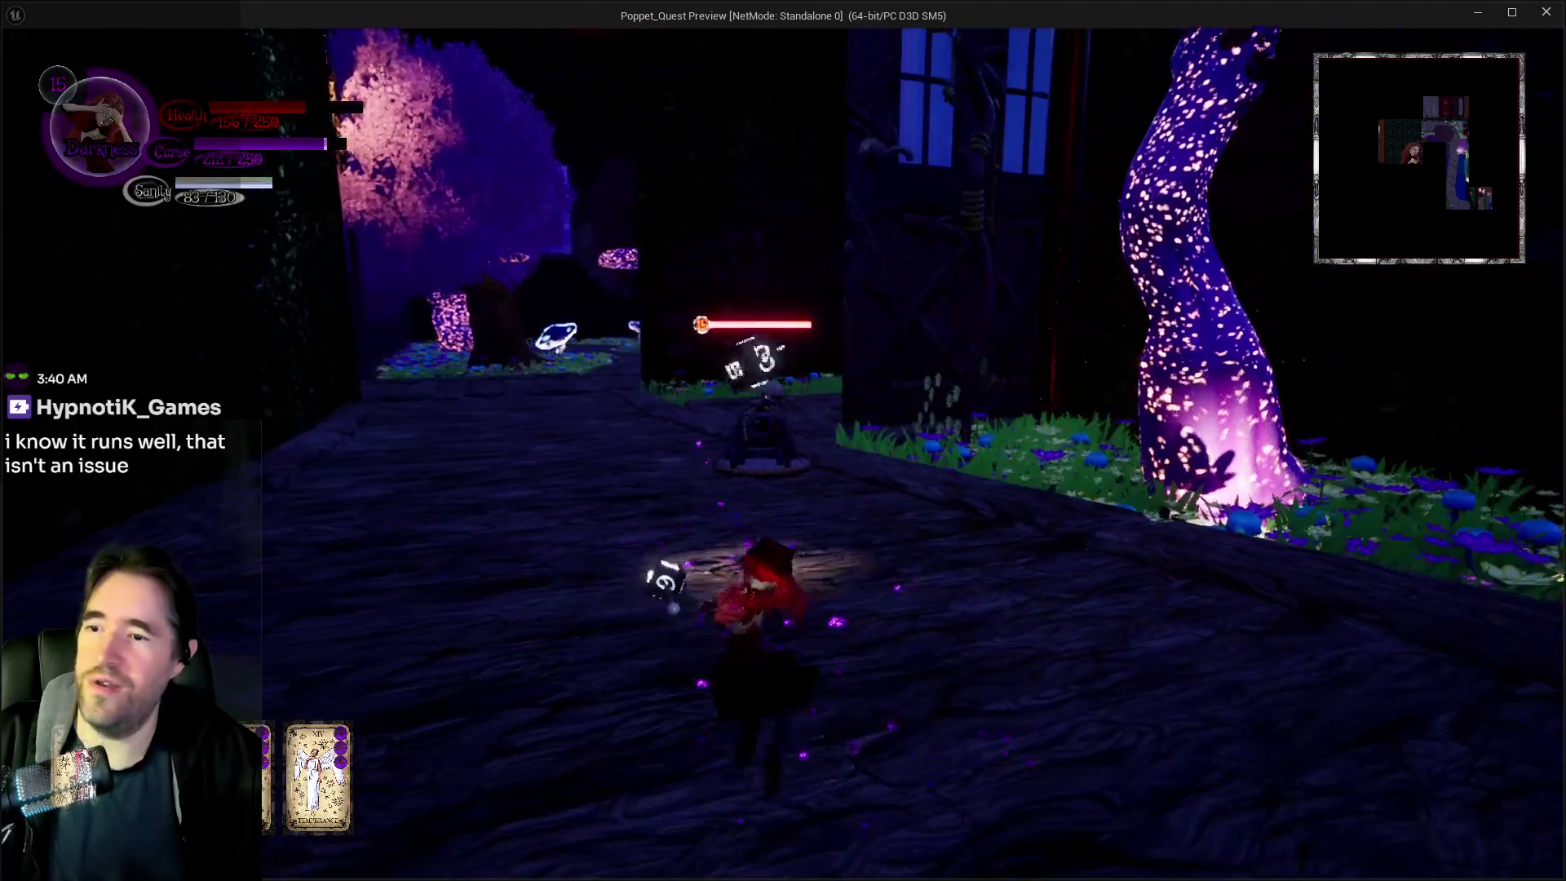
{"action": "key", "text": "w"}
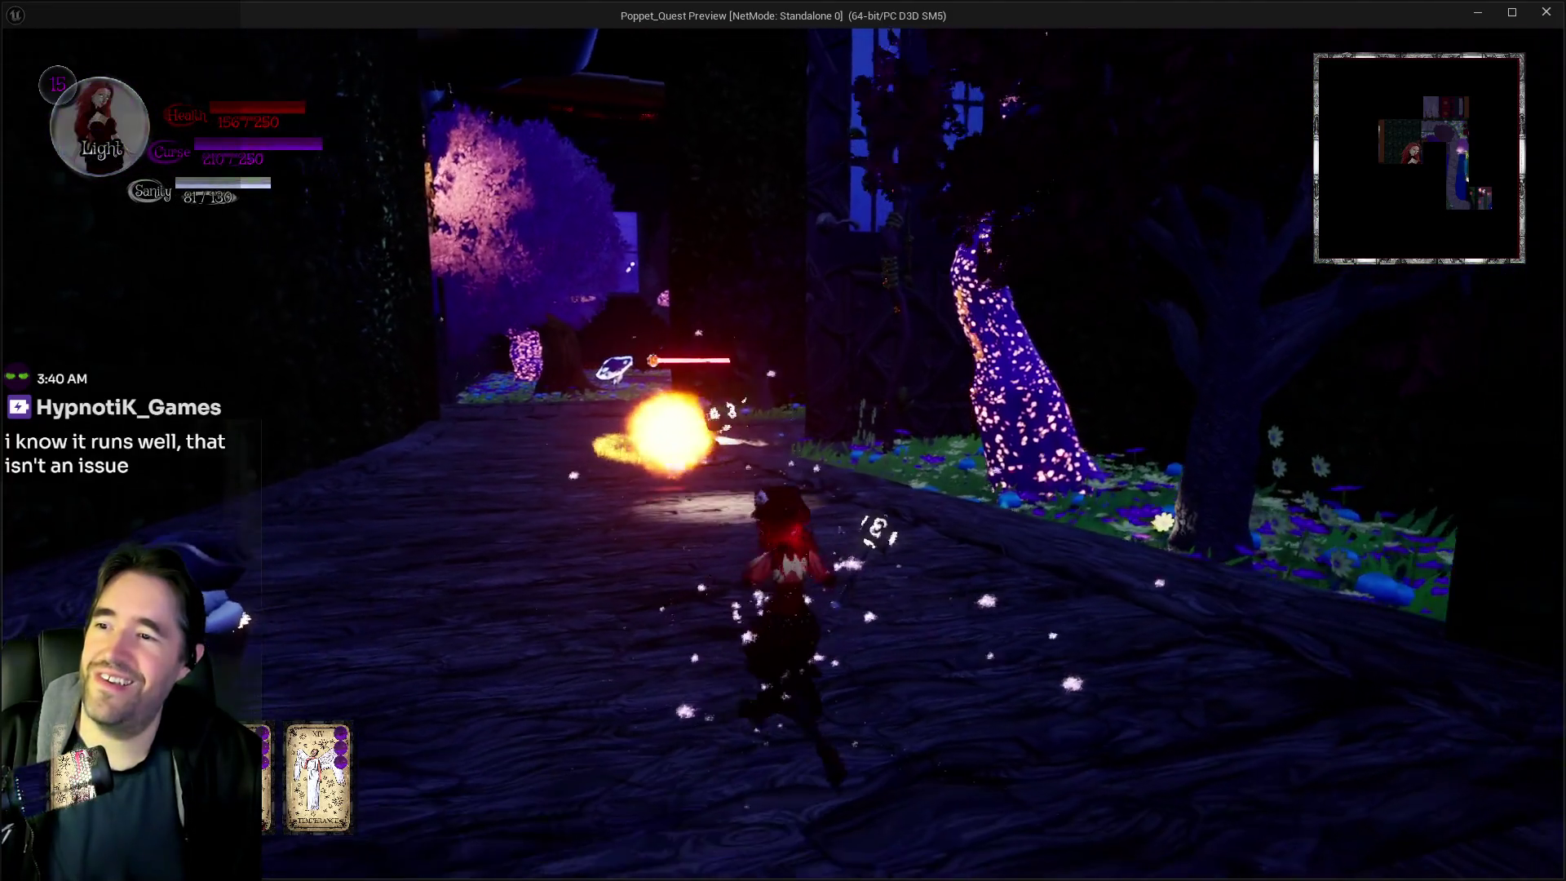
{"action": "key", "text": "w"}
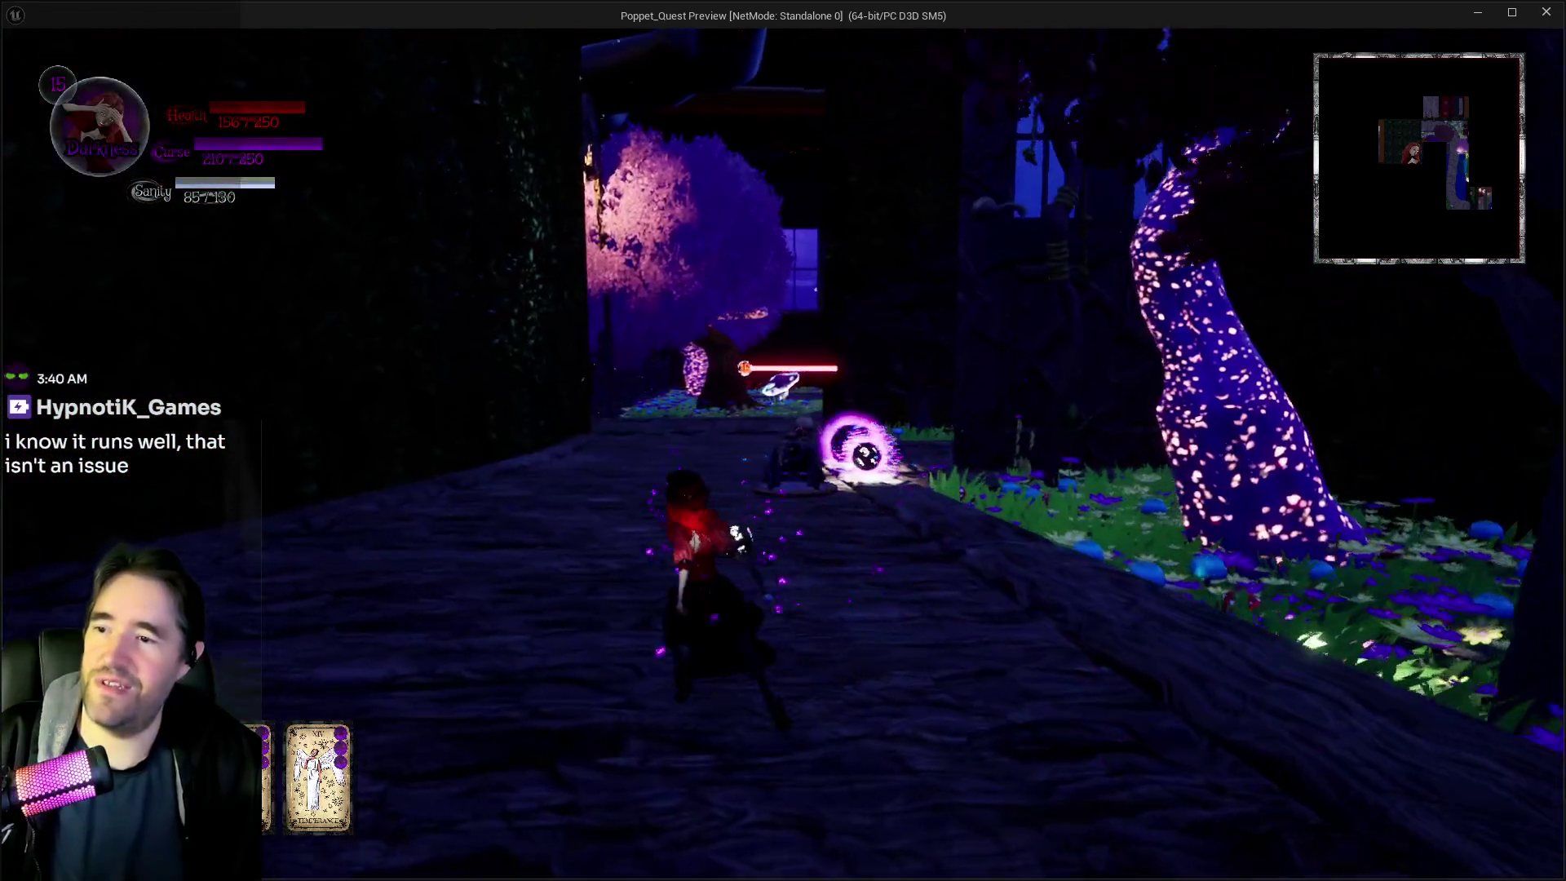
{"action": "key", "text": "w"}
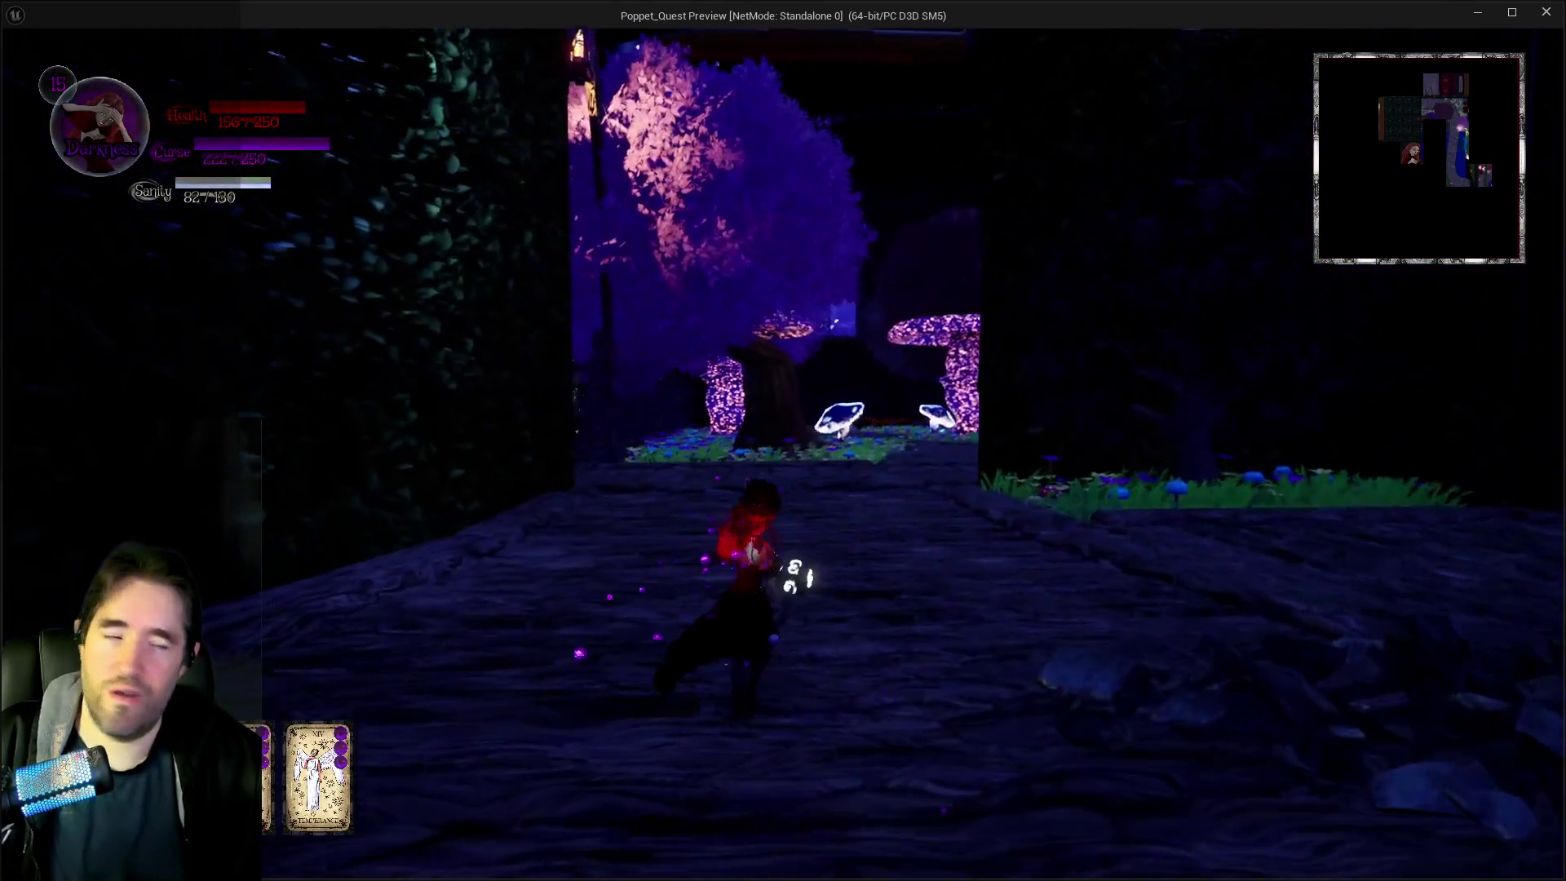
Run past the big glowing mushroom toward the glowing trees and fire a charged orb
{"action": "key", "text": "w"}
{"action": "key", "text": "w"}
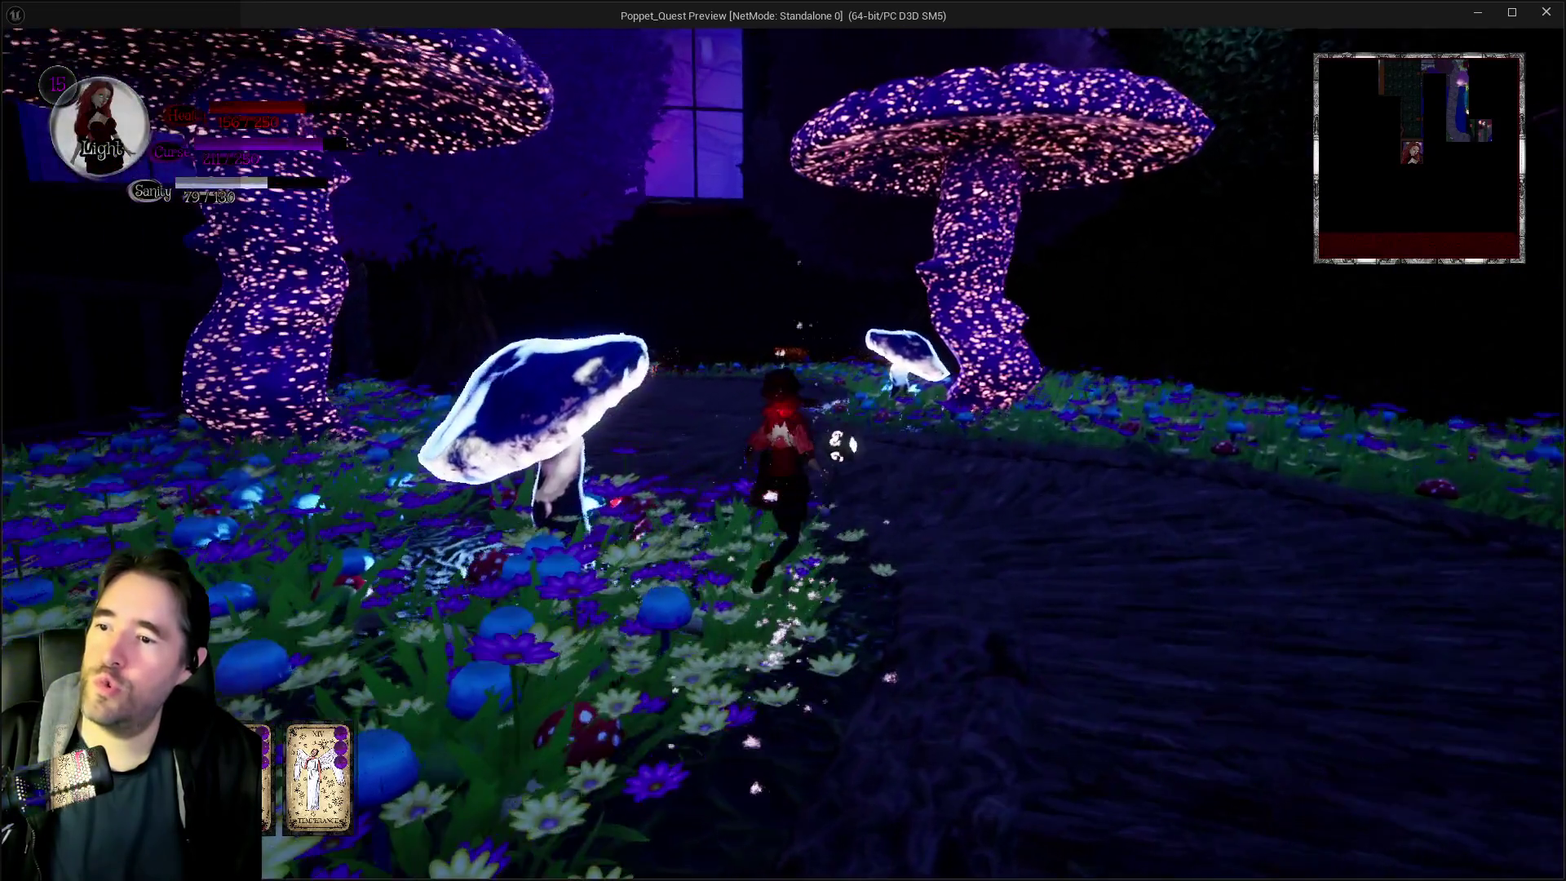
{"action": "key", "text": "w"}
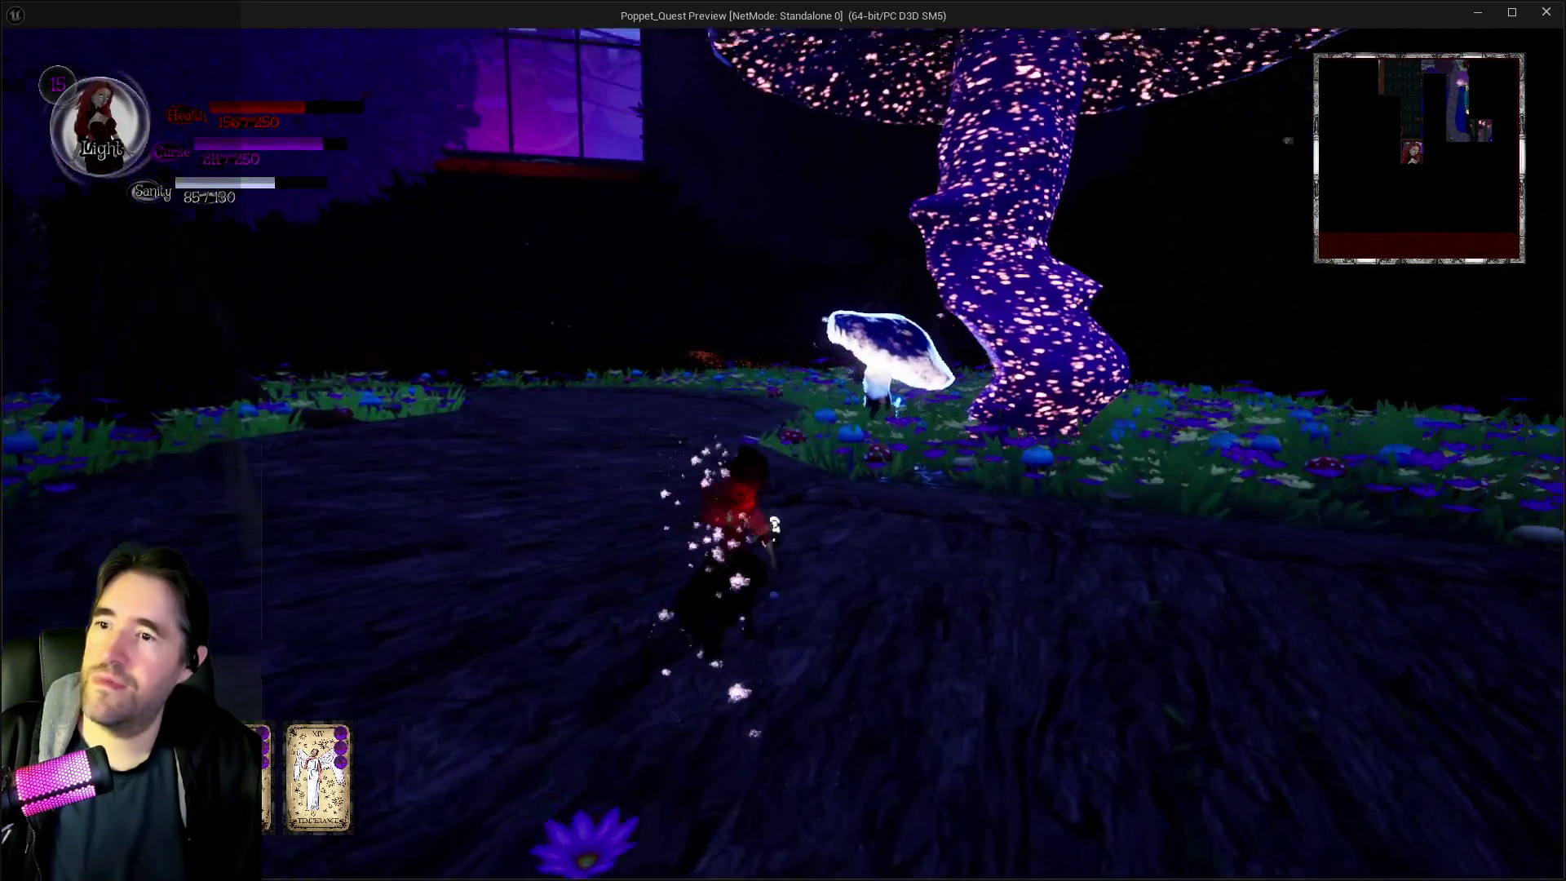
{"action": "key", "text": "w"}
{"action": "key", "text": "w"}
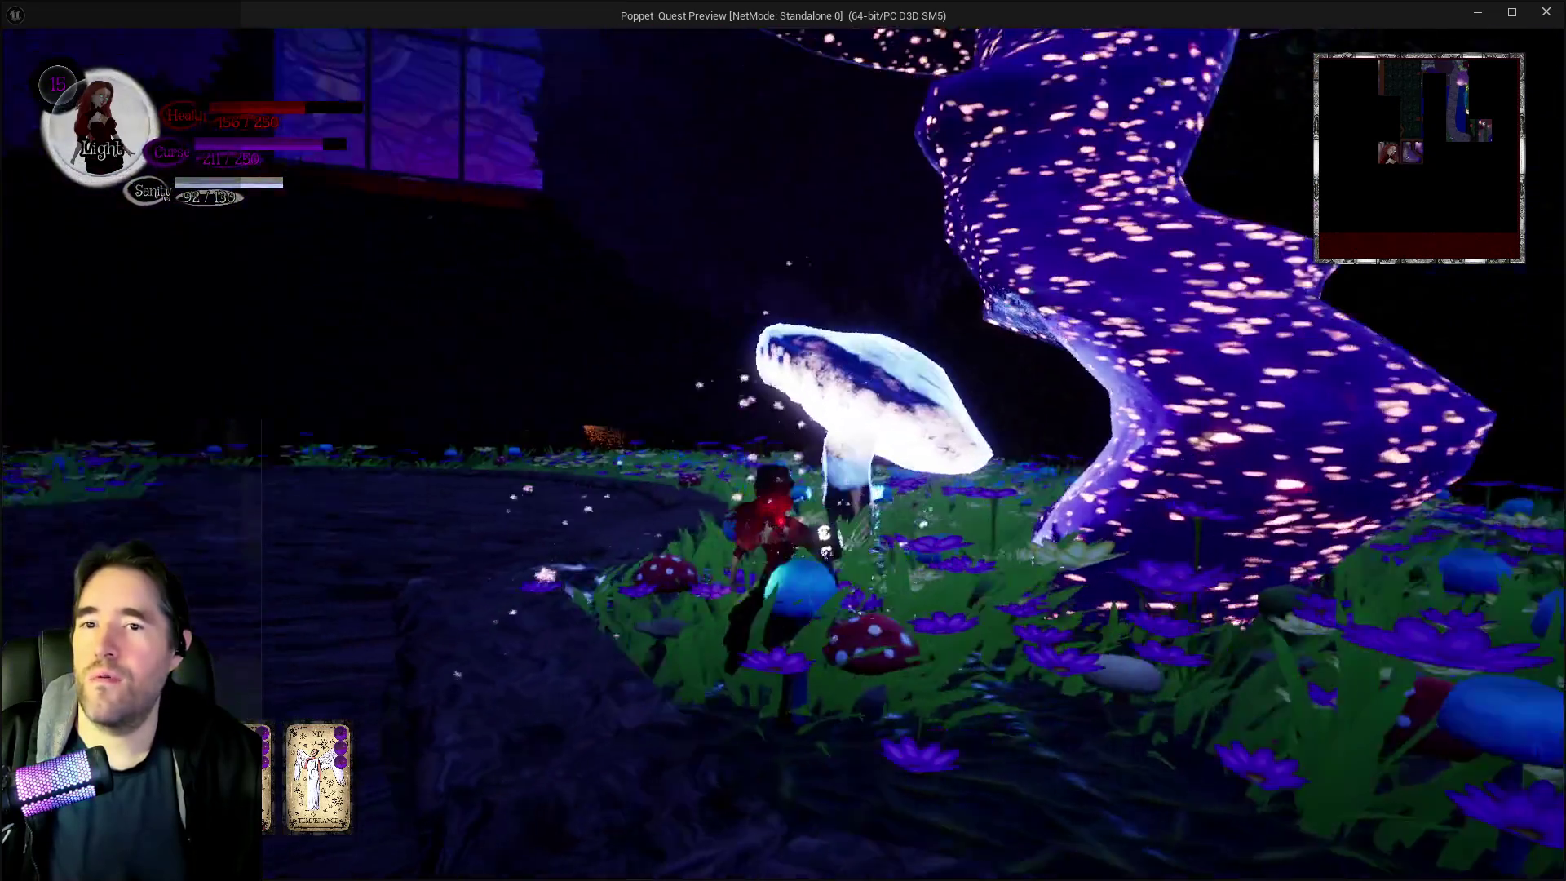
{"action": "key", "text": "w"}
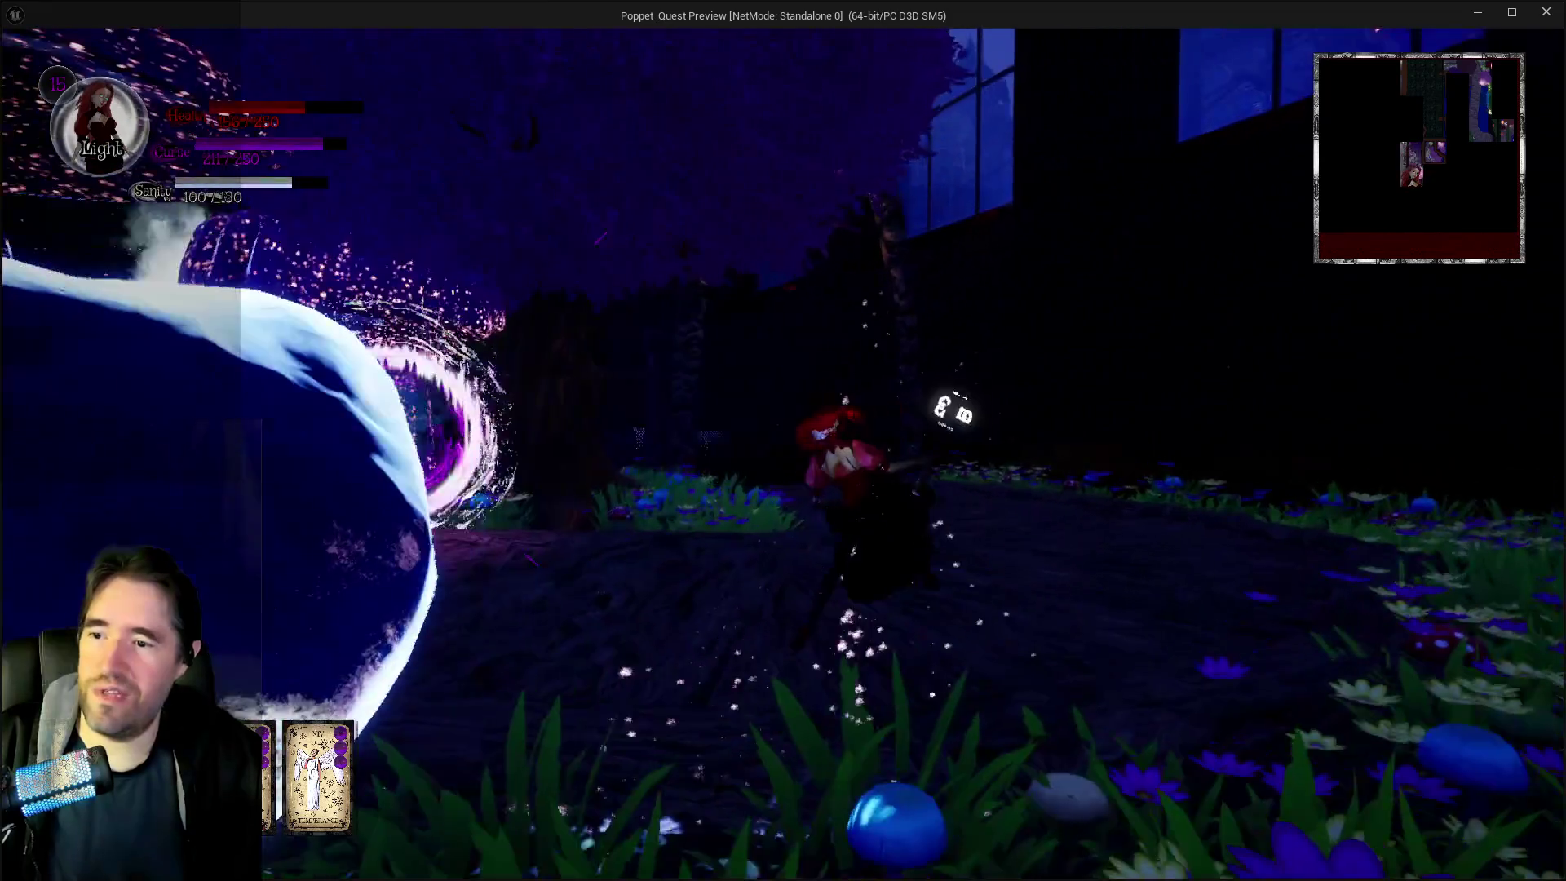
{"action": "key", "text": "w"}
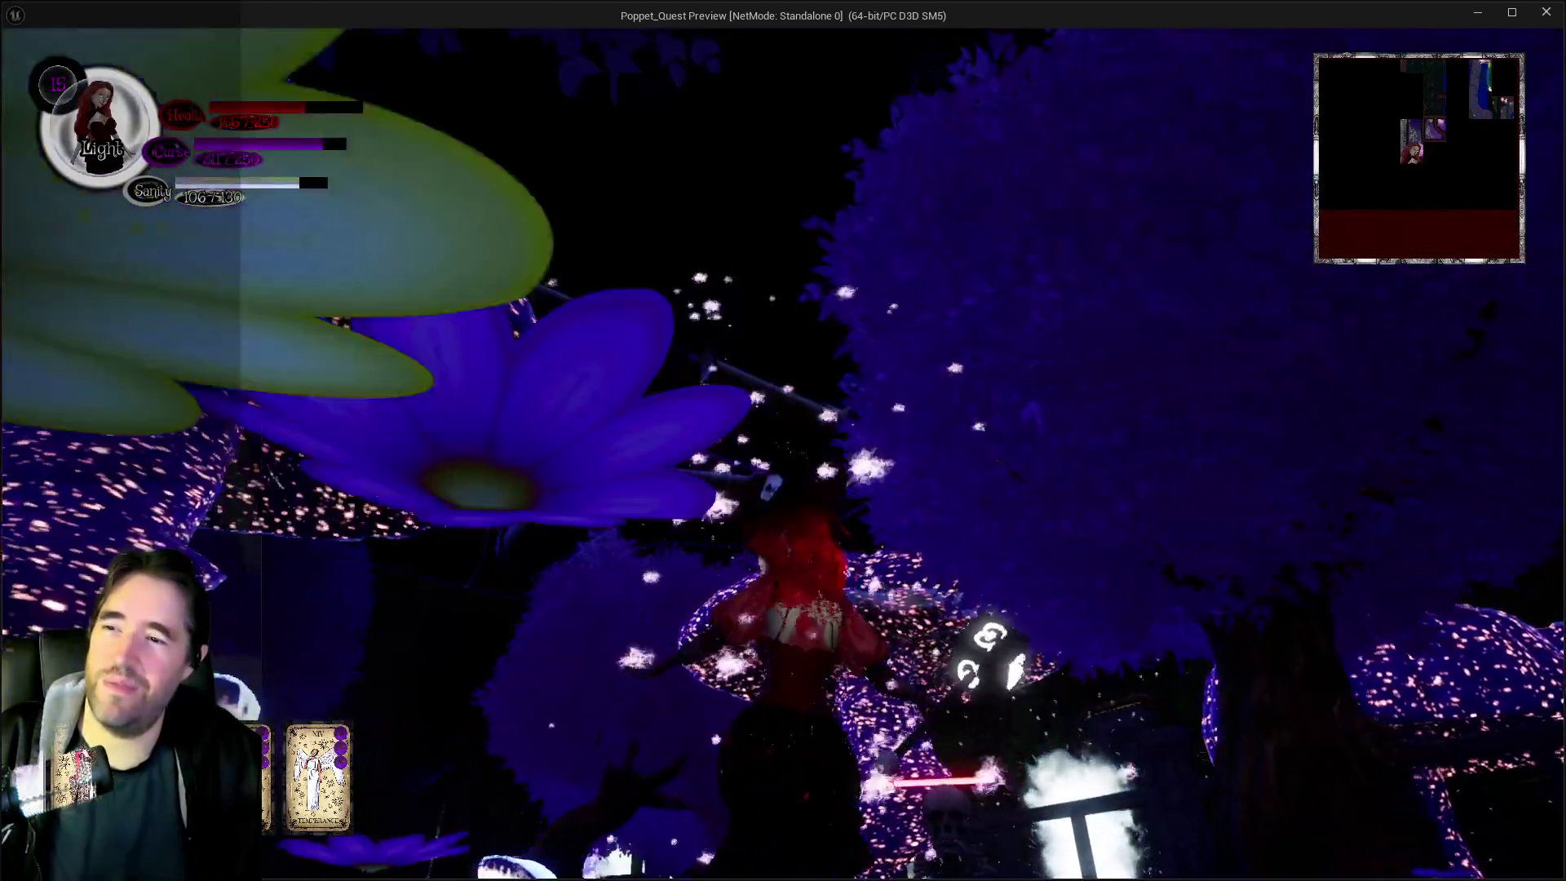
{"action": "key", "text": "w"}
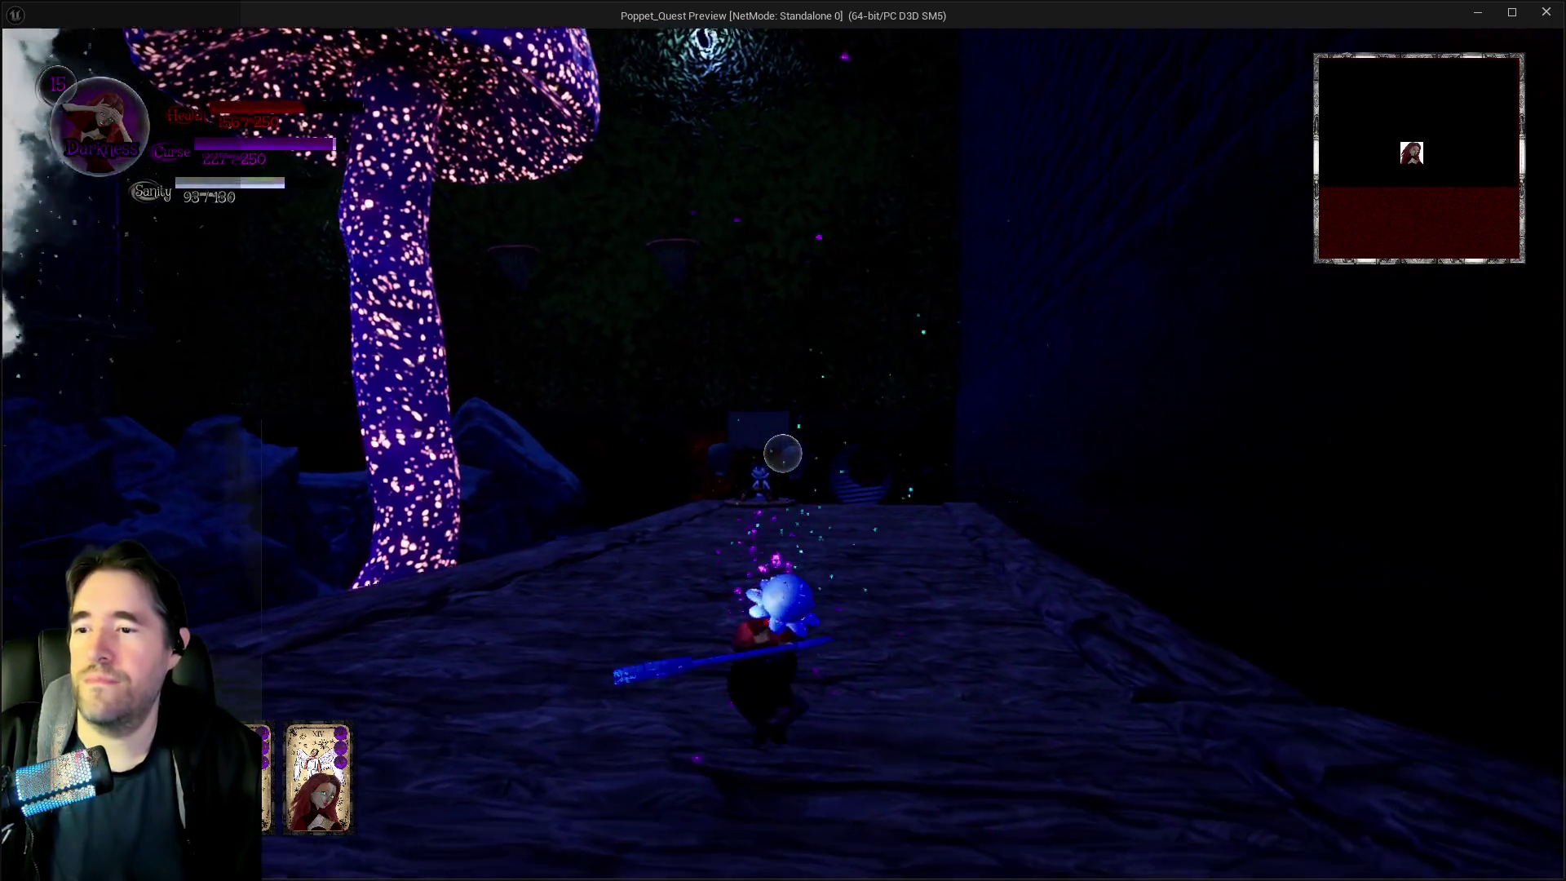
{"action": "key", "text": "w"}
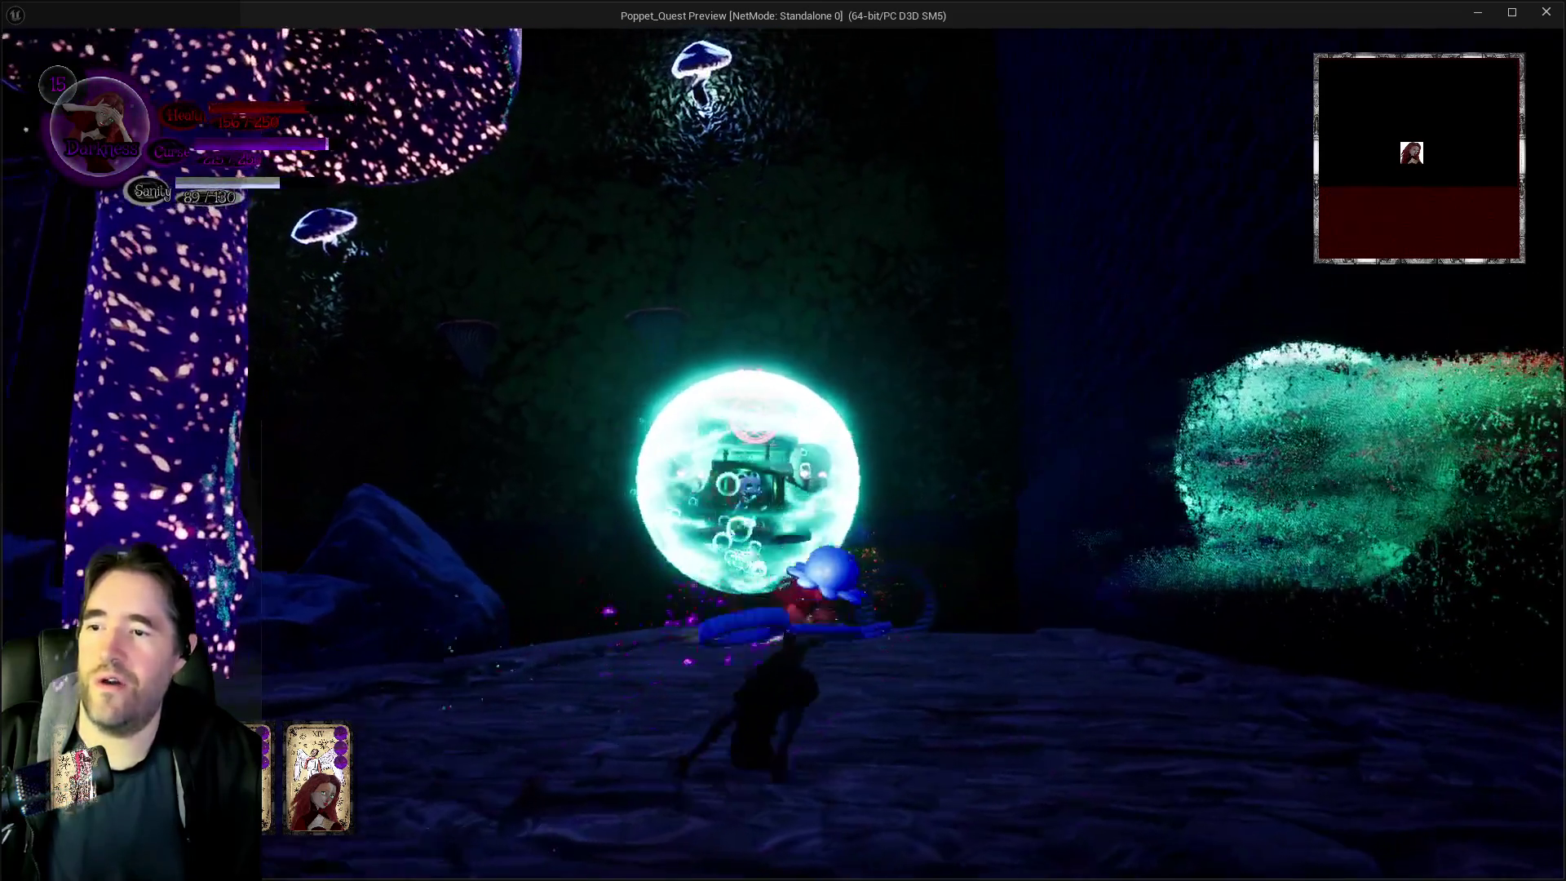
Step in and out of the large cyan orb, then switch form with a magic burst
{"action": "key", "text": "s"}
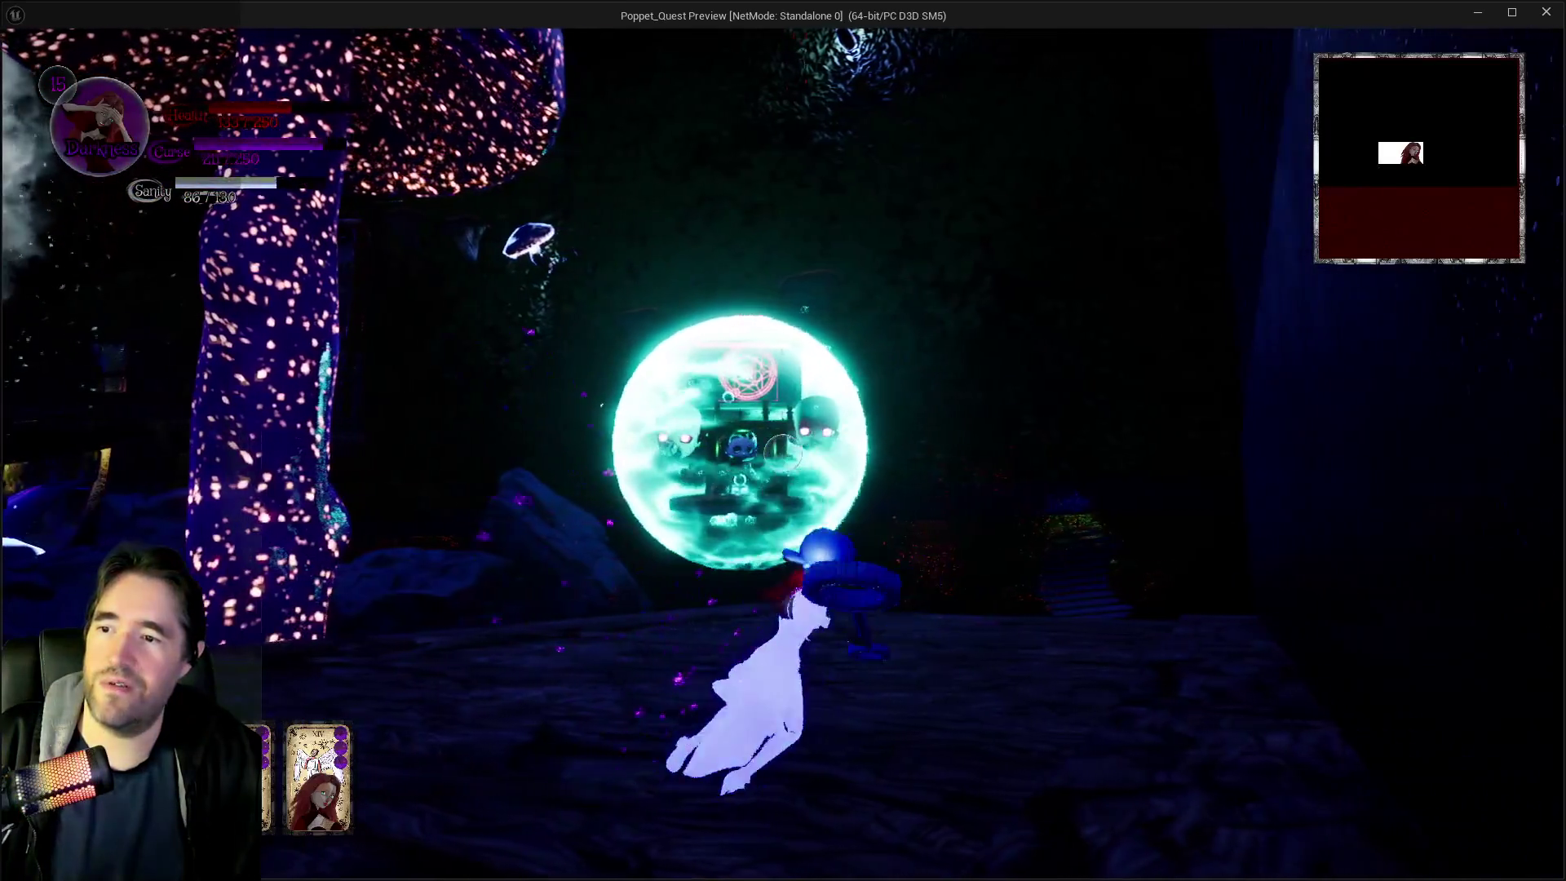
{"action": "key", "text": "w"}
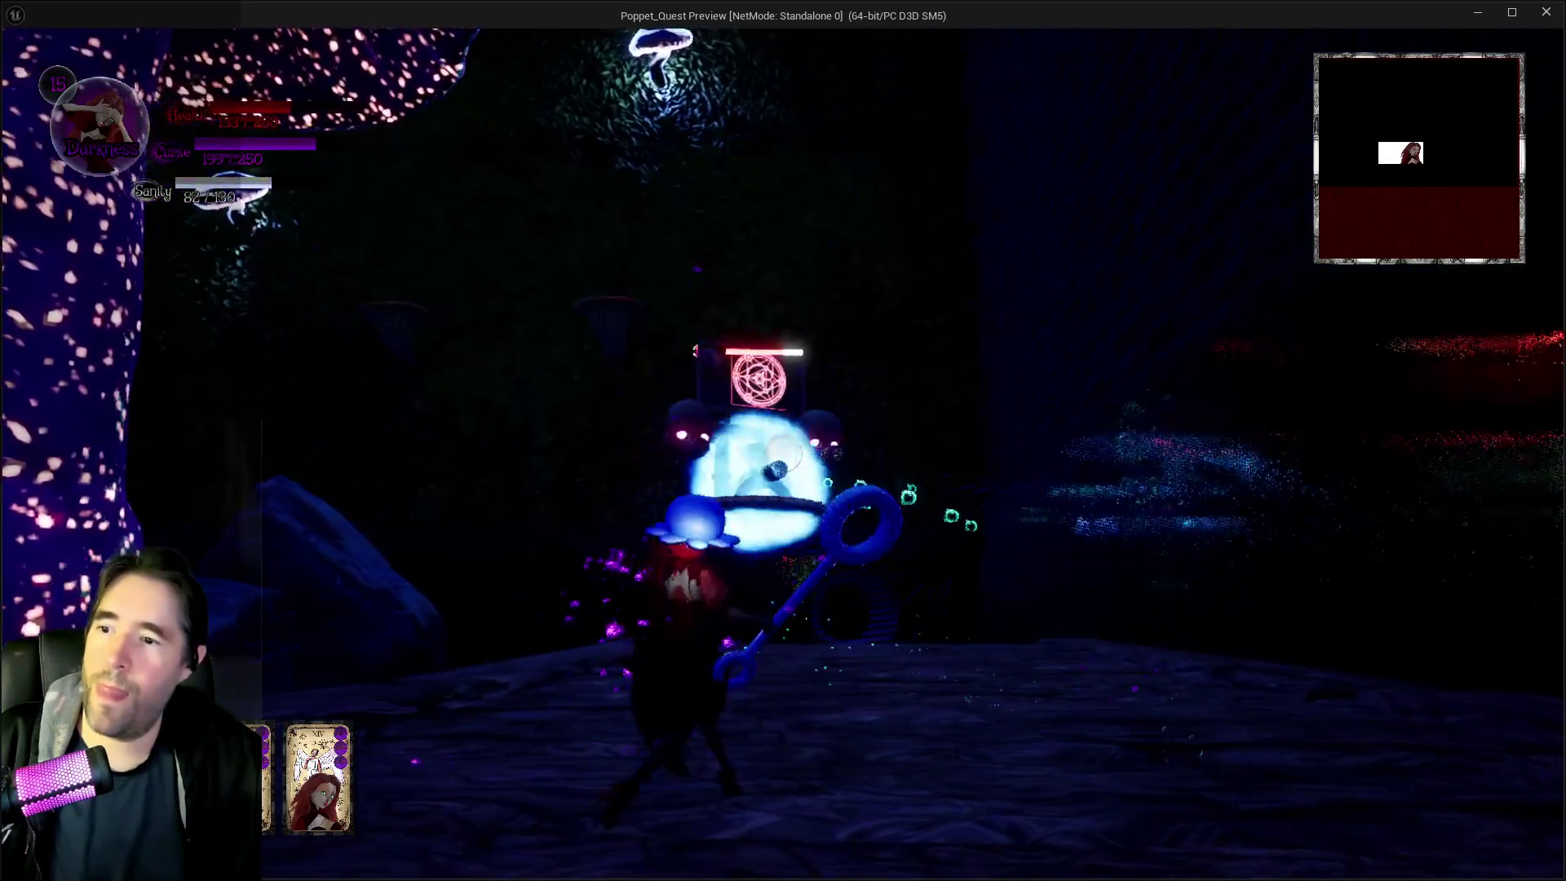
{"action": "key", "text": "s"}
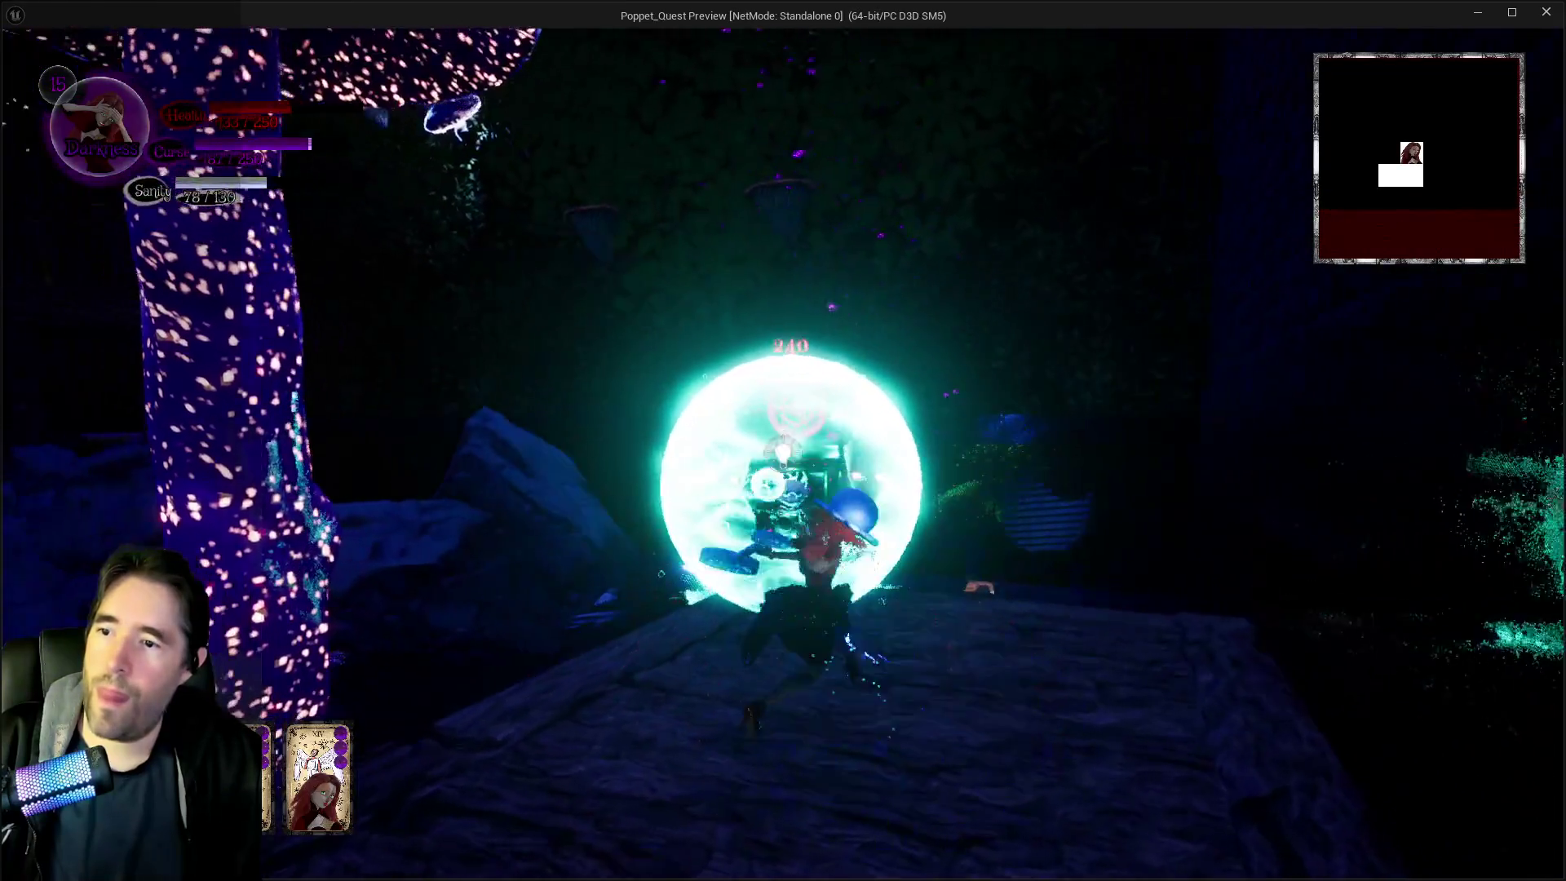
{"action": "key", "text": "w"}
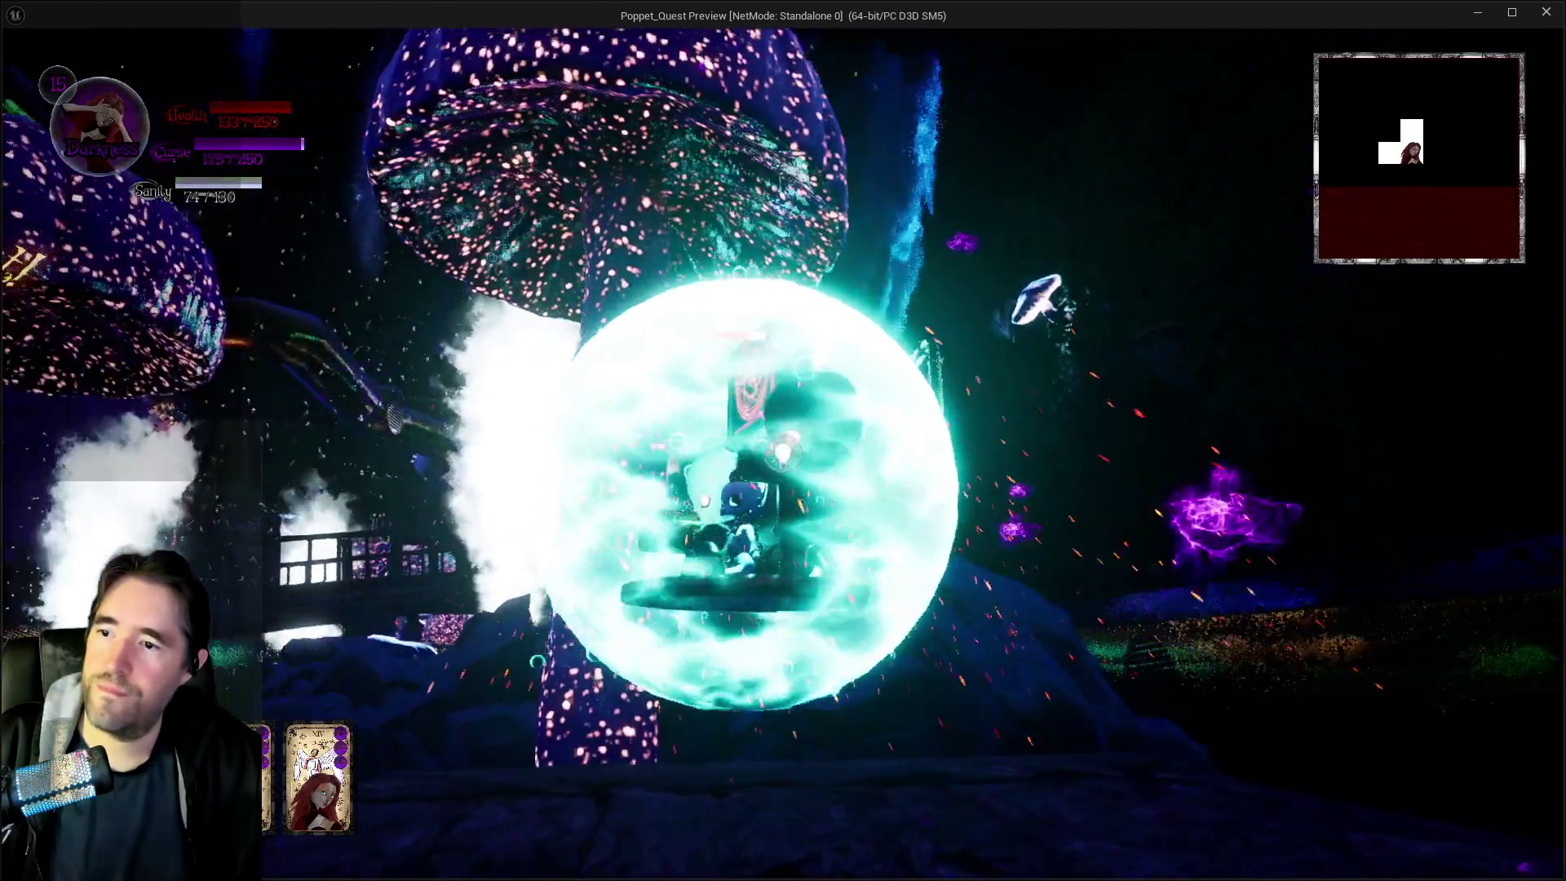
{"action": "key", "text": "w"}
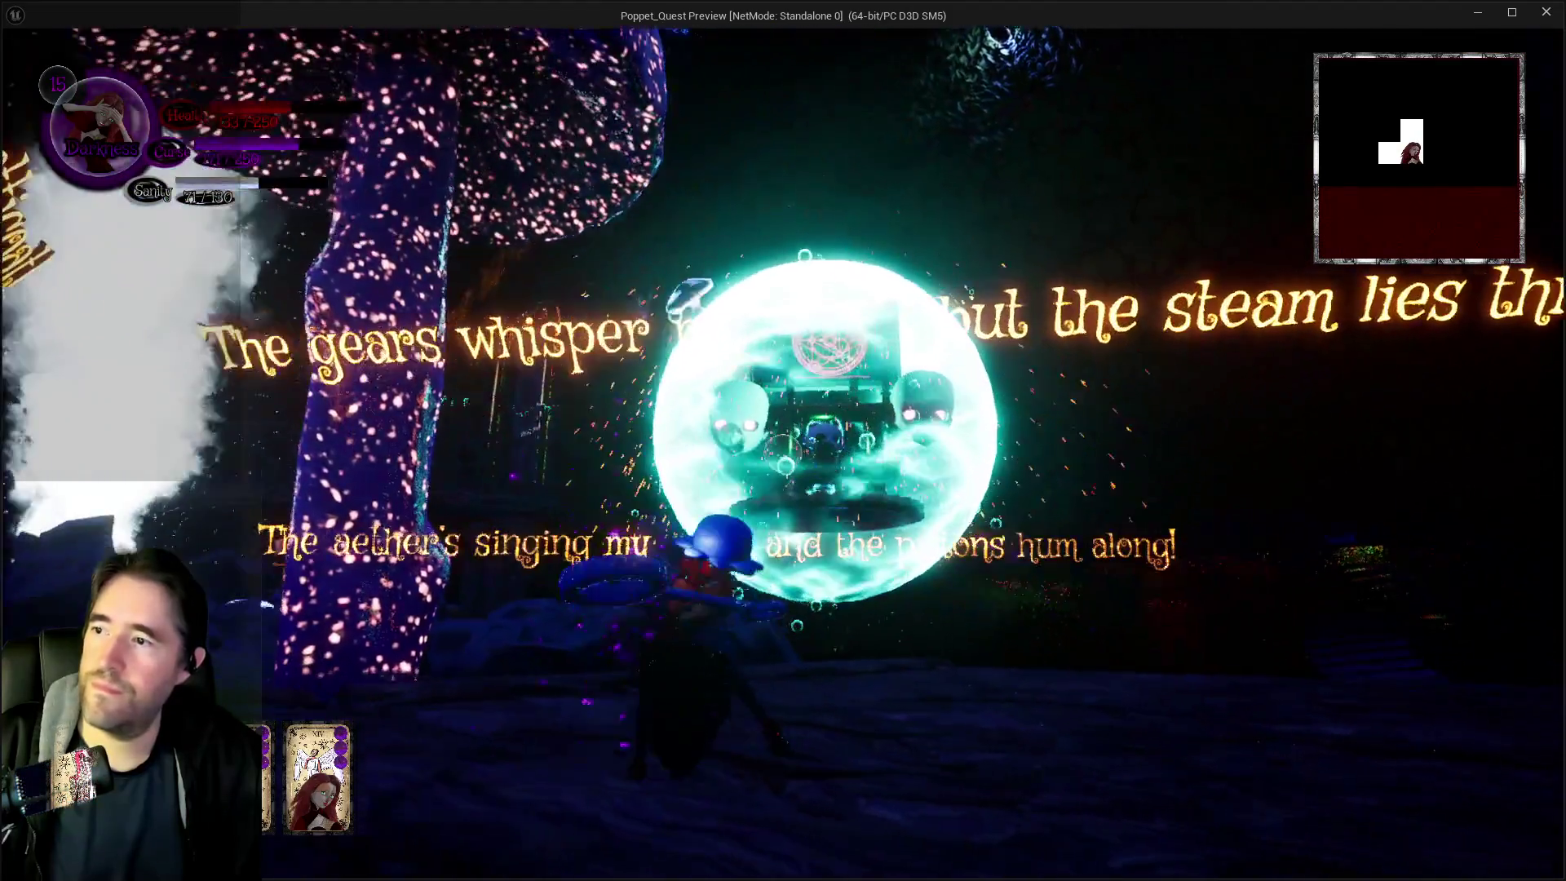
{"action": "key", "text": "s"}
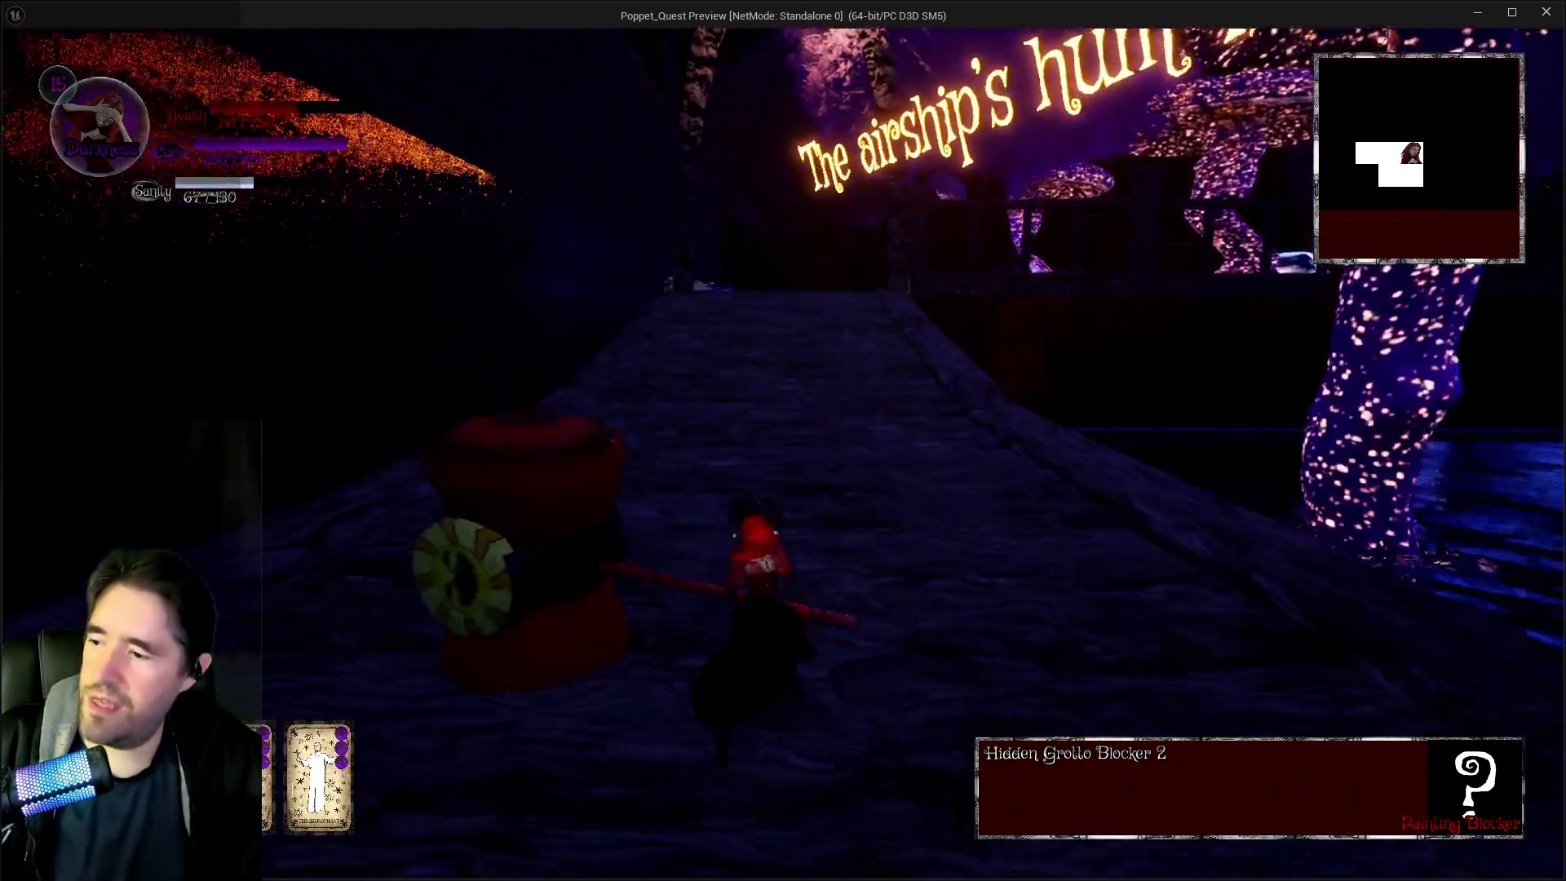
{"action": "key", "text": "e"}
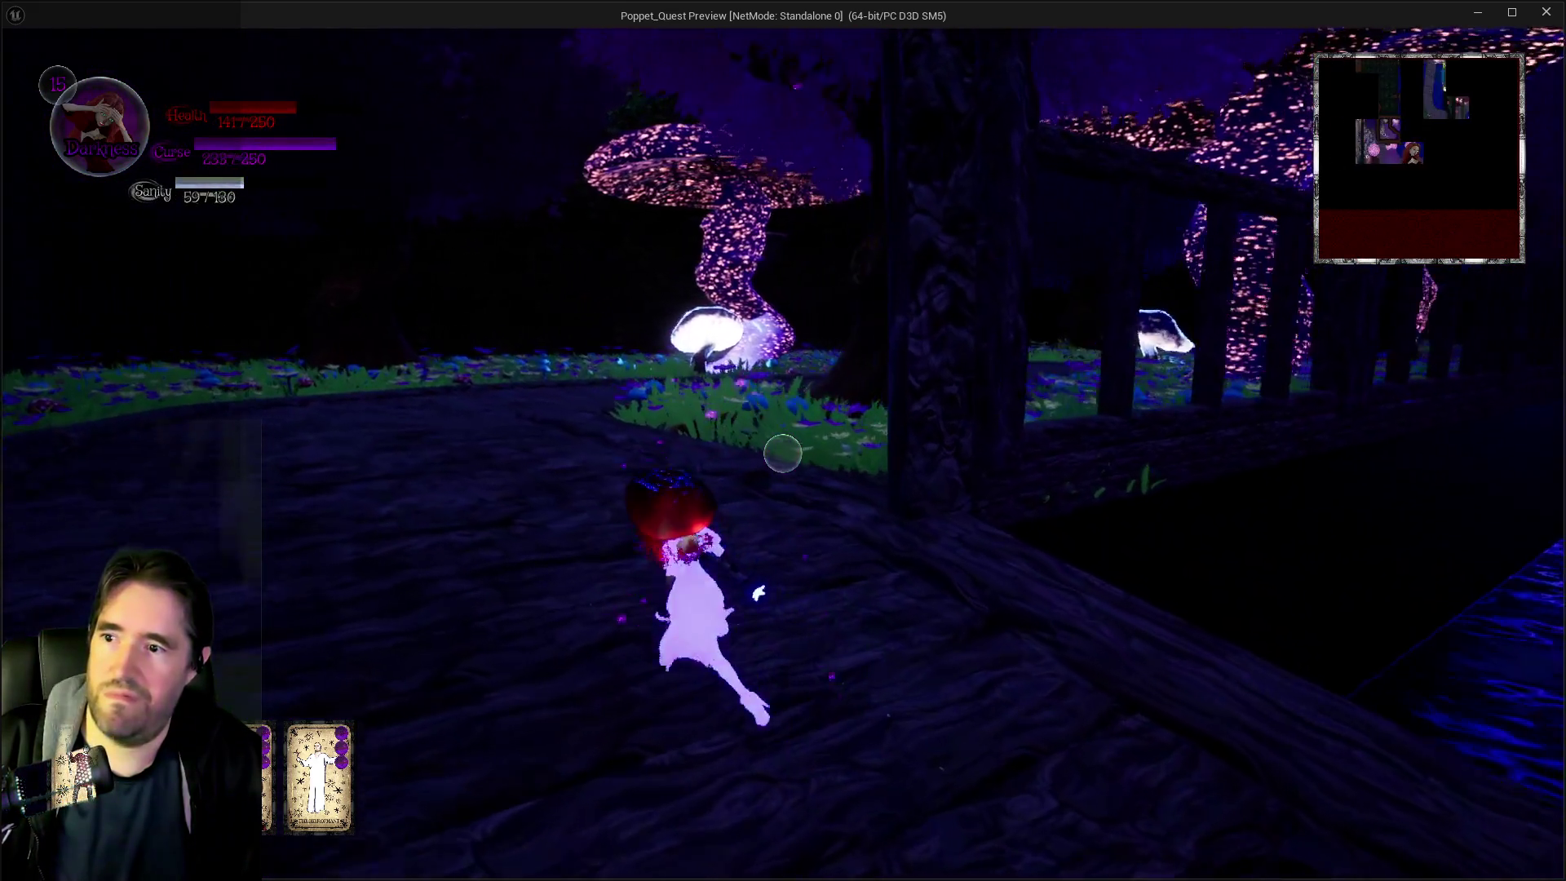
Fight through the meadow toward the mushroom with golden and purple burst attacks
{"action": "key", "text": "e"}
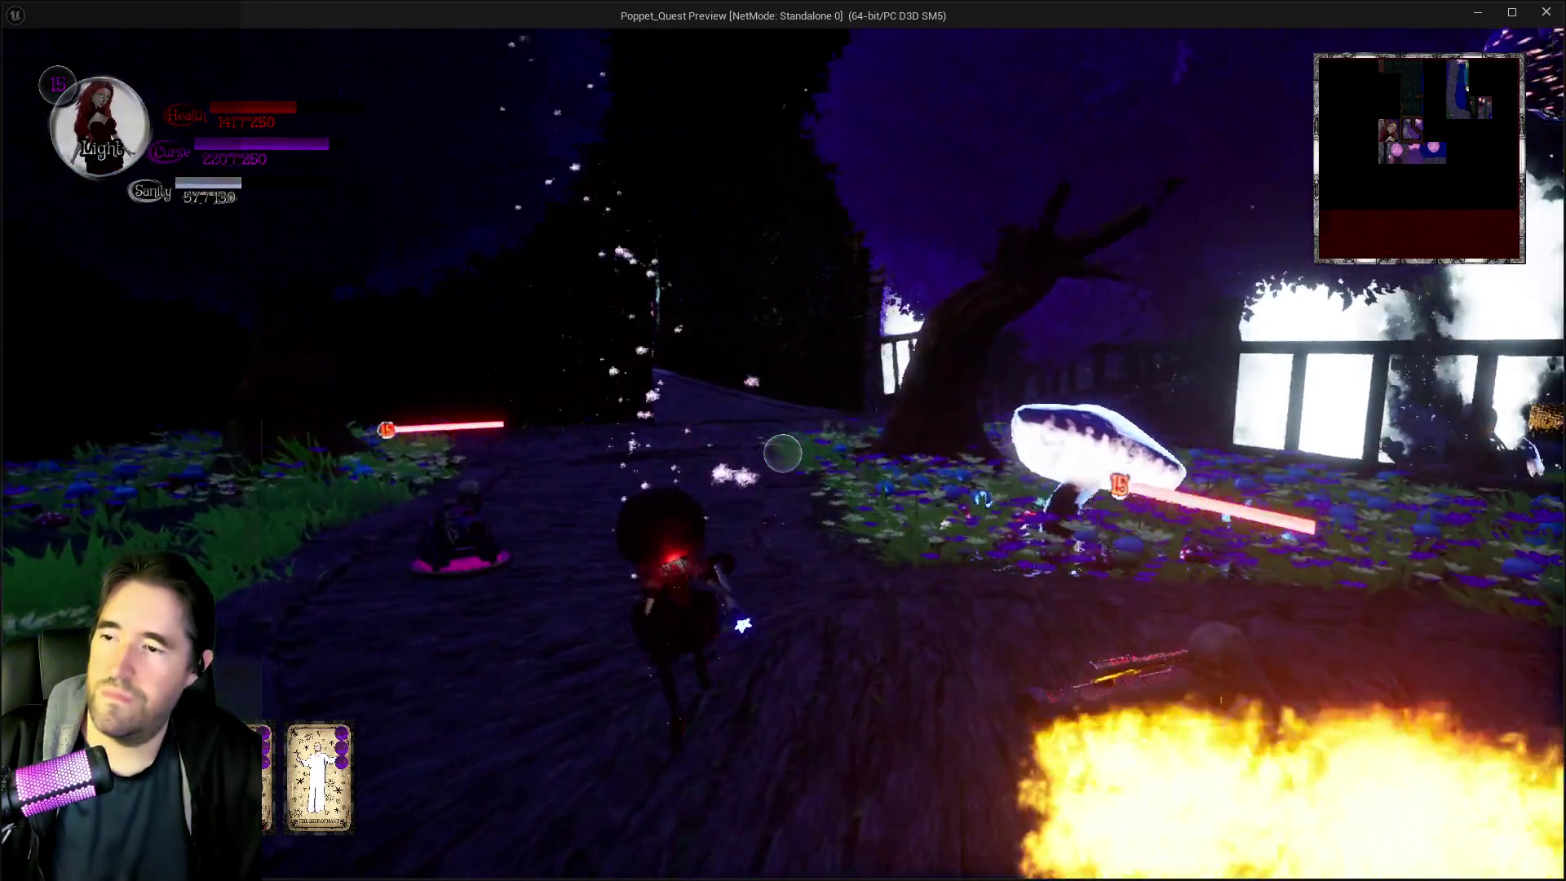
{"action": "key", "text": "w"}
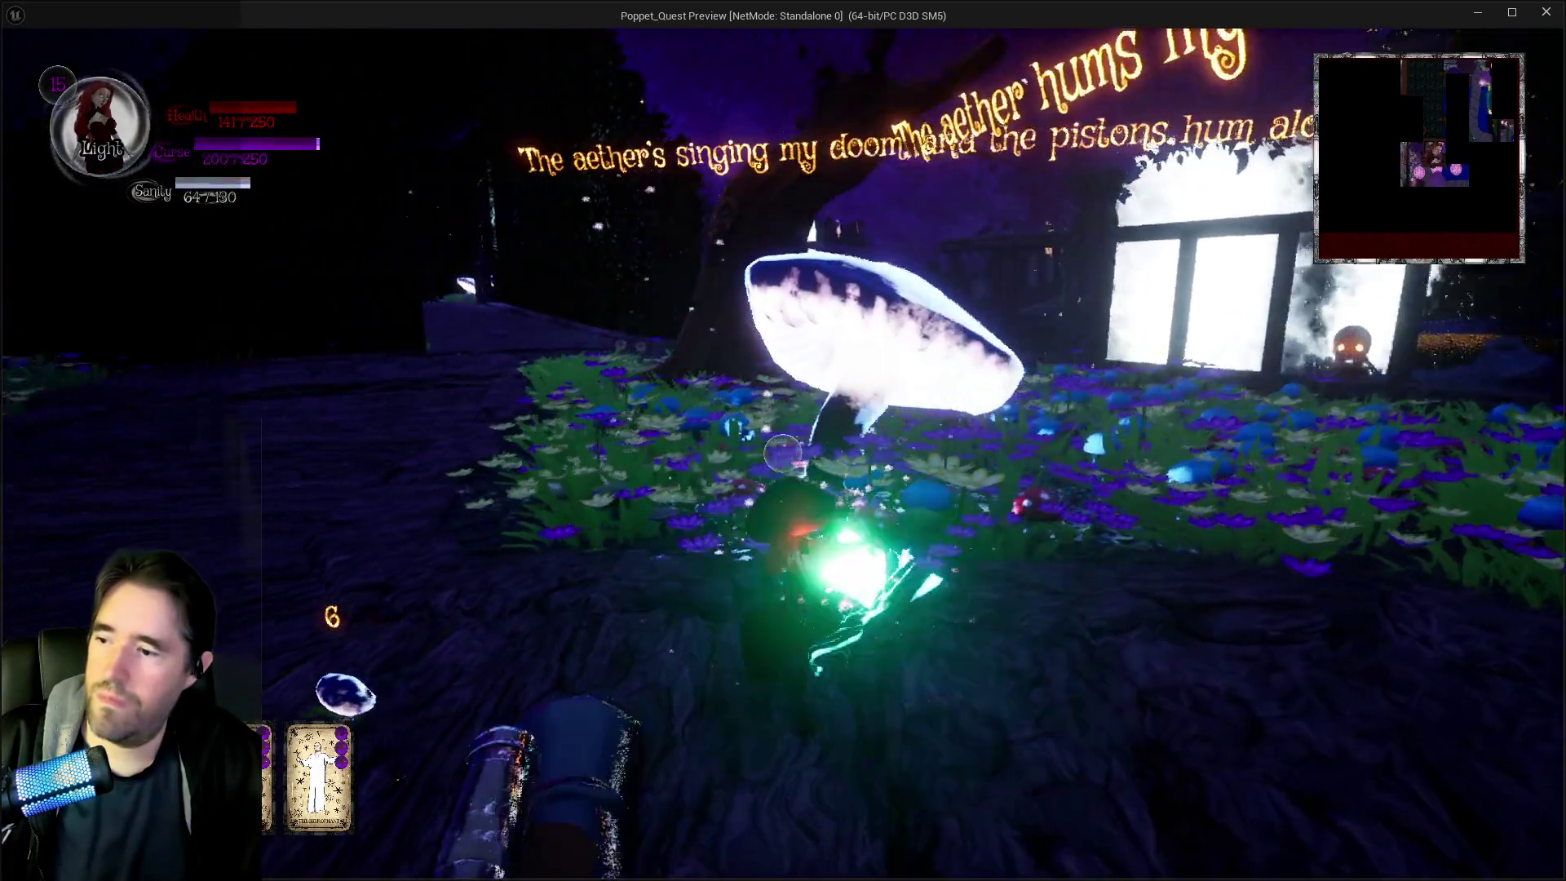
{"action": "key", "text": "w"}
{"action": "key", "text": "w"}
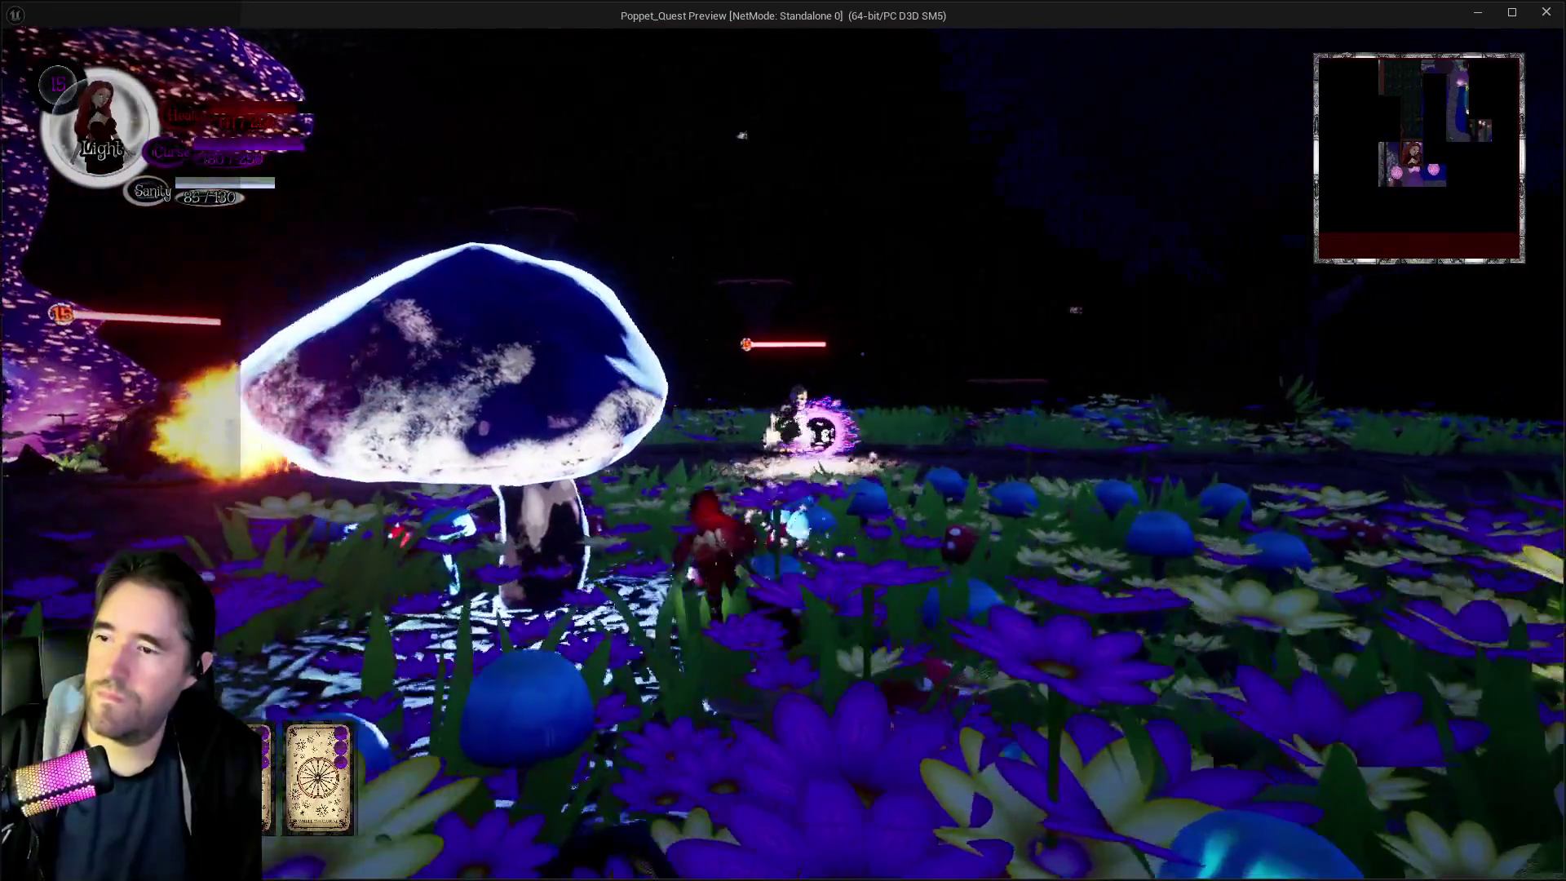
{"action": "key", "text": "w"}
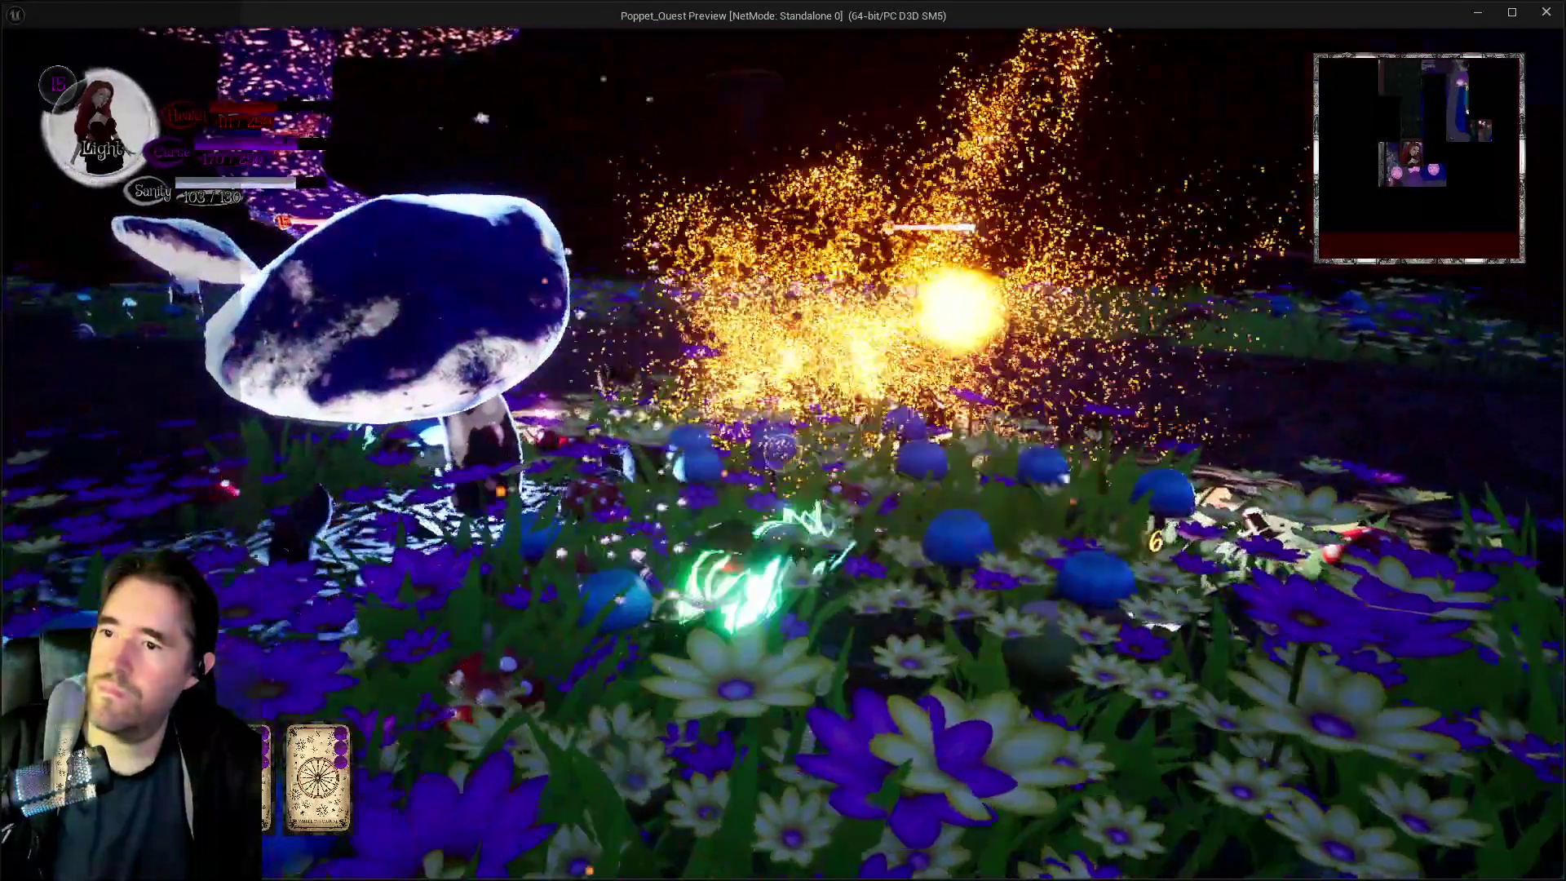
{"action": "left_click", "coordinate": [781, 454]}
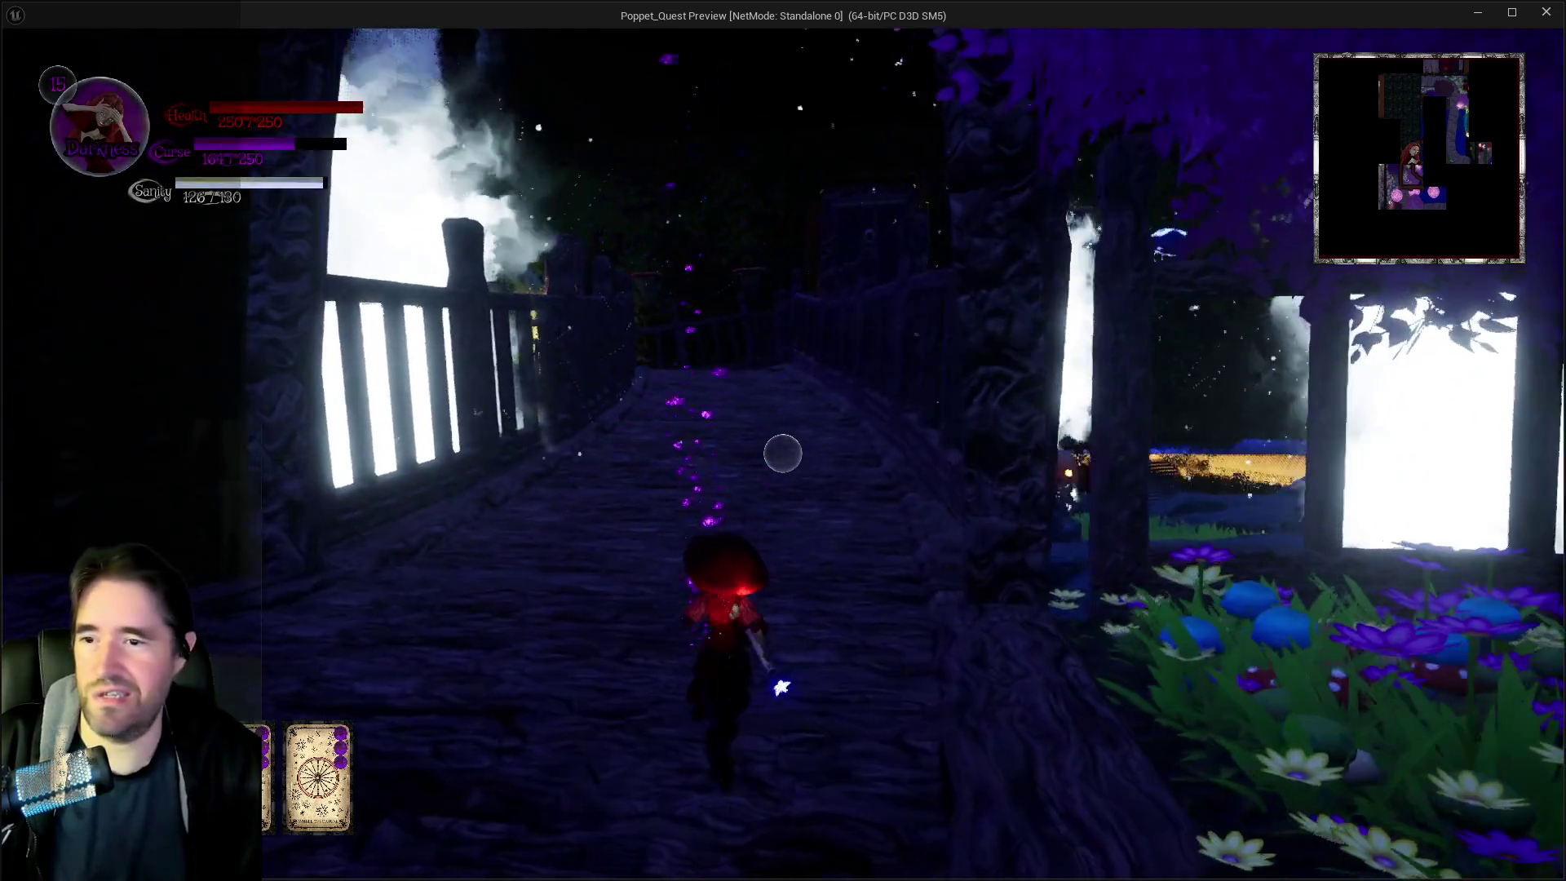
{"action": "left_click", "coordinate": [783, 453]}
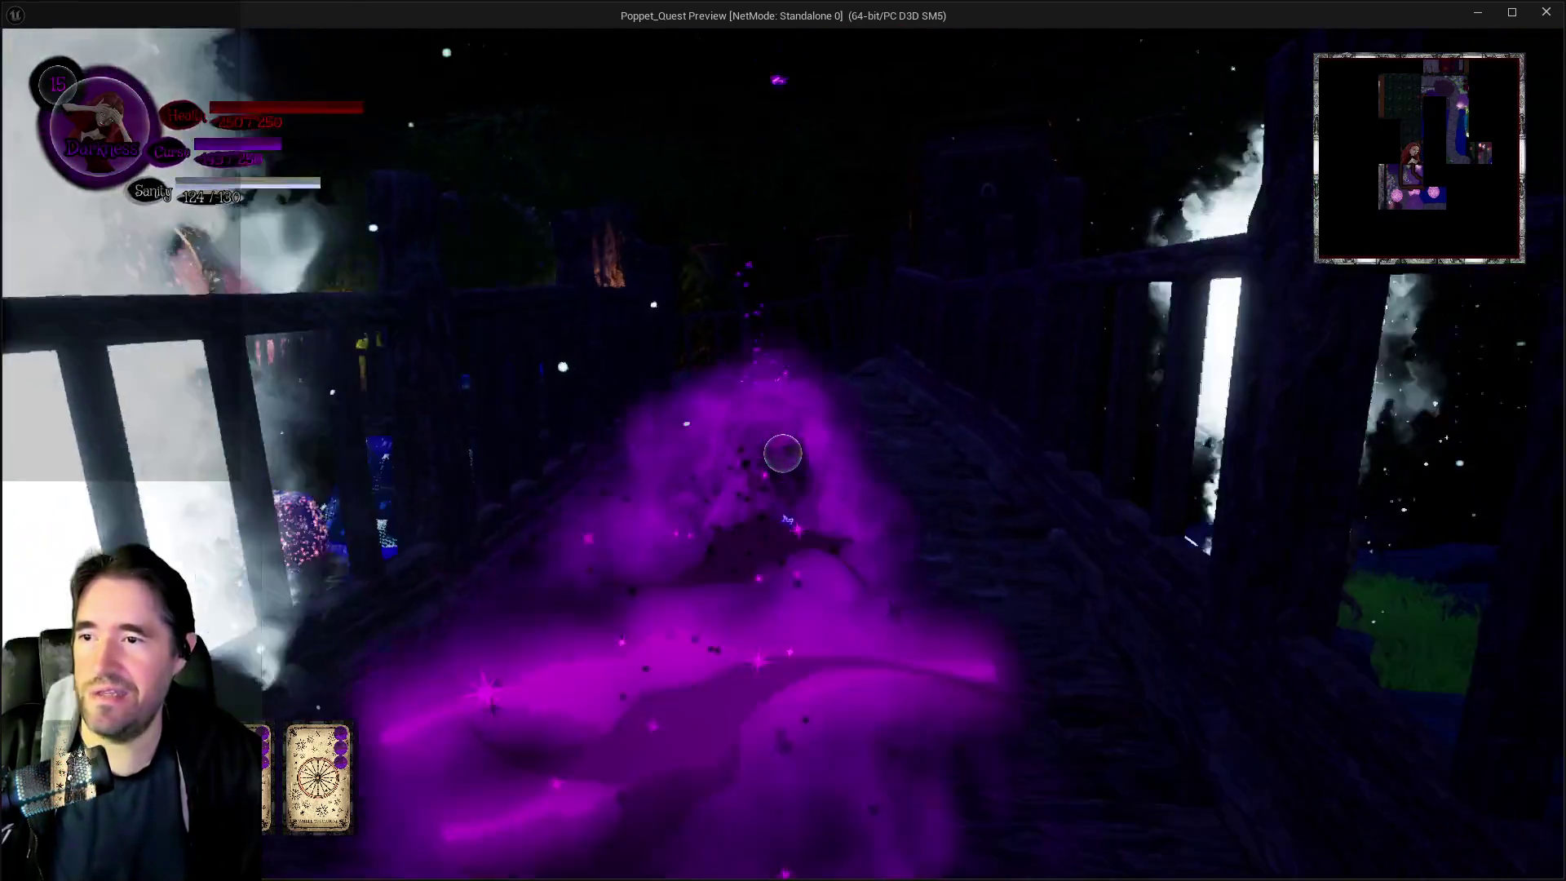
Cross the bridge past the arch into the fenced area
{"action": "key", "text": "w"}
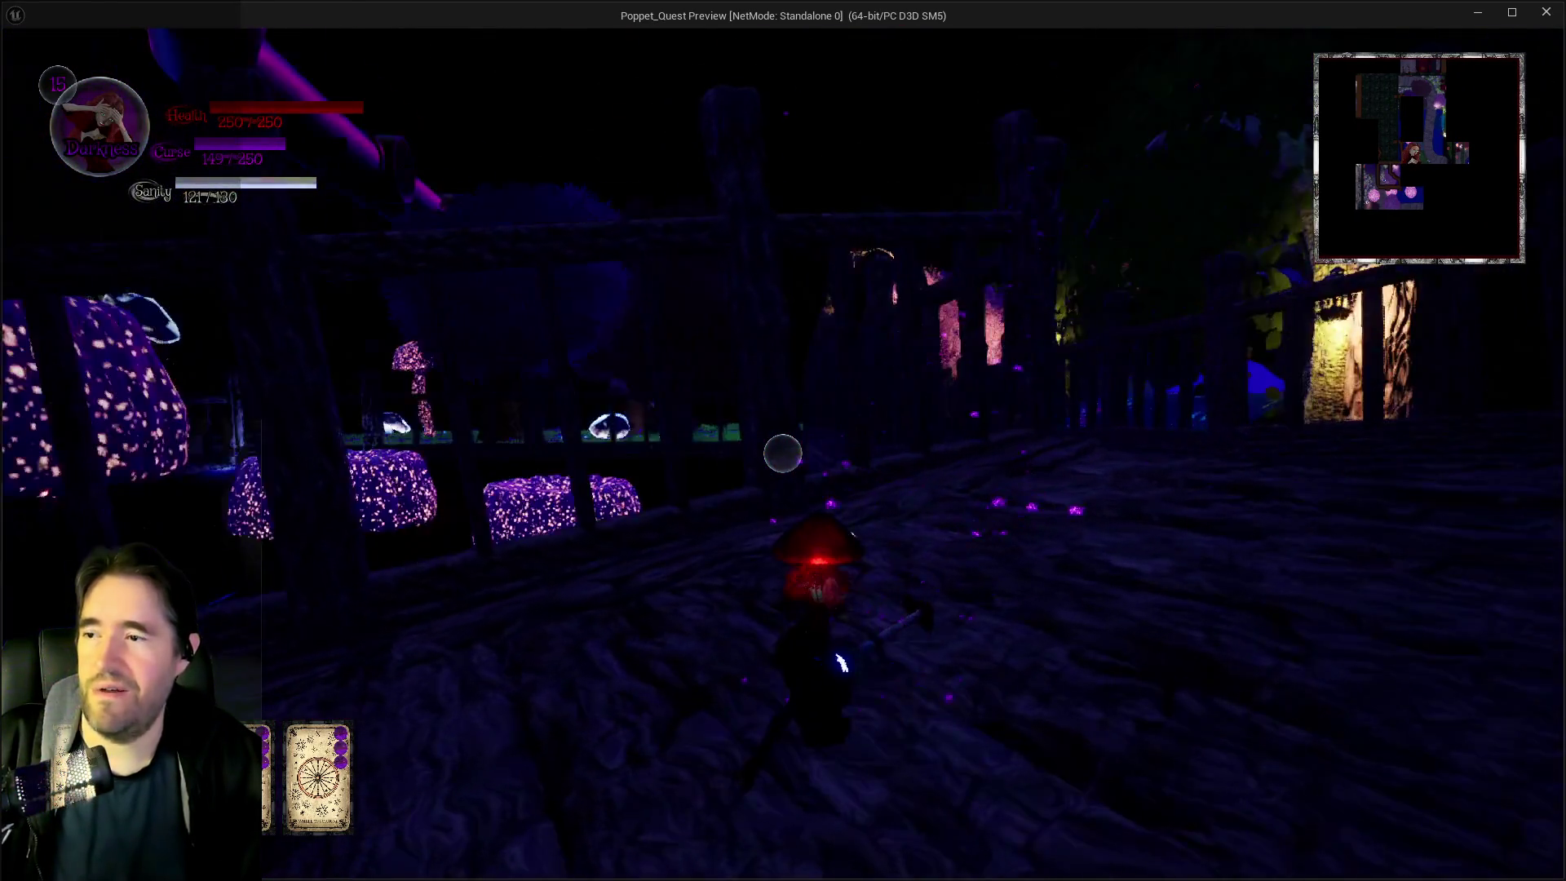
{"action": "key", "text": "w"}
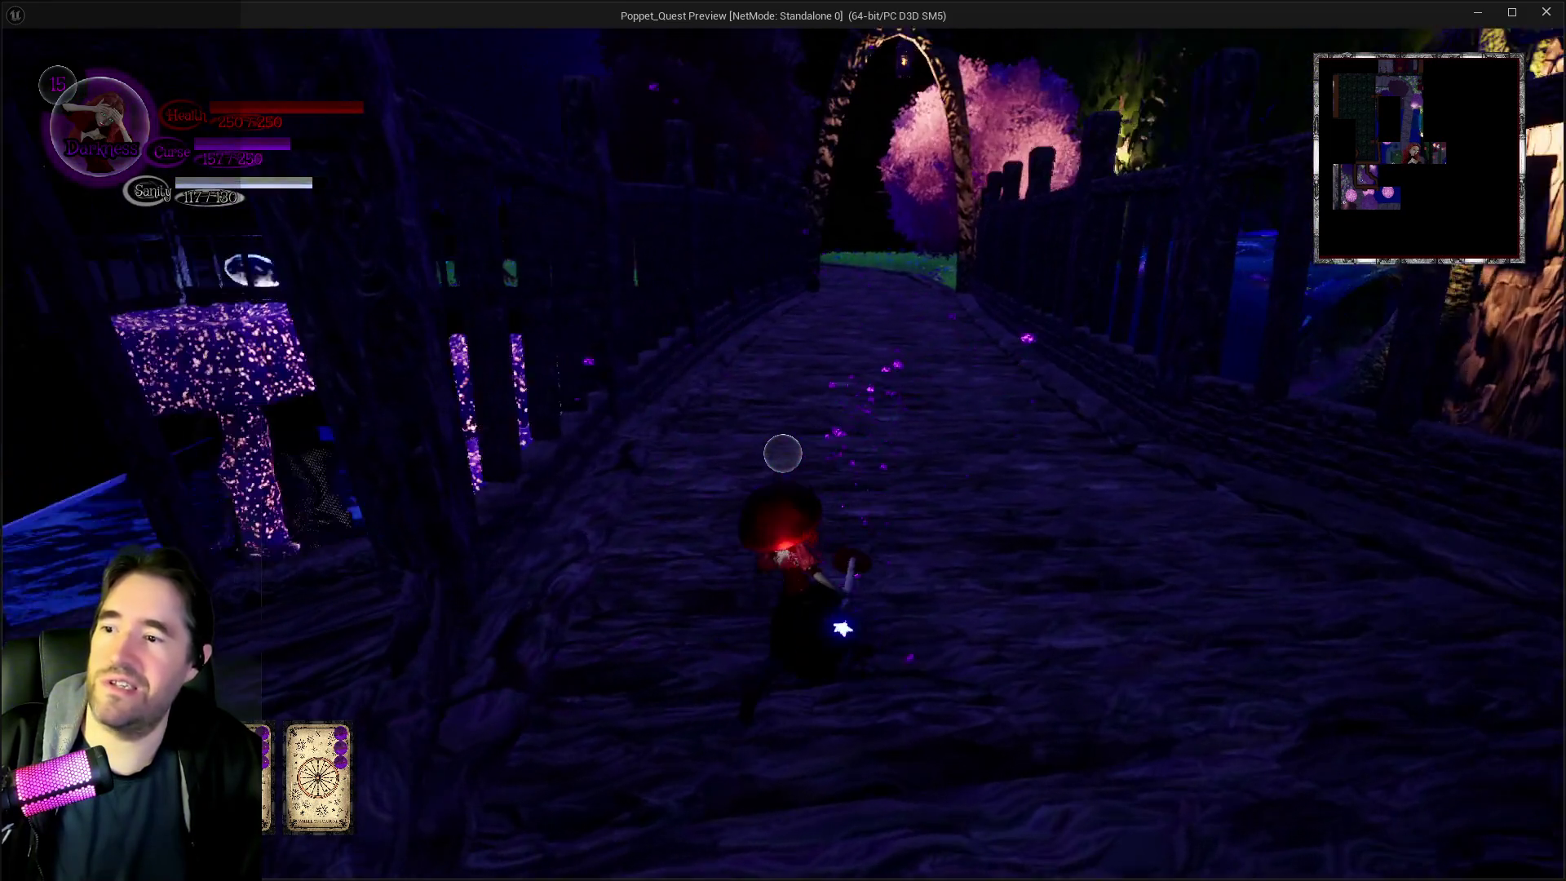
{"action": "key", "text": "w"}
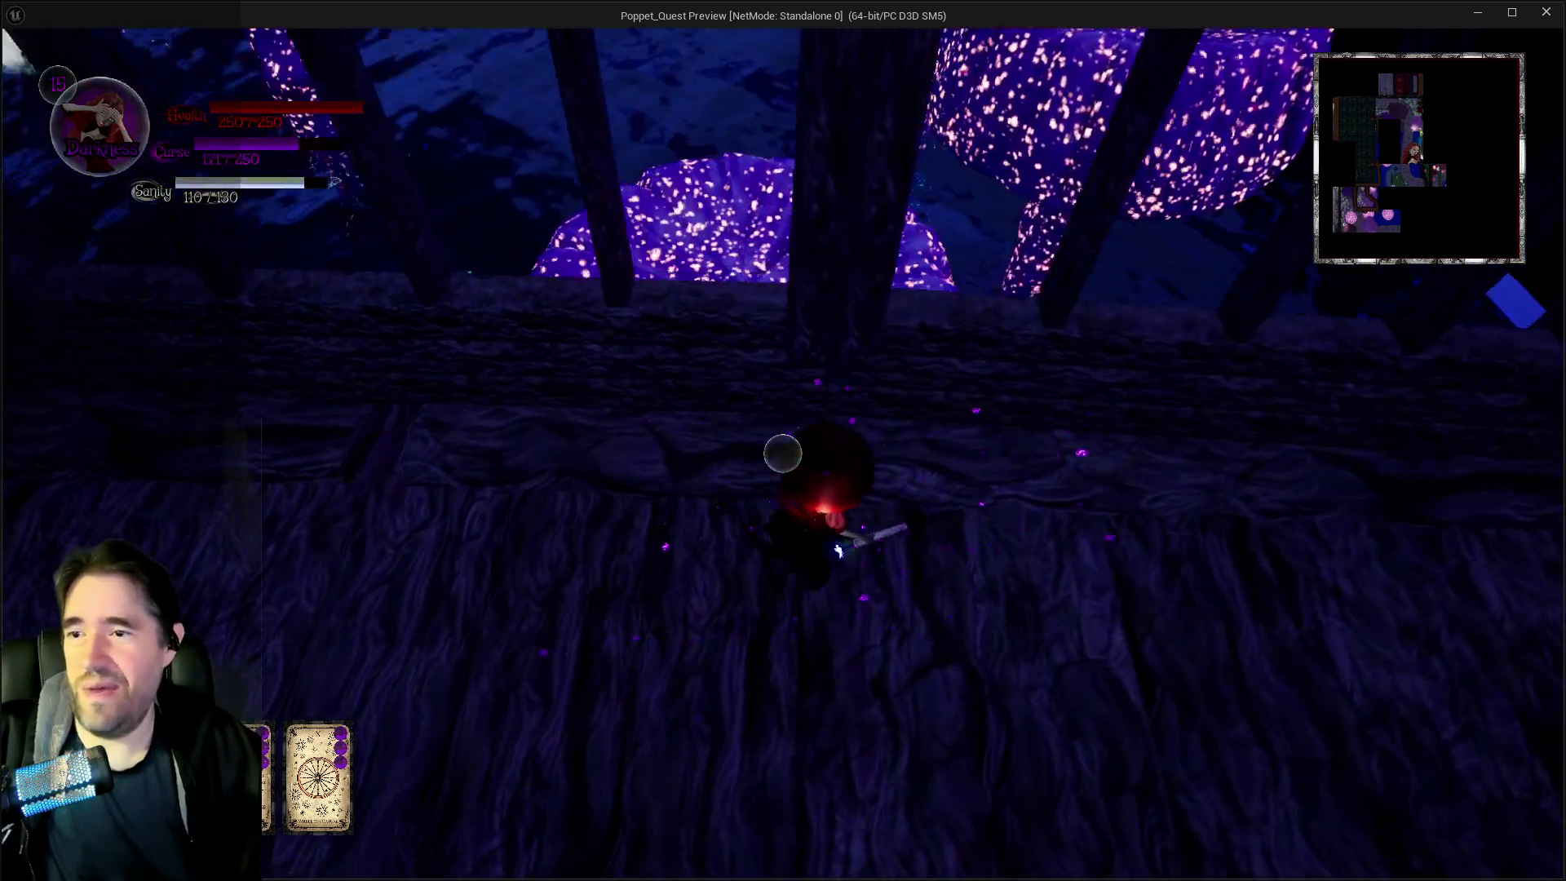
{"action": "key", "text": "w"}
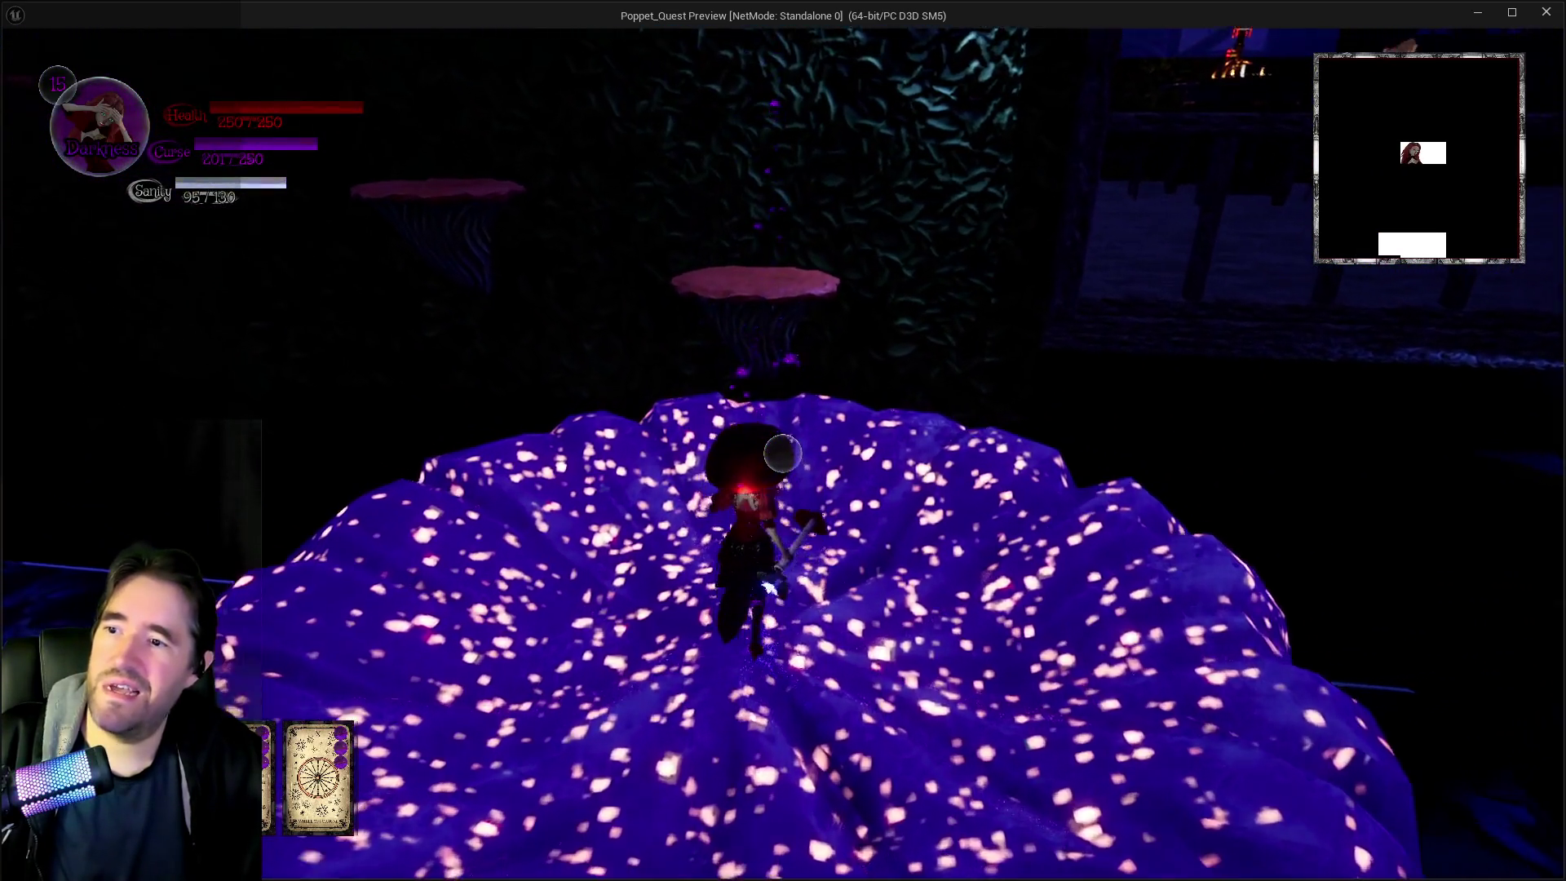
Hop across the pink pads onto the glowing mushroom, grab the Chariot tarot card and glide off
{"action": "key", "text": "w"}
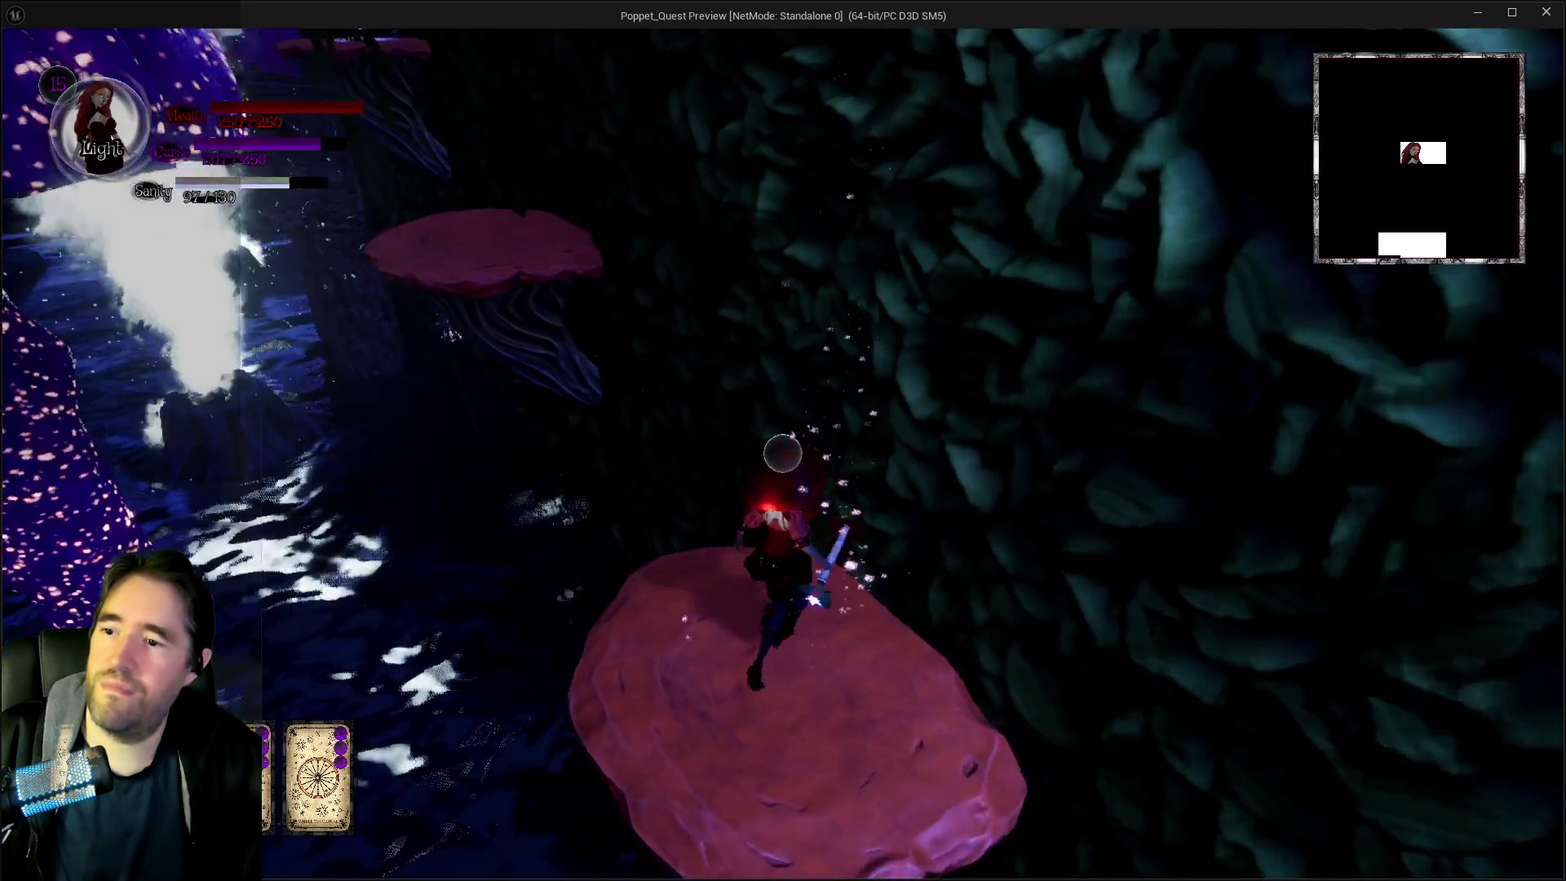
{"action": "key", "text": "w"}
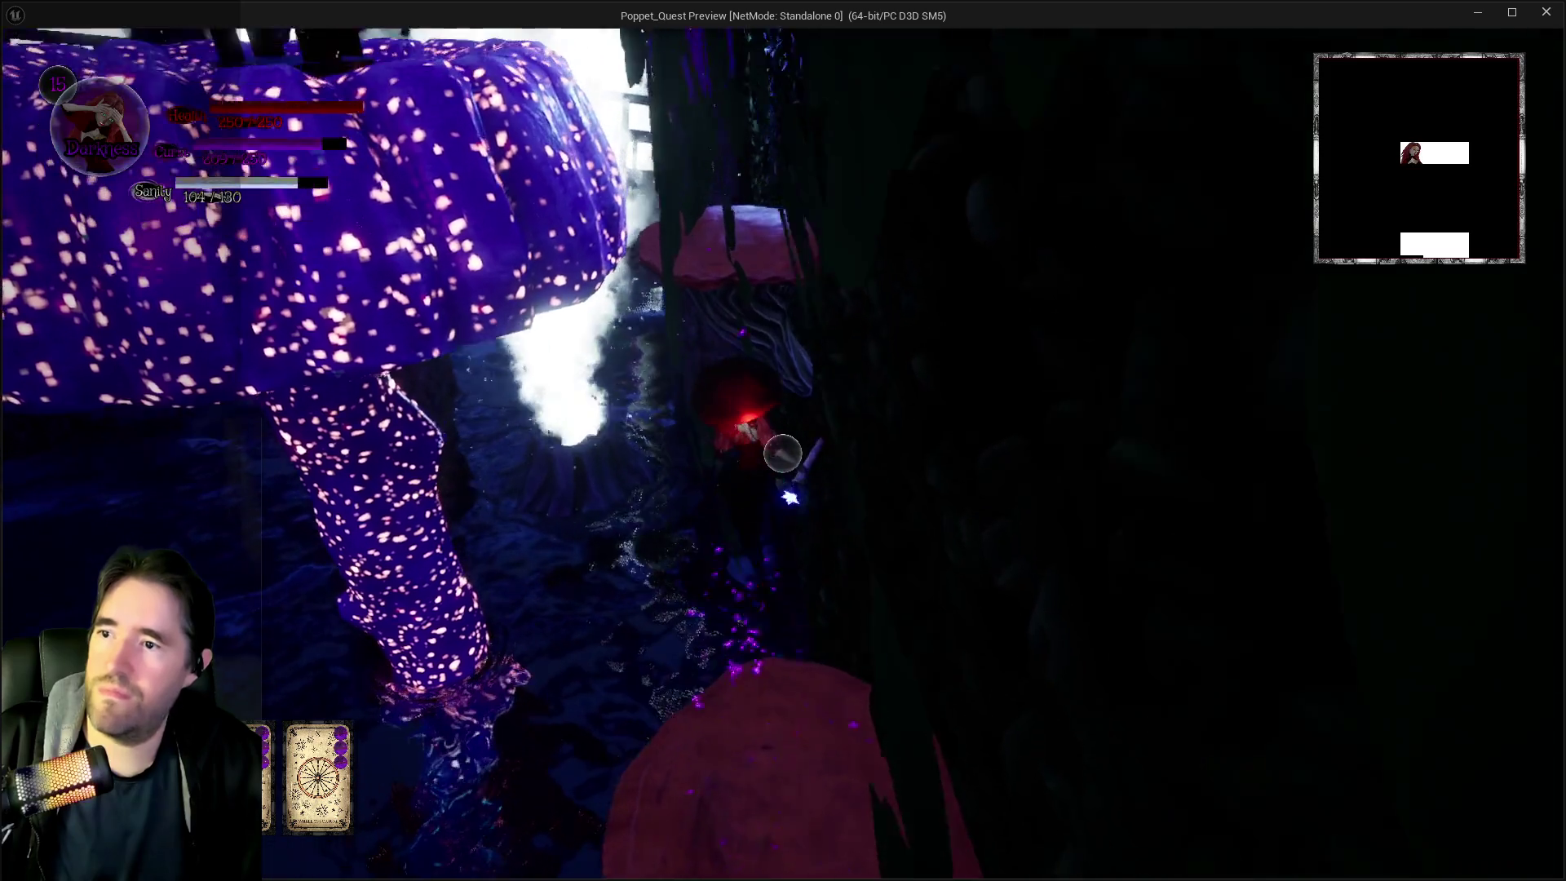
{"action": "key", "text": "w"}
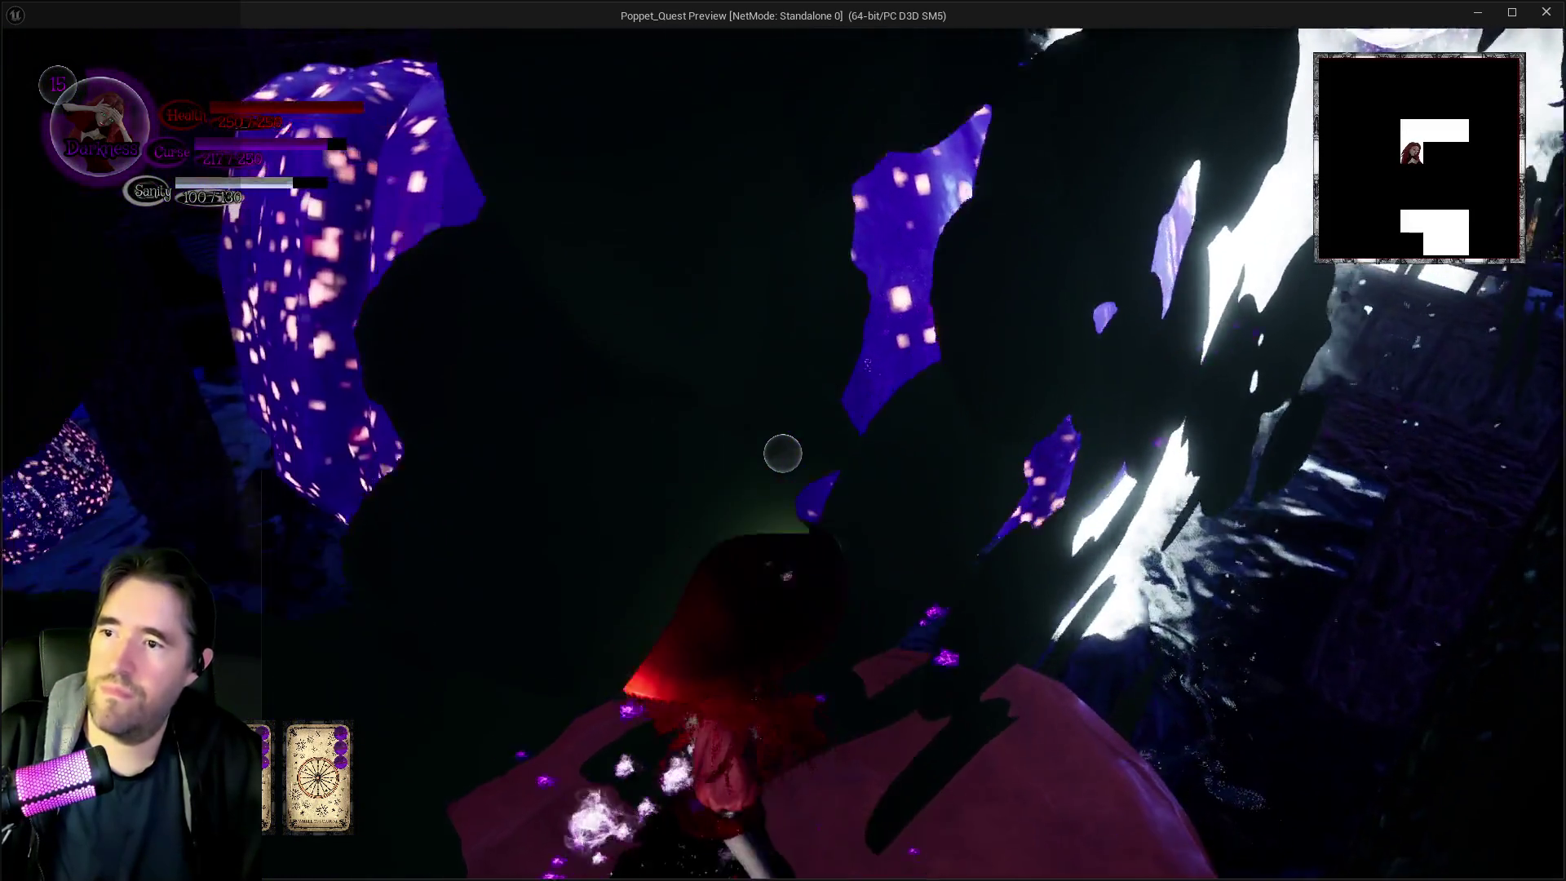
{"action": "key", "text": "w"}
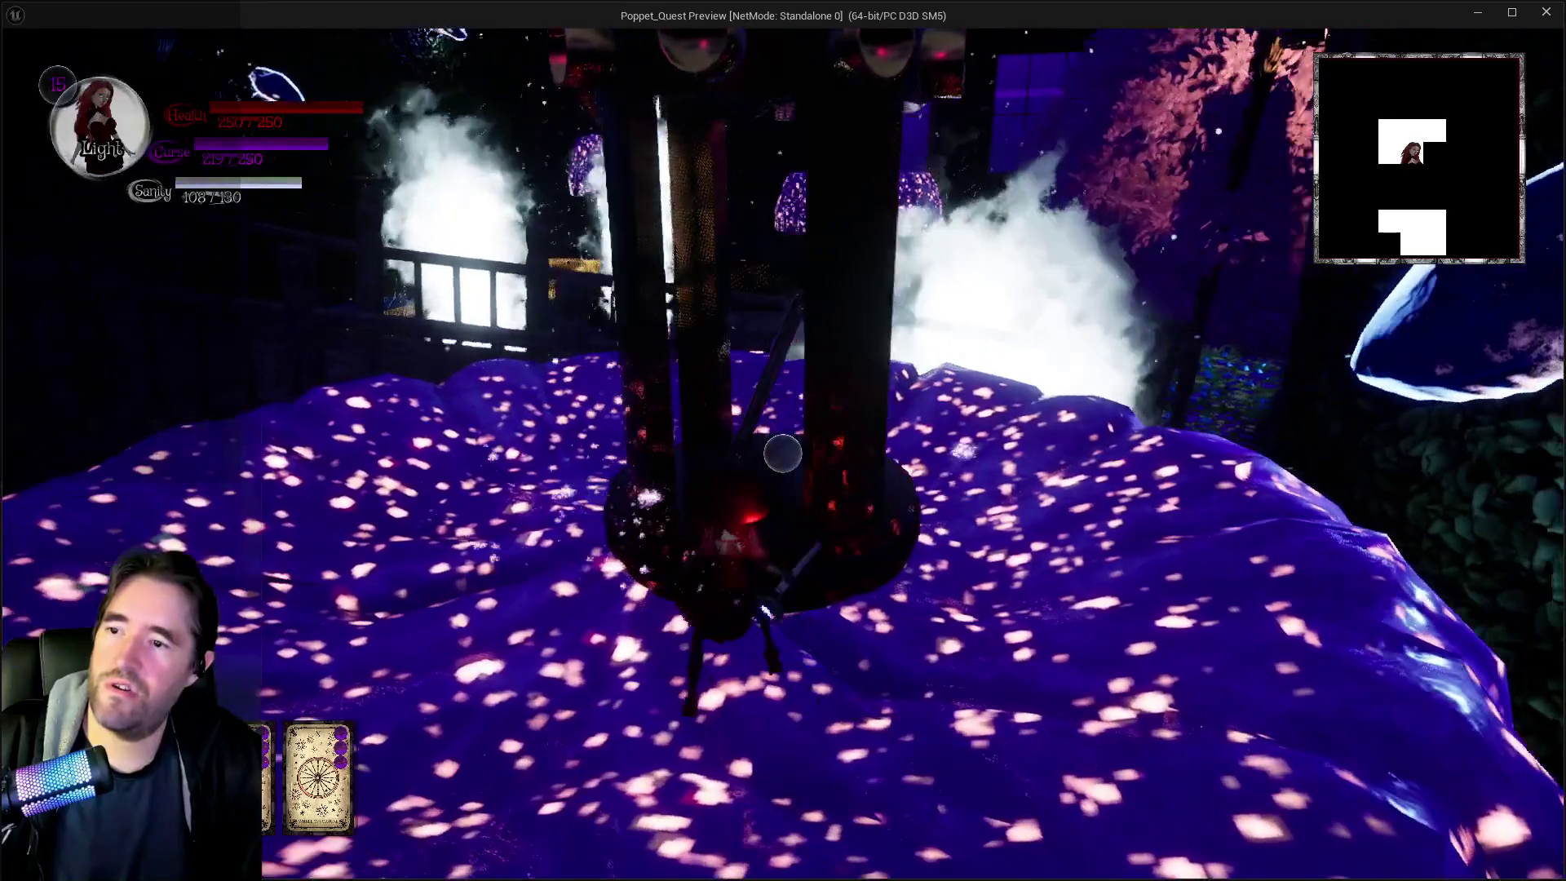
{"action": "key", "text": "w"}
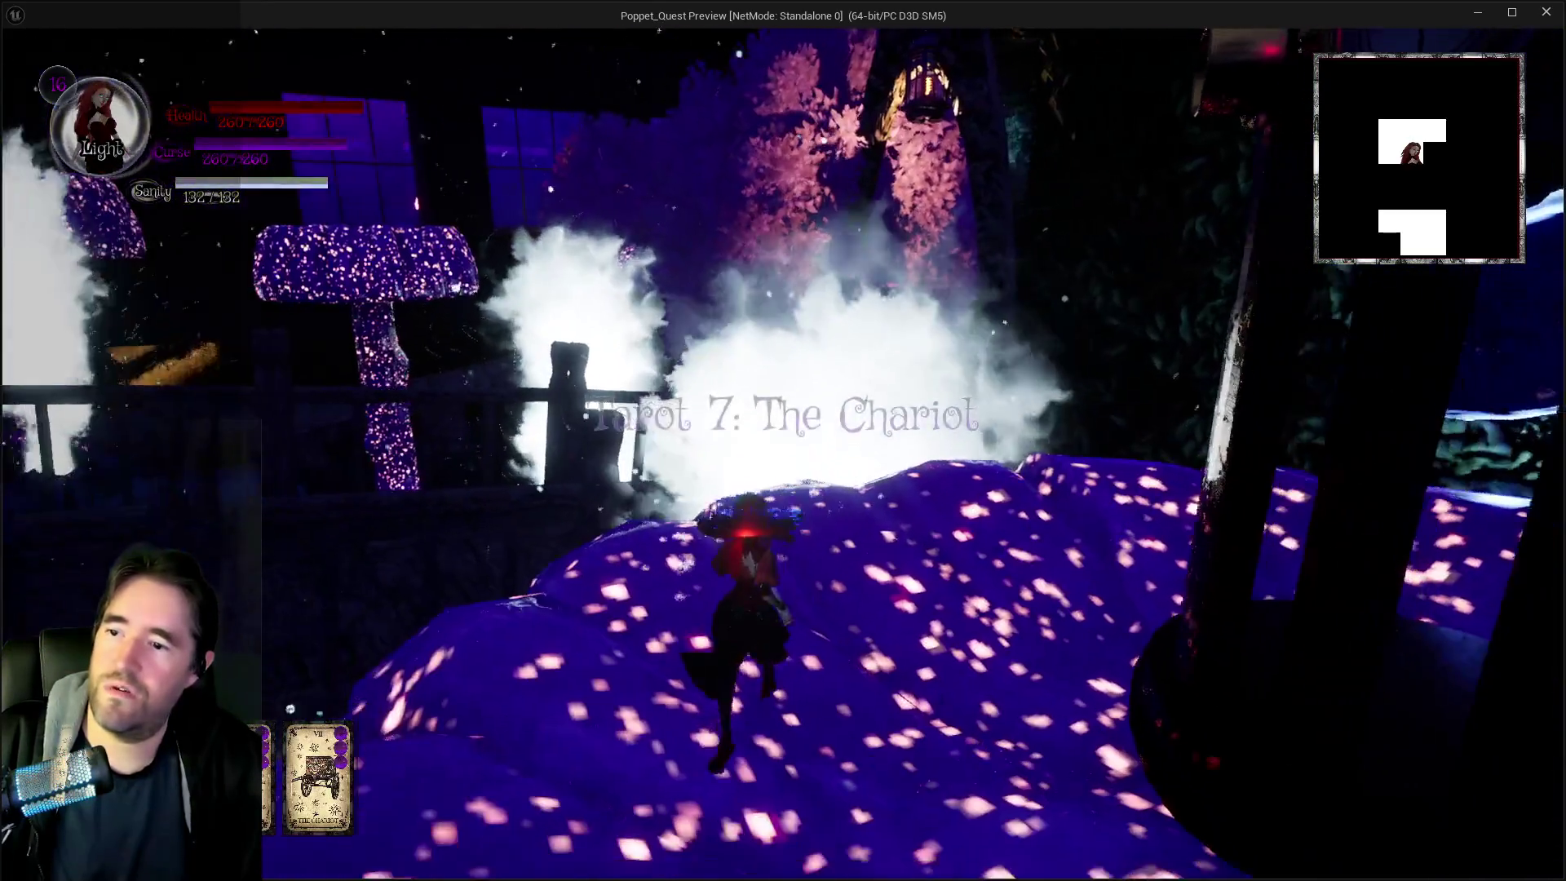
{"action": "key", "text": "w"}
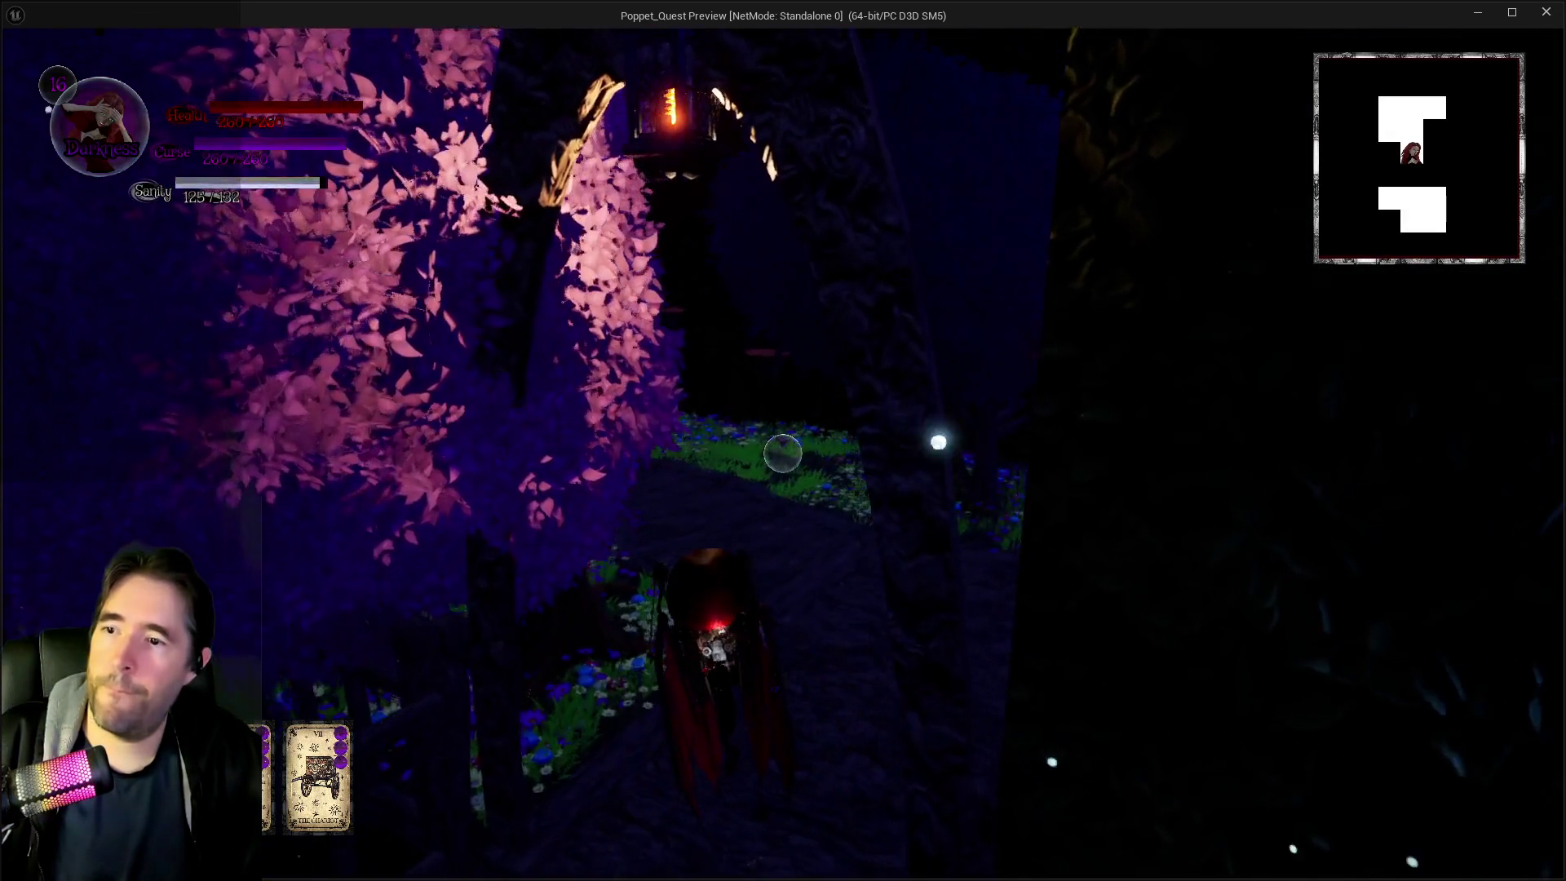
Switch to Darkness form and push through the flower field with ring-slash and green burst attacks
{"action": "key", "text": "w"}
{"action": "key", "text": "q"}
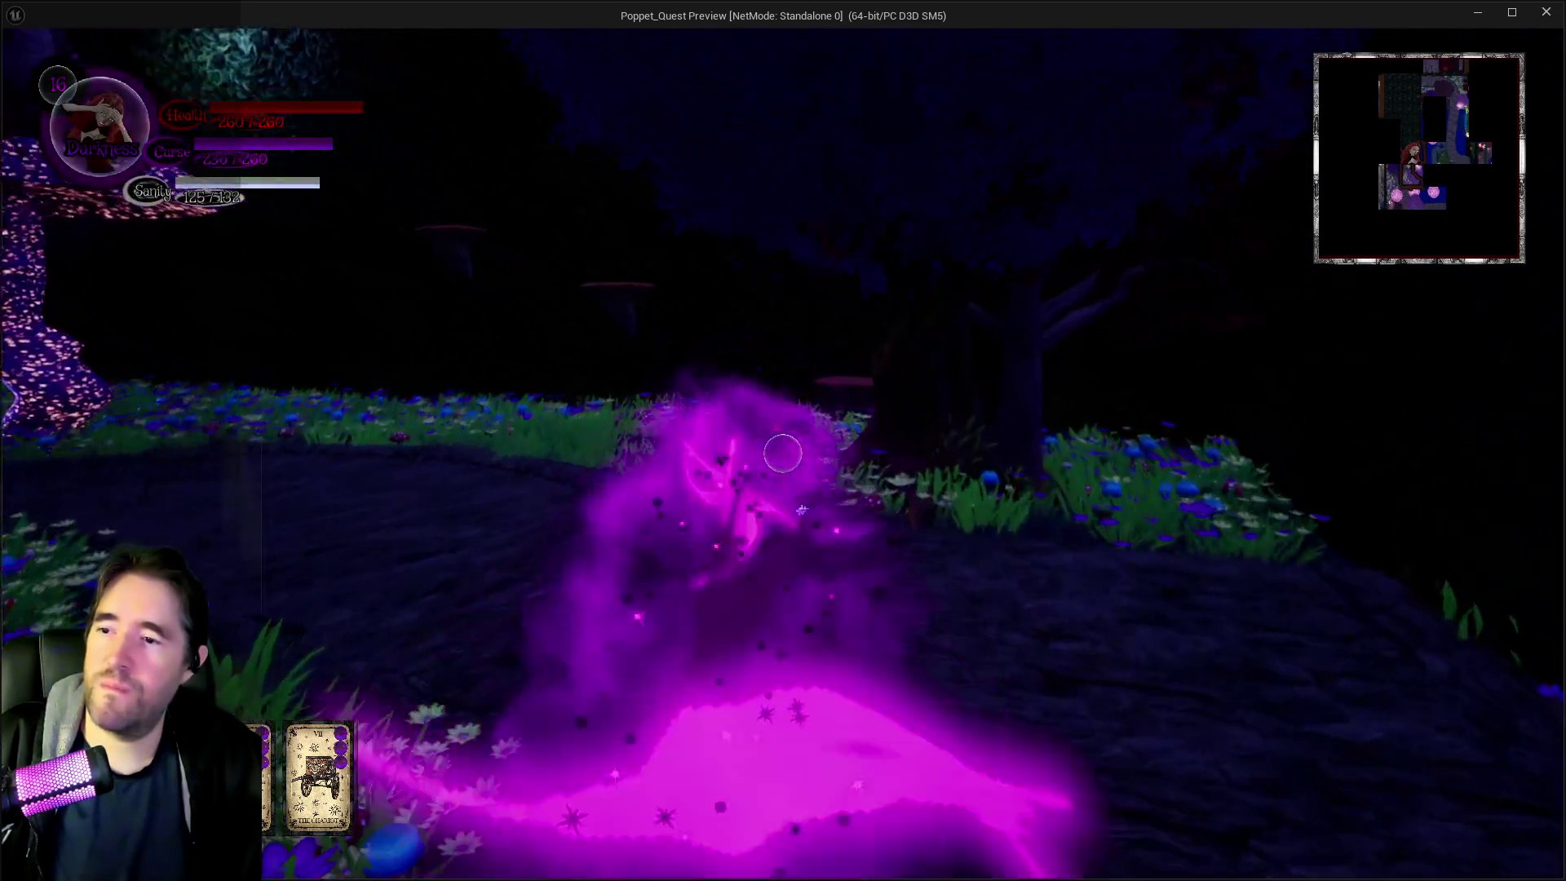
{"action": "key", "text": "w"}
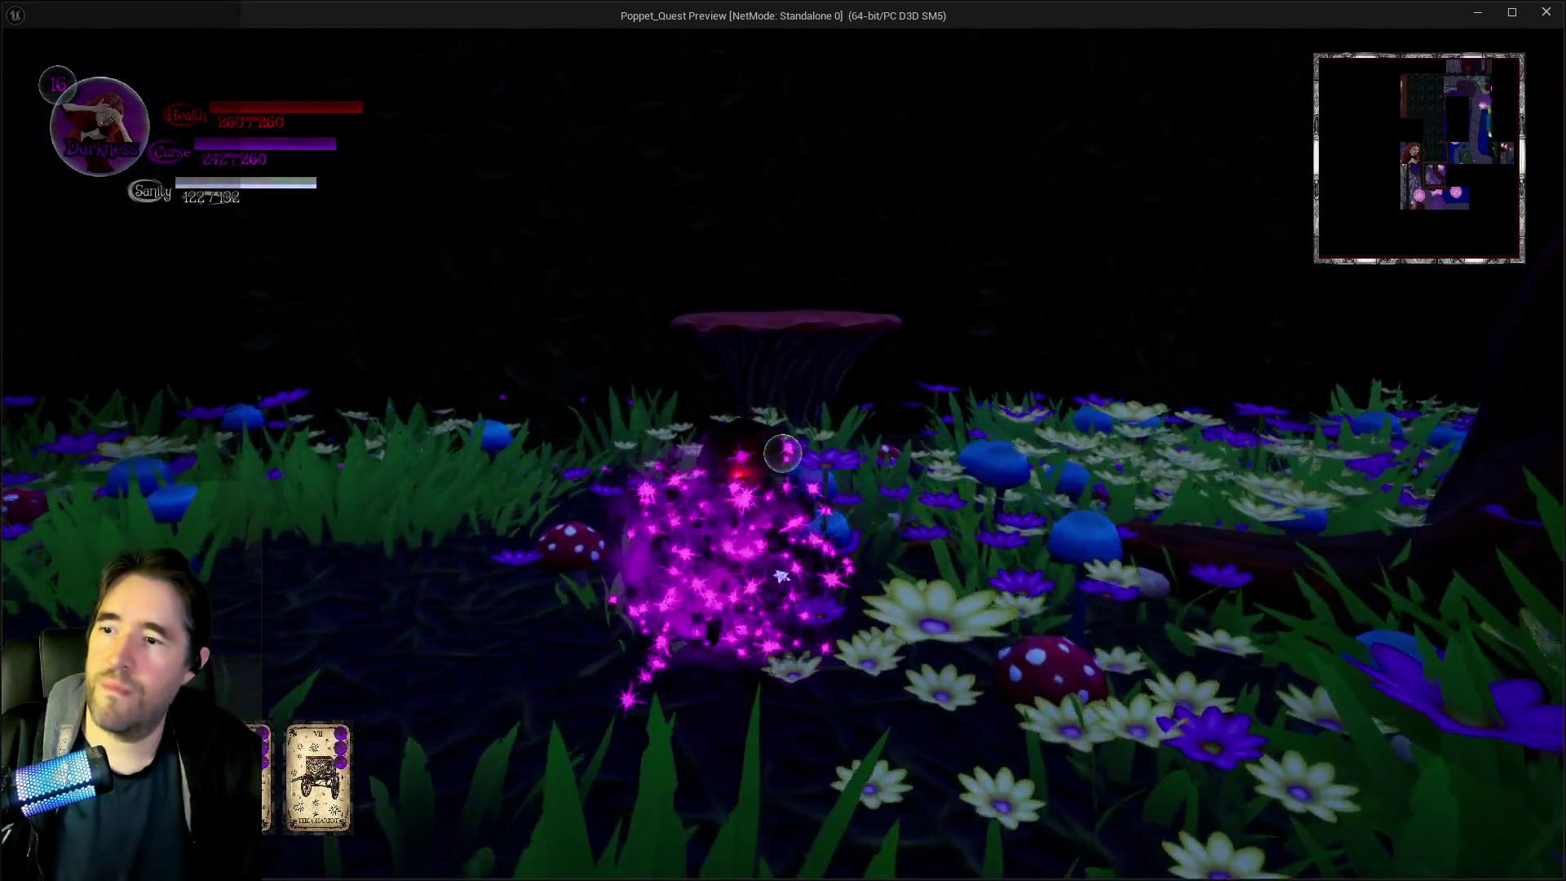
{"action": "key", "text": "w"}
{"action": "left_click", "coordinate": [782, 453]}
{"action": "key", "text": "w"}
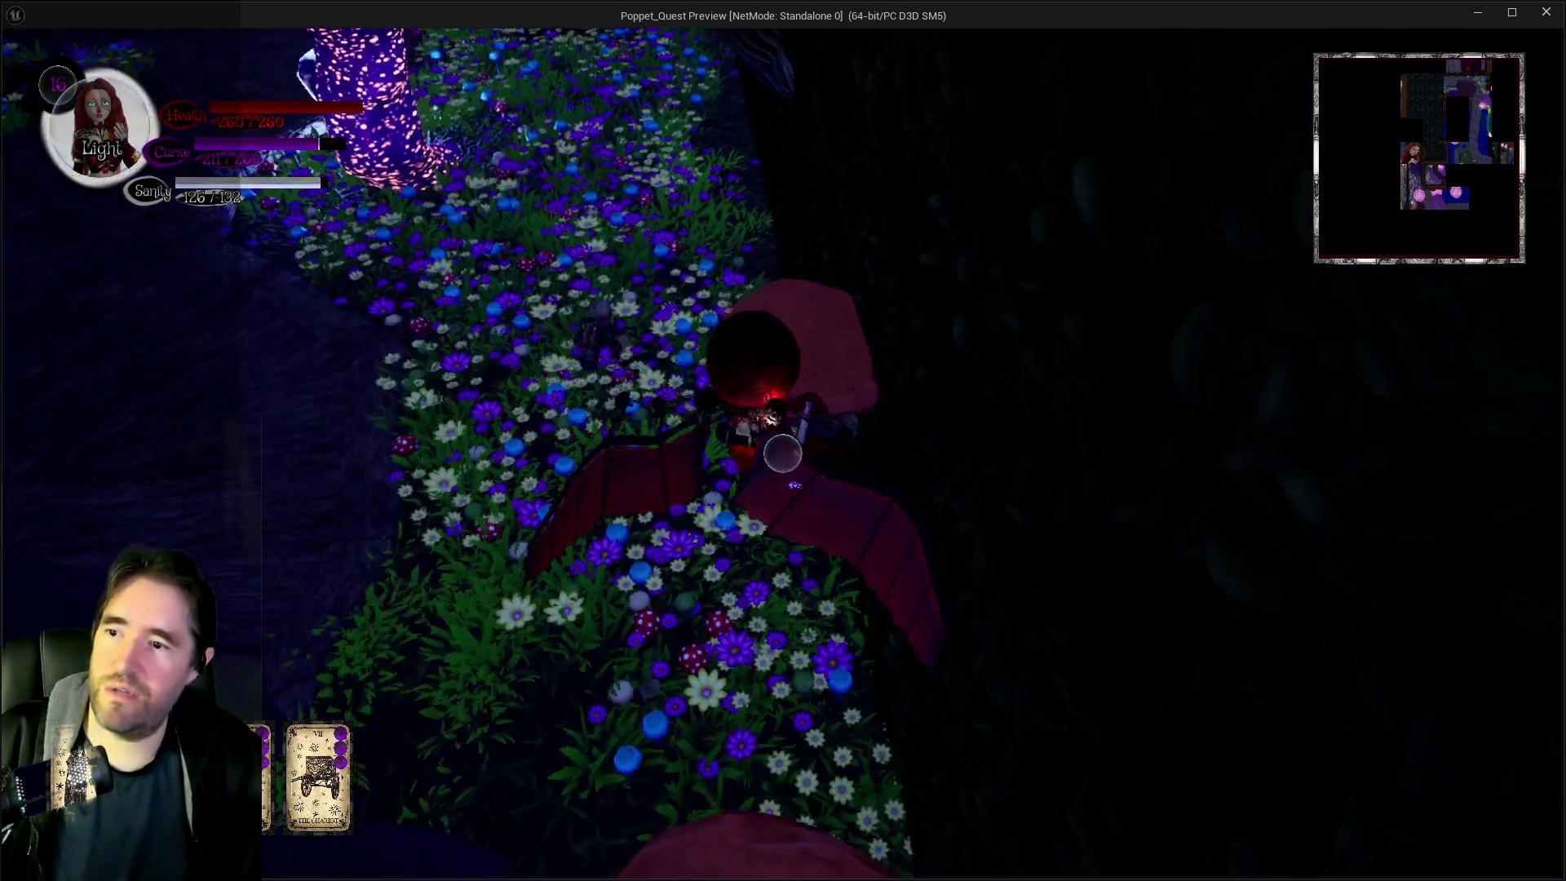
{"action": "key", "text": "w"}
{"action": "right_click", "coordinate": [782, 454]}
{"action": "key", "text": "w"}
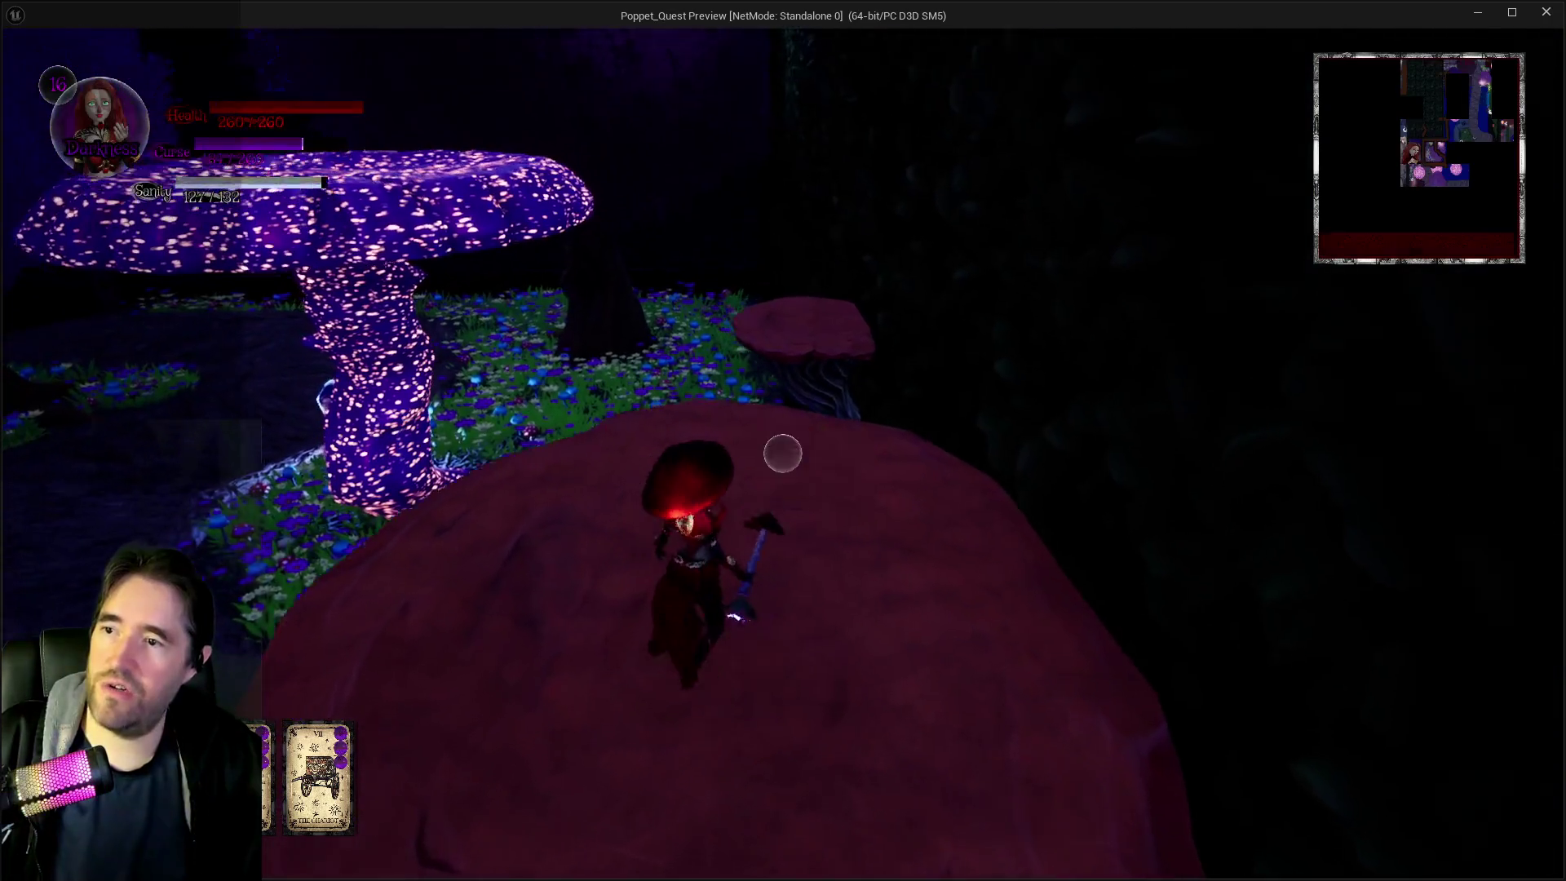
{"action": "left_click", "coordinate": [783, 453]}
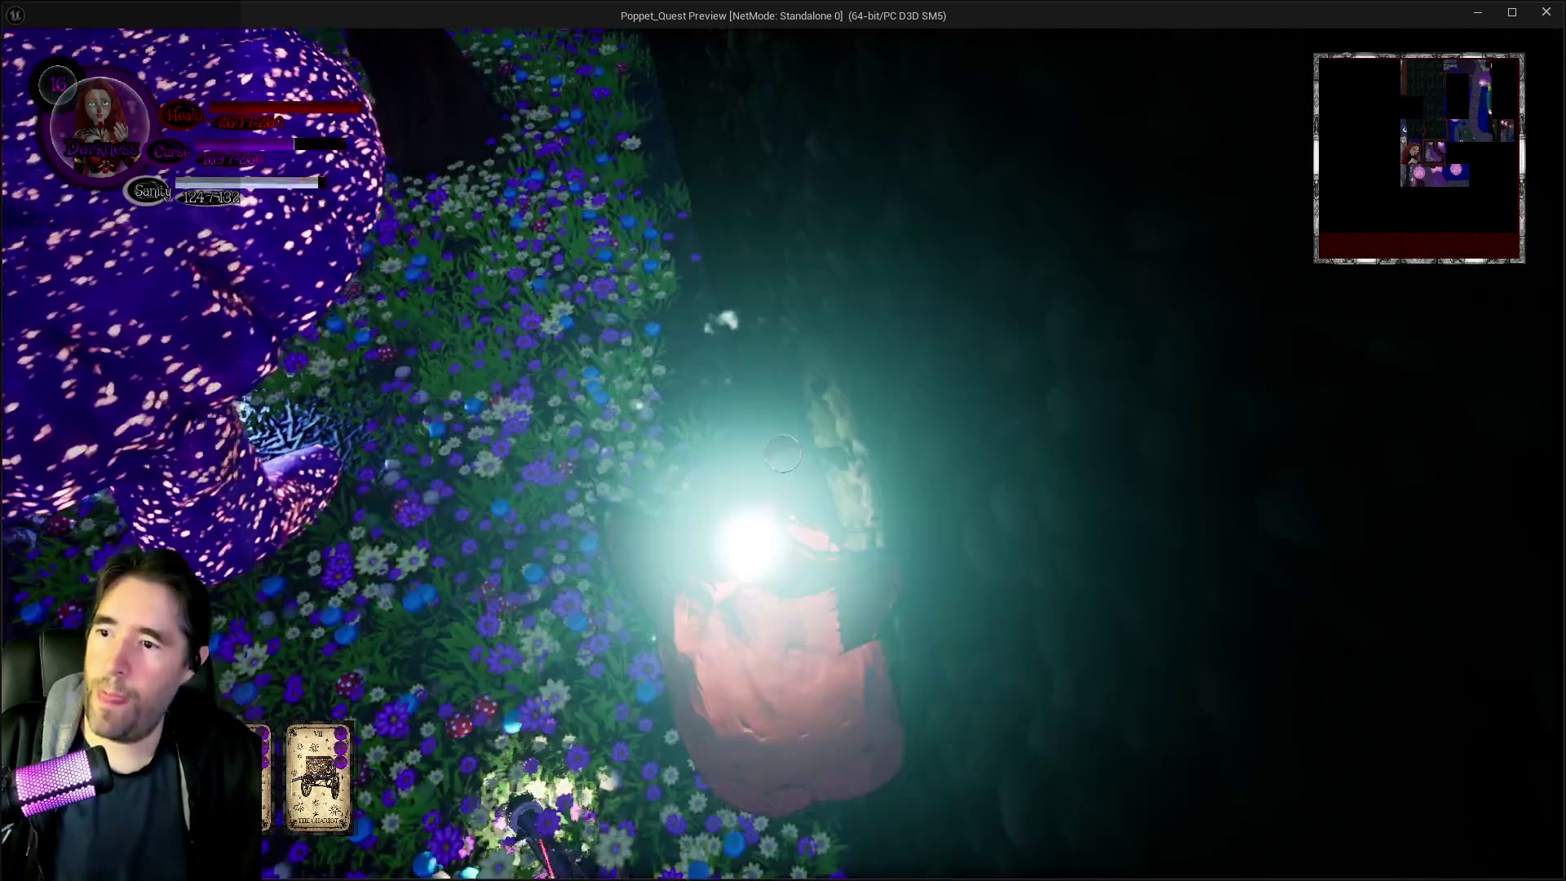
Cross the glowing mushrooms while attacking and run into the swirling portal
{"action": "key", "text": "w"}
{"action": "left_click", "coordinate": [783, 454]}
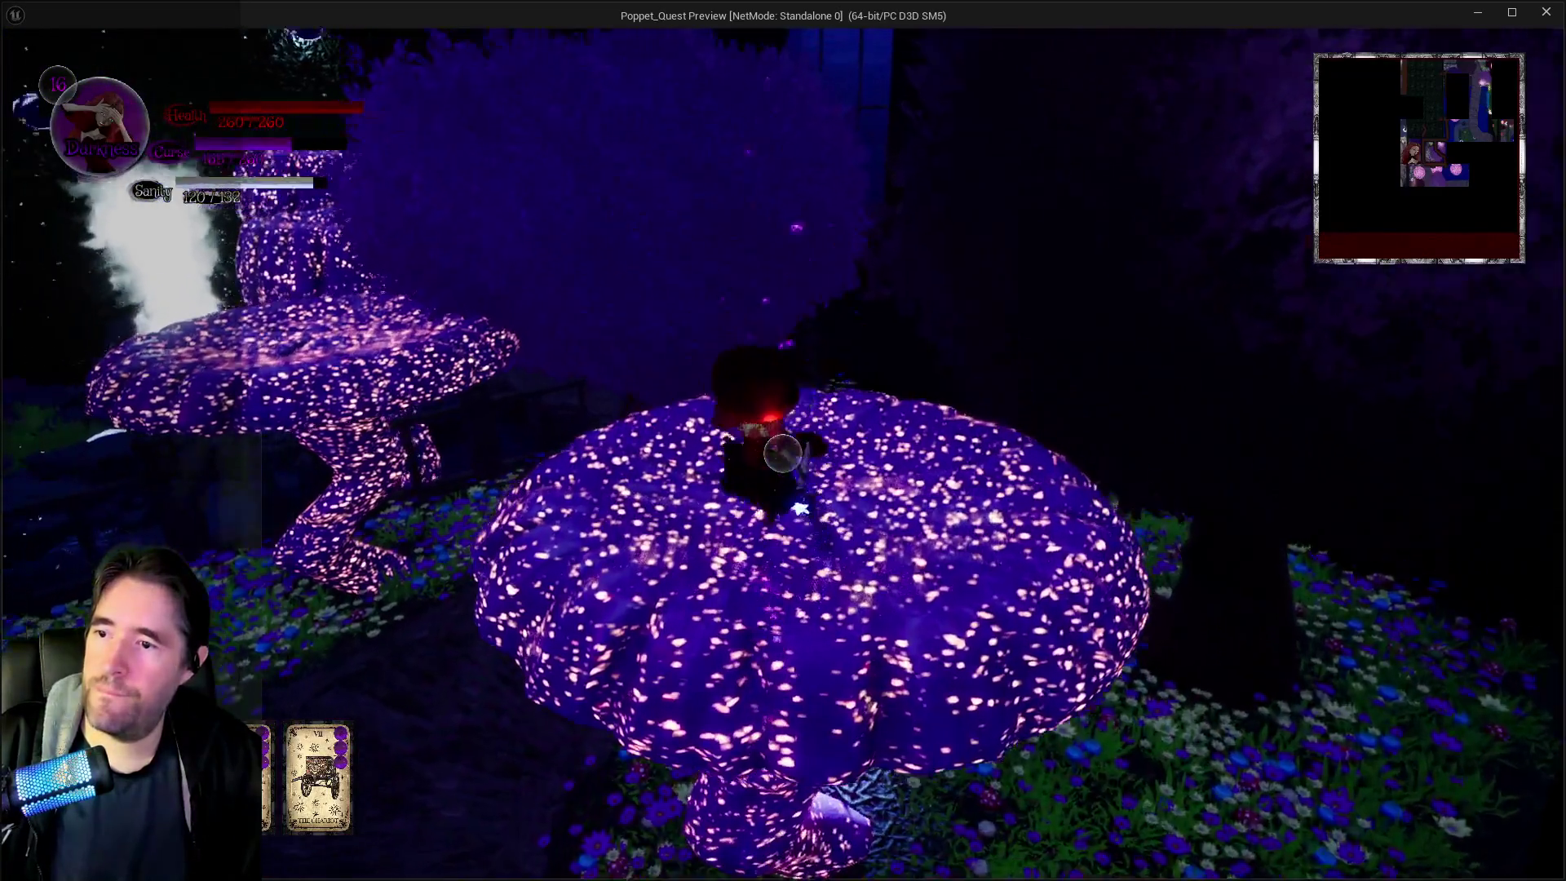
{"action": "key", "text": "w"}
{"action": "left_click", "coordinate": [783, 454]}
{"action": "key", "text": "w"}
{"action": "key", "text": "w"}
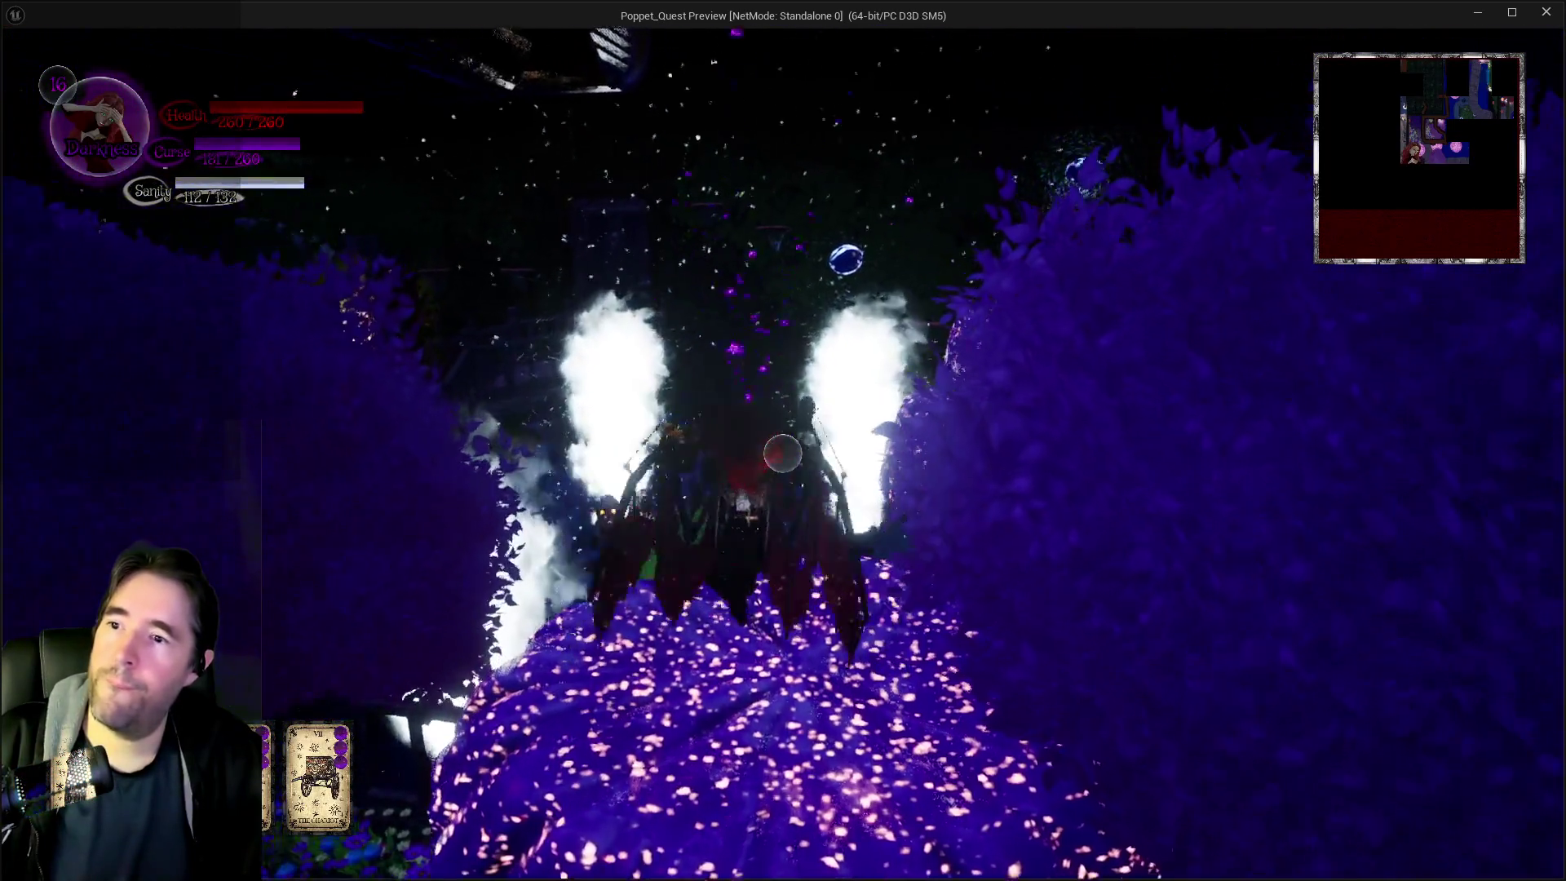
{"action": "key", "text": "w"}
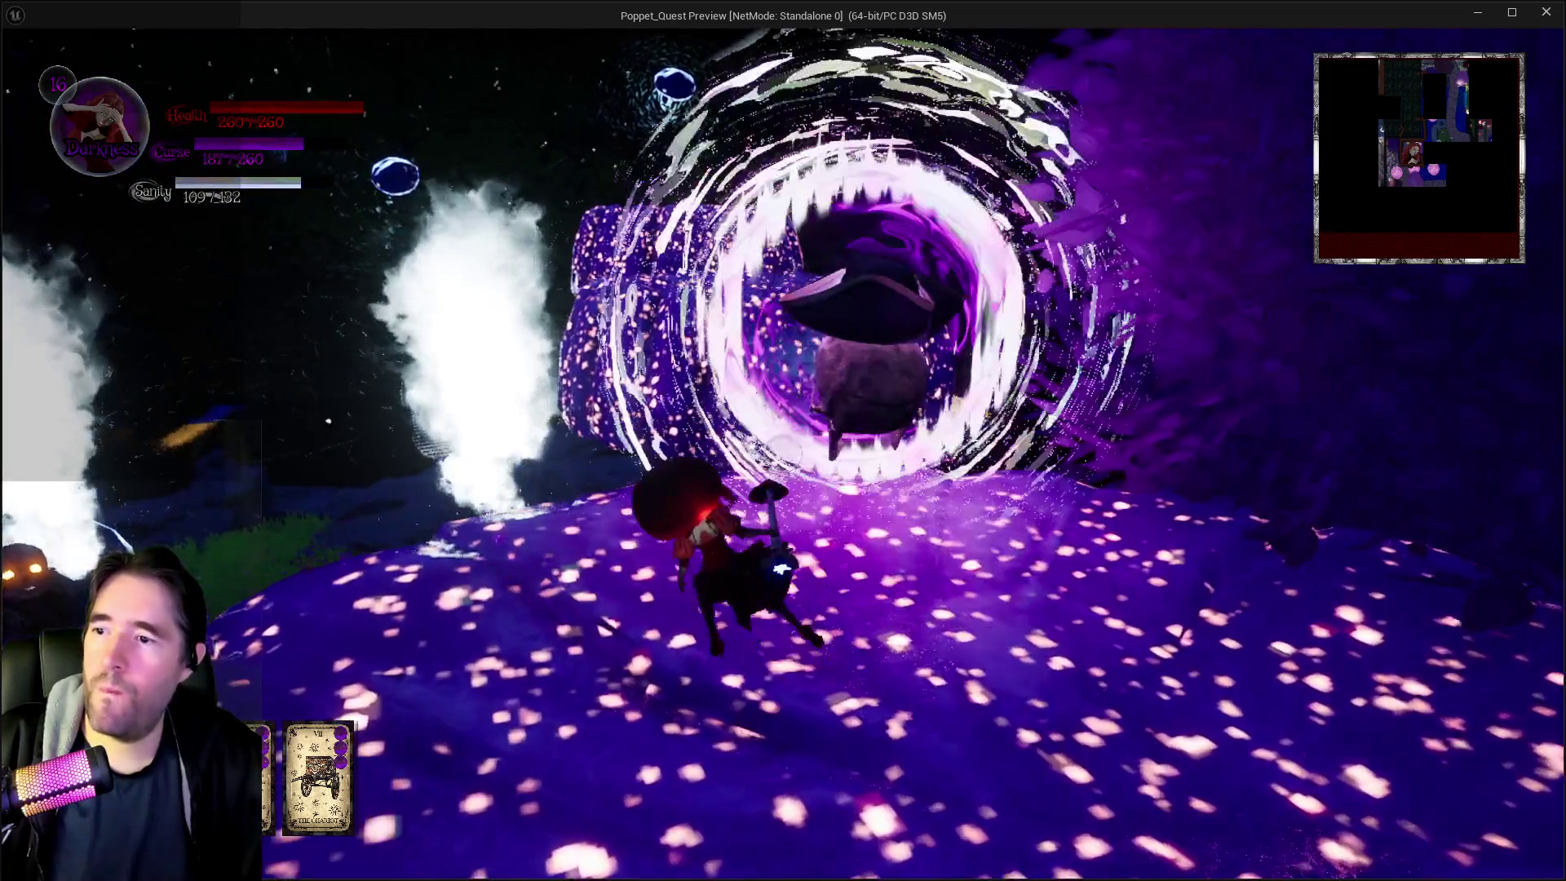
Climb onto the glowing mushroom cap, drop off with an attack, and cross the mound
{"action": "key", "text": "w"}
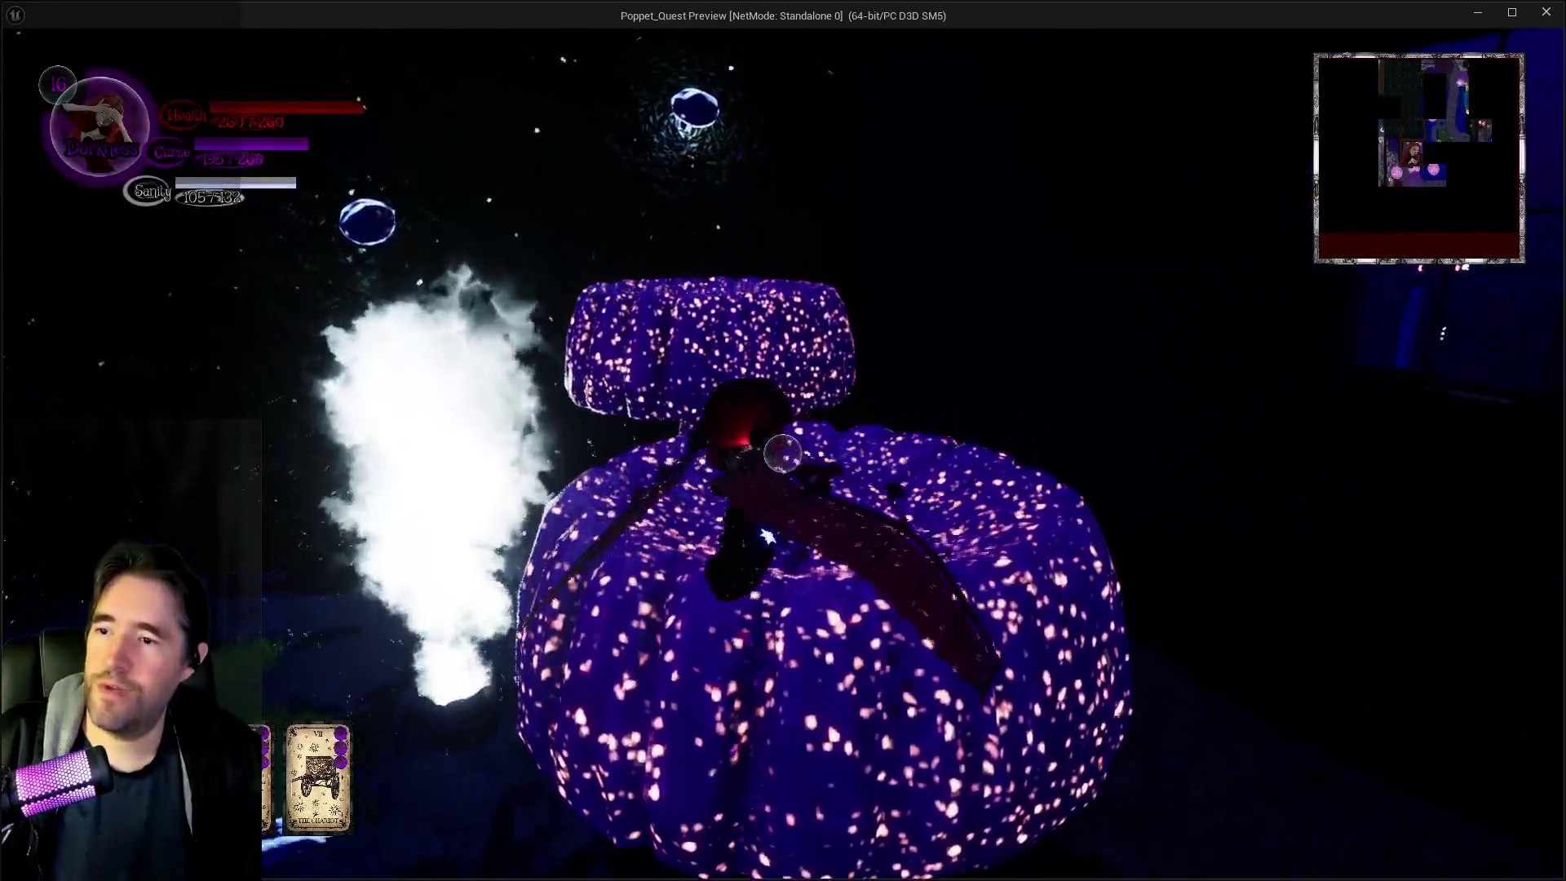
{"action": "key", "text": "w"}
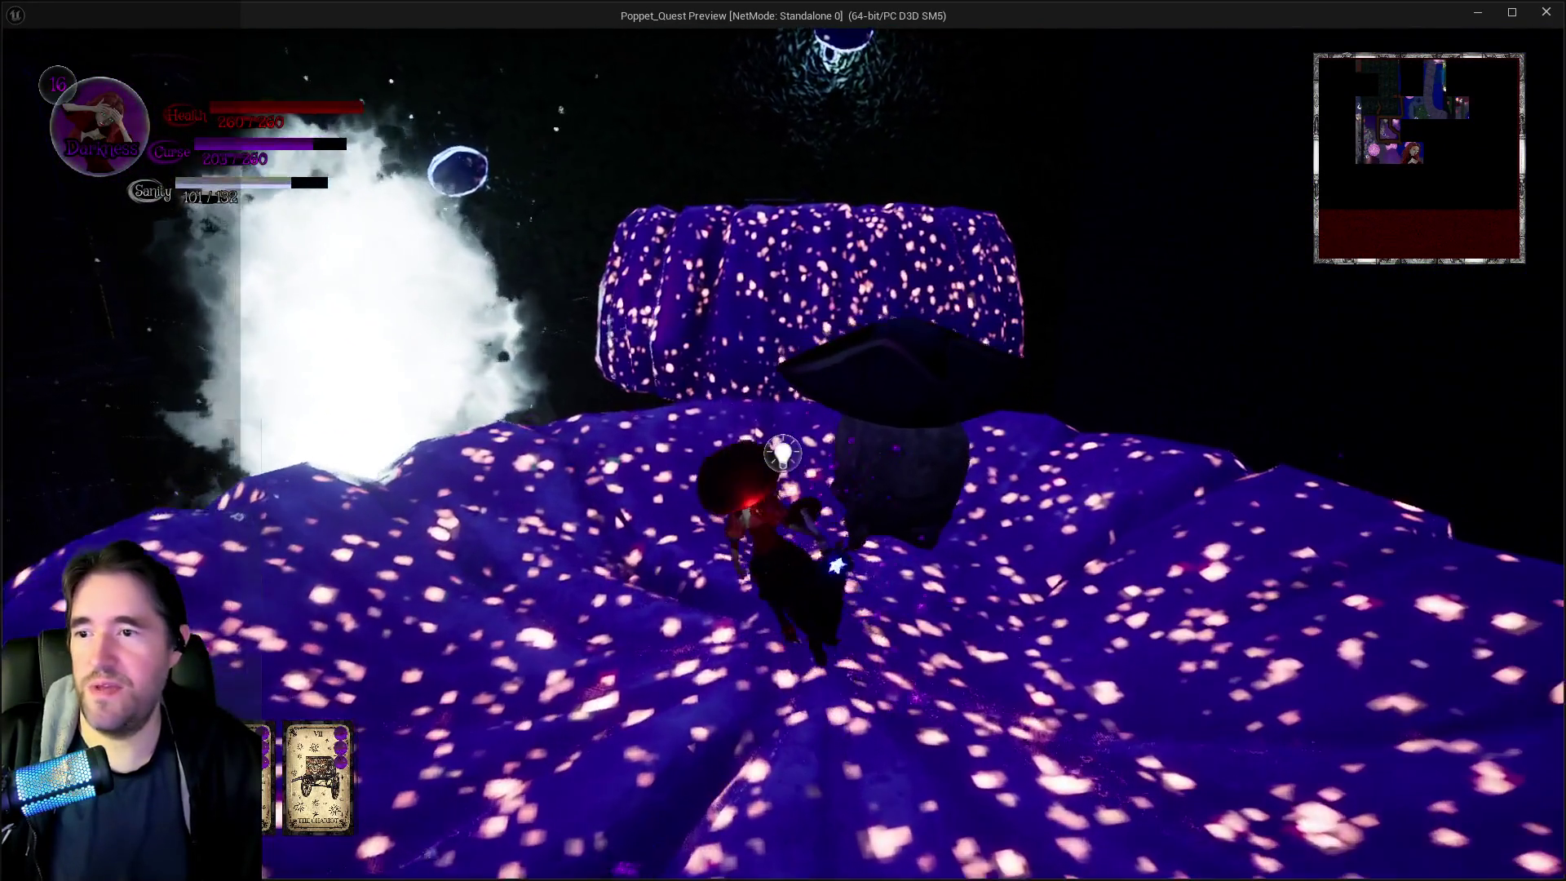
{"action": "key", "text": "space"}
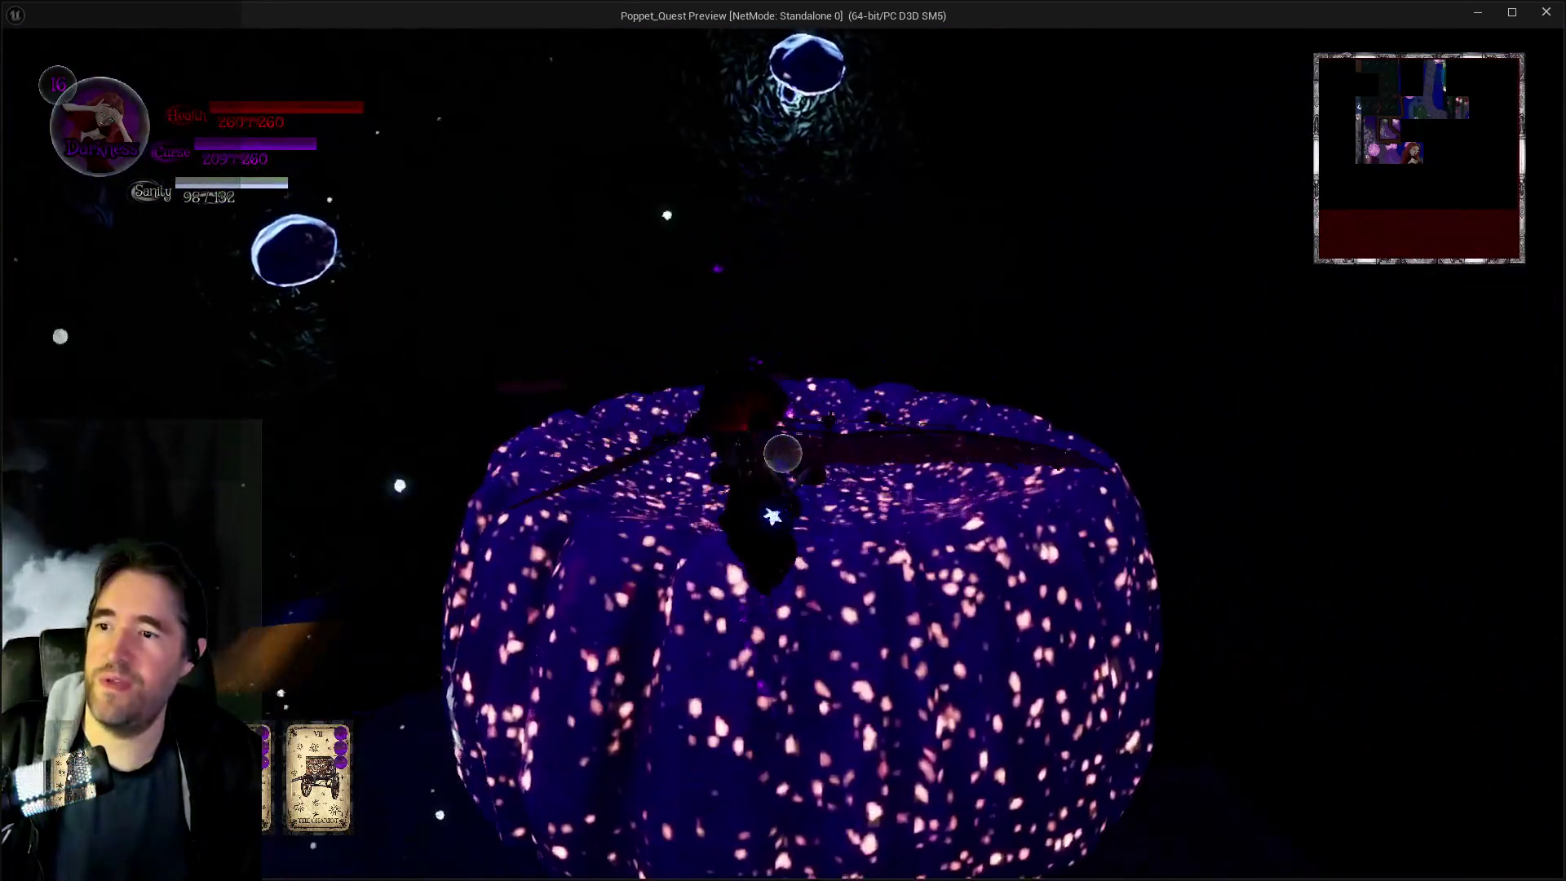
{"action": "key", "text": "w"}
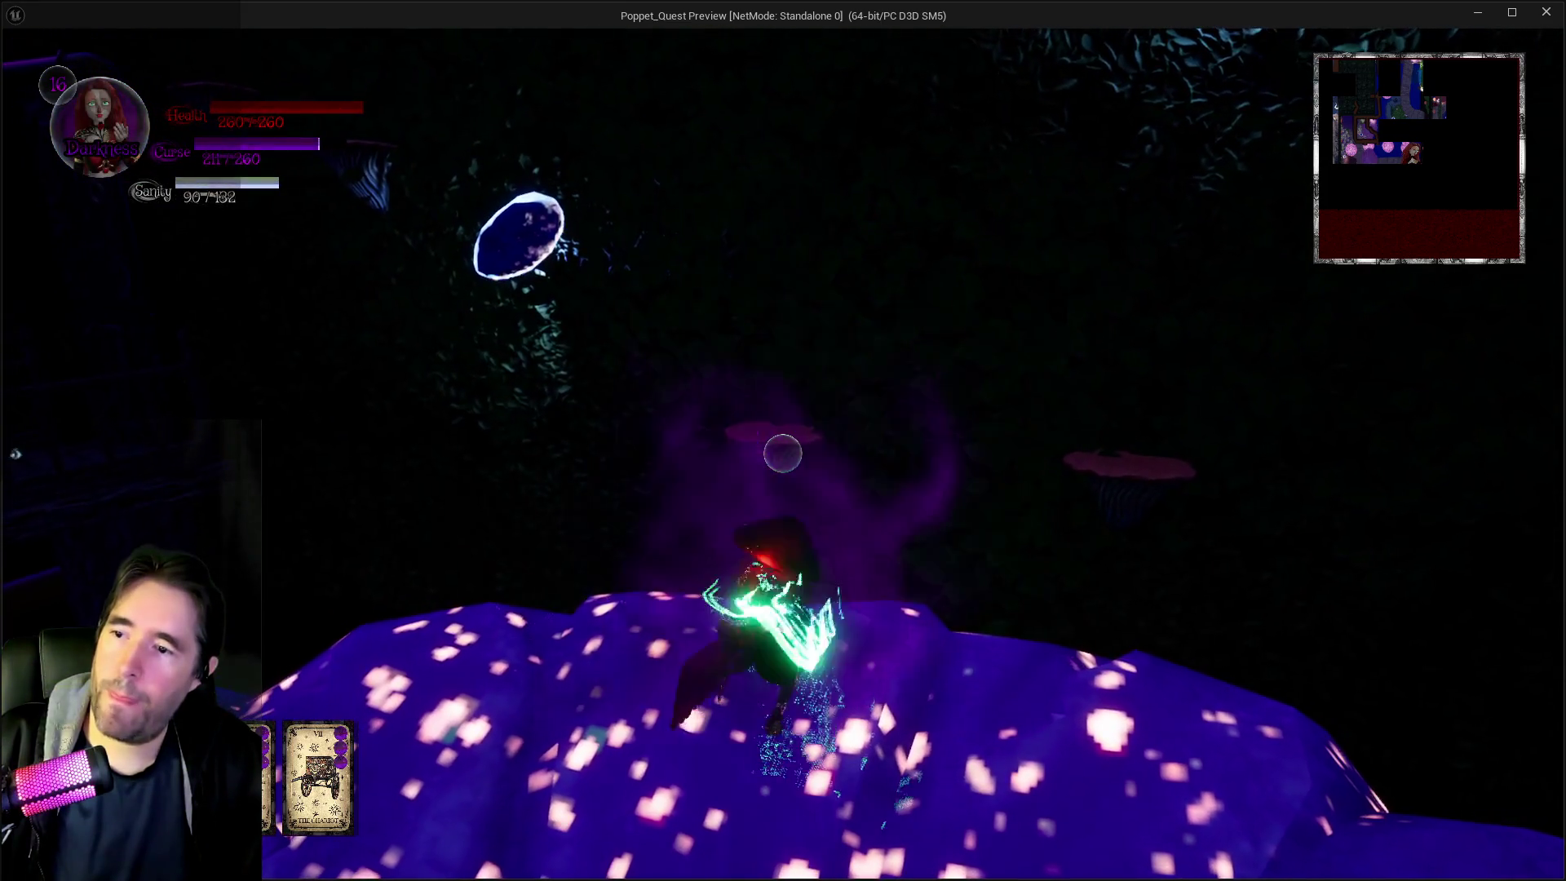
{"action": "key", "text": "w"}
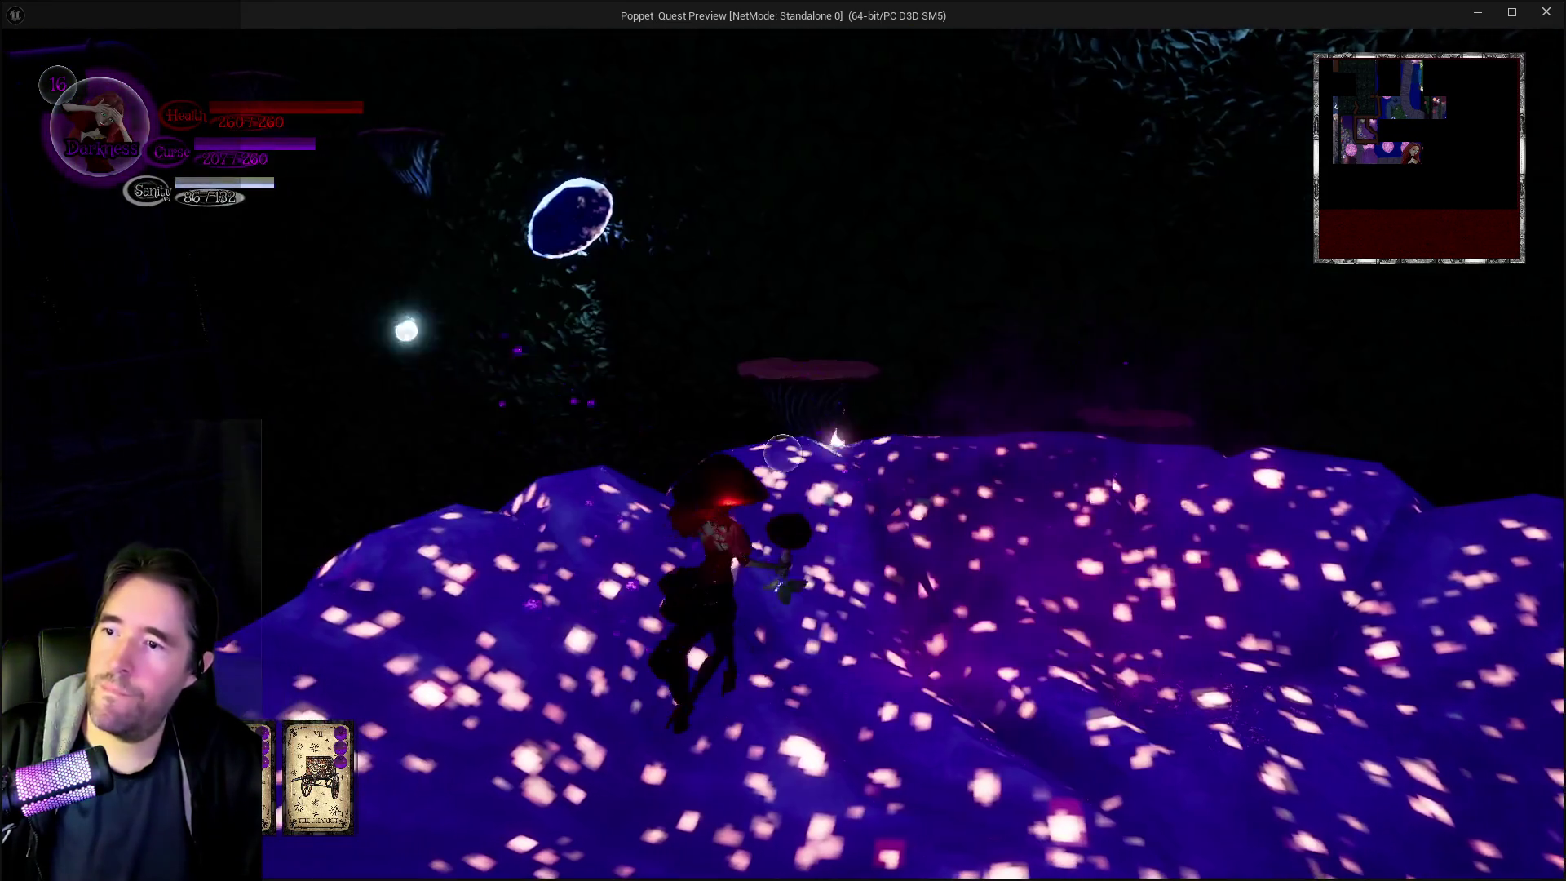
{"action": "key", "text": "w"}
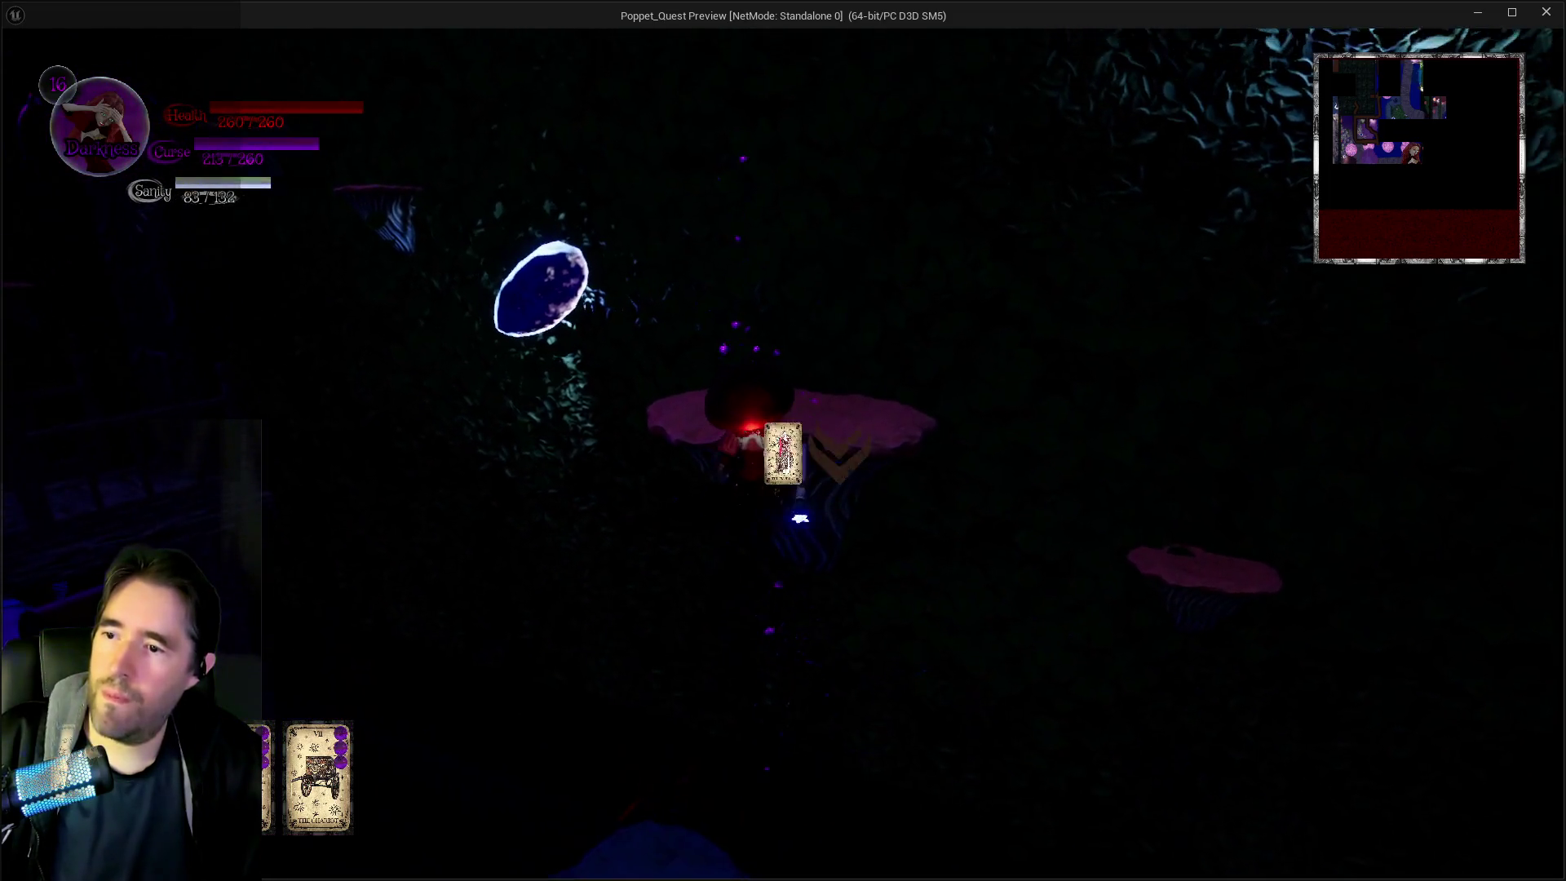
Turn around on the mound, cast a protective spell, then end the play session with Esc
{"action": "key", "text": "w"}
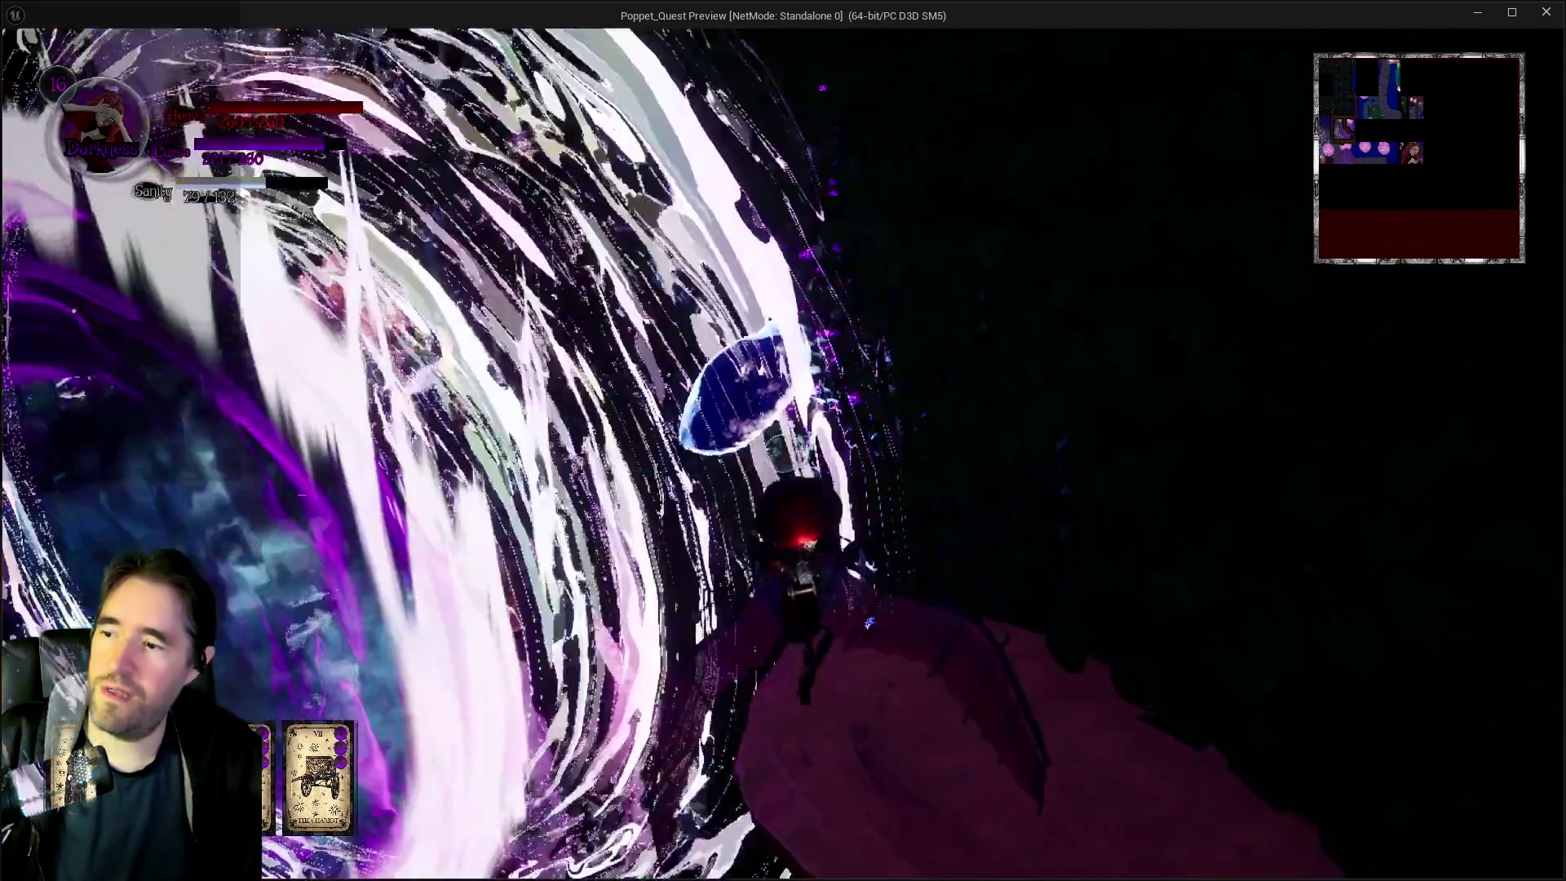
{"action": "key", "text": "w"}
{"action": "key", "text": "w"}
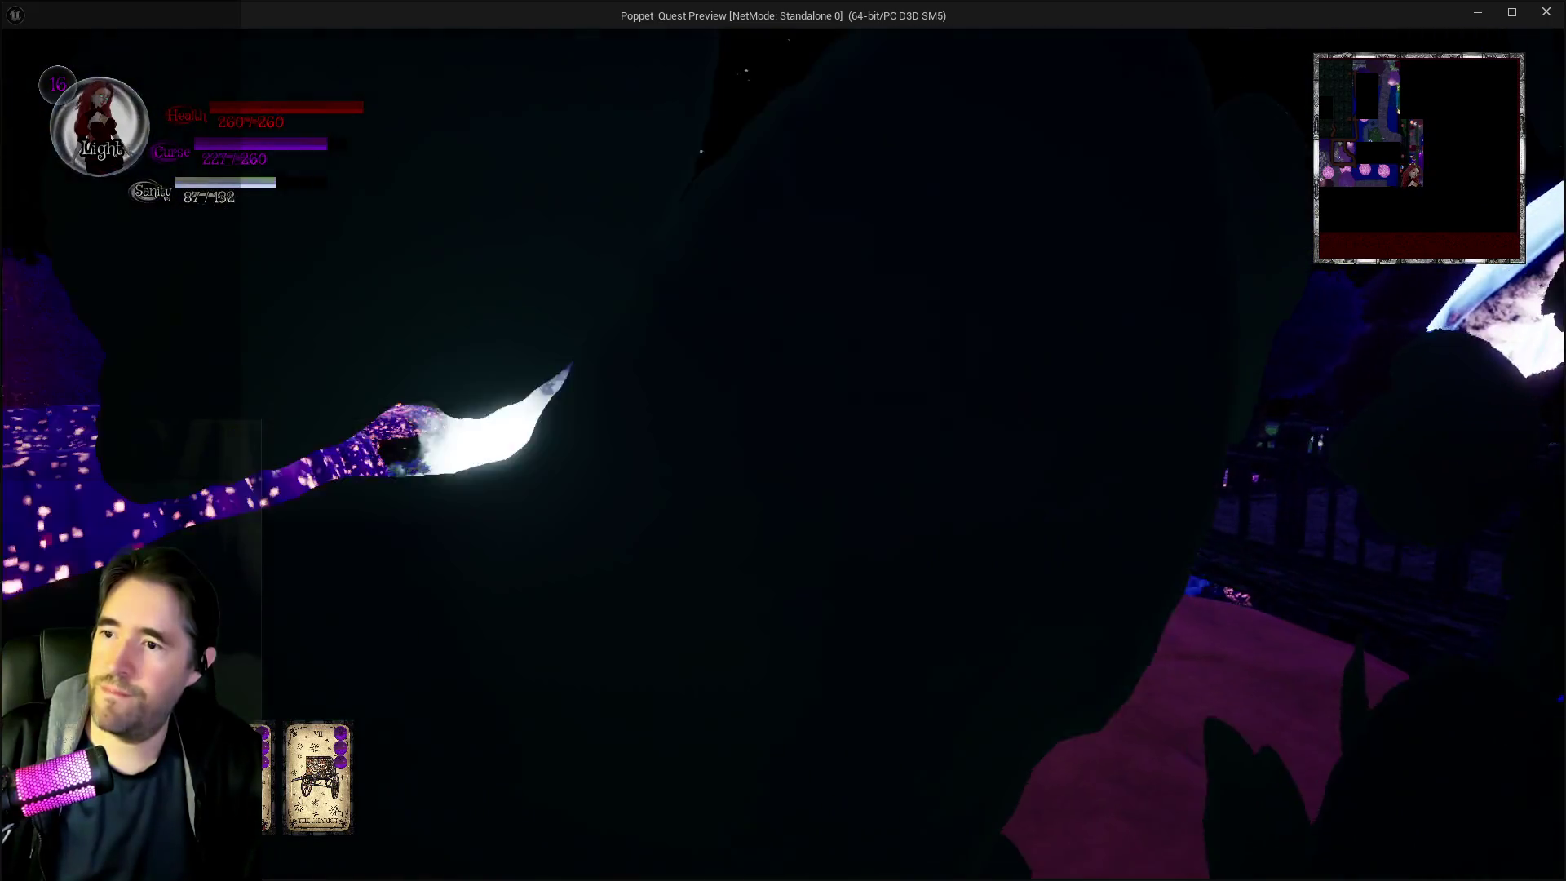
{"action": "key", "text": "e"}
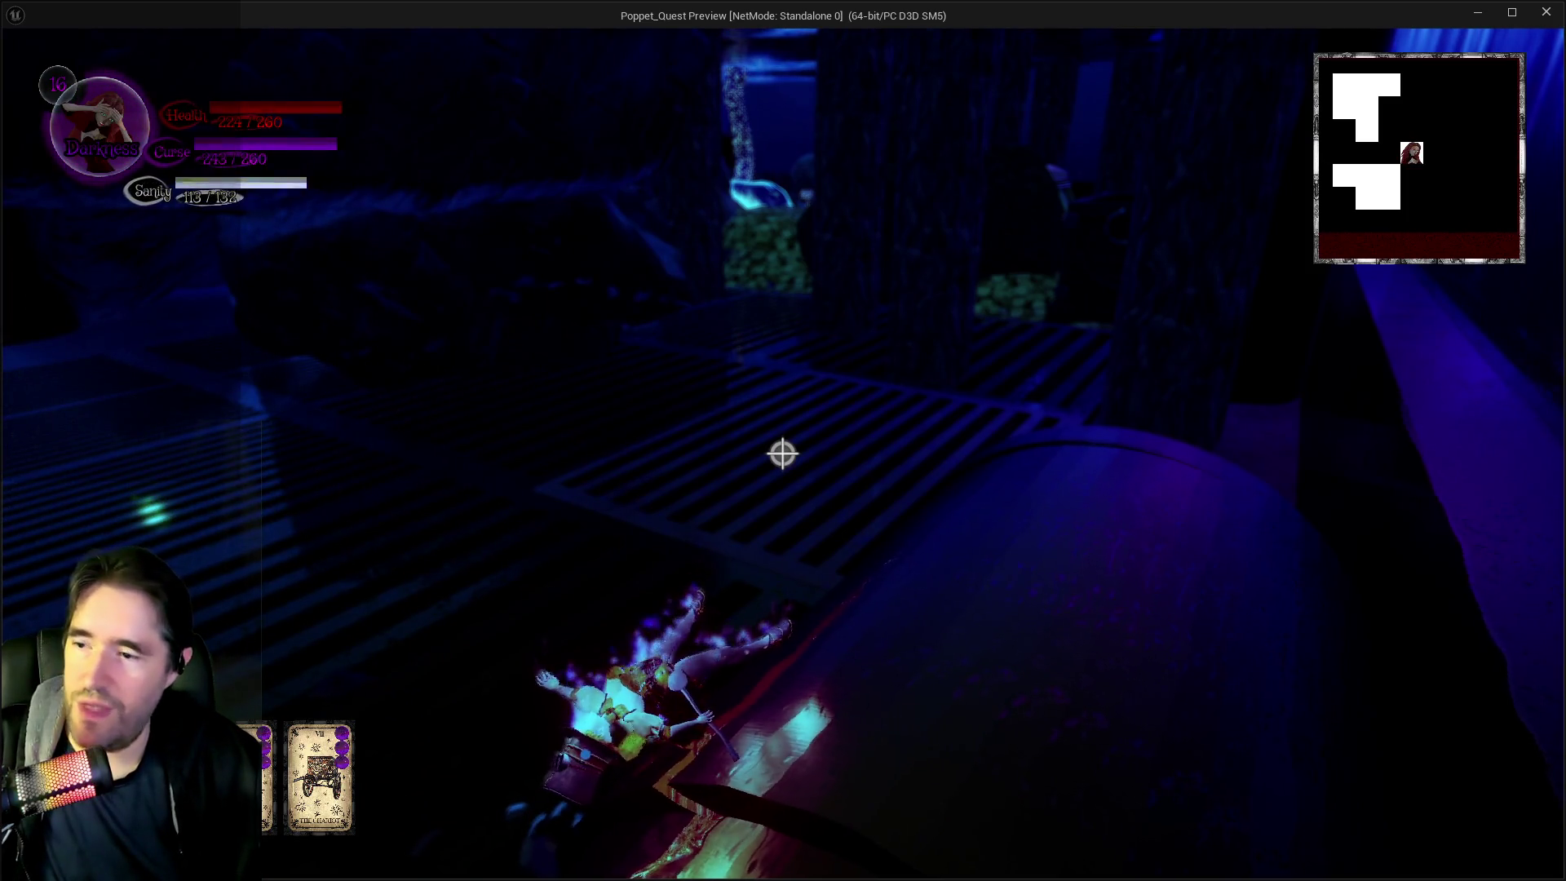
{"action": "key", "text": "Escape"}
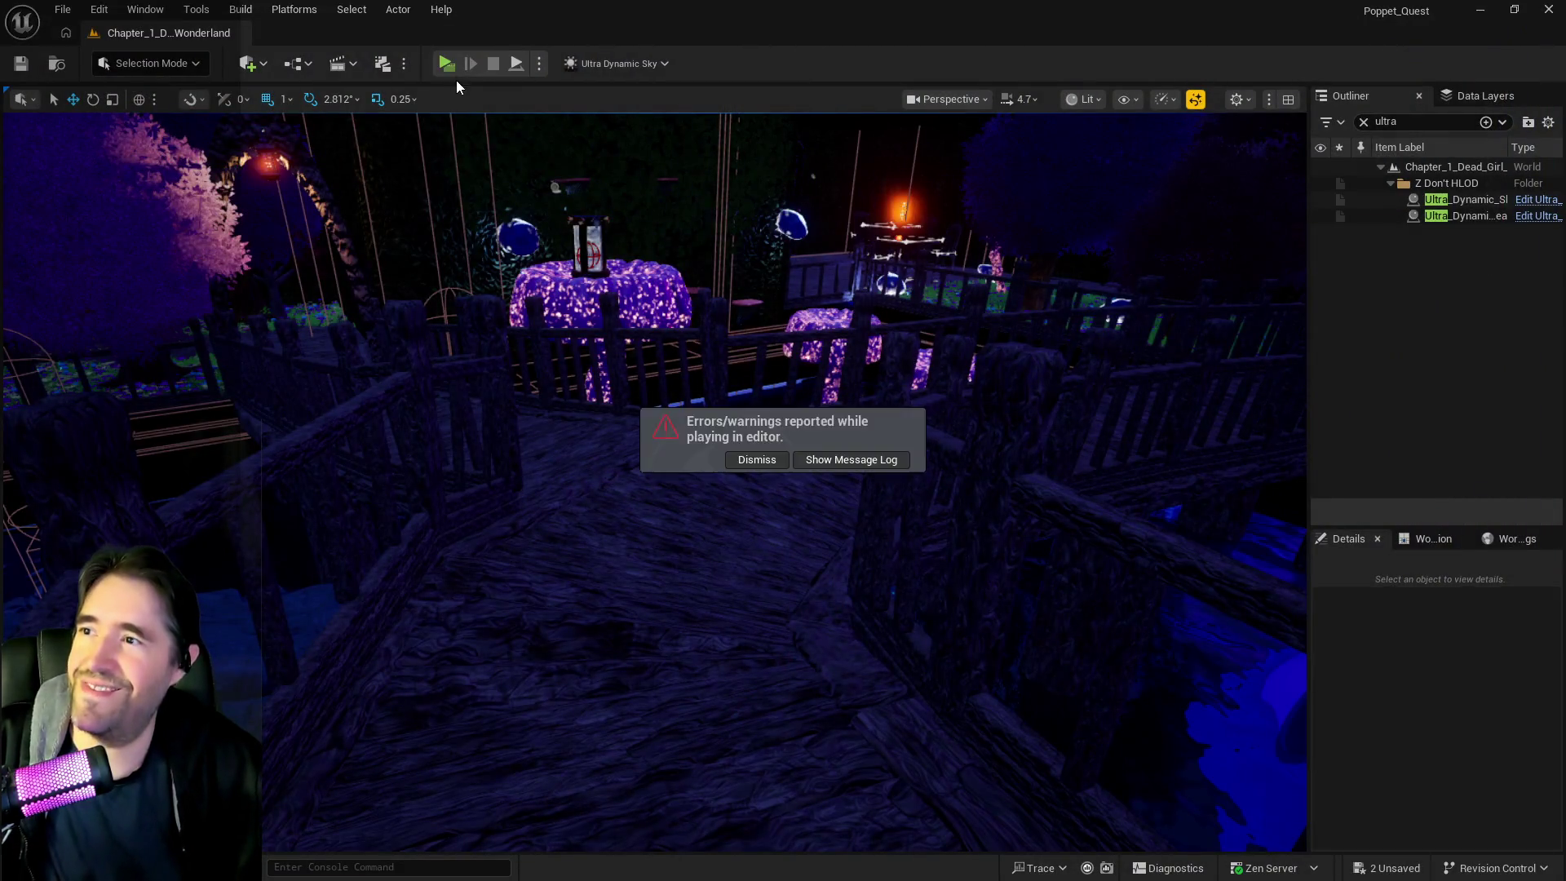
Fly the editor camera past the deck and glowing tables, then from the mushrooms to the pink rock
{"action": "key", "text": "w"}
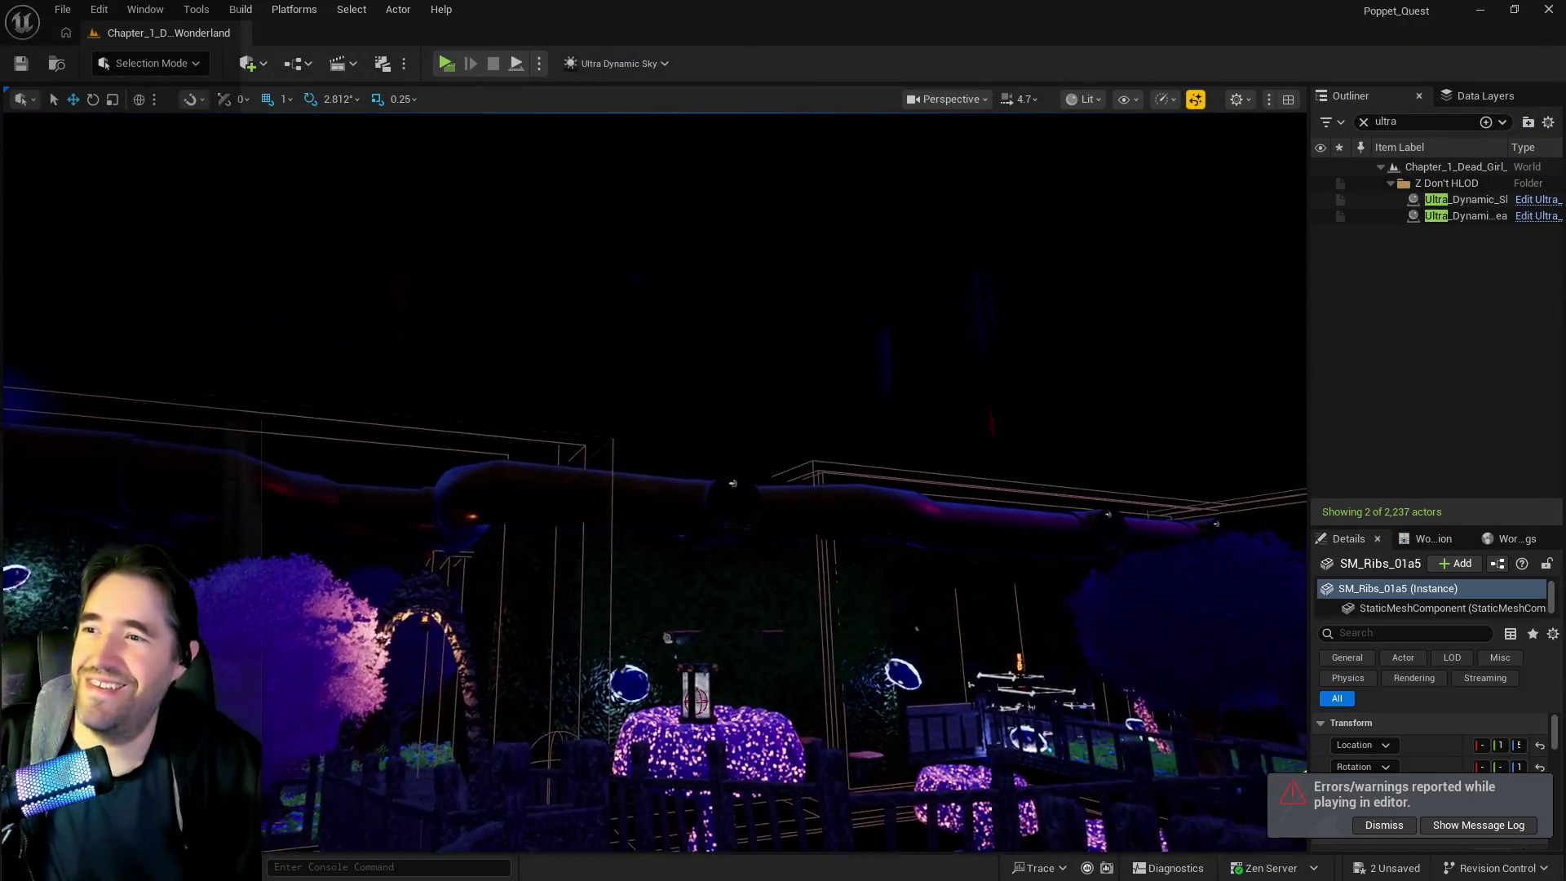
{"action": "left_click_drag", "start_coordinate": [516, 722], "coordinate": [516, 722]}
{"action": "left_click_drag", "start_coordinate": [791, 441], "coordinate": [792, 442]}
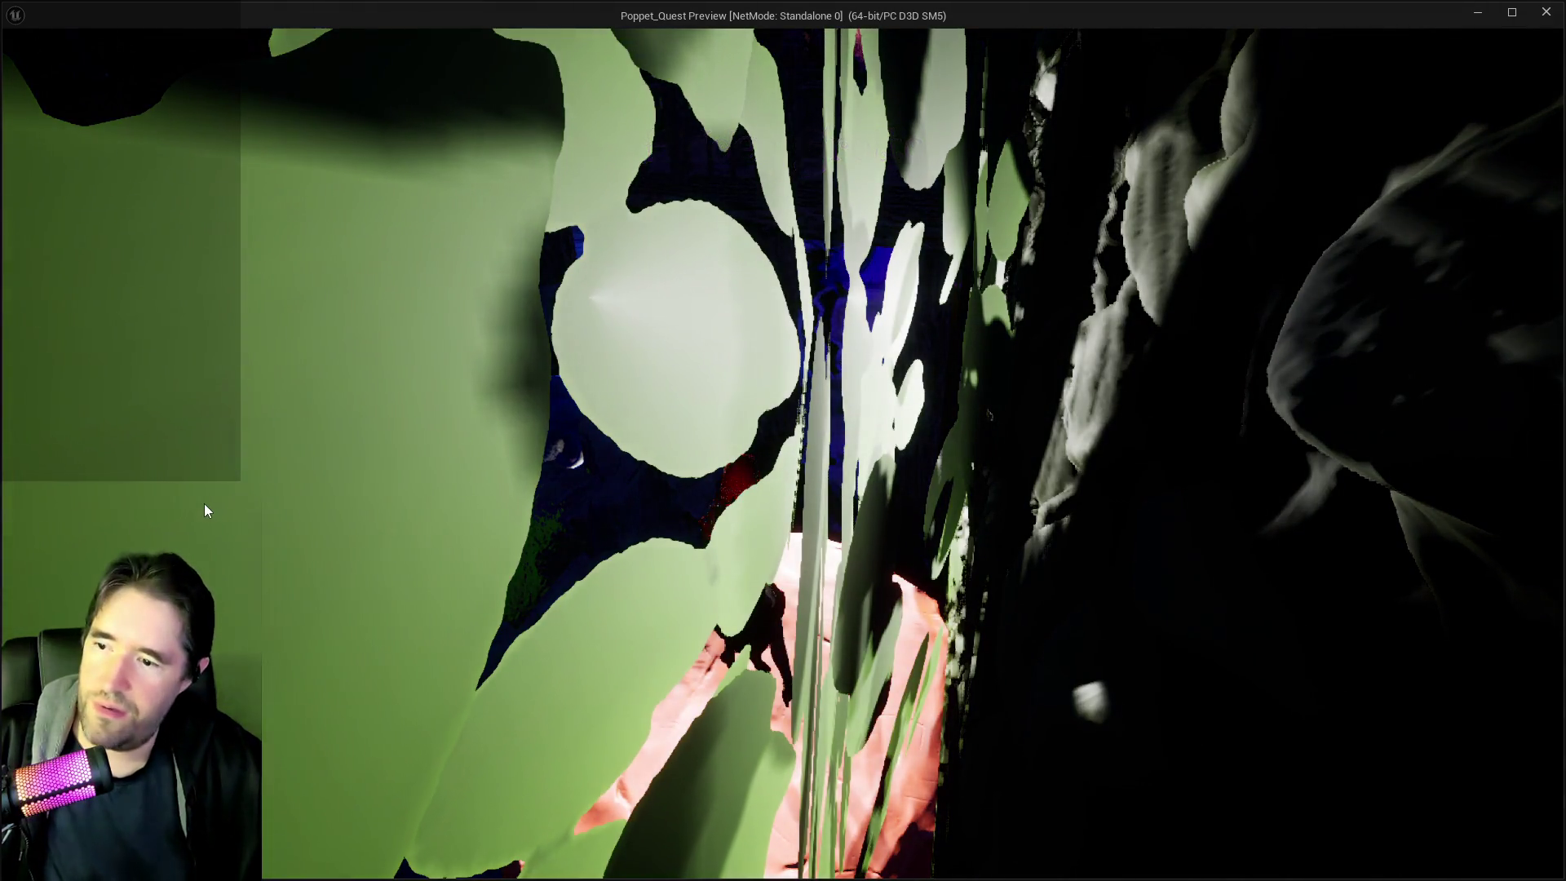
Open the Chapter 2 card menu with Tab and close it again to resume play
{"action": "key", "text": "Escape"}
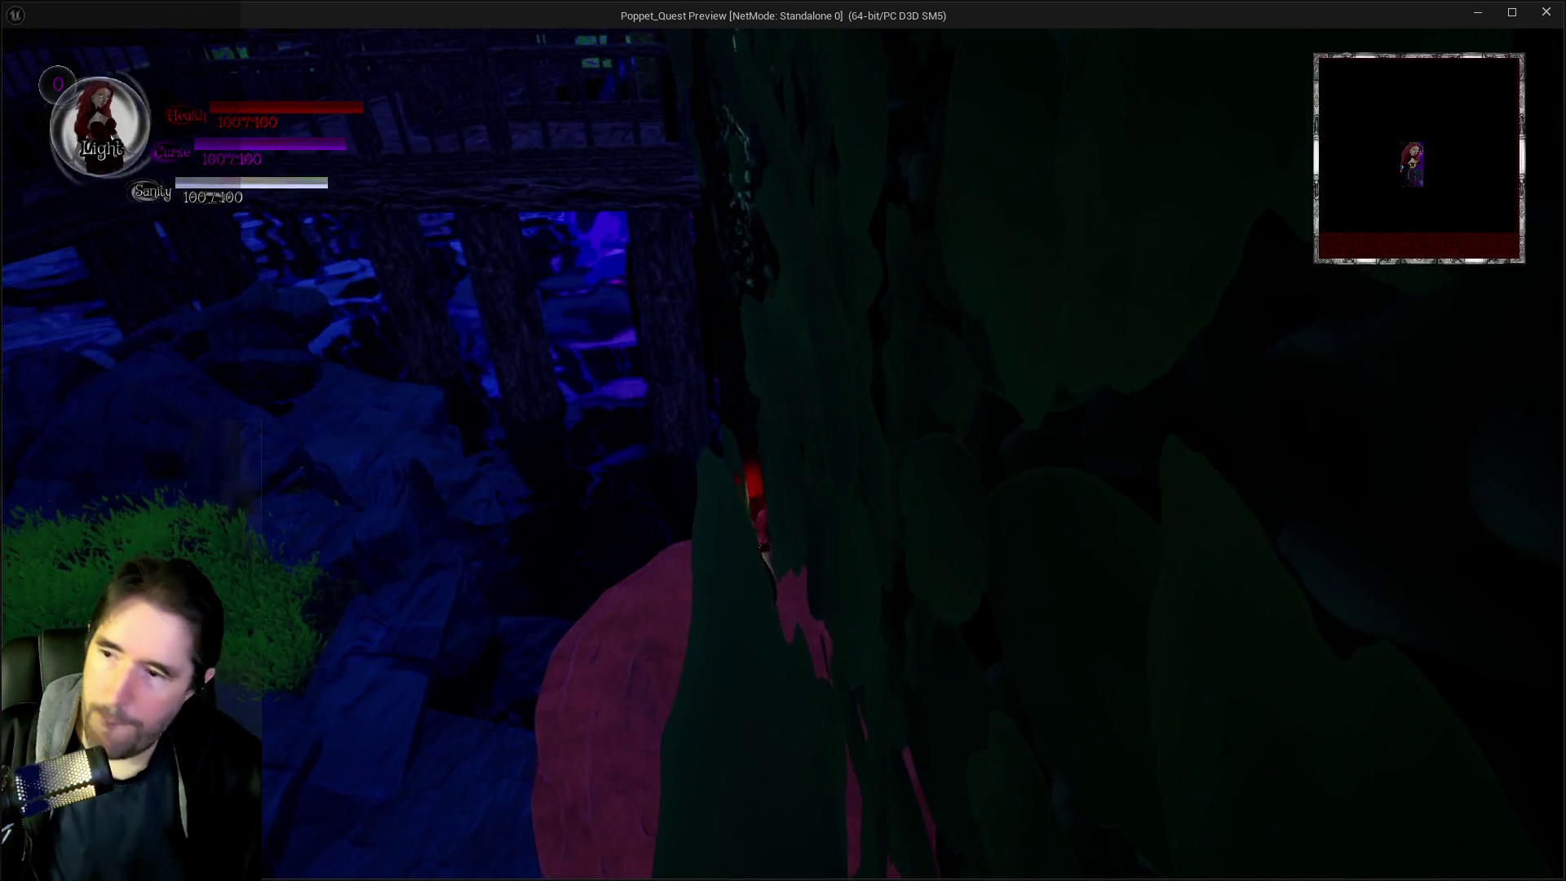
{"action": "key", "text": "Tab"}
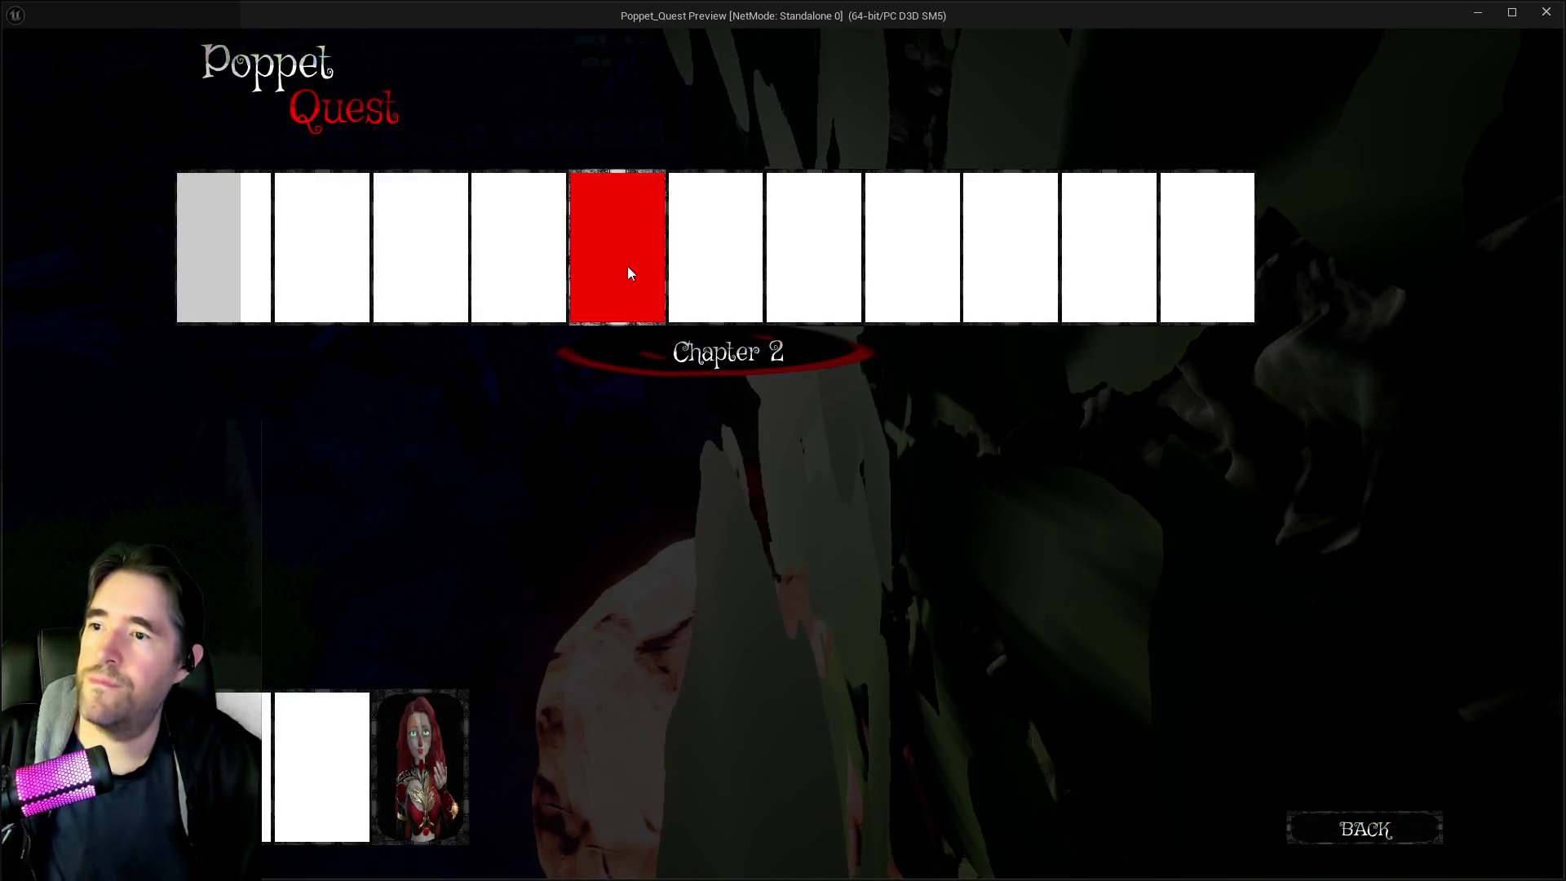
{"action": "key", "text": "Tab"}
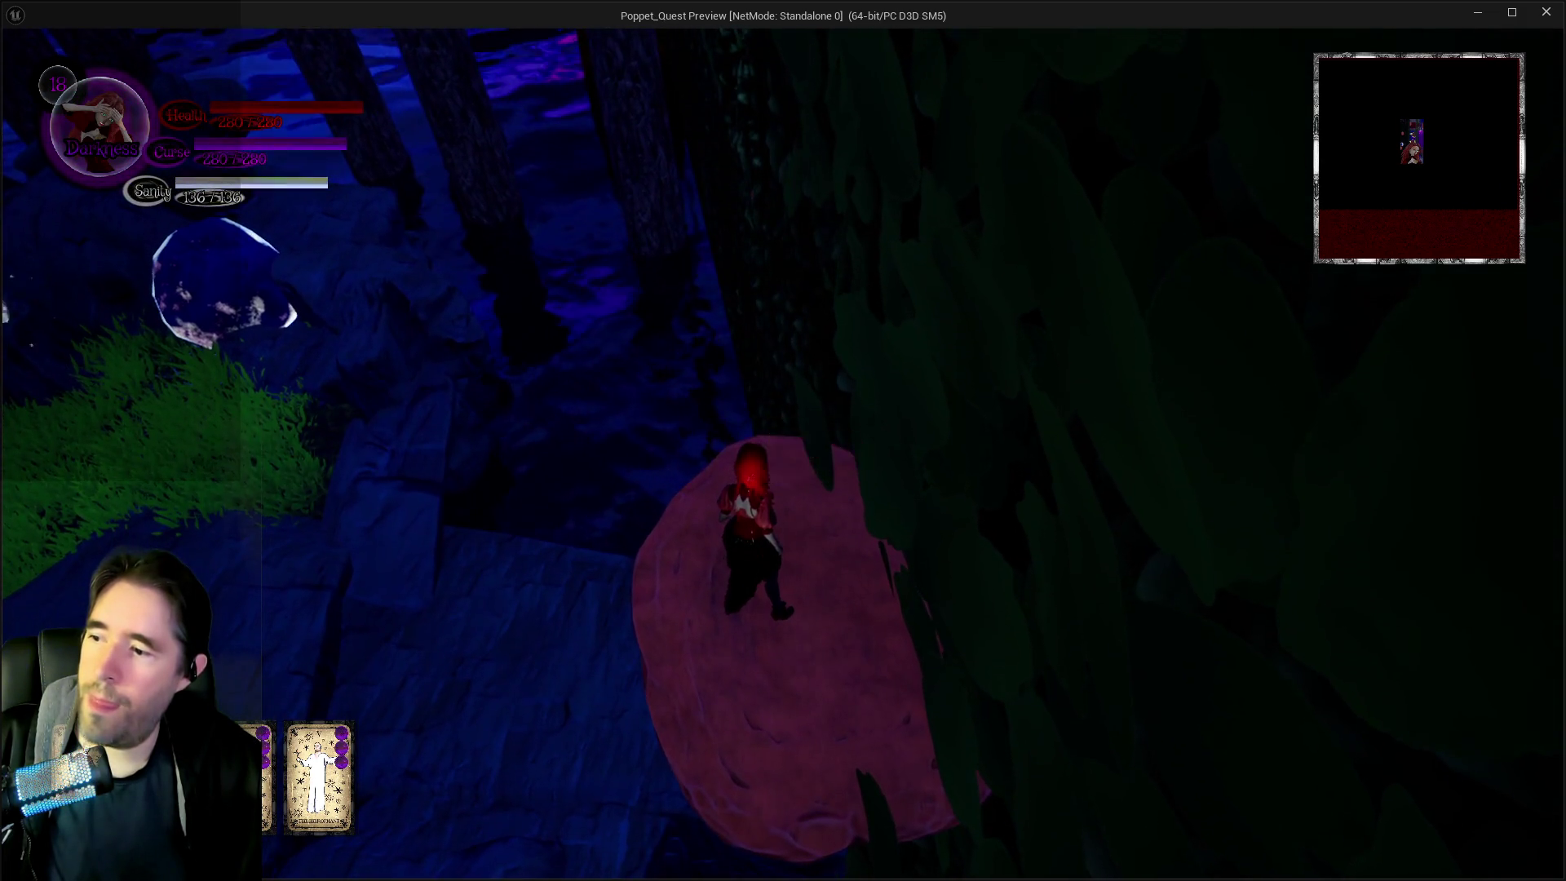
Cast the tarot card spell, switch to Light, and jump between the floating mushrooms and leafy wall
{"action": "key", "text": "1"}
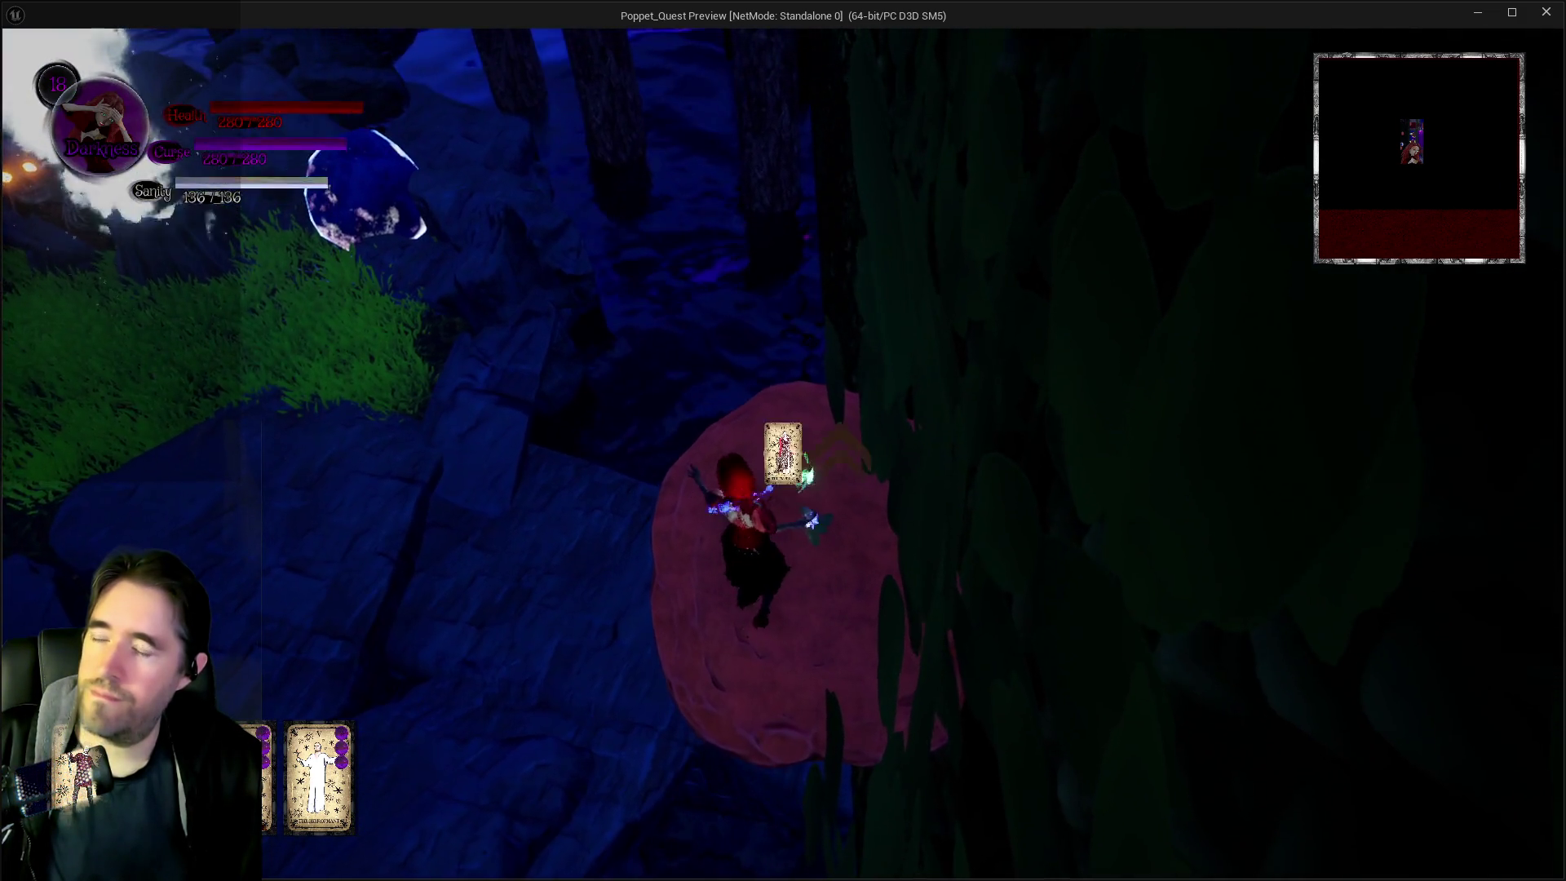
{"action": "key", "text": "2"}
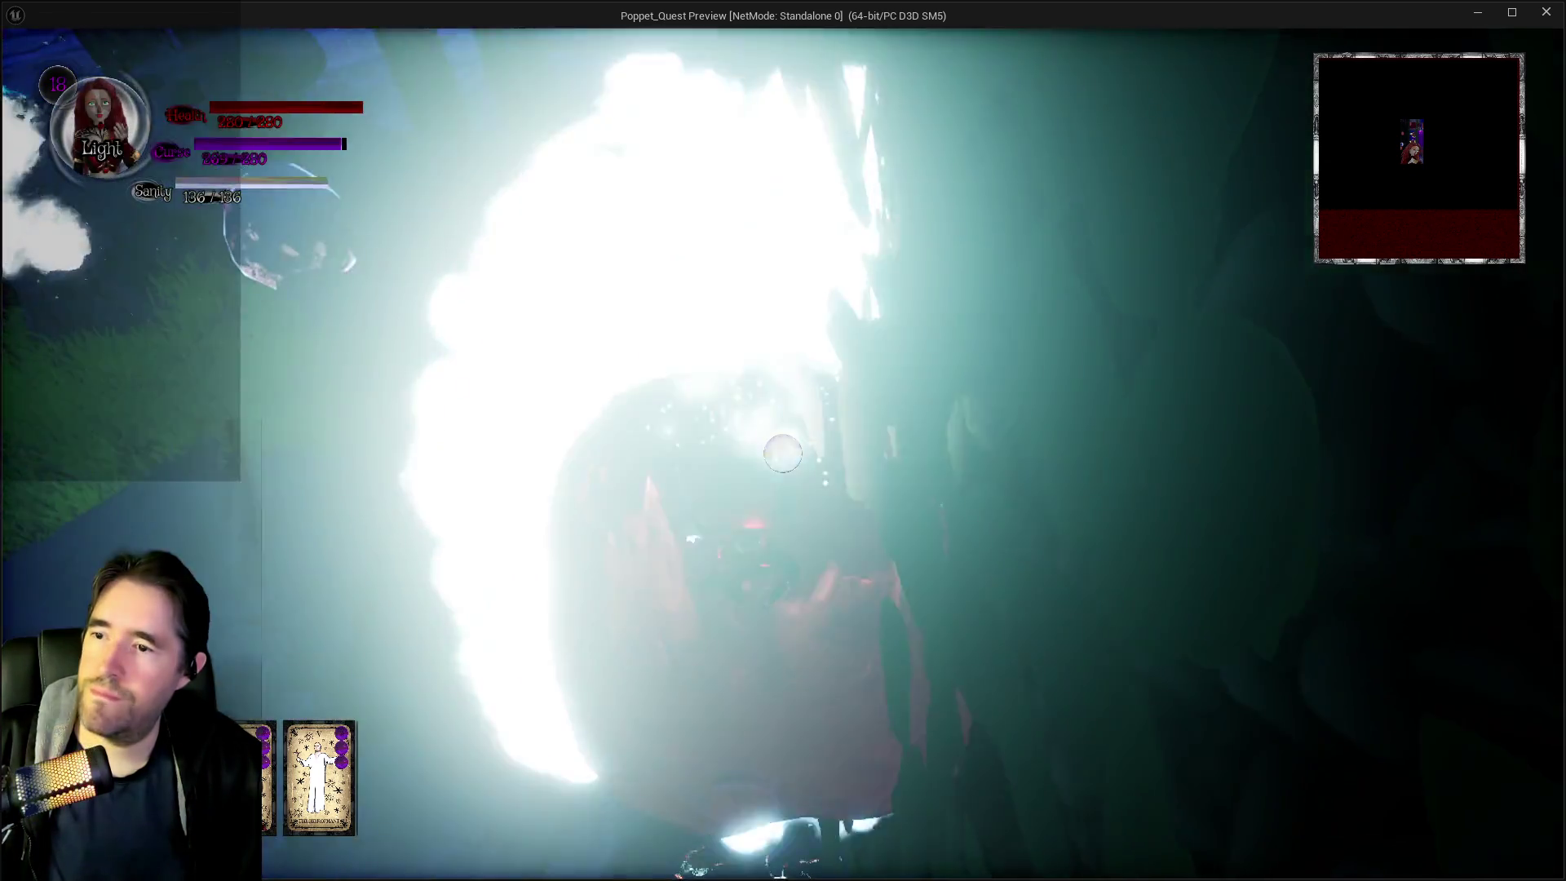
{"action": "key", "text": "w"}
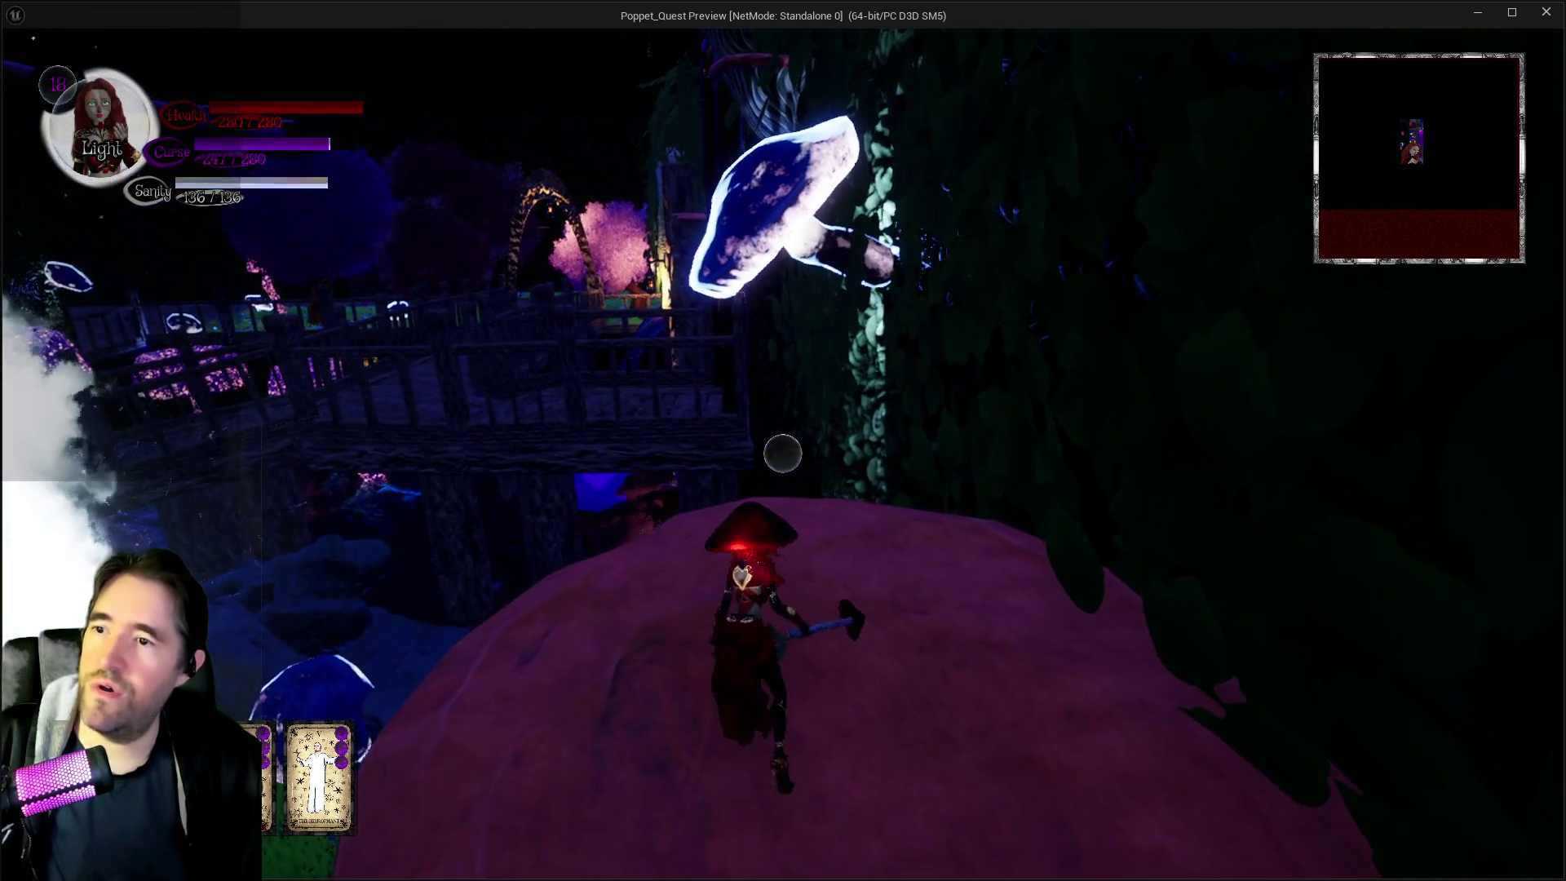
{"action": "key", "text": "space"}
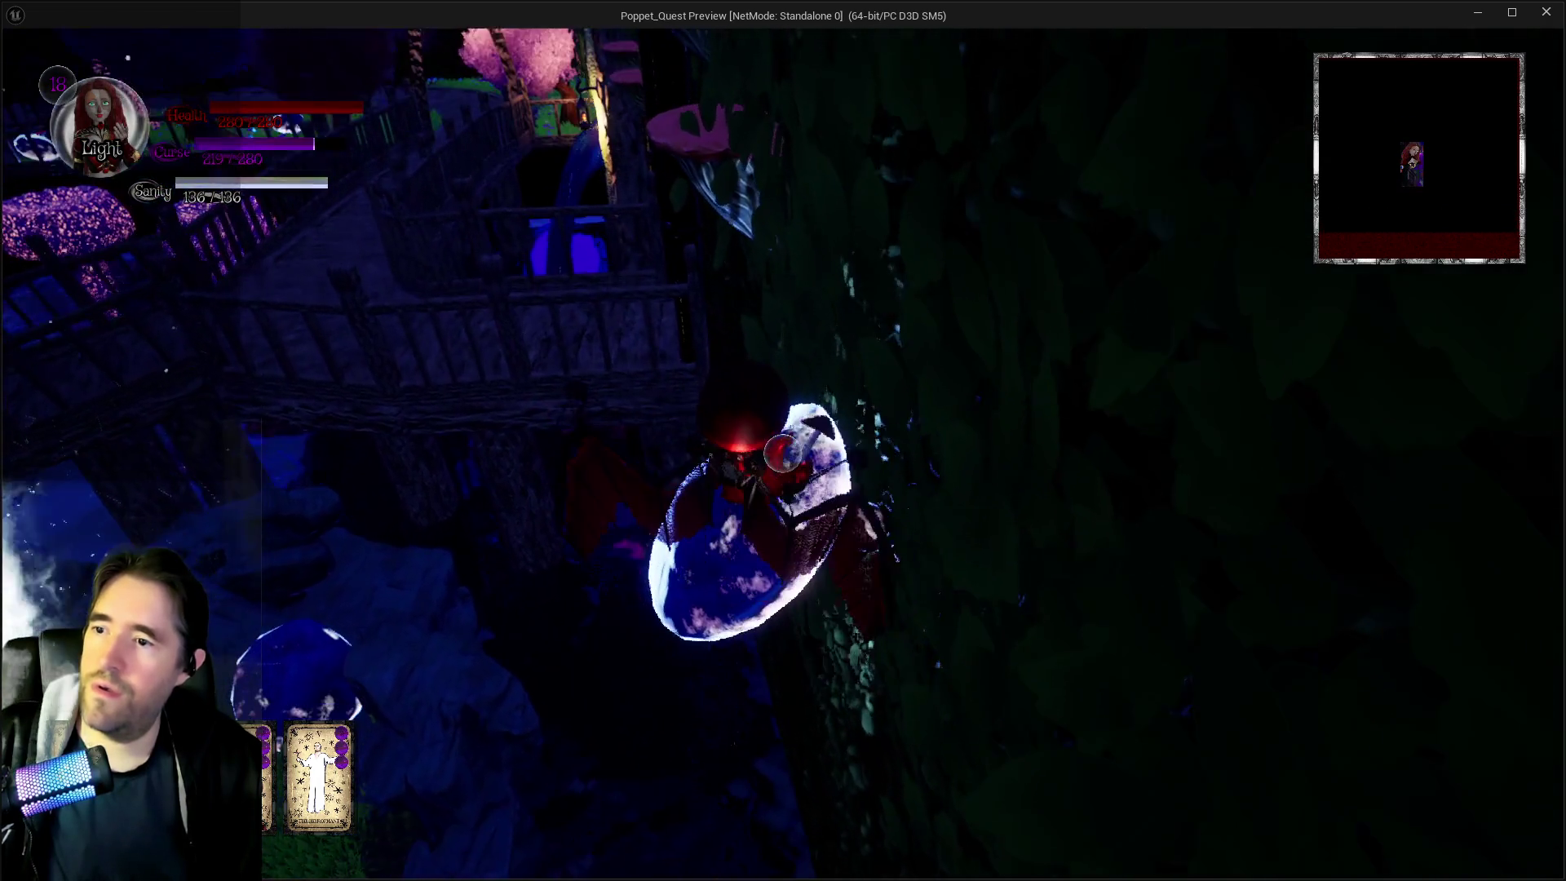
{"action": "key", "text": "space"}
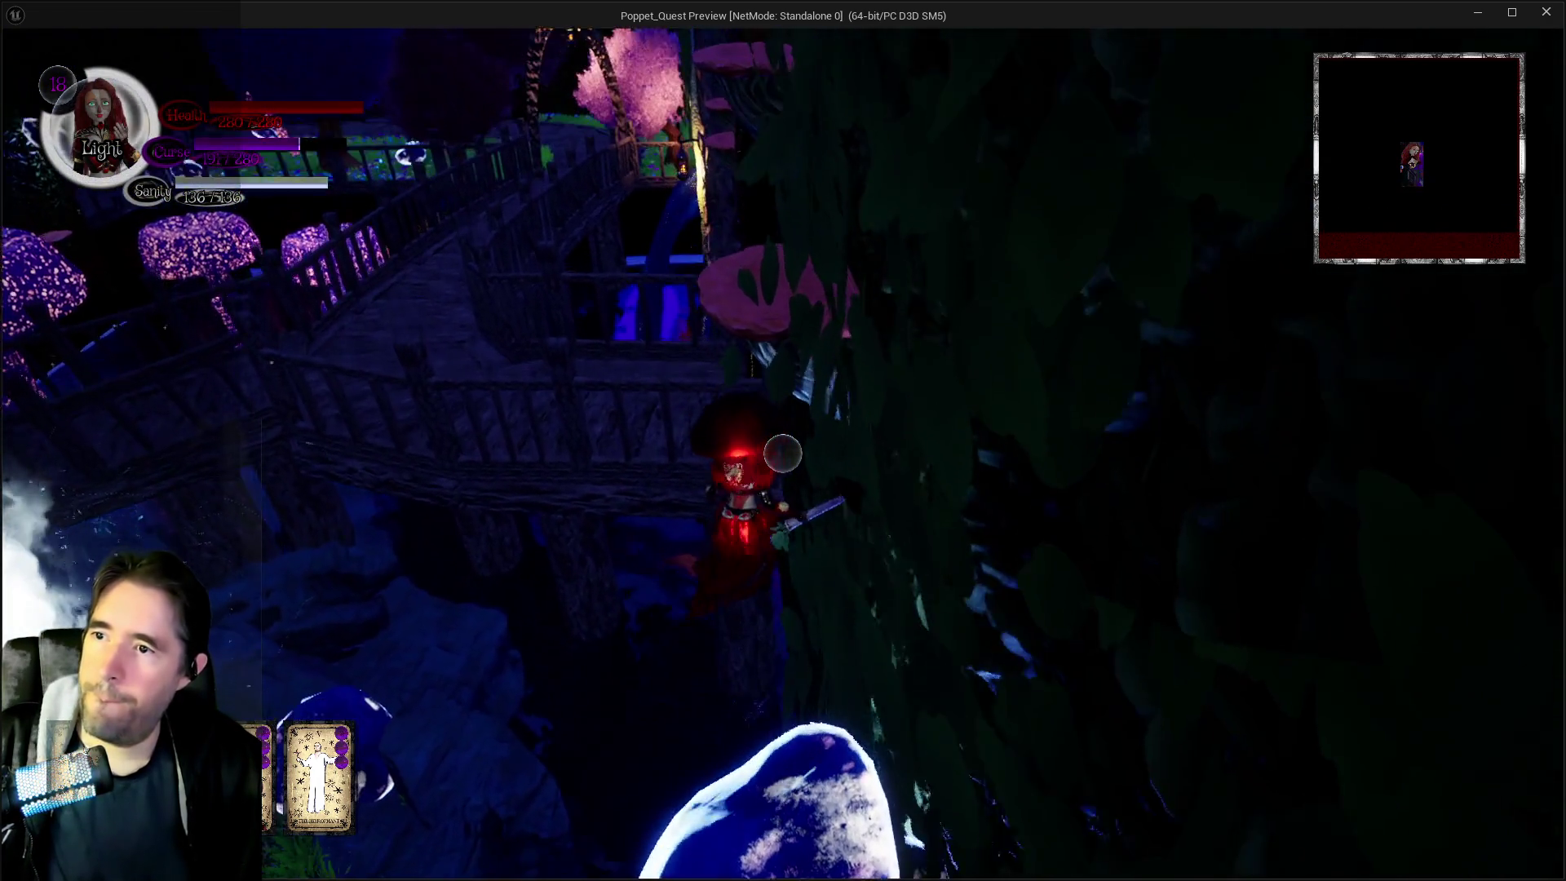
{"action": "key", "text": "w"}
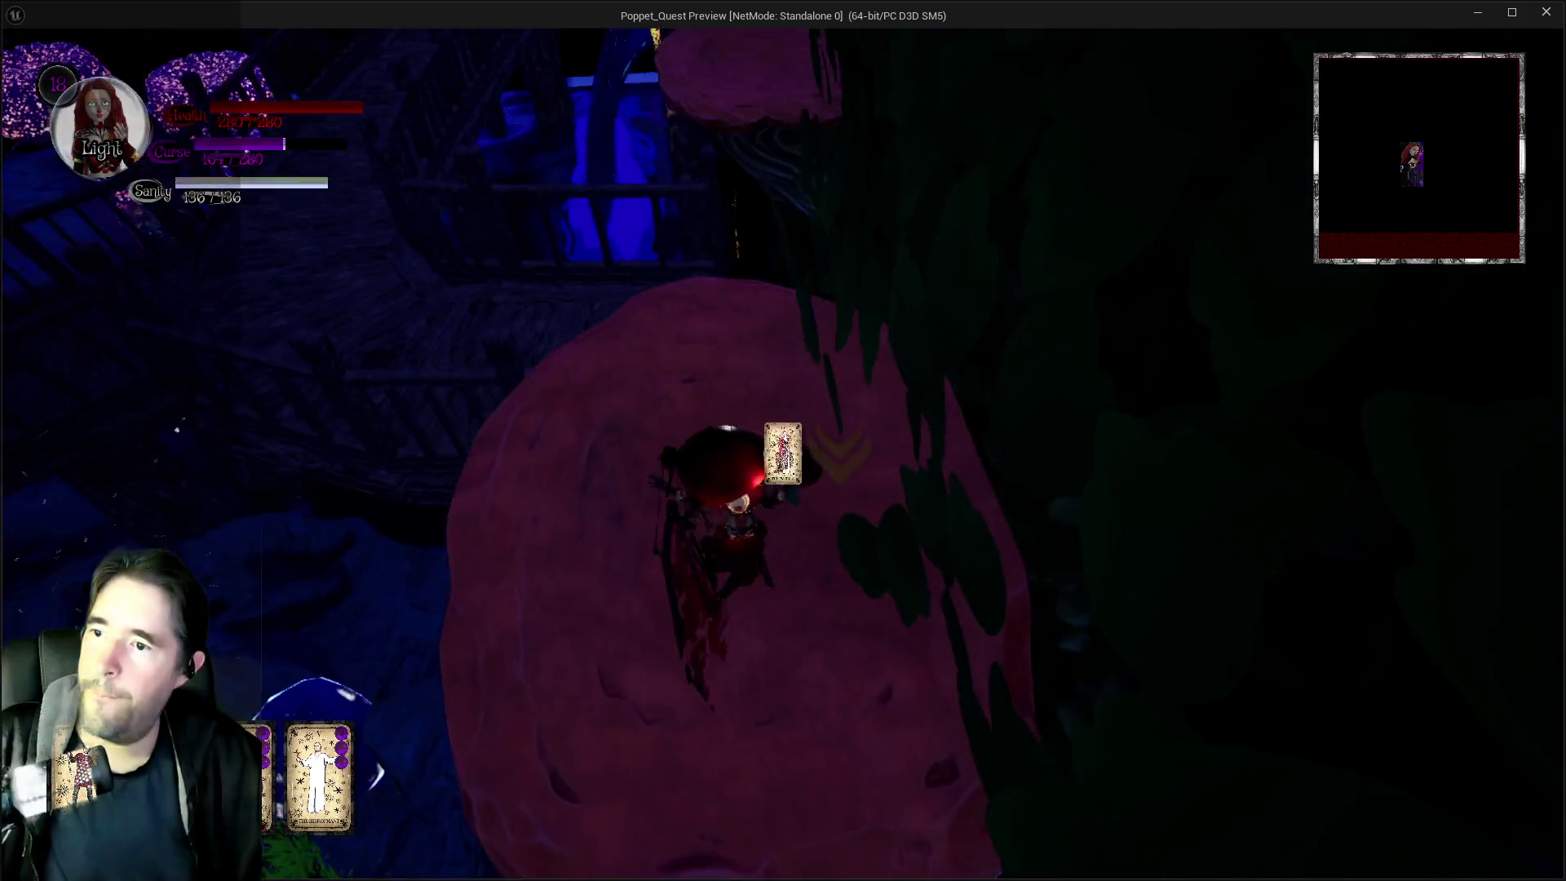
{"action": "key", "text": "space"}
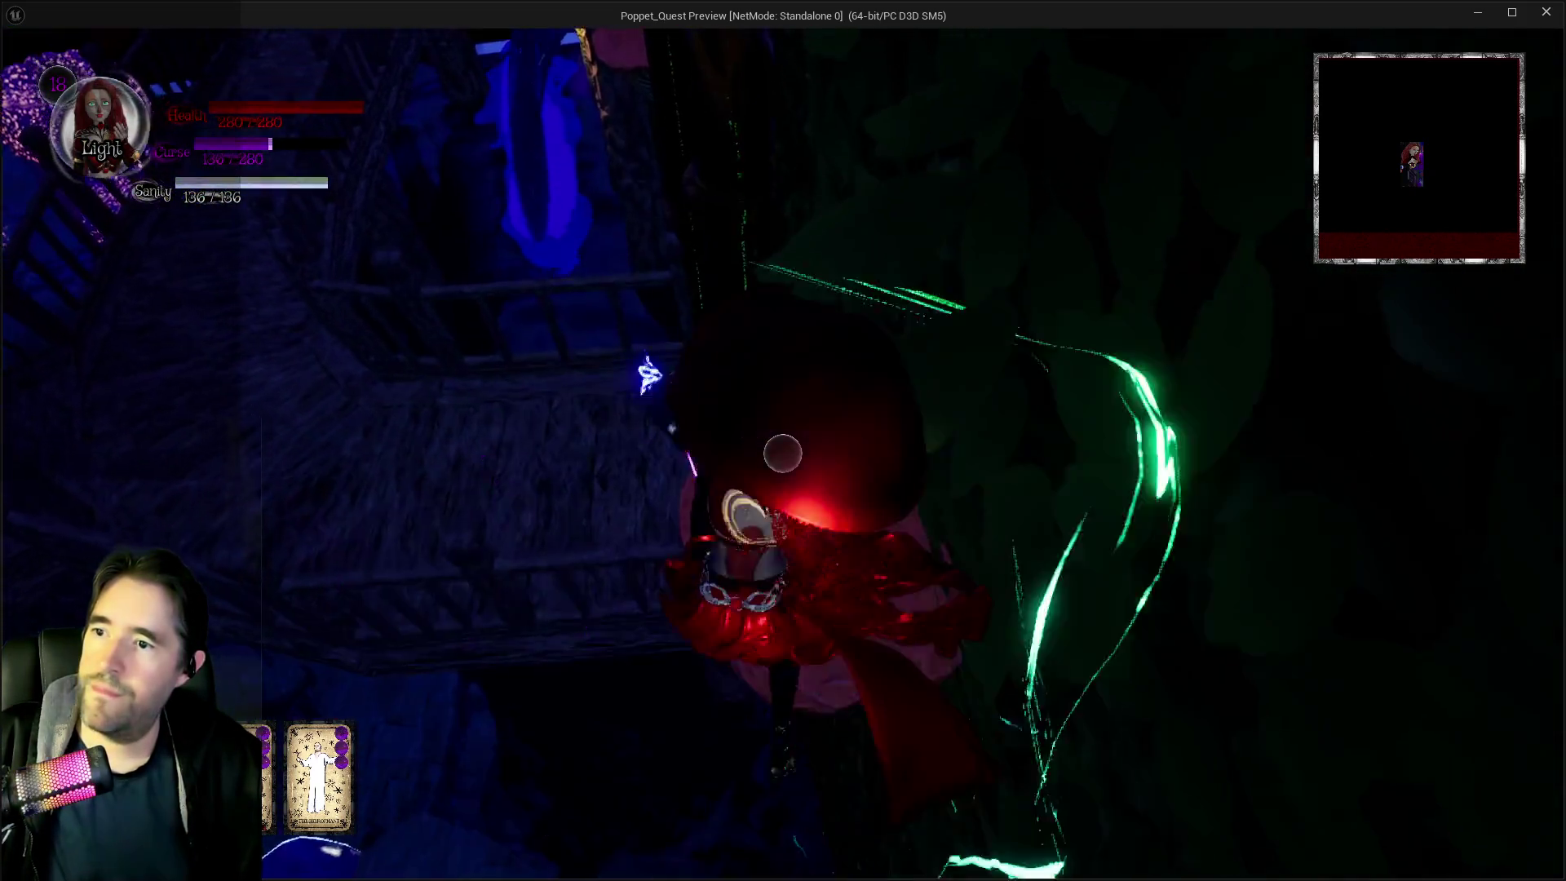
Enter the tree door portal and walk along the path into the Four Of Cups area
{"action": "key", "text": "w"}
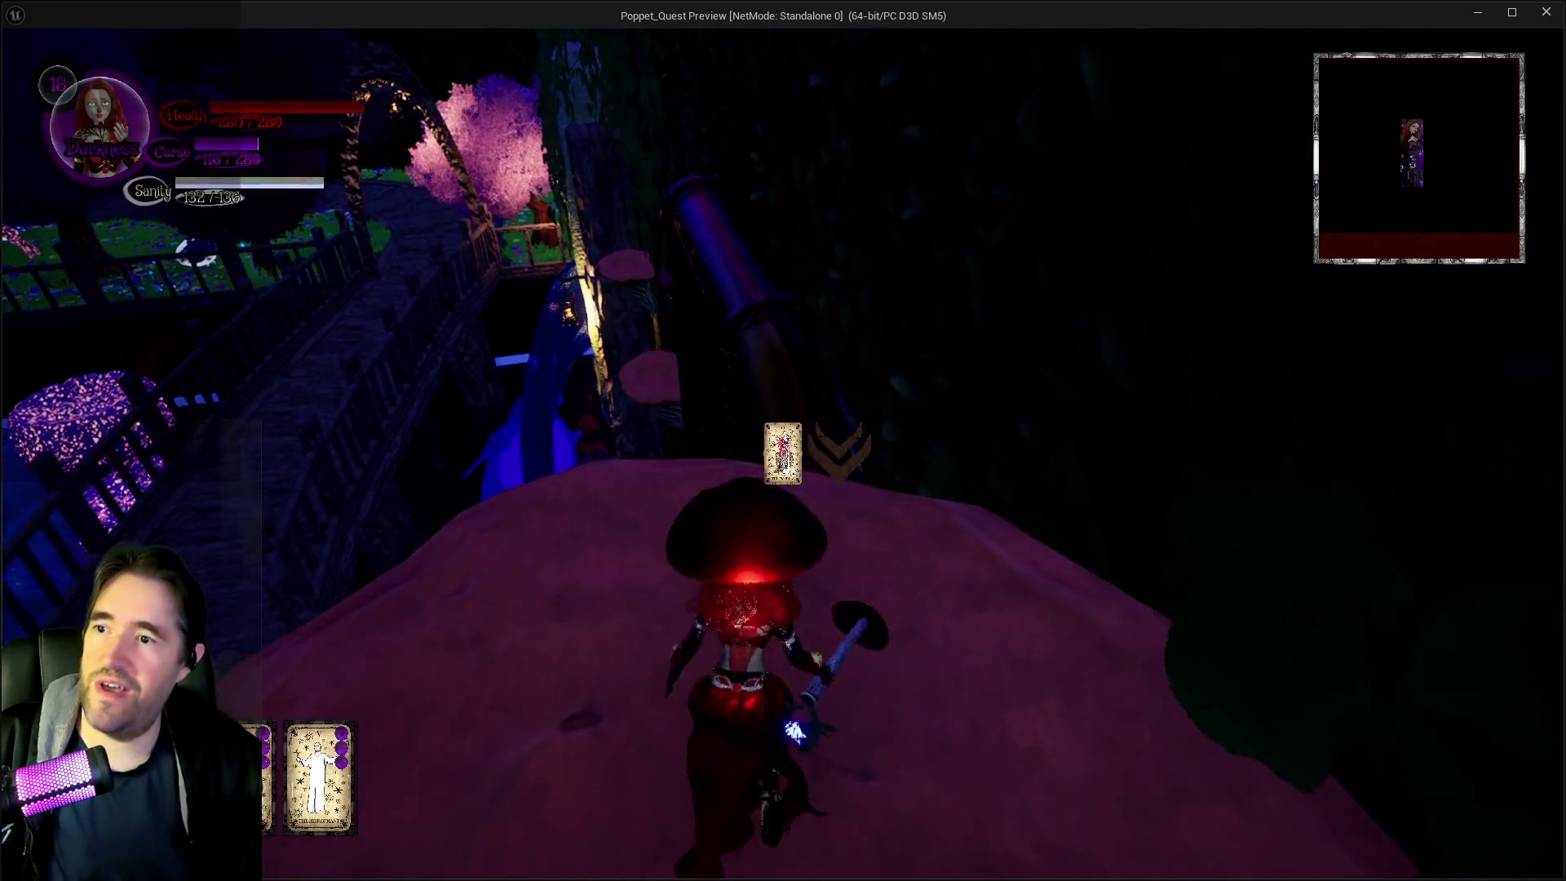
{"action": "key", "text": "w"}
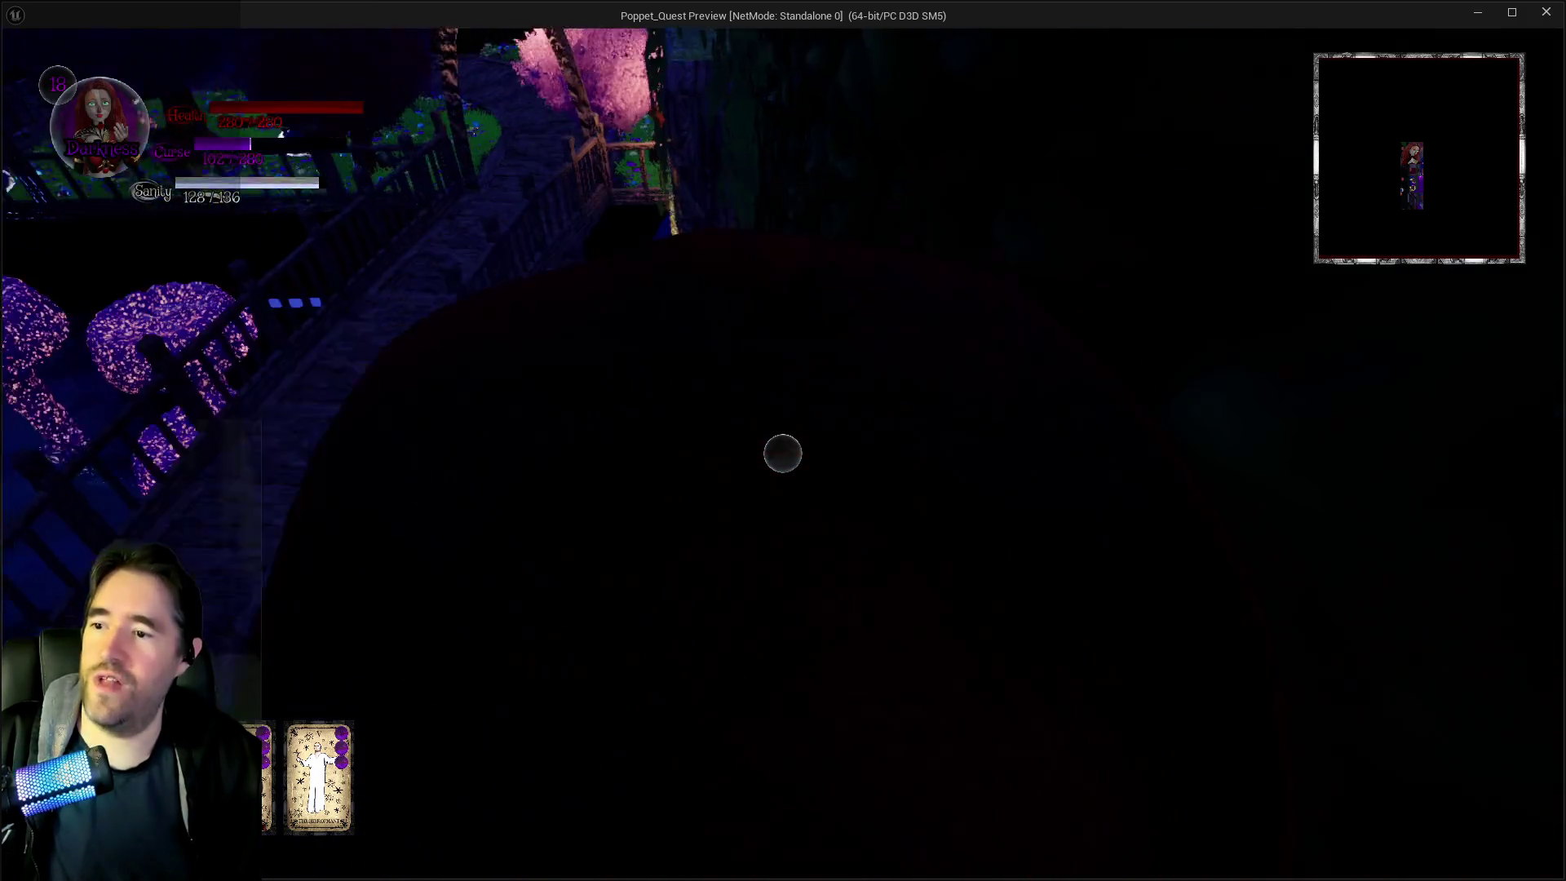
{"action": "key", "text": "e"}
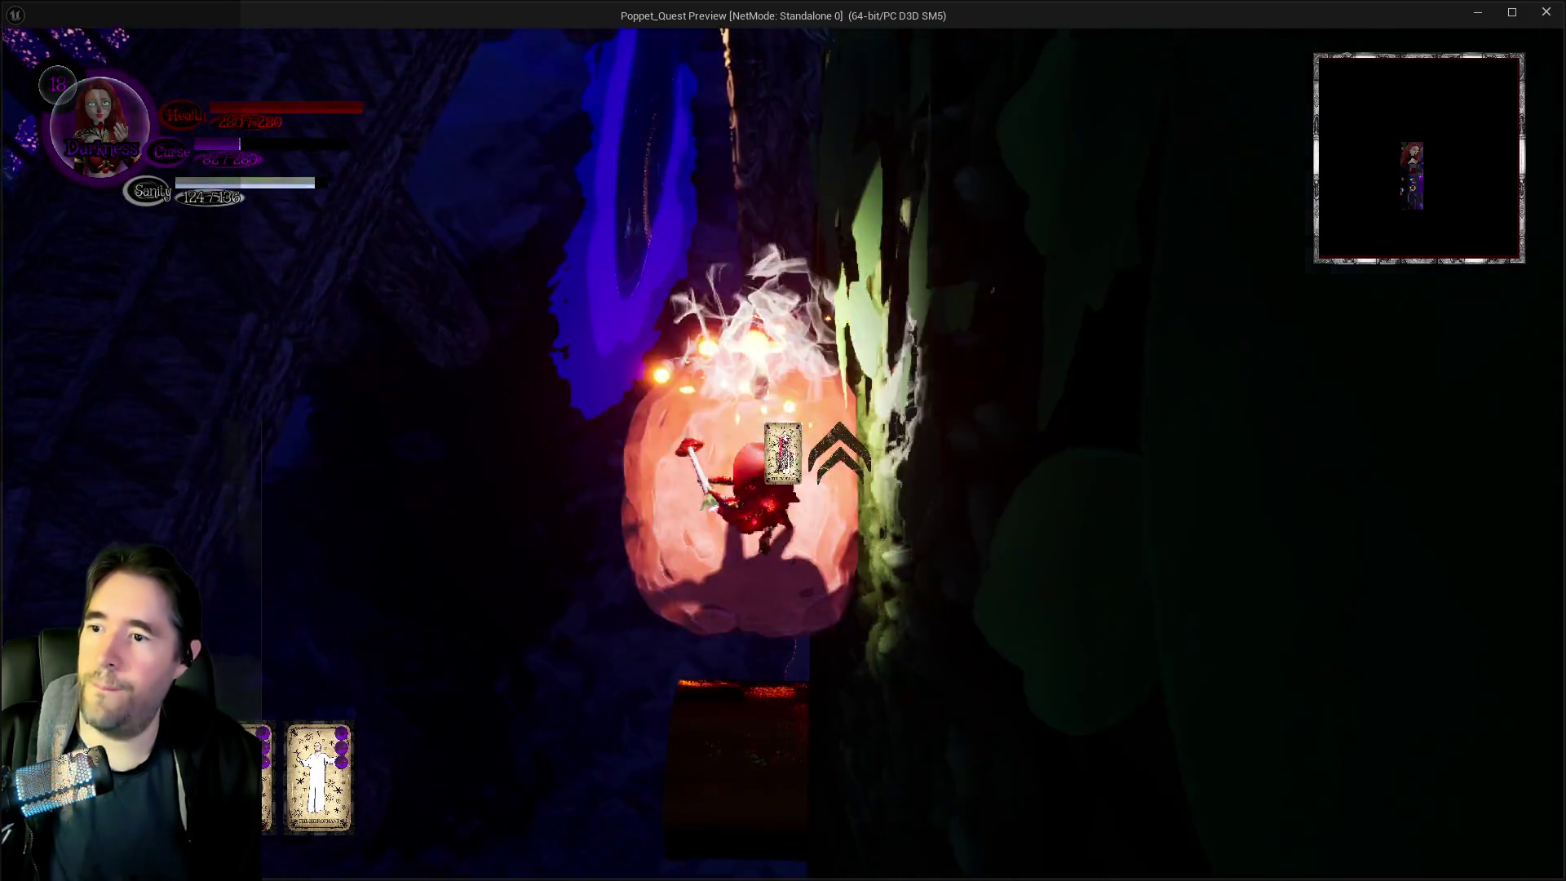
{"action": "key", "text": "w"}
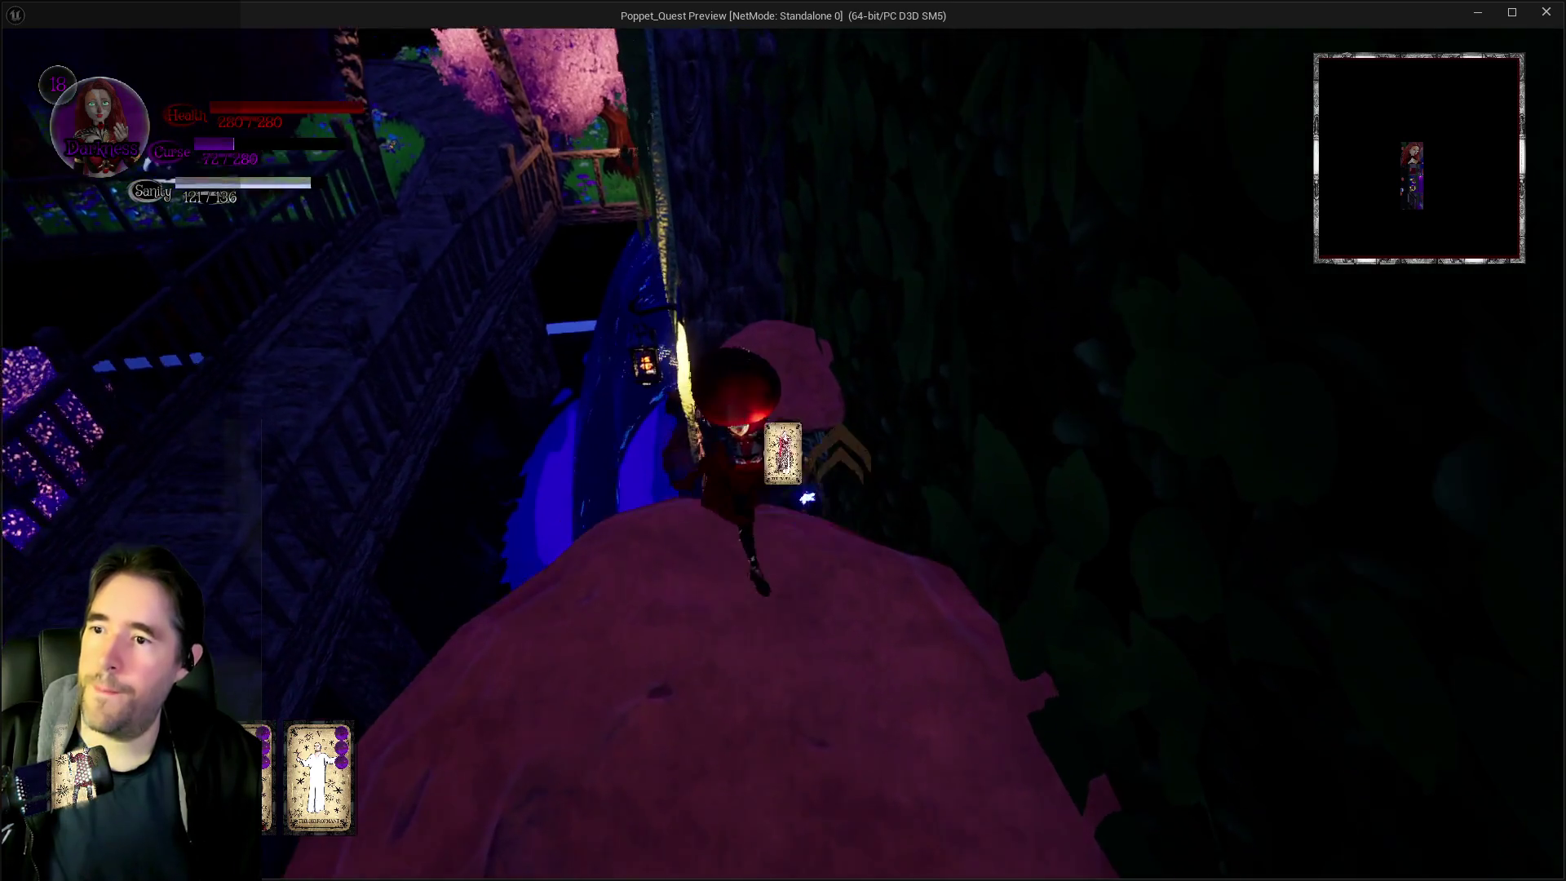
{"action": "key", "text": "e"}
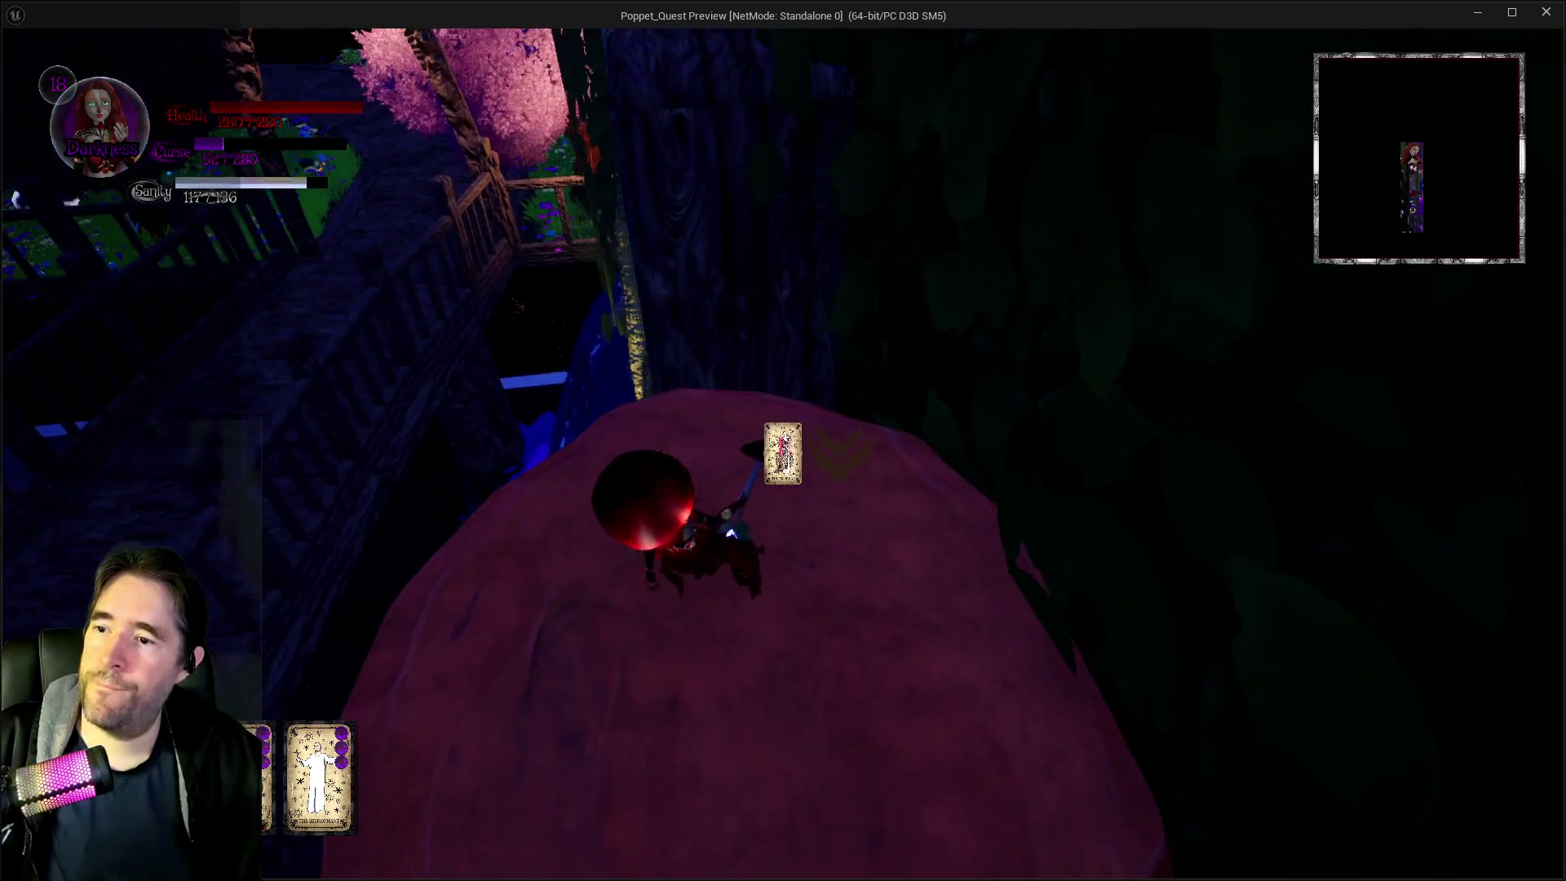
{"action": "key", "text": "w"}
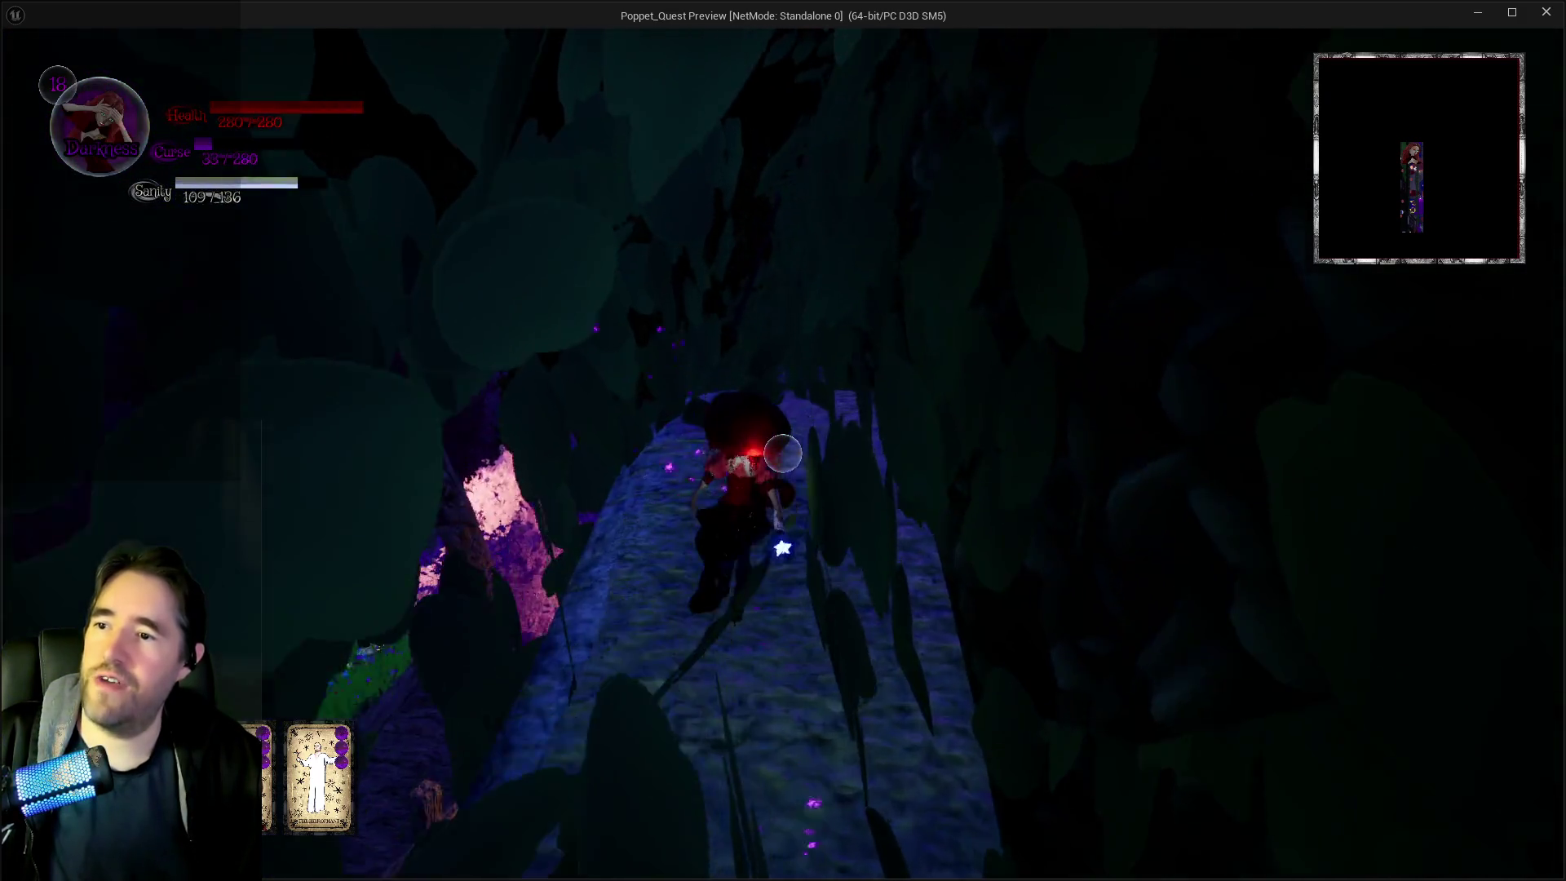
{"action": "key", "text": "w"}
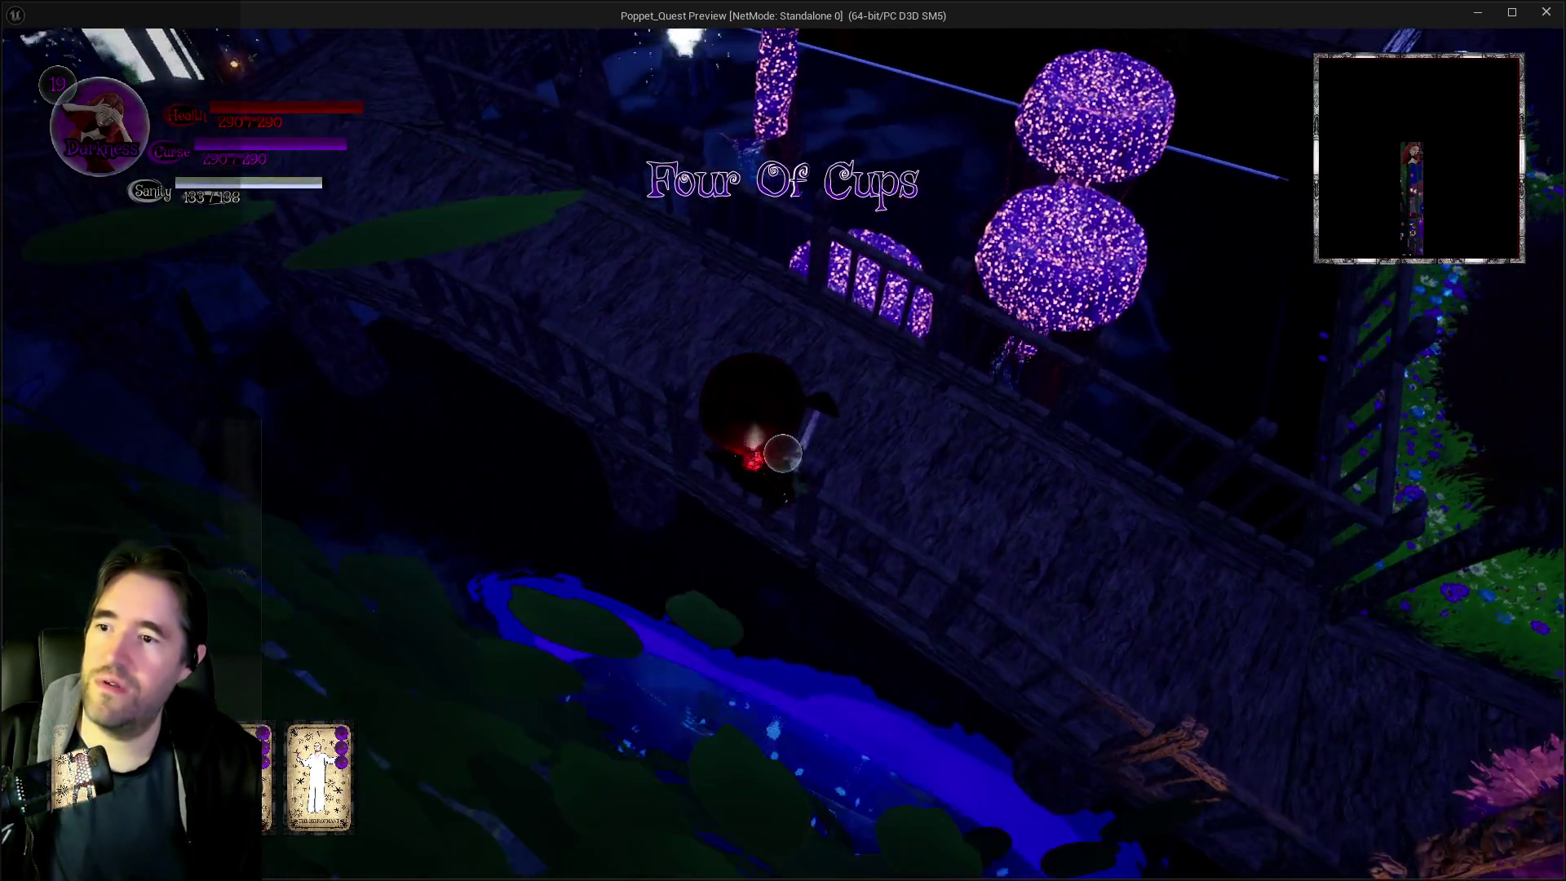
Walk across the bridge, cast a purple spell, and continue past the glowing mushroom onto the wooden deck
{"action": "key", "text": "w"}
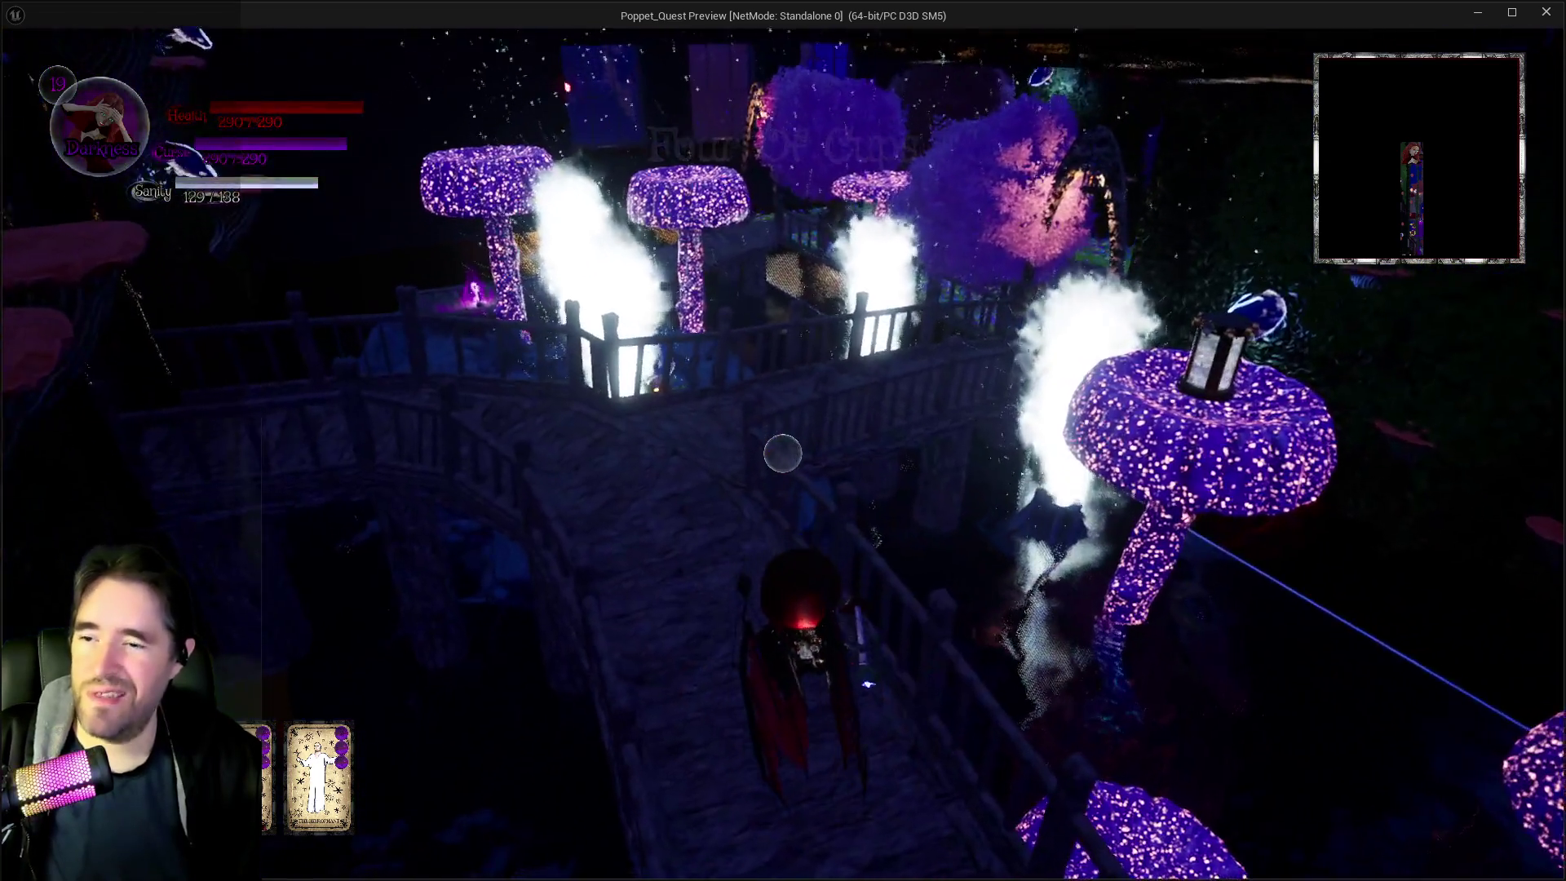
{"action": "key", "text": "w"}
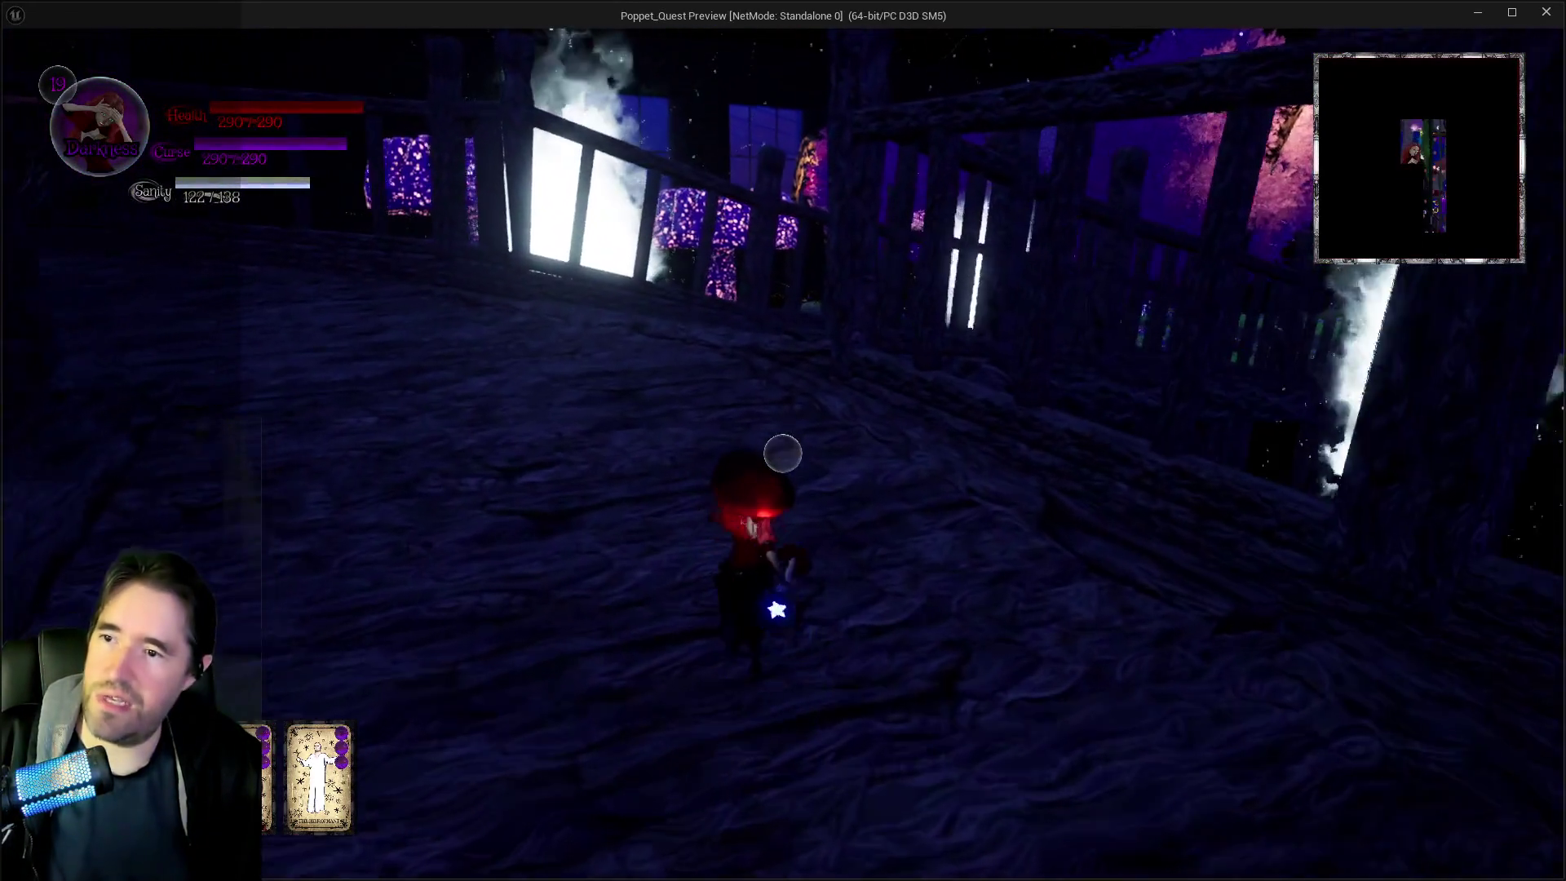
{"action": "key", "text": "w"}
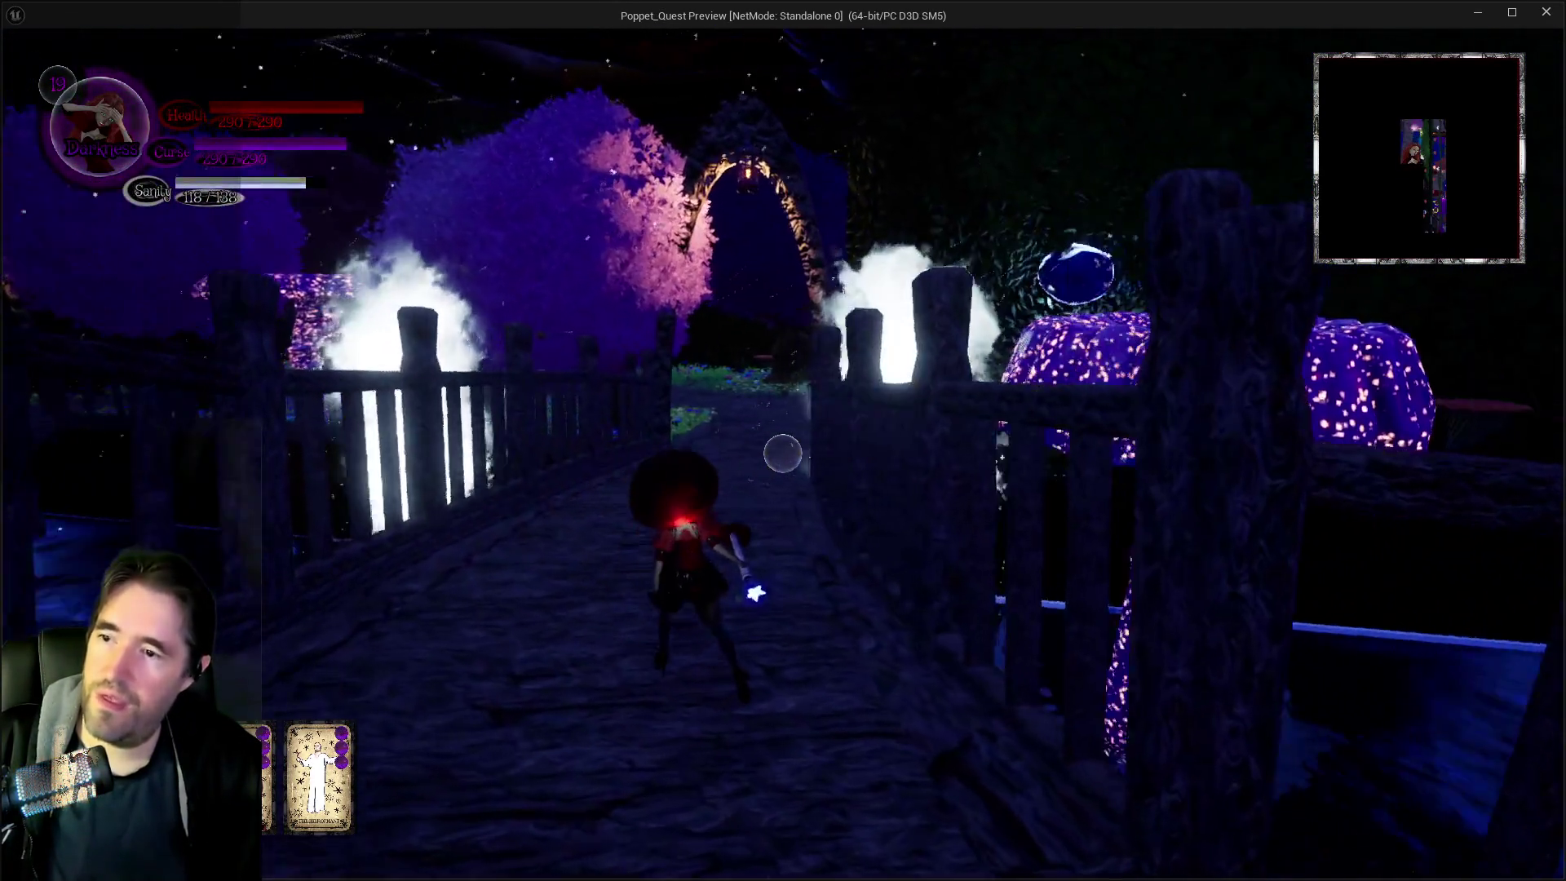
{"action": "key", "text": "w"}
{"action": "left_click", "coordinate": [782, 453]}
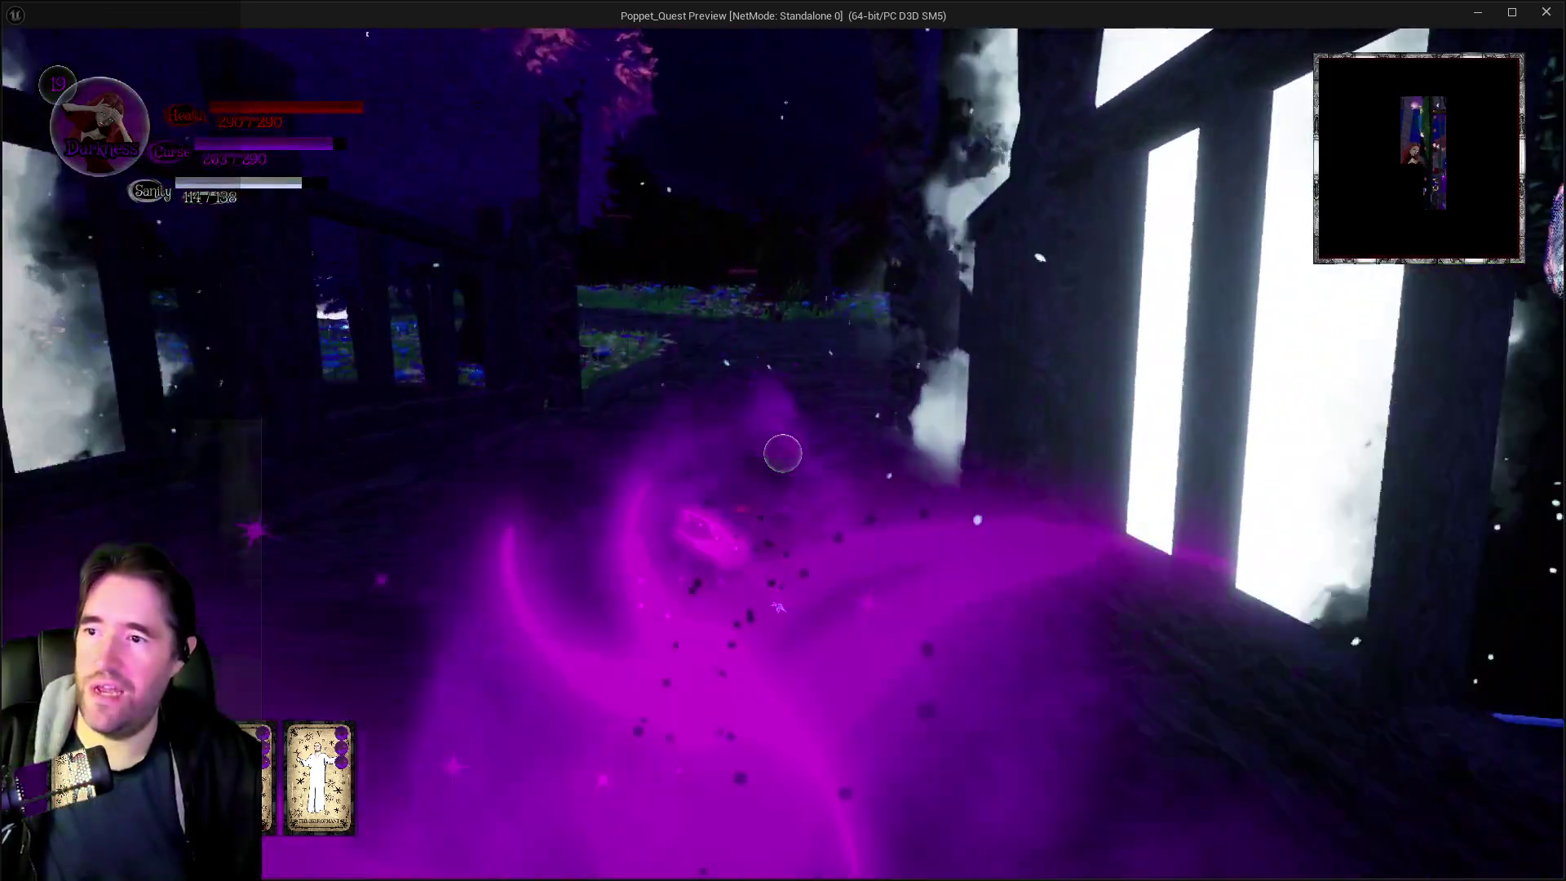
{"action": "key", "text": "w"}
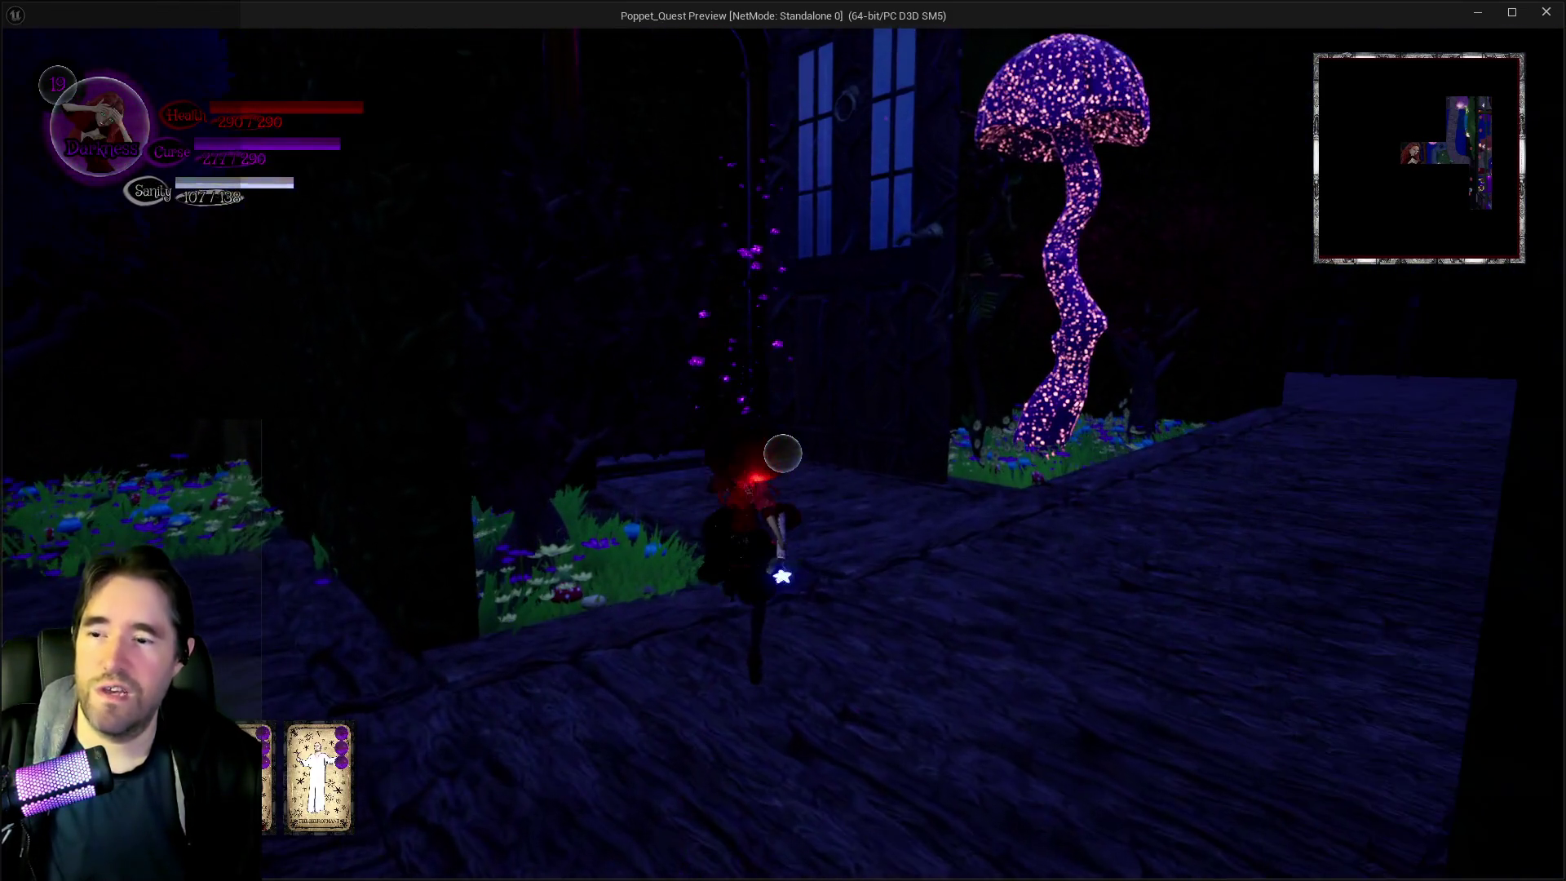
{"action": "key", "text": "w"}
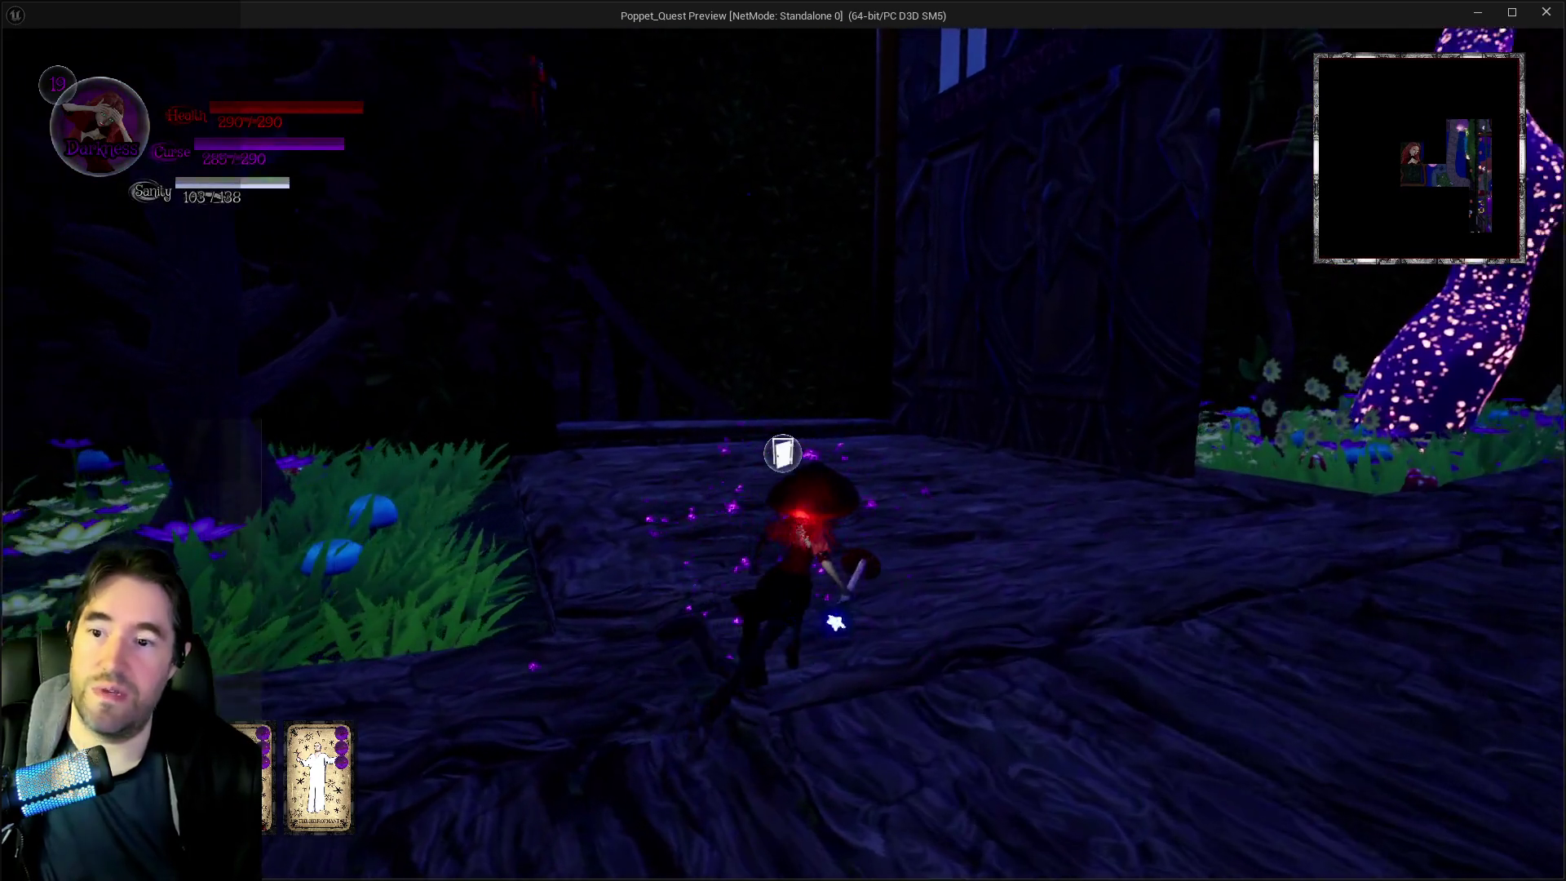
{"action": "key", "text": "w"}
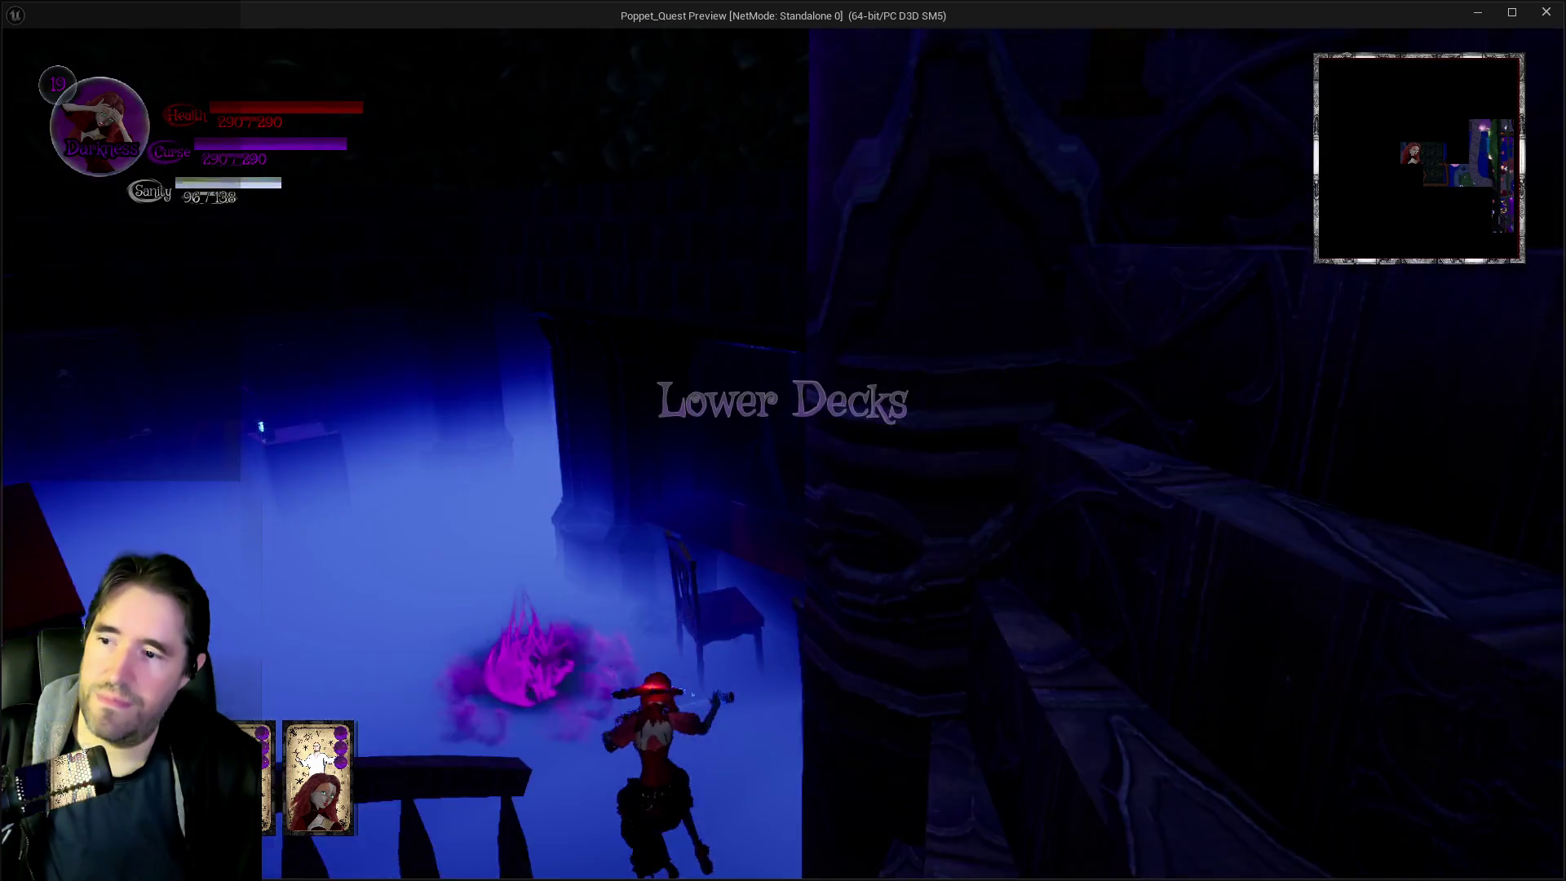
Leap off the ledges and glide past the giant chairs to the Lower Decks floor, casting a purple spell
{"action": "key", "text": "w"}
{"action": "key", "text": "space"}
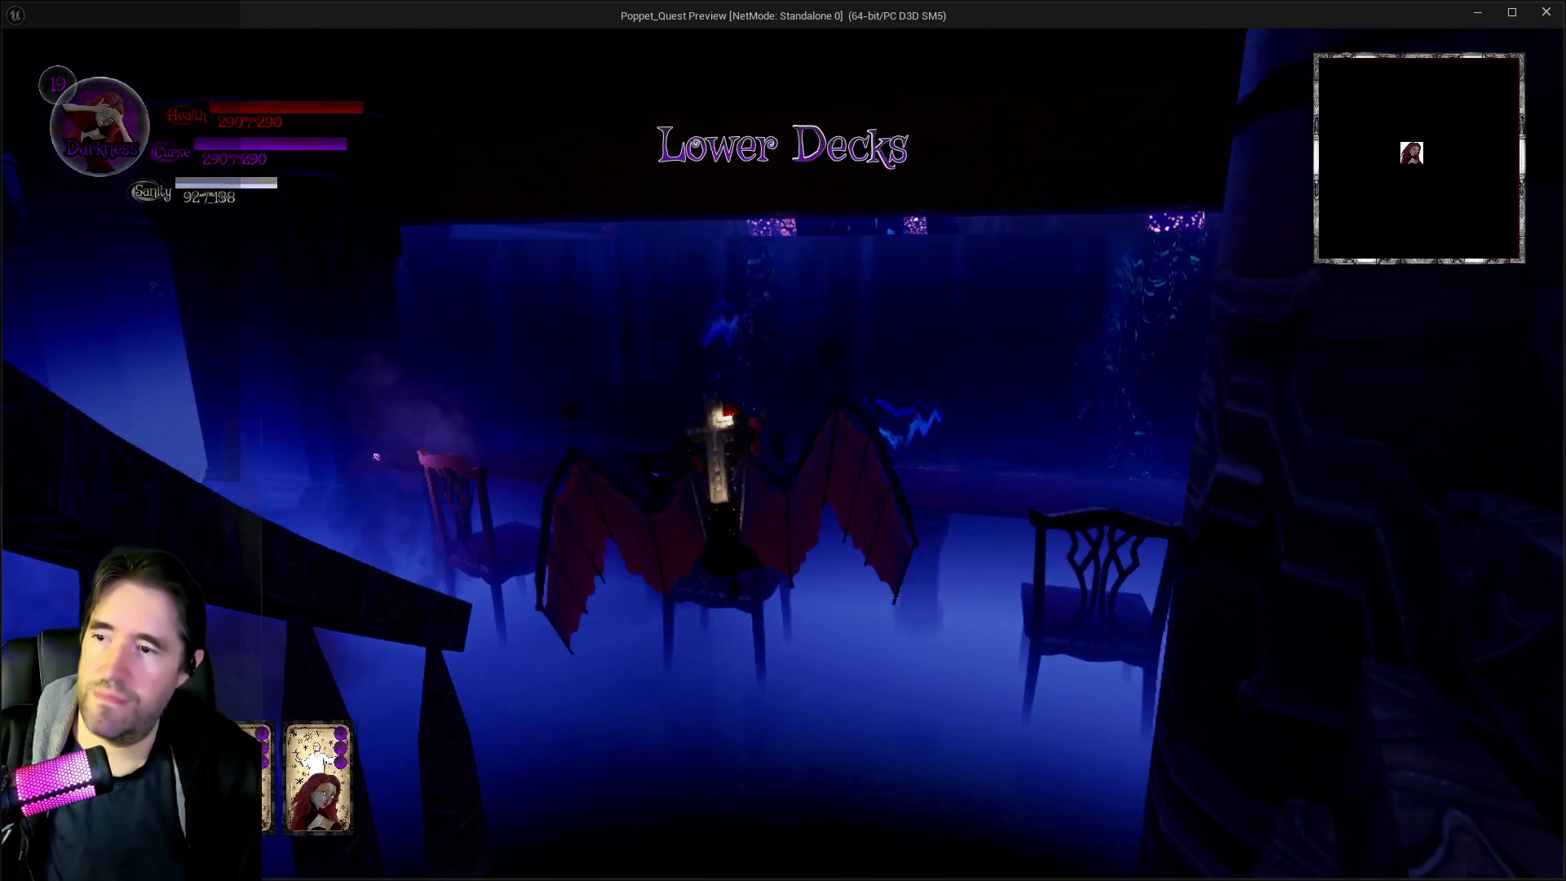
{"action": "key", "text": "w"}
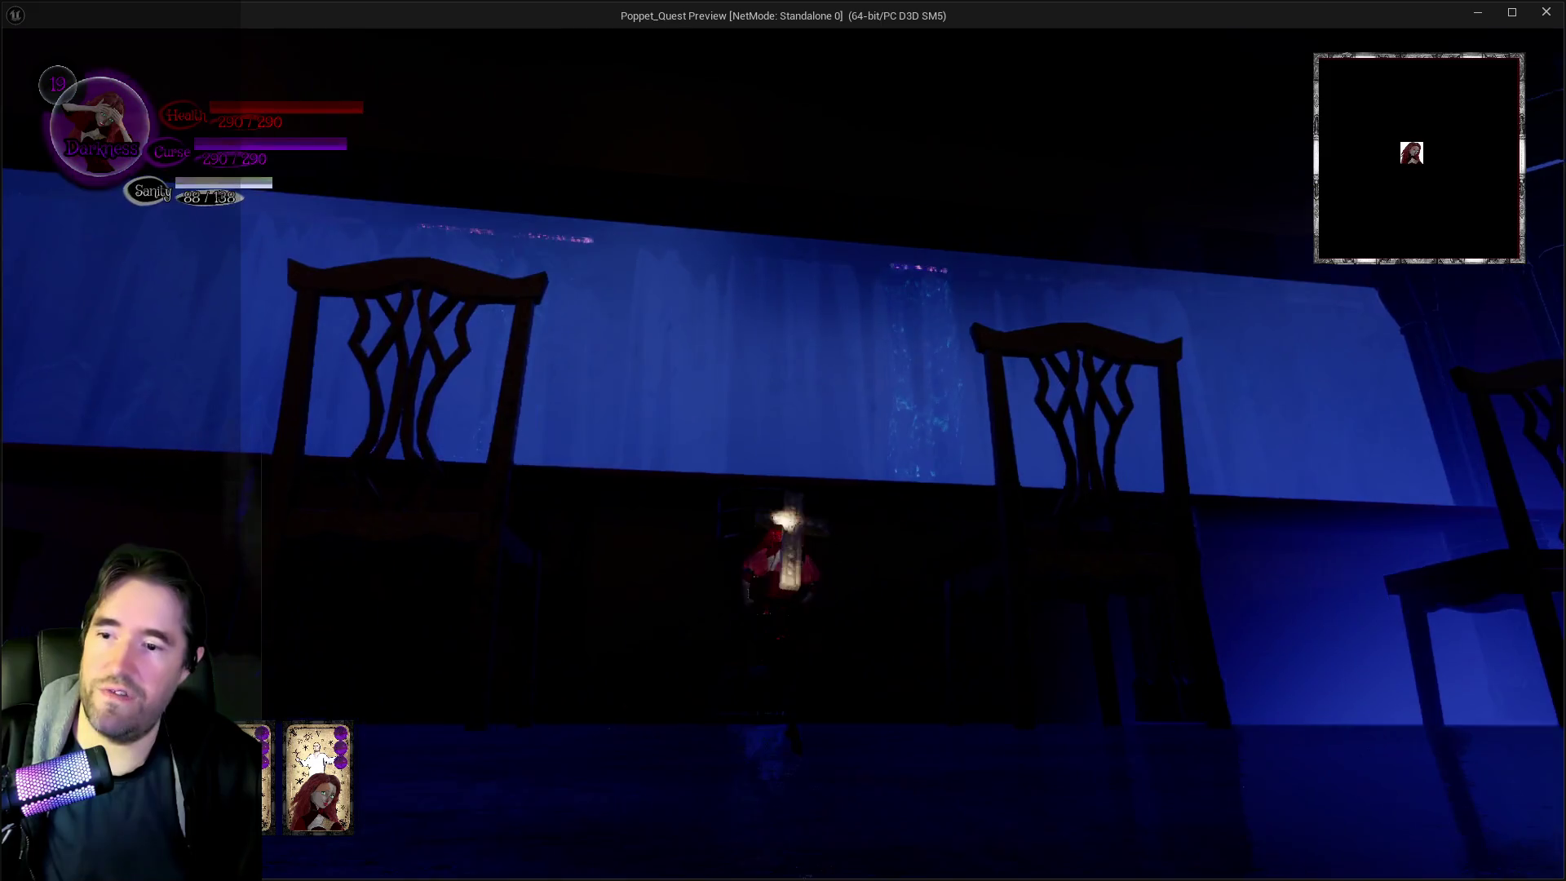
{"action": "key", "text": "w"}
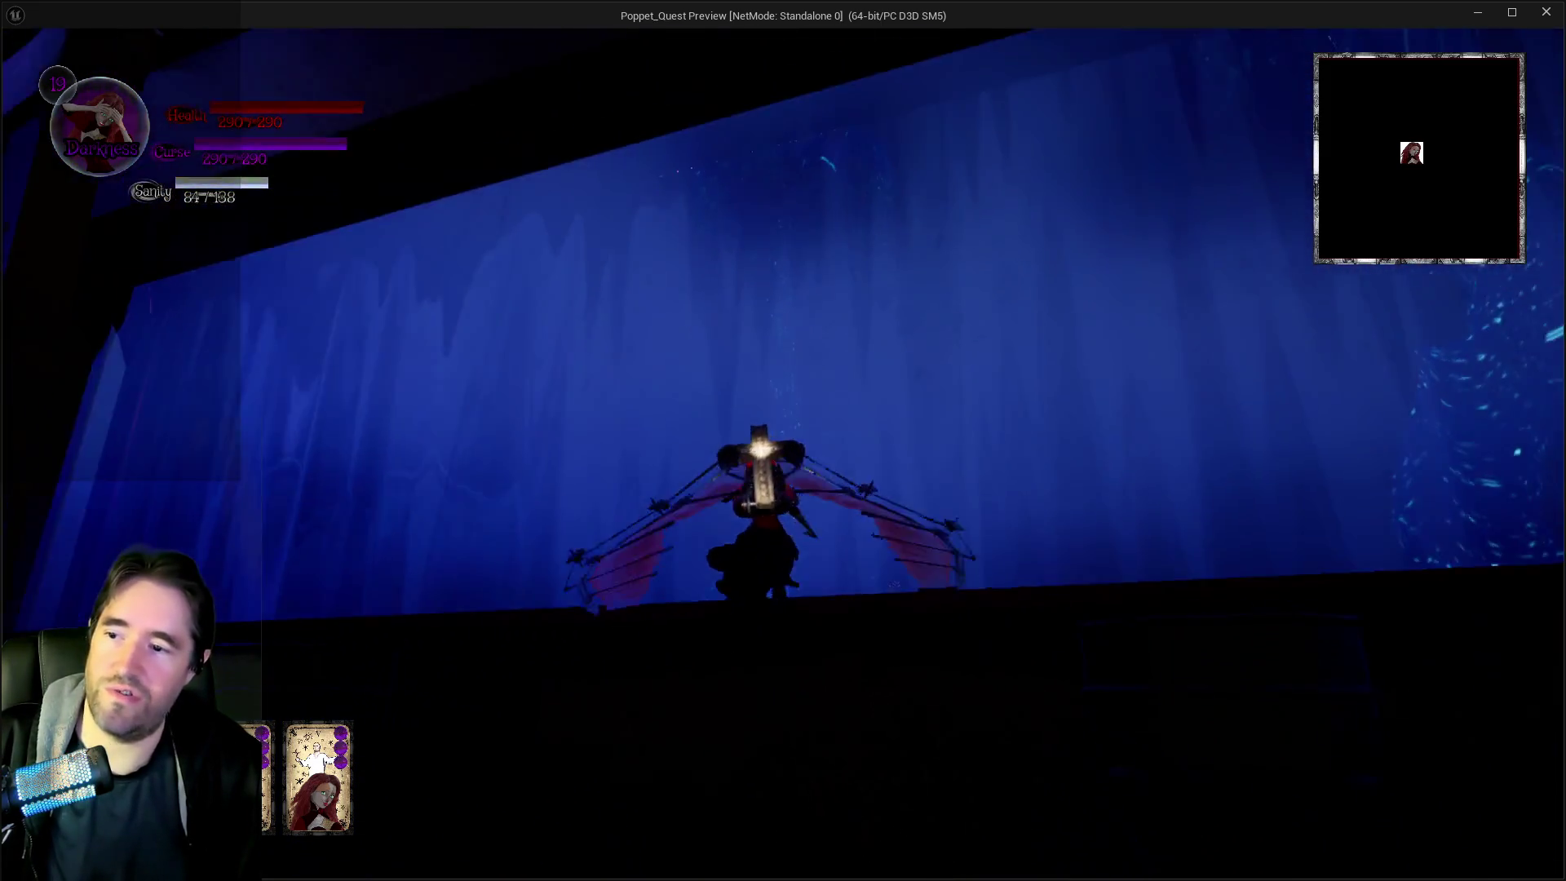
{"action": "key", "text": "space"}
{"action": "key", "text": "e"}
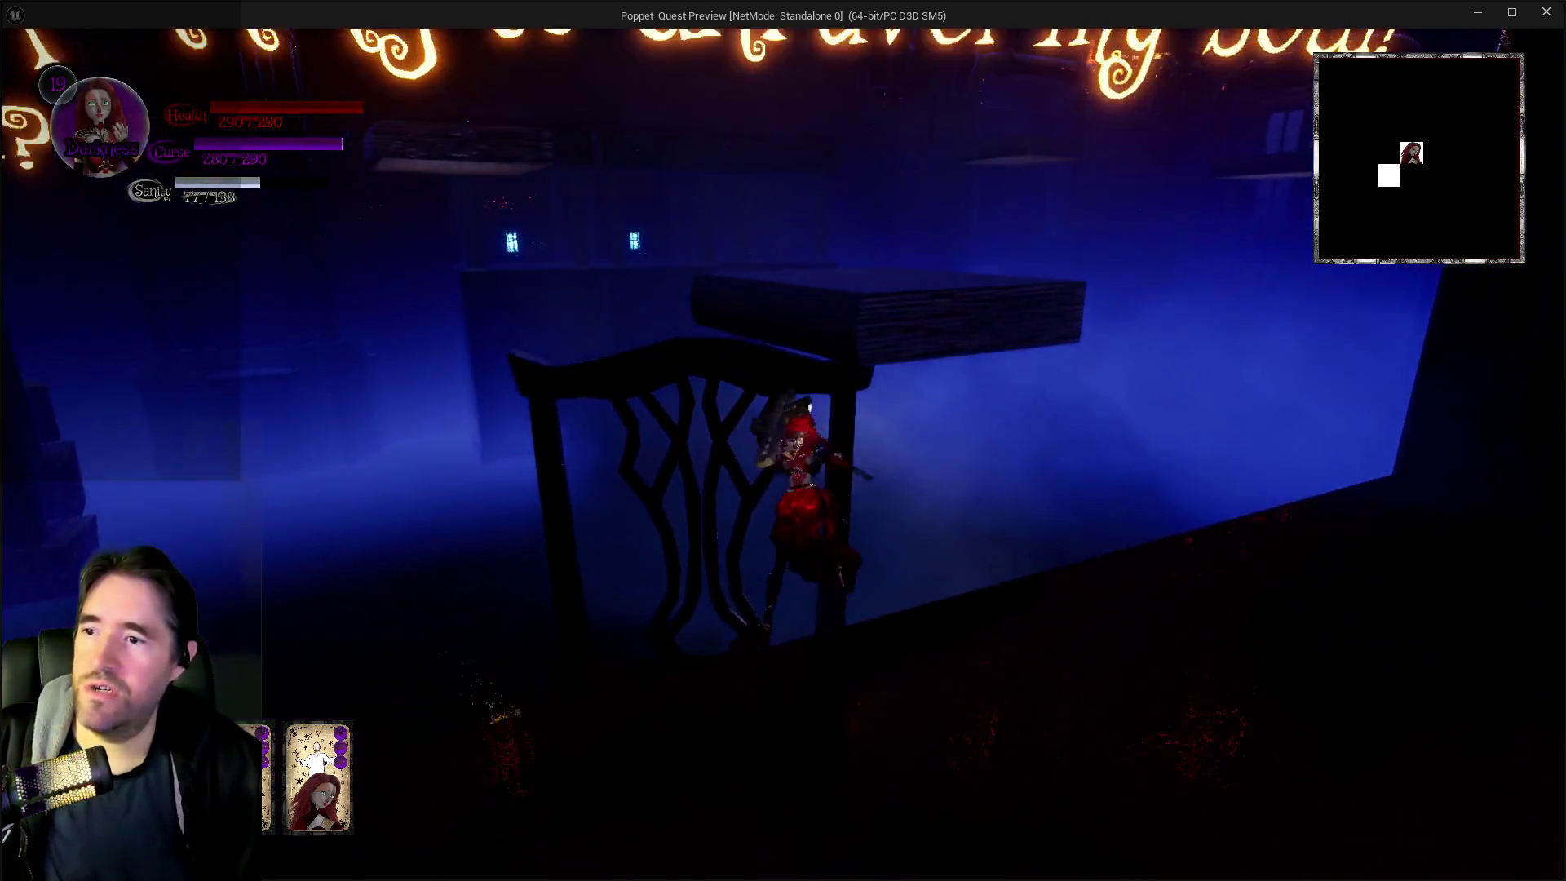
{"action": "key", "text": "space"}
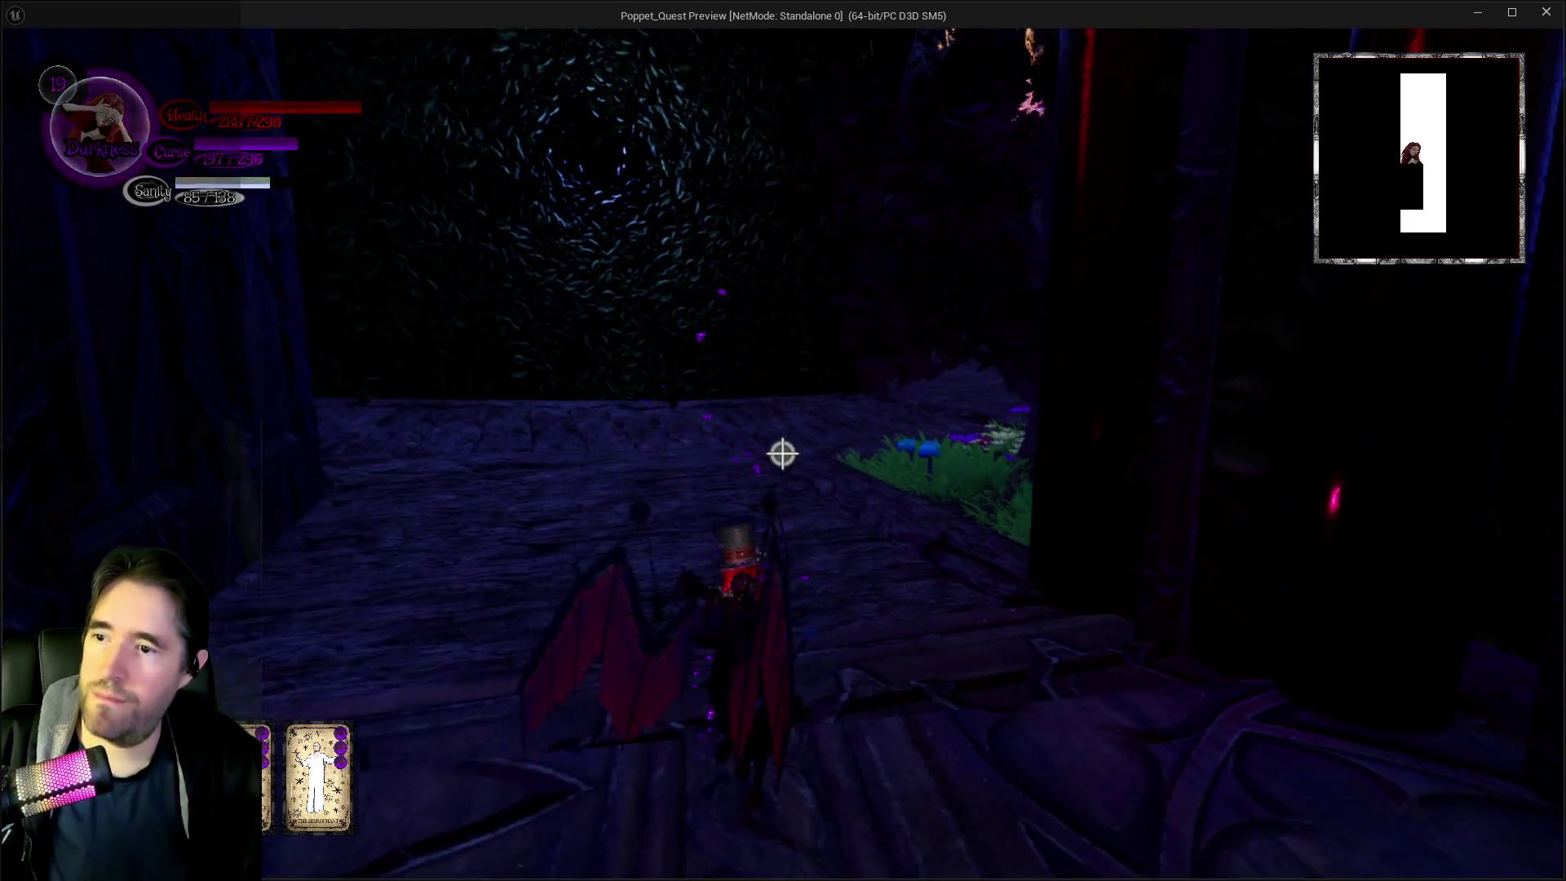
Run and dash back across the bridge toward the glowing archway
{"action": "key", "text": "w"}
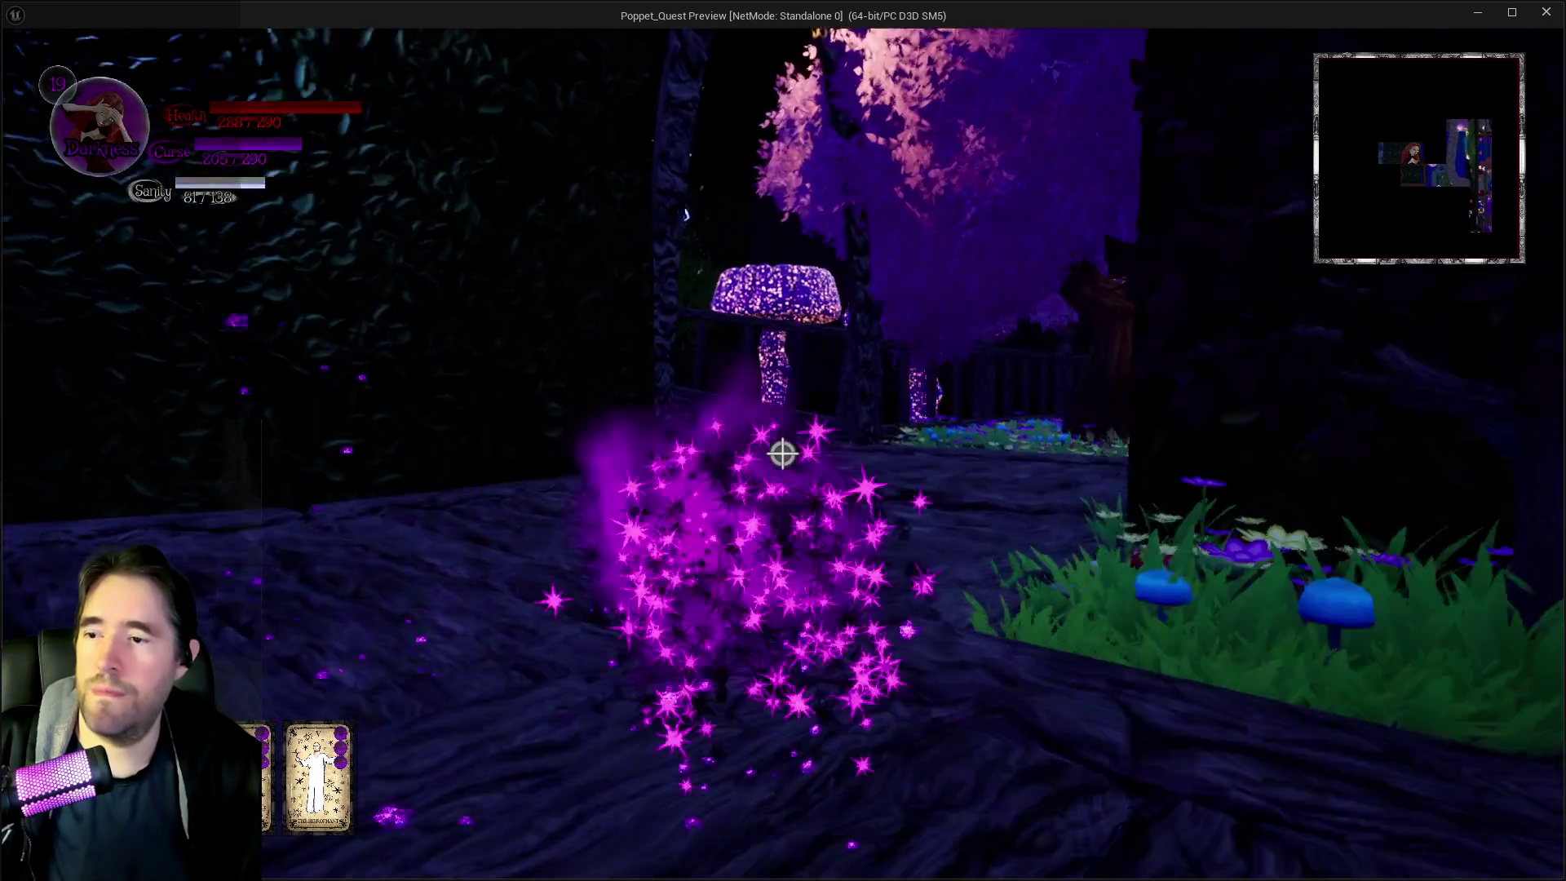
{"action": "left_click", "coordinate": [783, 453]}
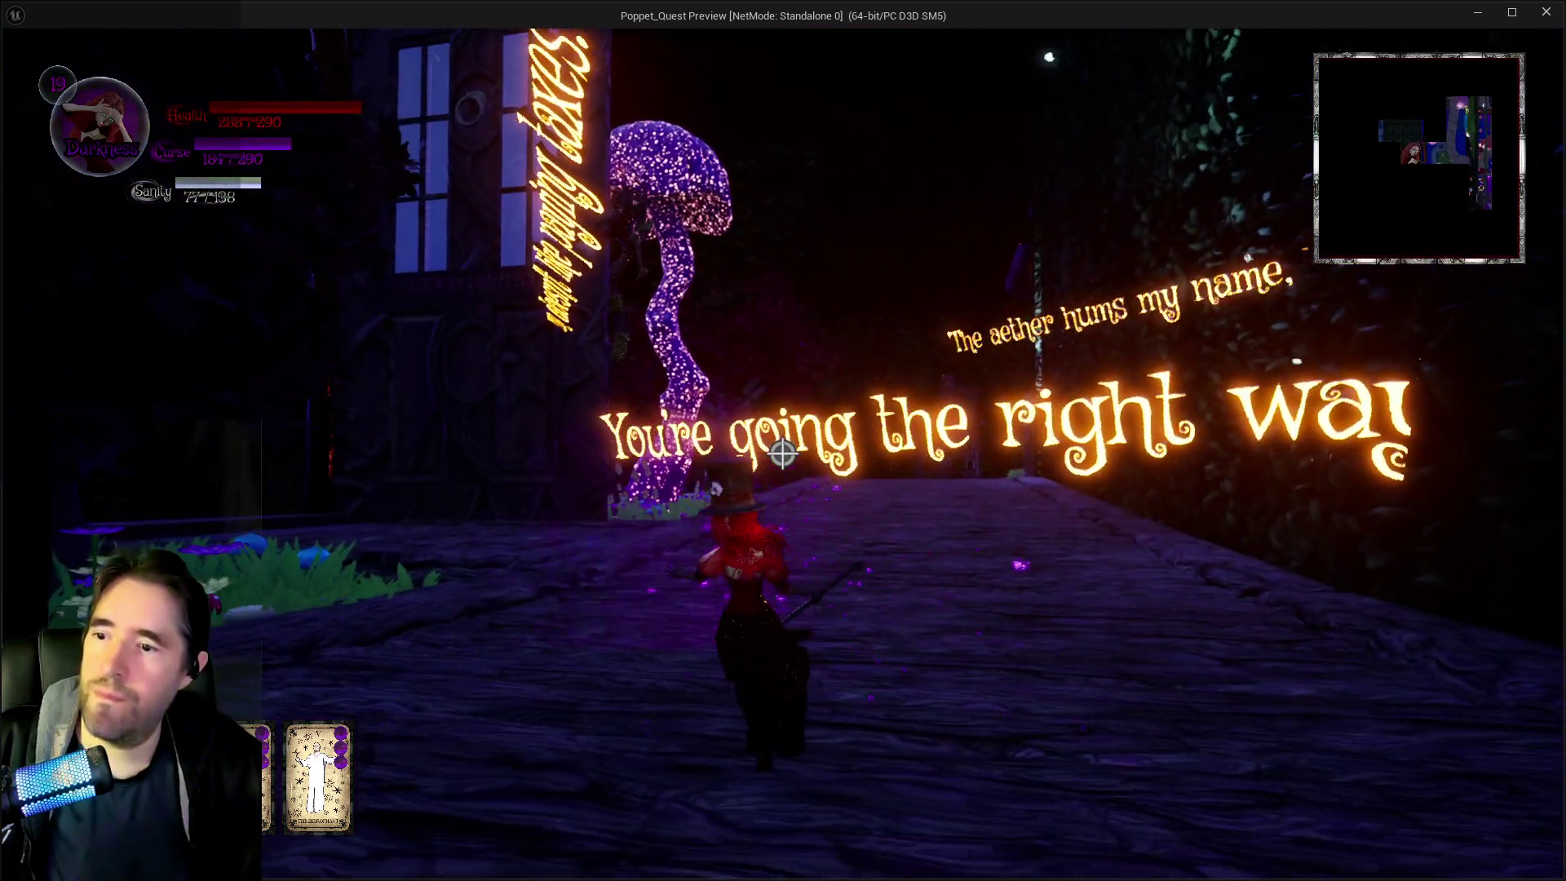
{"action": "key", "text": "w"}
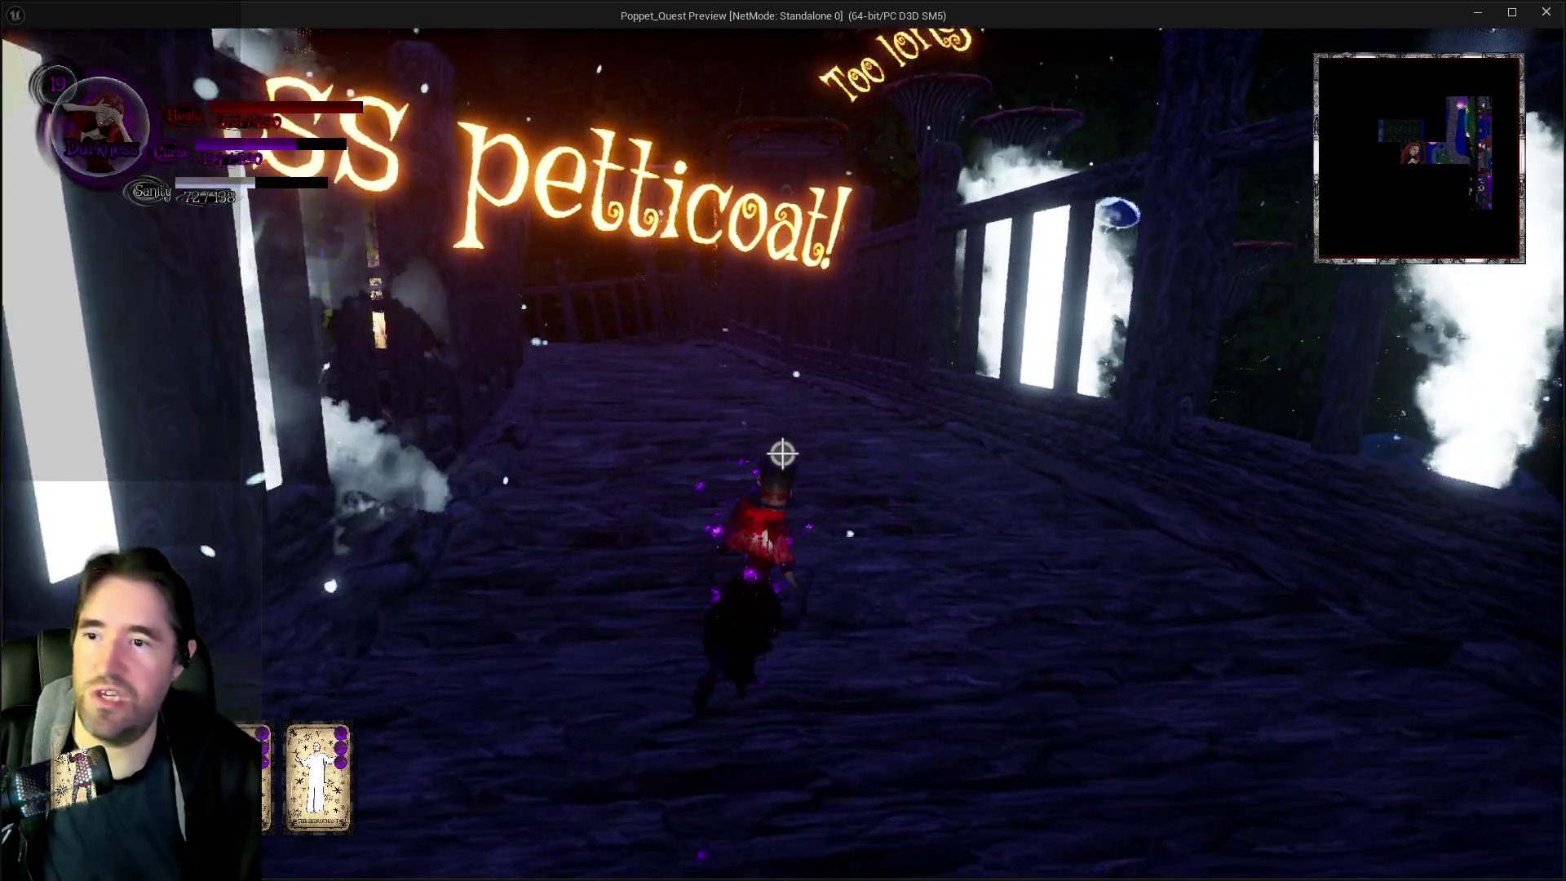
{"action": "left_click", "coordinate": [782, 453]}
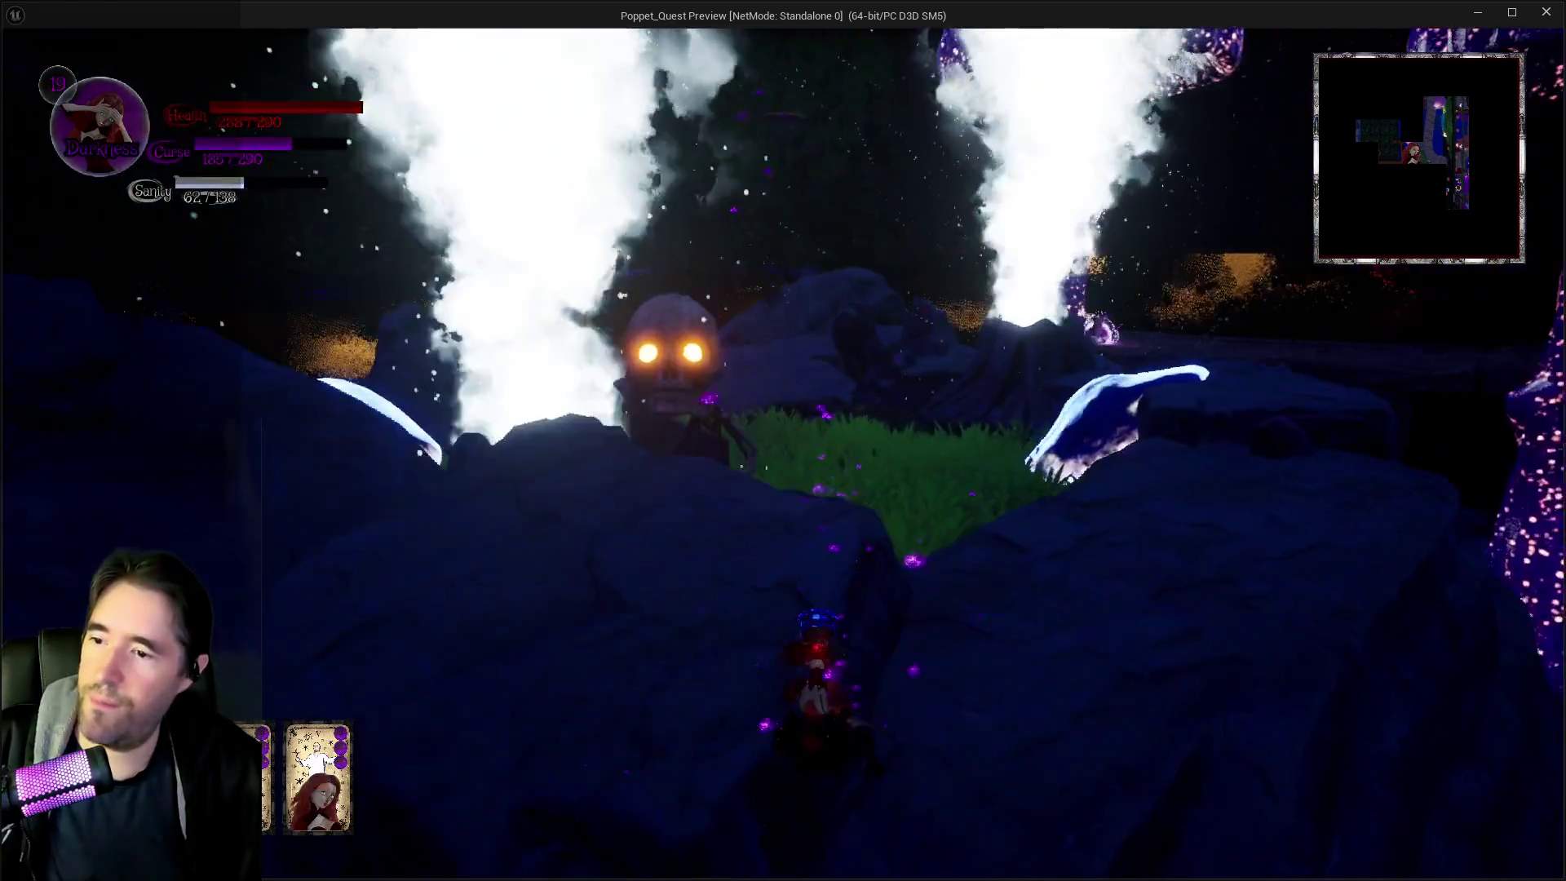
Jump past the glowing skull, cross the grass and dark rocks, and step onto the striped platform
{"action": "key", "text": "w"}
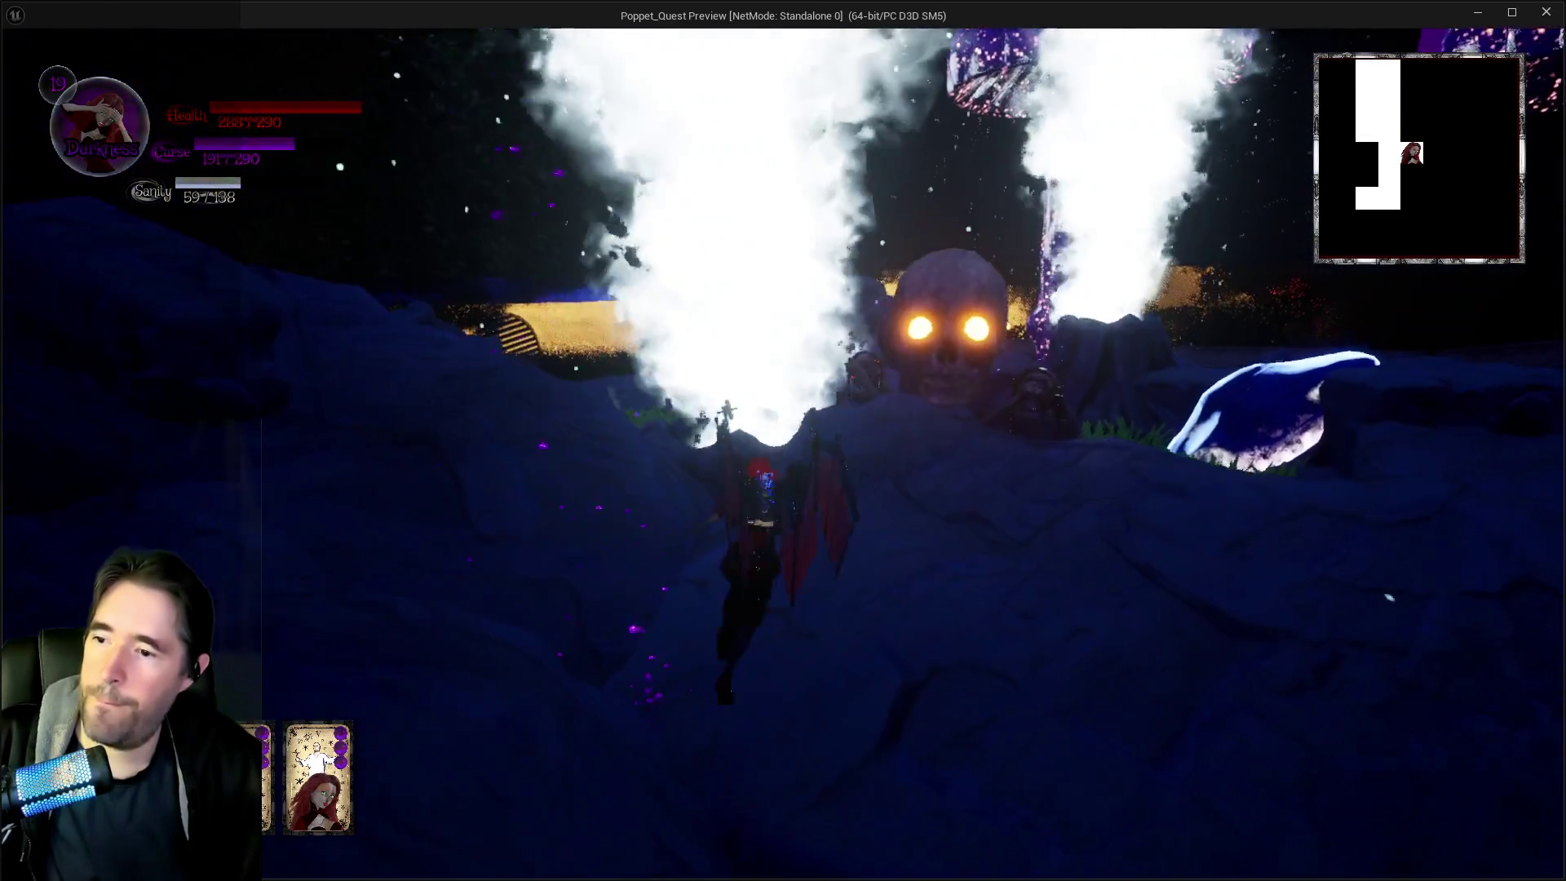
{"action": "key", "text": "space"}
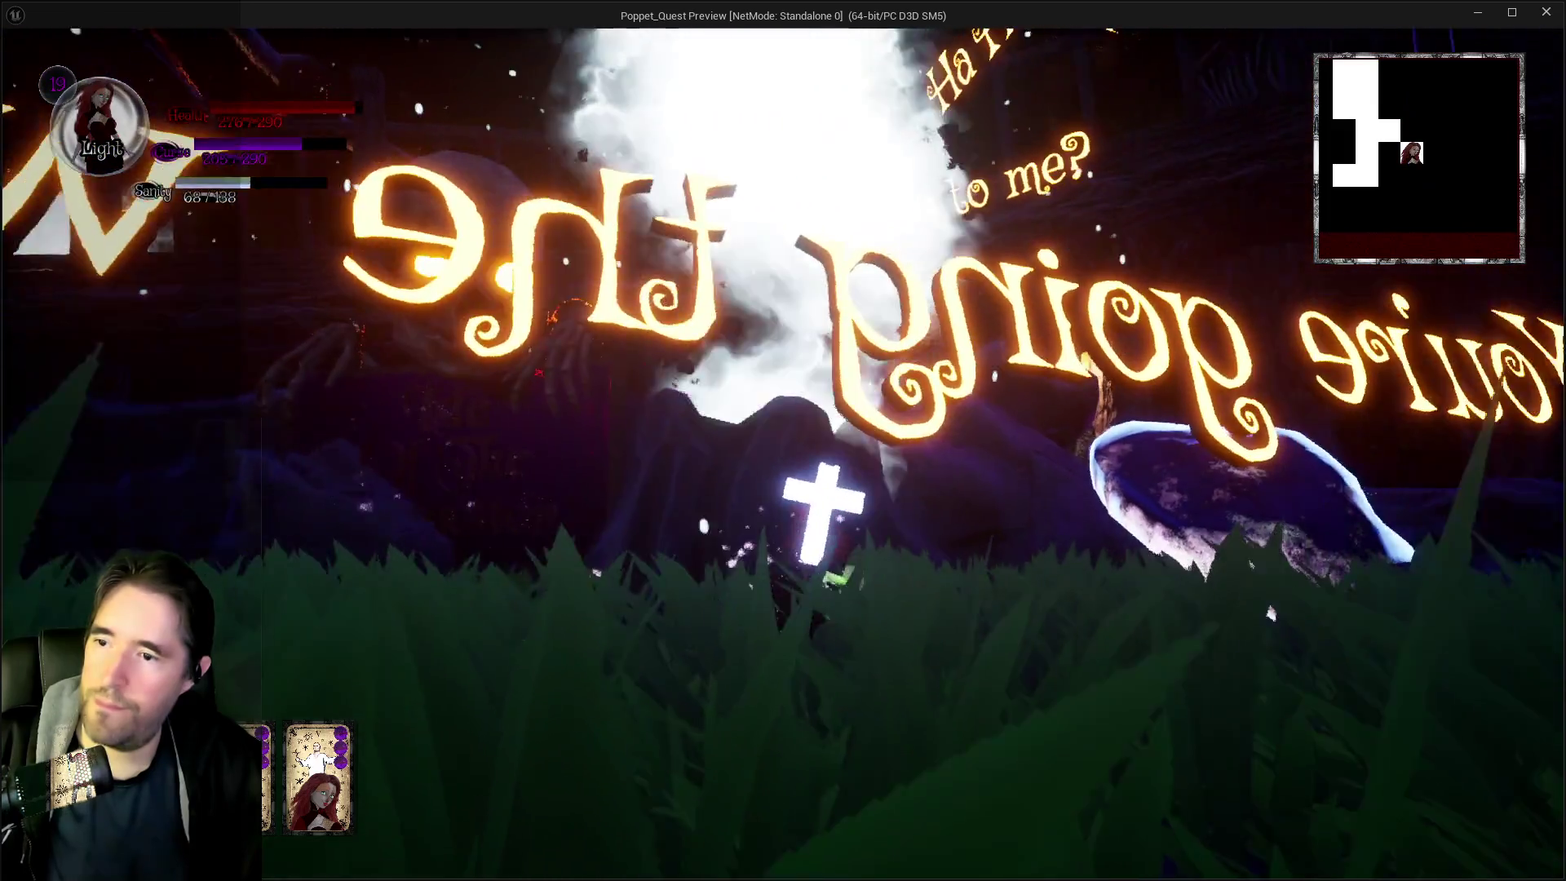
{"action": "key", "text": "w"}
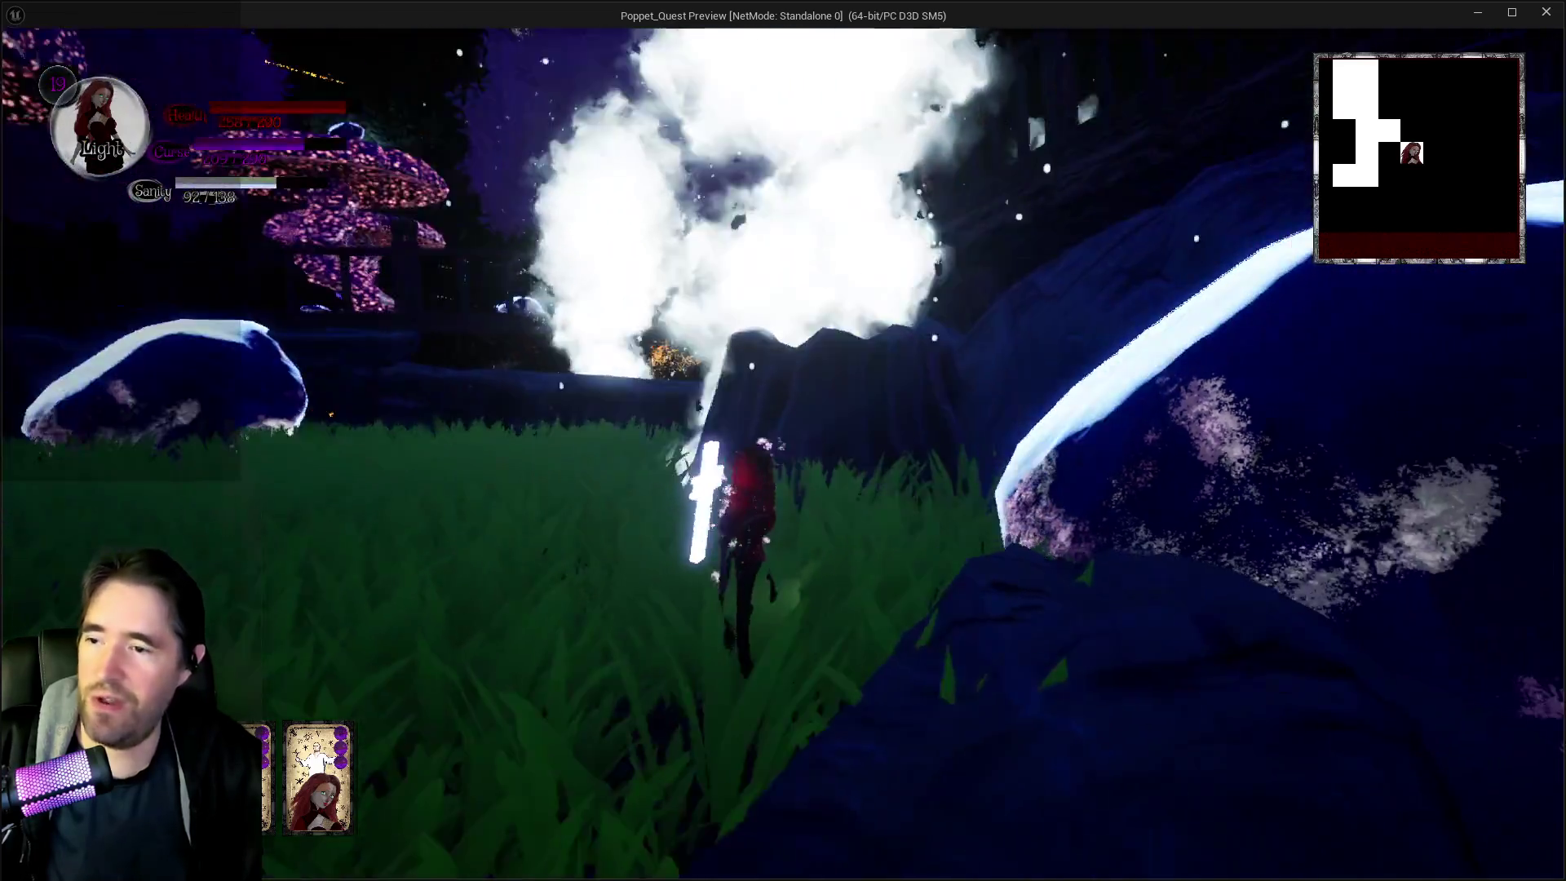
{"action": "key", "text": "w"}
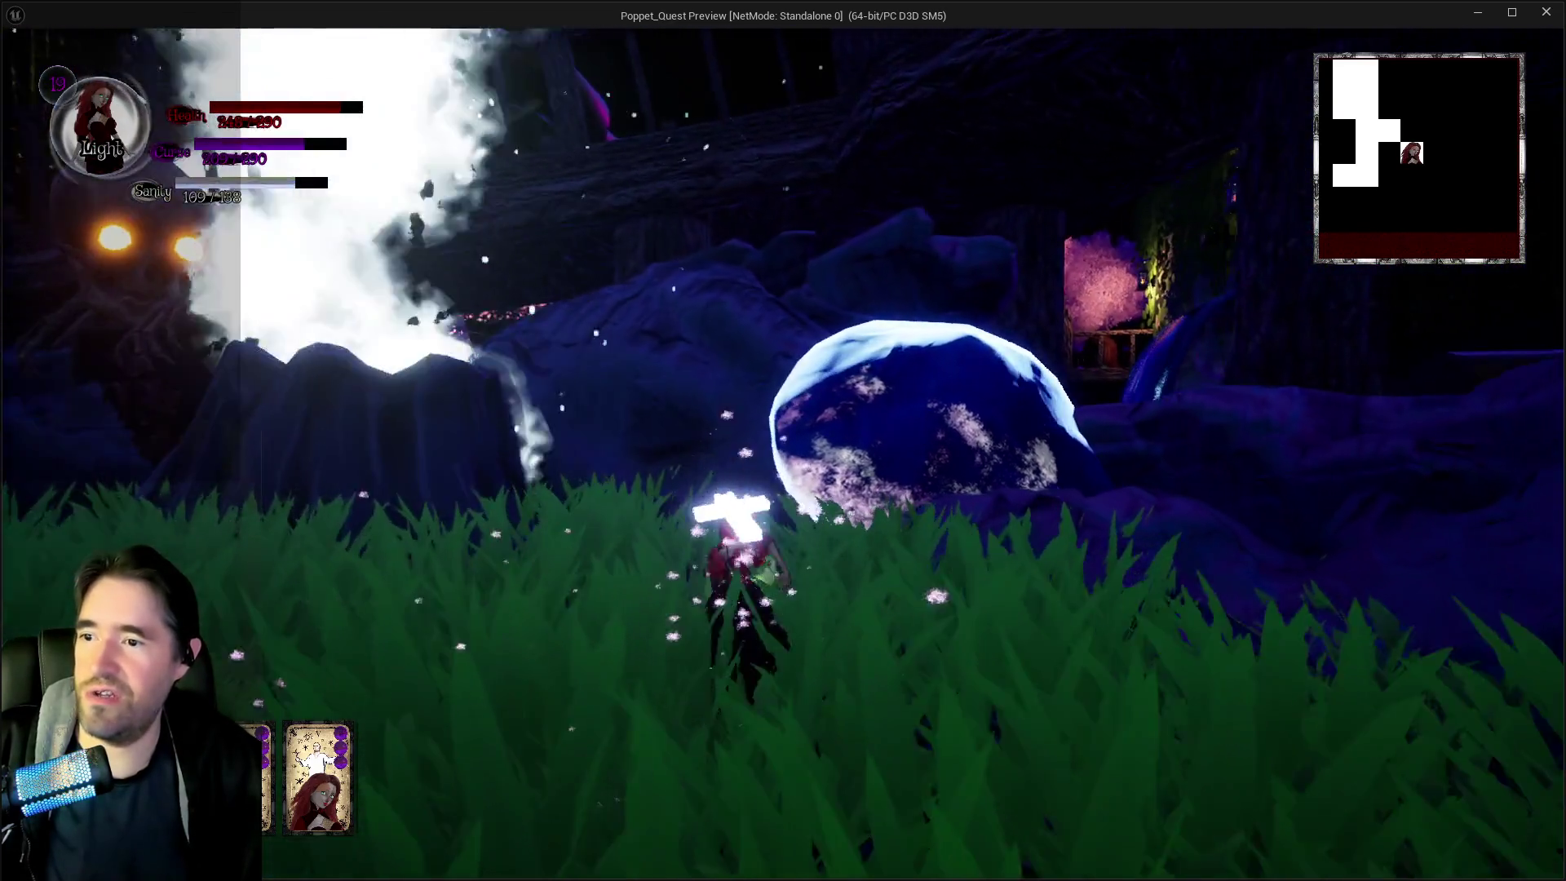
{"action": "key", "text": "w"}
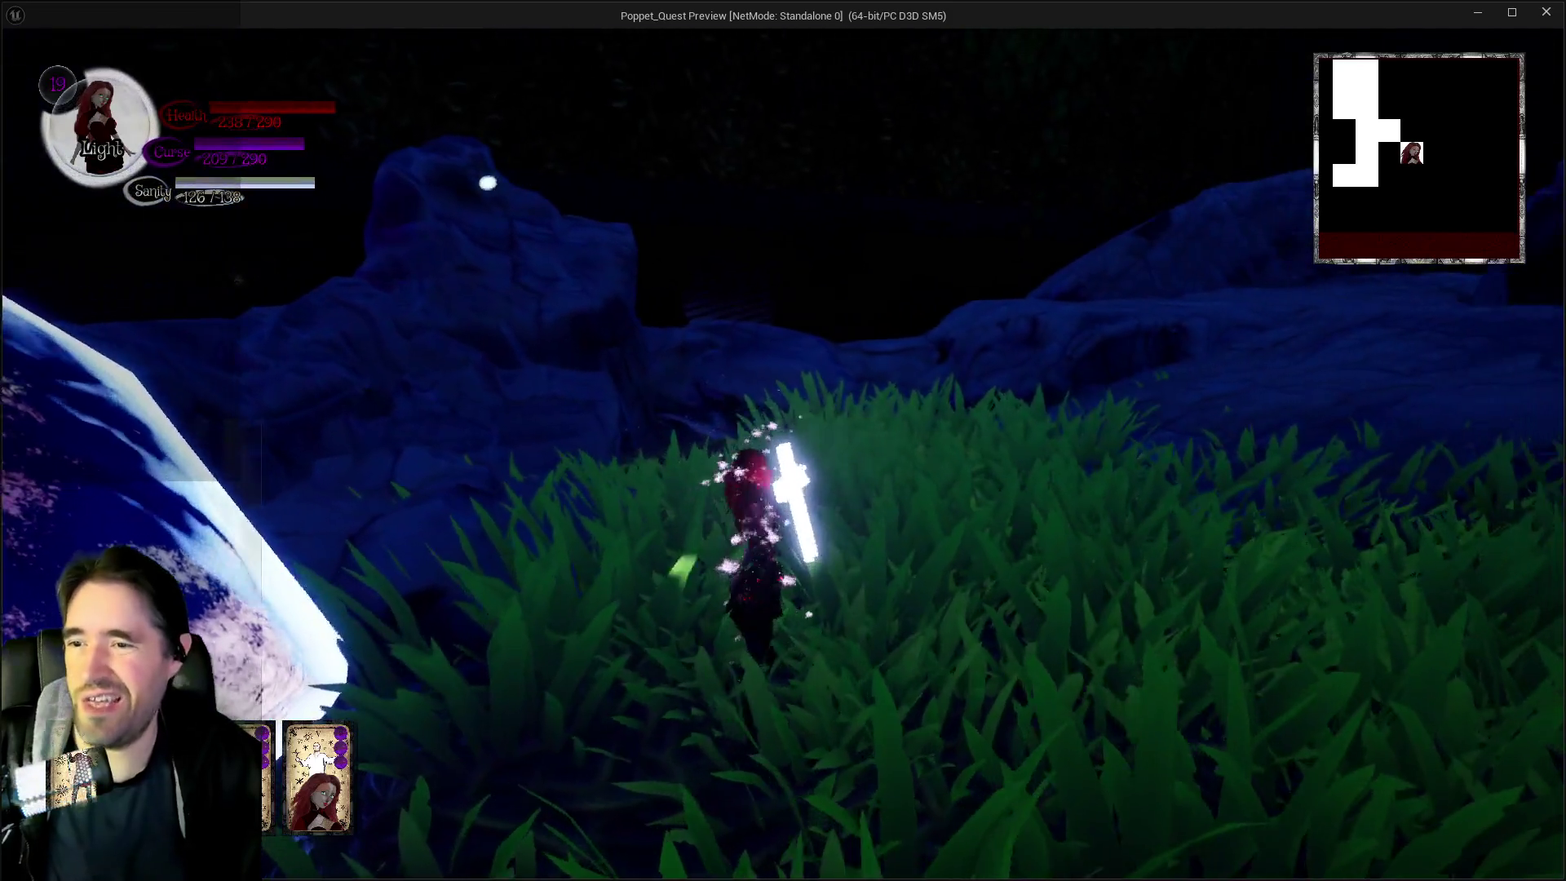
{"action": "key", "text": "w"}
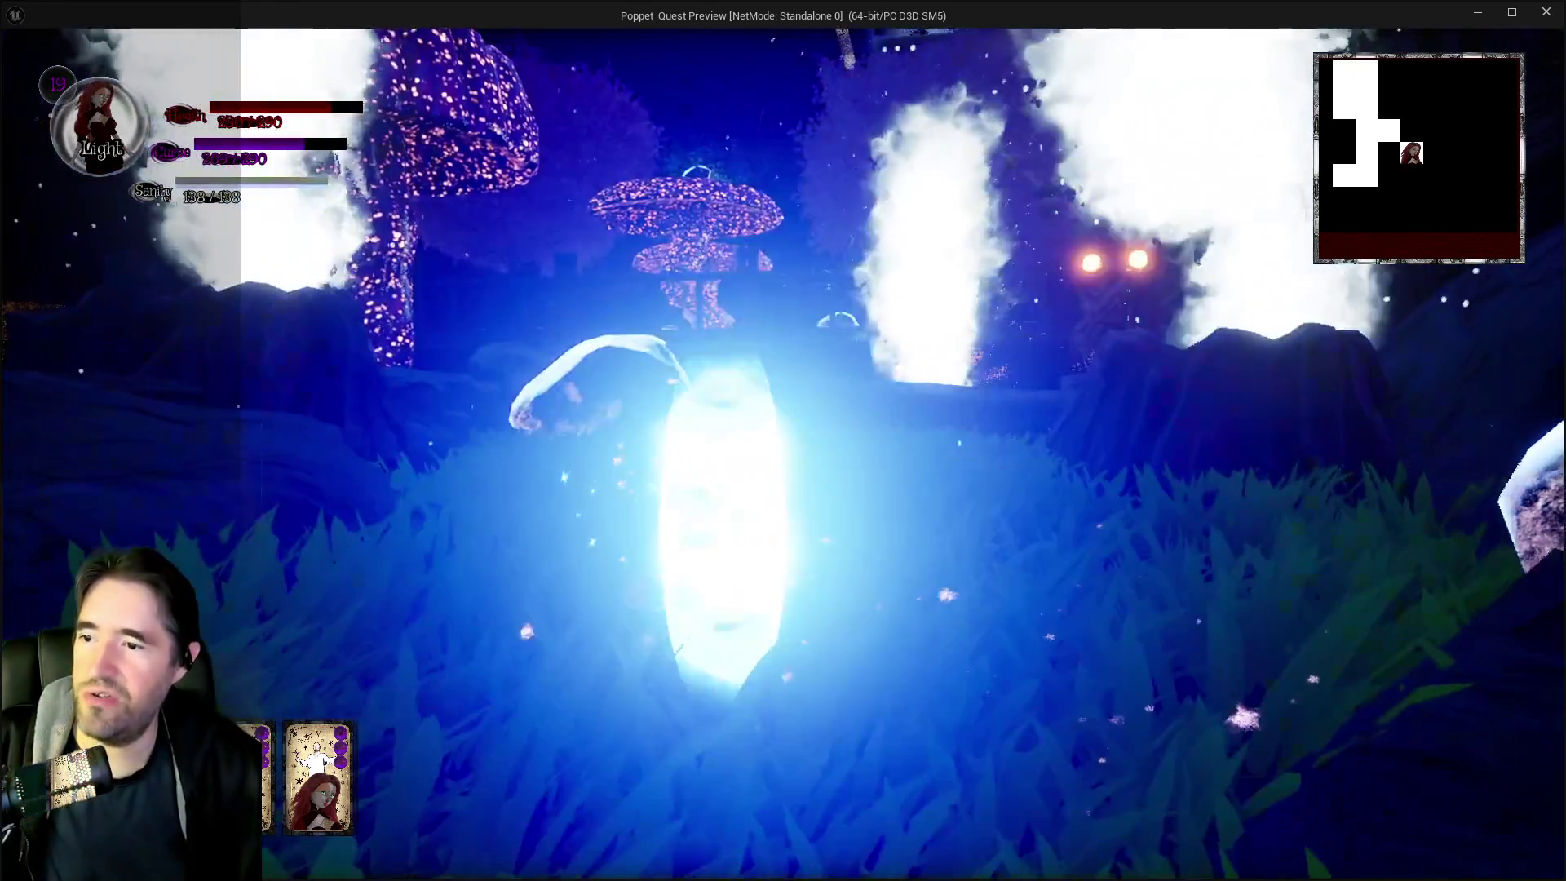
{"action": "key", "text": "w"}
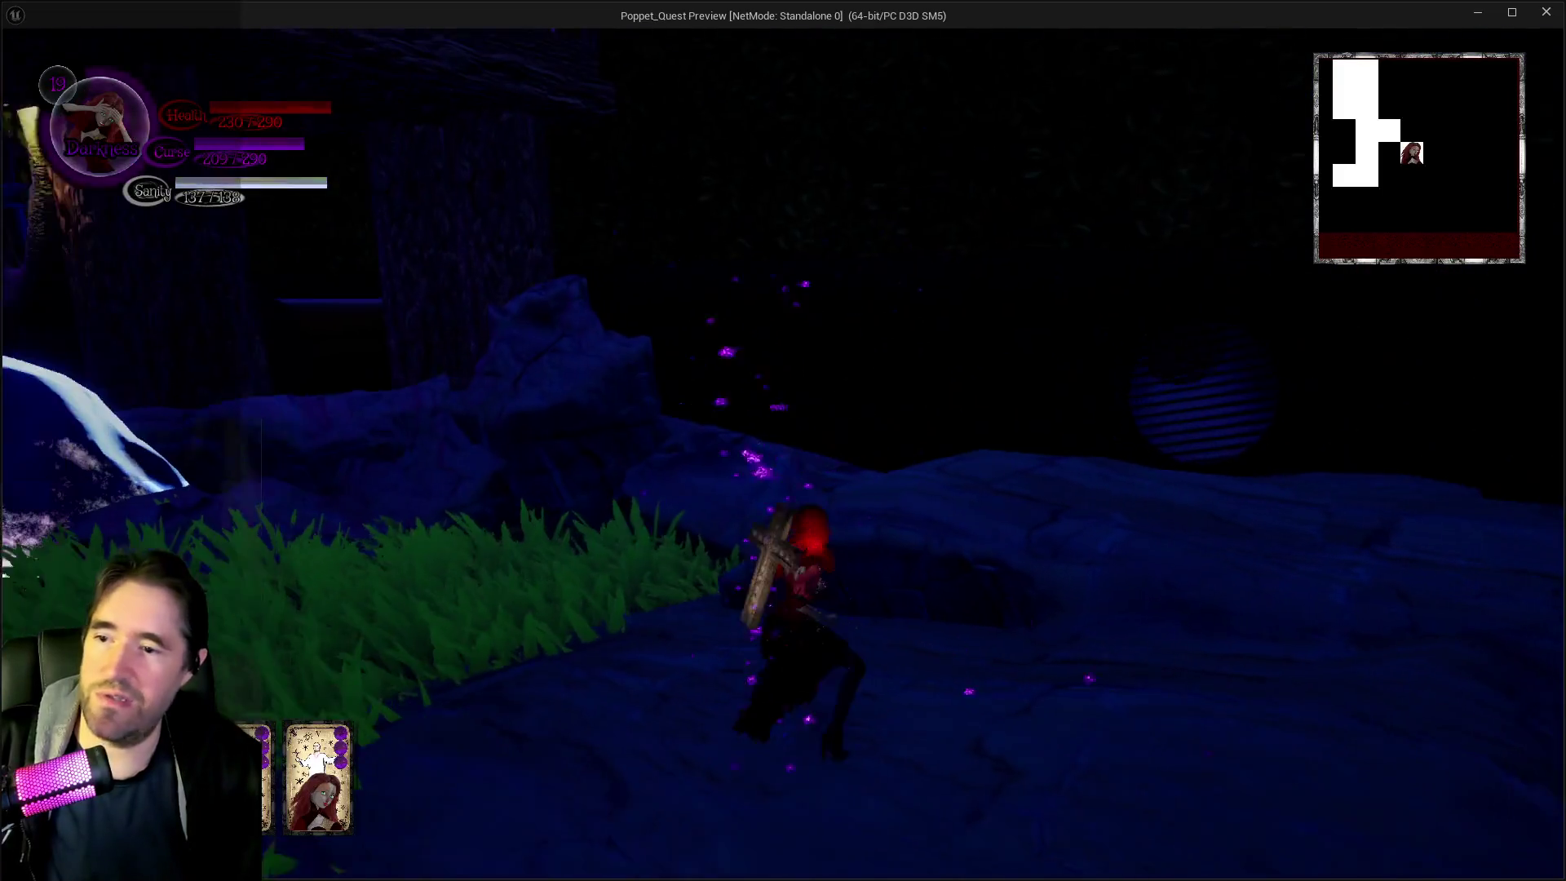
{"action": "key", "text": "w"}
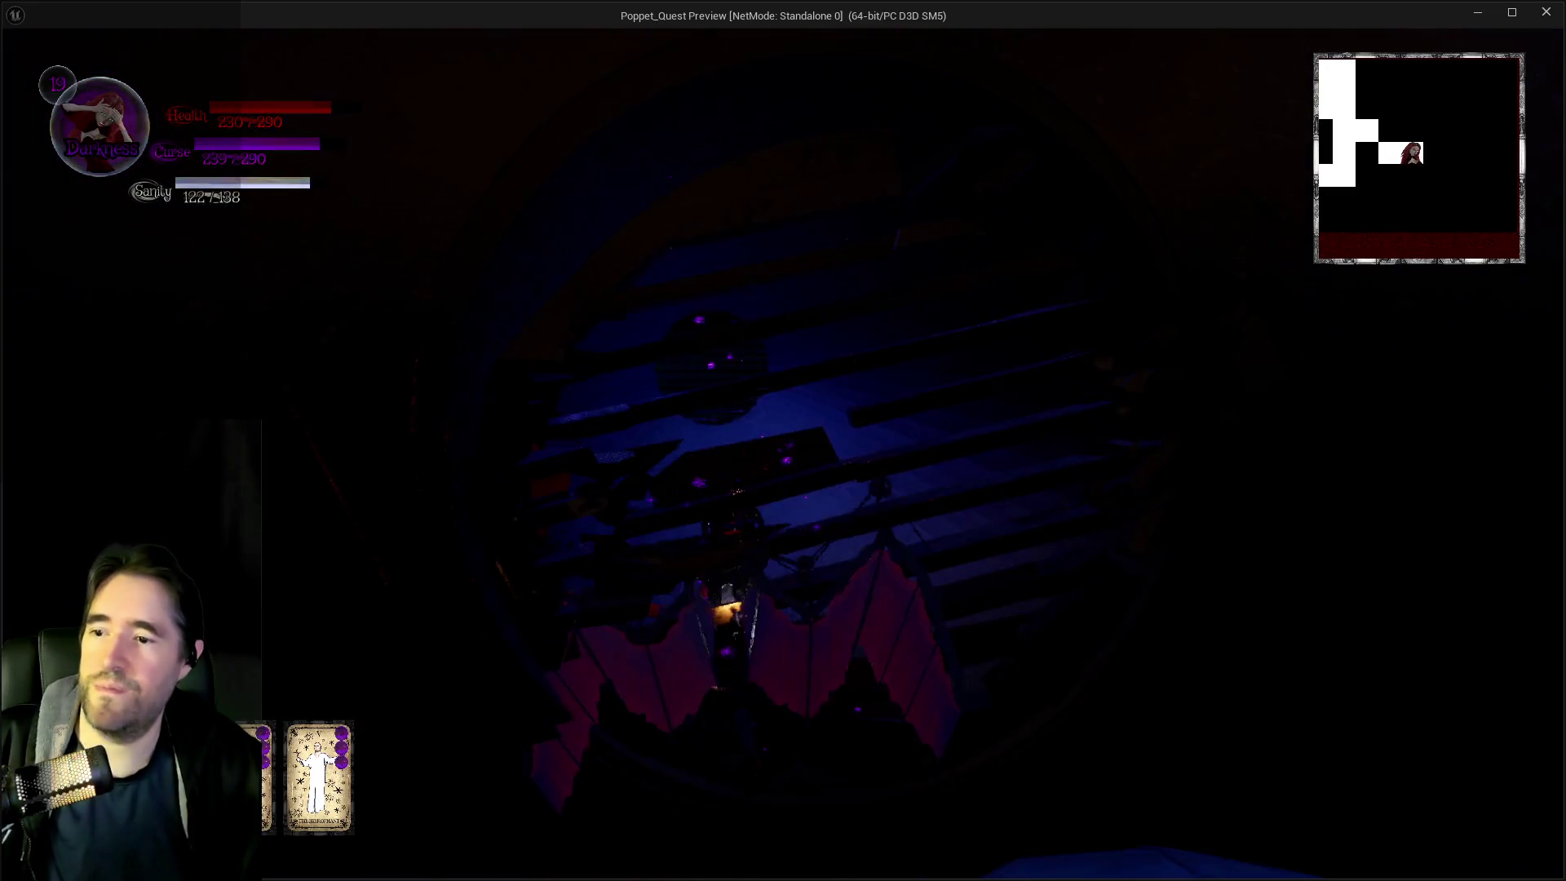
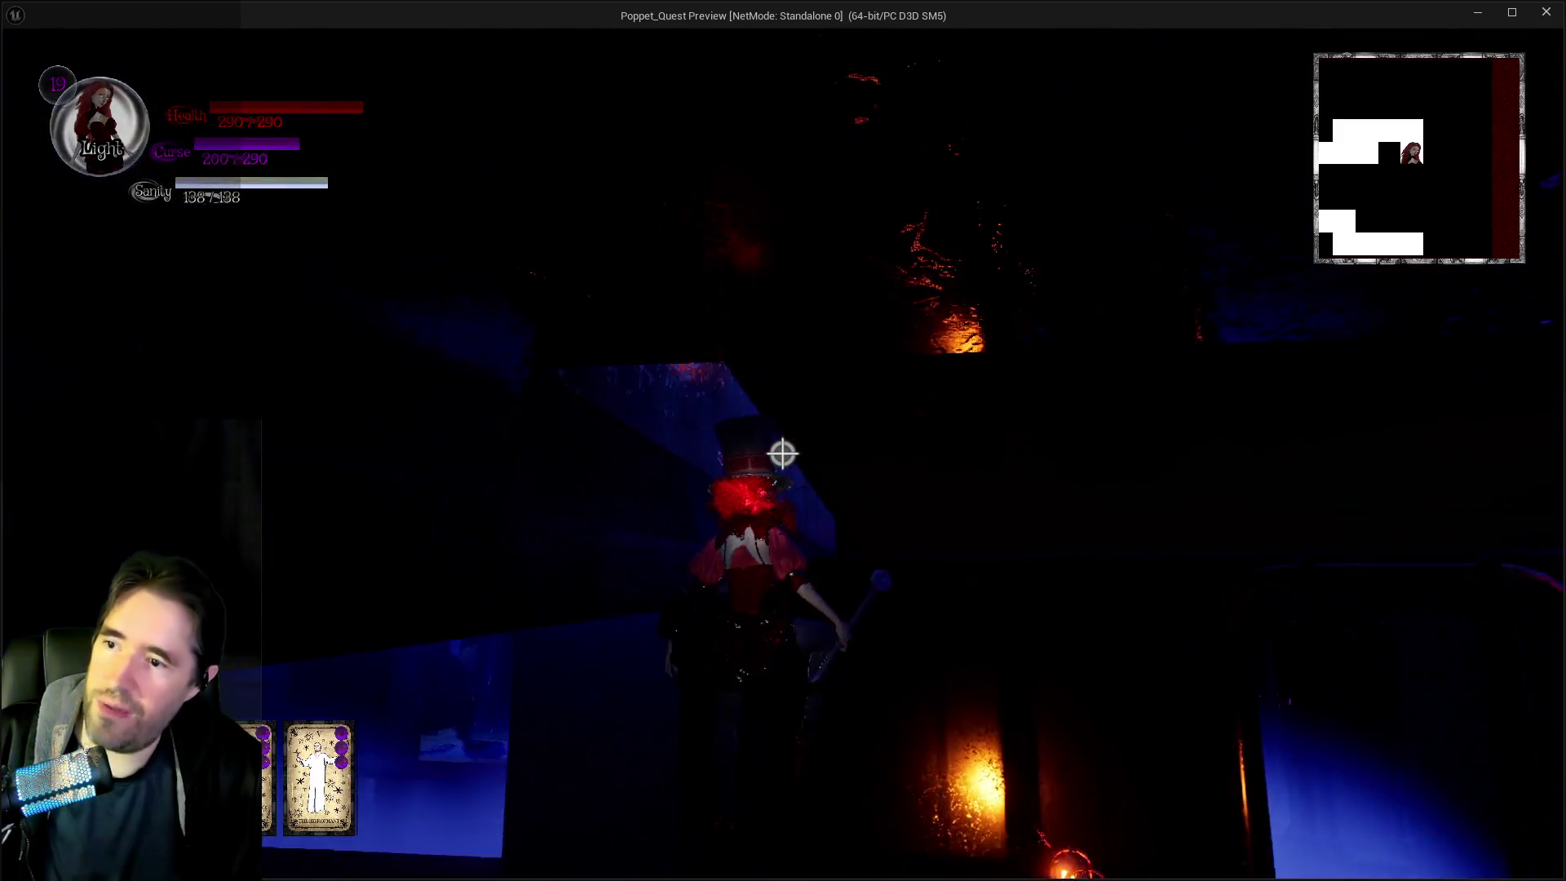
Switch the heroine to Darkness form and cast a purple spell burst
{"action": "key", "text": "q"}
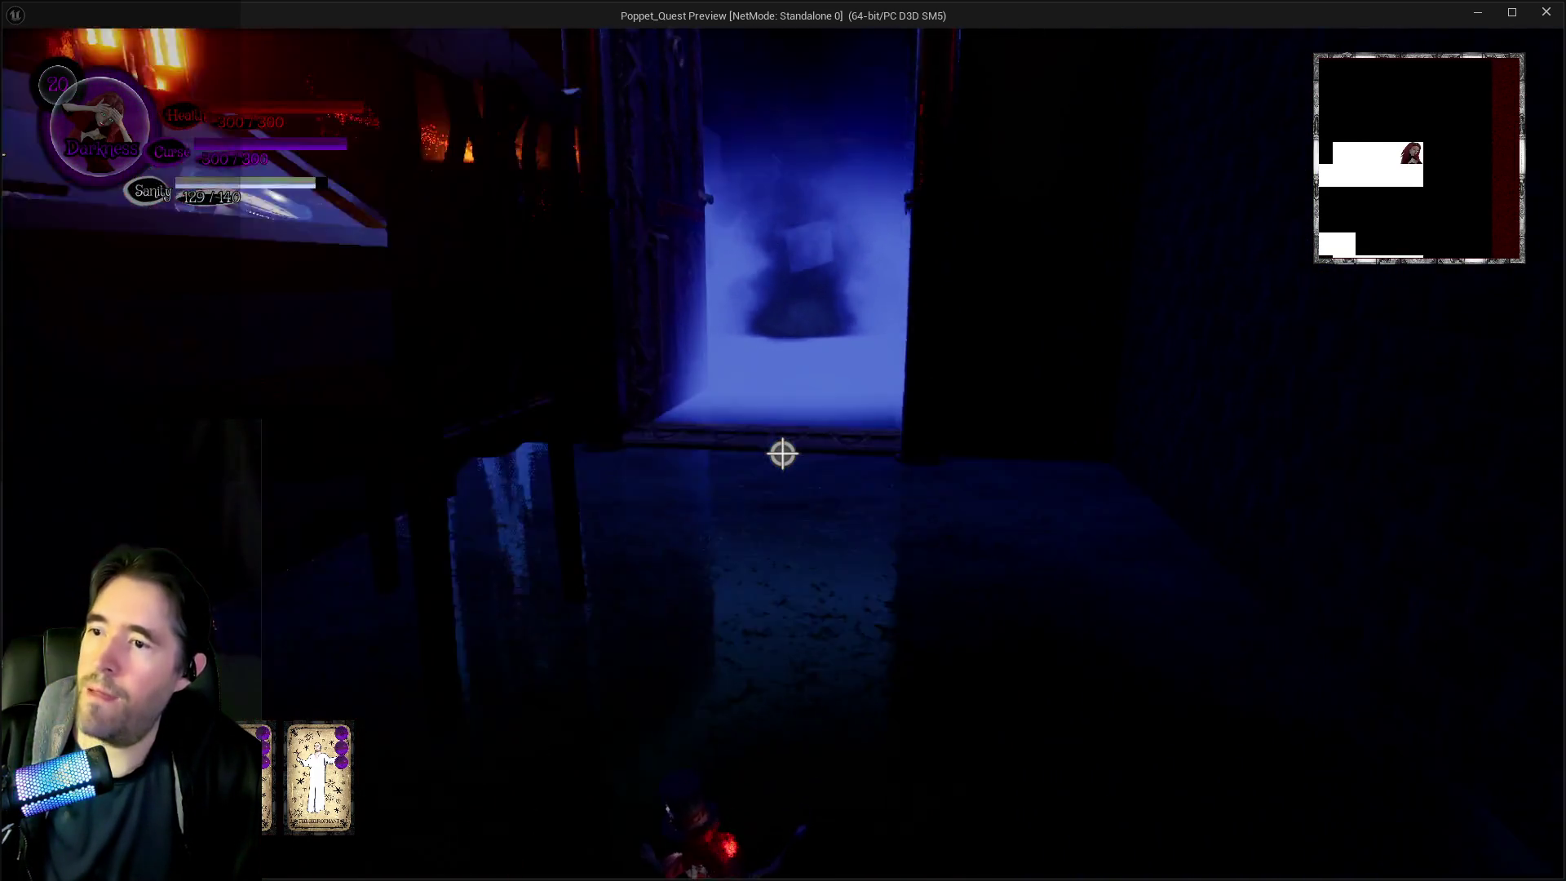
{"action": "left_click", "coordinate": [782, 454]}
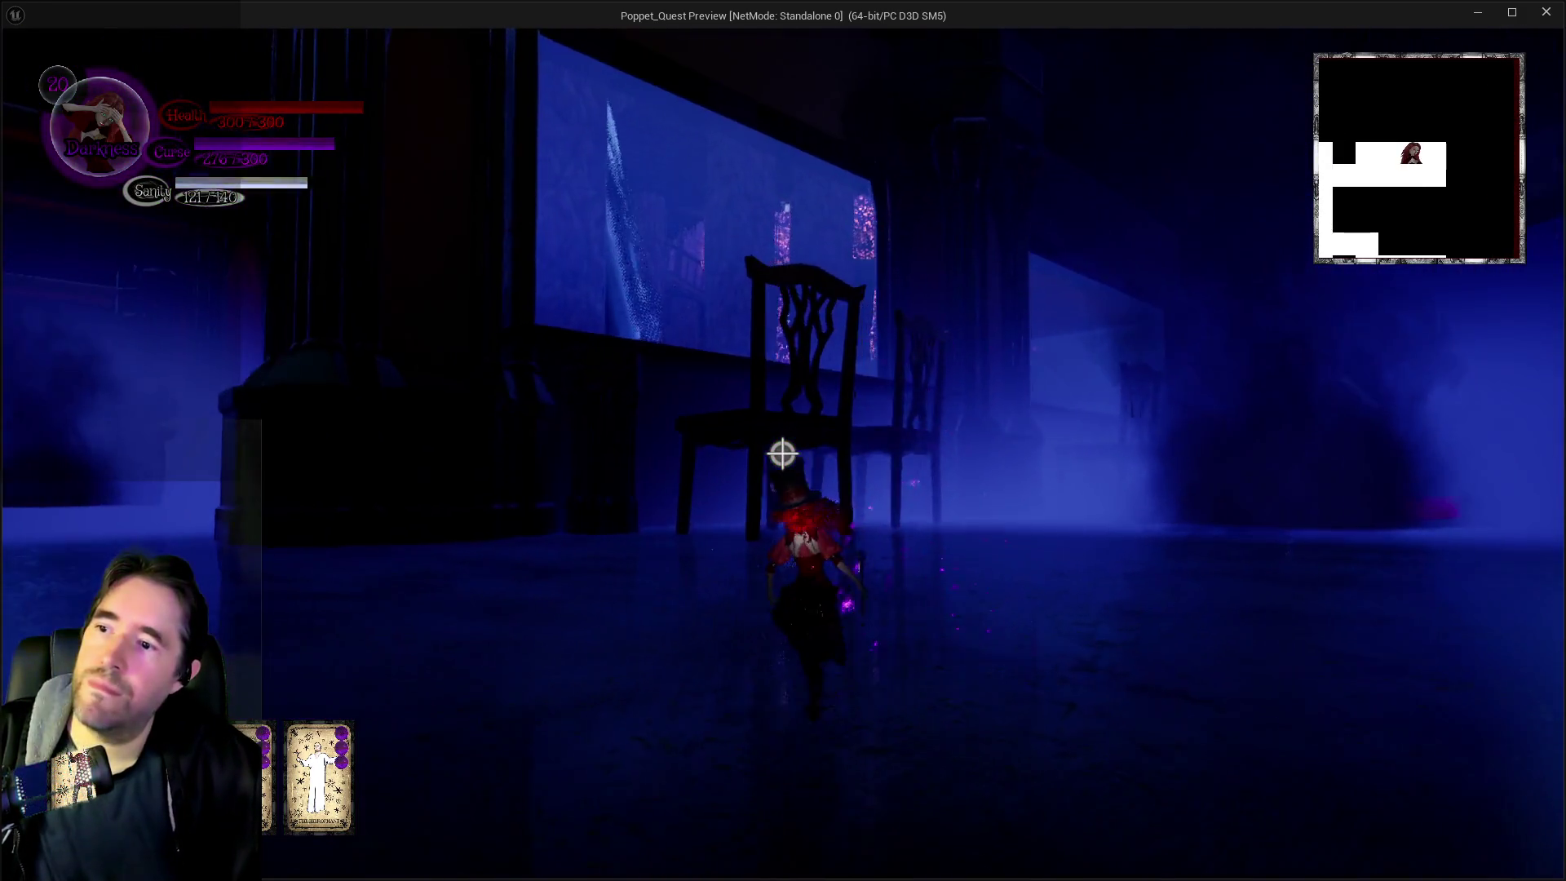
Cast at the doll enemy, cross the dining tables and glide over the misty room to land in the foggy blue room
{"action": "key", "text": "w"}
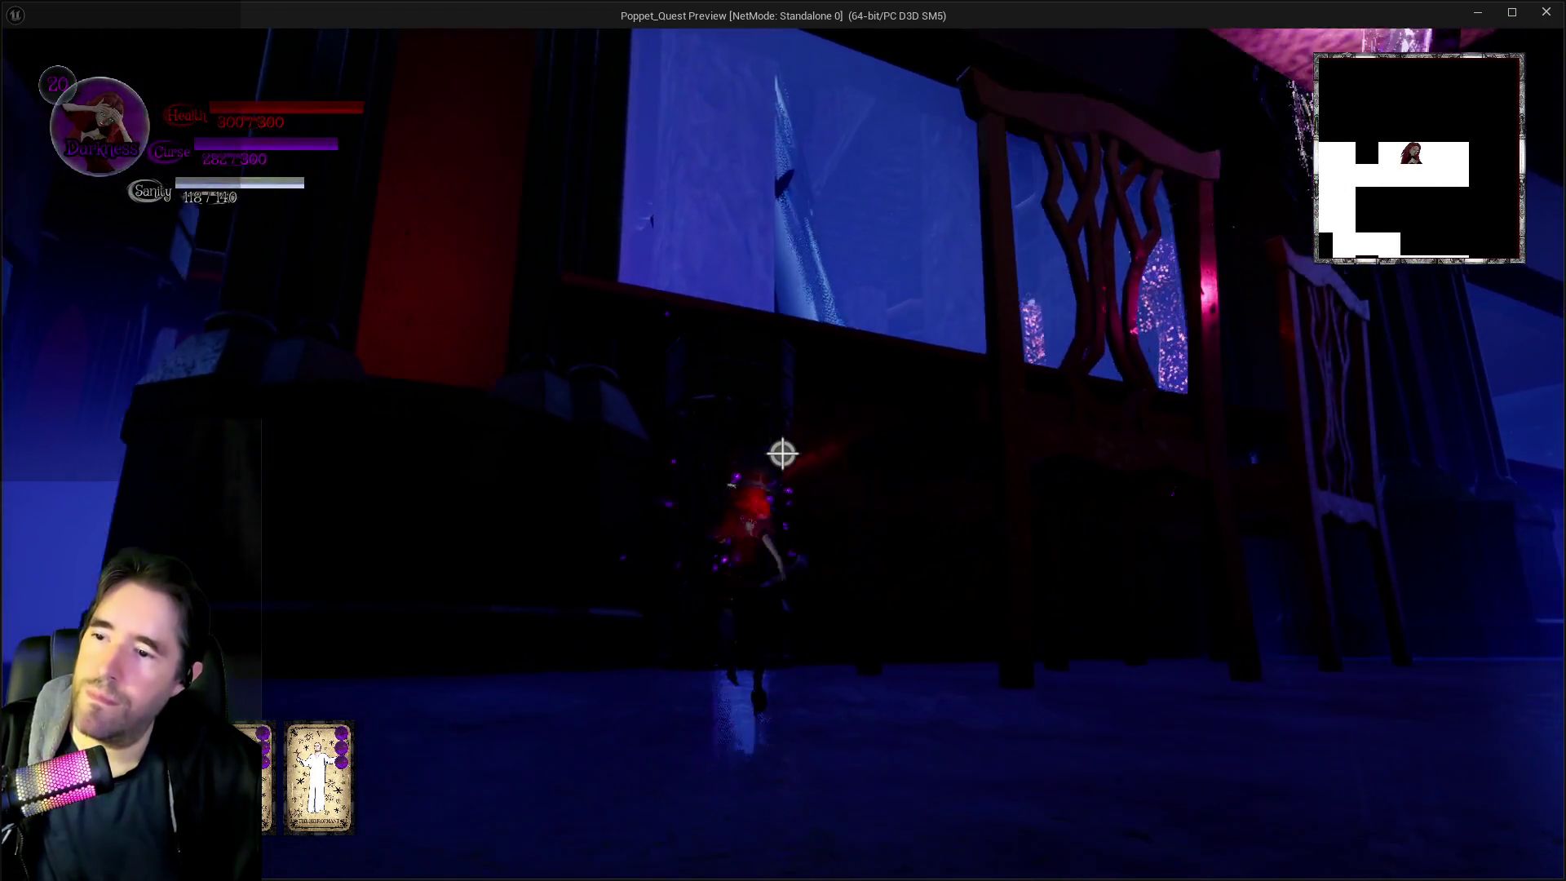
{"action": "key", "text": "w"}
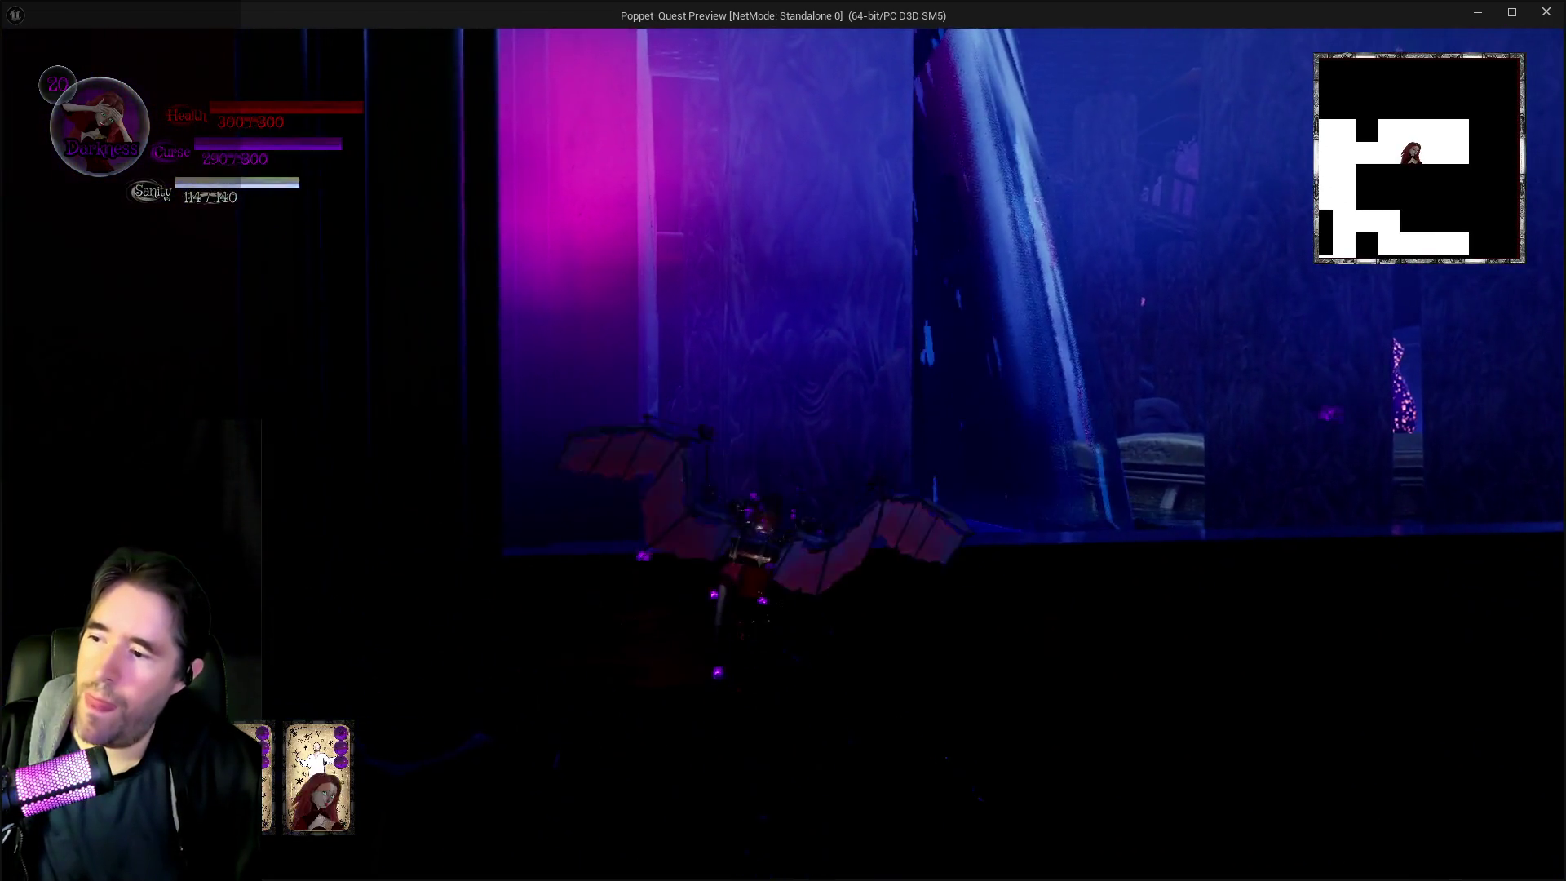
{"action": "key", "text": "w"}
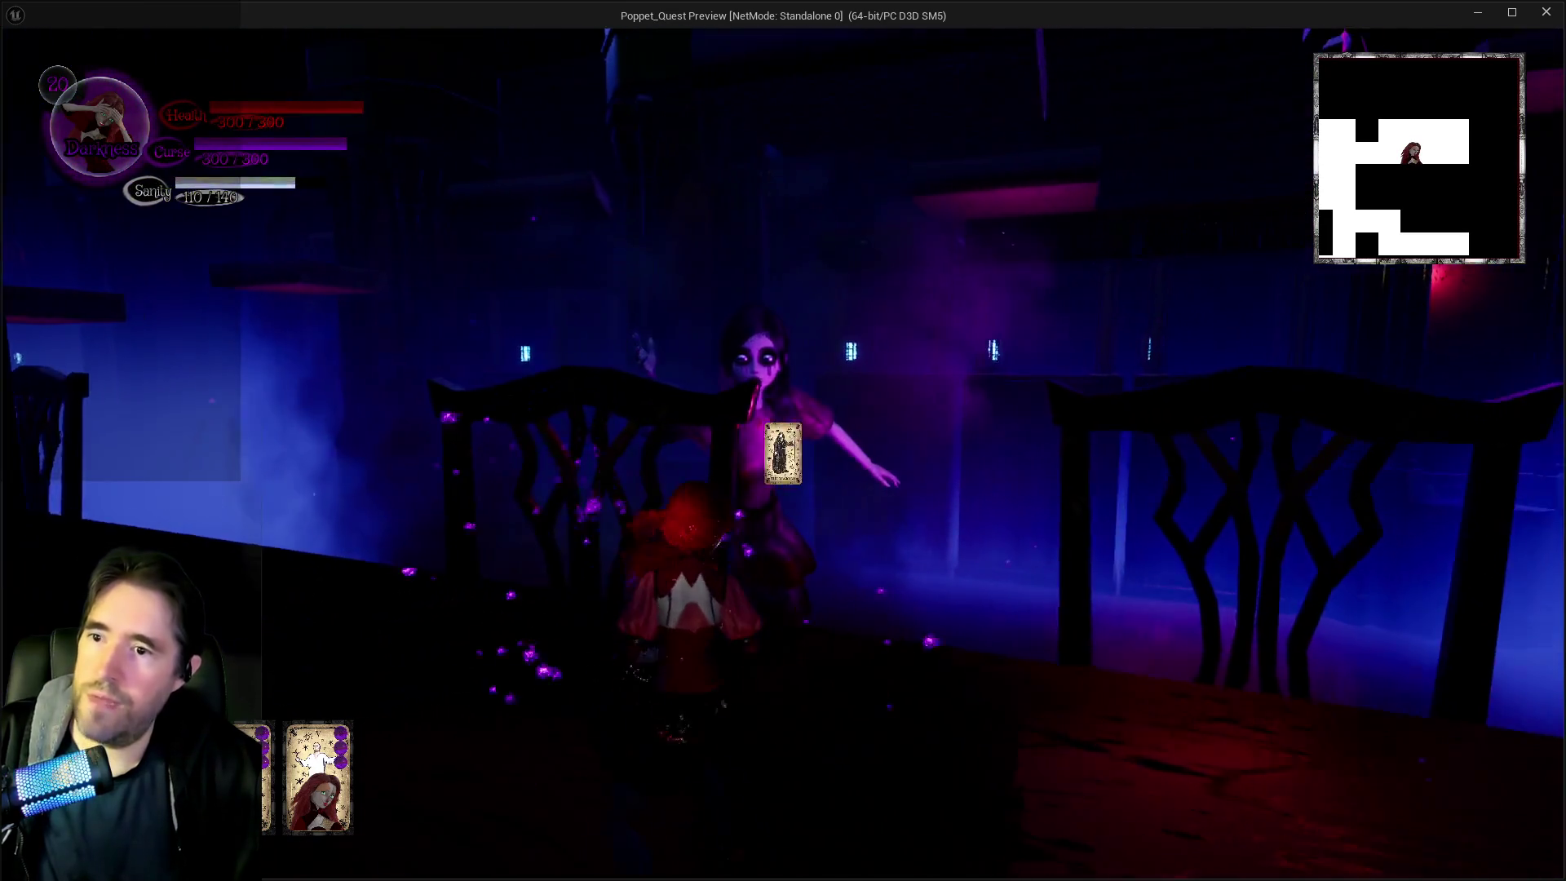
{"action": "key", "text": "q"}
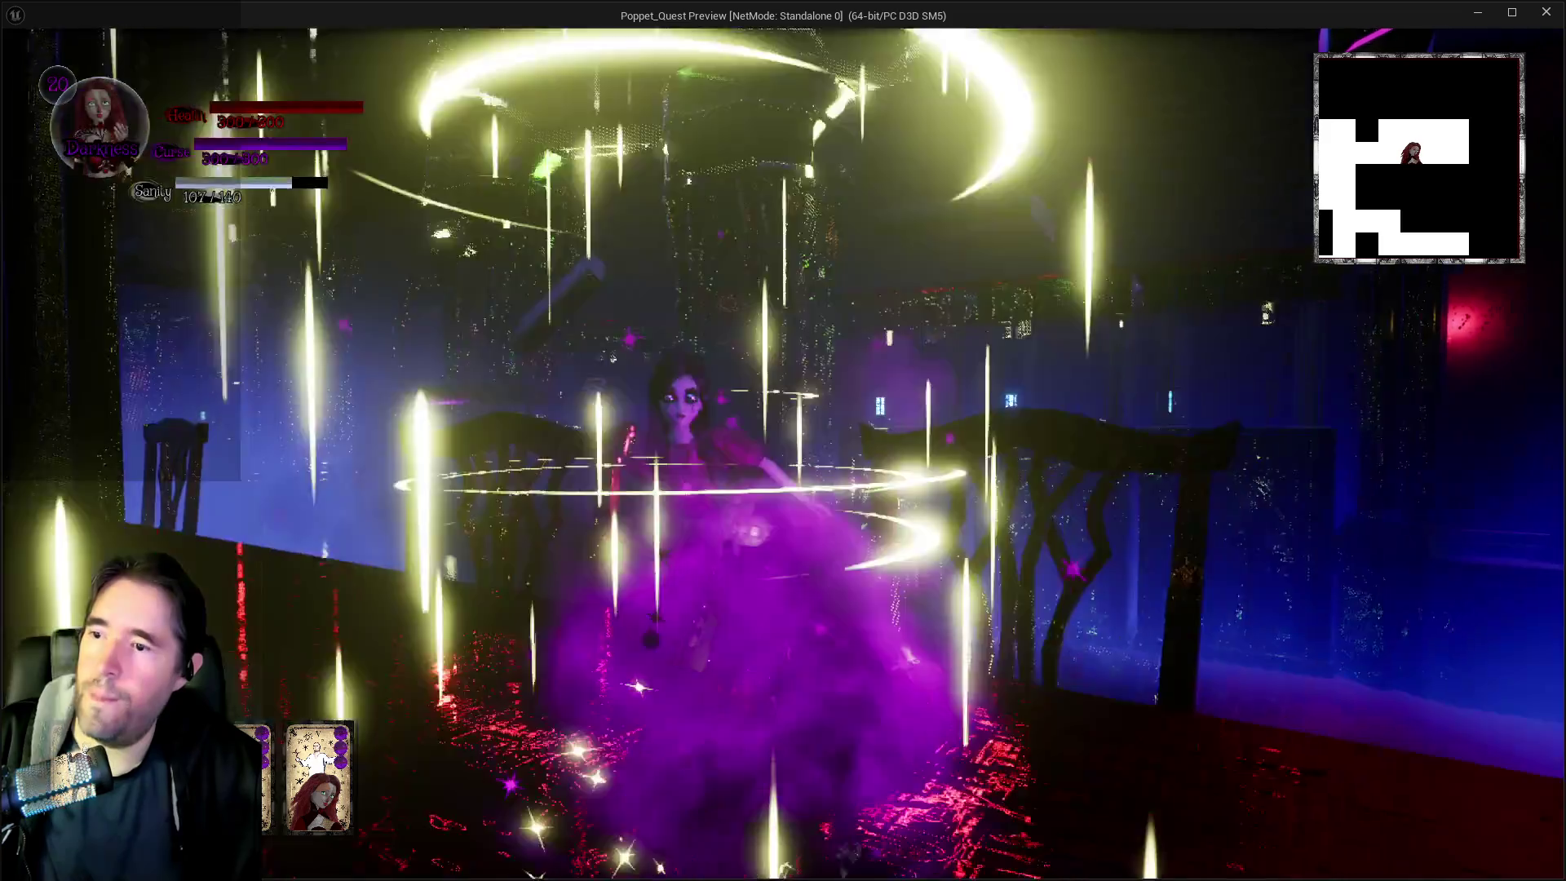
{"action": "key", "text": "w"}
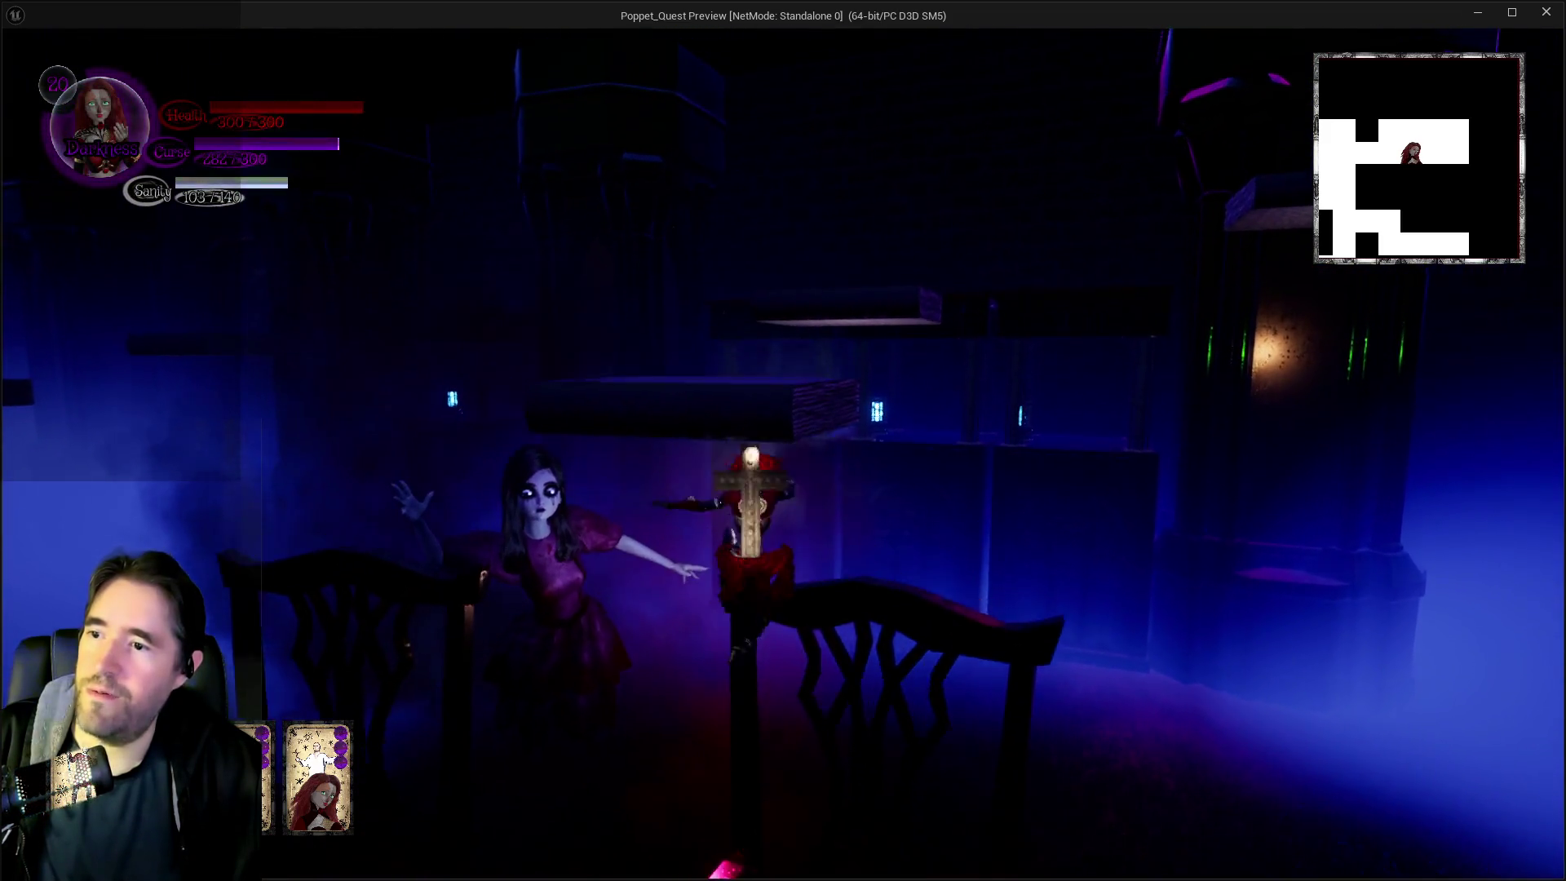
{"action": "key", "text": "w"}
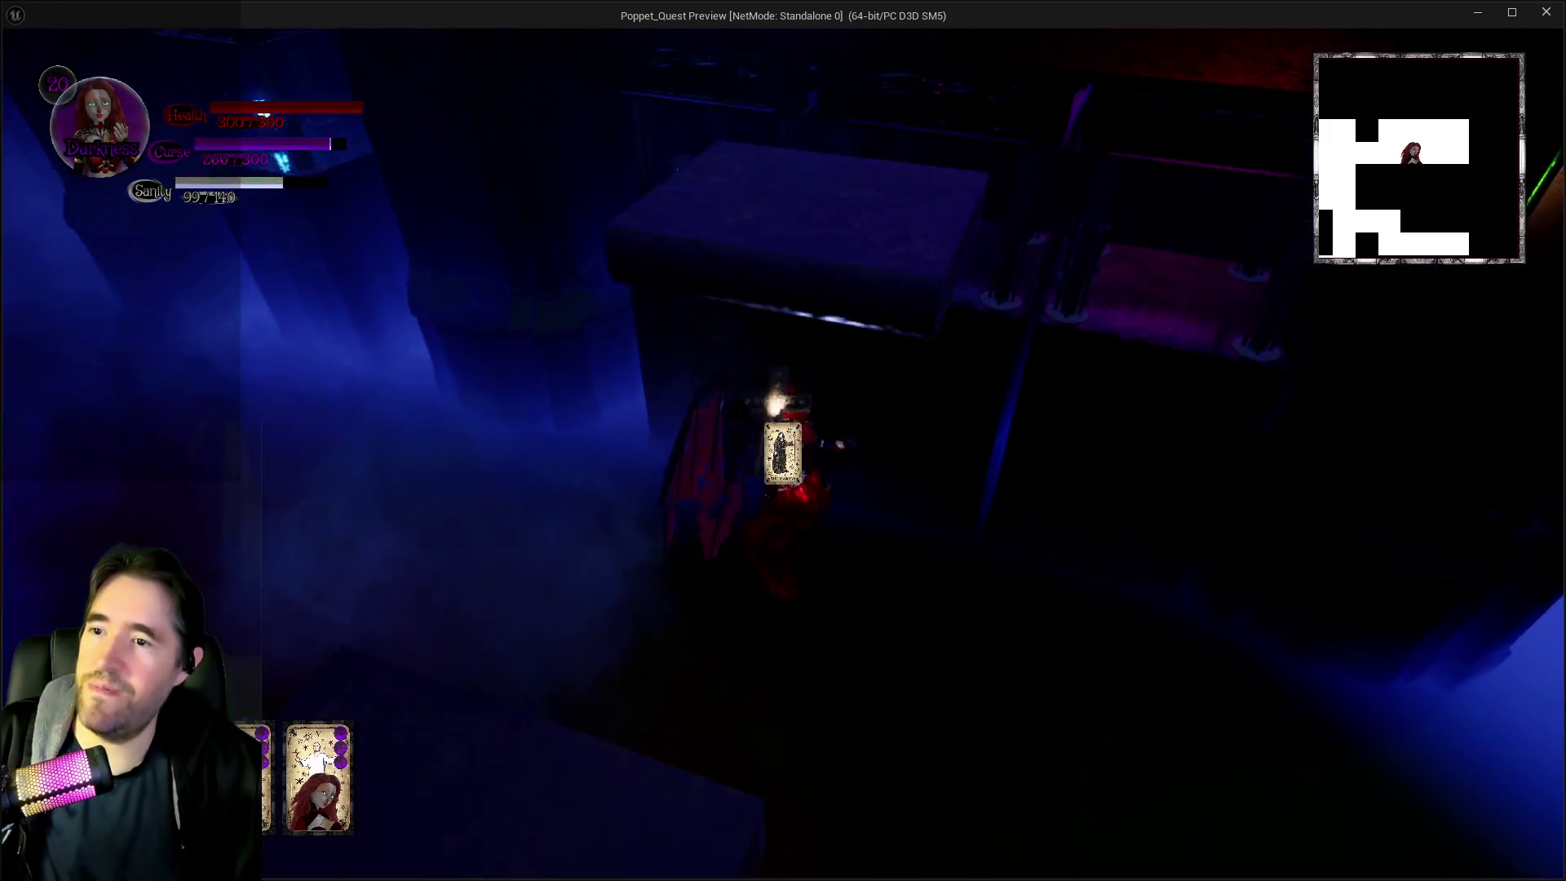
{"action": "key", "text": "w"}
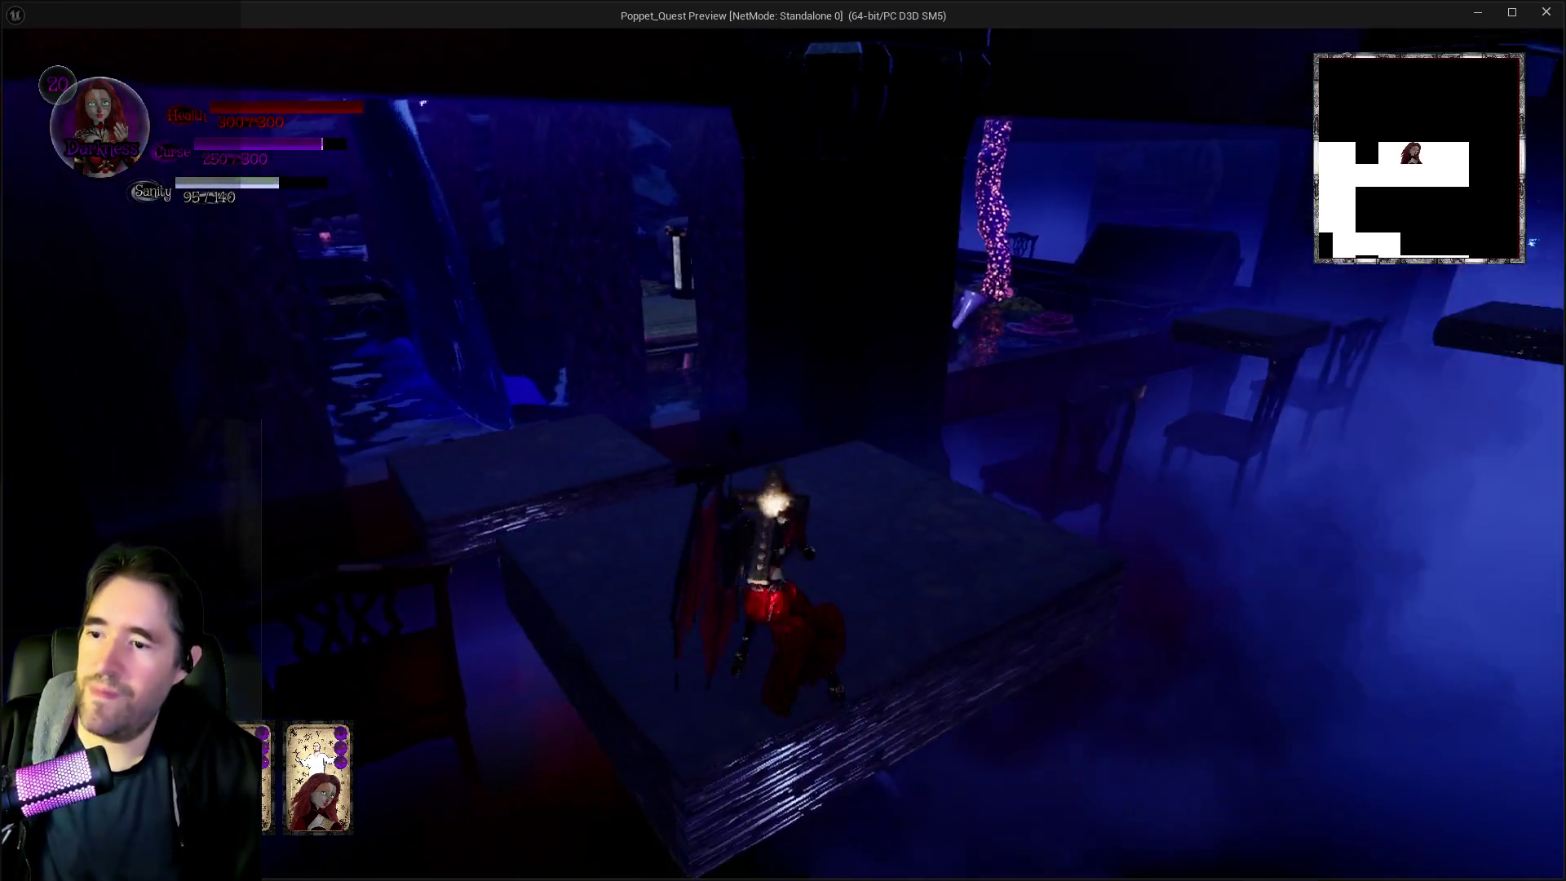
{"action": "key", "text": "w"}
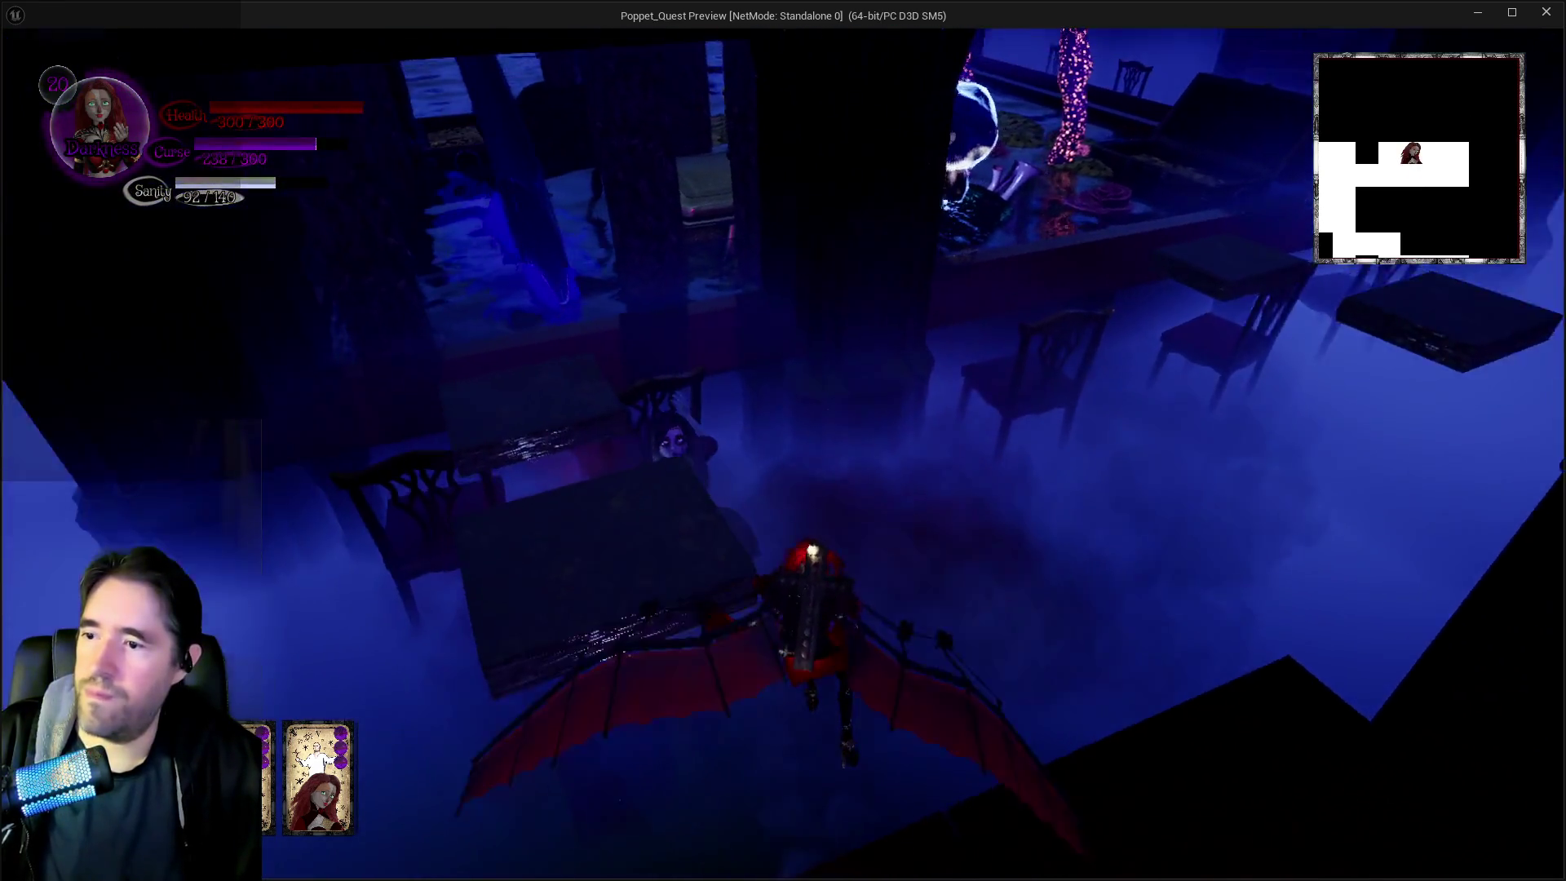
{"action": "key", "text": "w"}
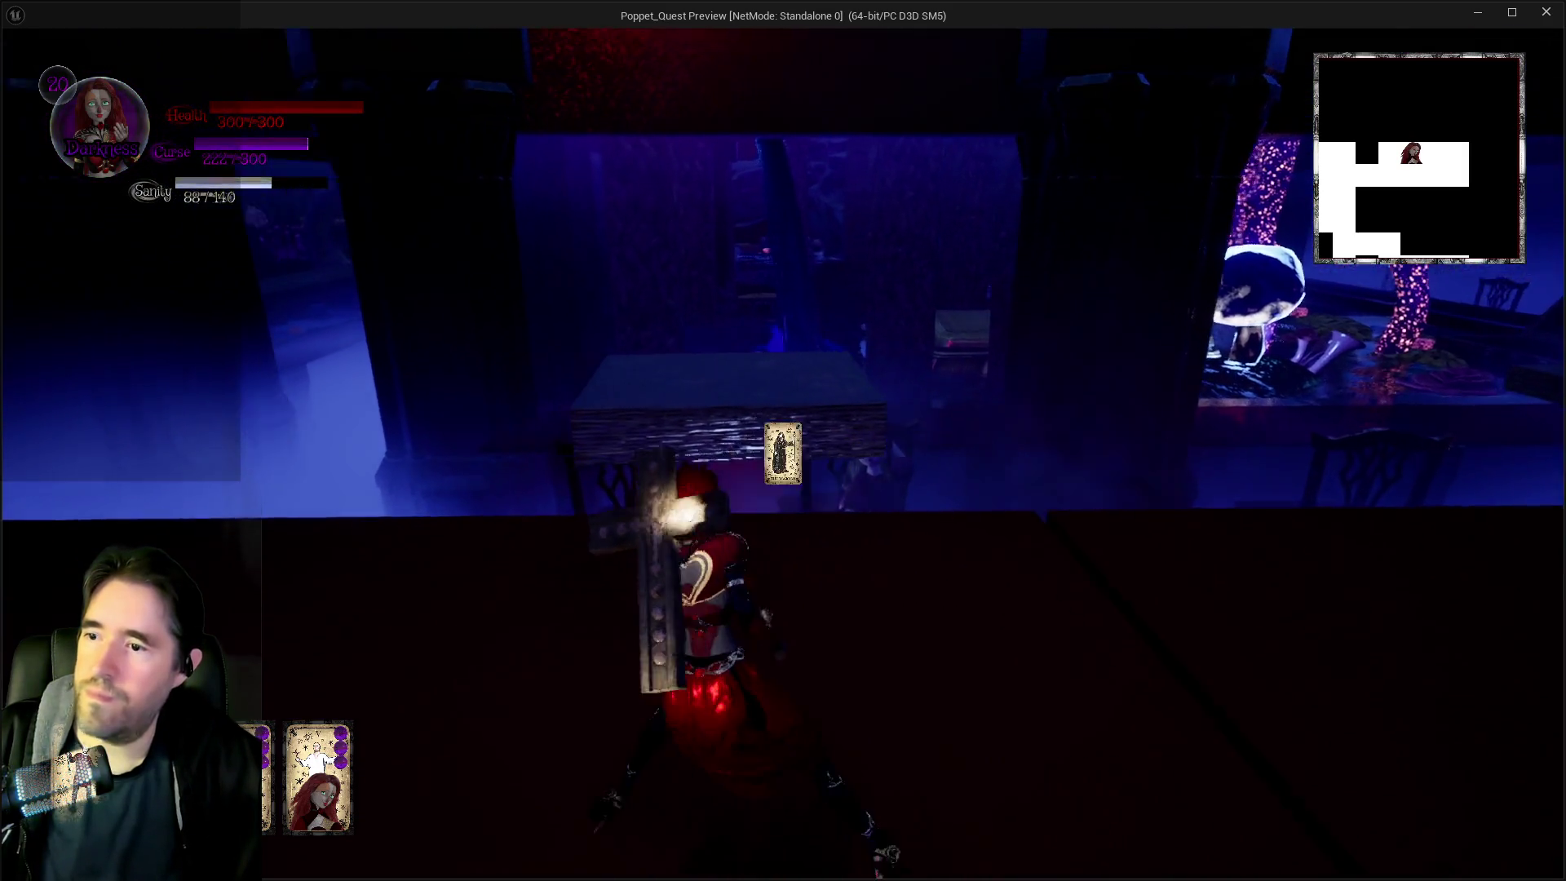
{"action": "key", "text": "w"}
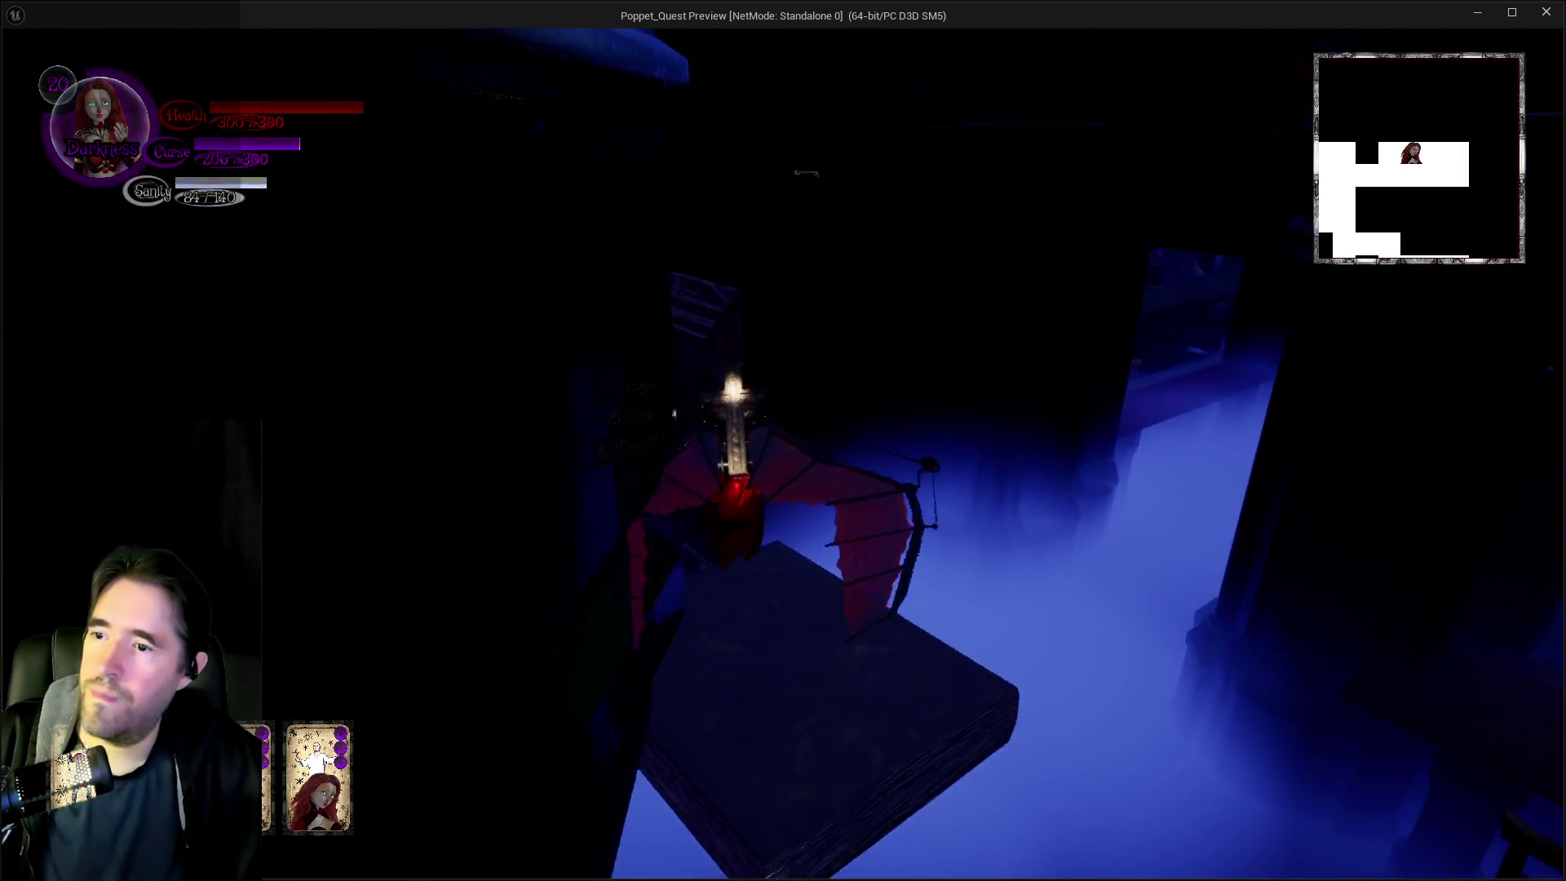
{"action": "key", "text": "w"}
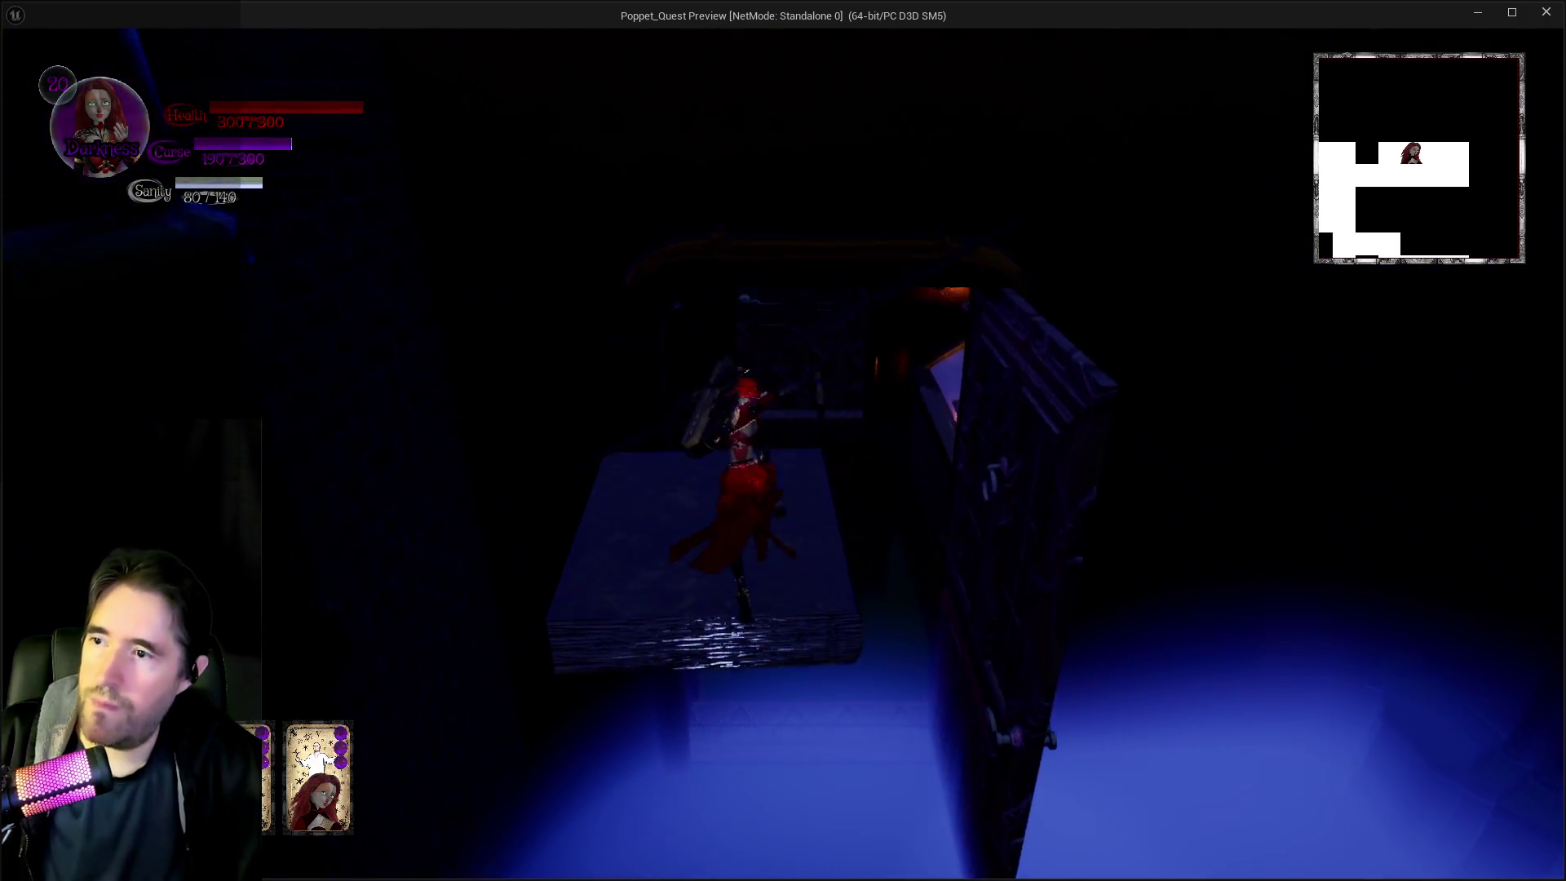
{"action": "key", "text": "w"}
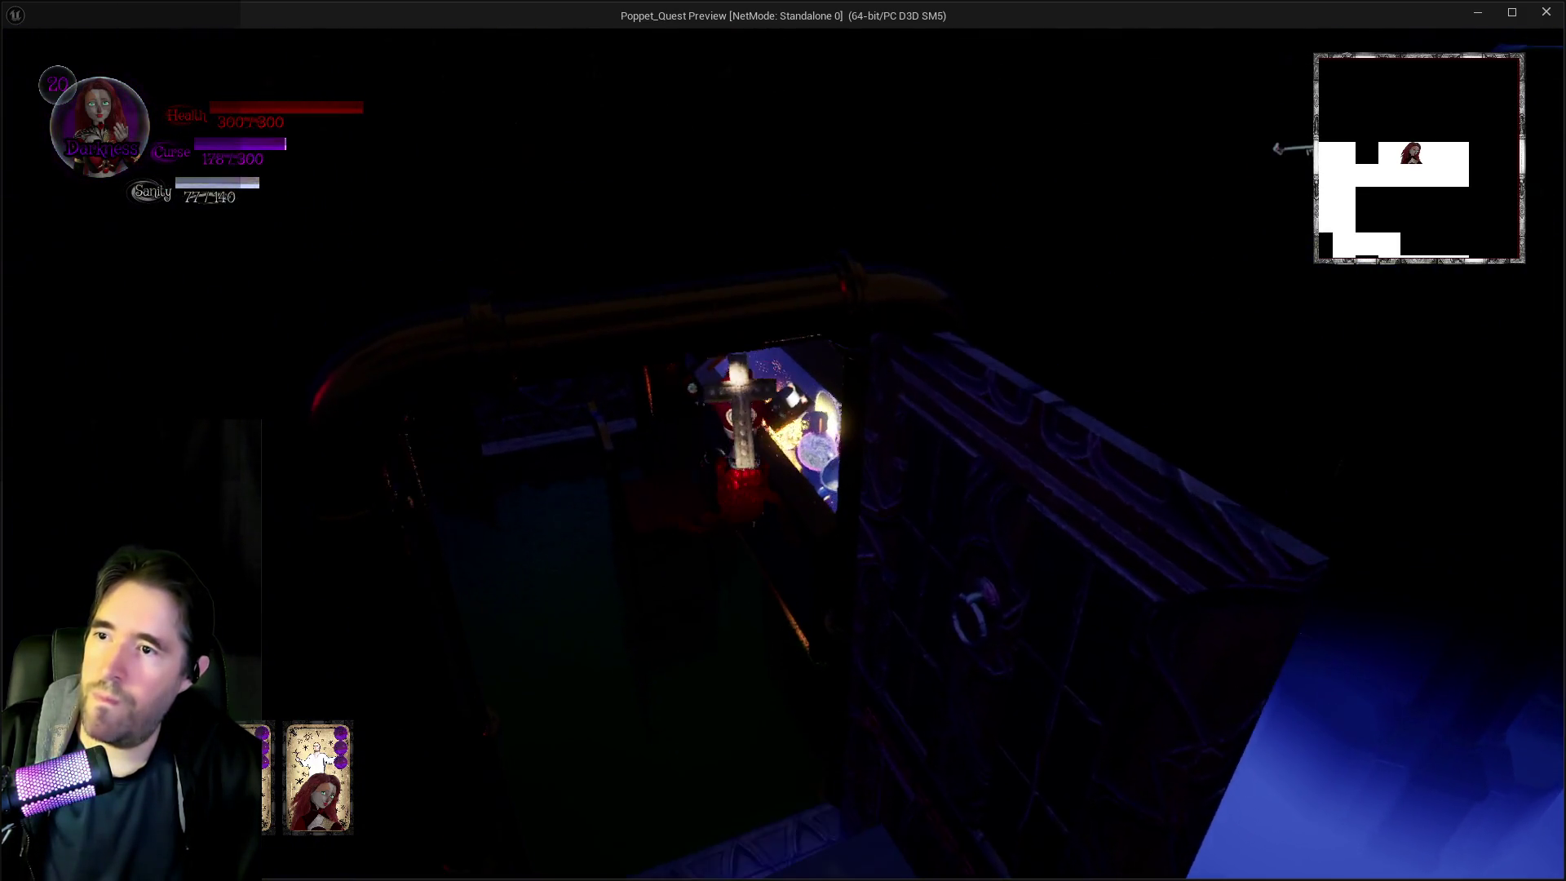
{"action": "key", "text": "w"}
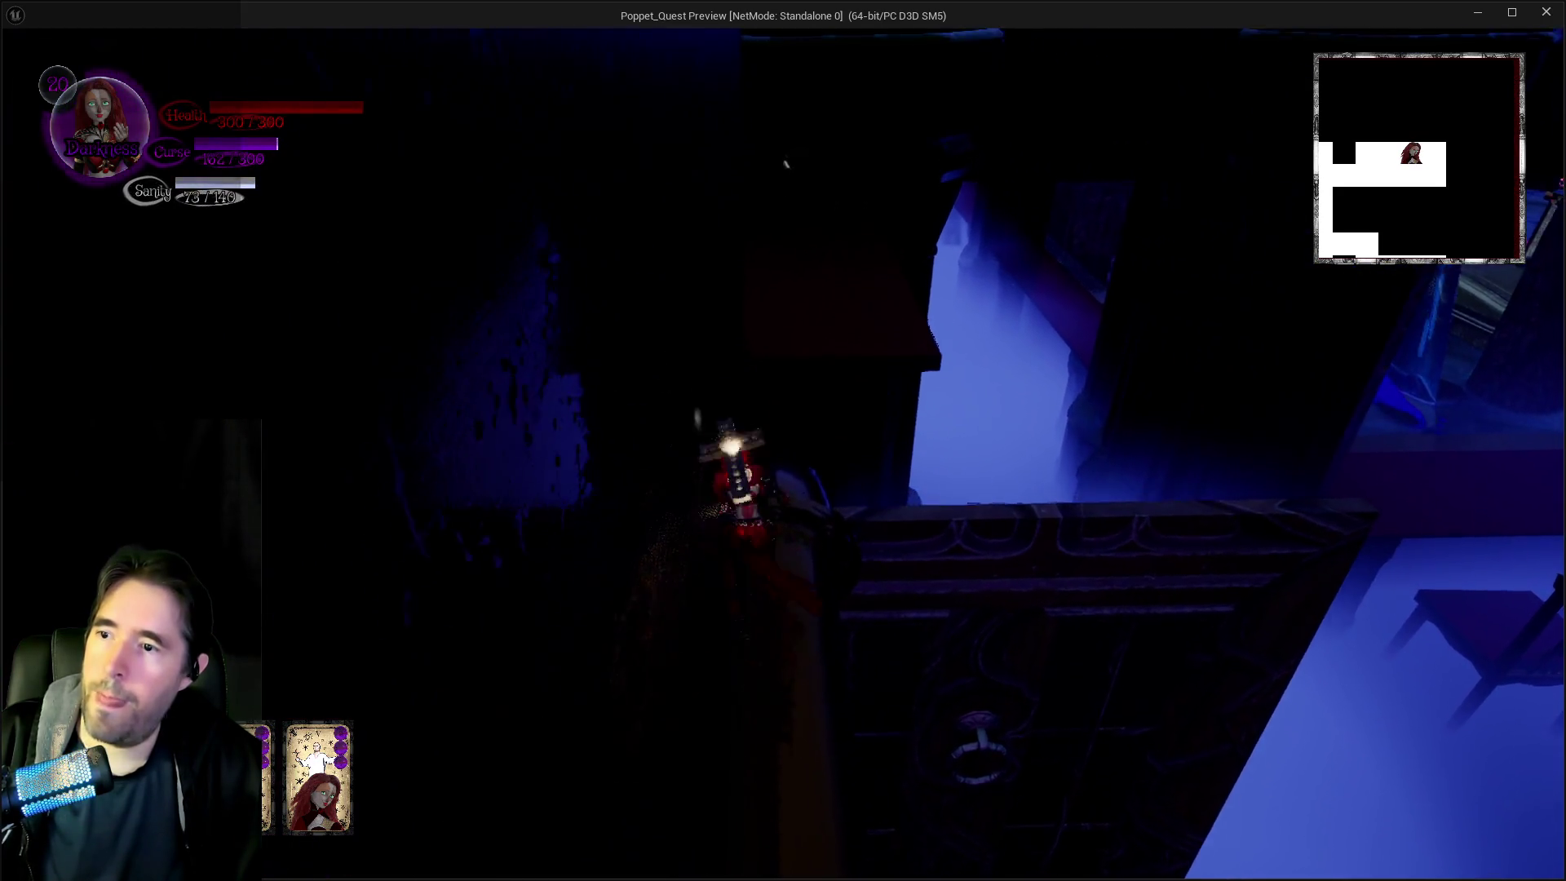
{"action": "key", "text": "w"}
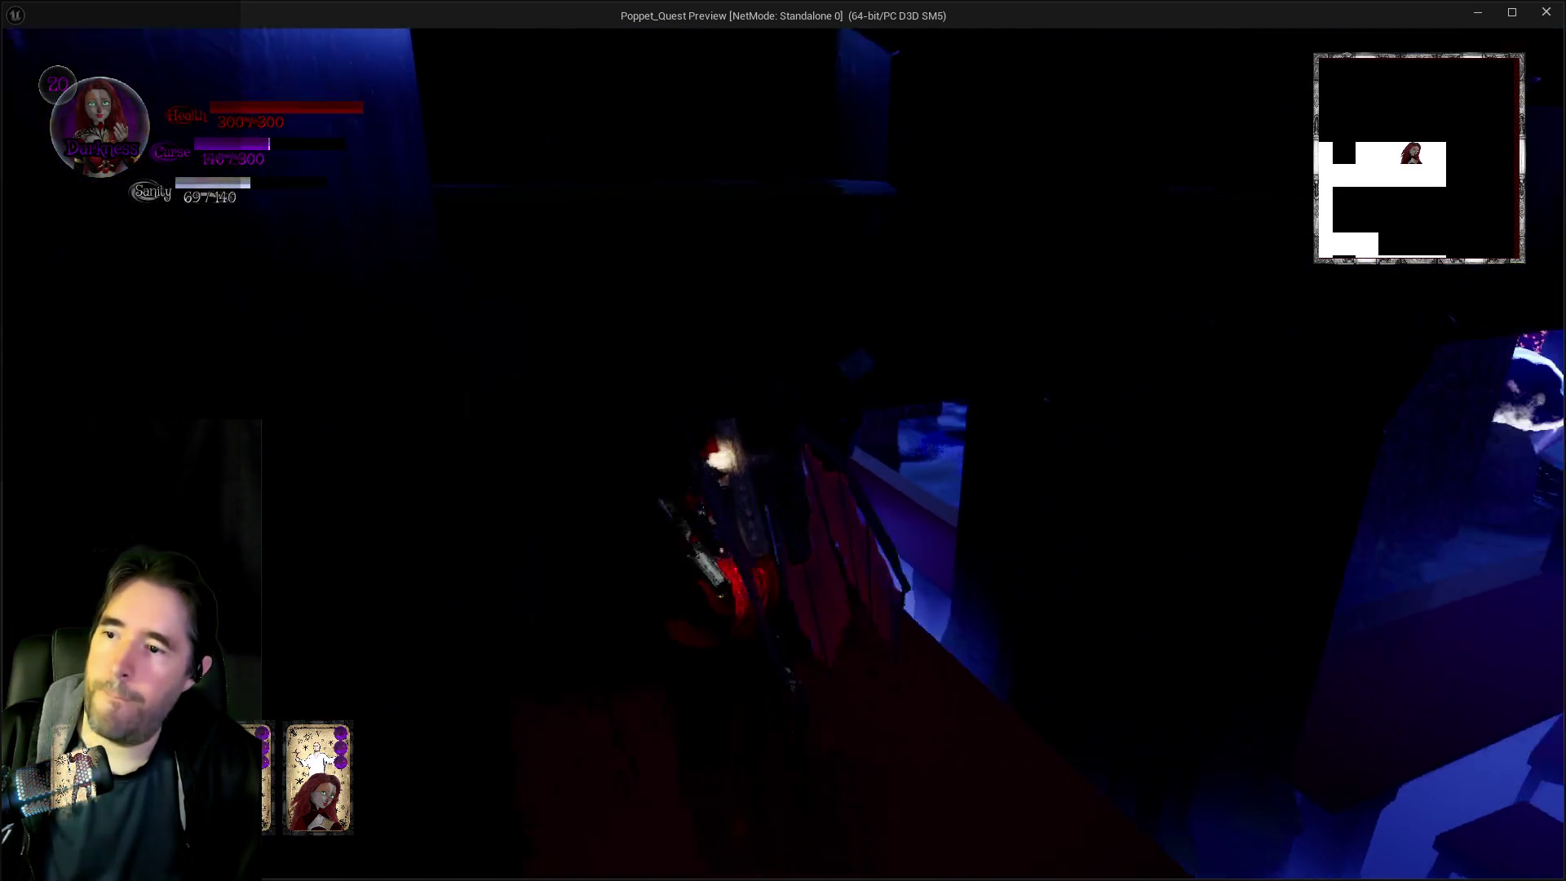
{"action": "key", "text": "w"}
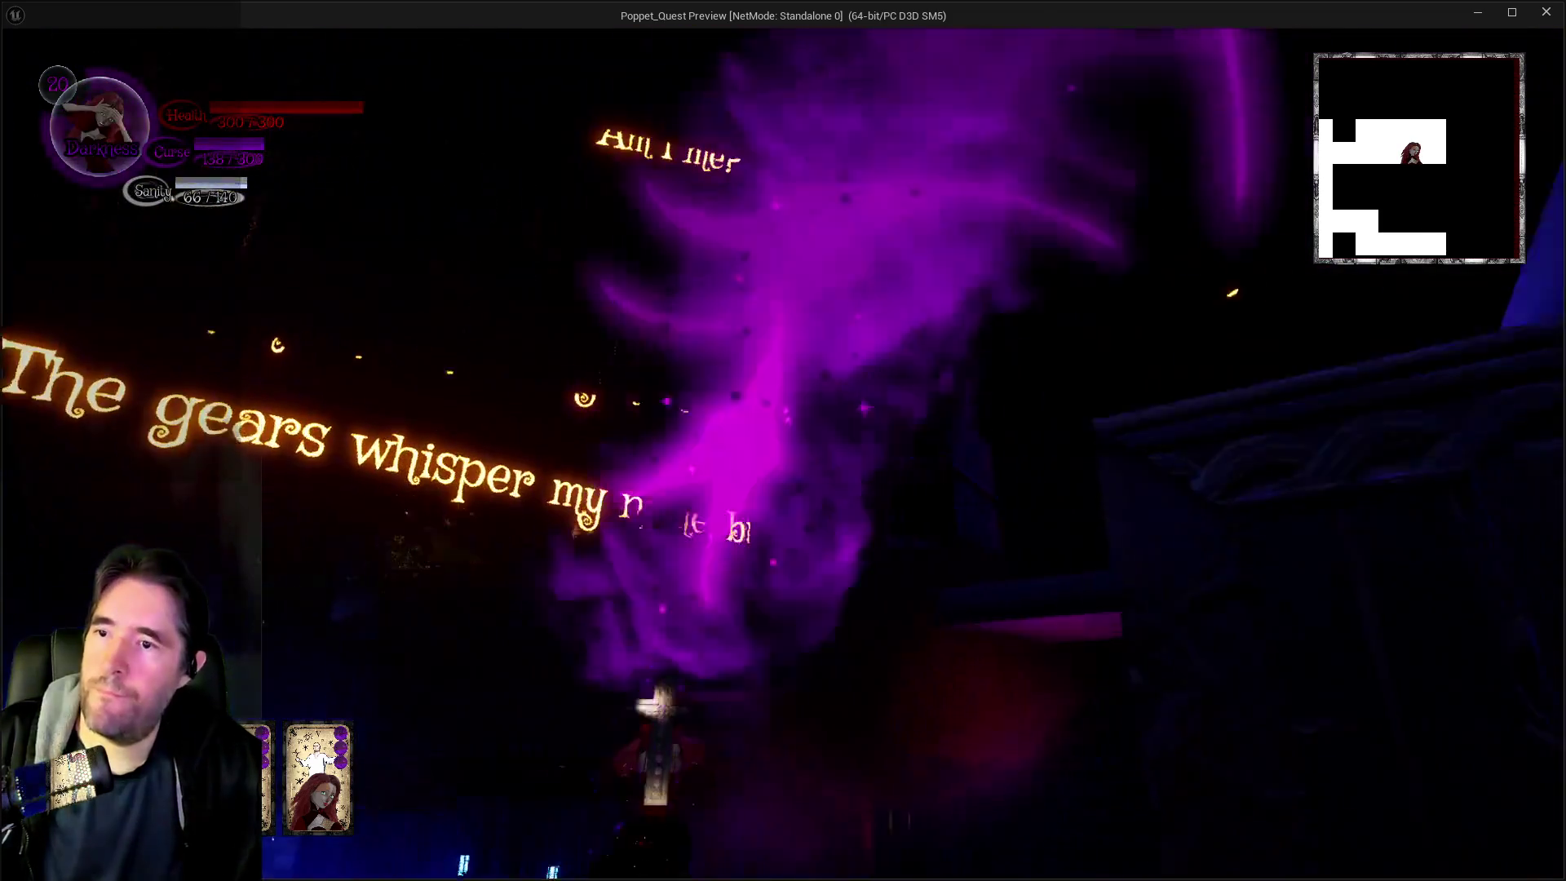
Run through the foggy hall to the cabinet and collect the Four Of Swords card
{"action": "key", "text": "w"}
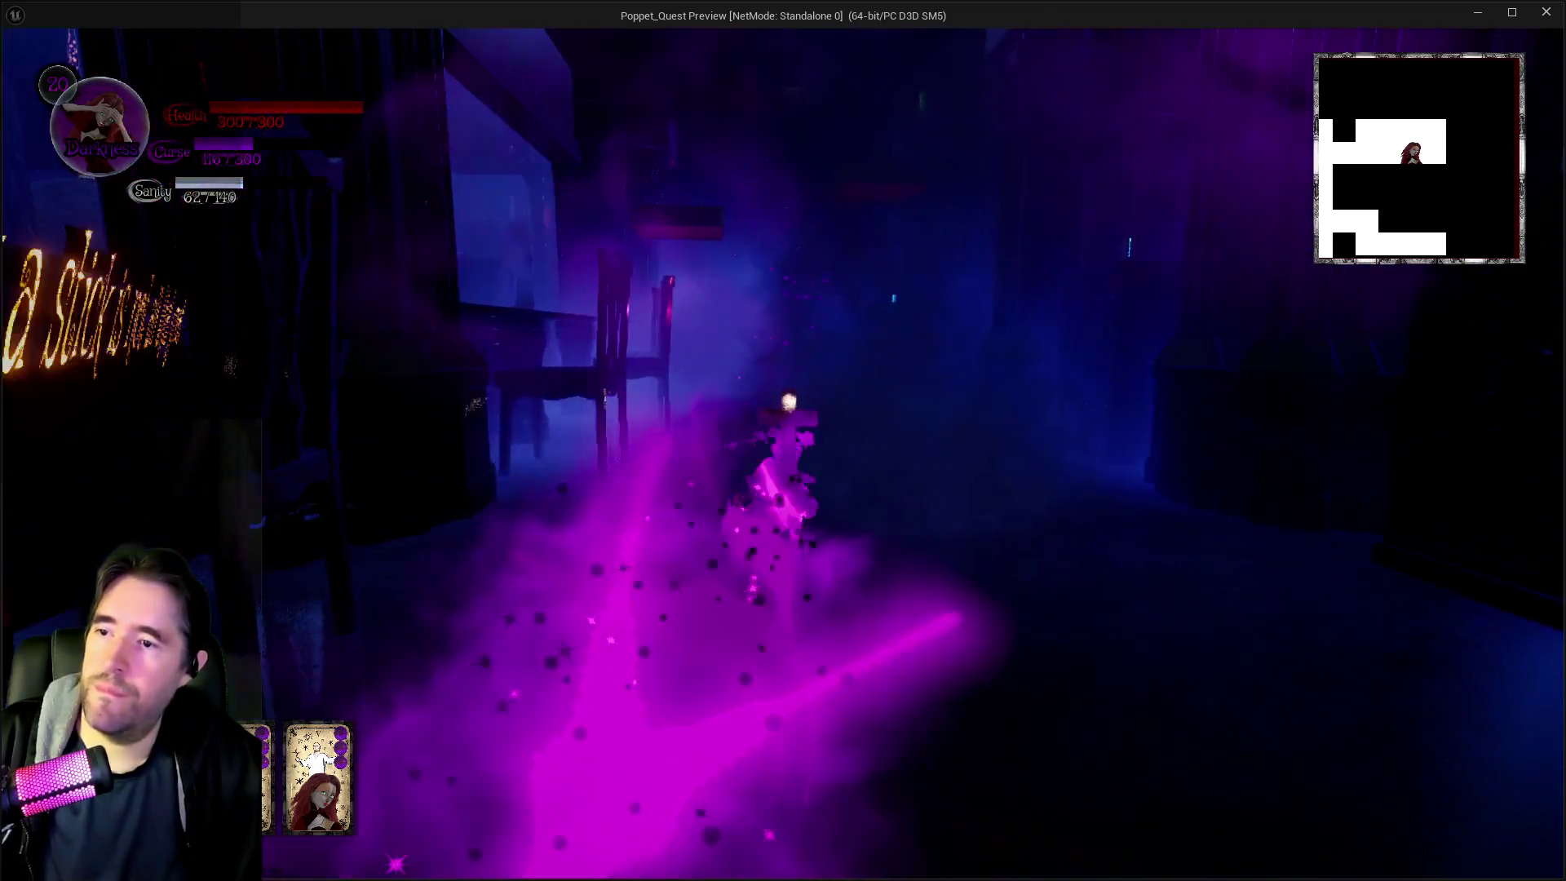
{"action": "key", "text": "w"}
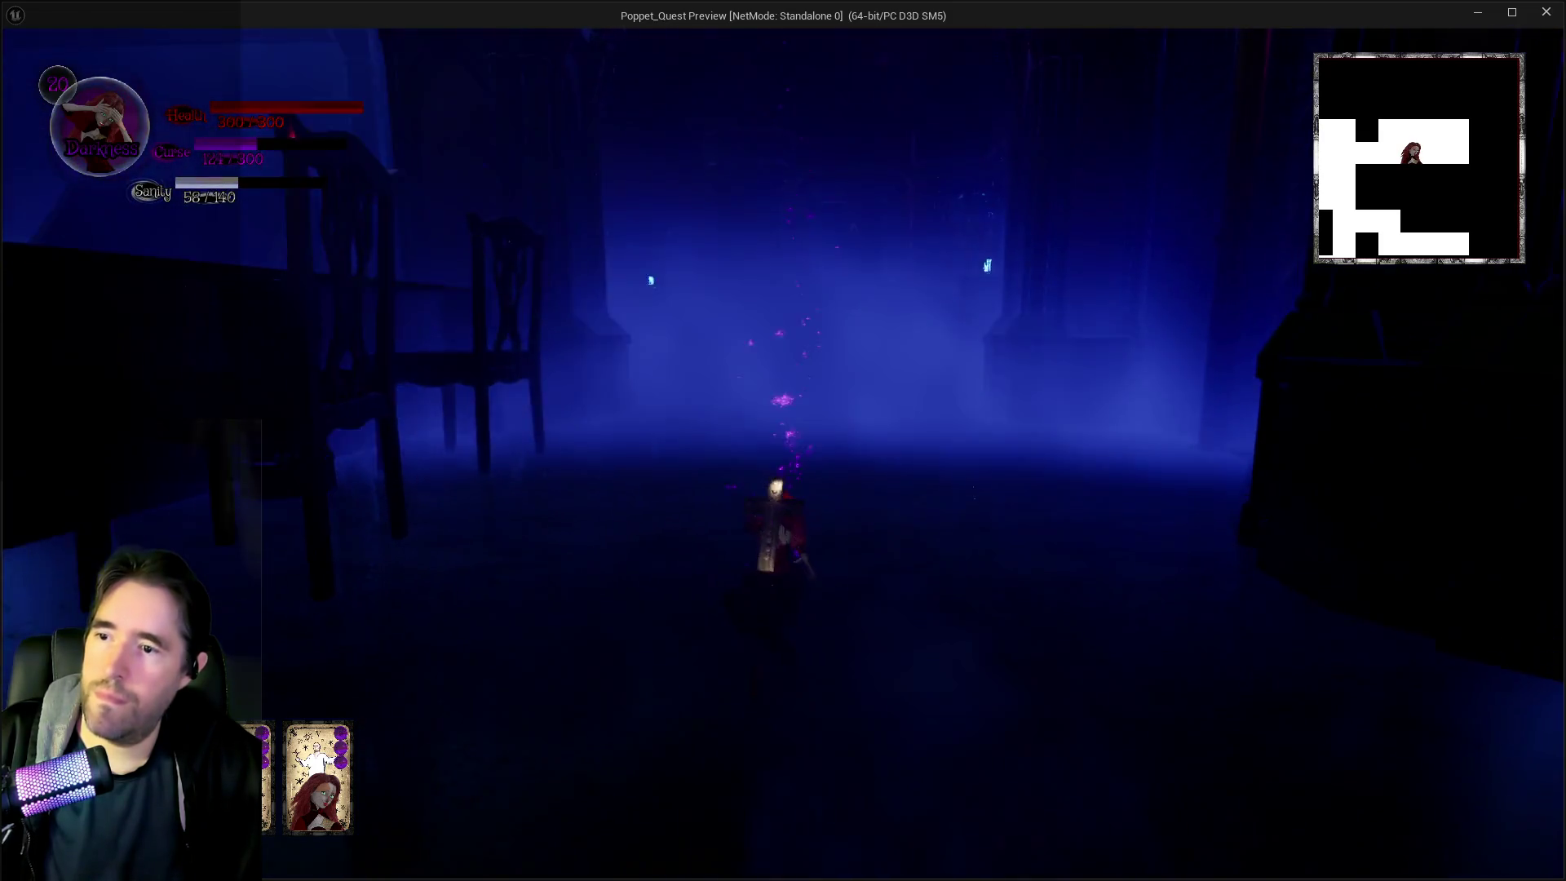
{"action": "key", "text": "w"}
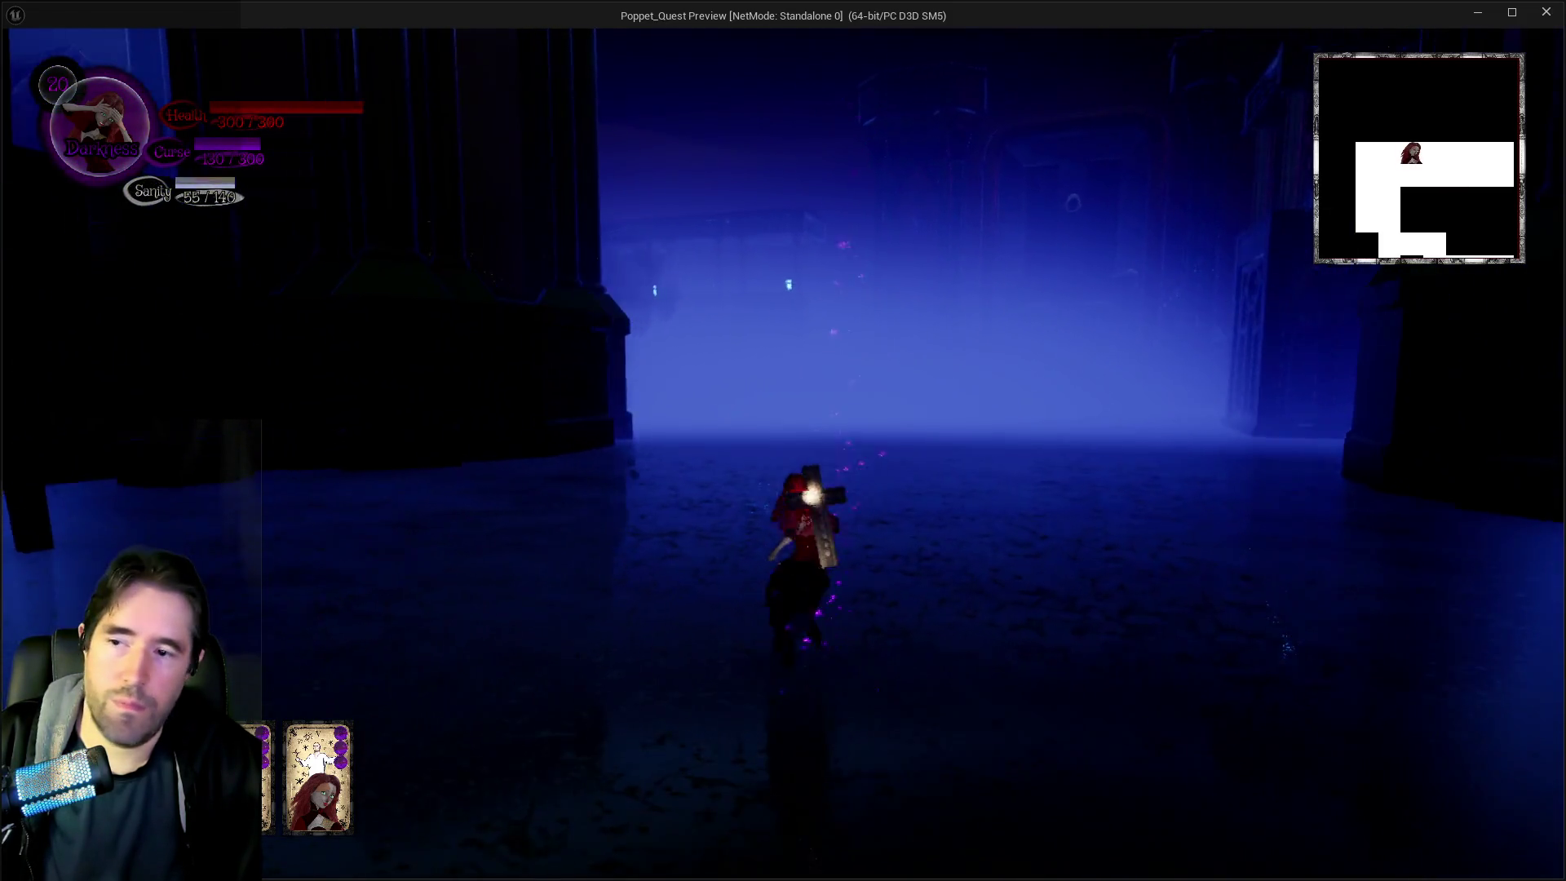
{"action": "key", "text": "w"}
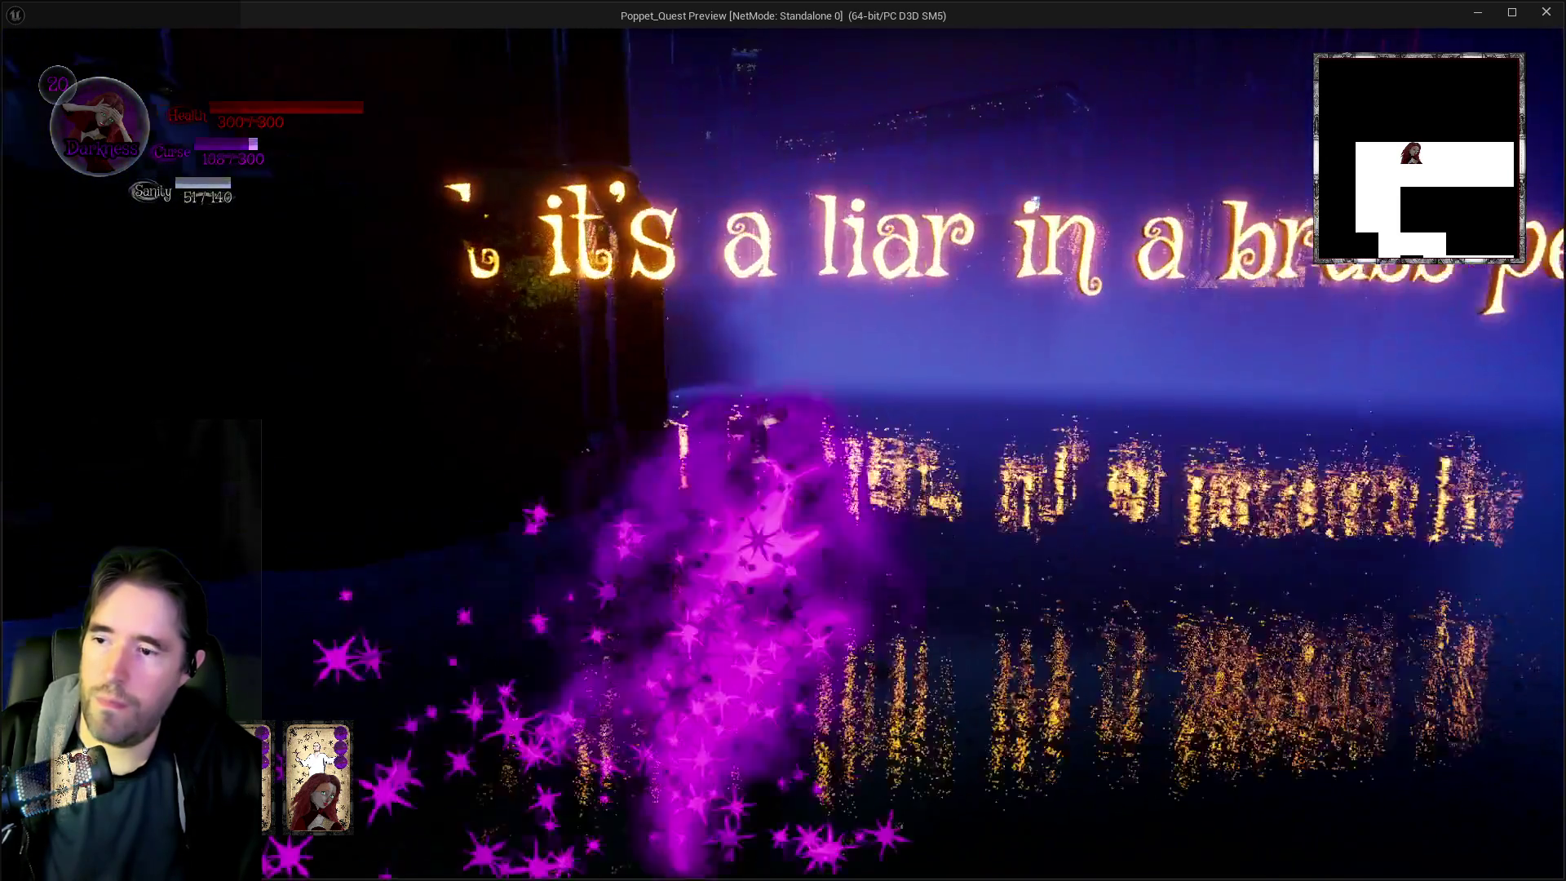
{"action": "key", "text": "w"}
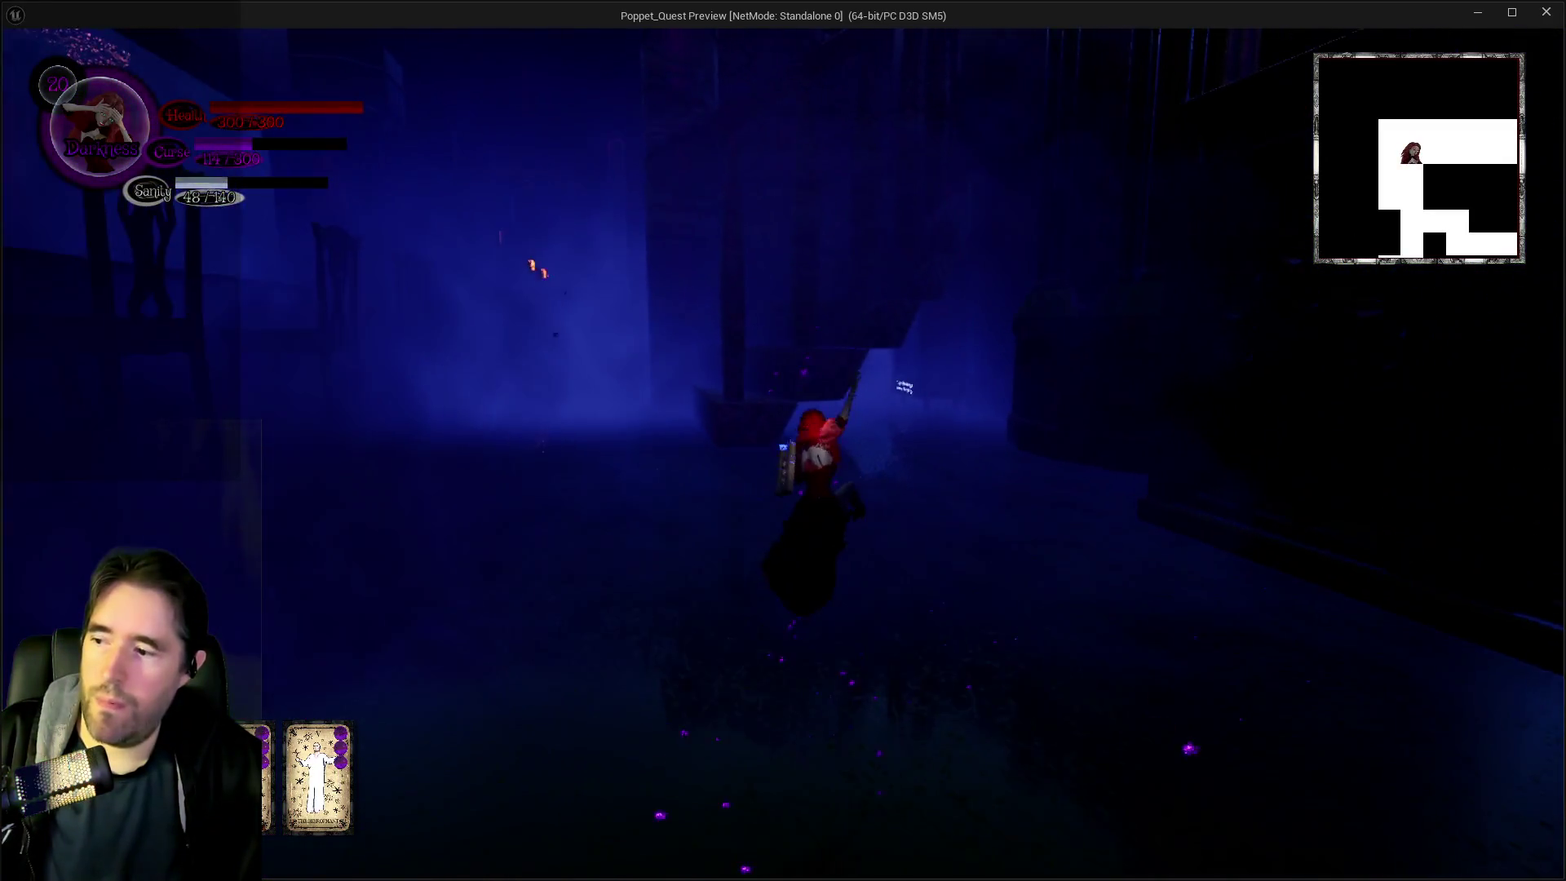
{"action": "key", "text": "w"}
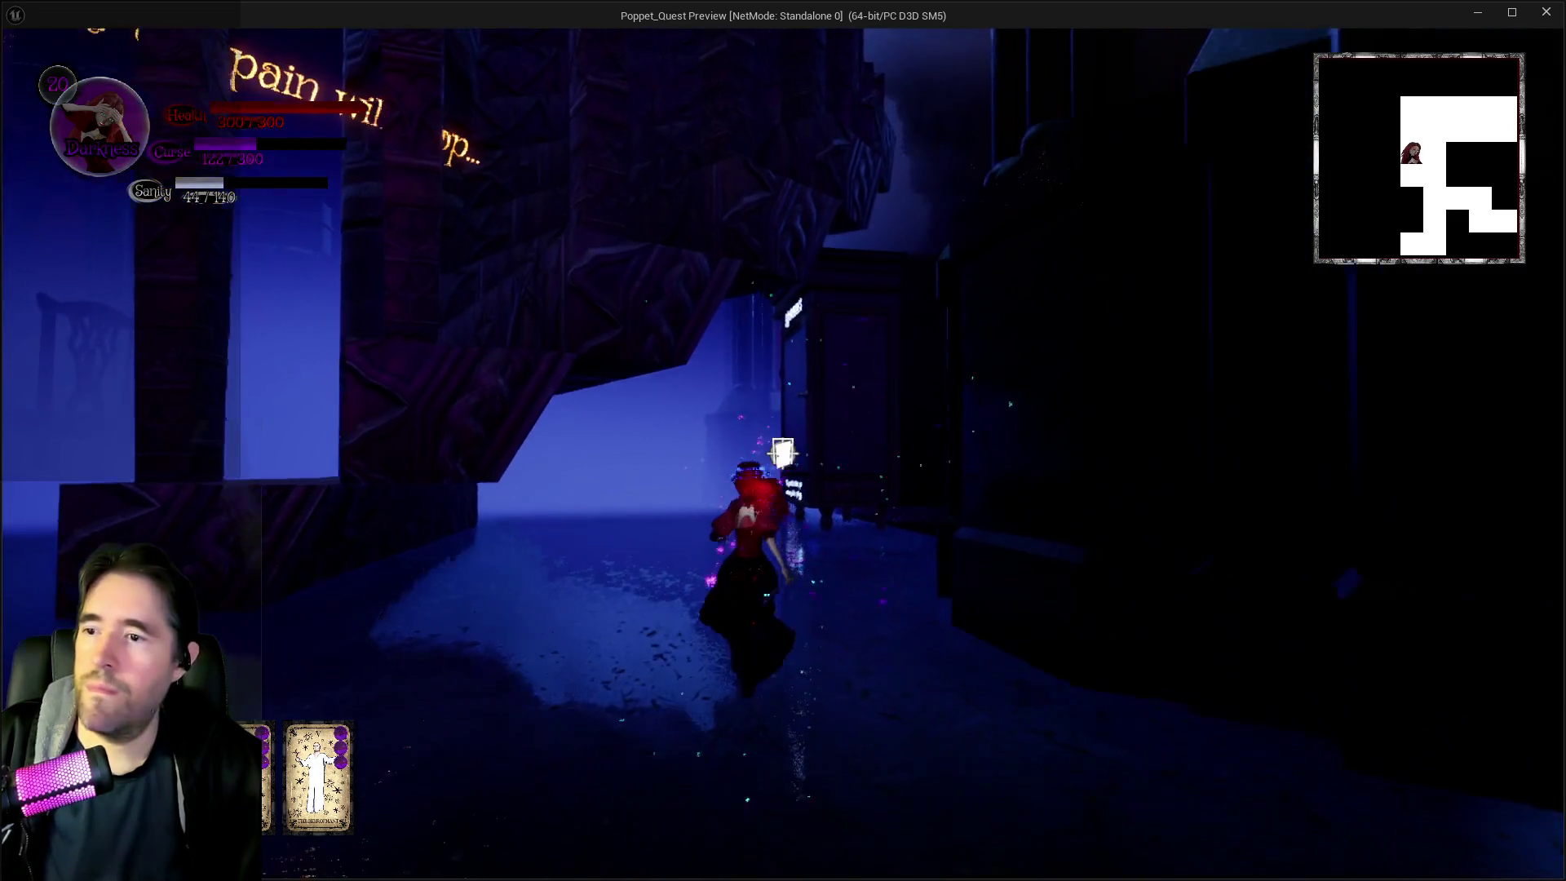
{"action": "key", "text": "w"}
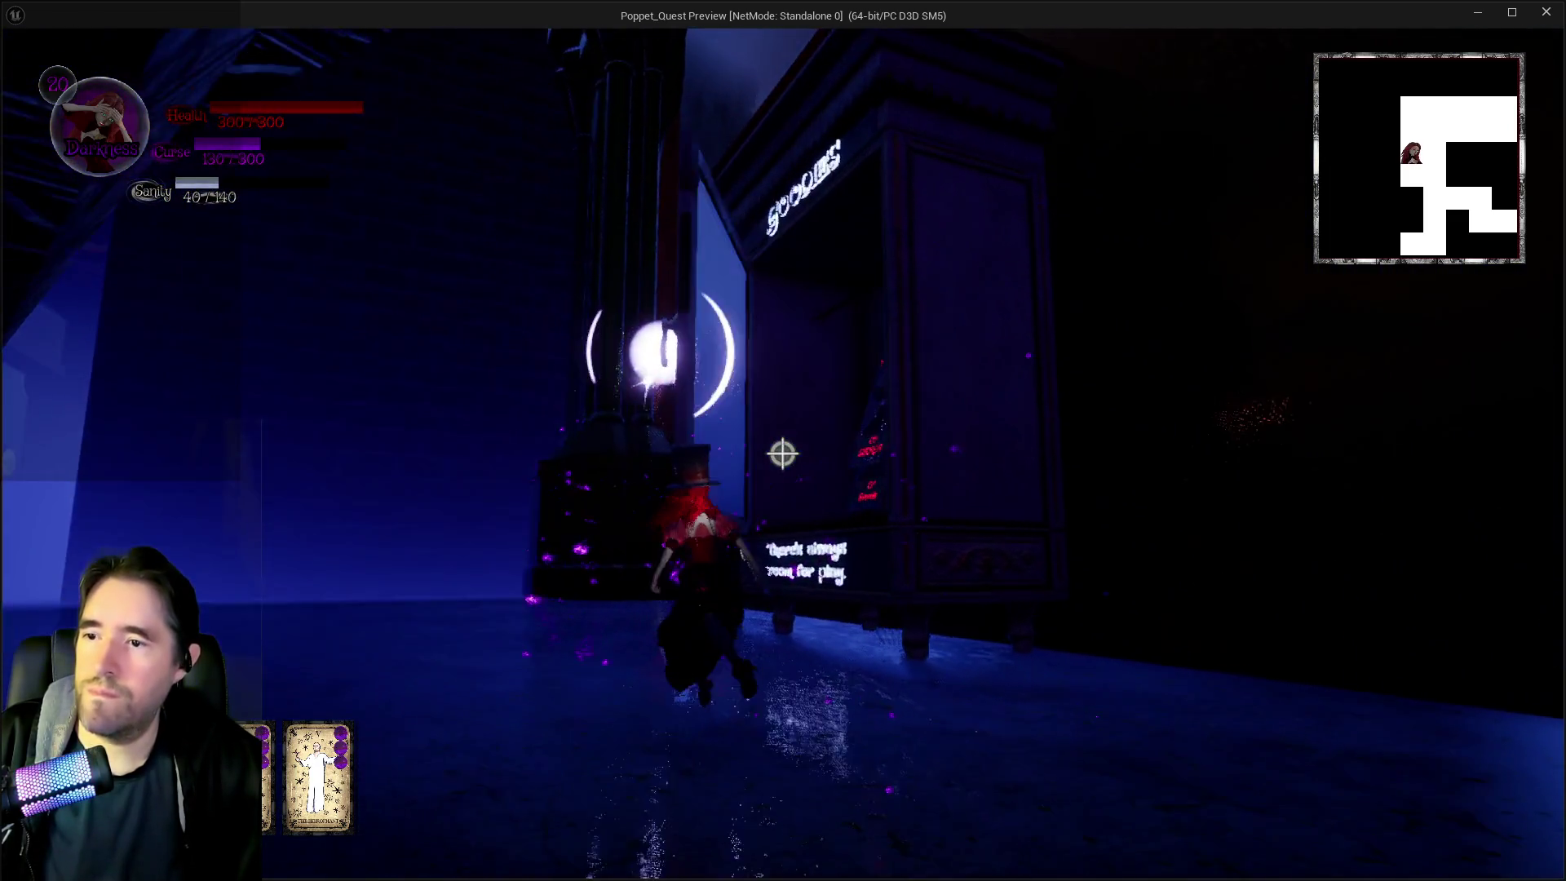
{"action": "key", "text": "w"}
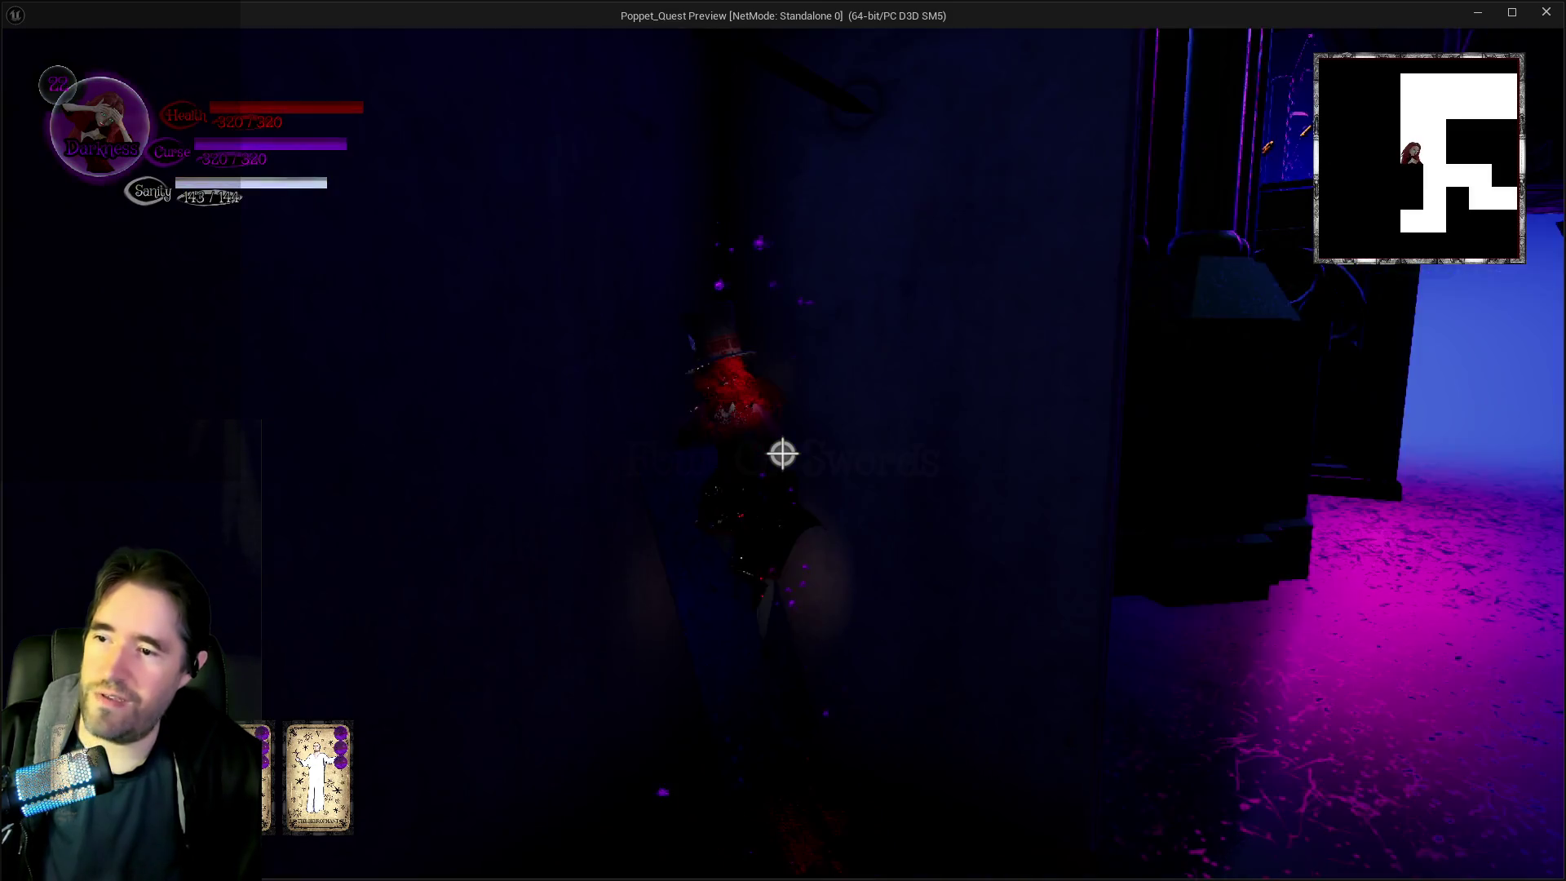
Cast a spell, run through the dark corridor and staircase, and glide over the railing toward the chairs
{"action": "key", "text": "w"}
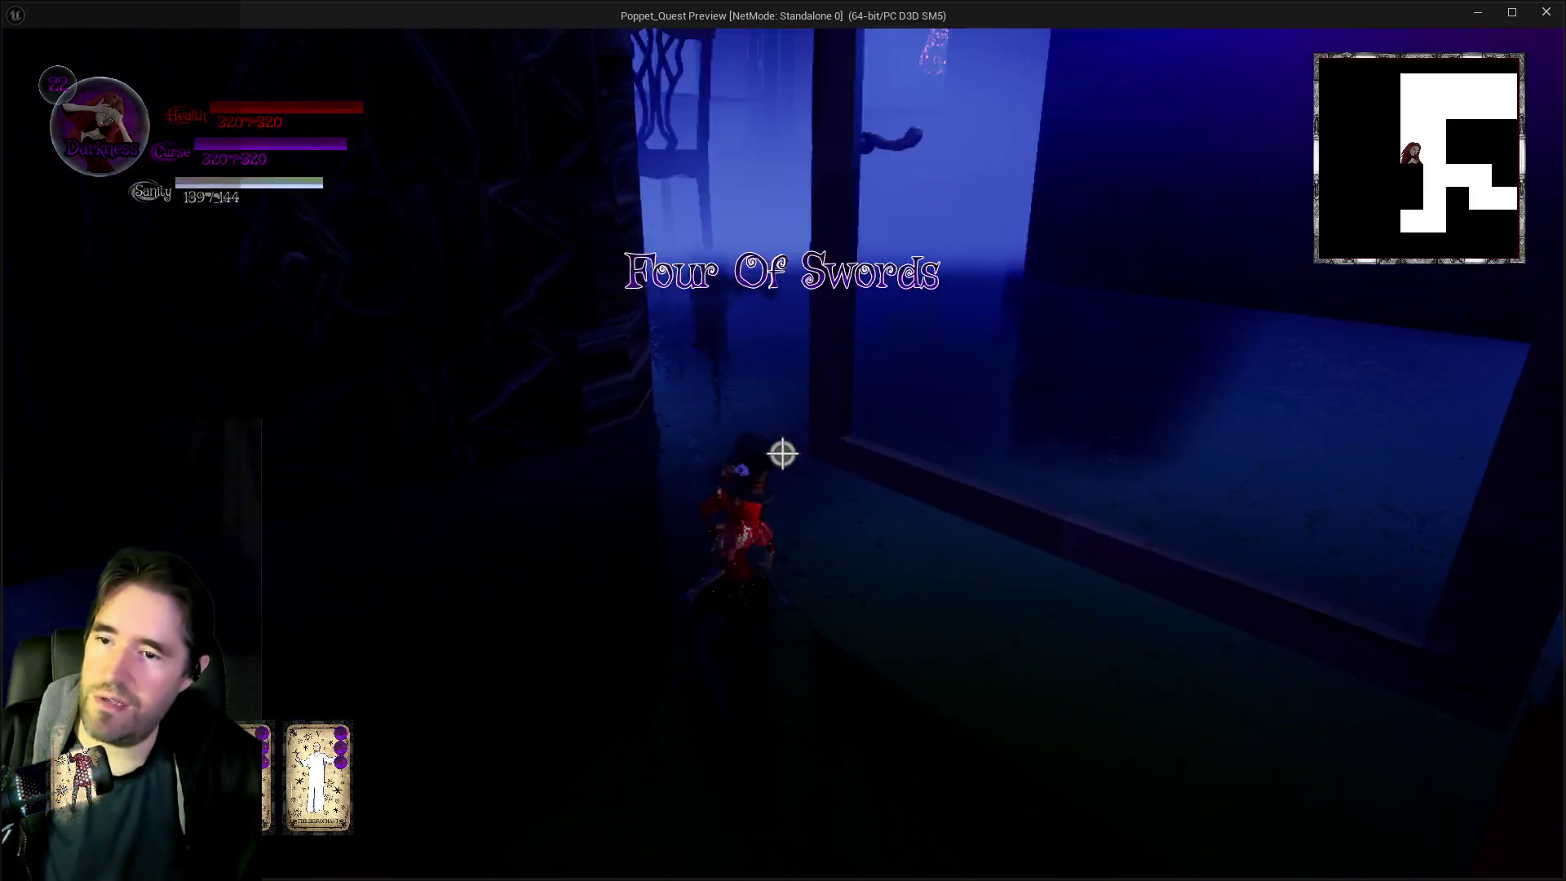
{"action": "left_click", "coordinate": [781, 454]}
{"action": "key", "text": "w"}
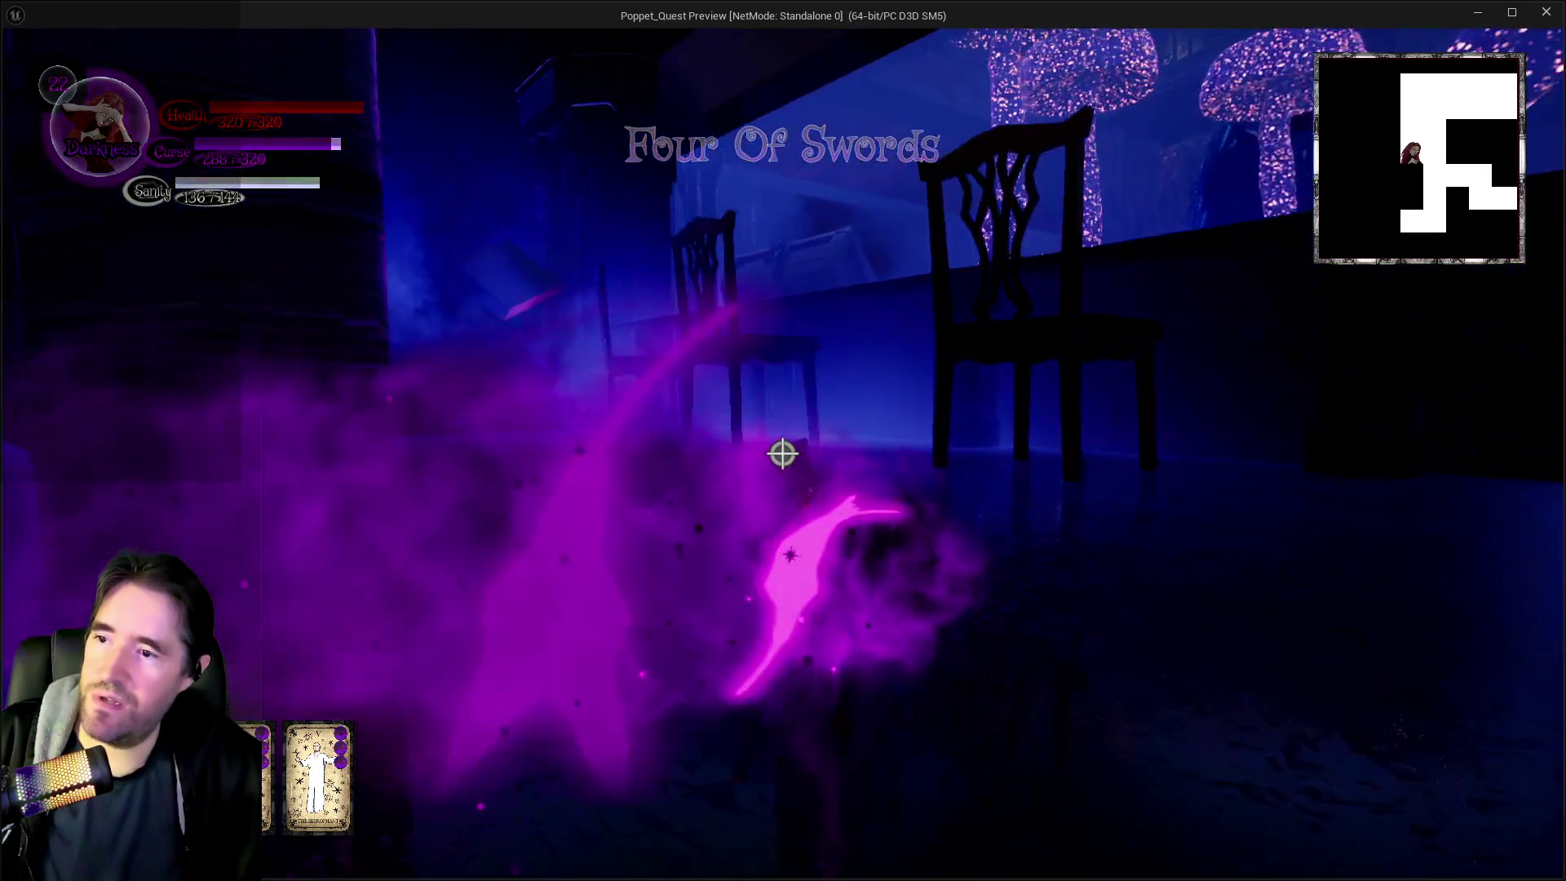
{"action": "key", "text": "w"}
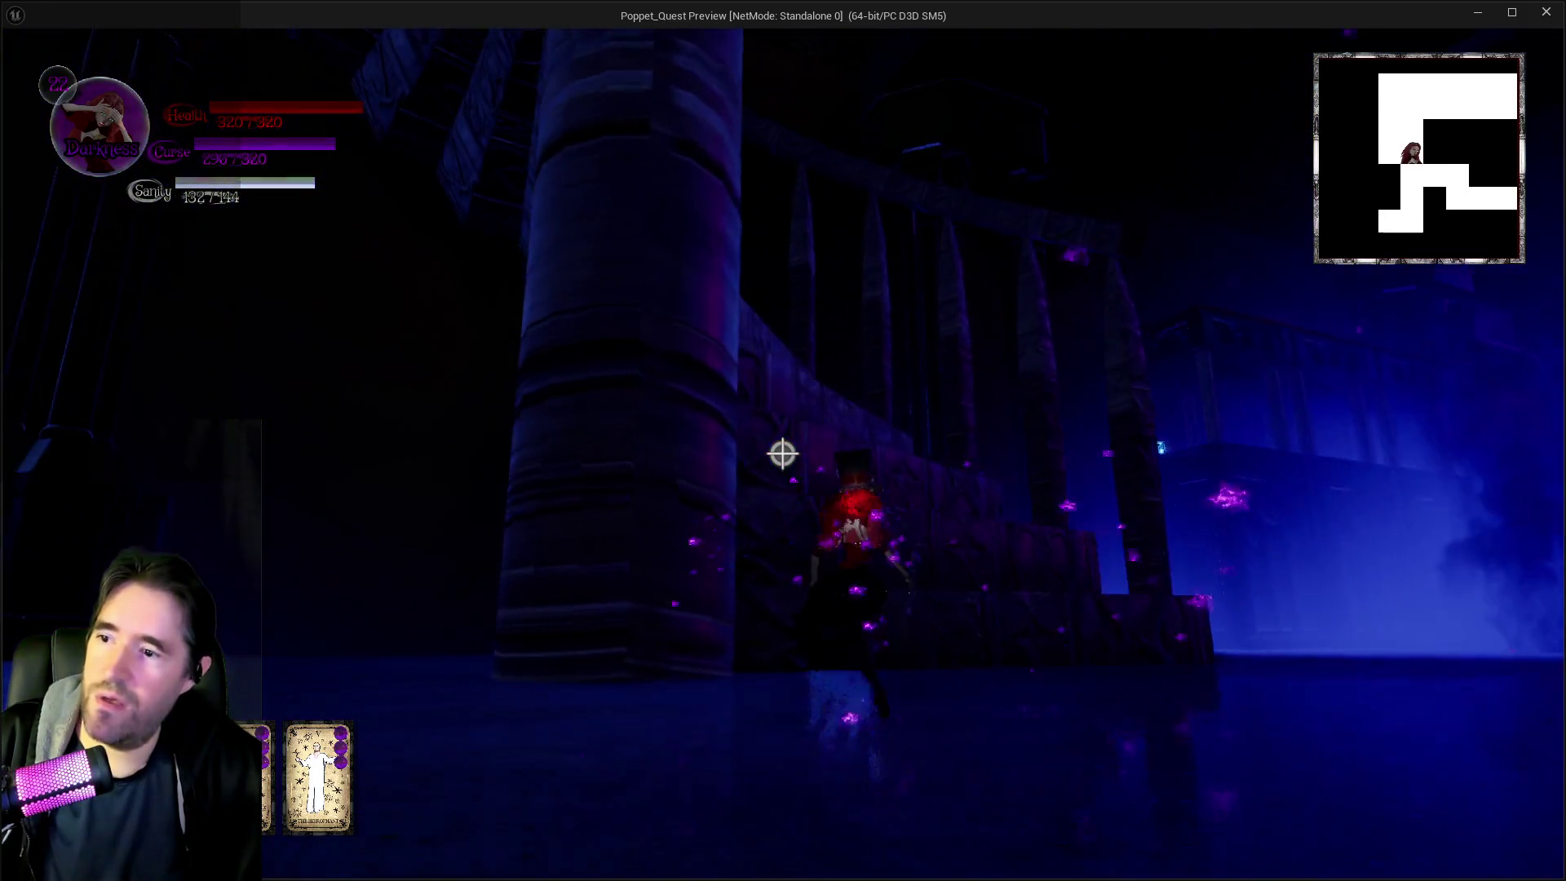
{"action": "key", "text": "w"}
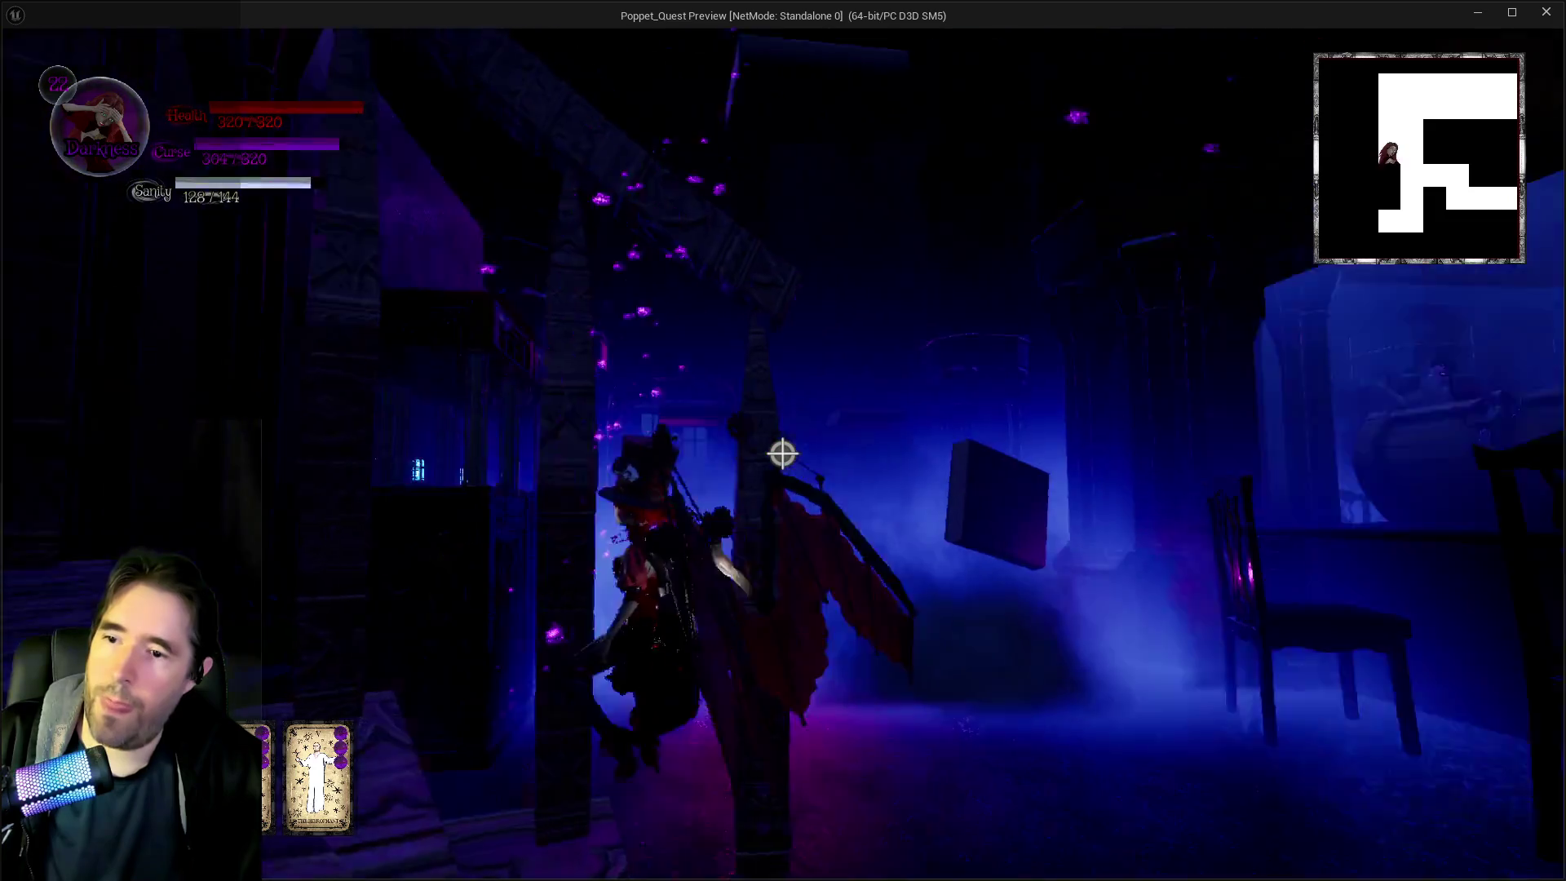
{"action": "key", "text": "space"}
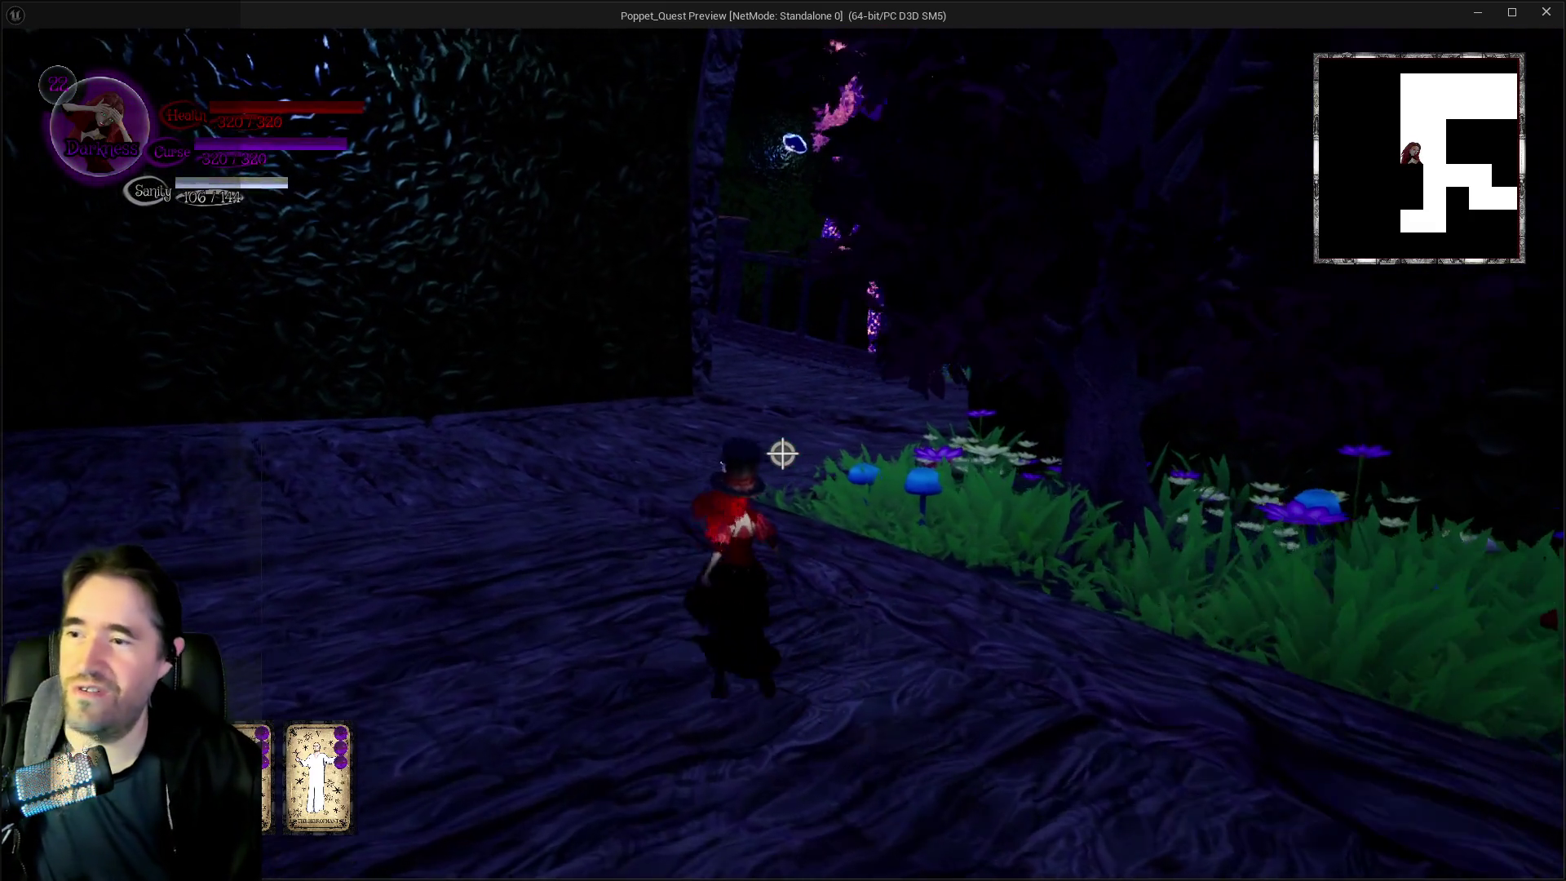
Cast a spell and advance over the bridge, past the smoking rock and out of the coin-filled chest
{"action": "left_click", "coordinate": [783, 453]}
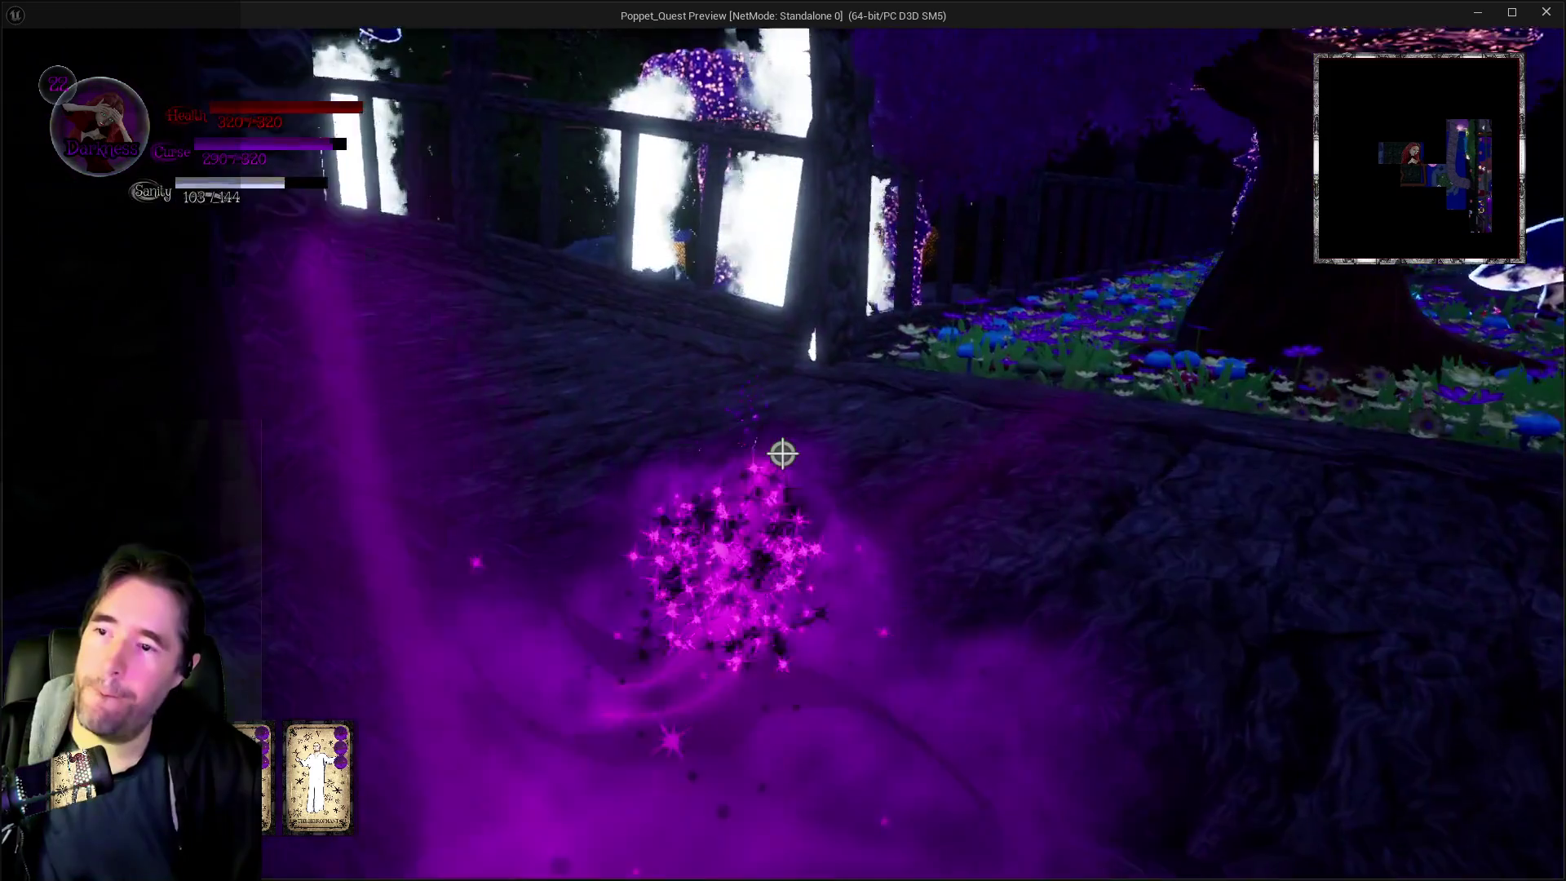
{"action": "key", "text": "w"}
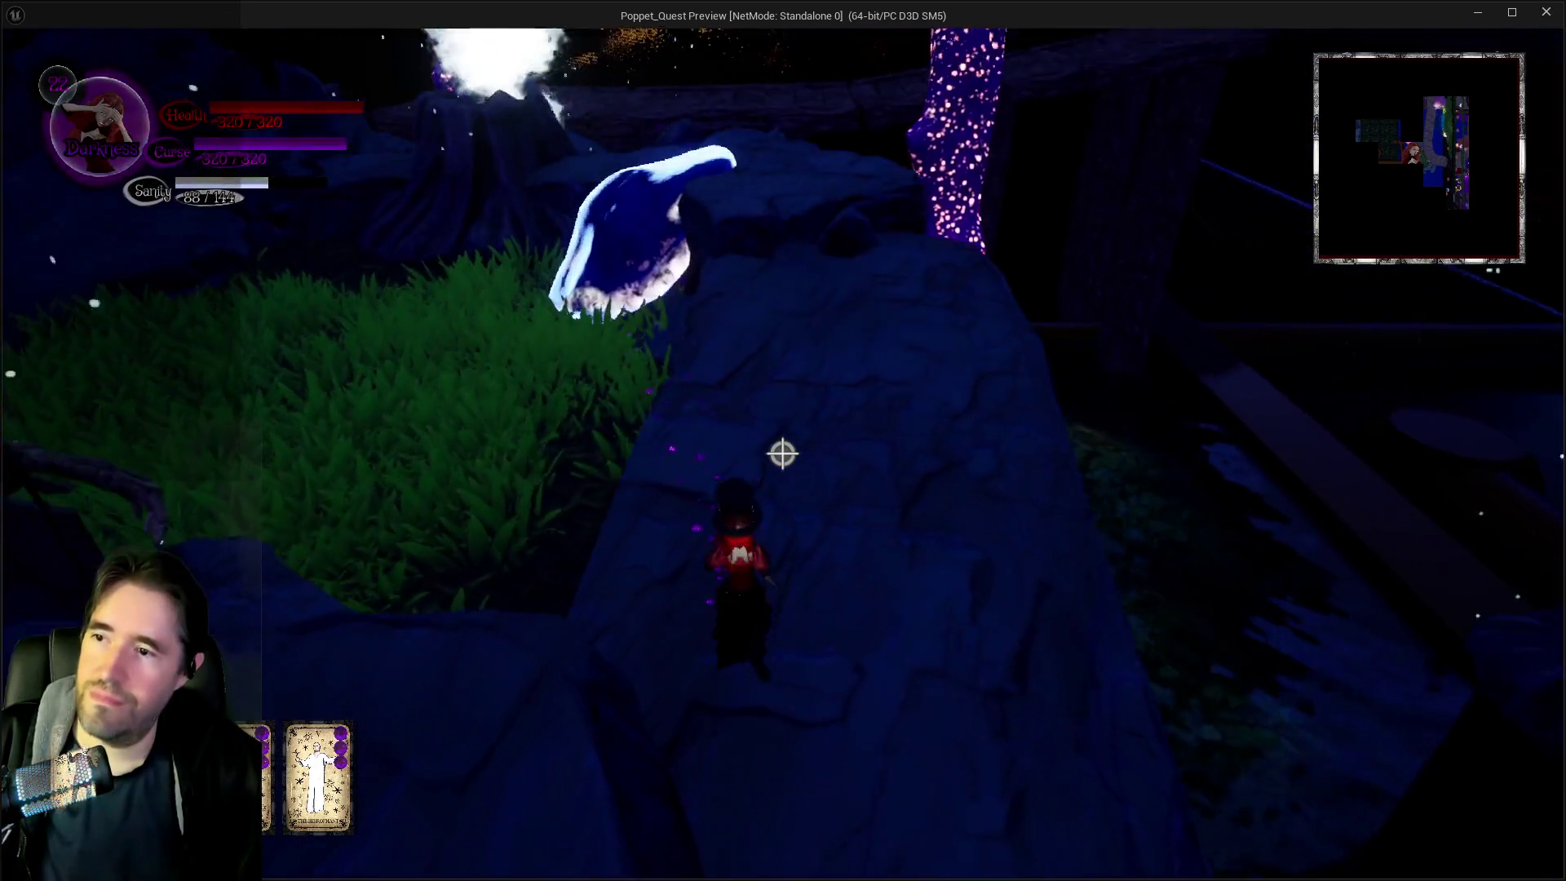
{"action": "key", "text": "w"}
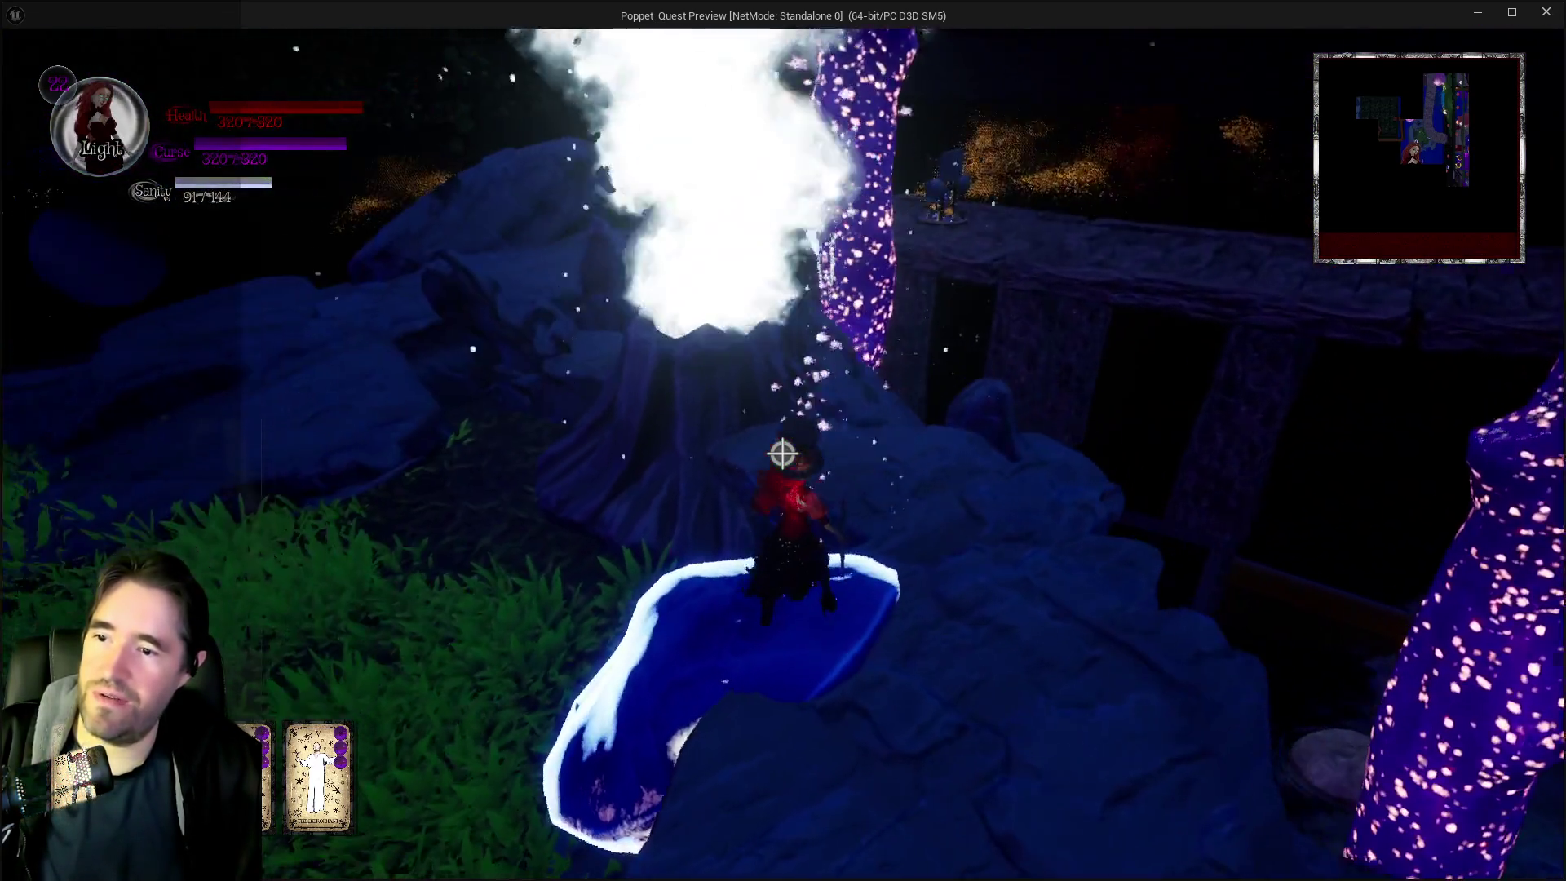
{"action": "key", "text": "w"}
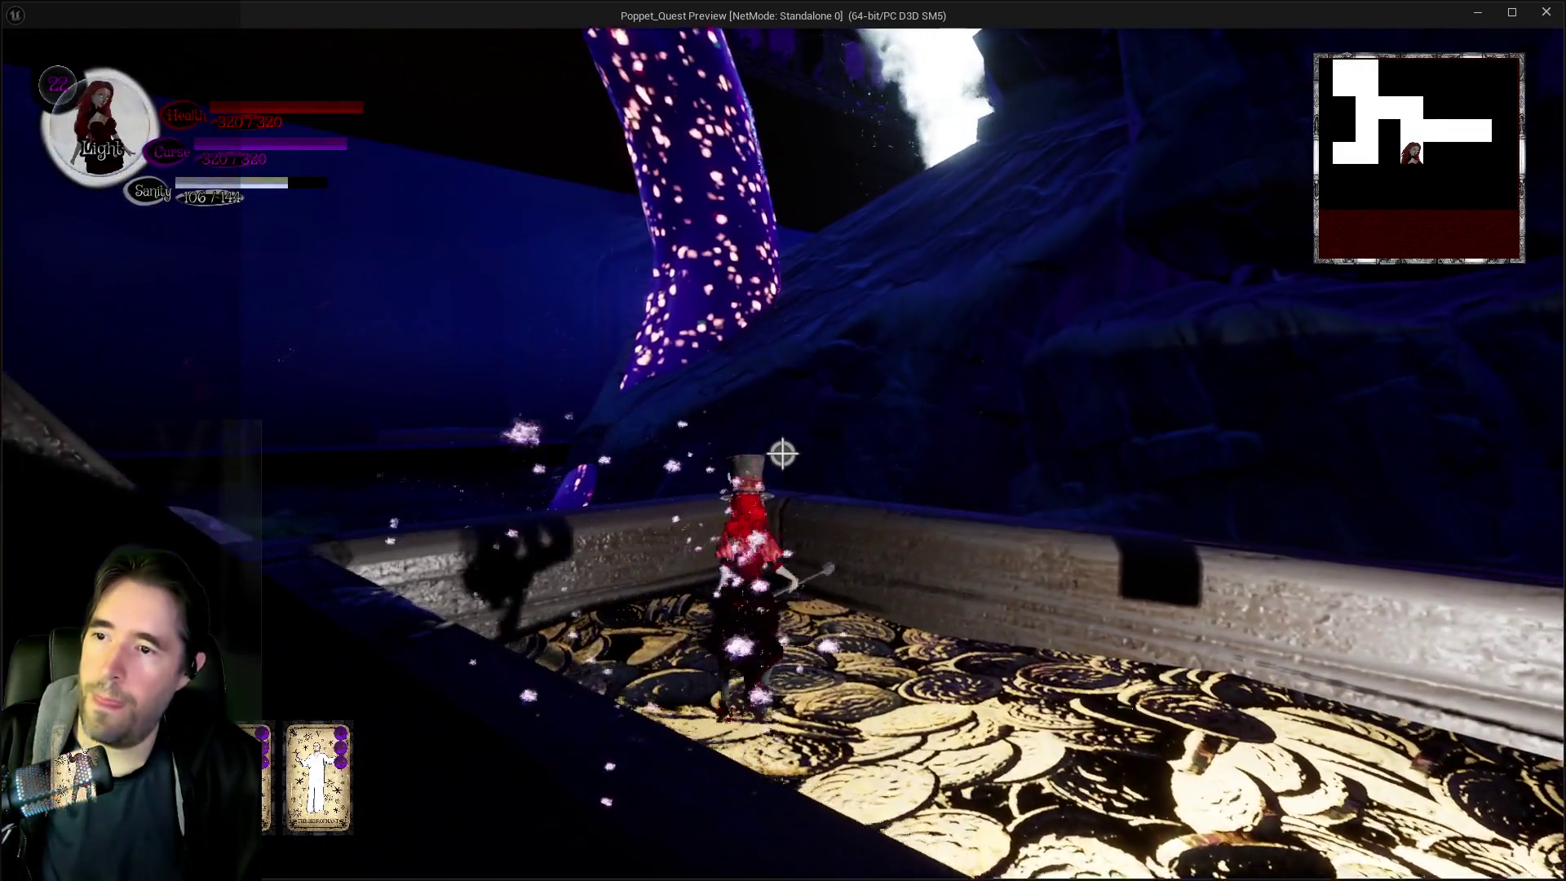
{"action": "key", "text": "w"}
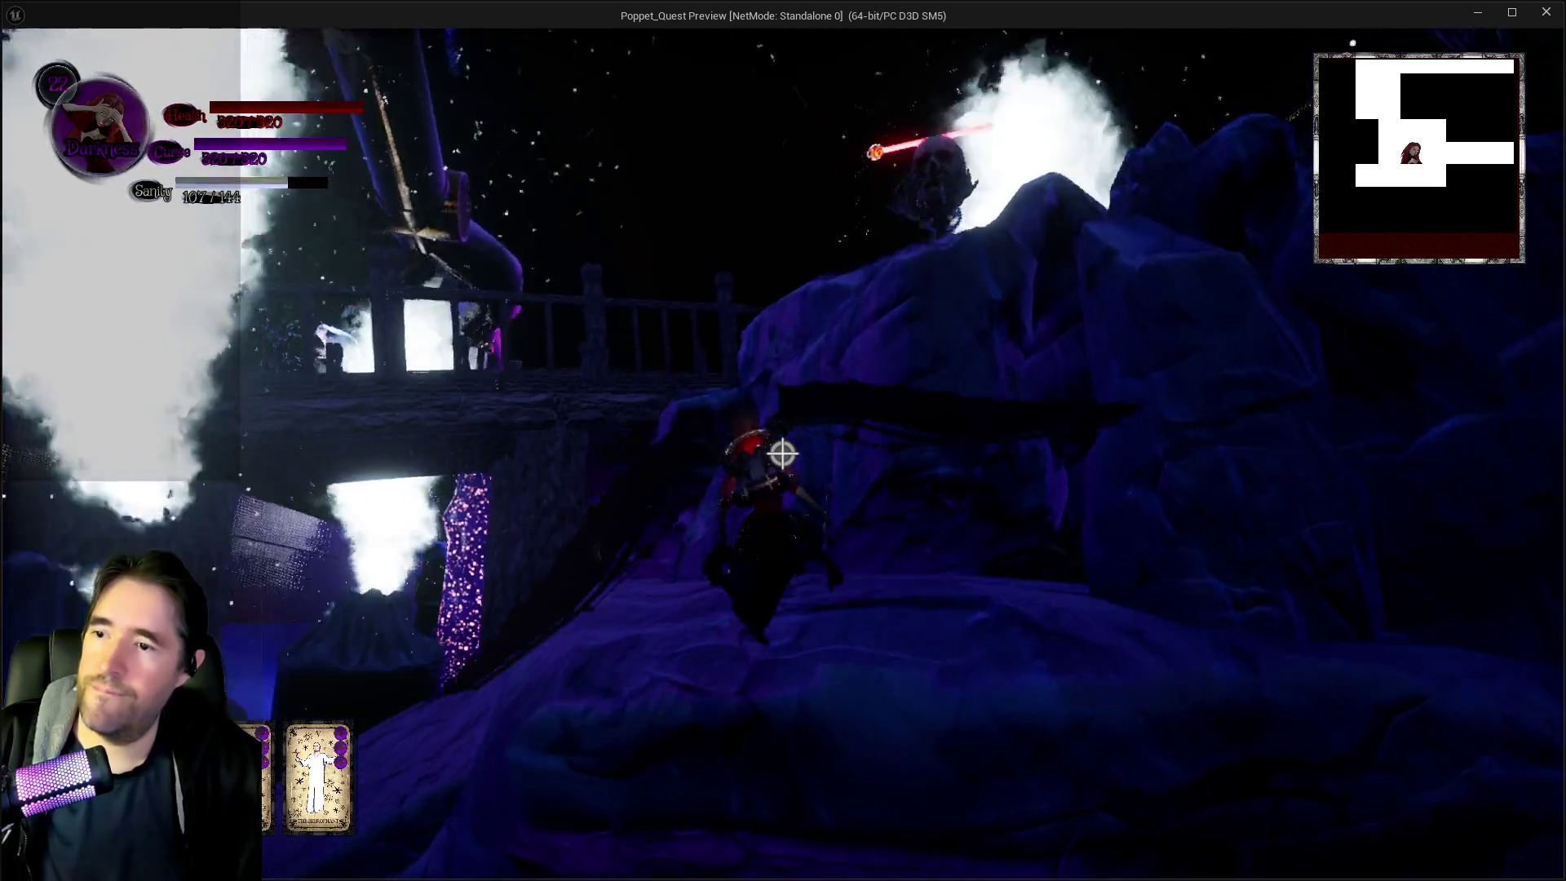
Cross the rocky ledges past the glowing-eyed skull, leap out of the smoke and enter the dark pipe area
{"action": "key", "text": "w"}
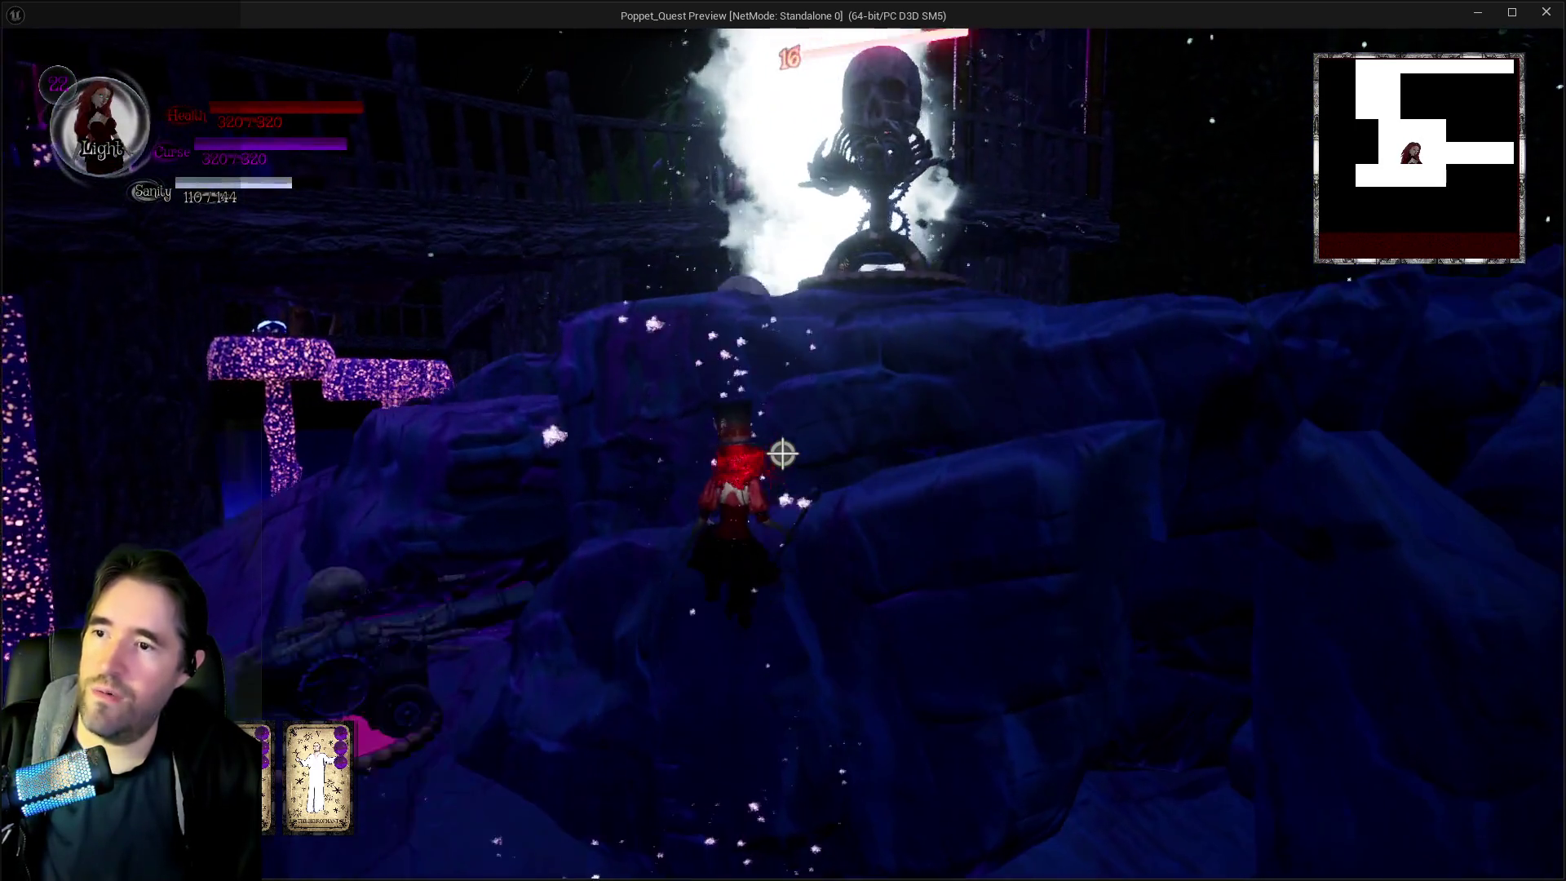
{"action": "key", "text": "w"}
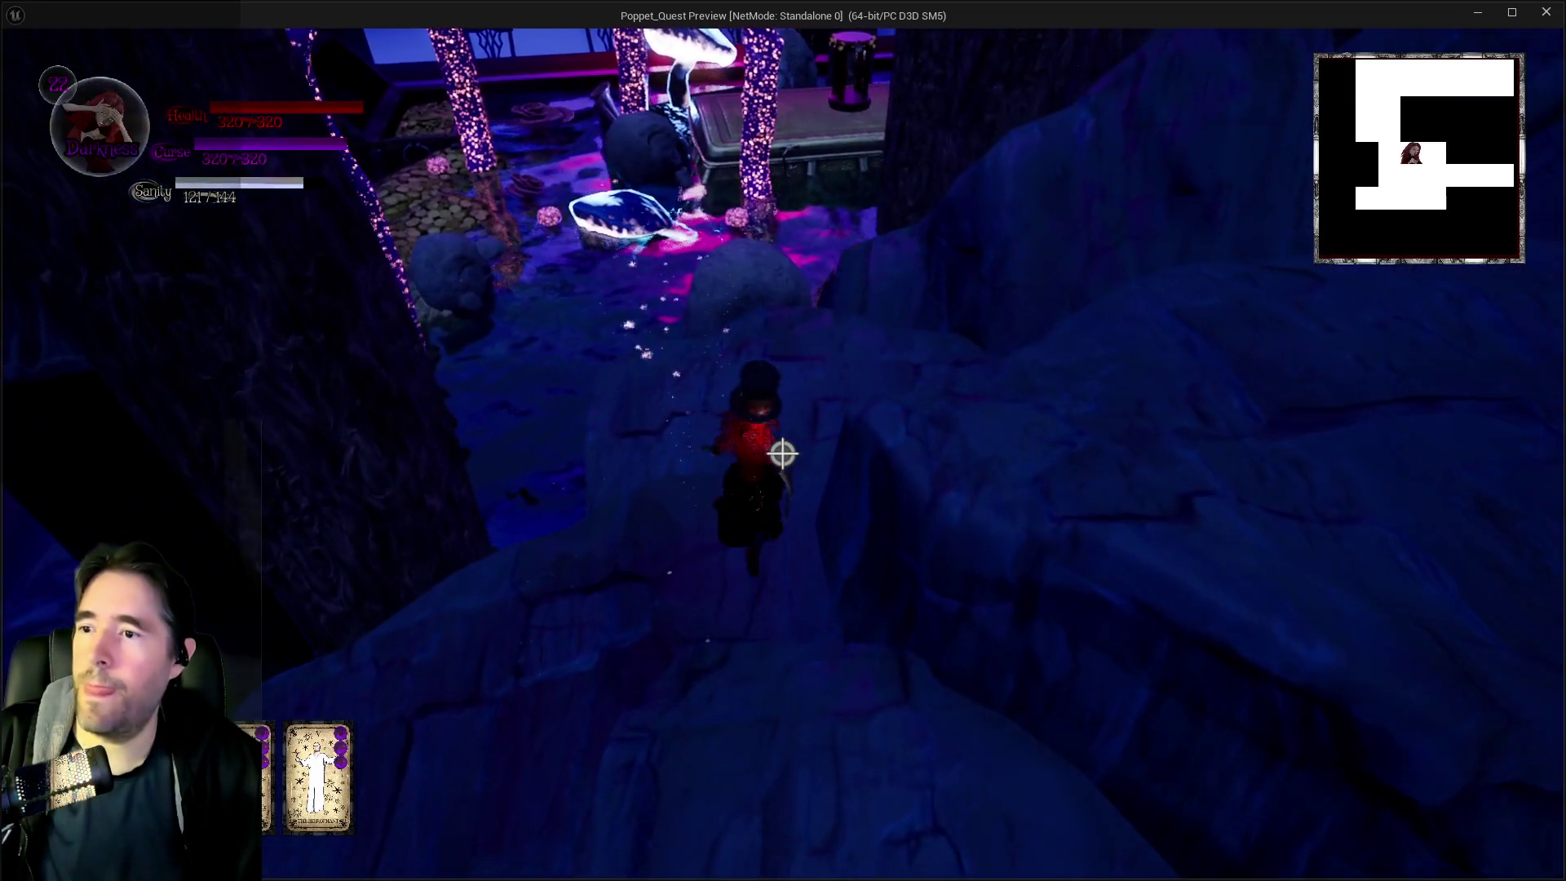
{"action": "key", "text": "w"}
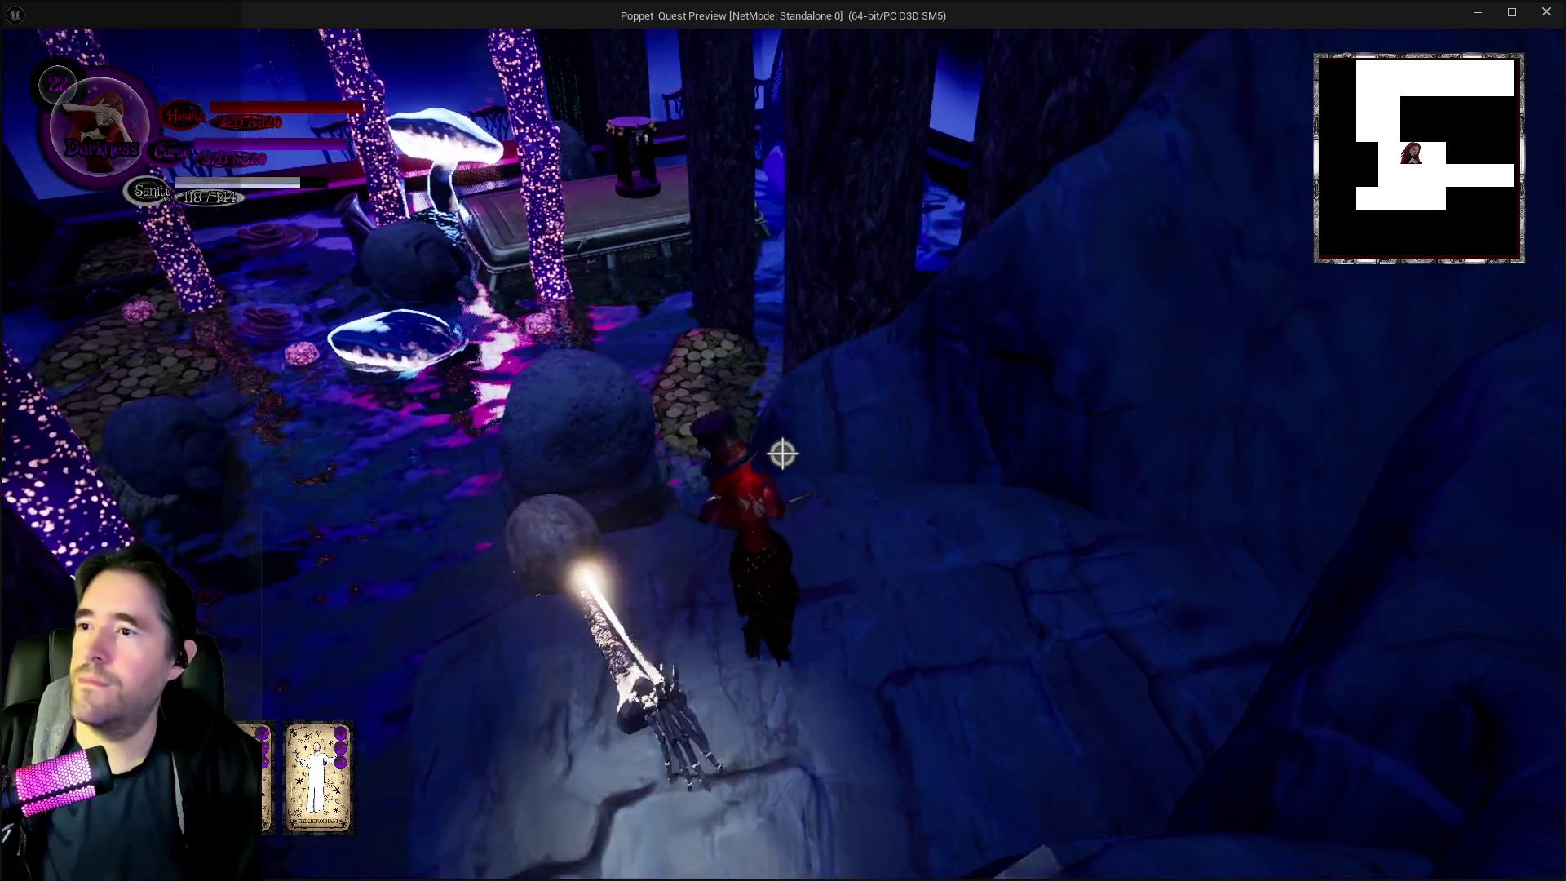
{"action": "key", "text": "w"}
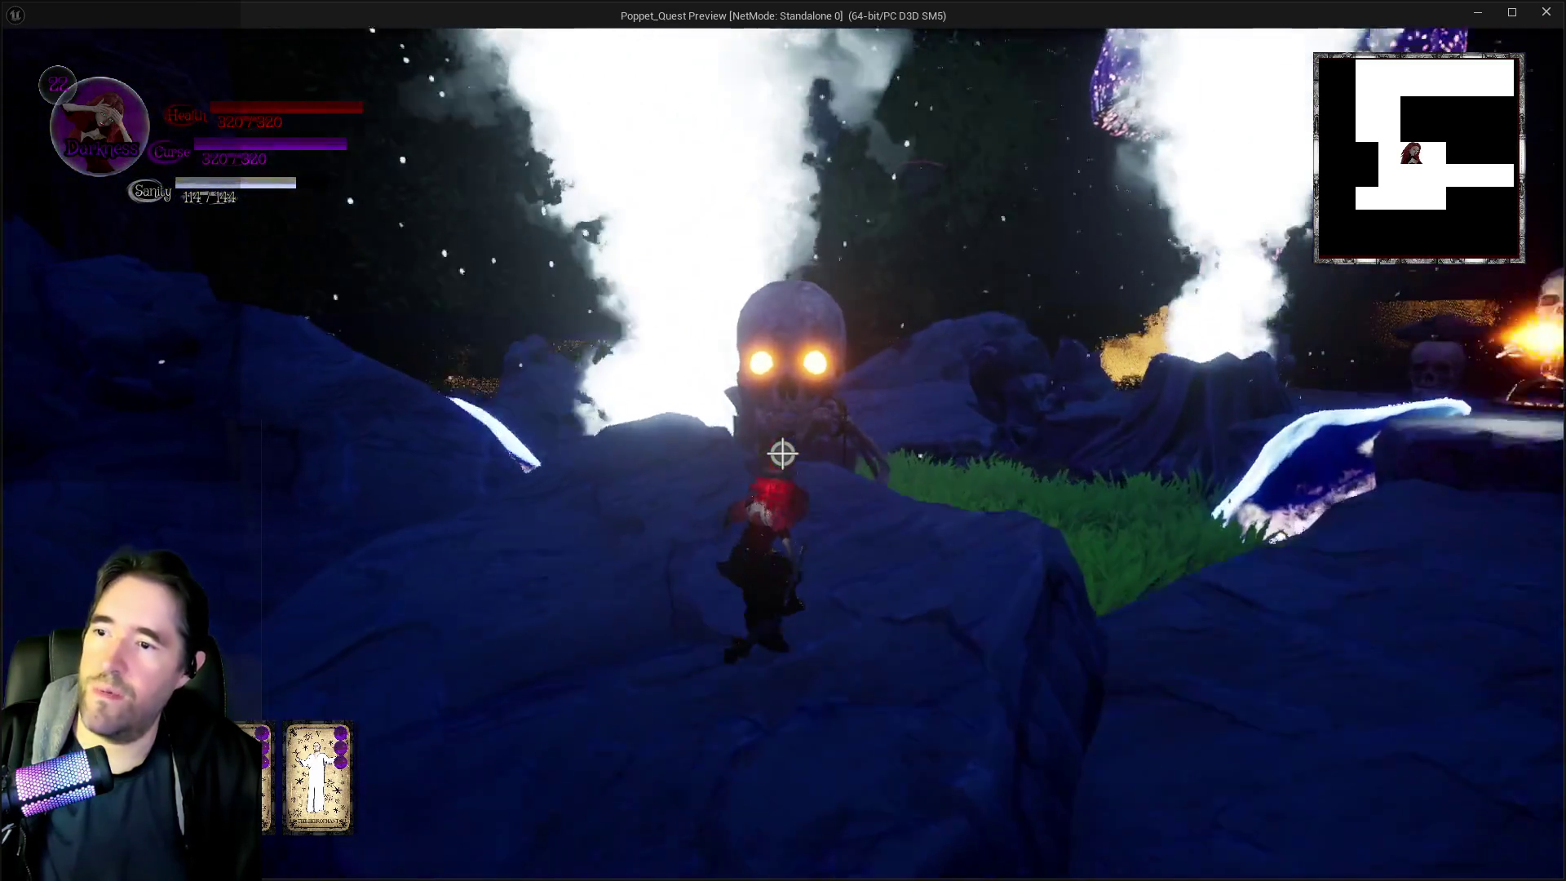
{"action": "key", "text": "space"}
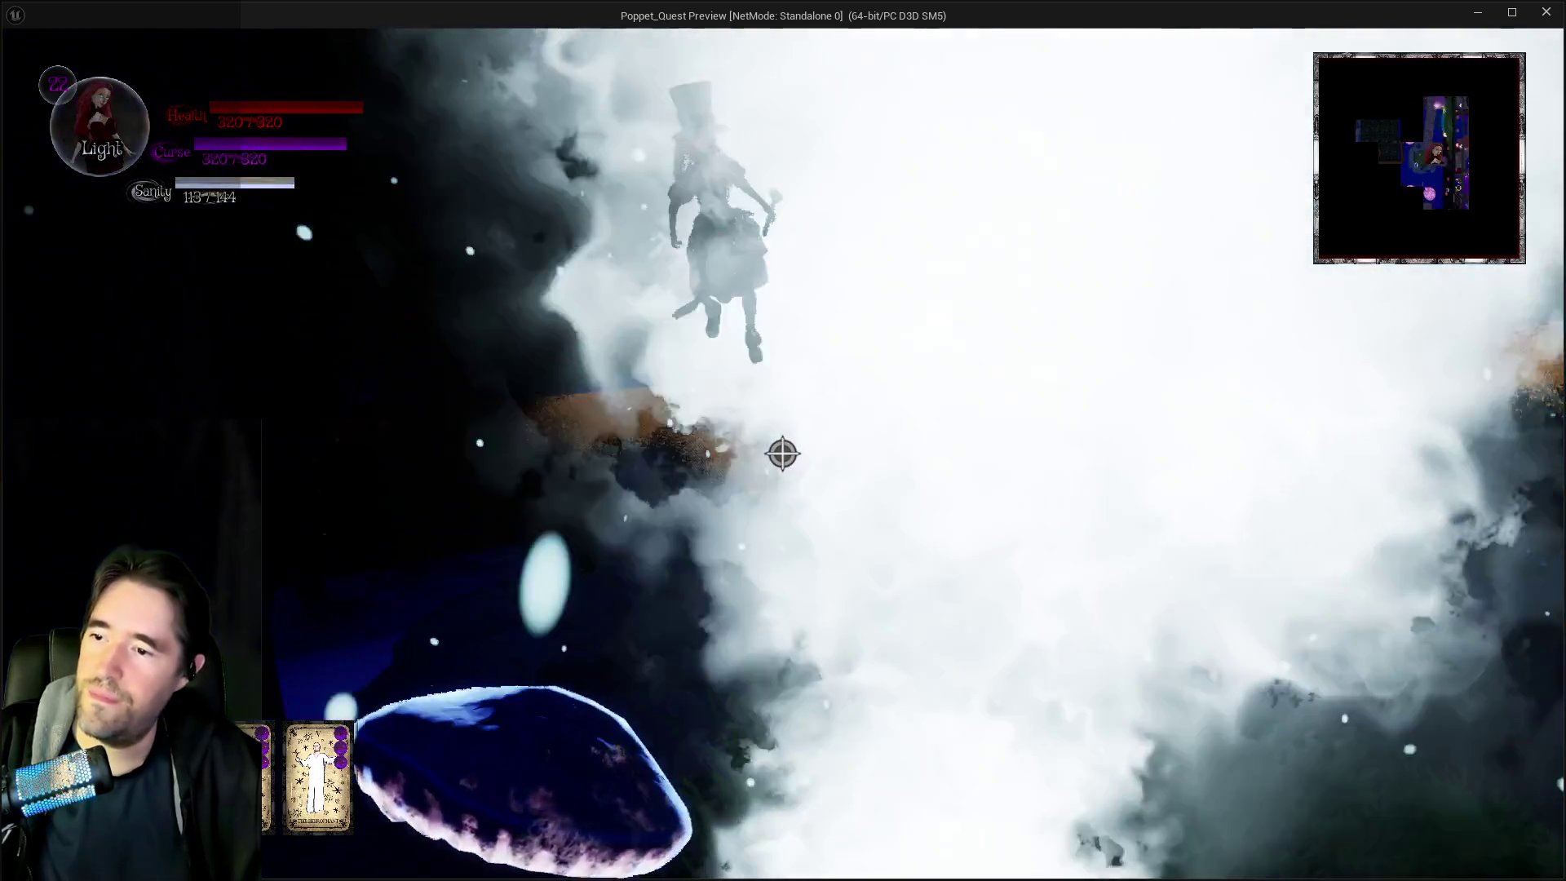
{"action": "key", "text": "w"}
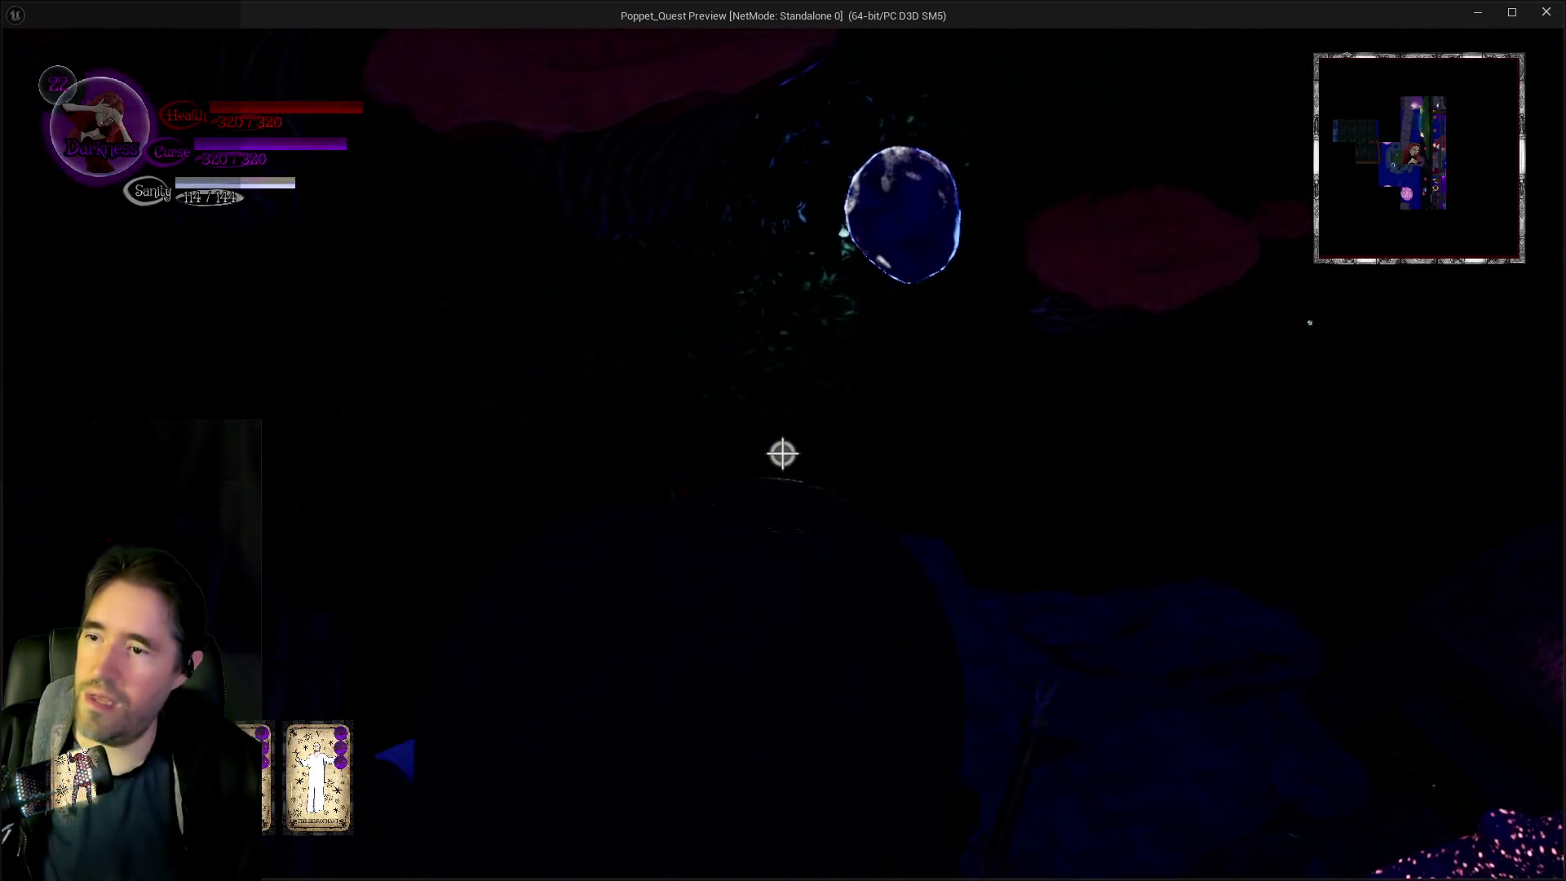
{"action": "key", "text": "w"}
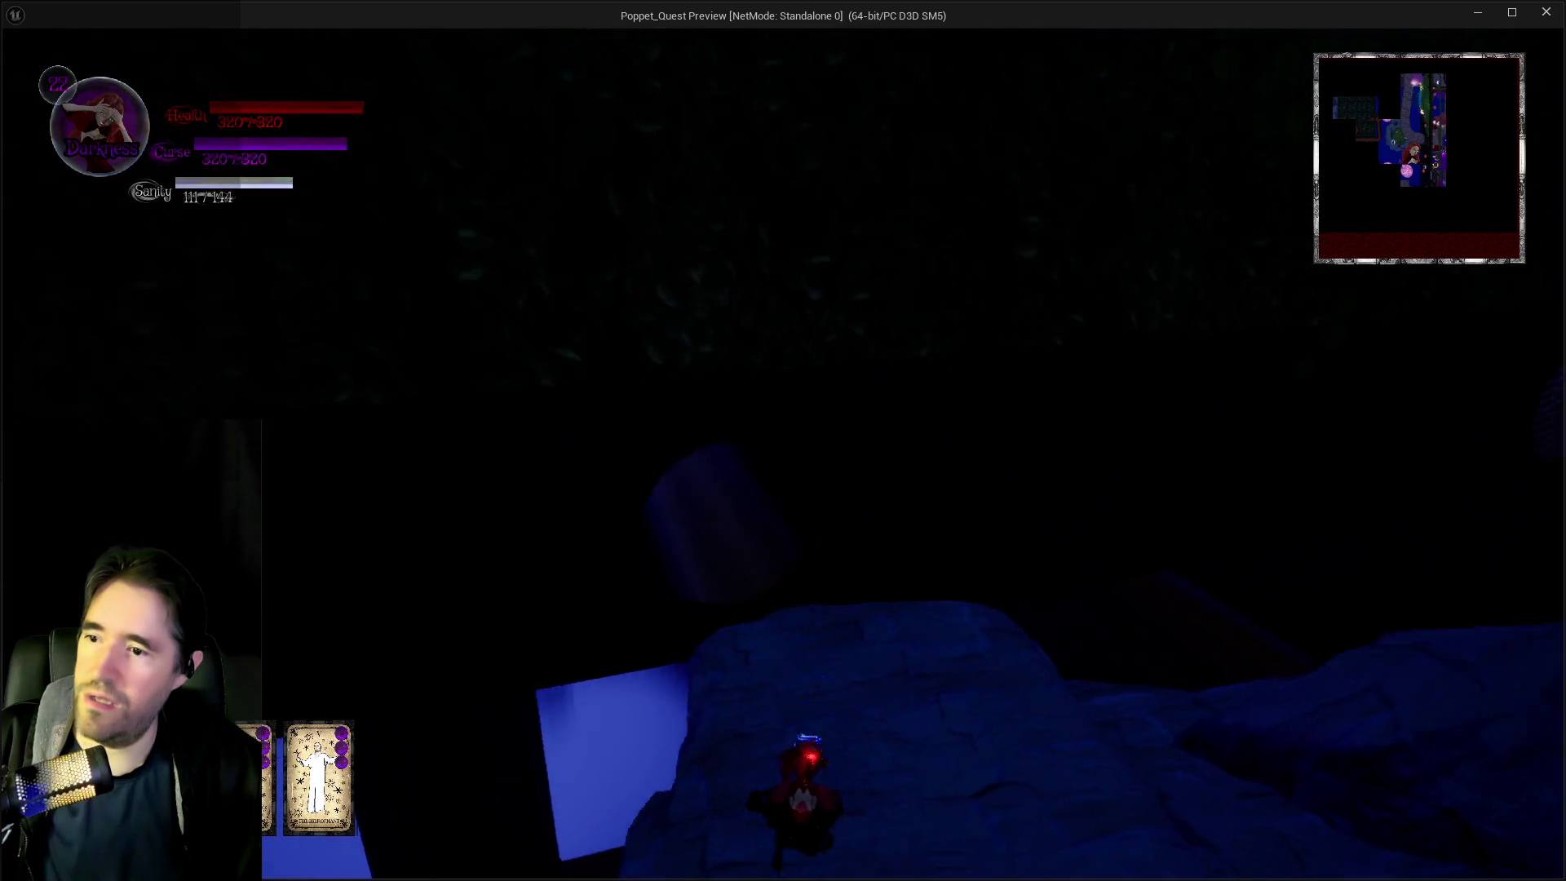
{"action": "key", "text": "w"}
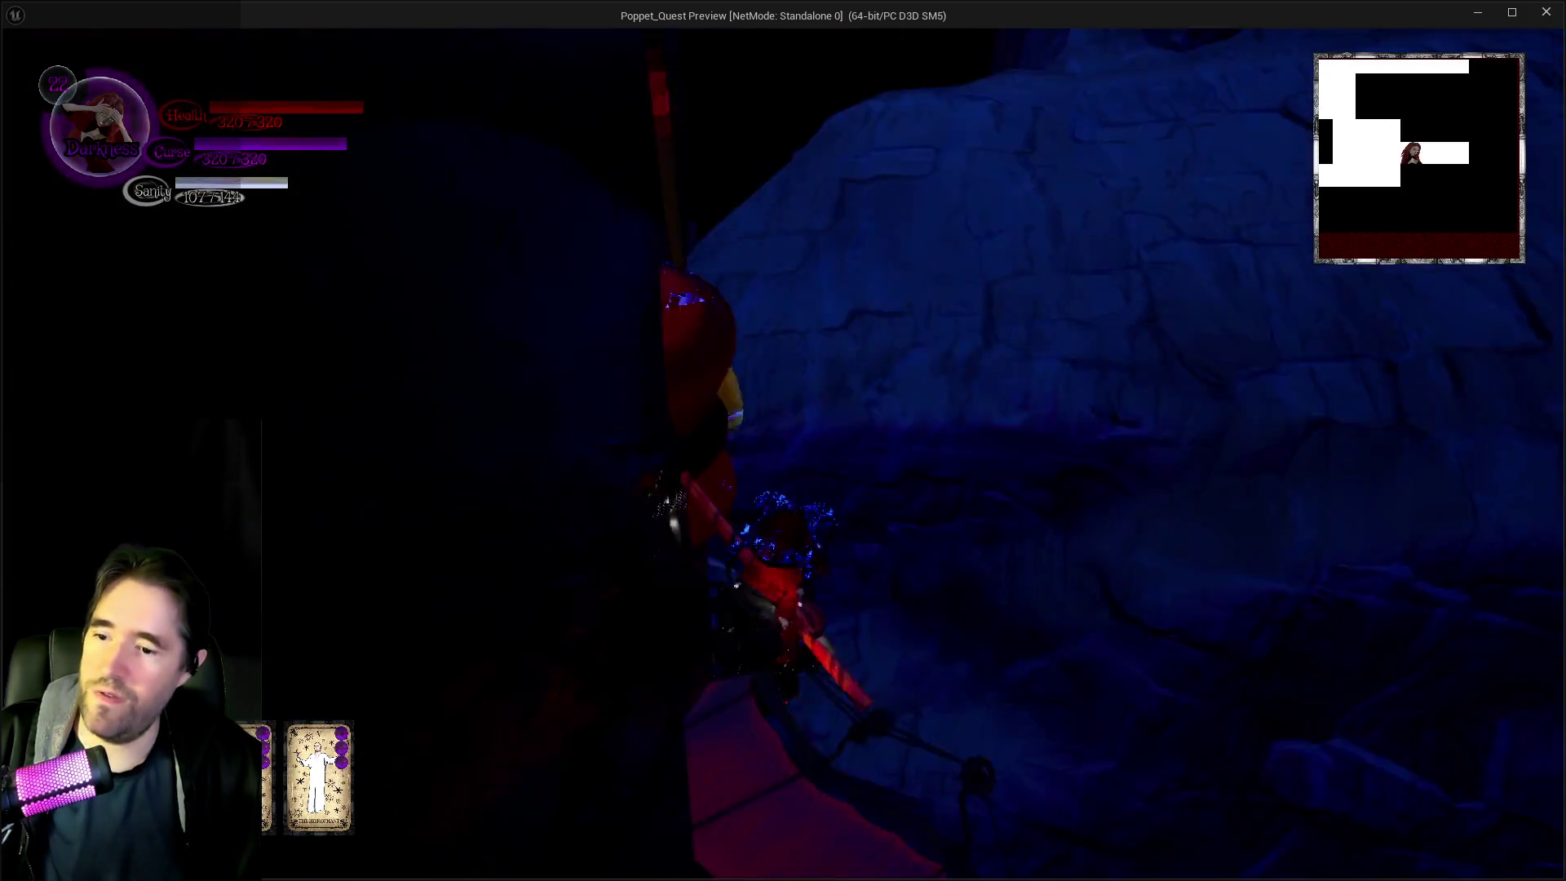
{"action": "key", "text": "w"}
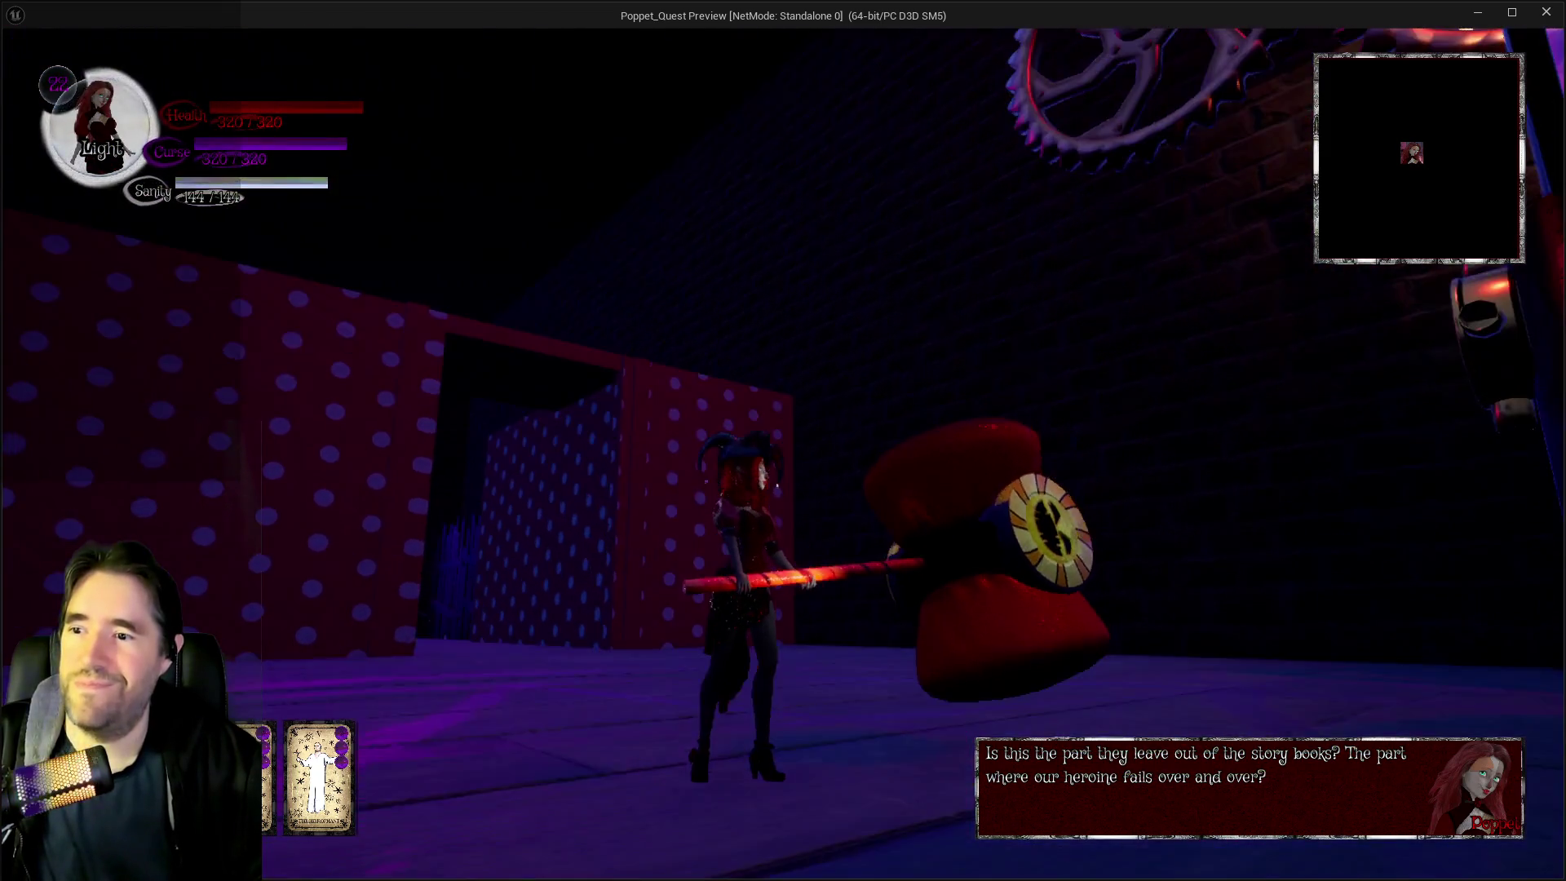
Press Esc to end the Poppet_Quest playtest and return to the Wonderland level
{"action": "key", "text": "Escape"}
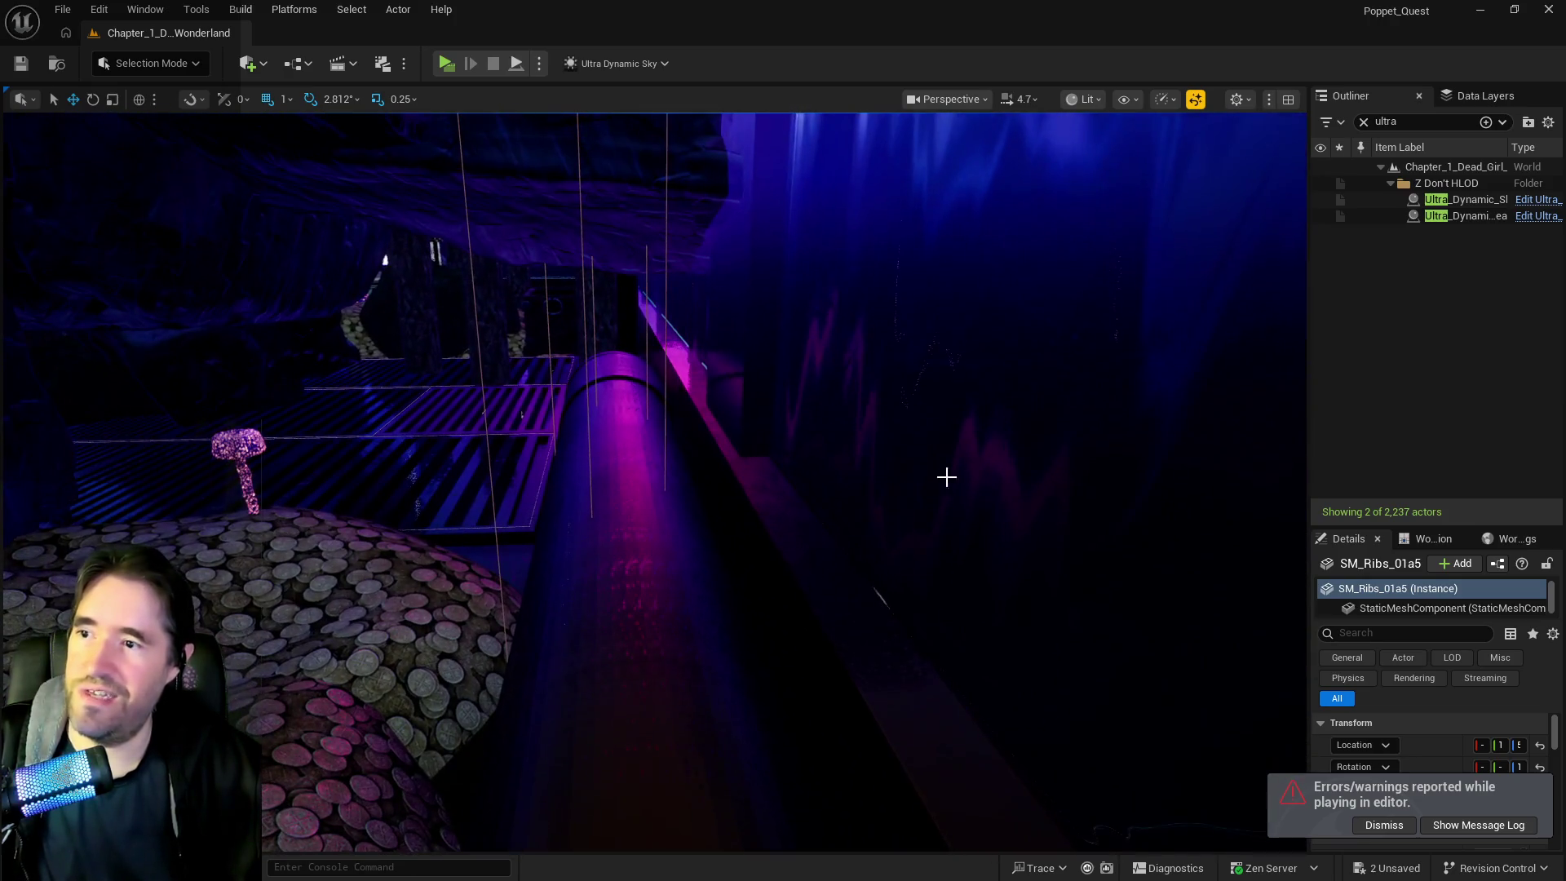
Add a Blocking Volume to the level from the Quick Add Volumes menu
{"action": "left_click", "coordinate": [248, 64]}
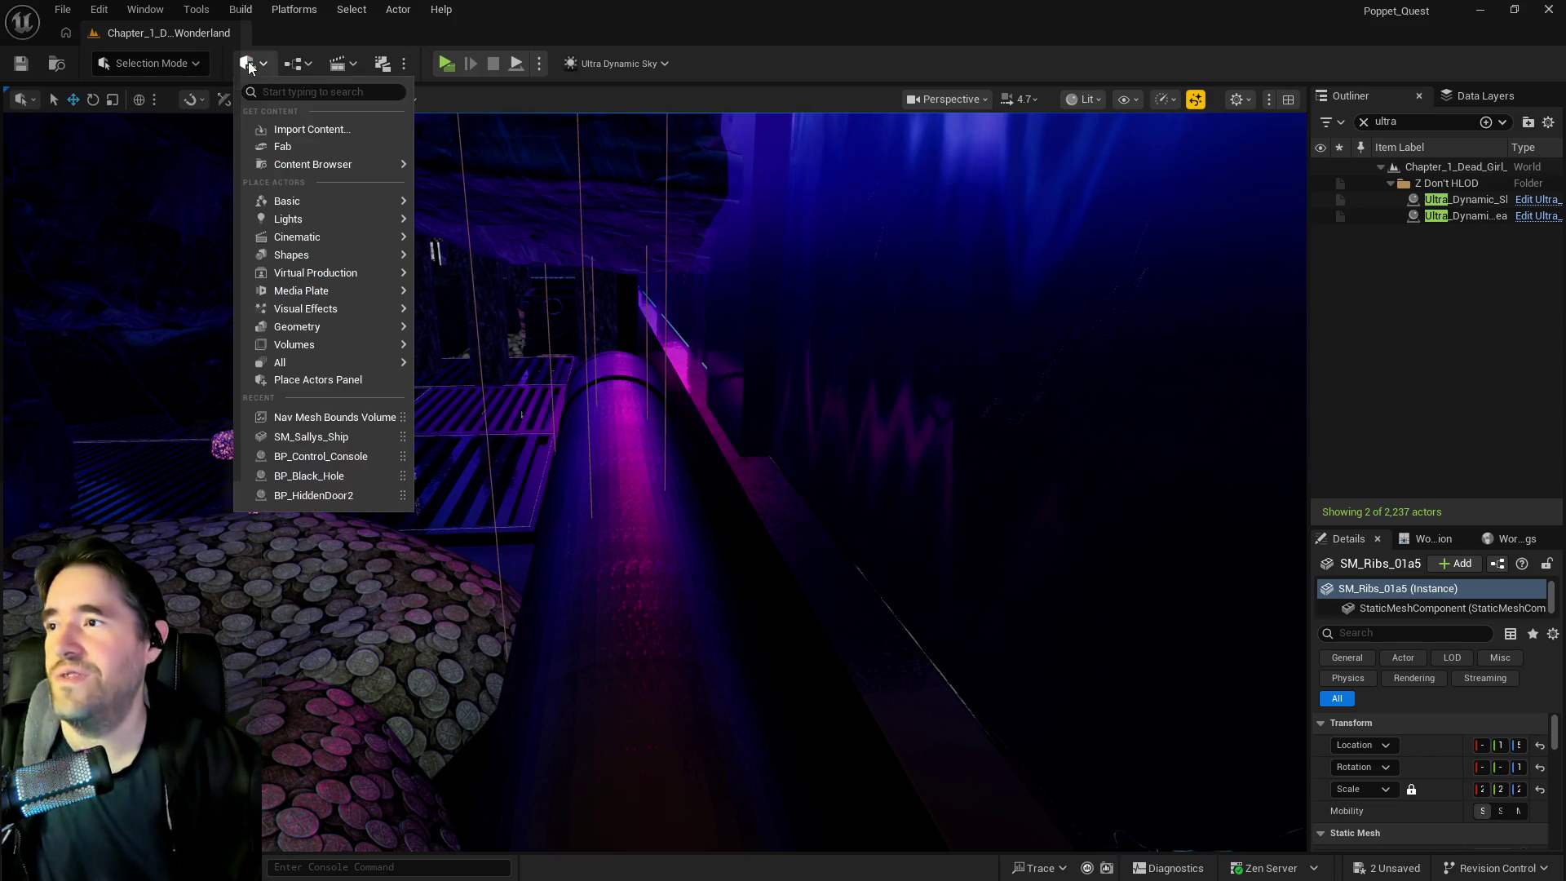
{"action": "mouse_move", "coordinate": [309, 344]}
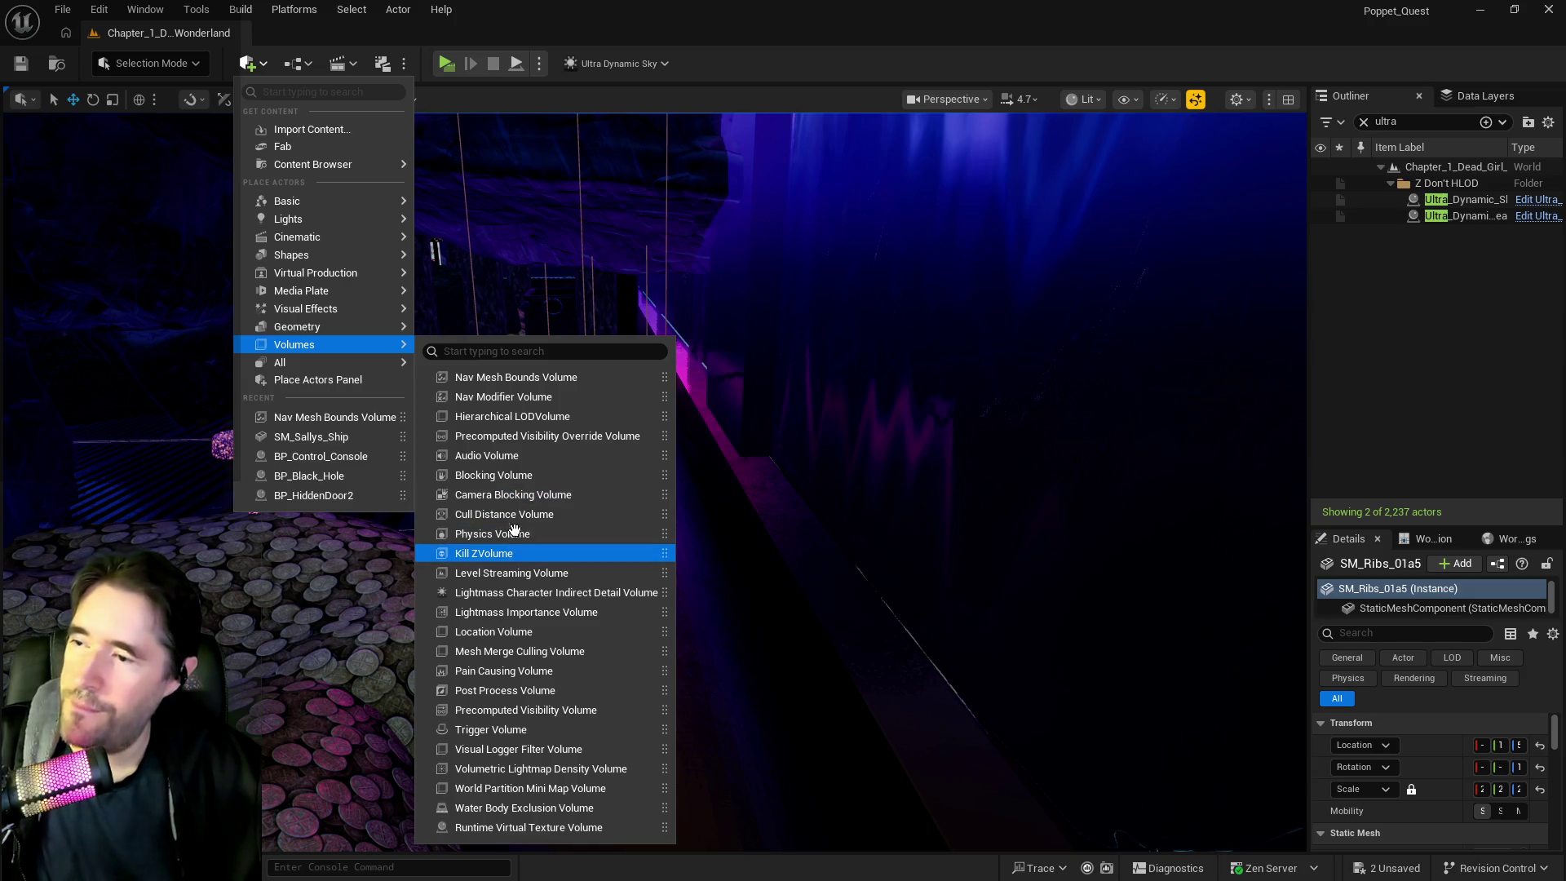
{"action": "left_click", "coordinate": [803, 501]}
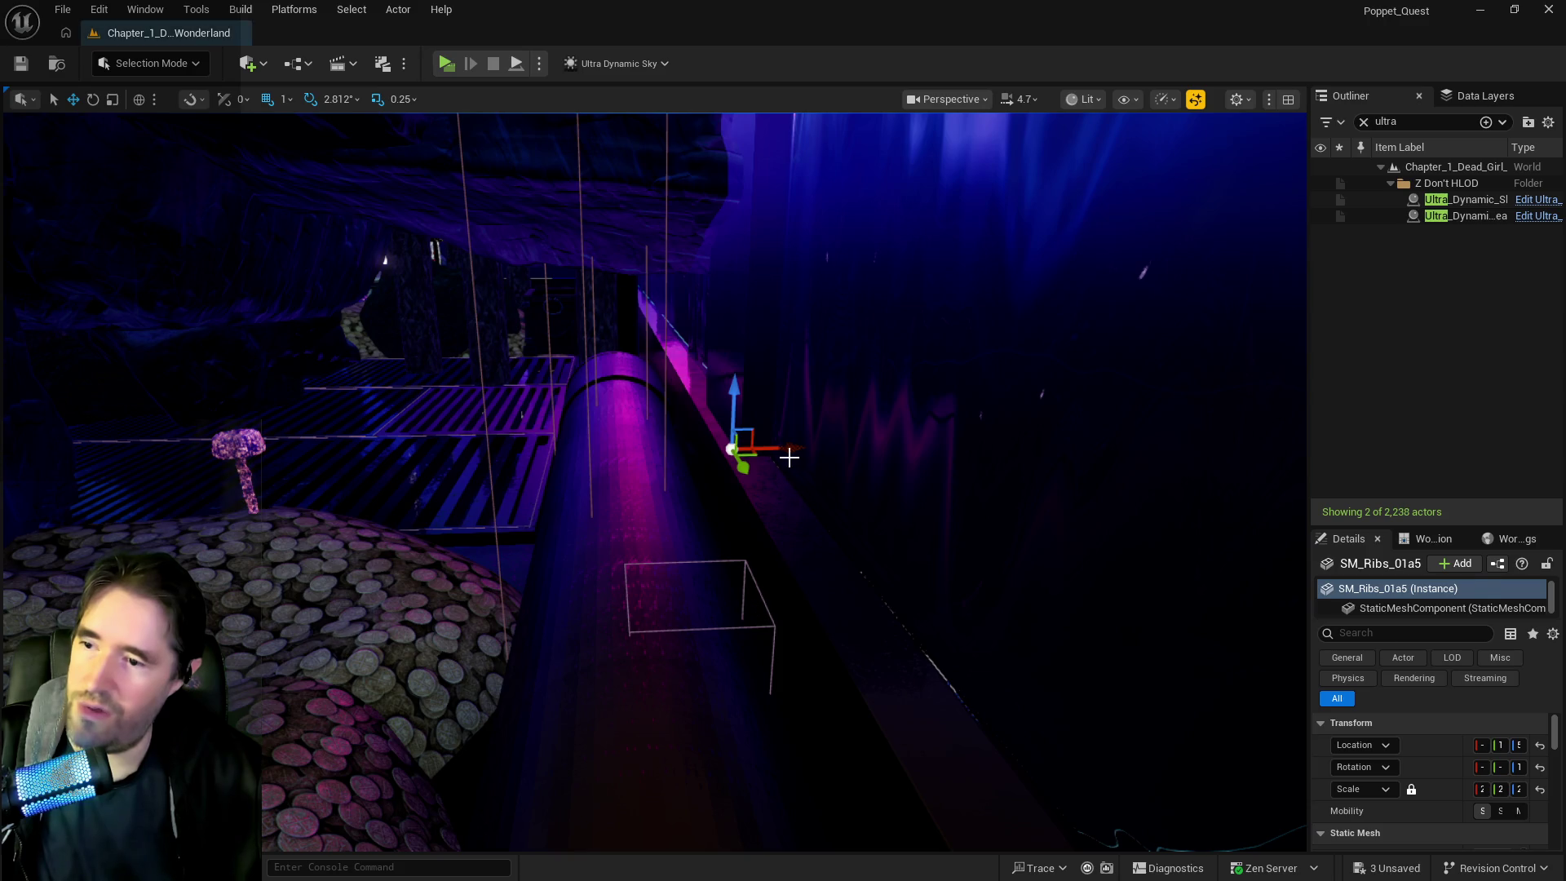
Slide BlockingVolume10 over the pipe and raise it onto the top, then open the Data Layers list
{"action": "left_click", "coordinate": [698, 624]}
{"action": "left_click", "coordinate": [710, 633]}
{"action": "left_click", "coordinate": [732, 628]}
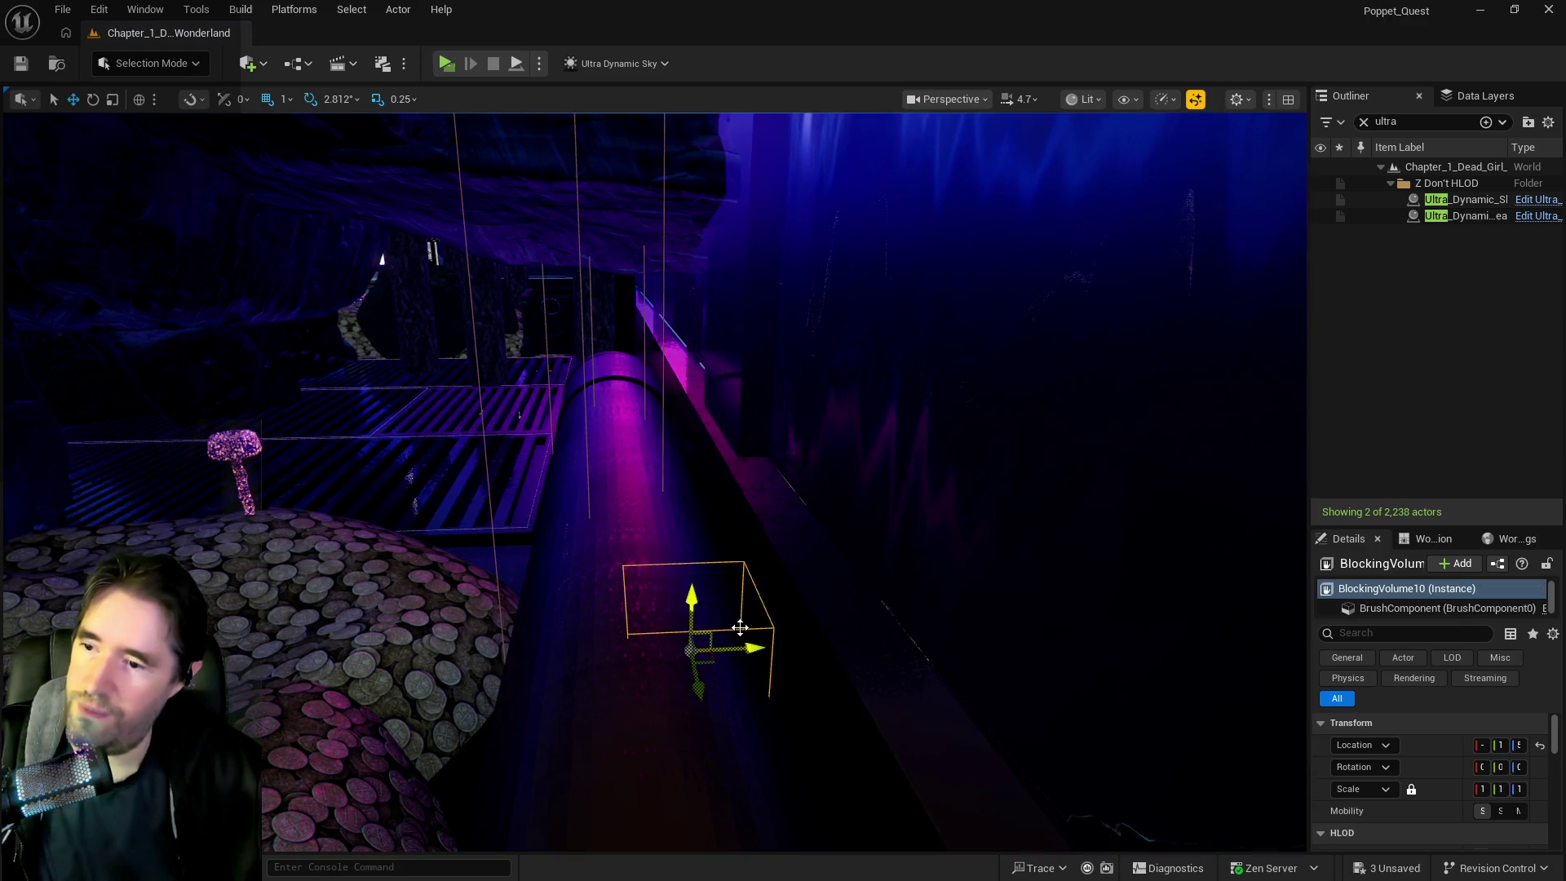
{"action": "left_click_drag", "start_coordinate": [755, 650], "coordinate": [774, 655]}
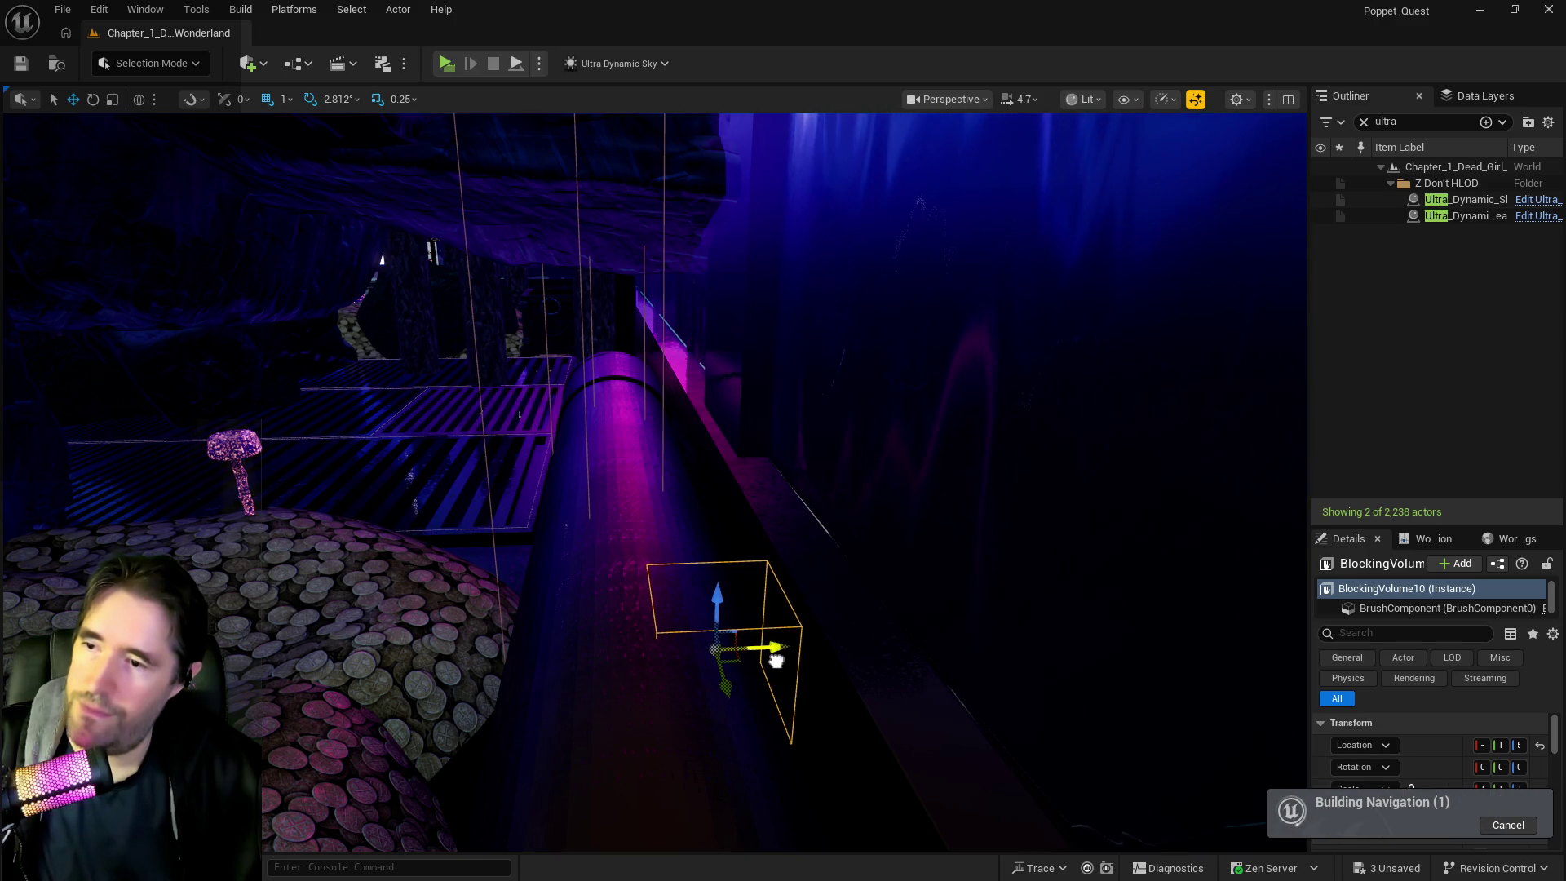
{"action": "key", "text": "f"}
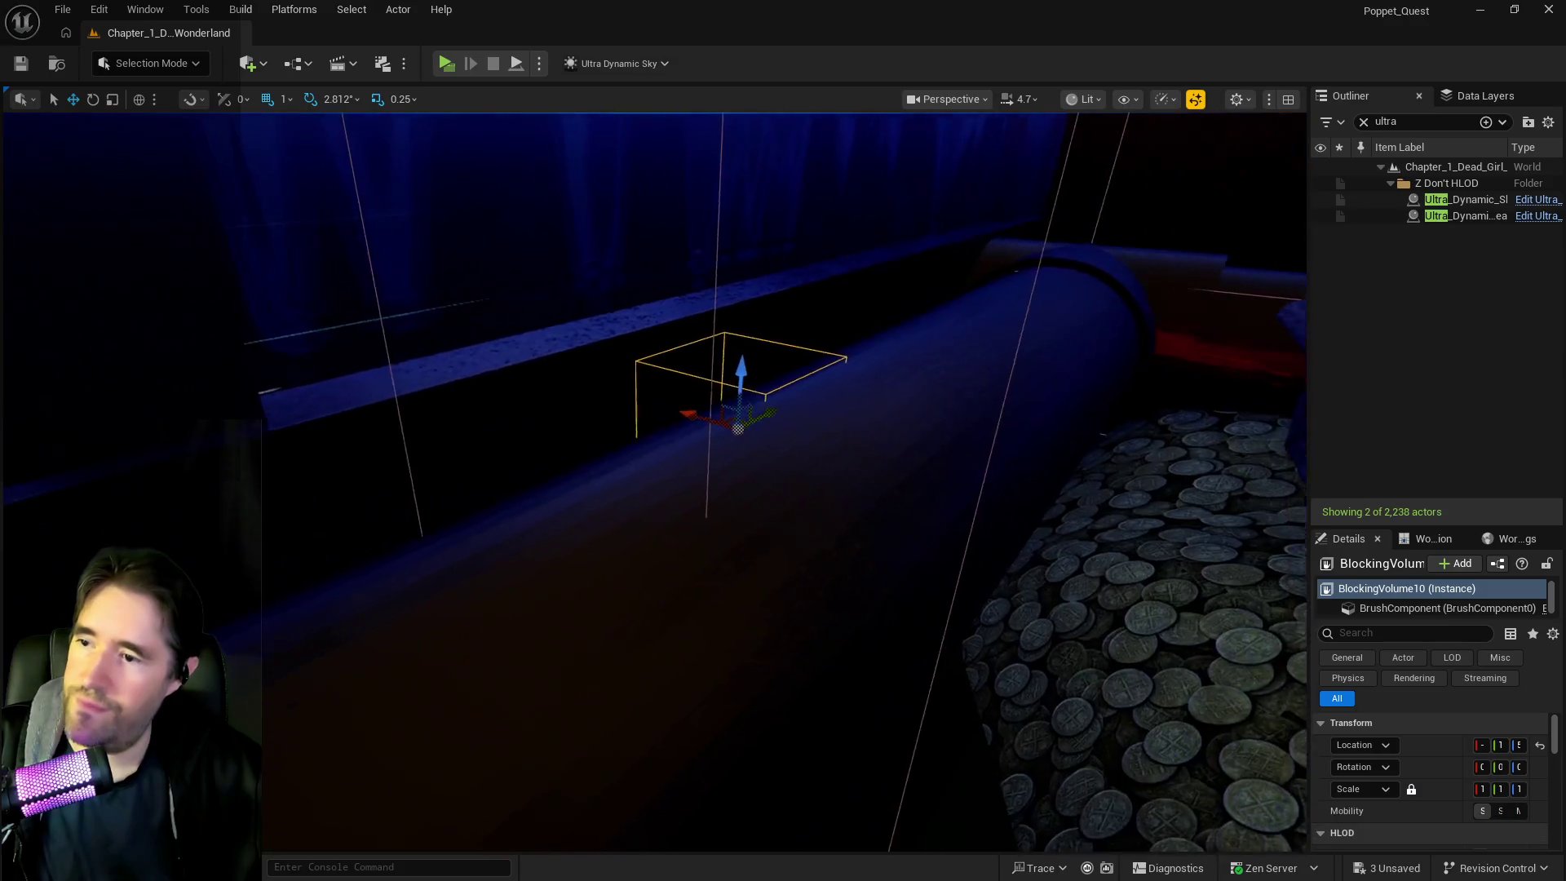
{"action": "key", "text": "e"}
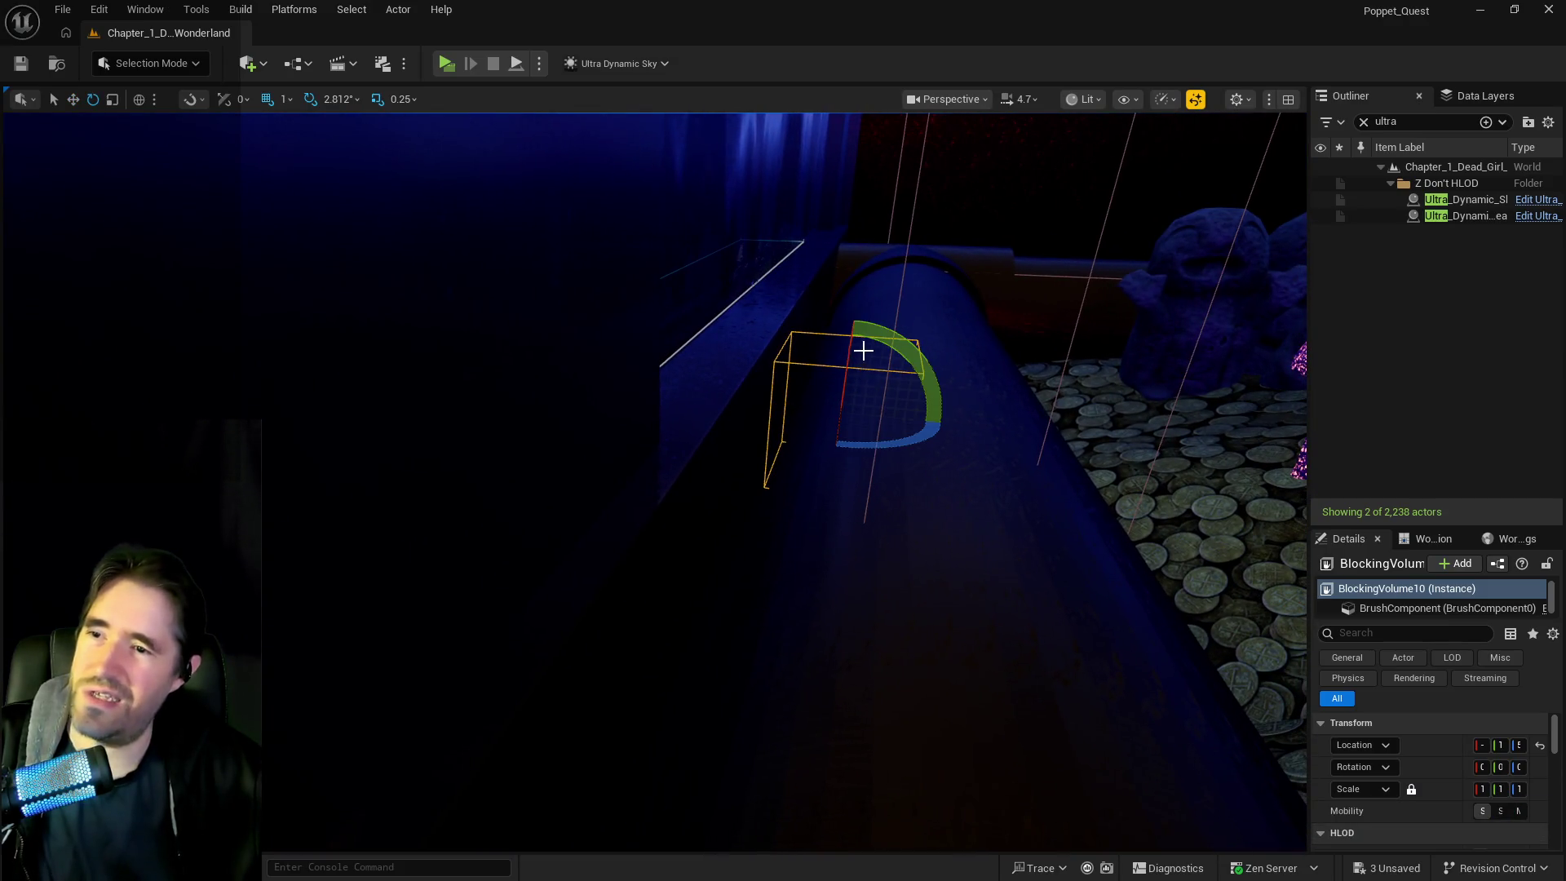
{"action": "mouse_move", "coordinate": [861, 402]}
{"action": "left_mouse_down"}
{"action": "mouse_move", "coordinate": [848, 359]}
{"action": "mouse_move", "coordinate": [824, 408]}
{"action": "mouse_move", "coordinate": [864, 419]}
{"action": "left_mouse_up"}
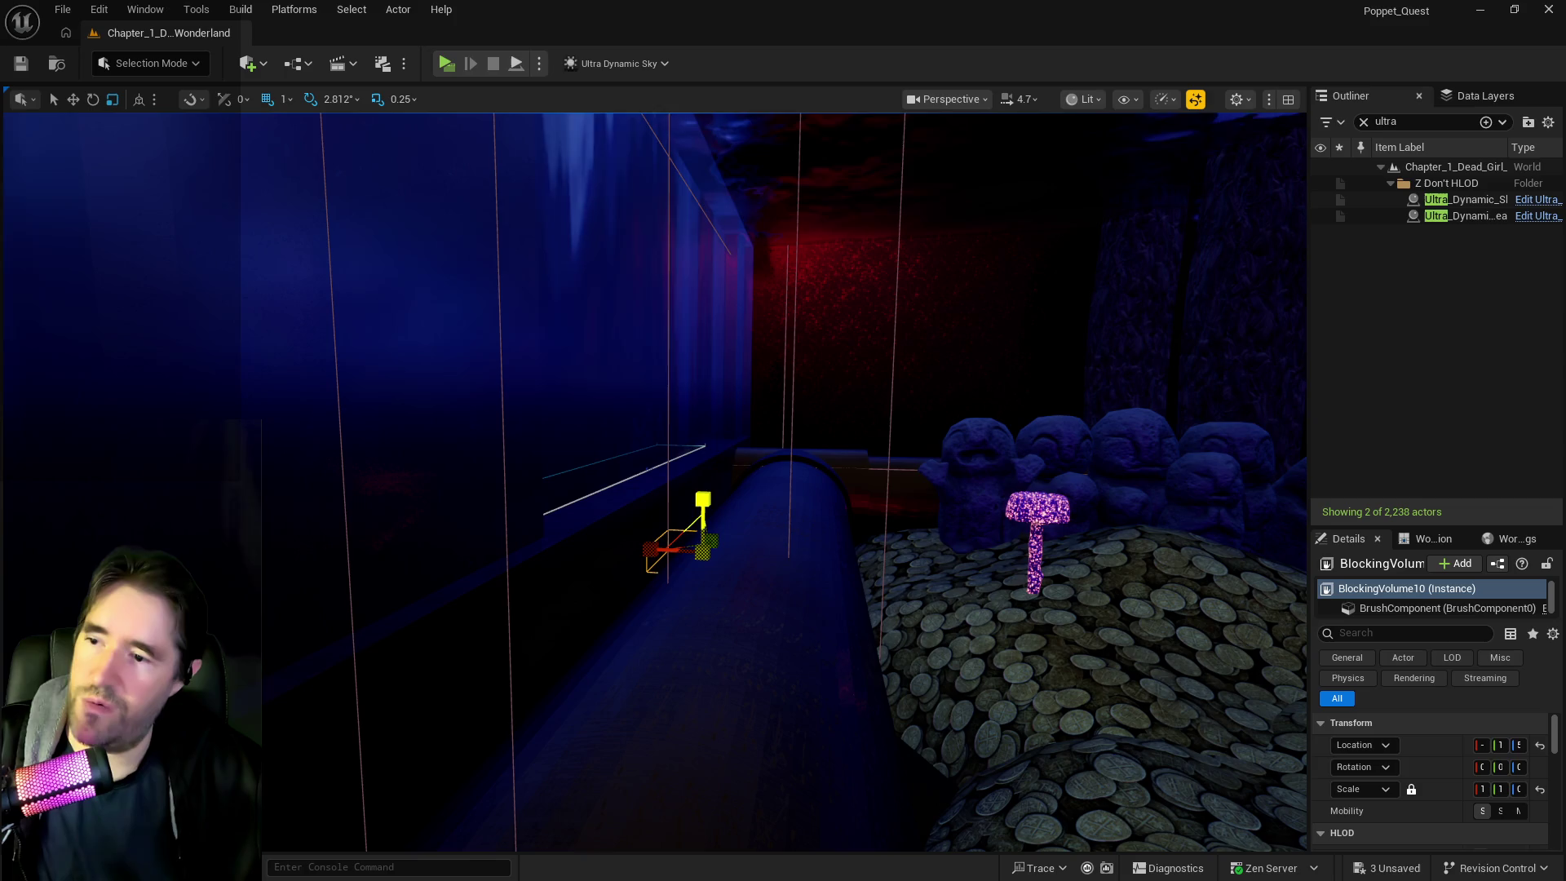
{"action": "scroll", "coordinate": [701, 490], "scroll_direction": "up", "scroll_amount": 3}
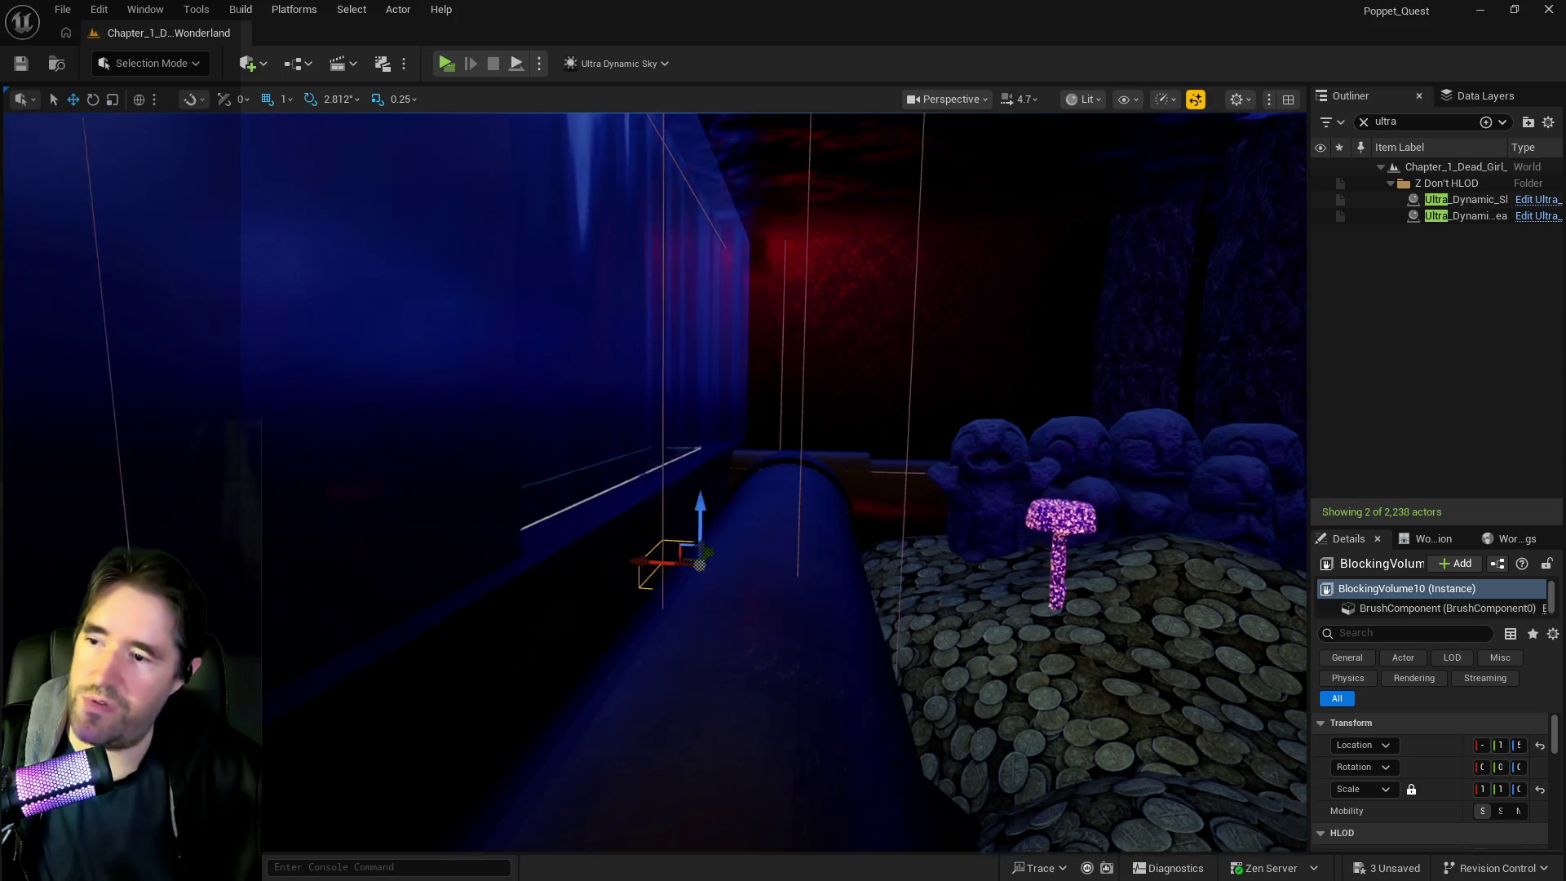
{"action": "mouse_move", "coordinate": [737, 490]}
{"action": "left_mouse_down"}
{"action": "mouse_move", "coordinate": [740, 465]}
{"action": "mouse_move", "coordinate": [1066, 744]}
{"action": "mouse_move", "coordinate": [1035, 413]}
{"action": "mouse_move", "coordinate": [738, 405]}
{"action": "mouse_move", "coordinate": [734, 457]}
{"action": "mouse_move", "coordinate": [717, 343]}
{"action": "mouse_move", "coordinate": [735, 392]}
{"action": "mouse_move", "coordinate": [717, 392]}
{"action": "mouse_move", "coordinate": [722, 424]}
{"action": "left_mouse_up"}
{"action": "left_click_drag", "start_coordinate": [1132, 310], "coordinate": [1132, 310]}
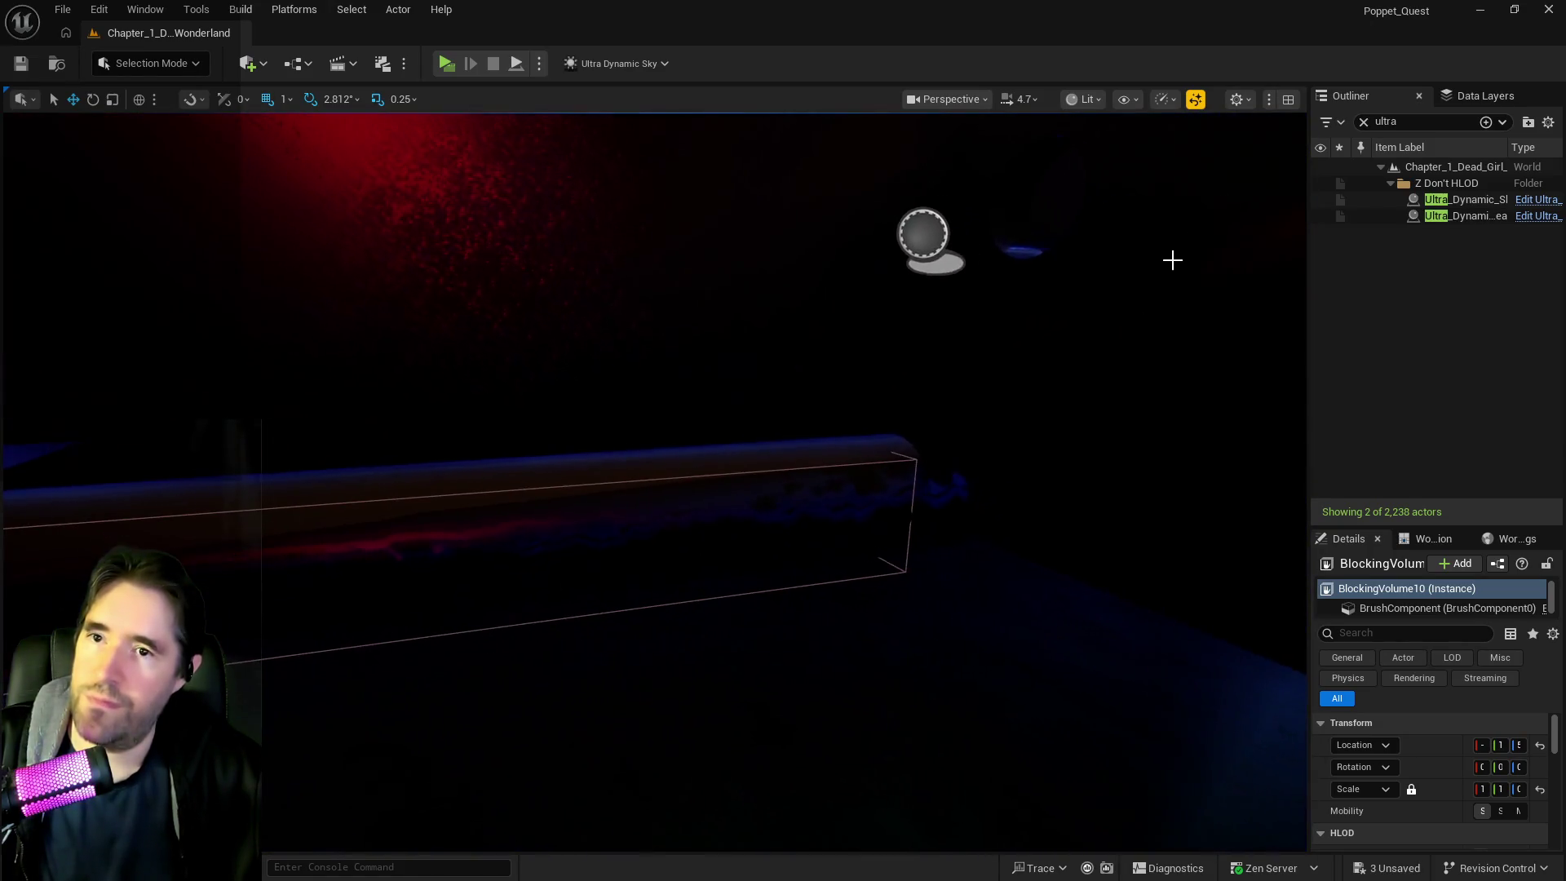
{"action": "left_click", "coordinate": [1478, 95]}
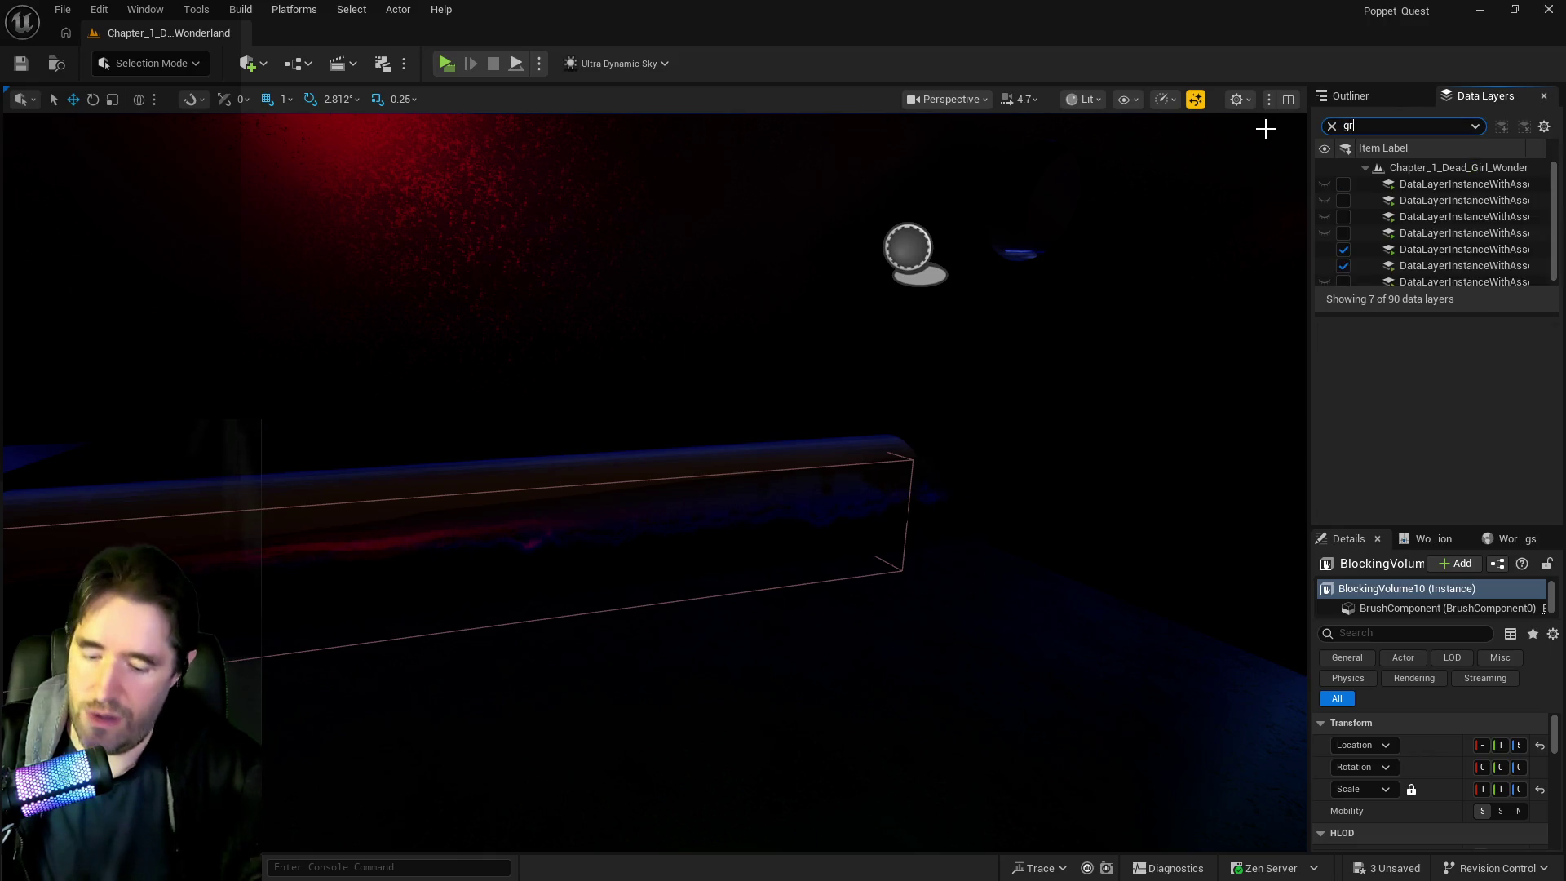
Widen the Data Layers panel and load the DL_C2_Grotto_Pump_Room_1 and Pump_Room_3 layers
{"action": "mouse_move", "coordinate": [1309, 137]}
{"action": "left_mouse_down"}
{"action": "mouse_move", "coordinate": [1112, 188]}
{"action": "mouse_move", "coordinate": [1110, 204]}
{"action": "left_mouse_up"}
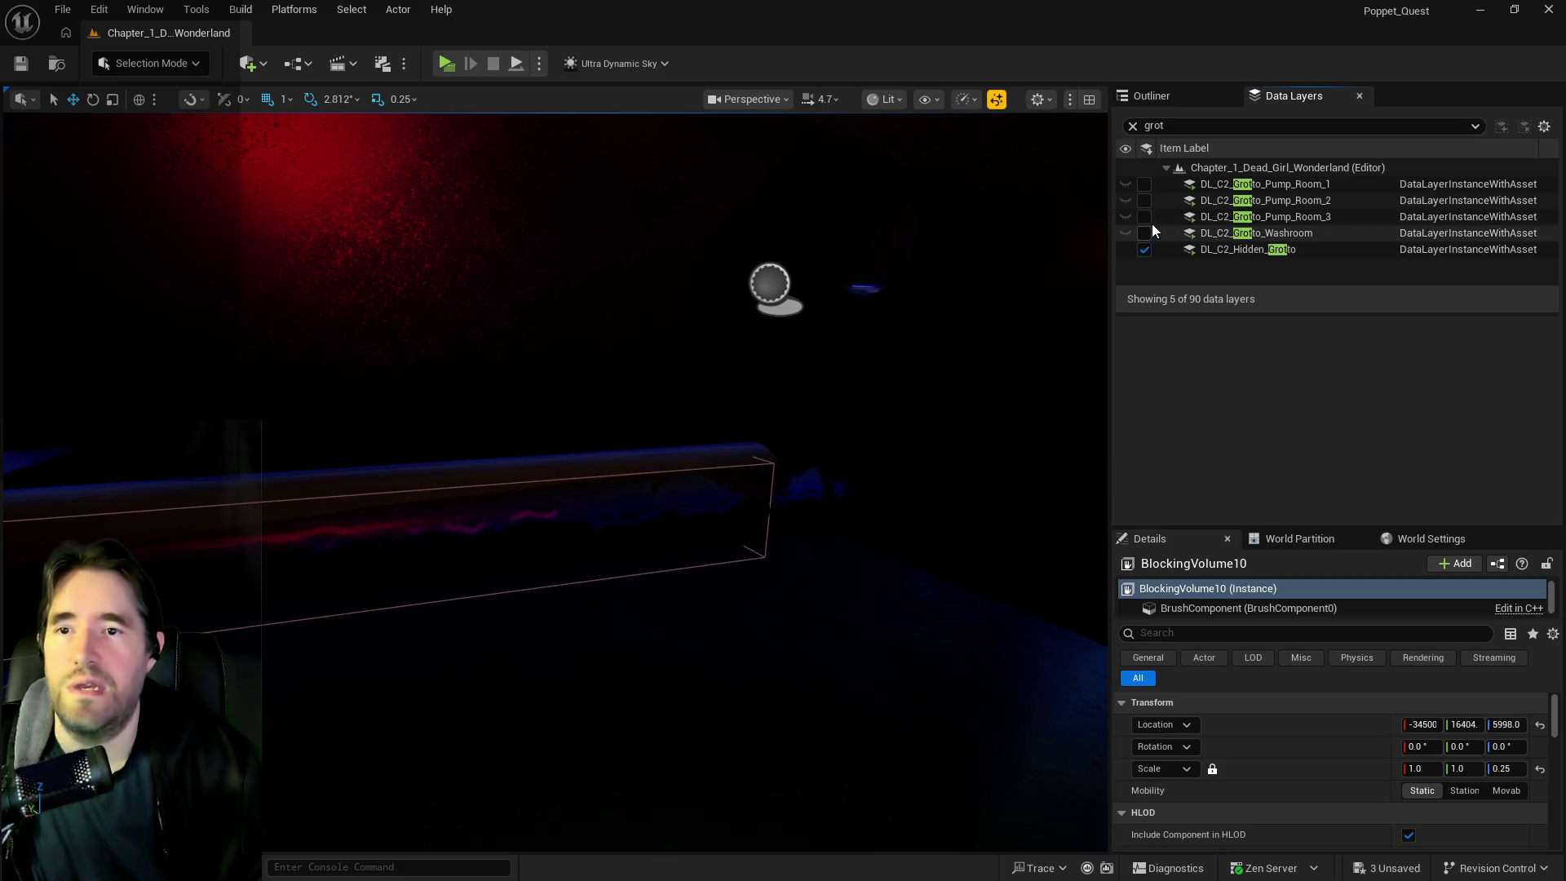
{"action": "left_click", "coordinate": [1144, 216]}
{"action": "left_click", "coordinate": [1144, 184]}
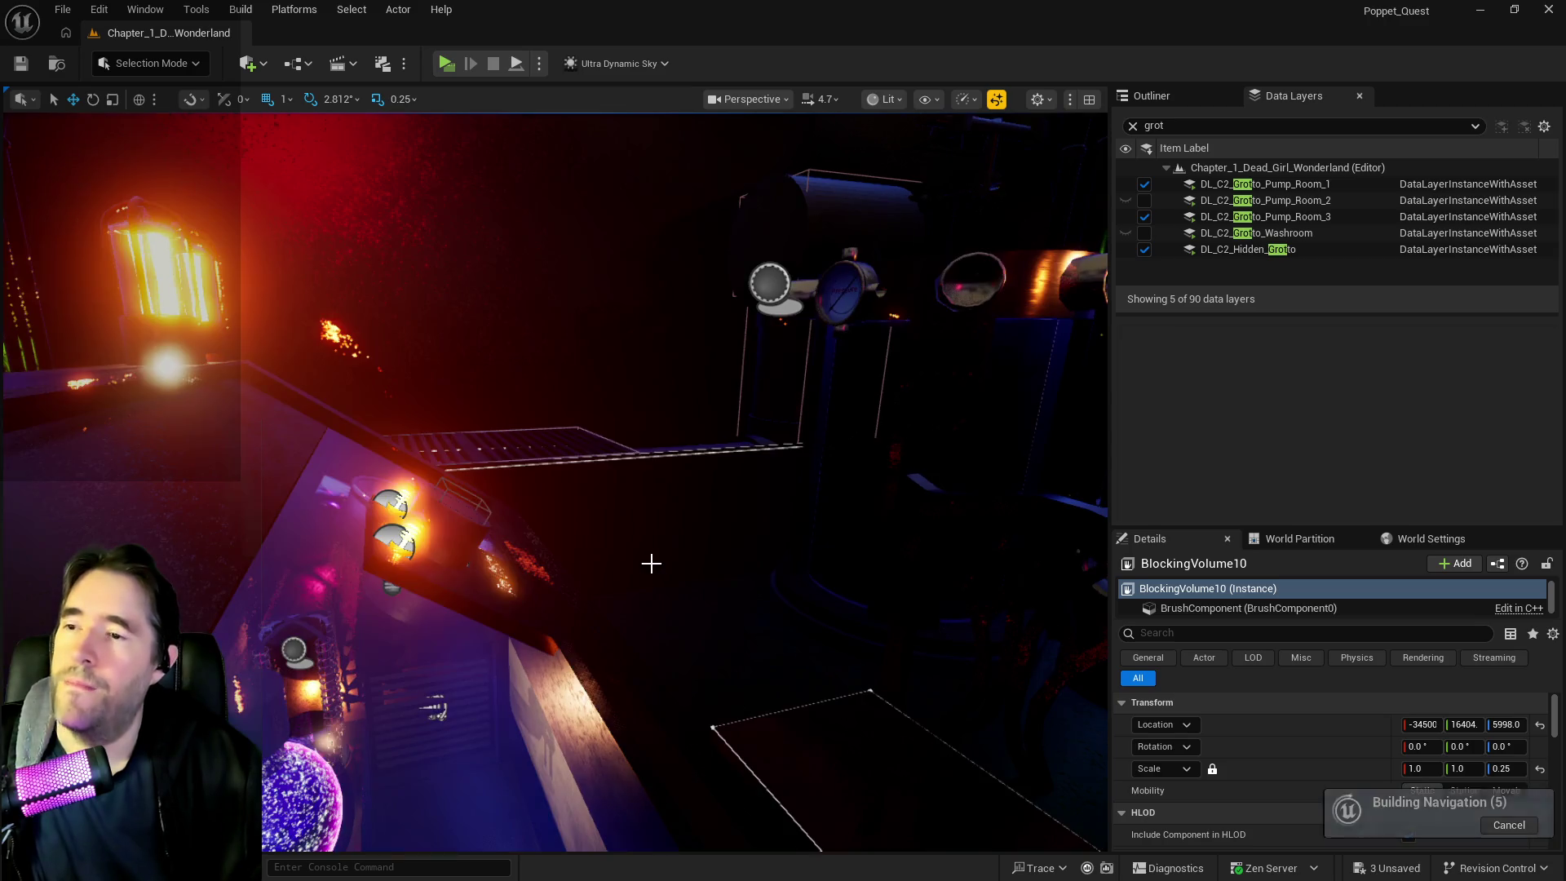
{"action": "left_click_drag", "start_coordinate": [655, 560], "coordinate": [644, 562]}
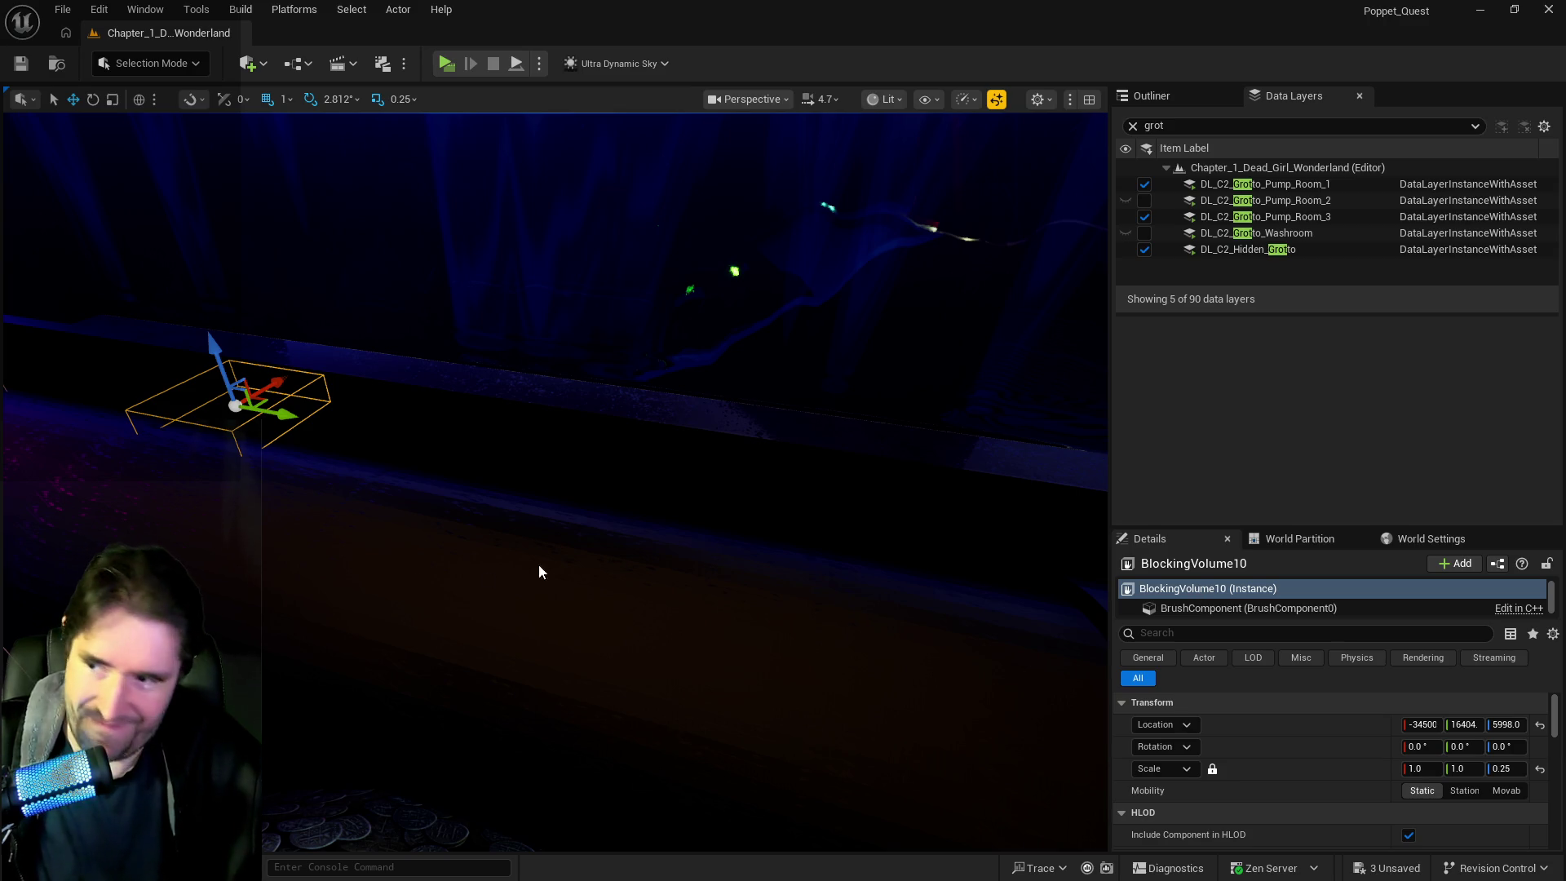
Stretch BlockingVolume10 along the pipe, entering Y scale 11 and then dragging it longer
{"action": "key", "text": "f"}
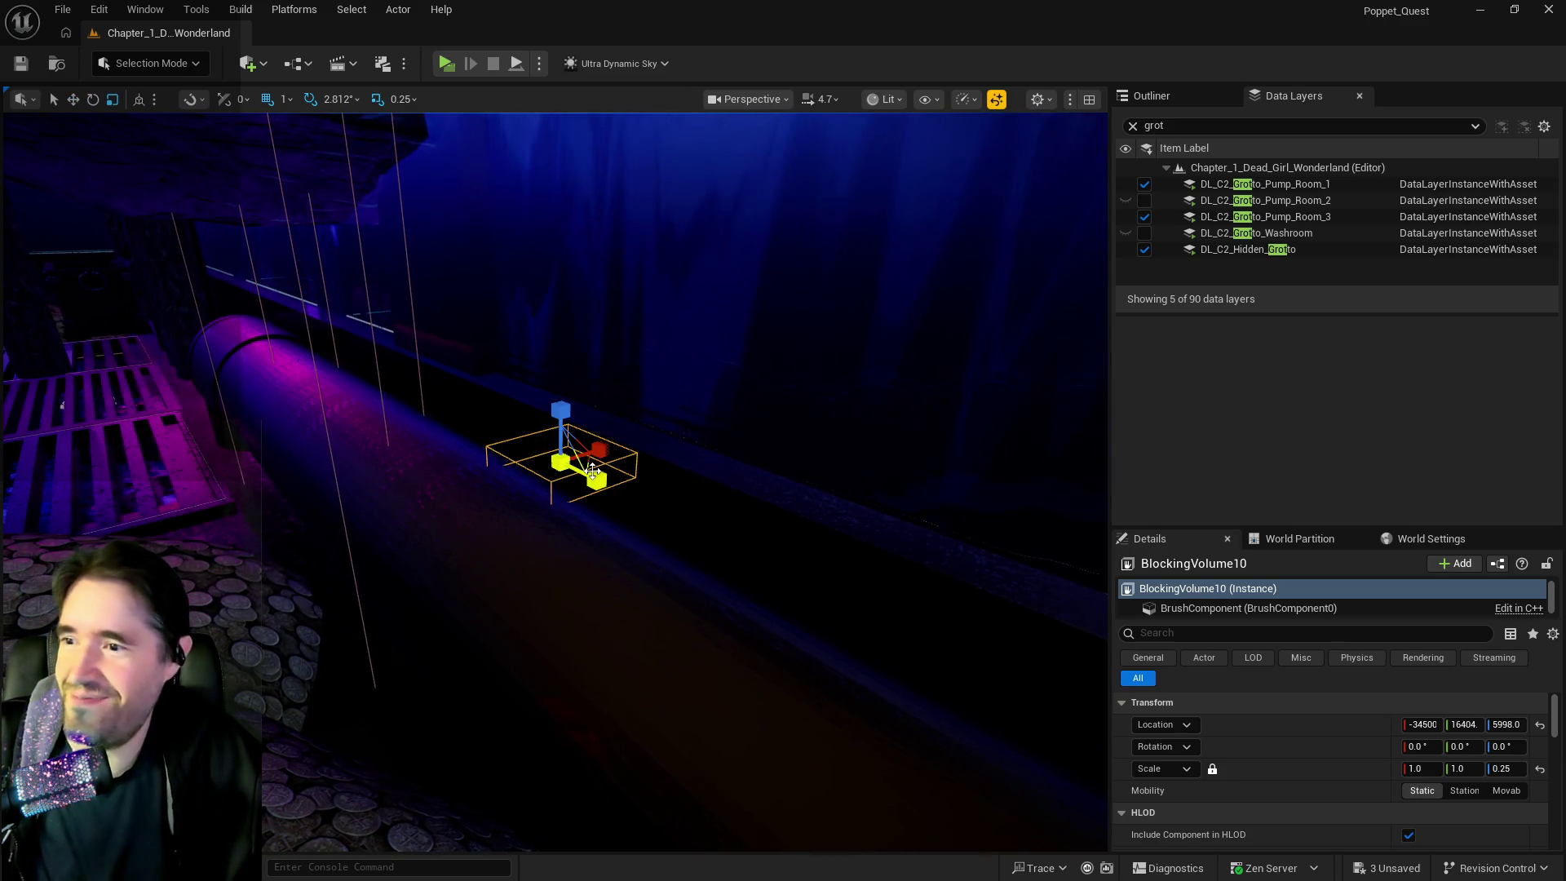
{"action": "type", "text": "11"}
{"action": "key", "text": "Return"}
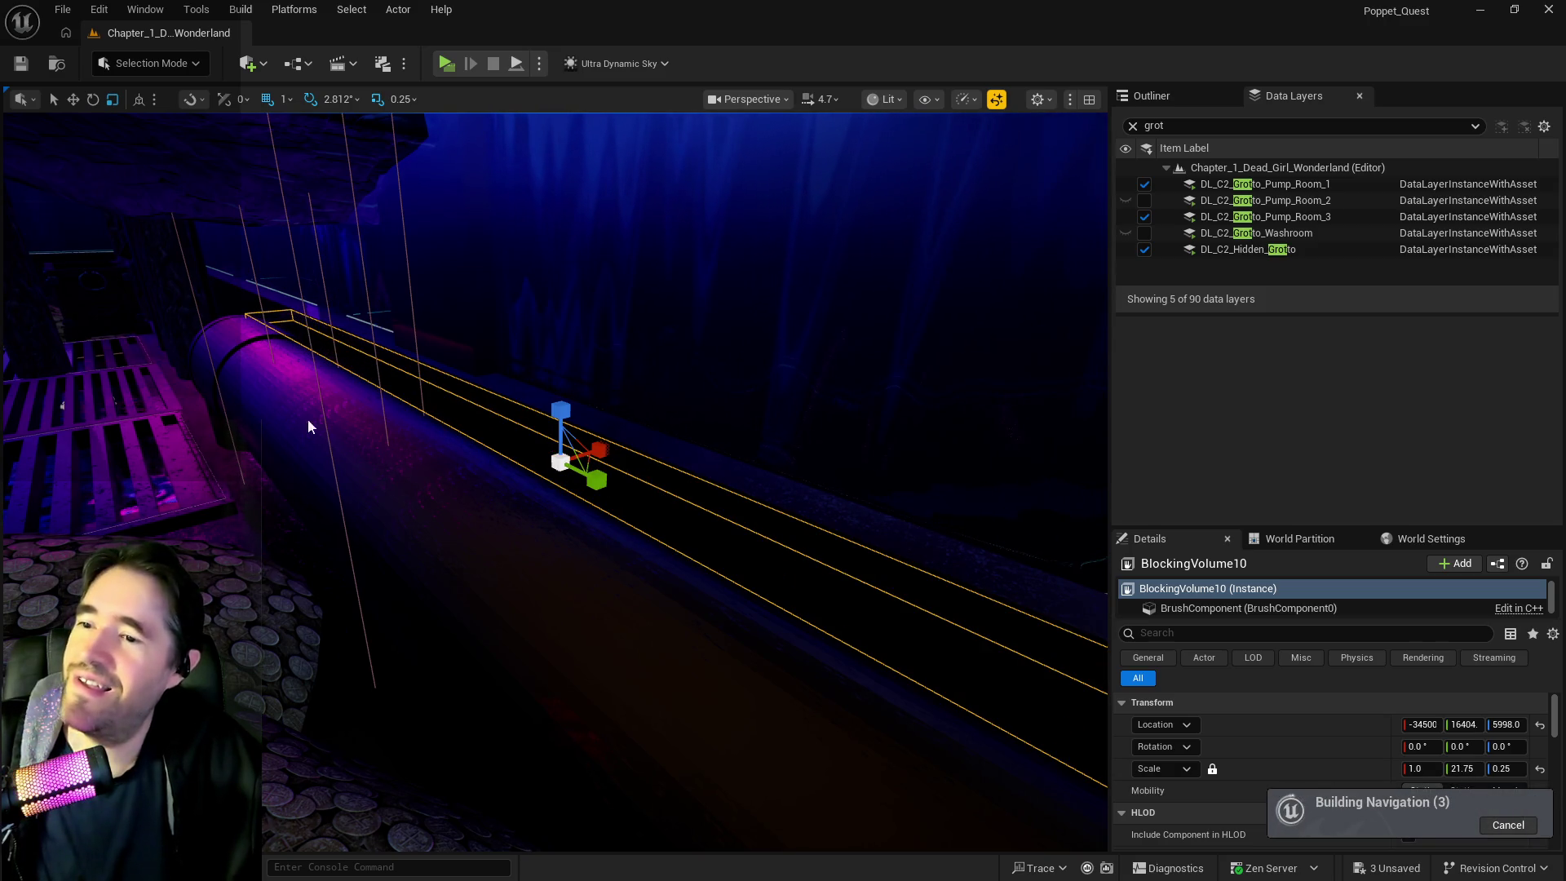
{"action": "left_click_drag", "start_coordinate": [386, 438], "coordinate": [264, 447]}
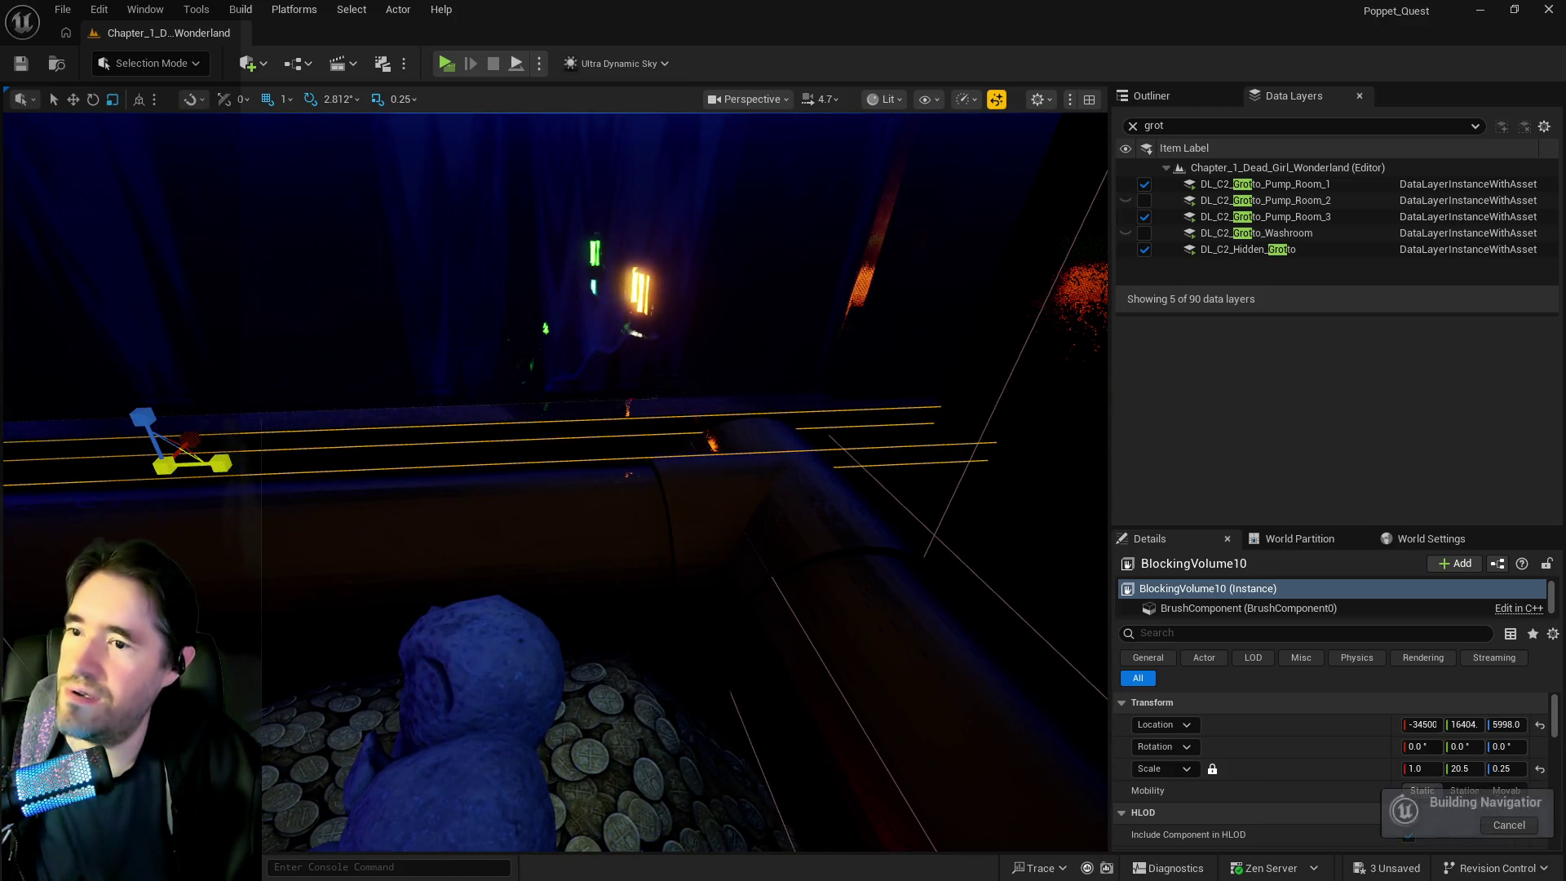
{"action": "mouse_move", "coordinate": [220, 464]}
{"action": "left_mouse_down"}
{"action": "mouse_move", "coordinate": [302, 463]}
{"action": "mouse_move", "coordinate": [359, 486]}
{"action": "mouse_move", "coordinate": [244, 489]}
{"action": "mouse_move", "coordinate": [413, 506]}
{"action": "left_mouse_up"}
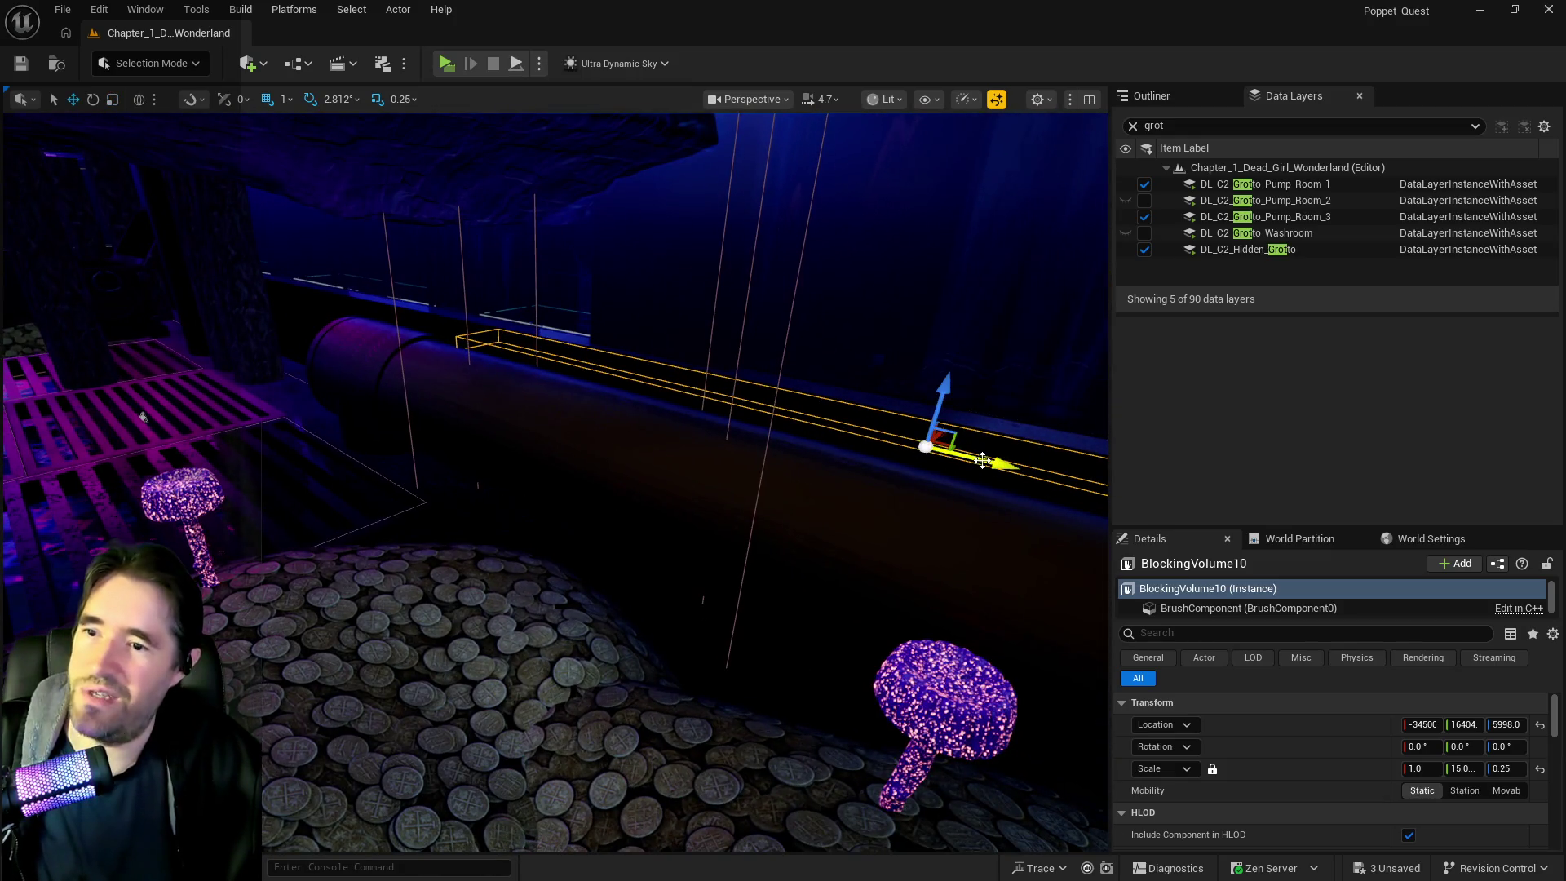
{"action": "mouse_move", "coordinate": [956, 456]}
{"action": "left_mouse_down"}
{"action": "mouse_move", "coordinate": [551, 389]}
{"action": "mouse_move", "coordinate": [489, 403]}
{"action": "mouse_move", "coordinate": [335, 245]}
{"action": "left_mouse_up"}
Nudge BlockingVolume10 along the pipe's Y axis to Location Y 15927 and inspect it up close
{"action": "key", "text": "e"}
{"action": "left_click_drag", "start_coordinate": [541, 408], "coordinate": [541, 409]}
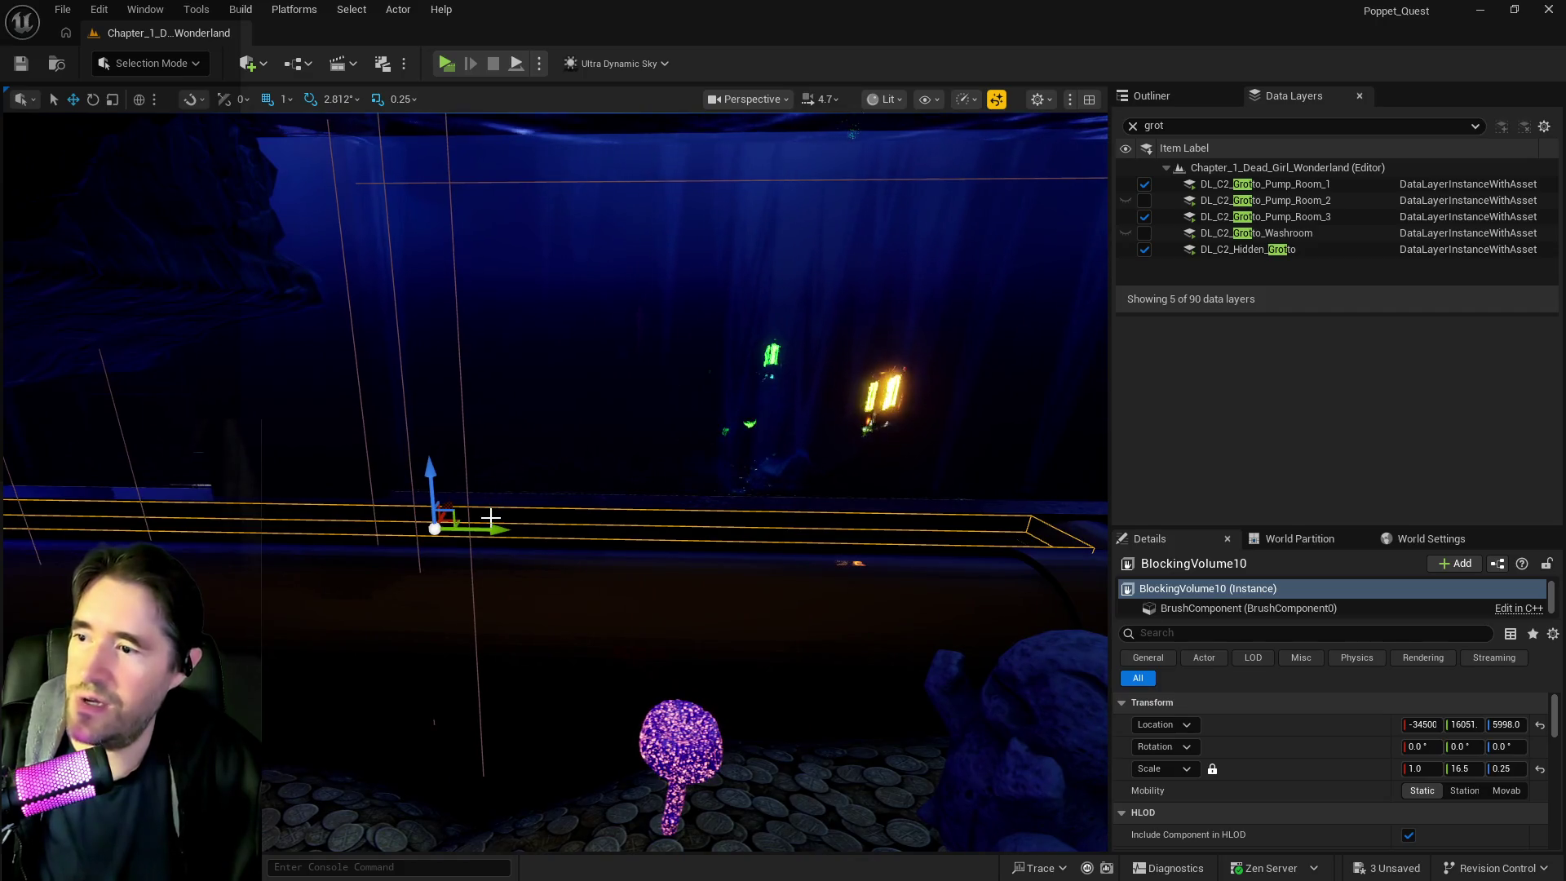
{"action": "left_click_drag", "start_coordinate": [478, 528], "coordinate": [436, 510]}
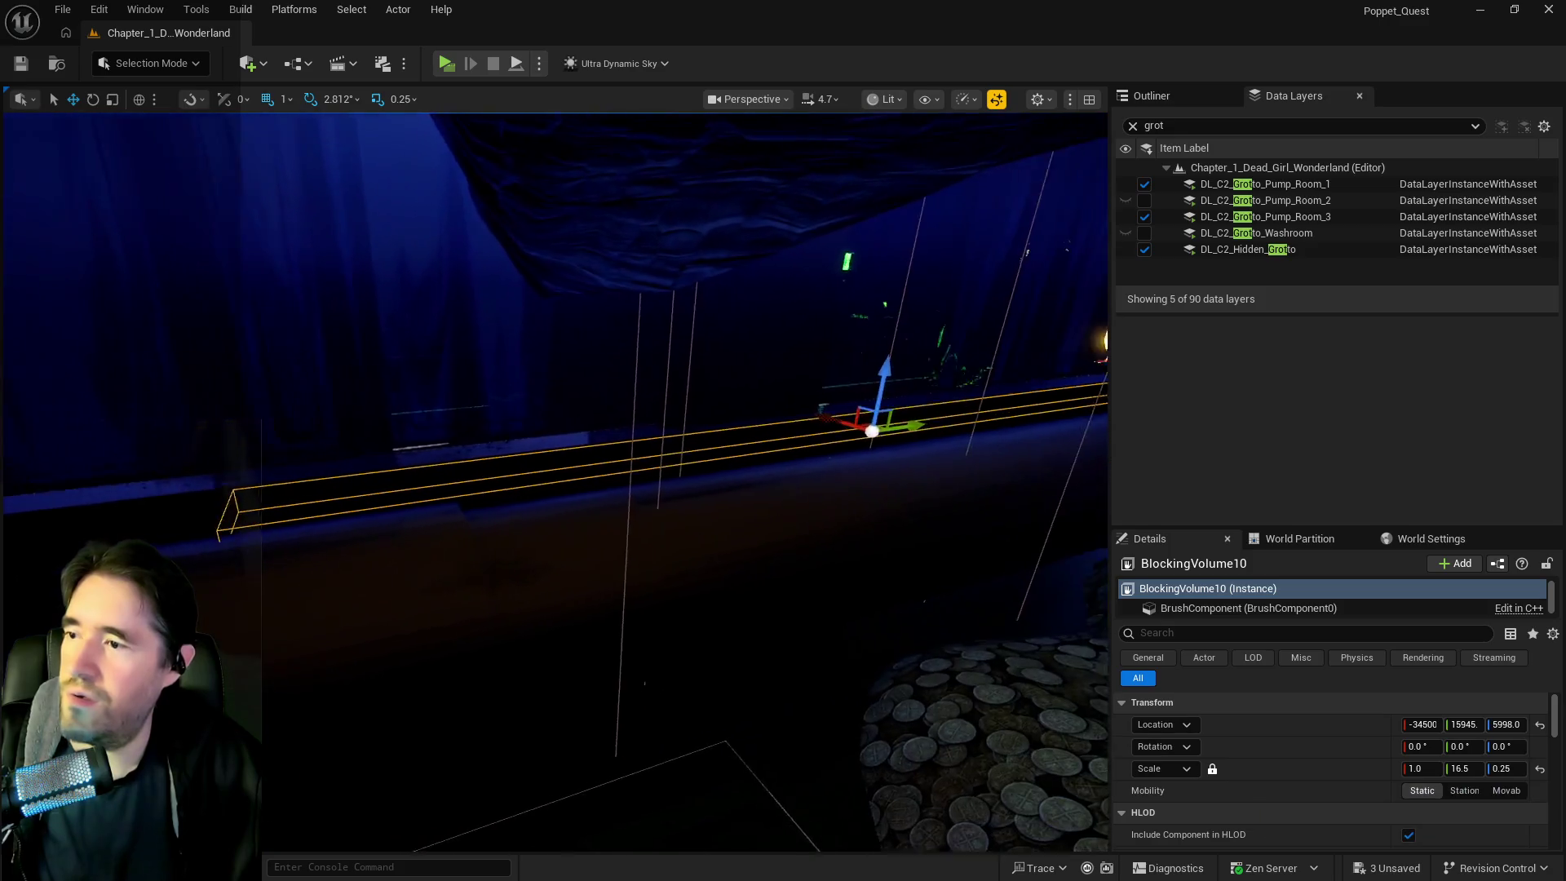
{"action": "key", "text": "e"}
{"action": "key", "text": "r"}
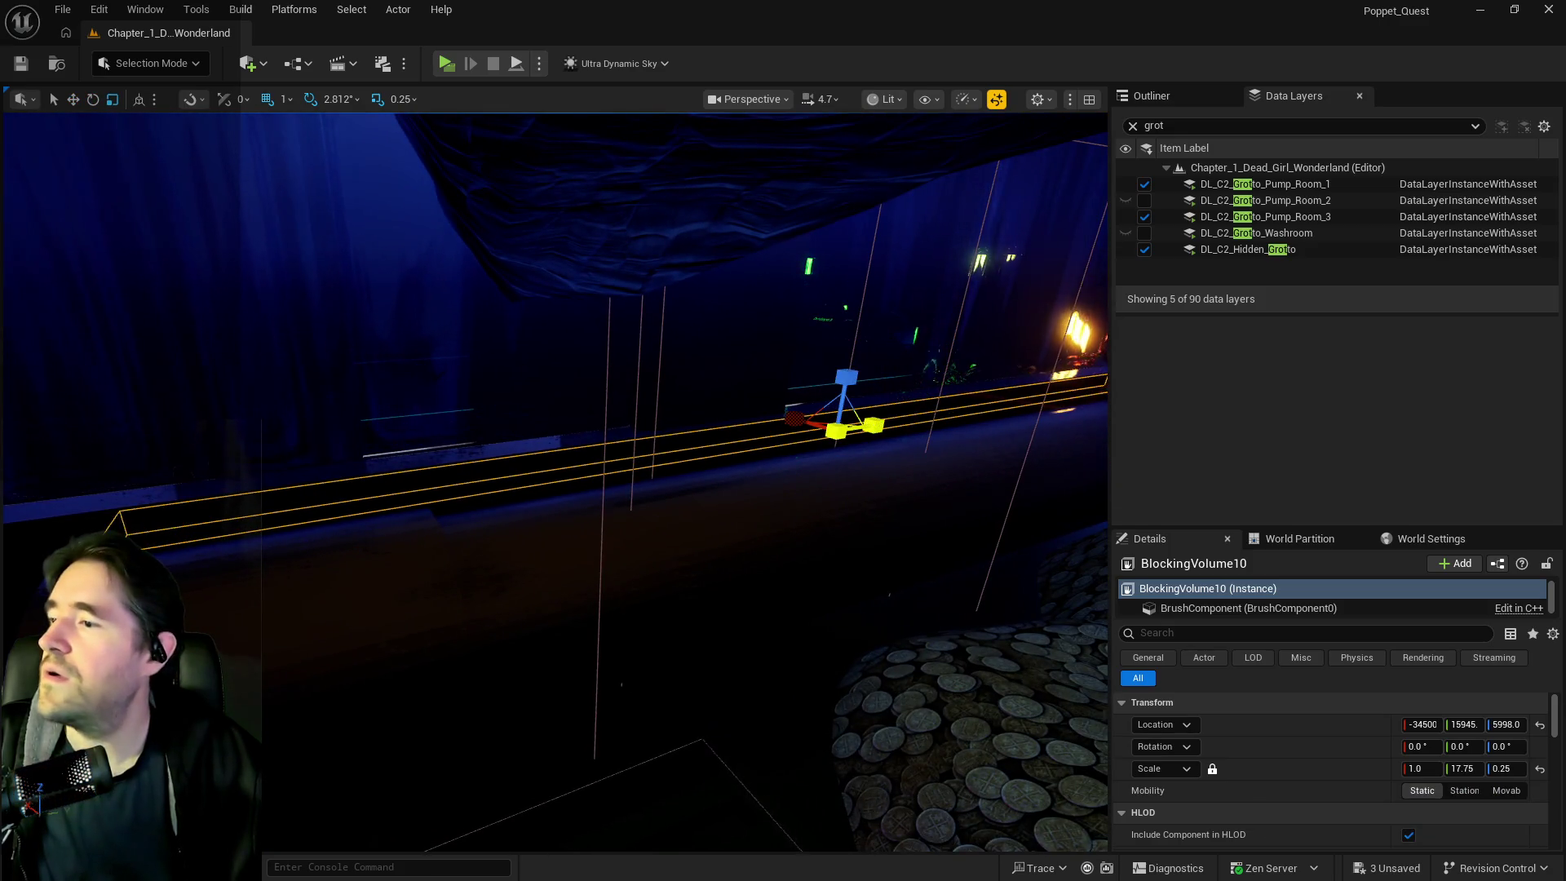
{"action": "mouse_move", "coordinate": [860, 463]}
{"action": "left_mouse_down"}
{"action": "mouse_move", "coordinate": [955, 456]}
{"action": "mouse_move", "coordinate": [740, 374]}
{"action": "left_mouse_up"}
{"action": "key", "text": "w"}
{"action": "left_click_drag", "start_coordinate": [352, 343], "coordinate": [350, 342]}
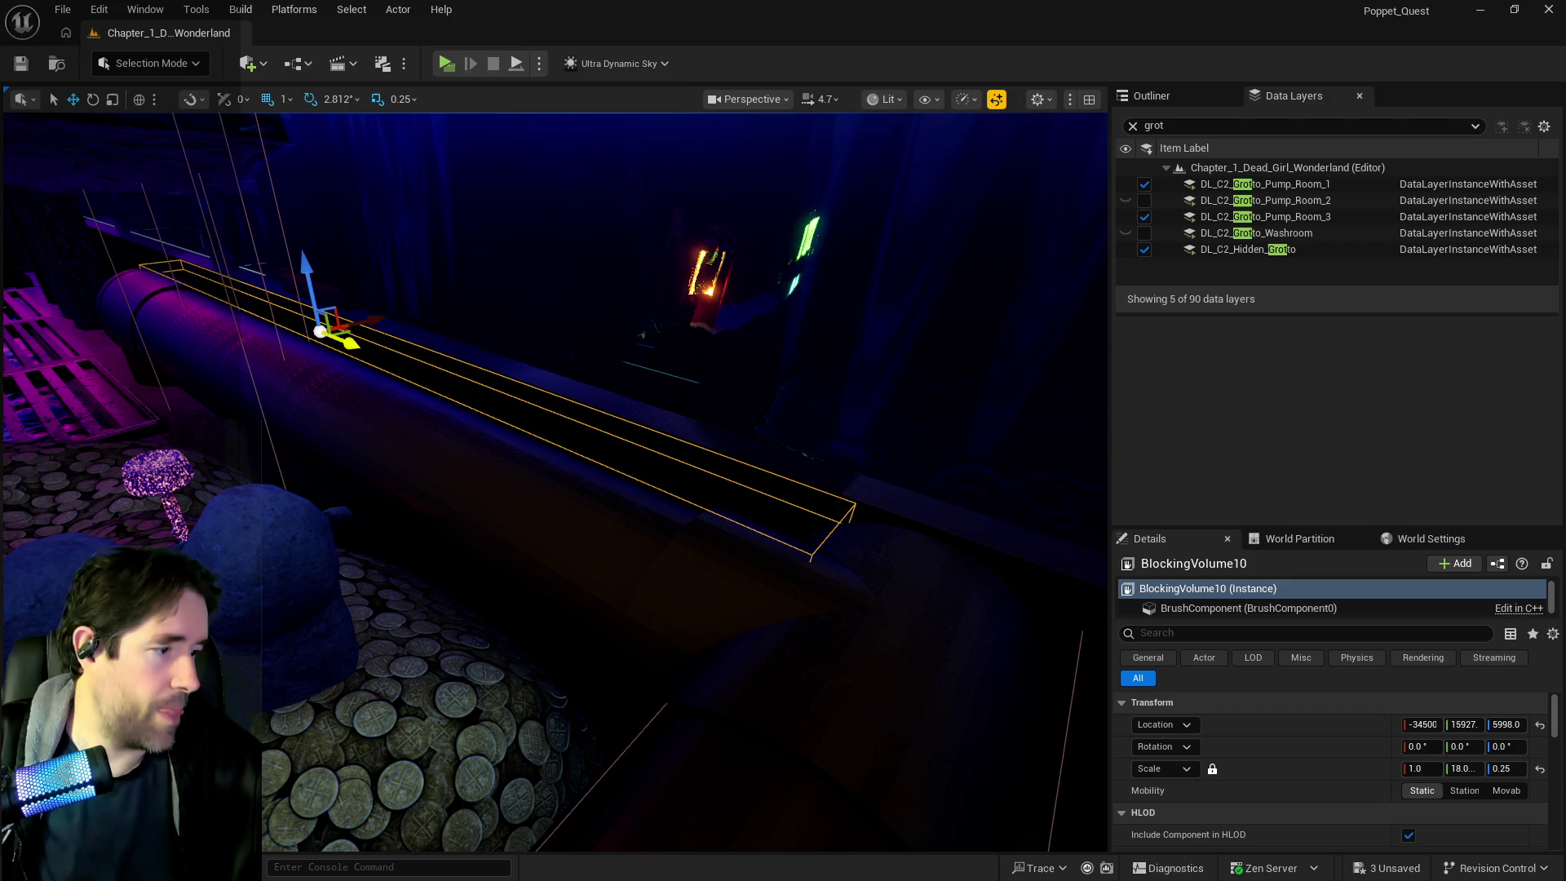
{"action": "left_click_drag", "start_coordinate": [621, 464], "coordinate": [2, 318]}
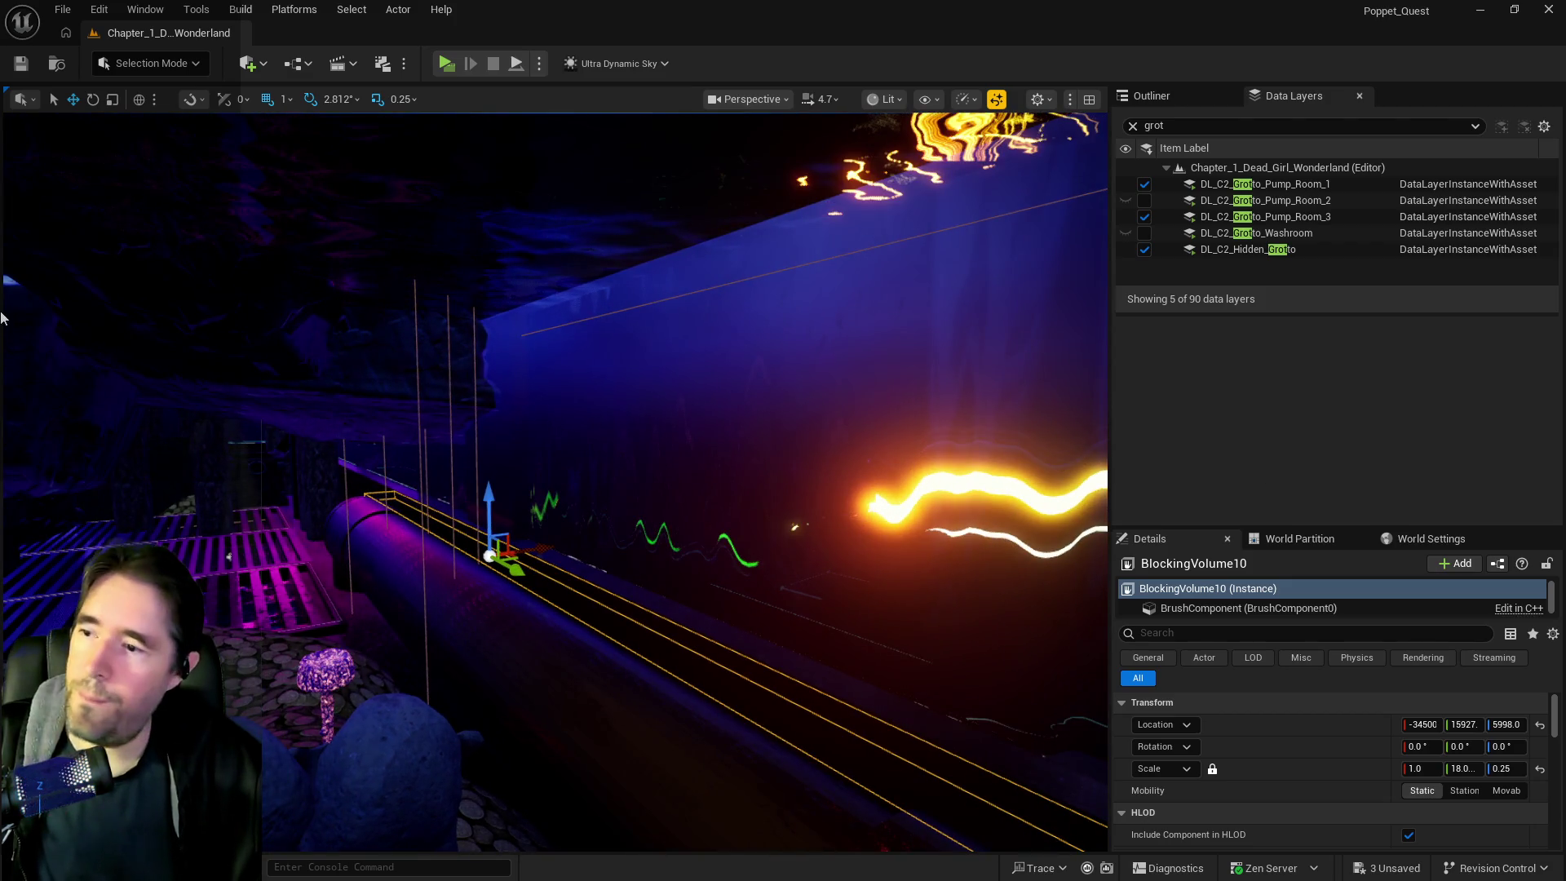
{"action": "mouse_move", "coordinate": [135, 427]}
{"action": "left_mouse_down"}
{"action": "mouse_move", "coordinate": [147, 245]}
{"action": "mouse_move", "coordinate": [208, 245]}
{"action": "mouse_move", "coordinate": [171, 228]}
{"action": "left_mouse_up"}
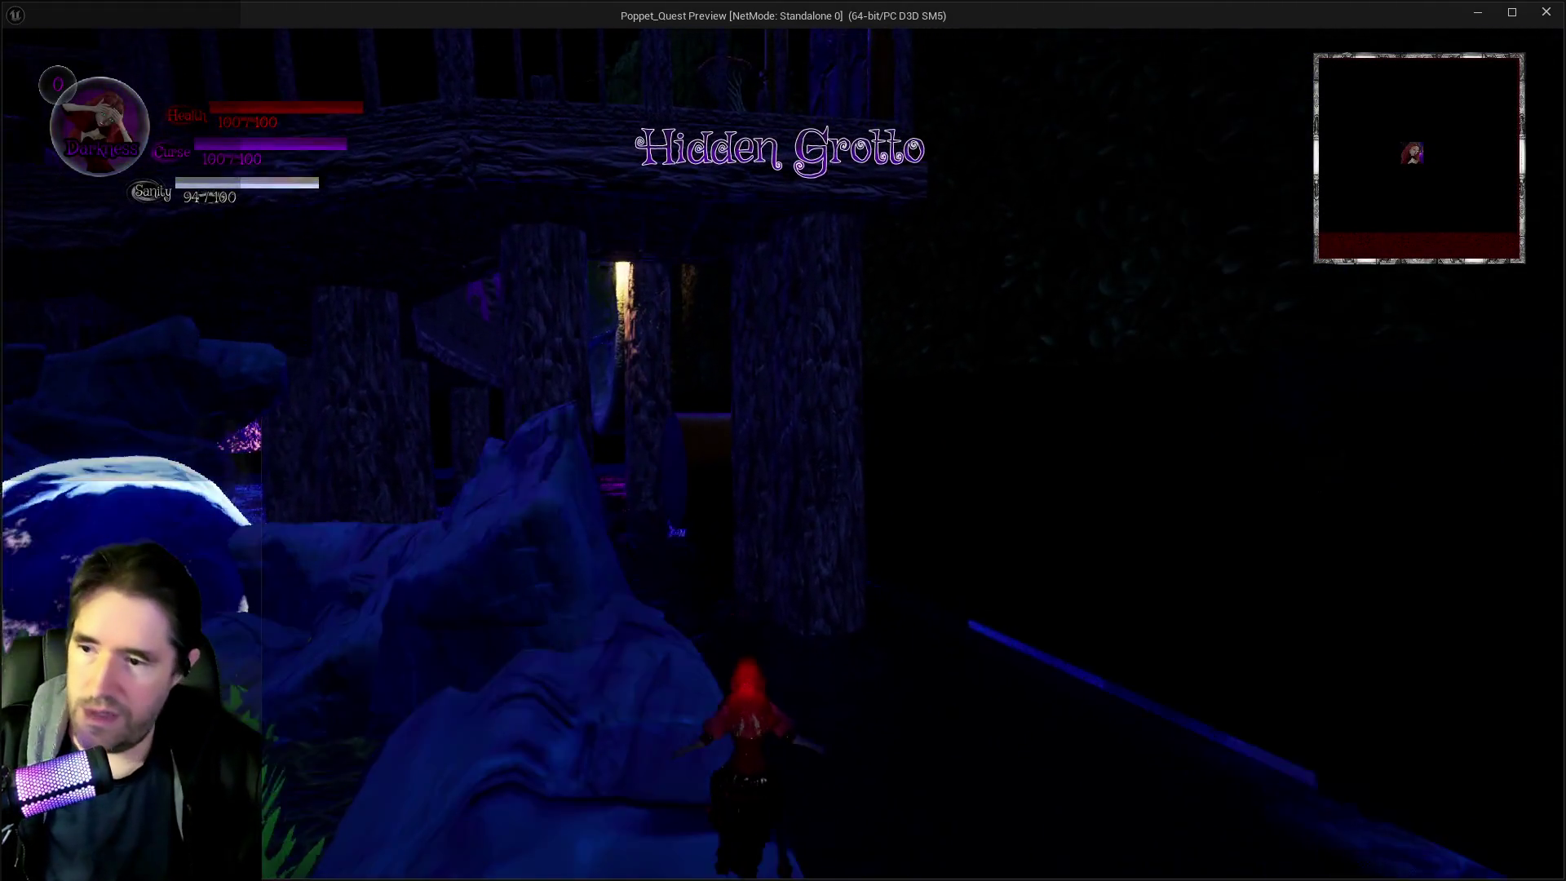
Open and close the inventory, then run up the rock slope and along the log past the portal
{"action": "key", "text": "i"}
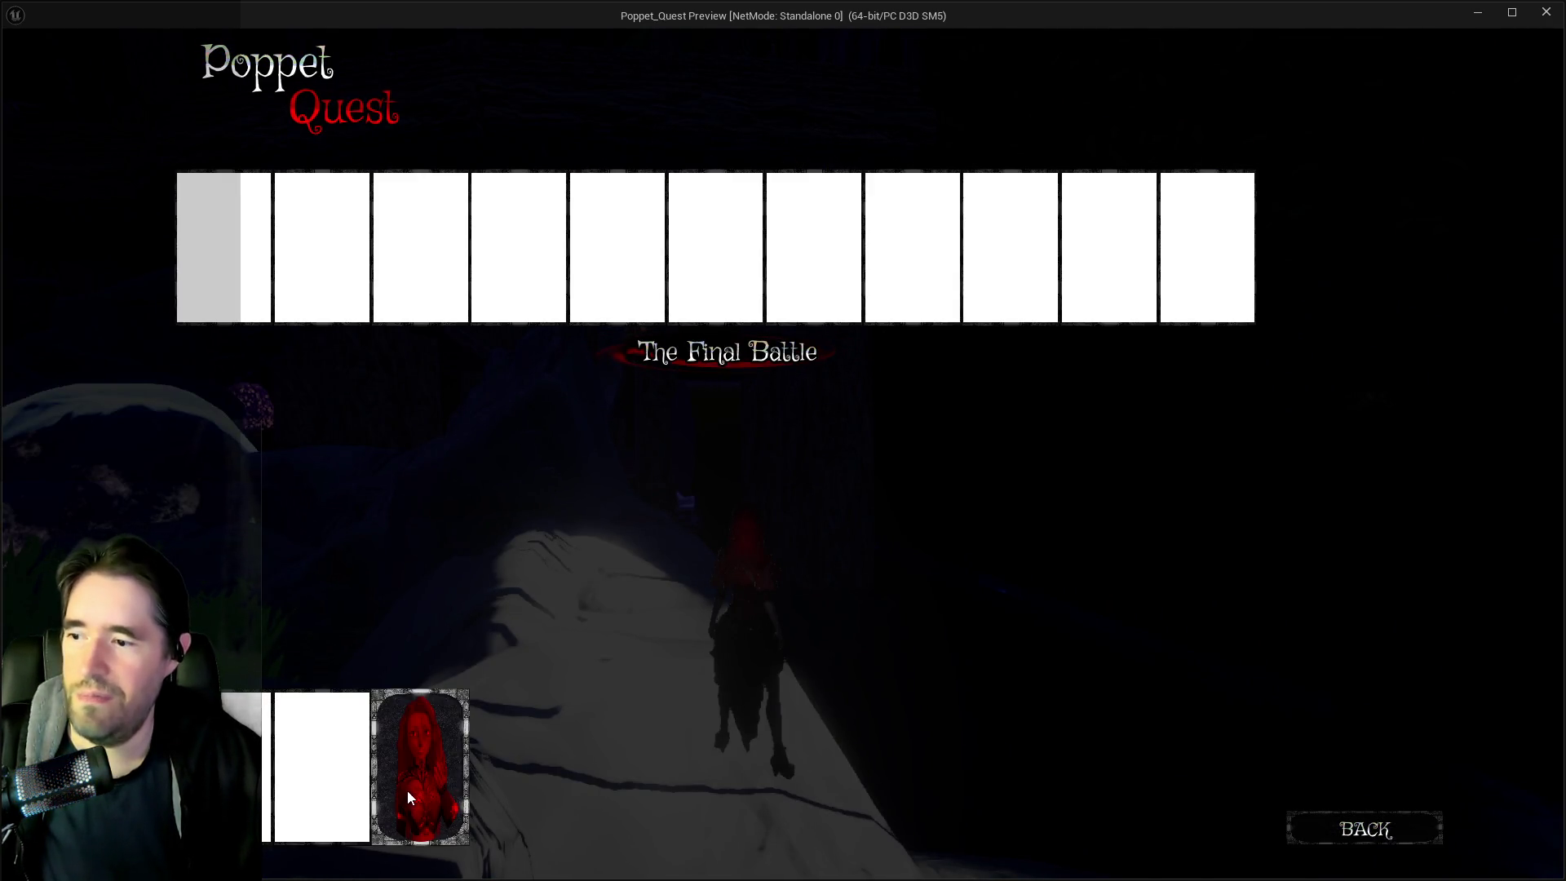
{"action": "key", "text": "i"}
{"action": "key", "text": "w"}
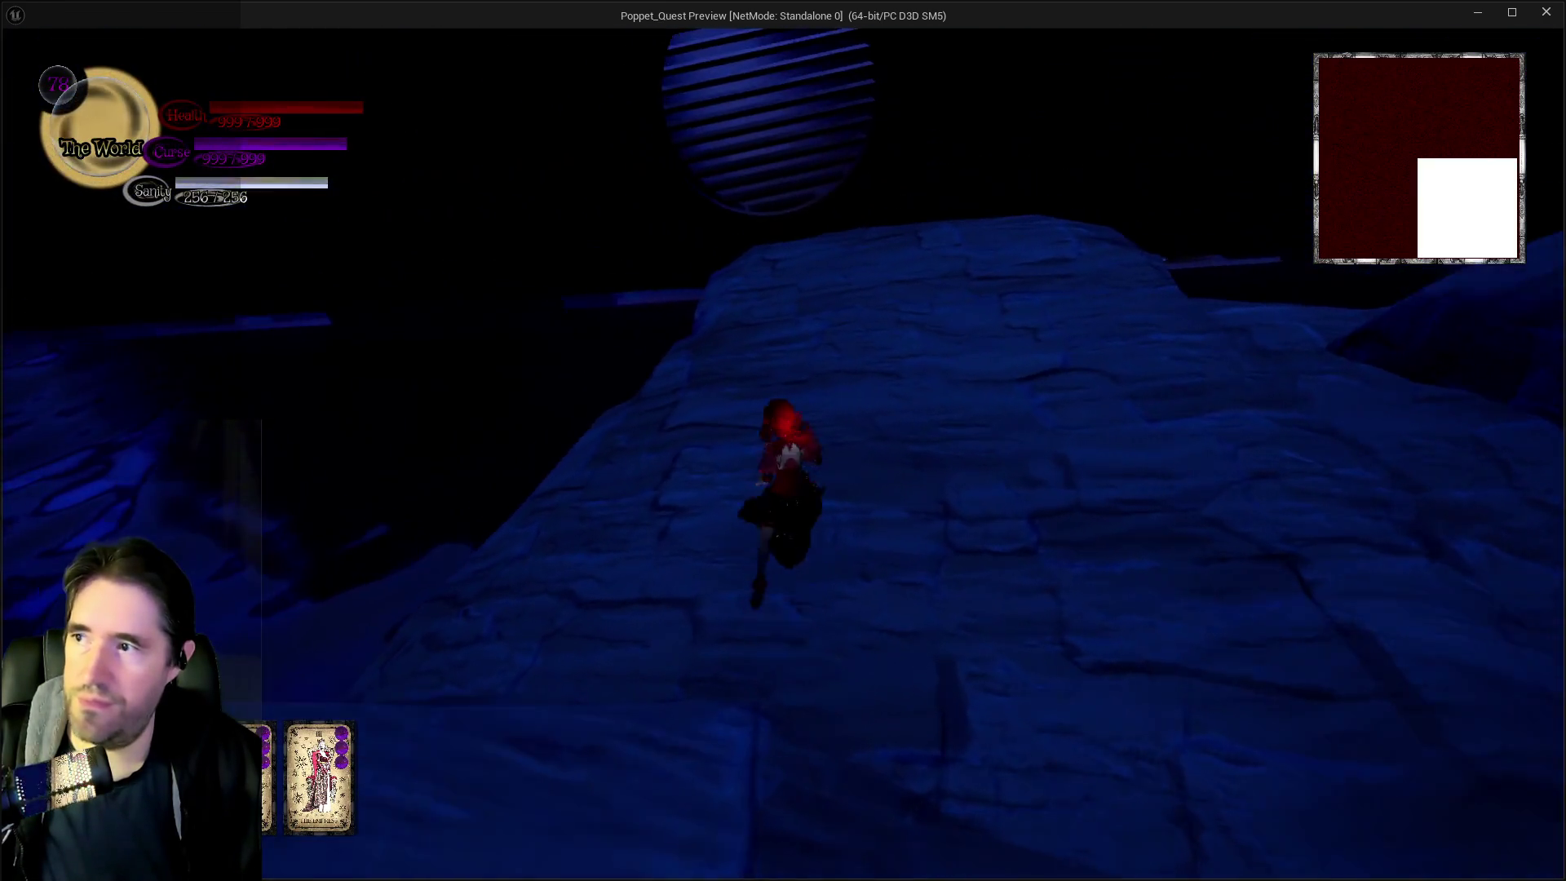
{"action": "key", "text": "w"}
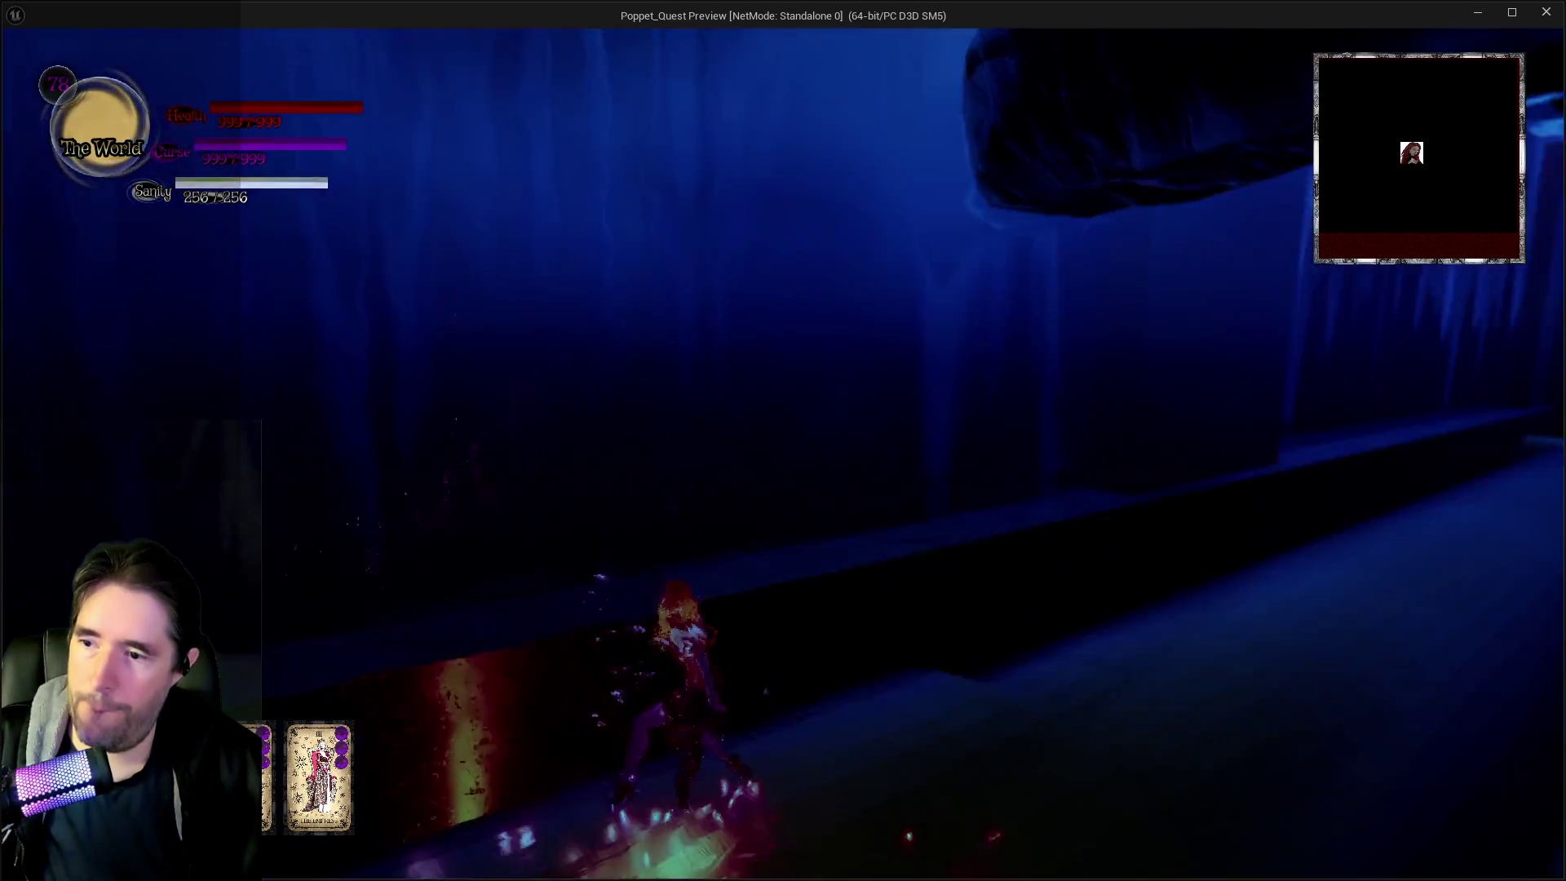
{"action": "key", "text": "w"}
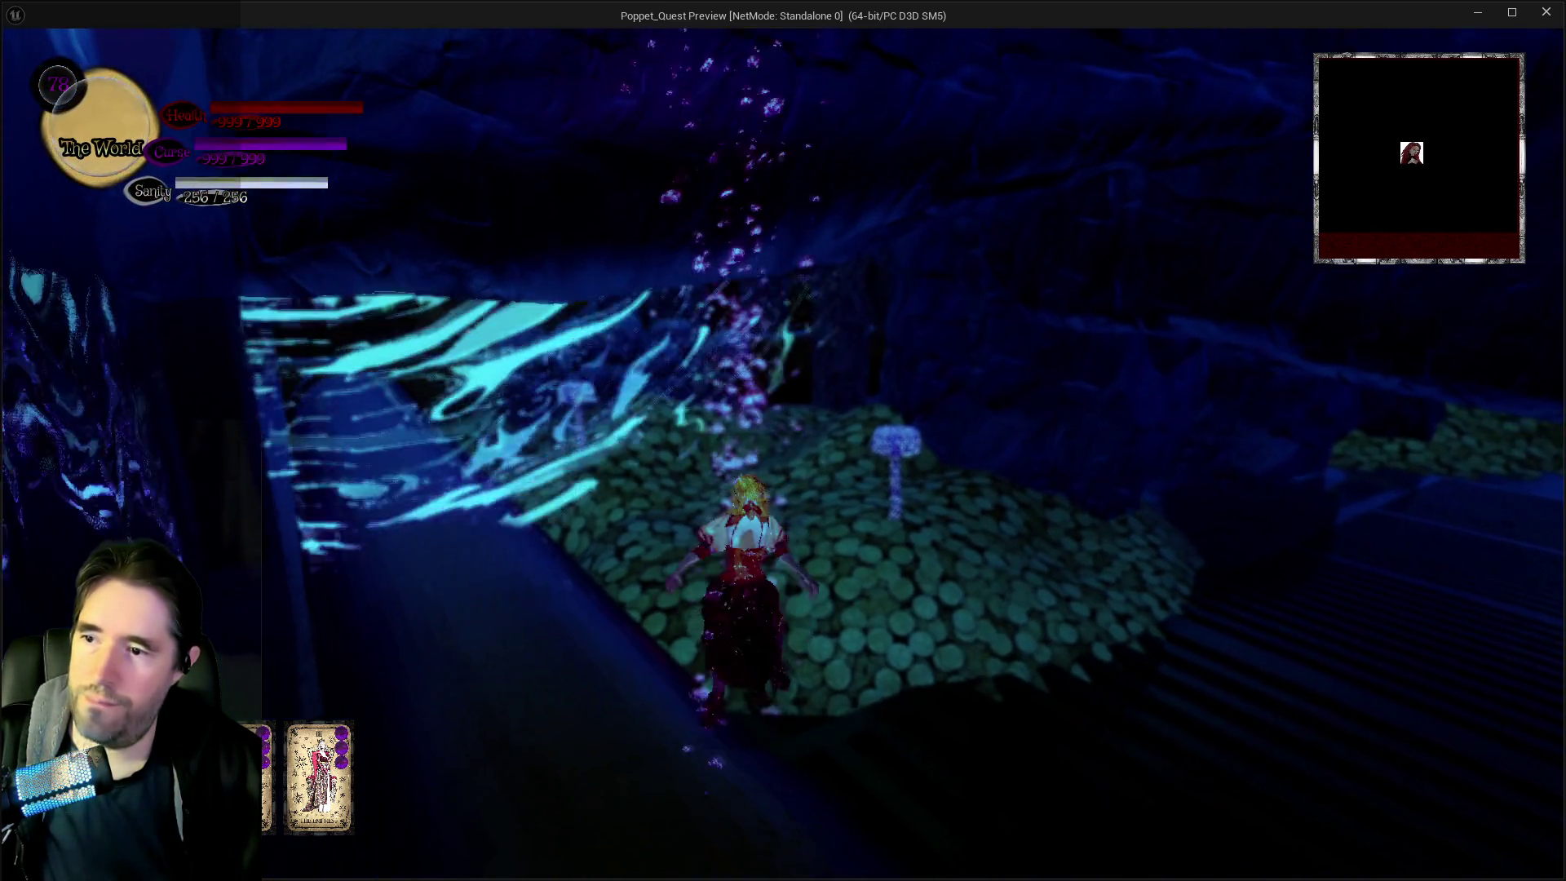
{"action": "key", "text": "w"}
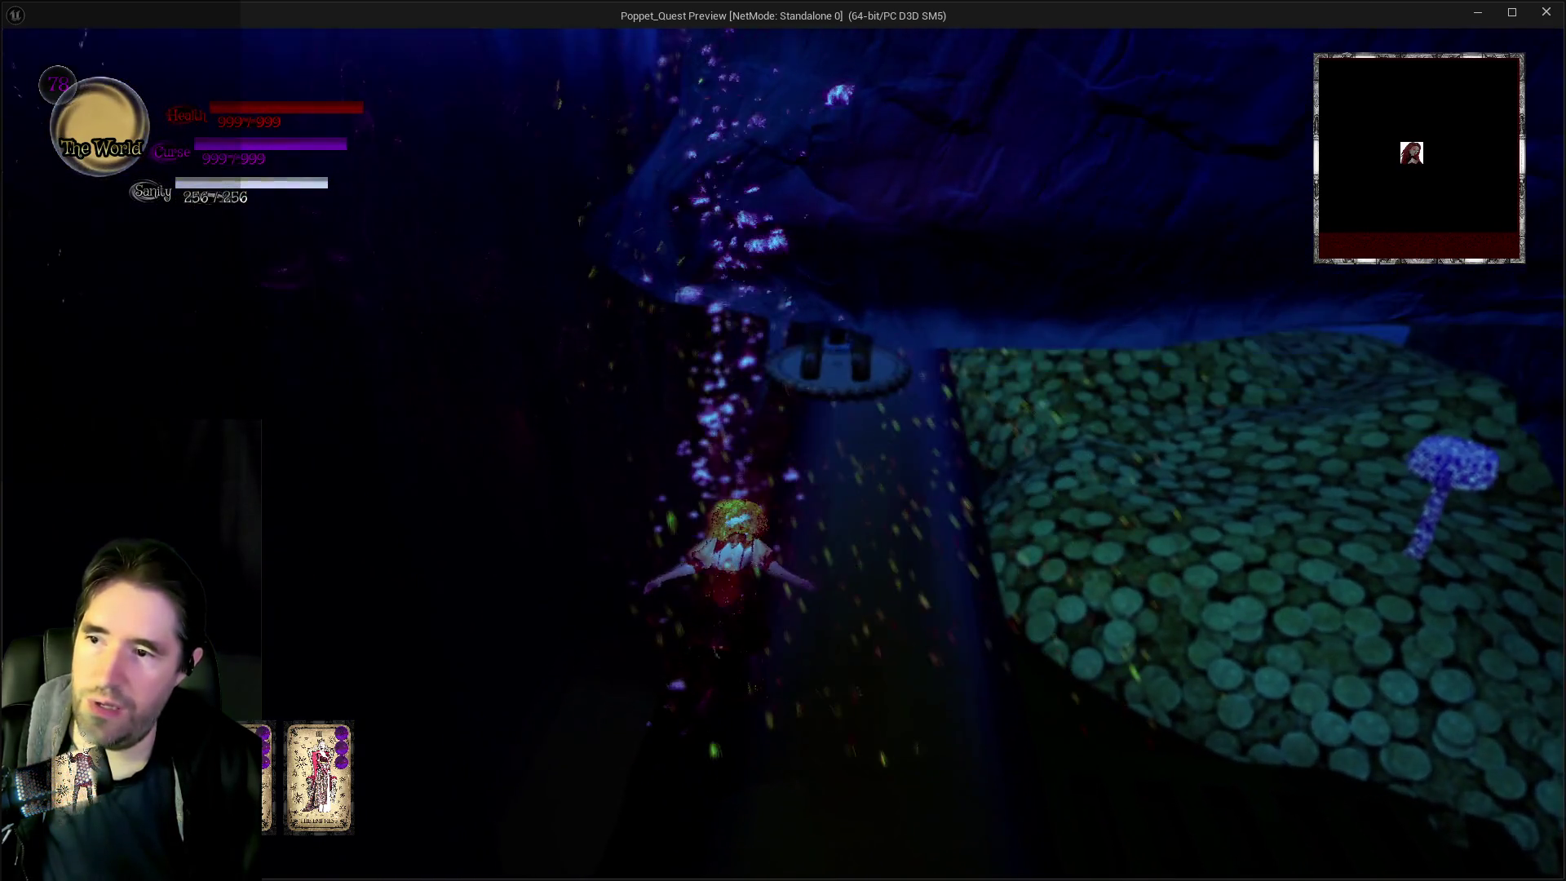
{"action": "key", "text": "w"}
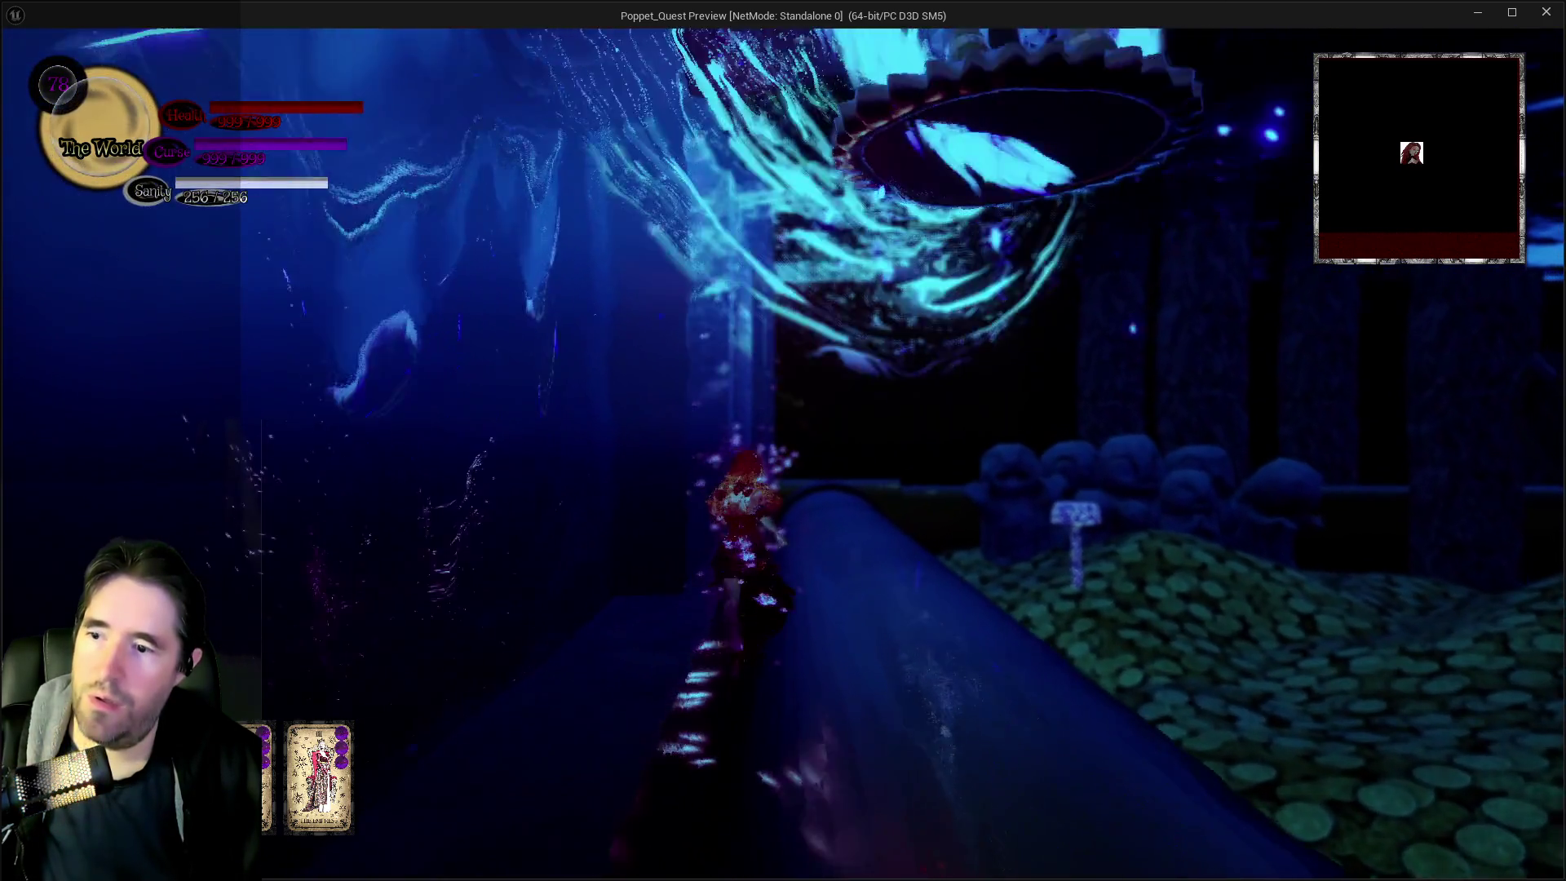
{"action": "key", "text": "w"}
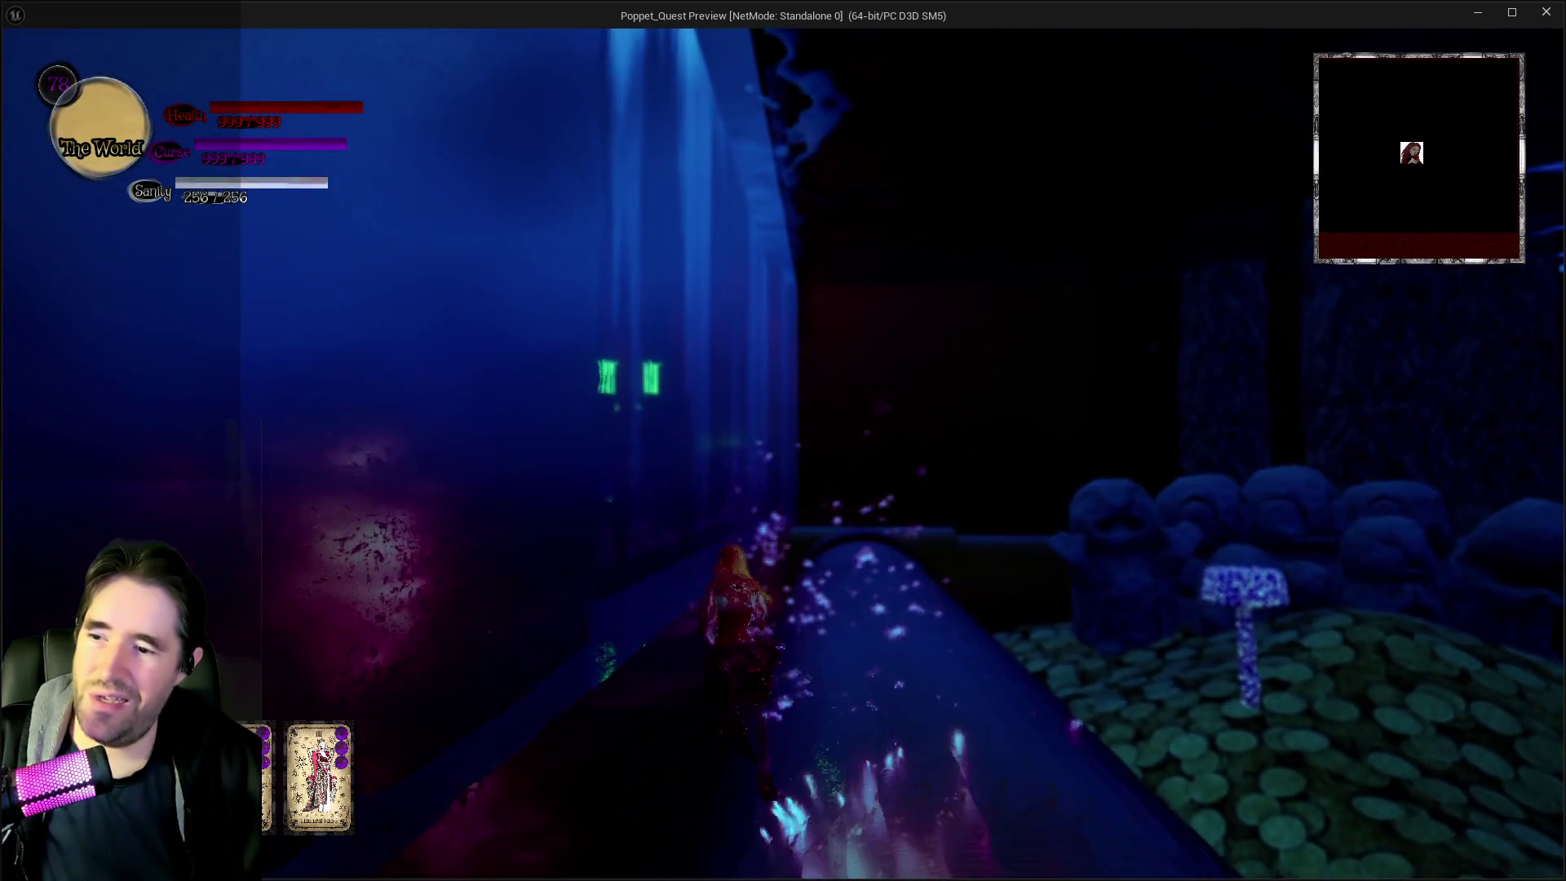
Run back along the log and ledge toward the skeleton statue, then return to the editor and stop play
{"action": "key", "text": "s"}
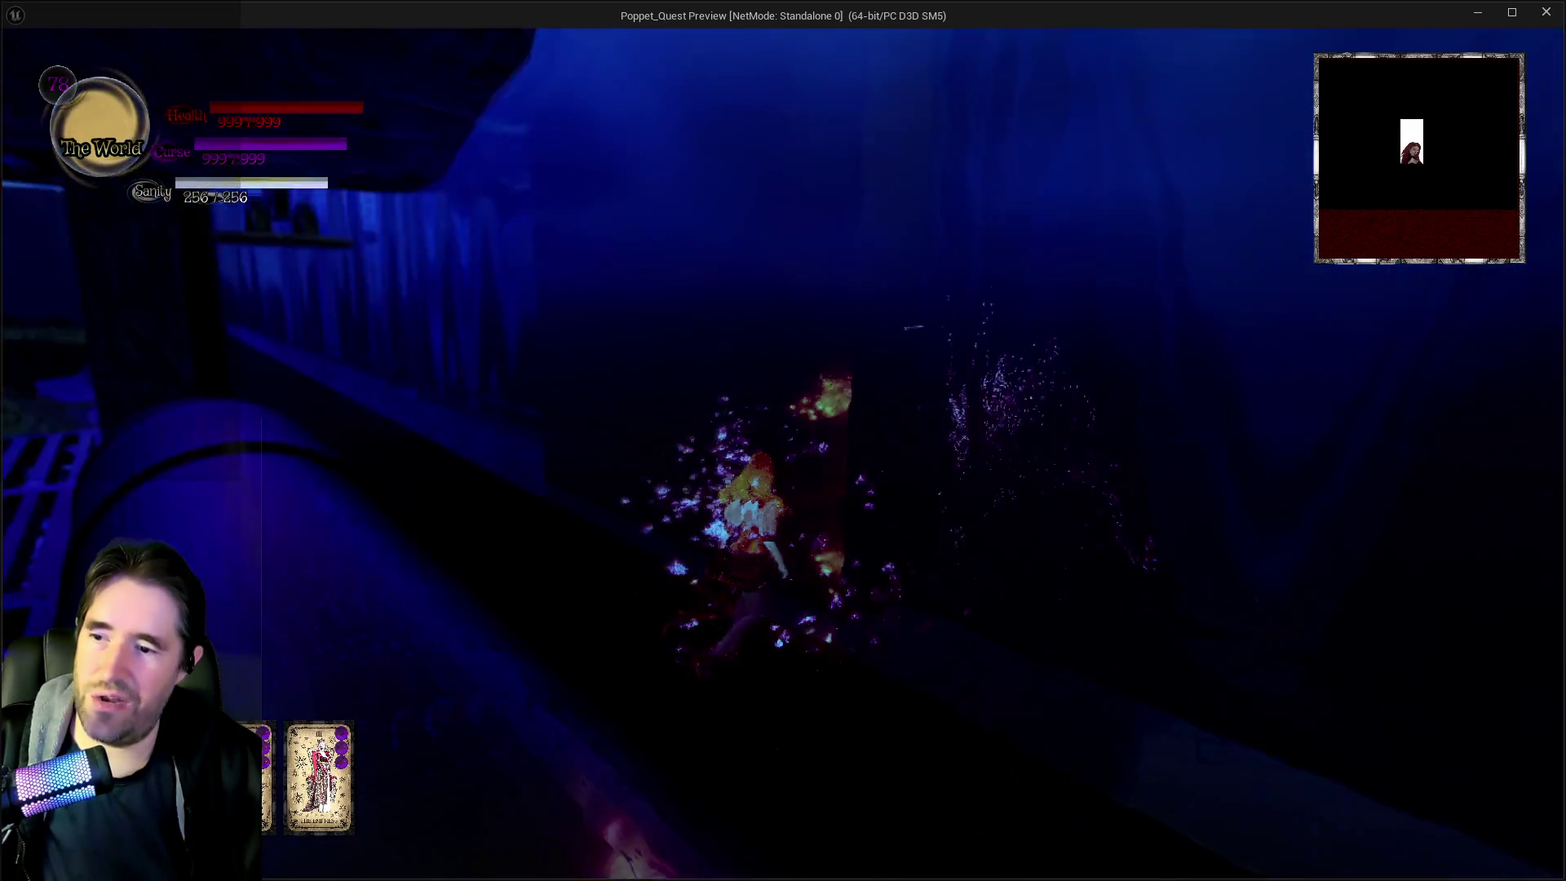
{"action": "key", "text": "w"}
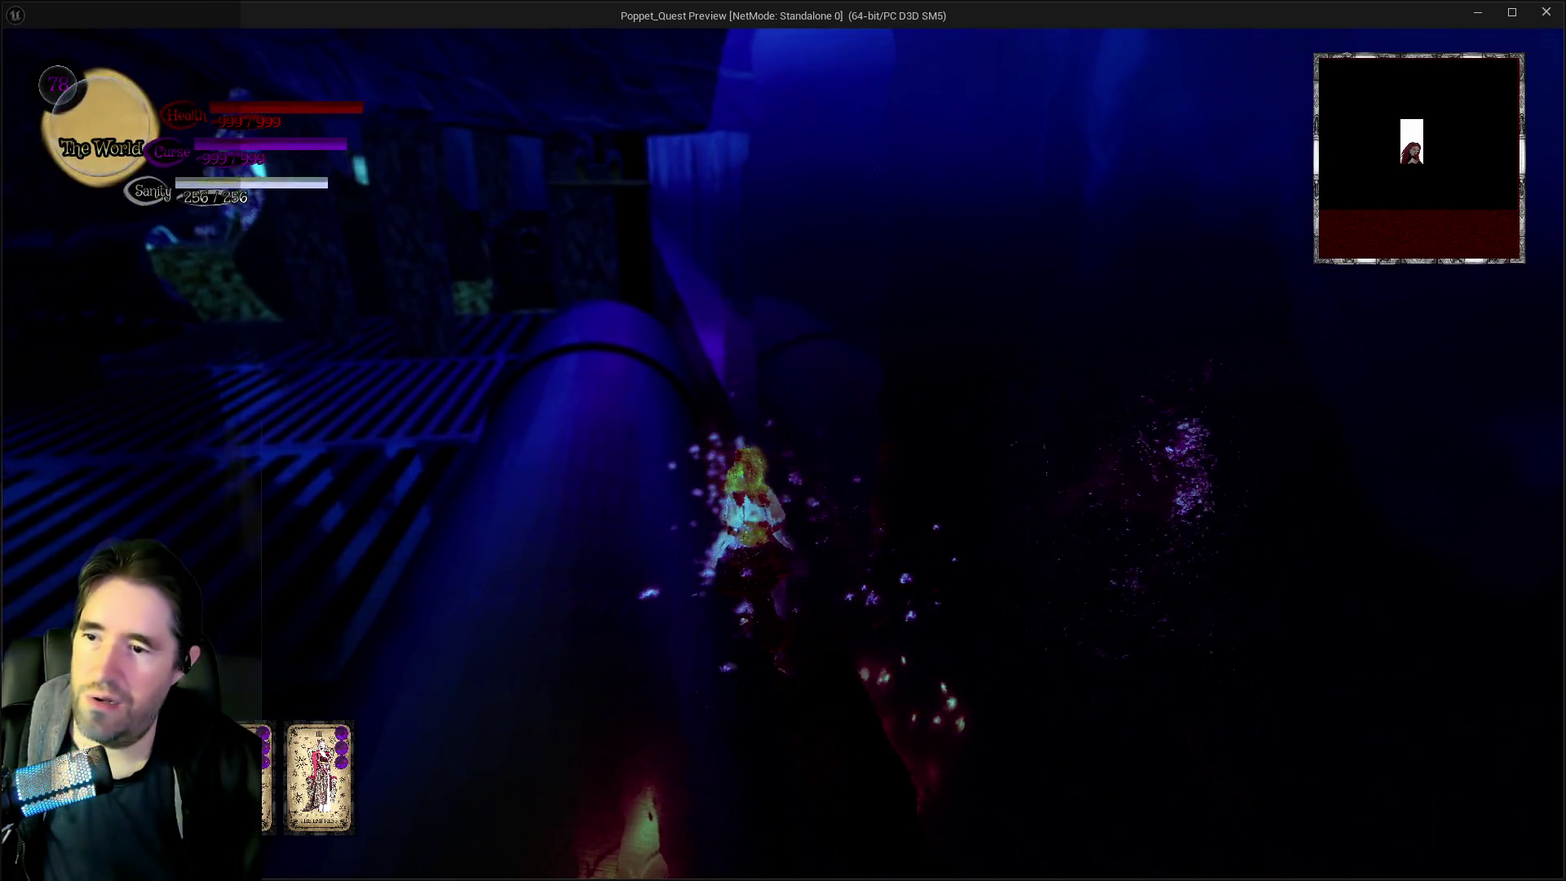
{"action": "key", "text": "a"}
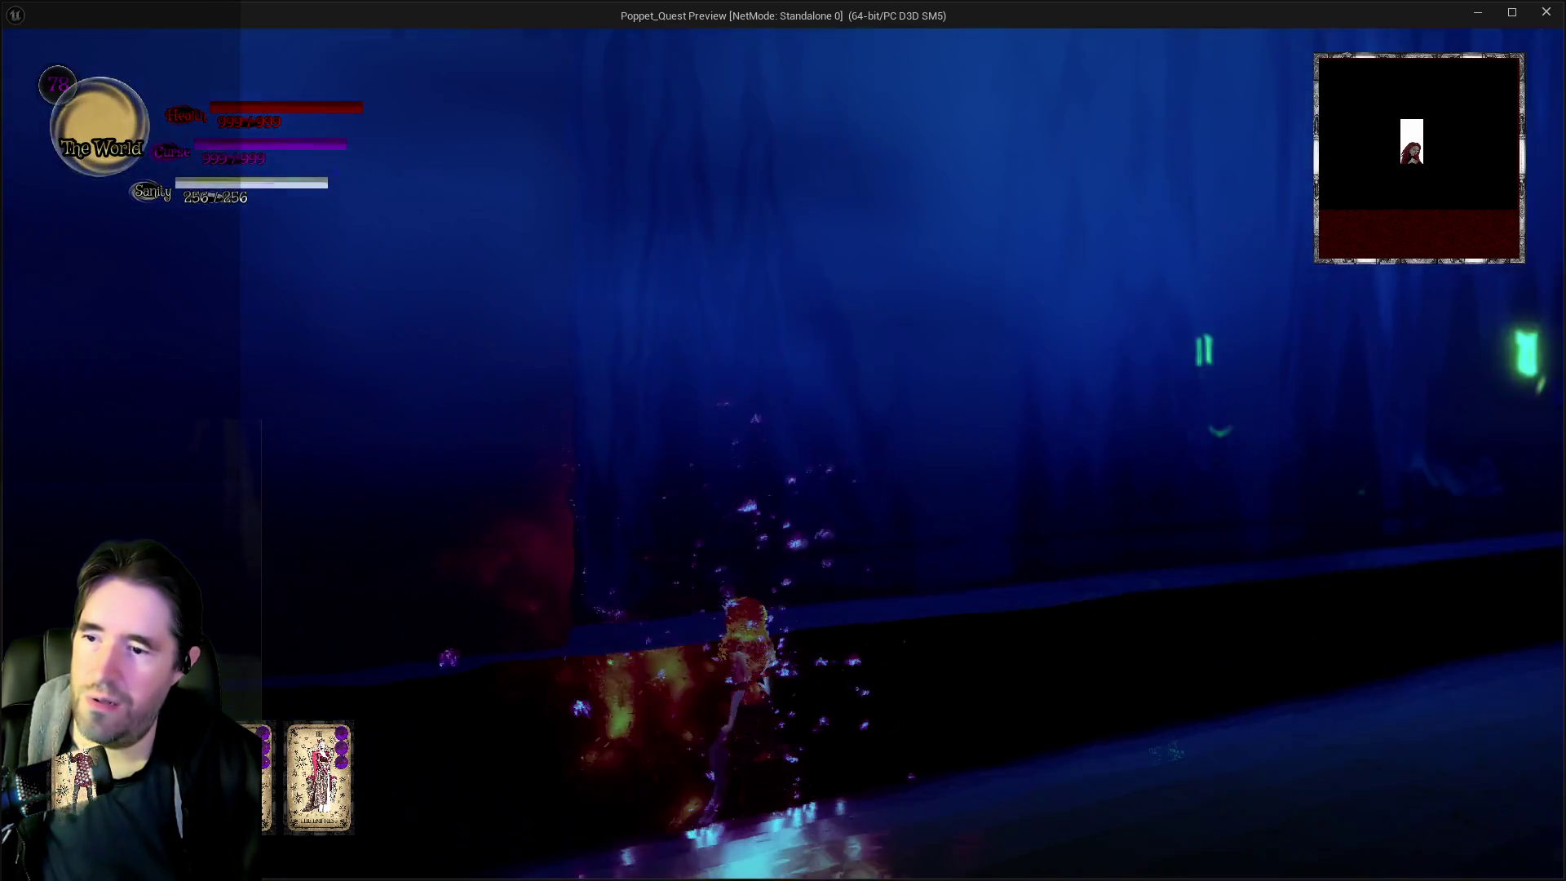
{"action": "key", "text": "w"}
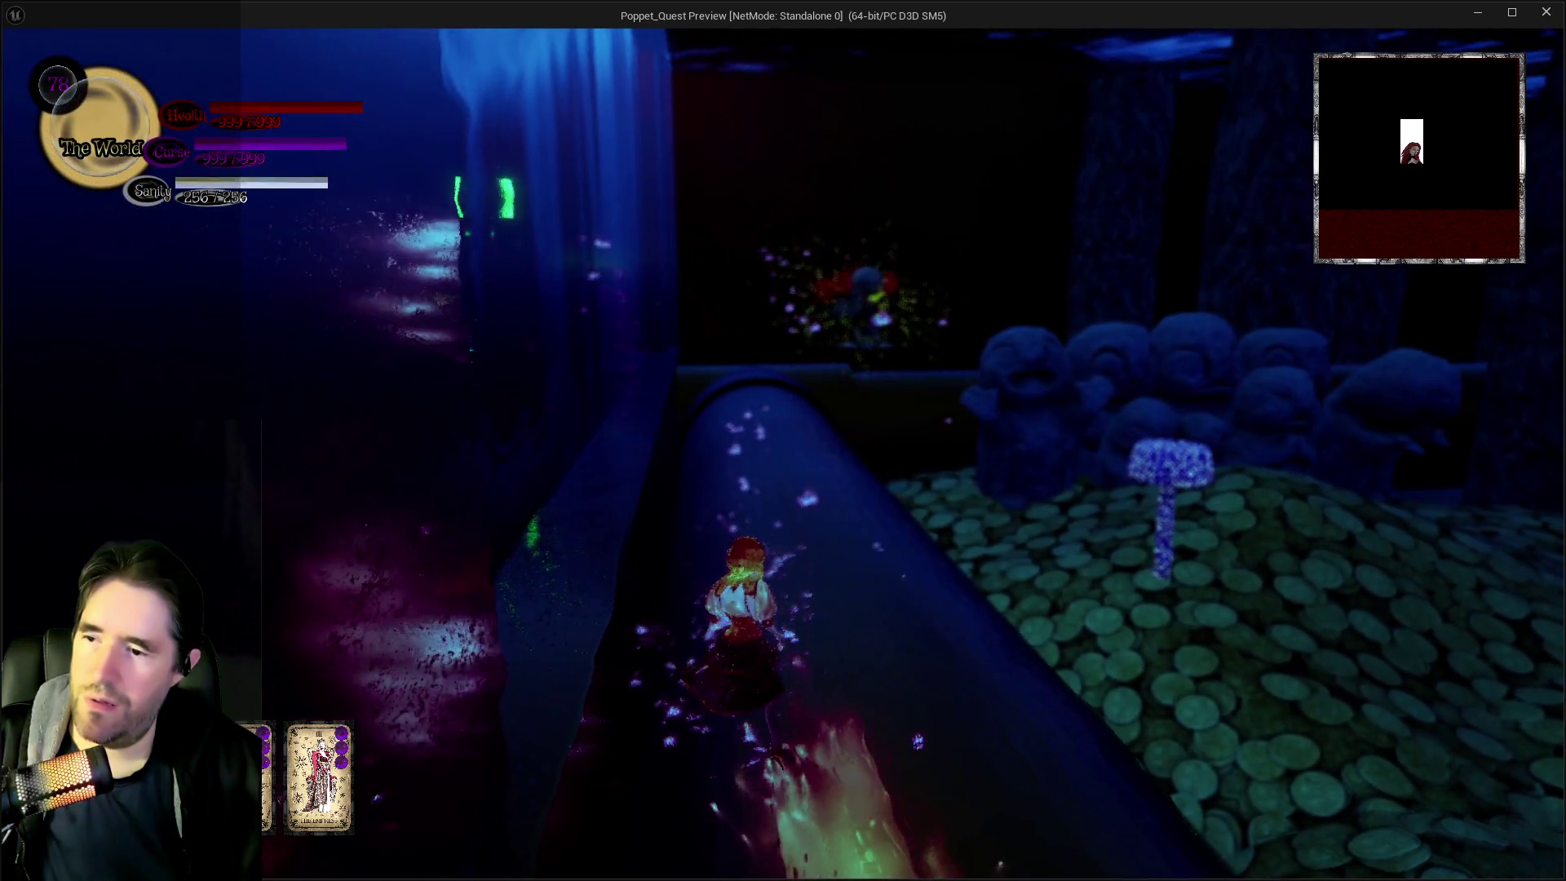
{"action": "key", "text": "w"}
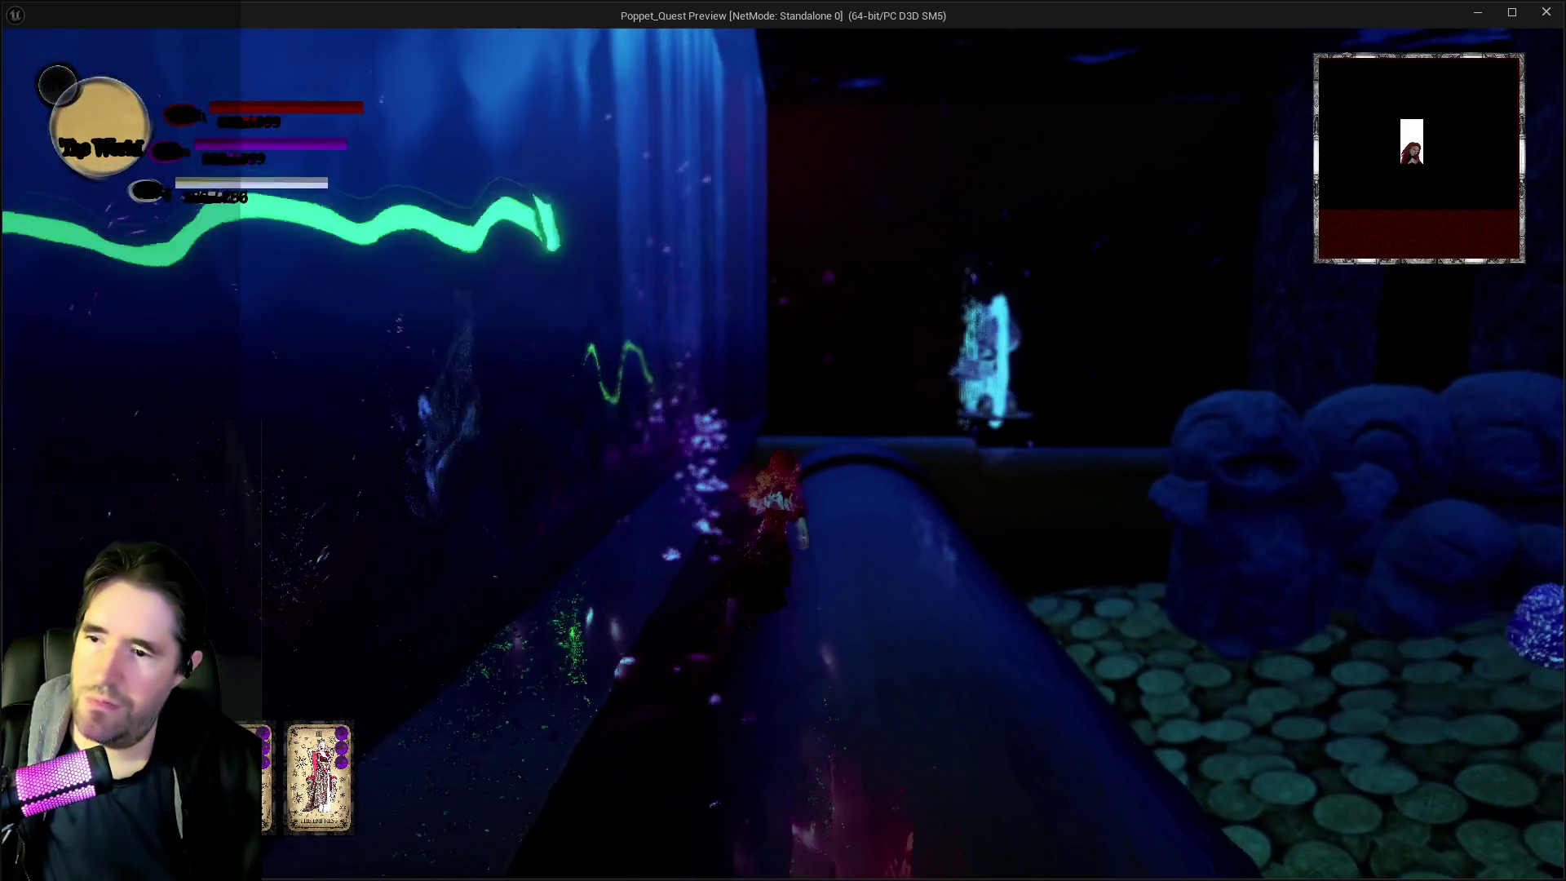
{"action": "key", "text": "w"}
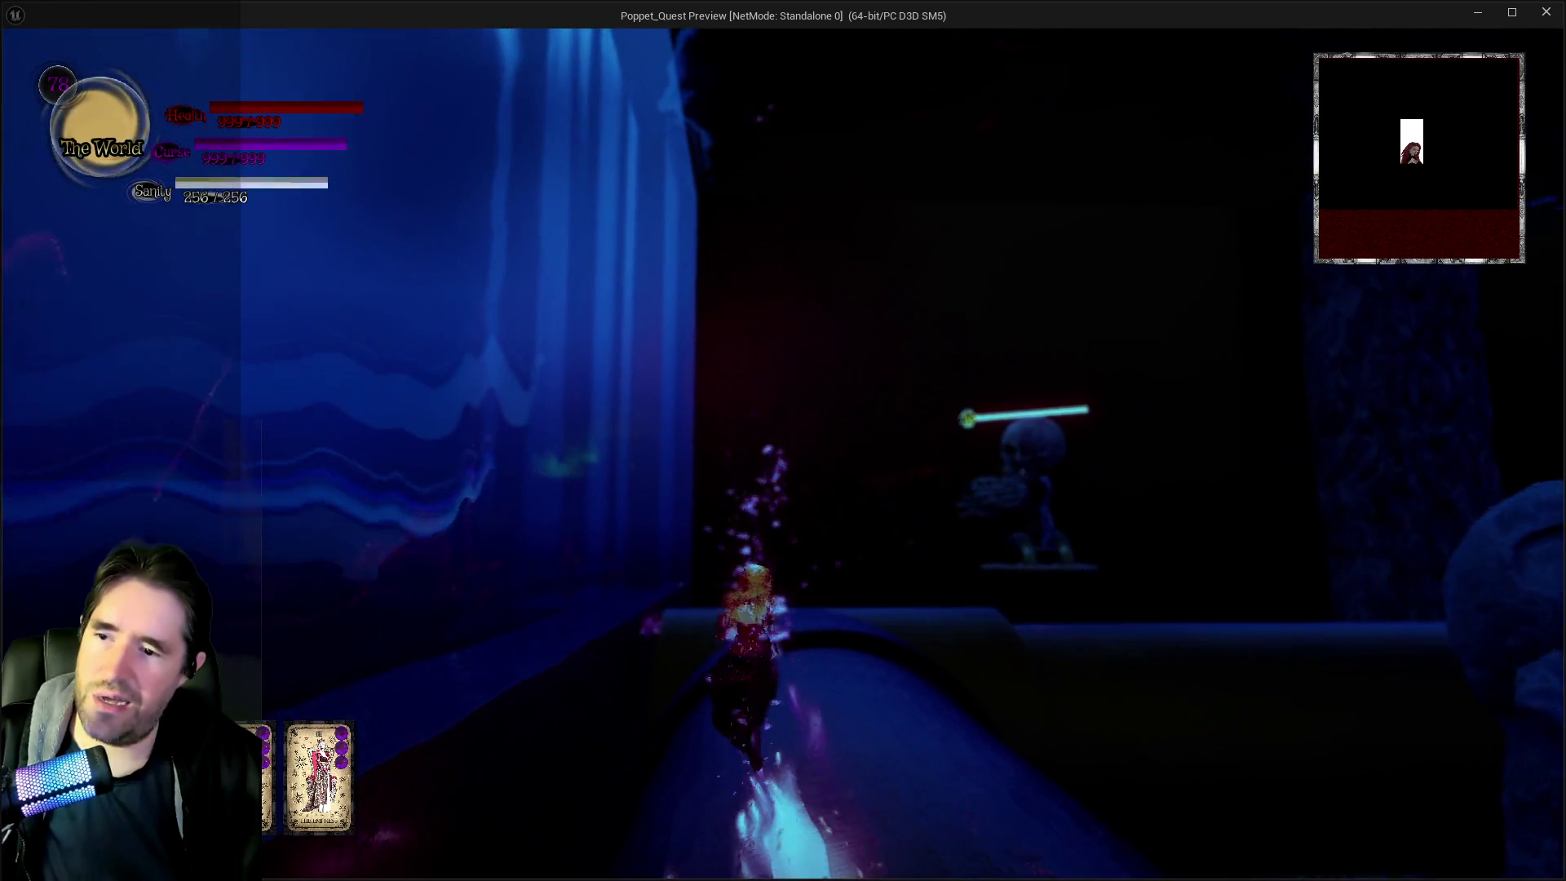
{"action": "key", "text": "w"}
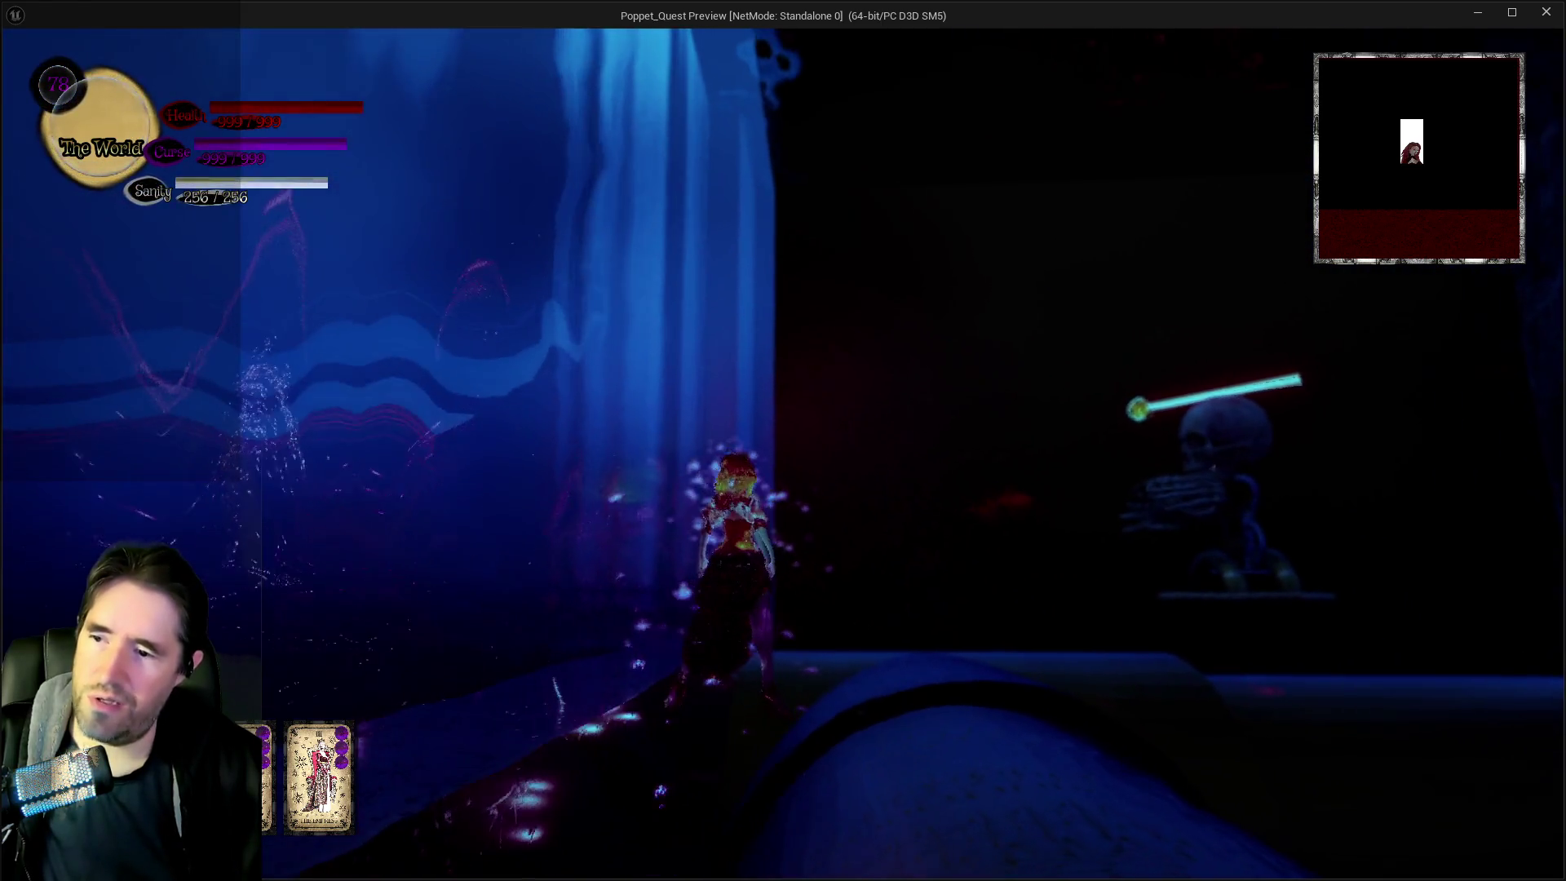
{"action": "key", "text": "alt+Tab"}
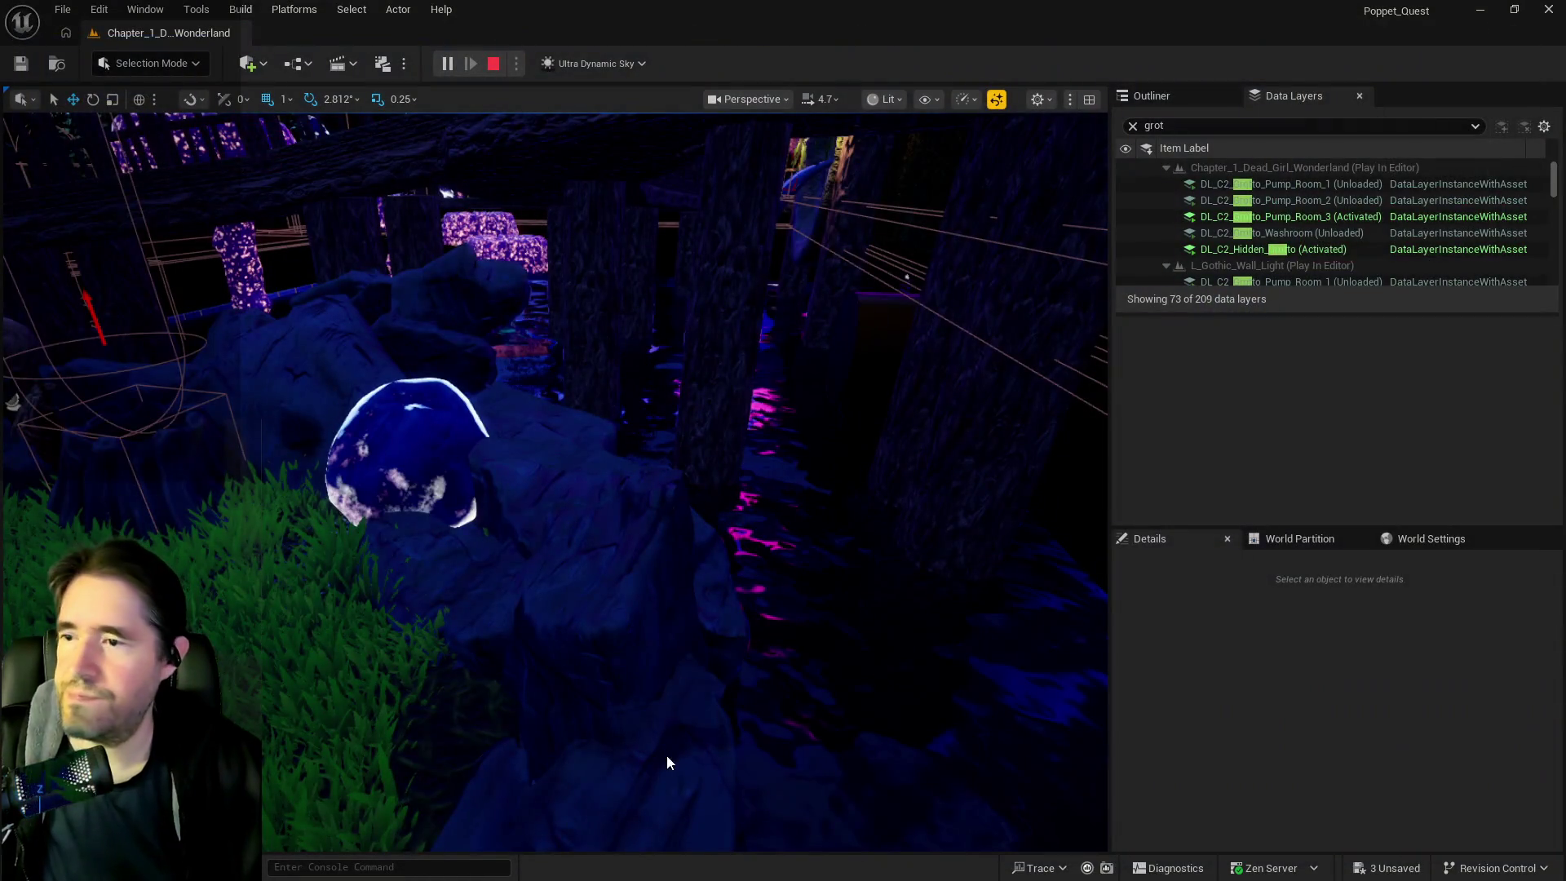
{"action": "key", "text": "Escape"}
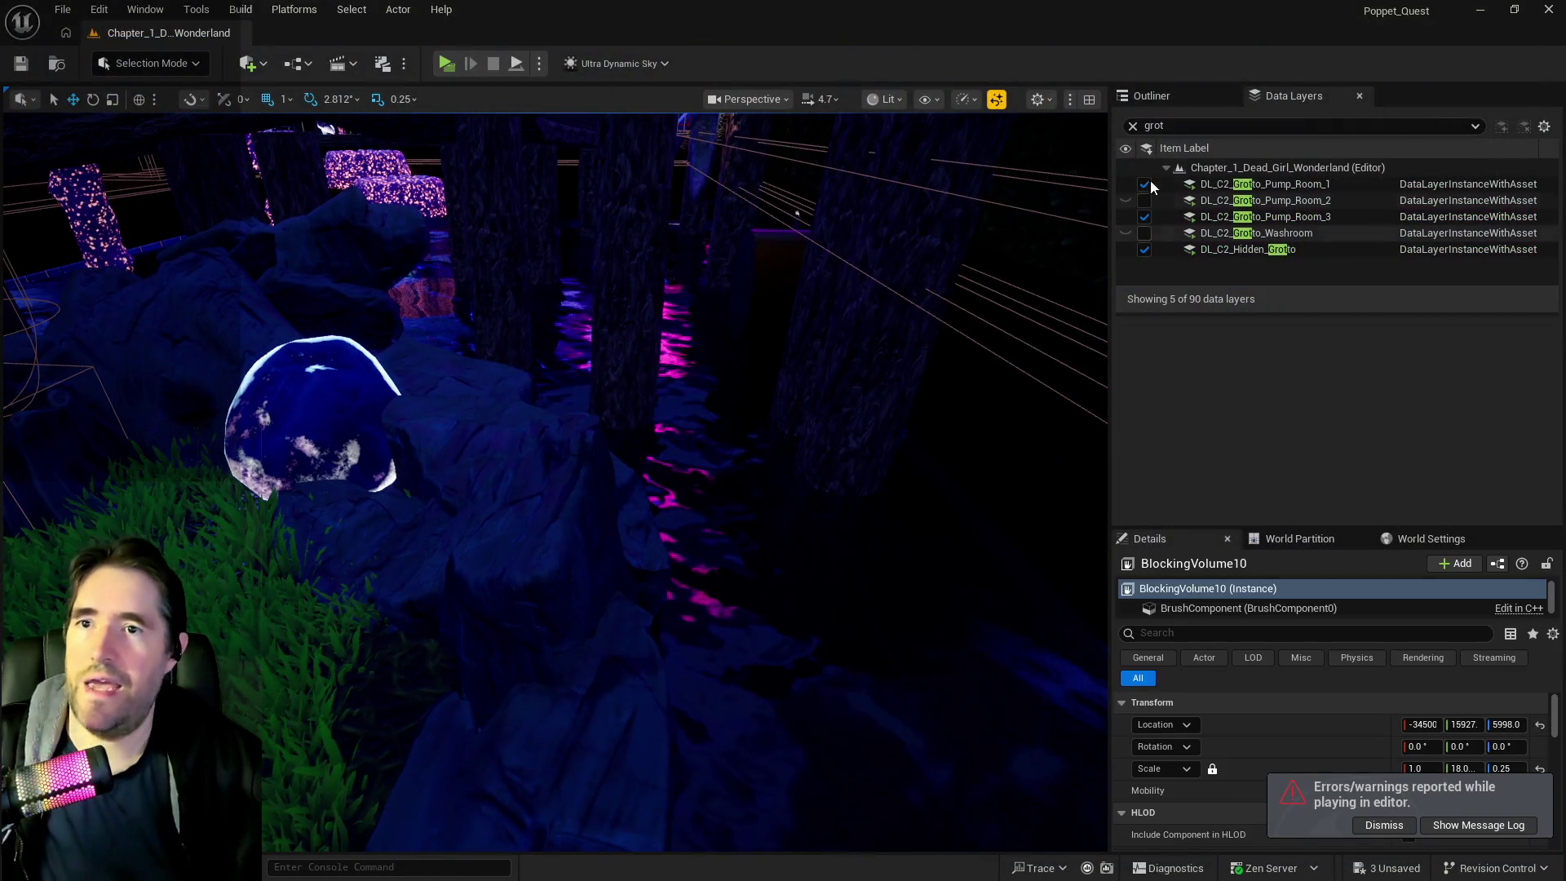
Reset Ultra_Dynamic_Sky's Time Of Day from 2400.0 to 960.0, then reselect BlockingVolume10 on the pipe
{"action": "left_click", "coordinate": [1151, 97]}
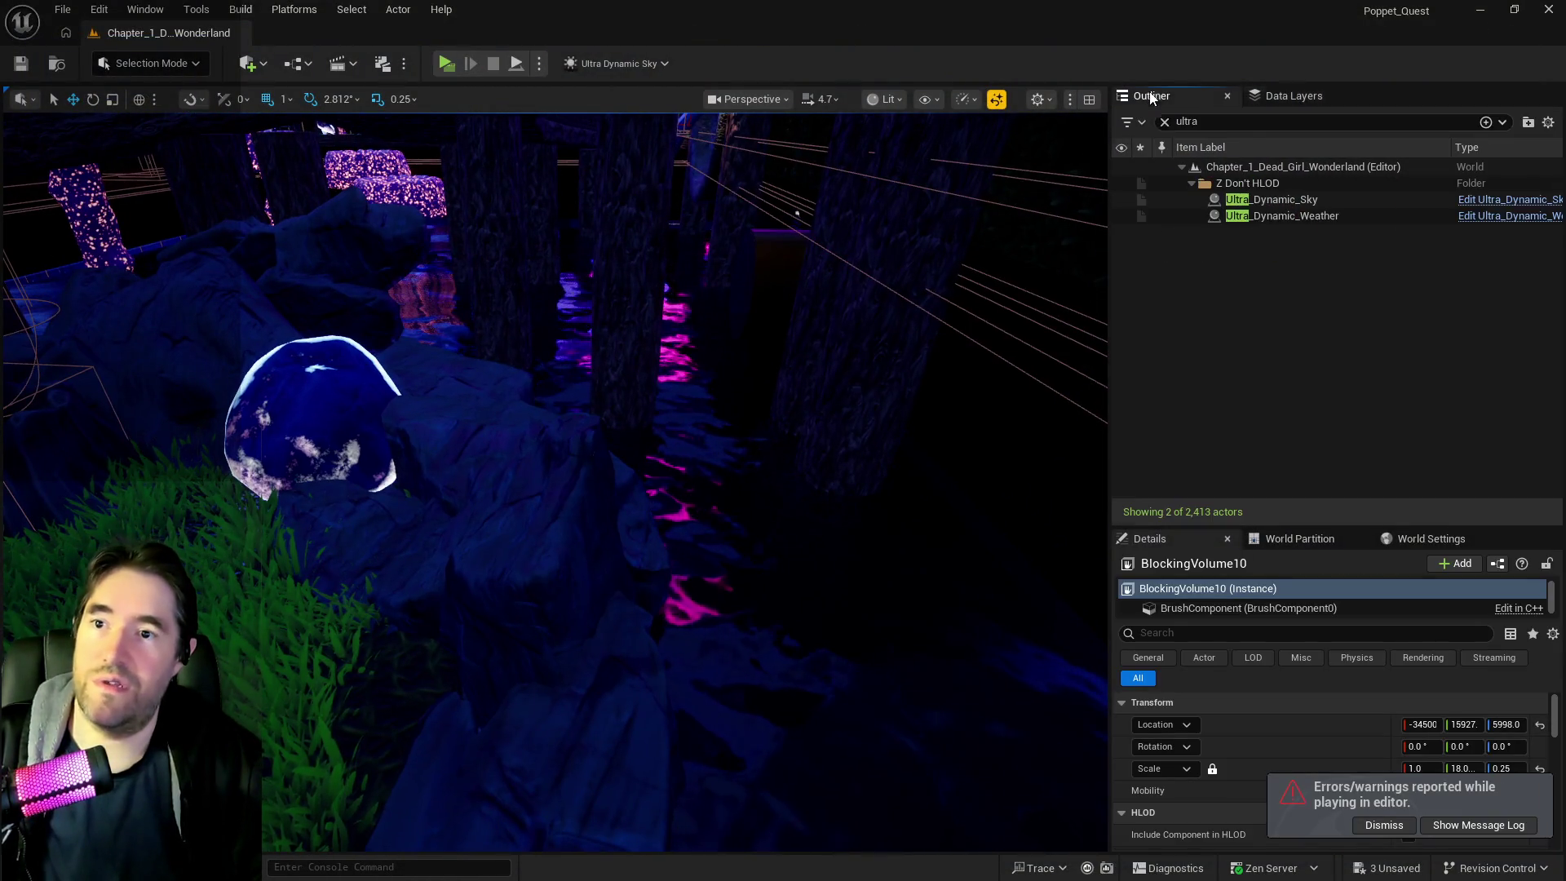
{"action": "left_click", "coordinate": [1261, 199]}
{"action": "left_click", "coordinate": [1434, 824]}
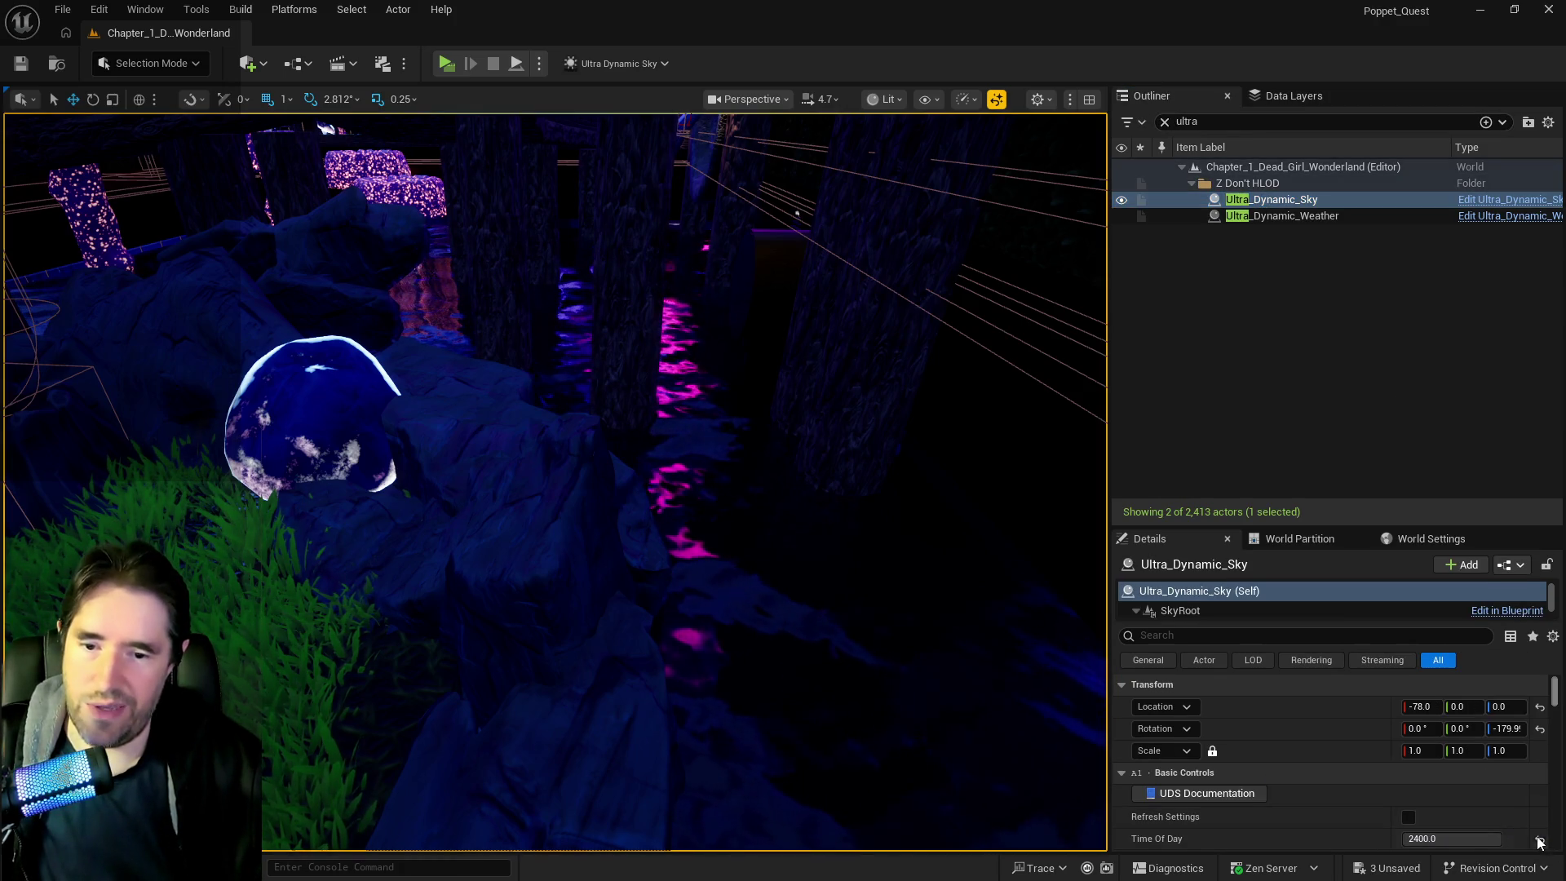
{"action": "left_click", "coordinate": [1540, 841]}
{"action": "mouse_move", "coordinate": [800, 709]}
{"action": "left_mouse_down"}
{"action": "mouse_move", "coordinate": [644, 677]}
{"action": "mouse_move", "coordinate": [563, 628]}
{"action": "mouse_move", "coordinate": [788, 703]}
{"action": "left_mouse_up"}
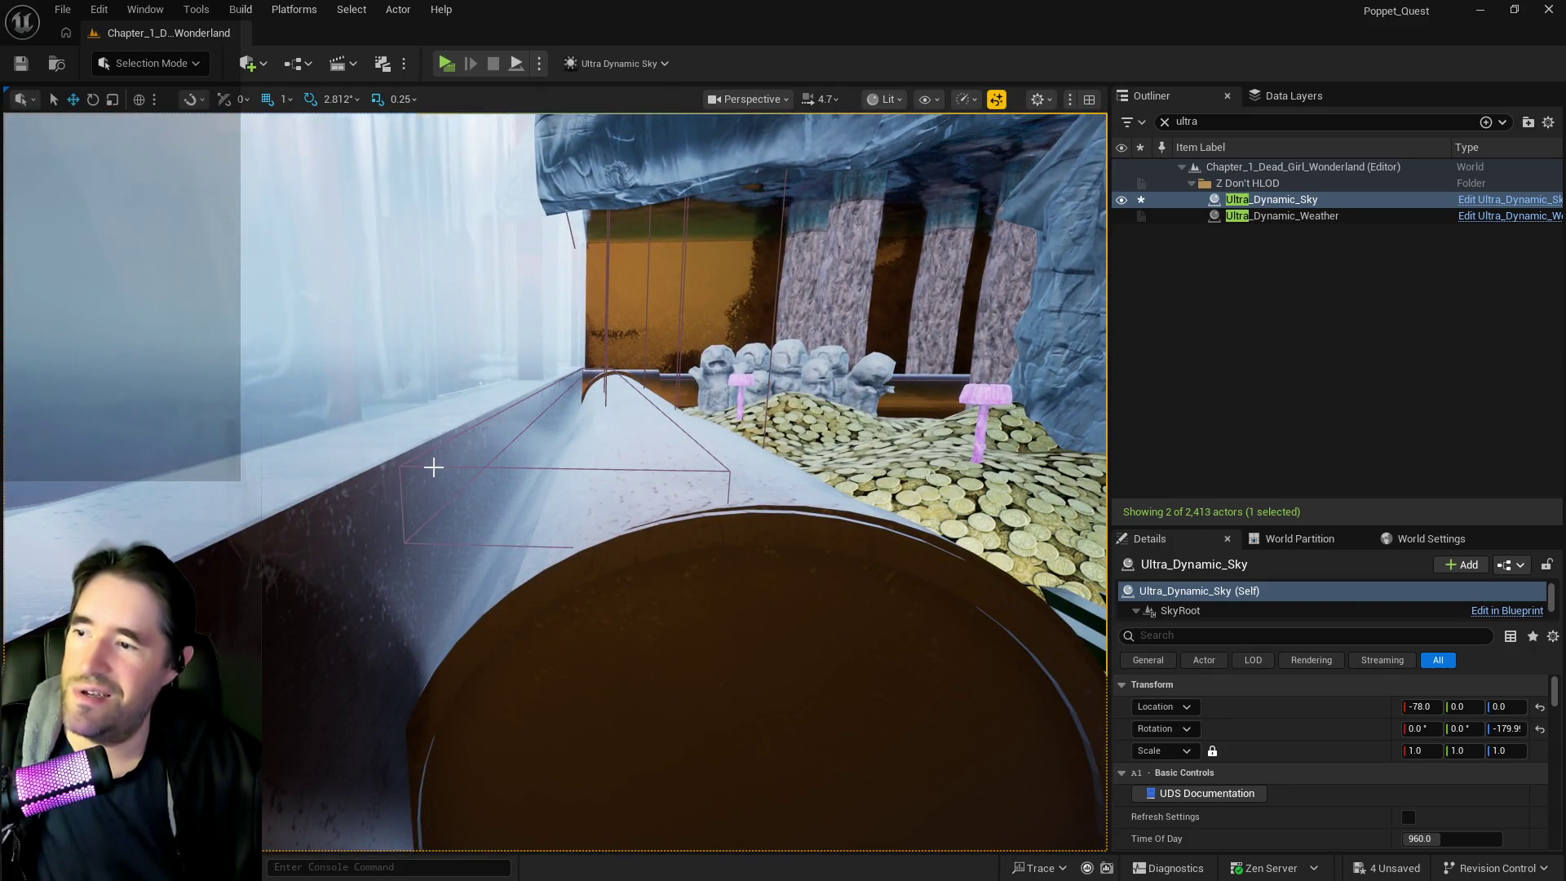
{"action": "left_click", "coordinate": [434, 467]}
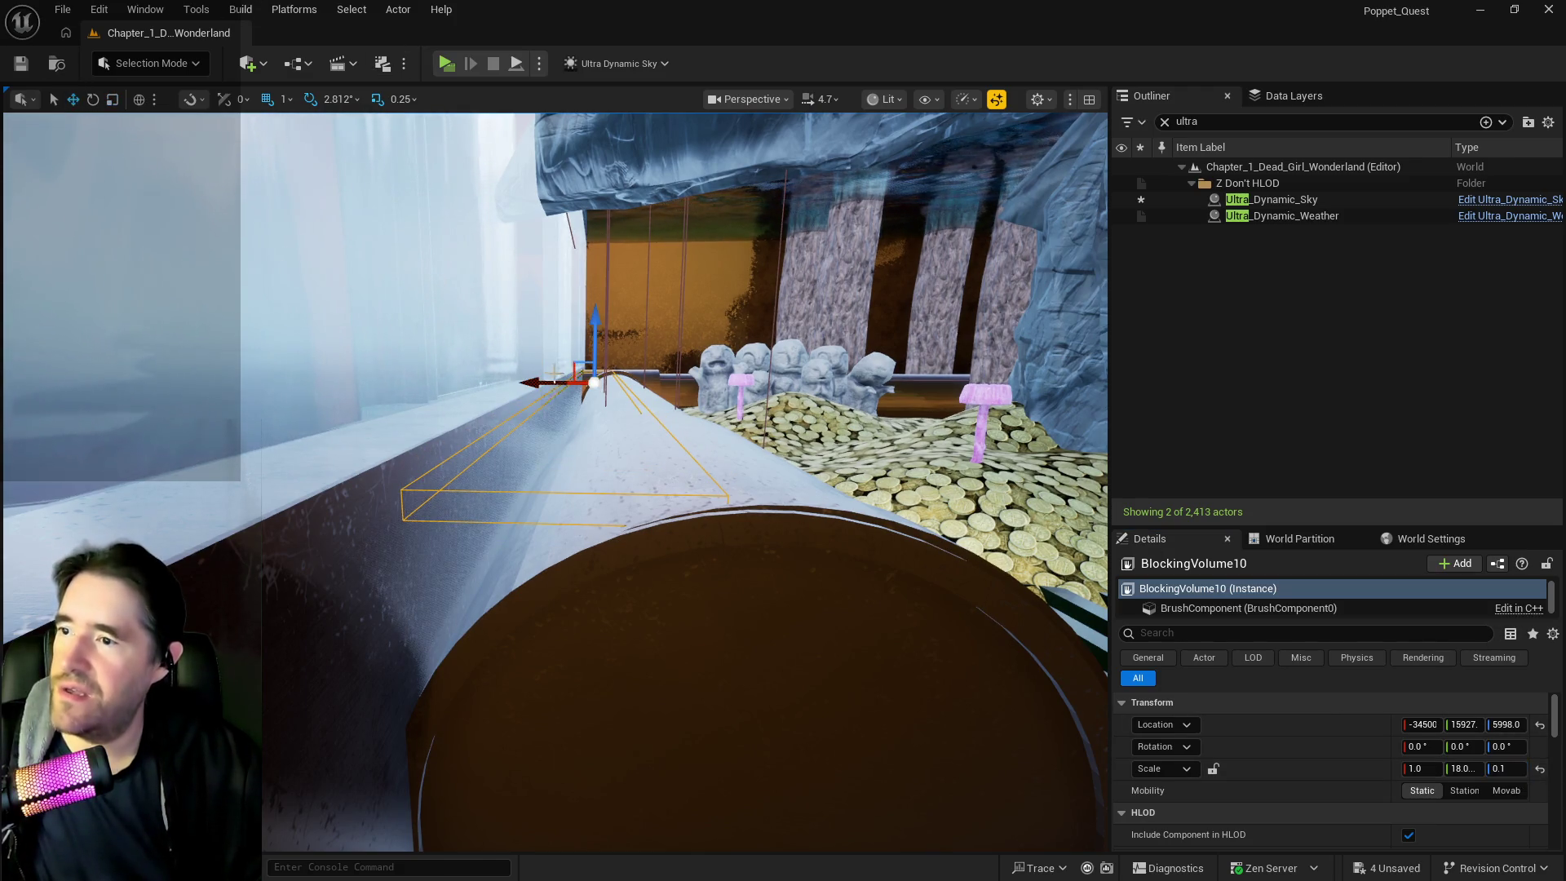
Slide BlockingVolume10 sideways across the top of the barrel
{"action": "left_click_drag", "start_coordinate": [545, 381], "coordinate": [558, 381]}
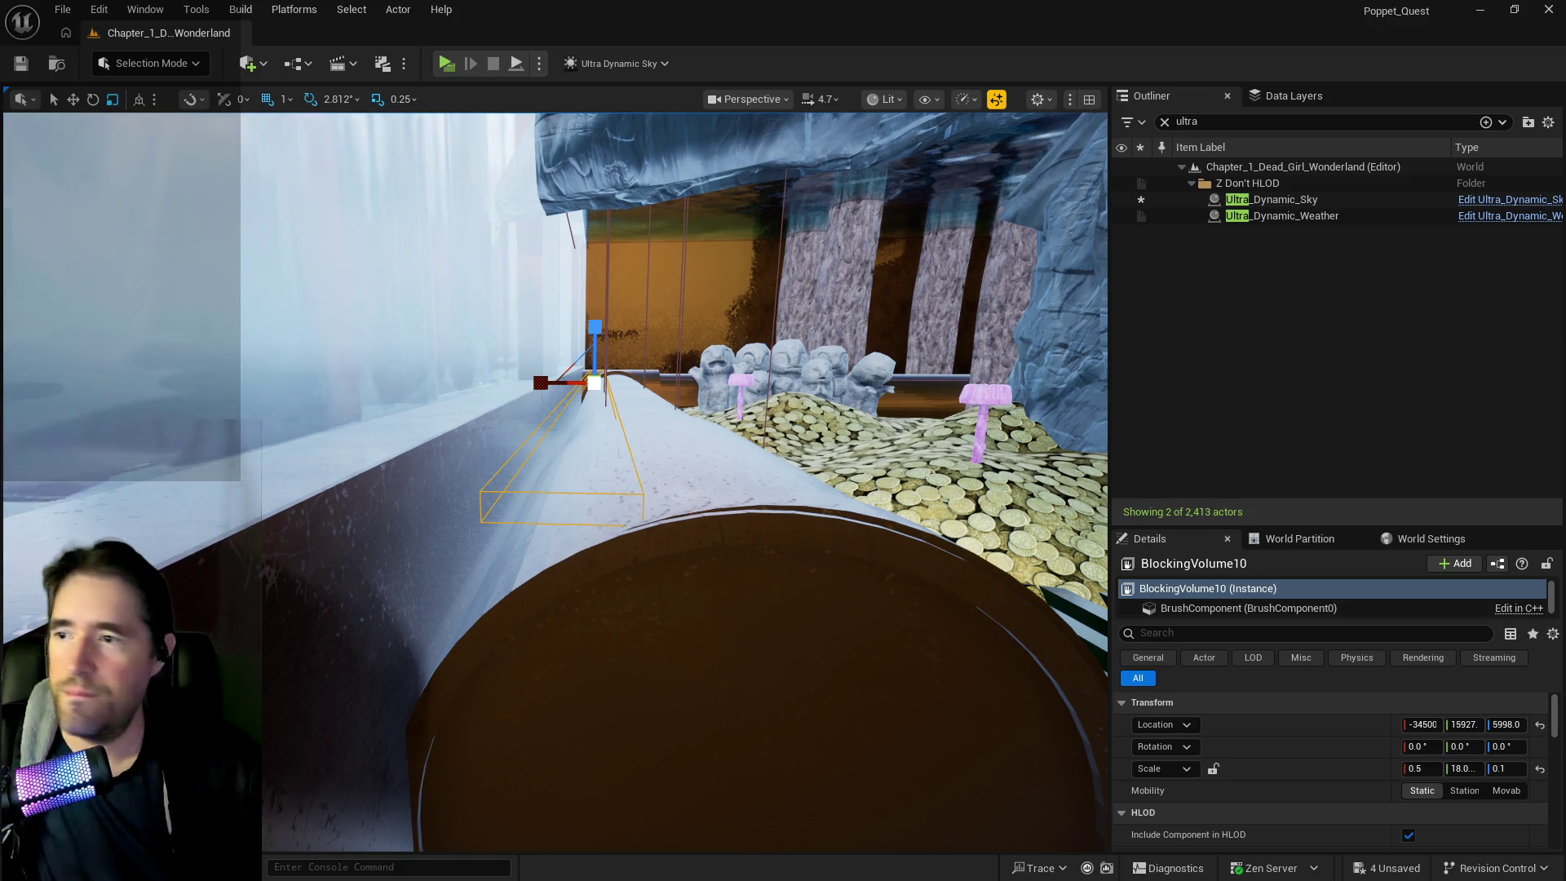
{"action": "left_click_drag", "start_coordinate": [618, 596], "coordinate": [645, 597]}
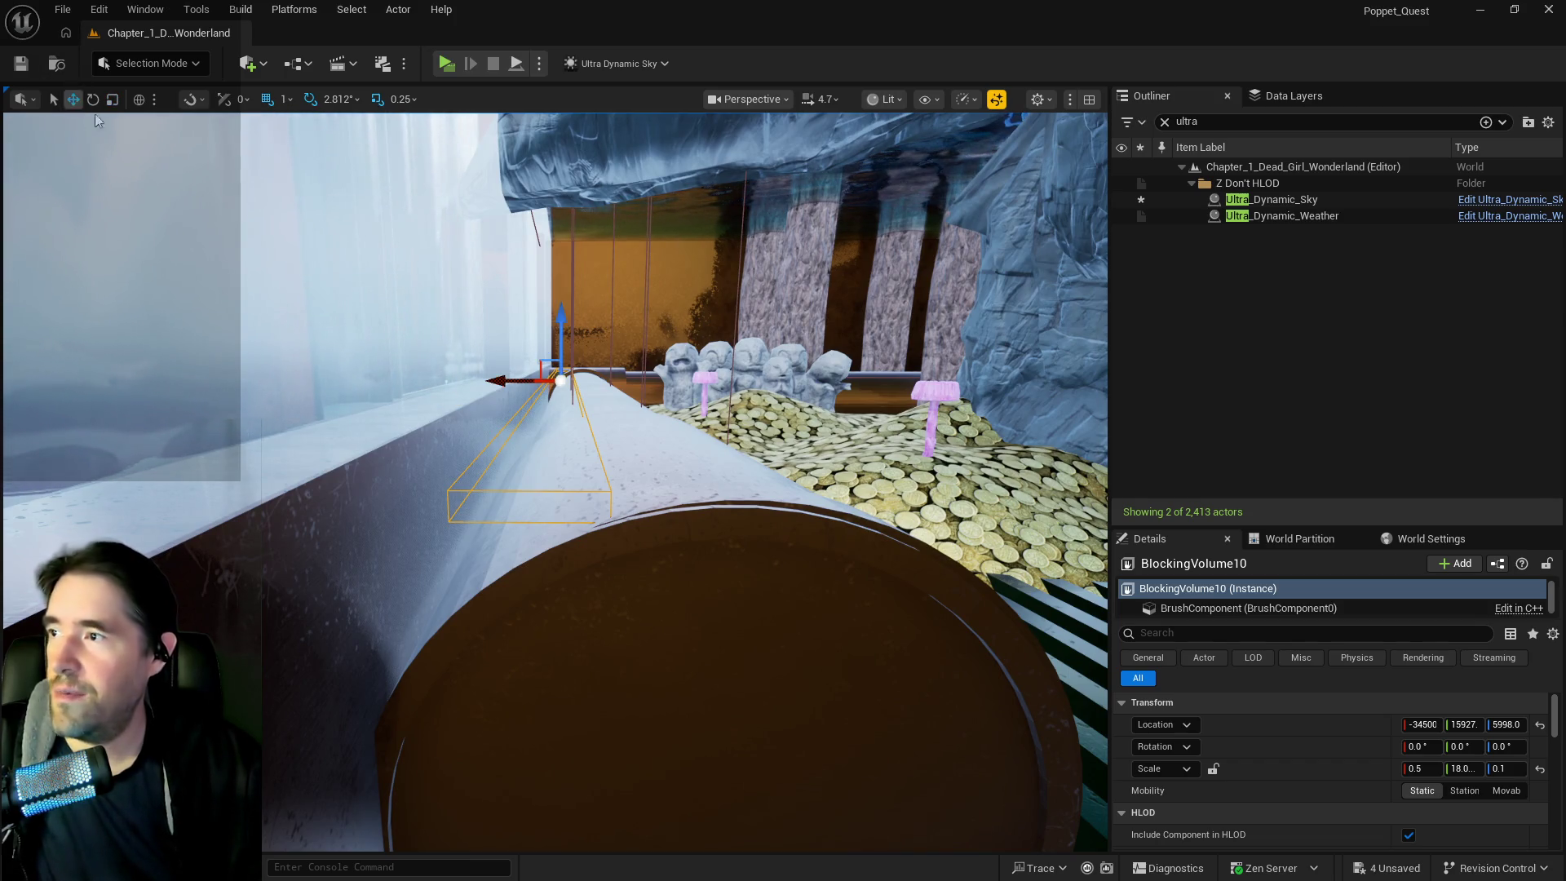
{"action": "left_click_drag", "start_coordinate": [488, 381], "coordinate": [478, 380]}
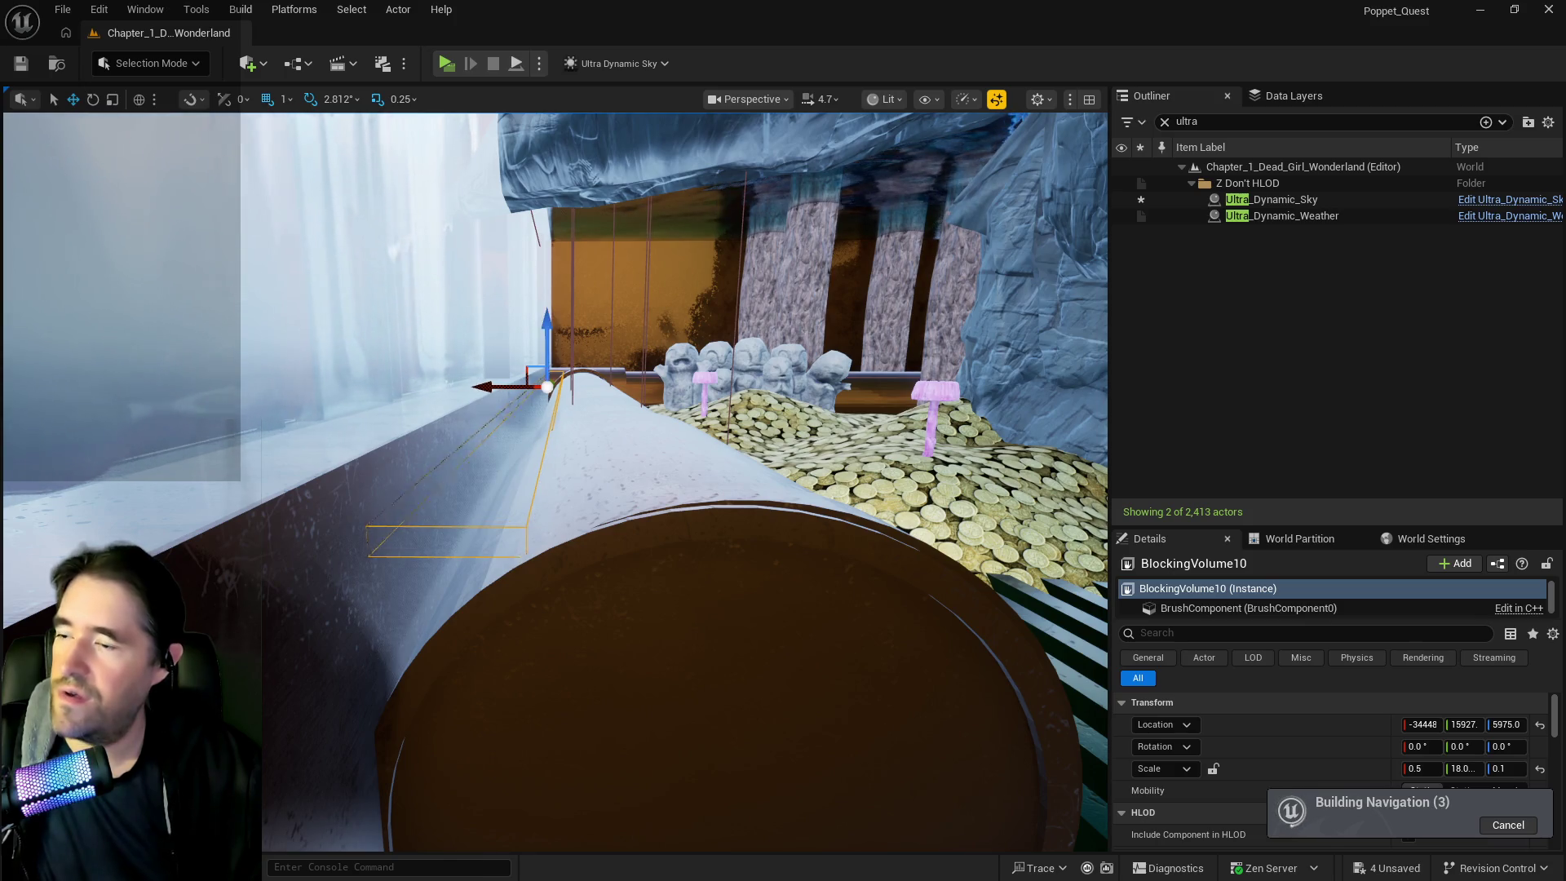
Fly the camera along the barrel past the coins, pillars and water channel to check the volume's placement
{"action": "key", "text": "w"}
{"action": "key", "text": "s"}
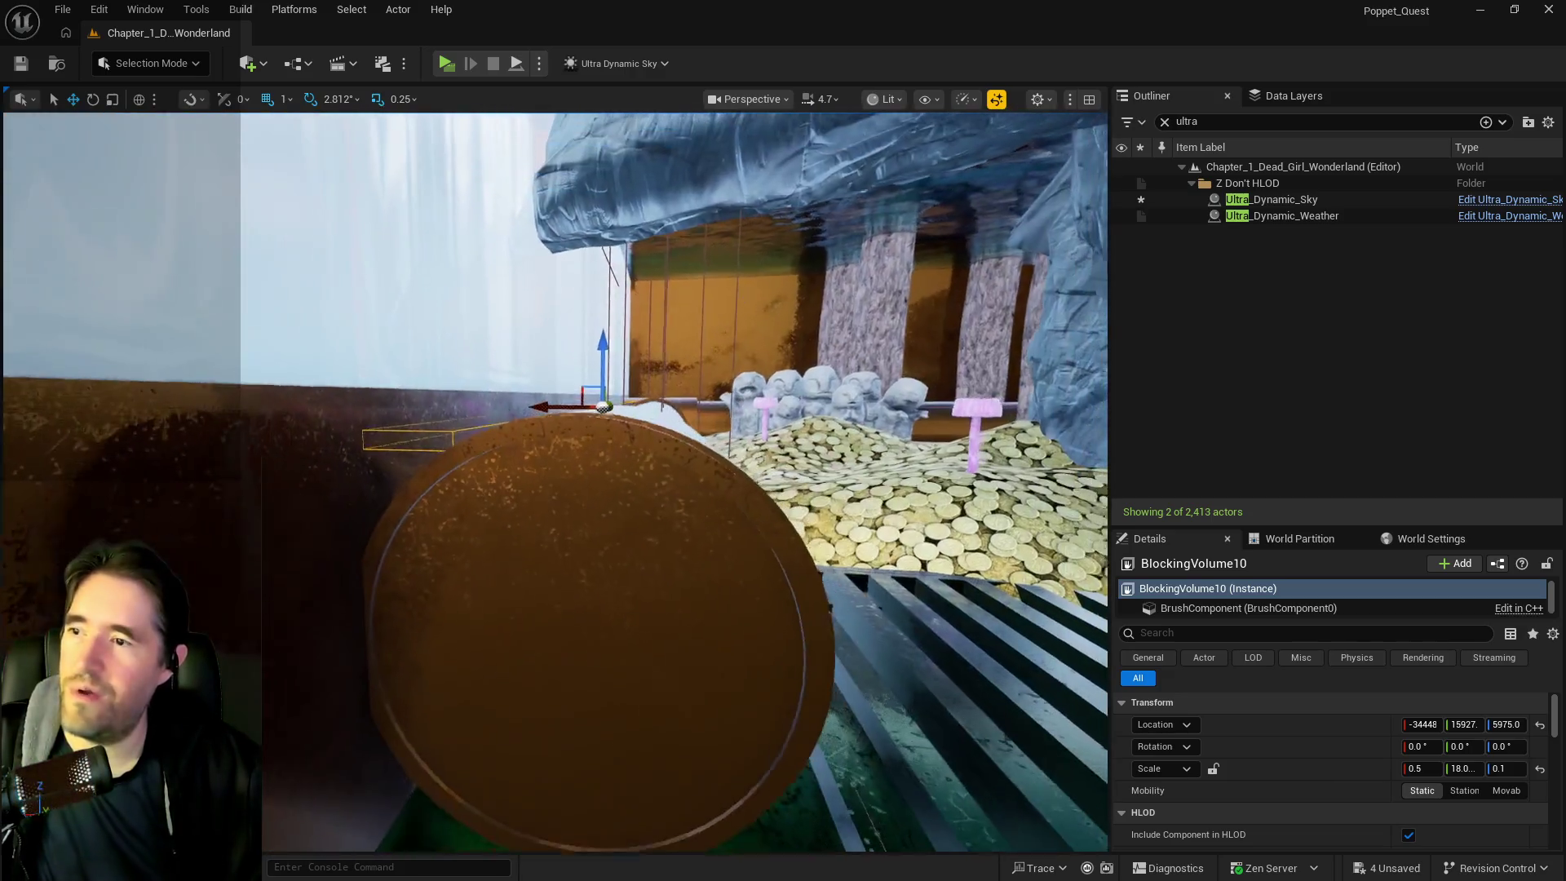
{"action": "key", "text": "s"}
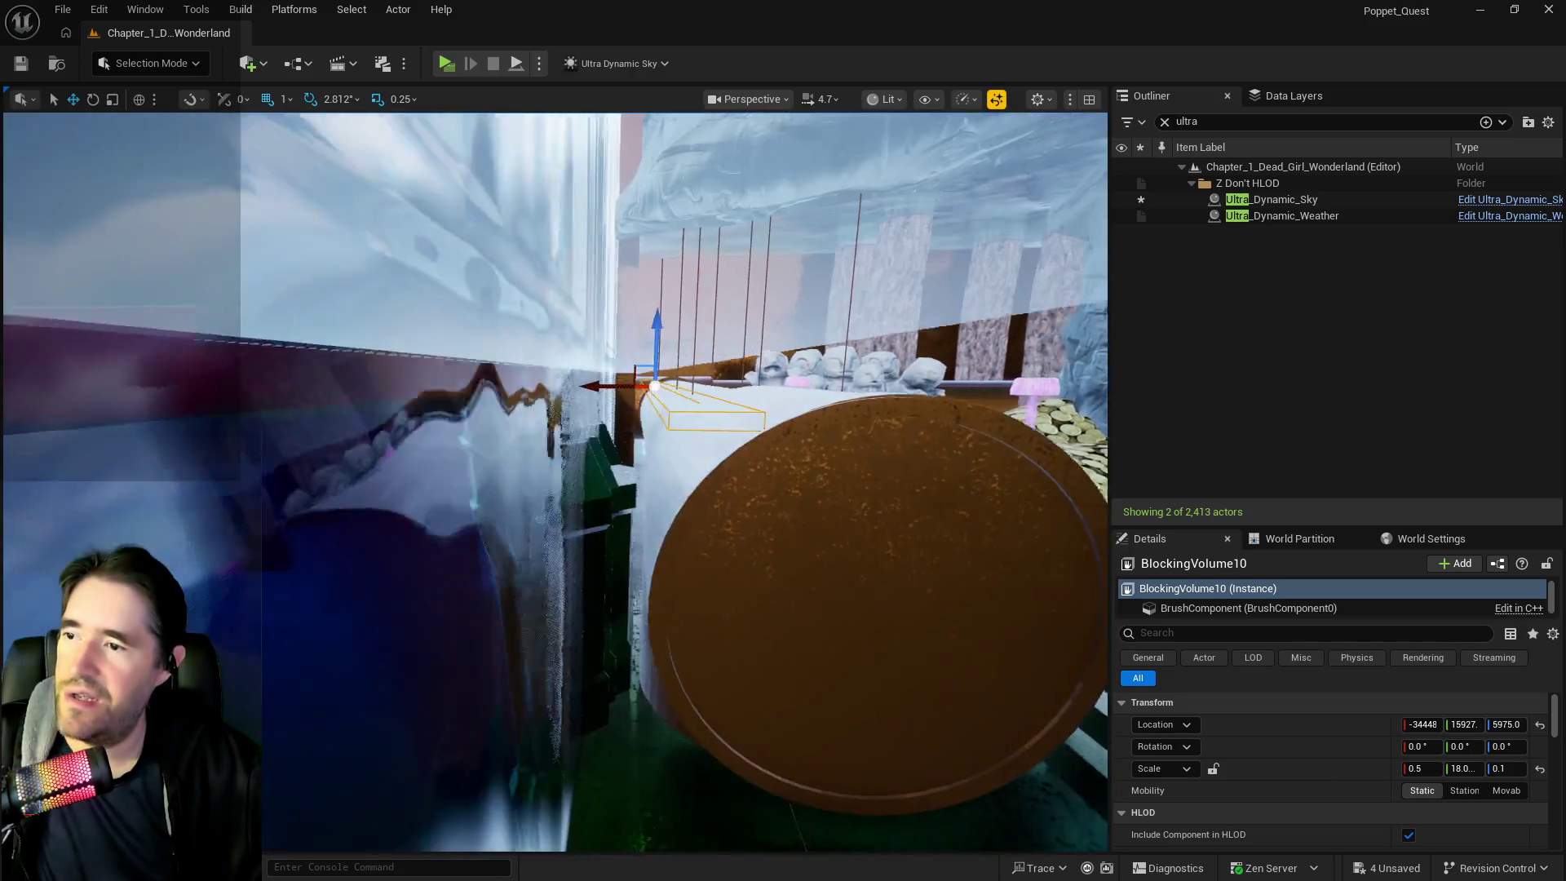
{"action": "key", "text": "w"}
{"action": "key", "text": "s"}
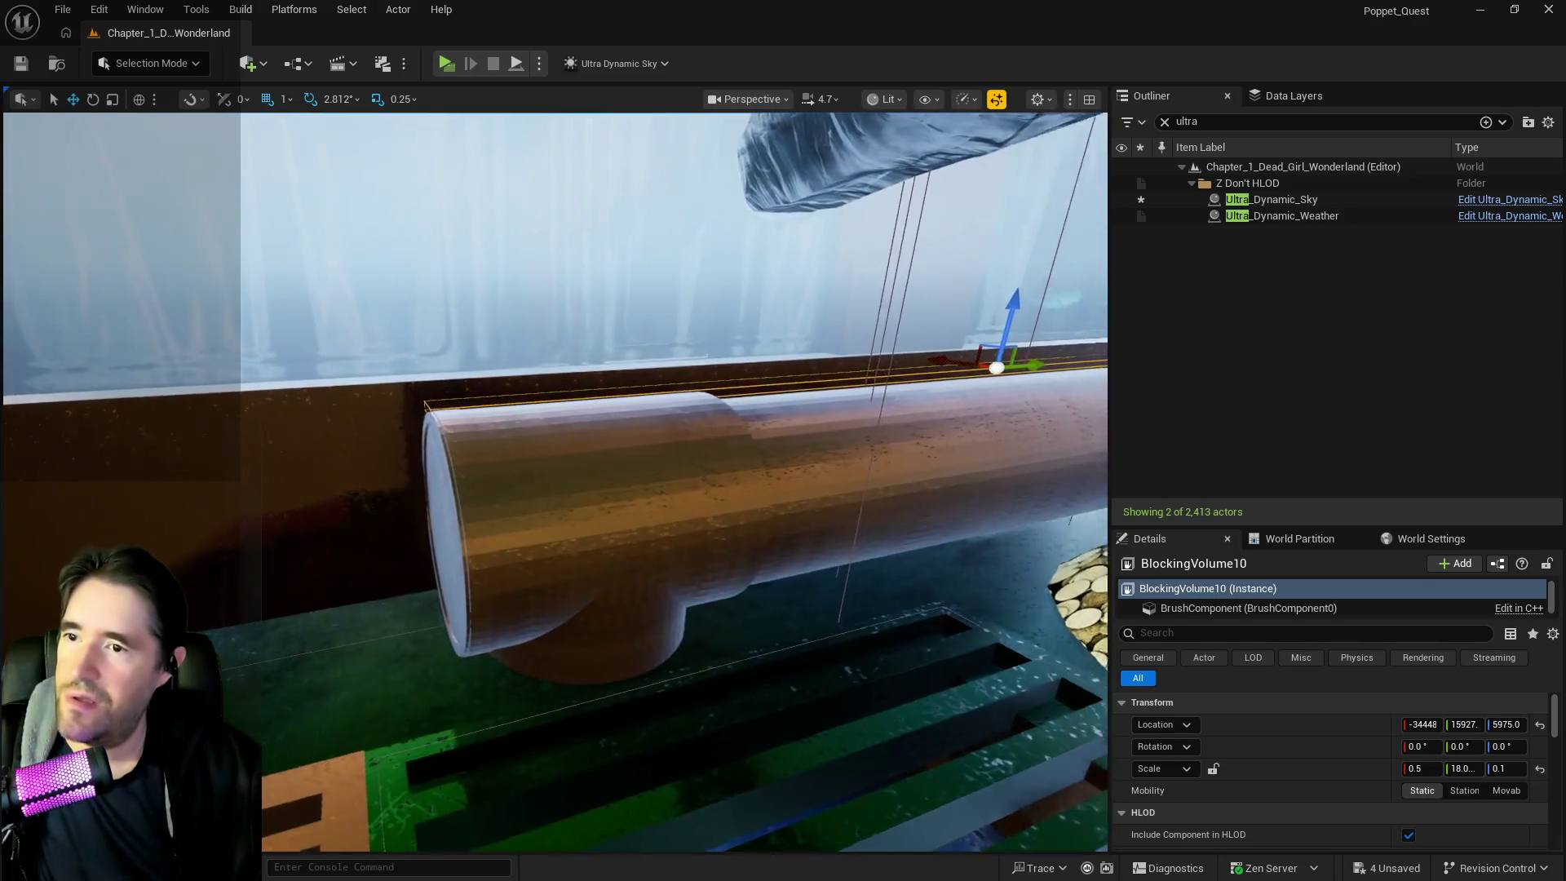
{"action": "key", "text": "w"}
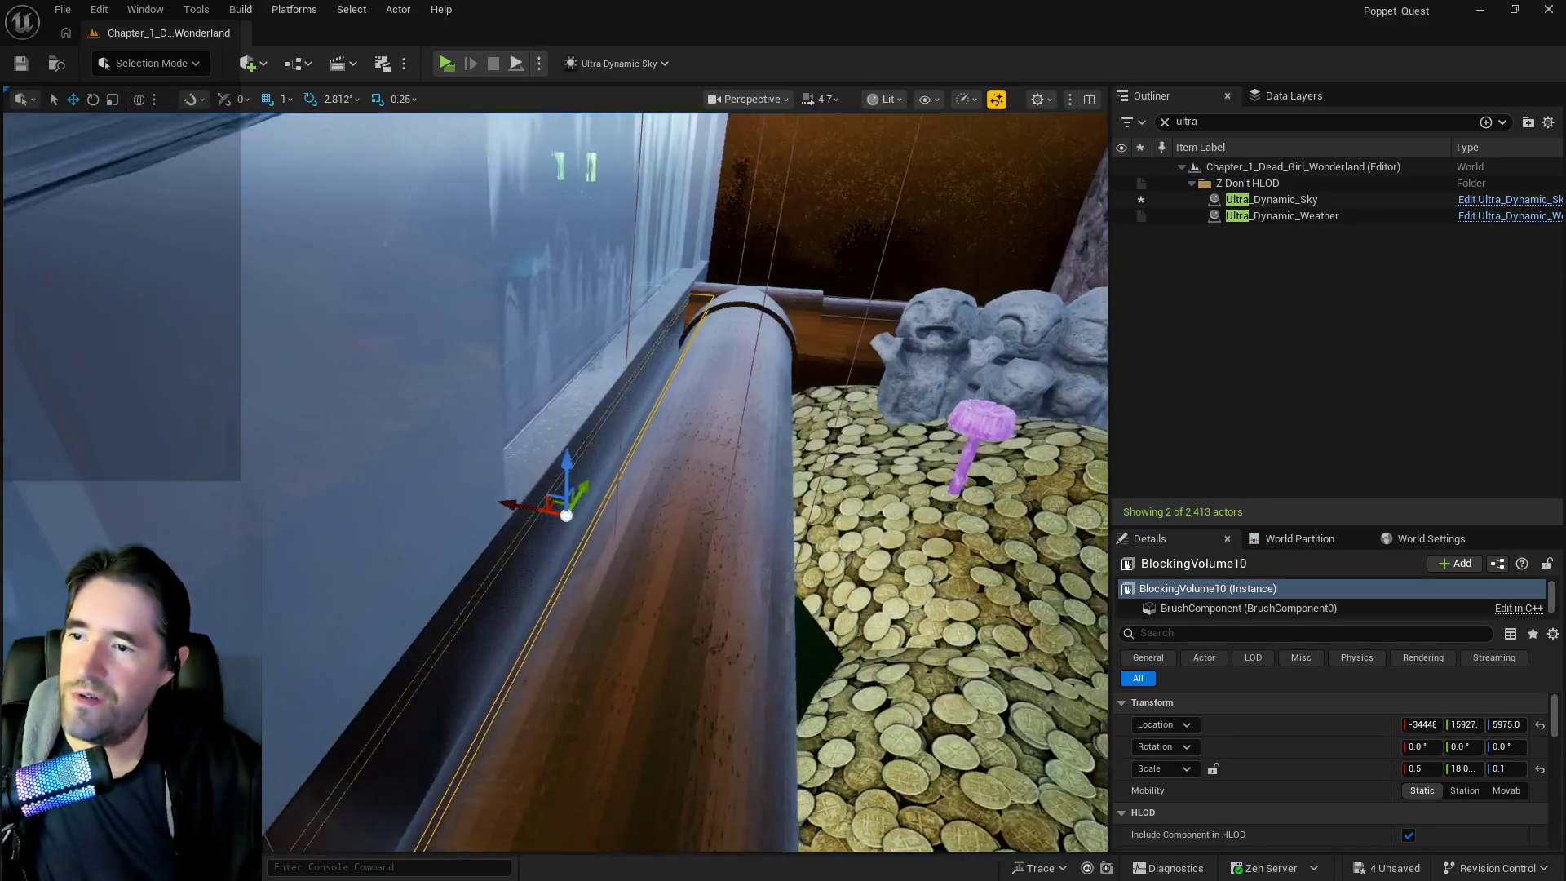
{"action": "key", "text": "w"}
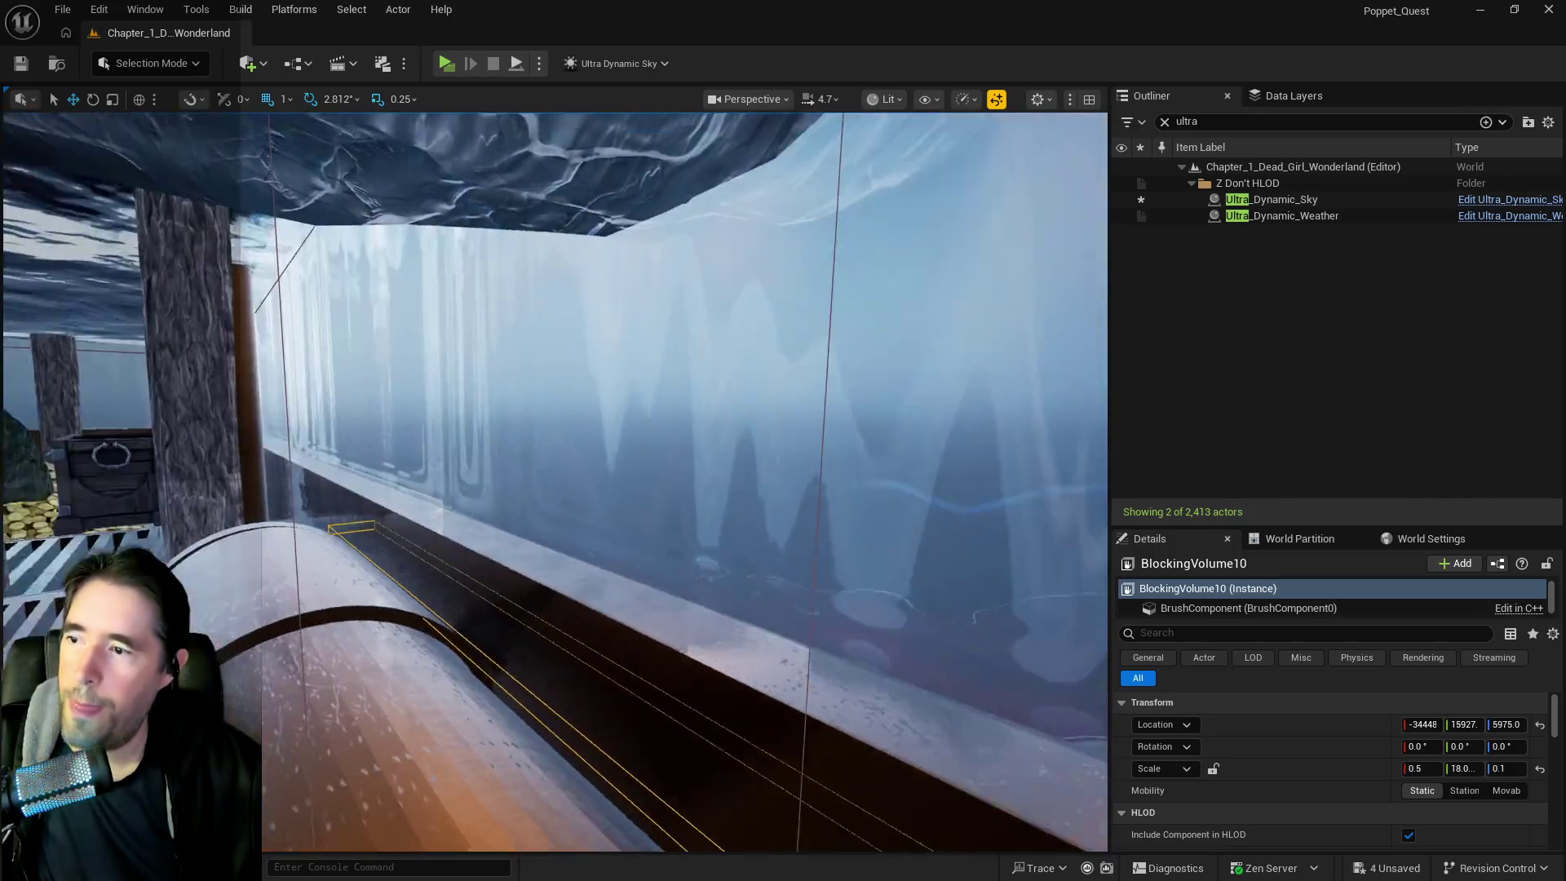
{"action": "key", "text": "w"}
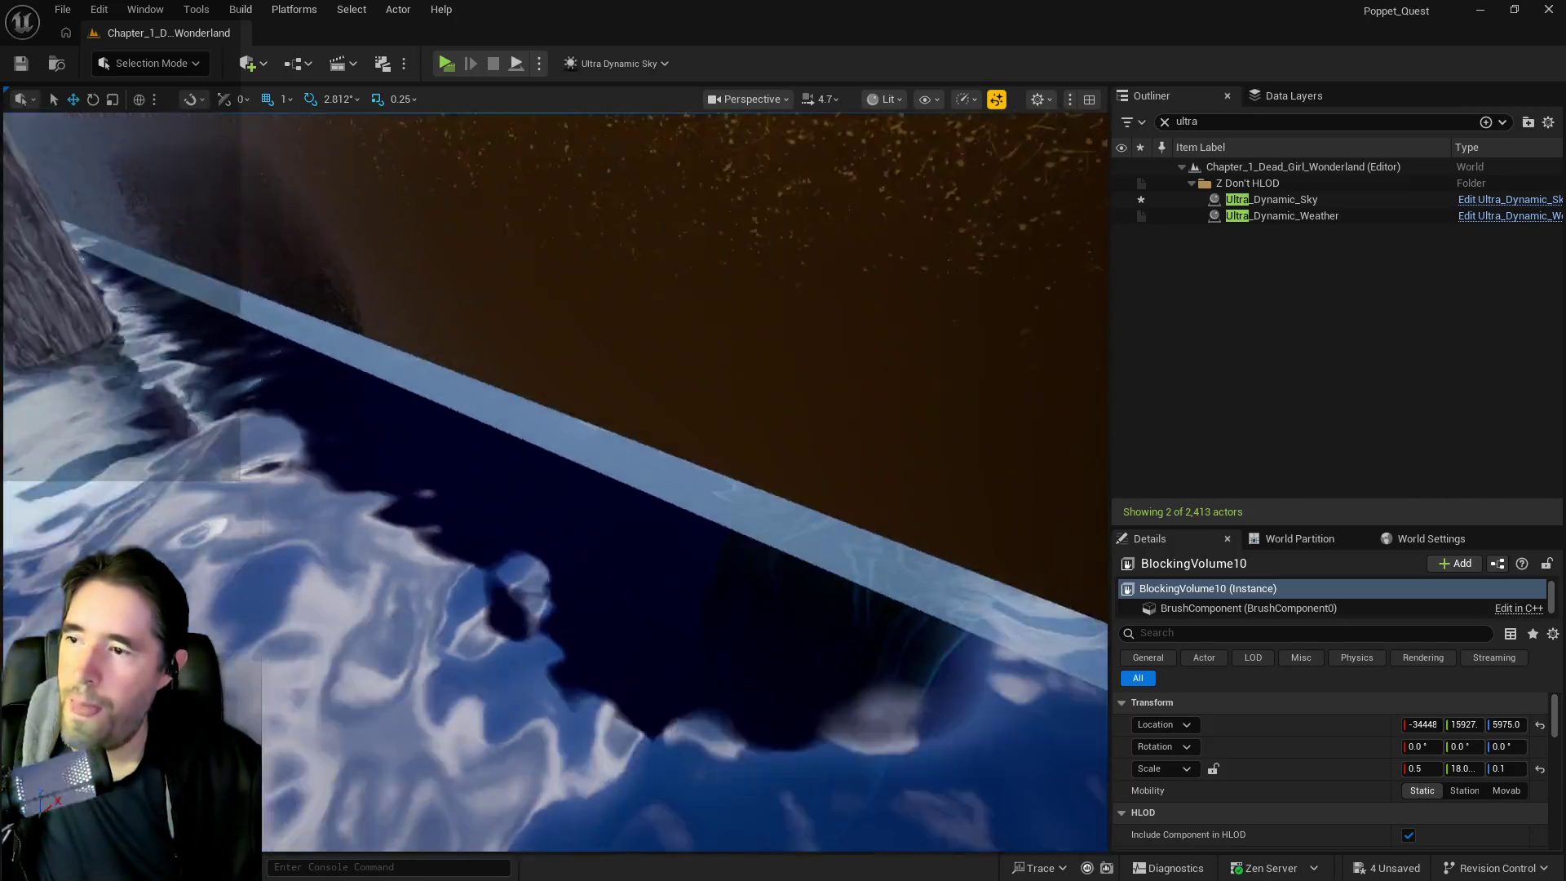
{"action": "key", "text": "w"}
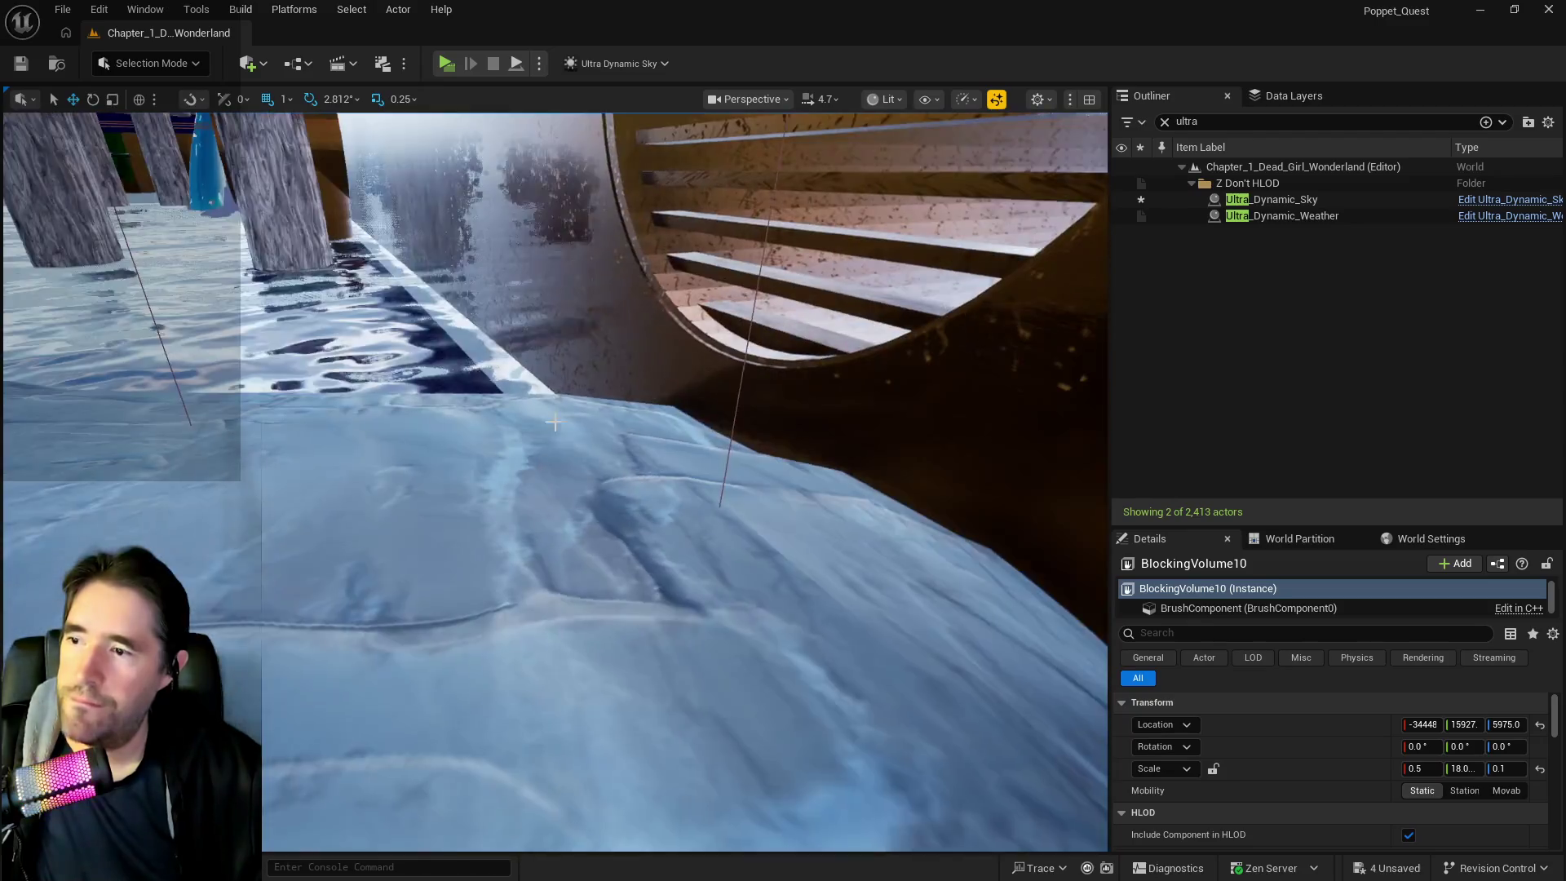
{"action": "key", "text": "w"}
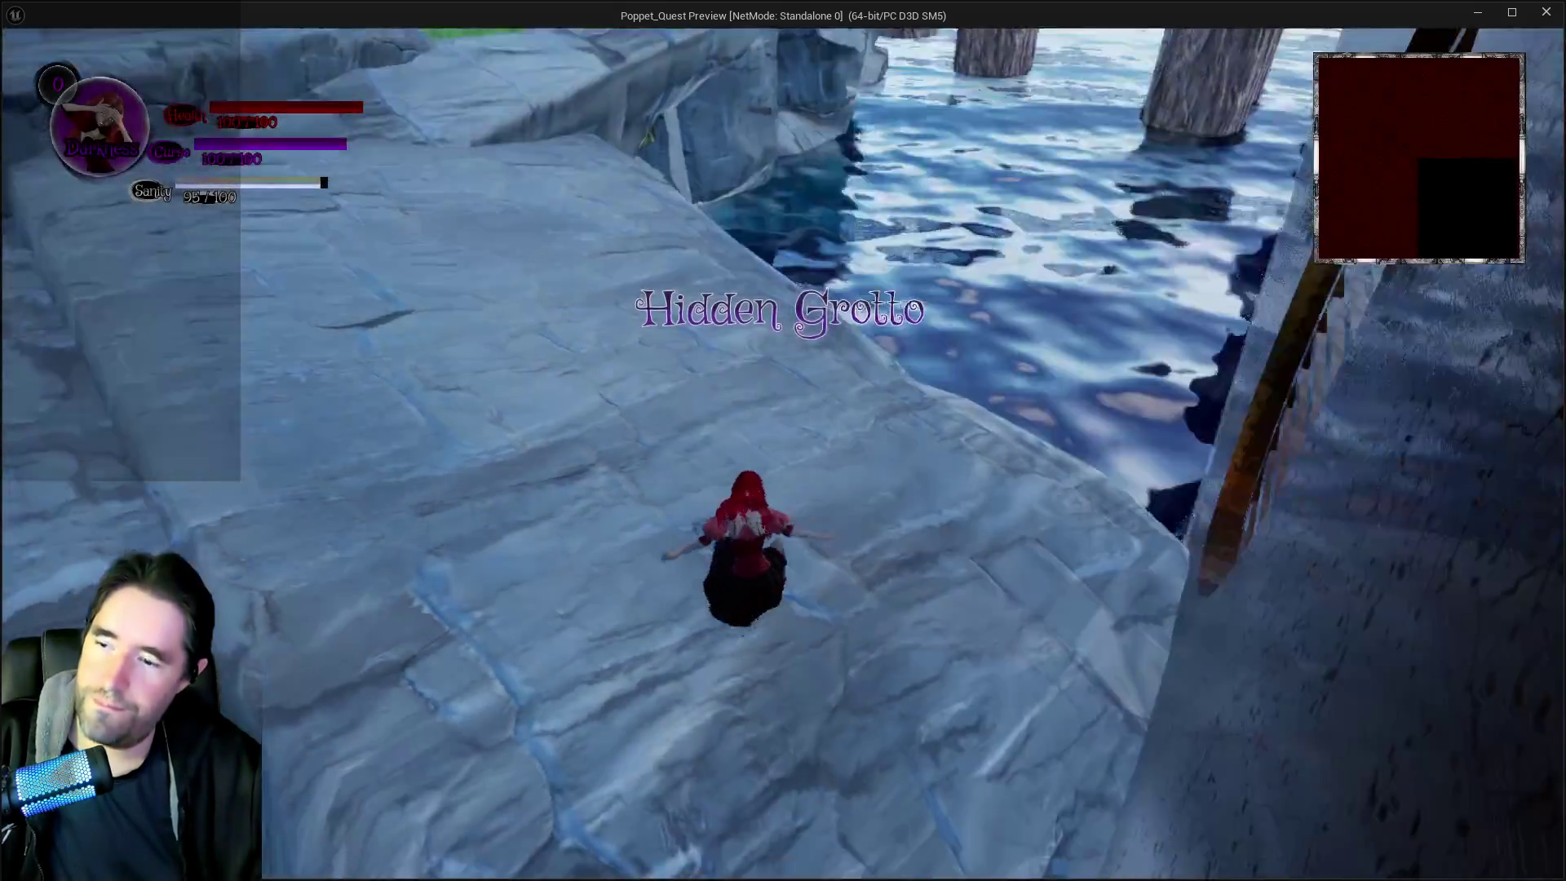
Open the card menu, then run the character along the icy ledge past the cannon cart to the skeleton
{"action": "key", "text": "Tab"}
{"action": "key", "text": "Tab"}
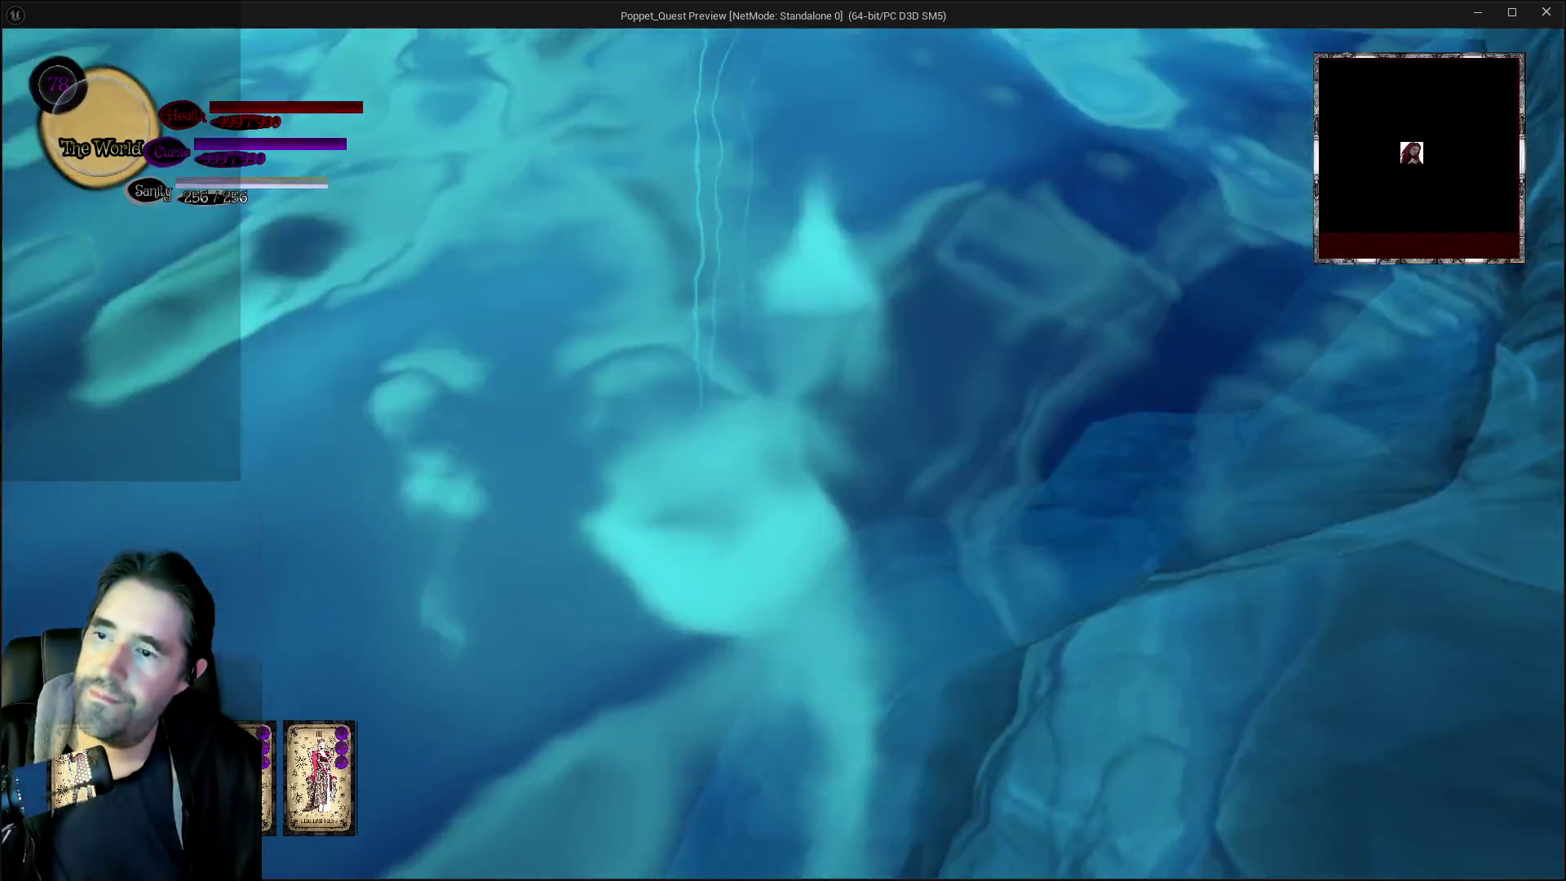
{"action": "key", "text": "w"}
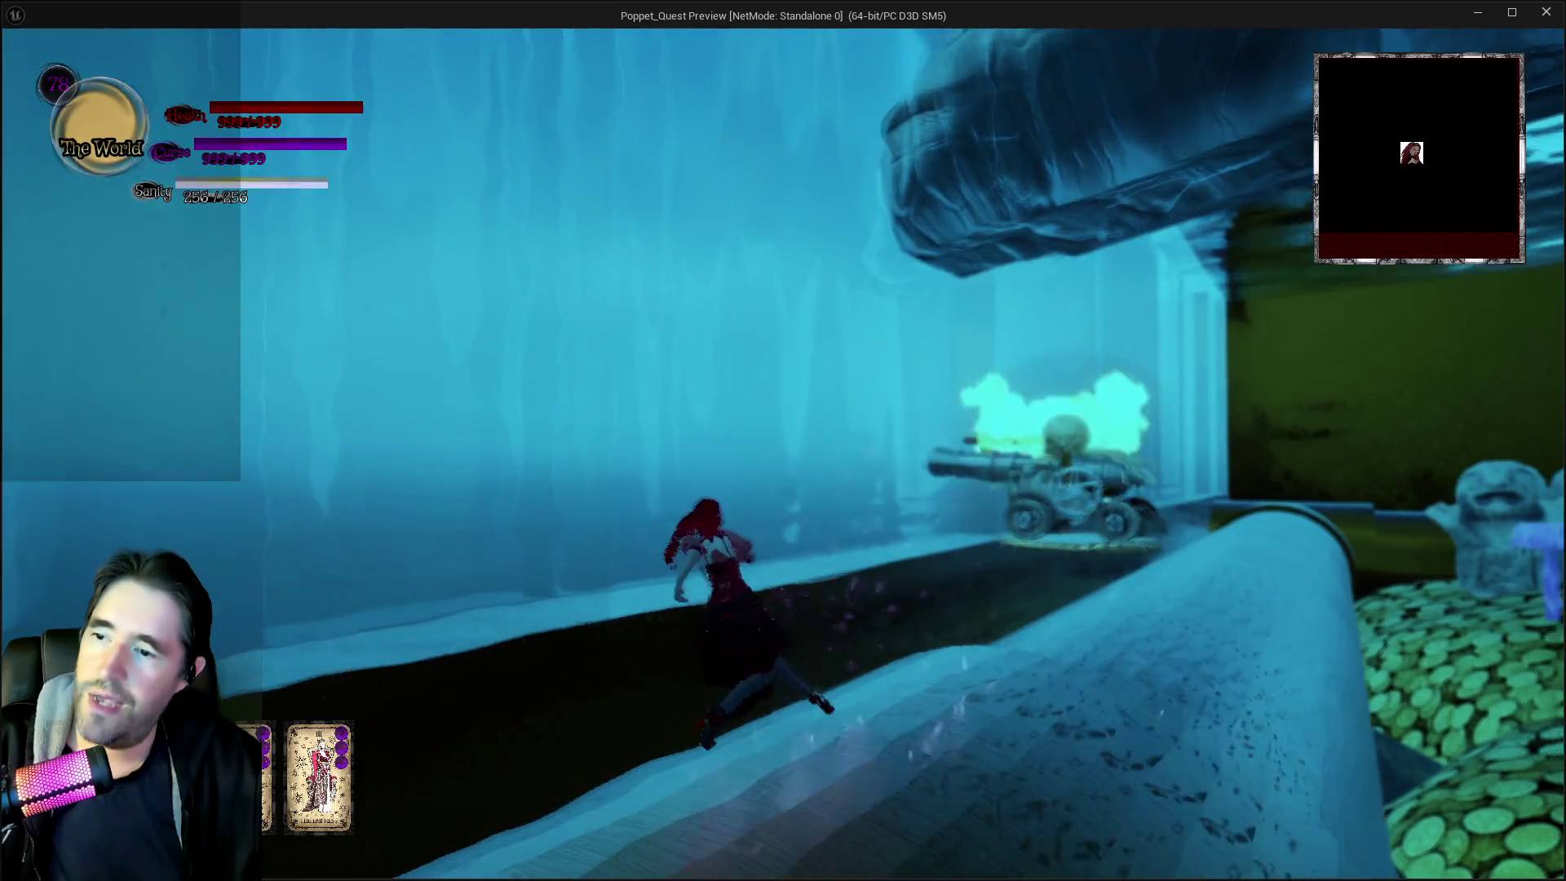
{"action": "key", "text": "w"}
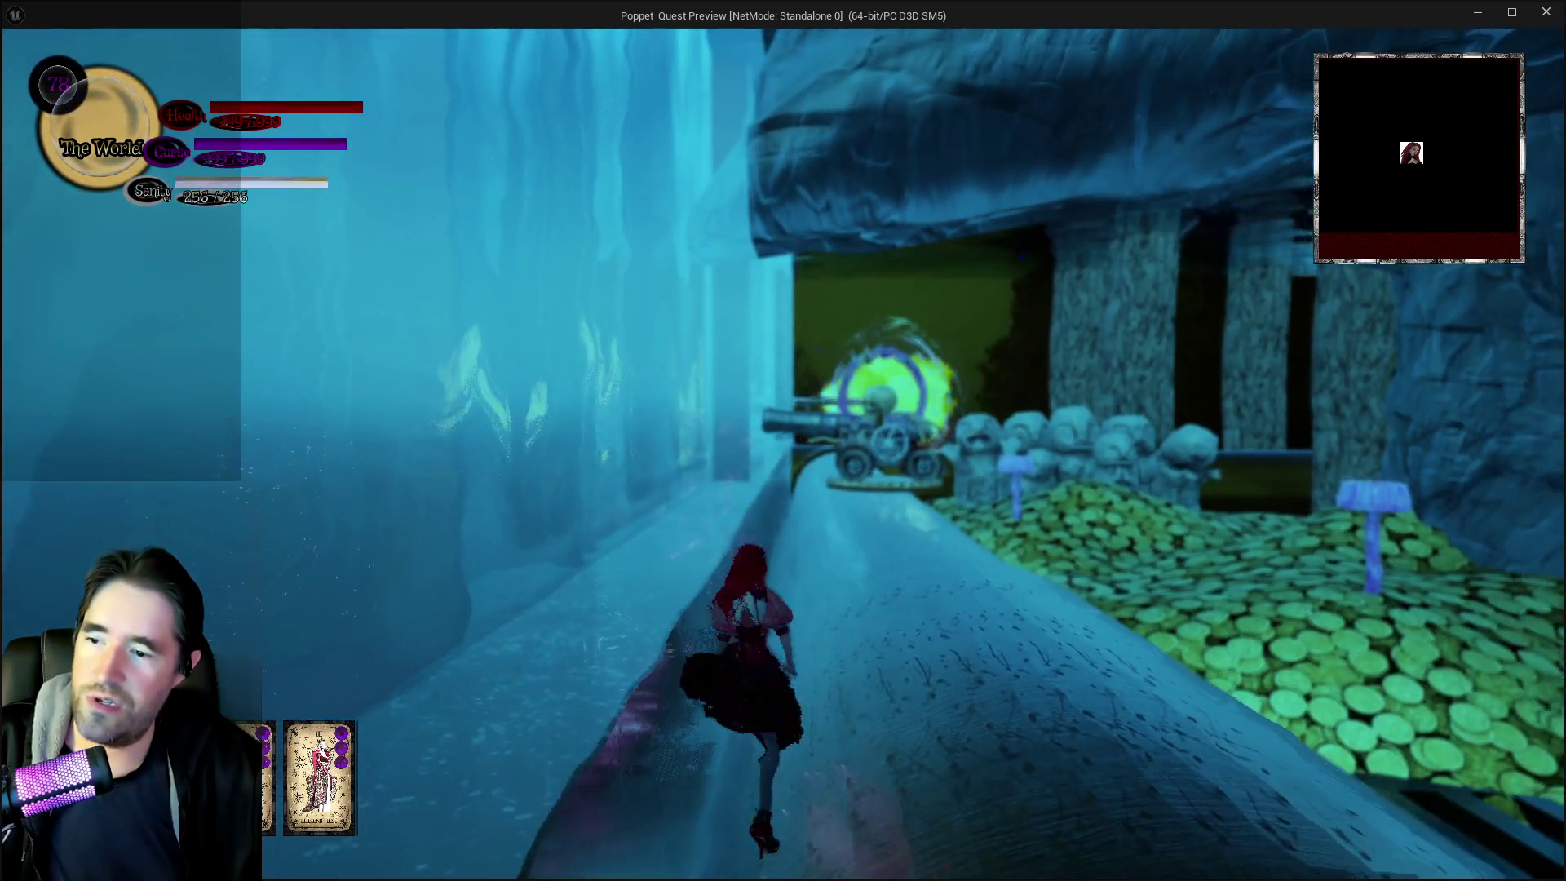
{"action": "key", "text": "w"}
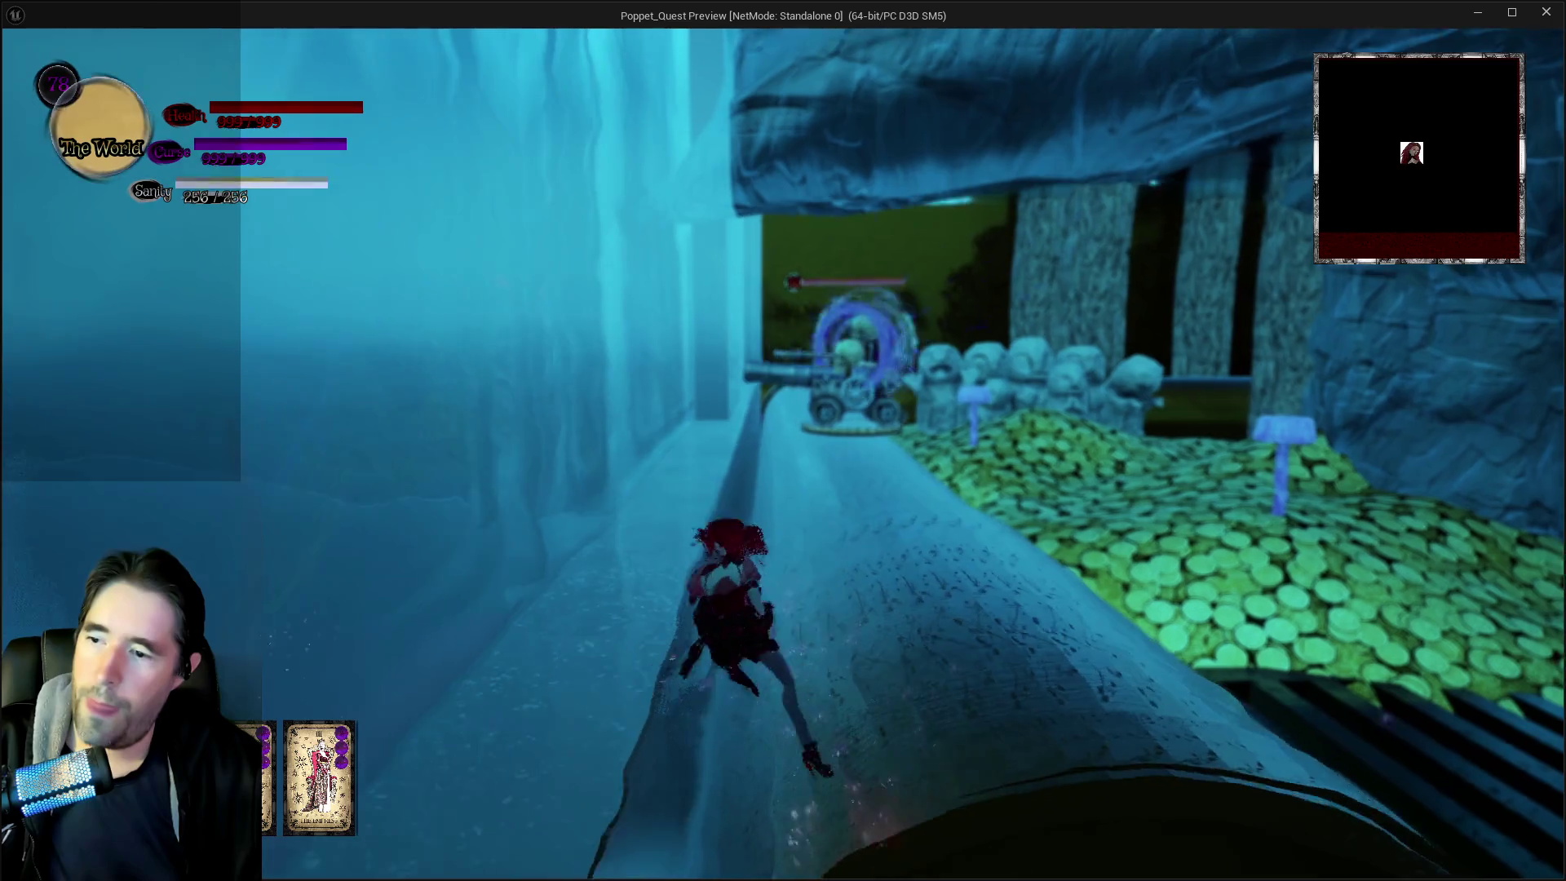
{"action": "key", "text": "w"}
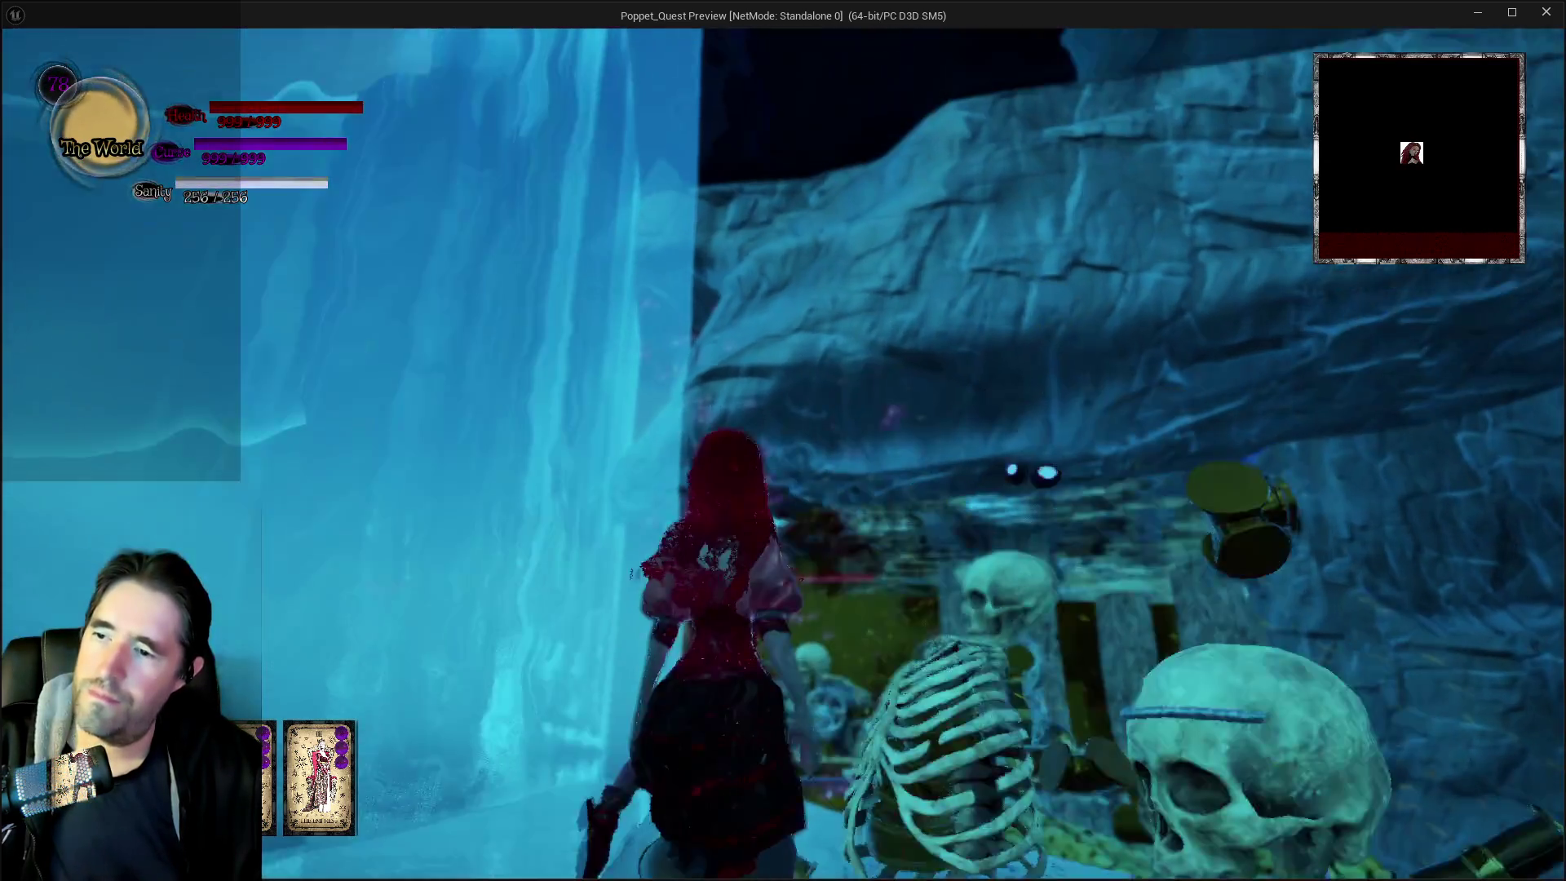
{"action": "key", "text": "w"}
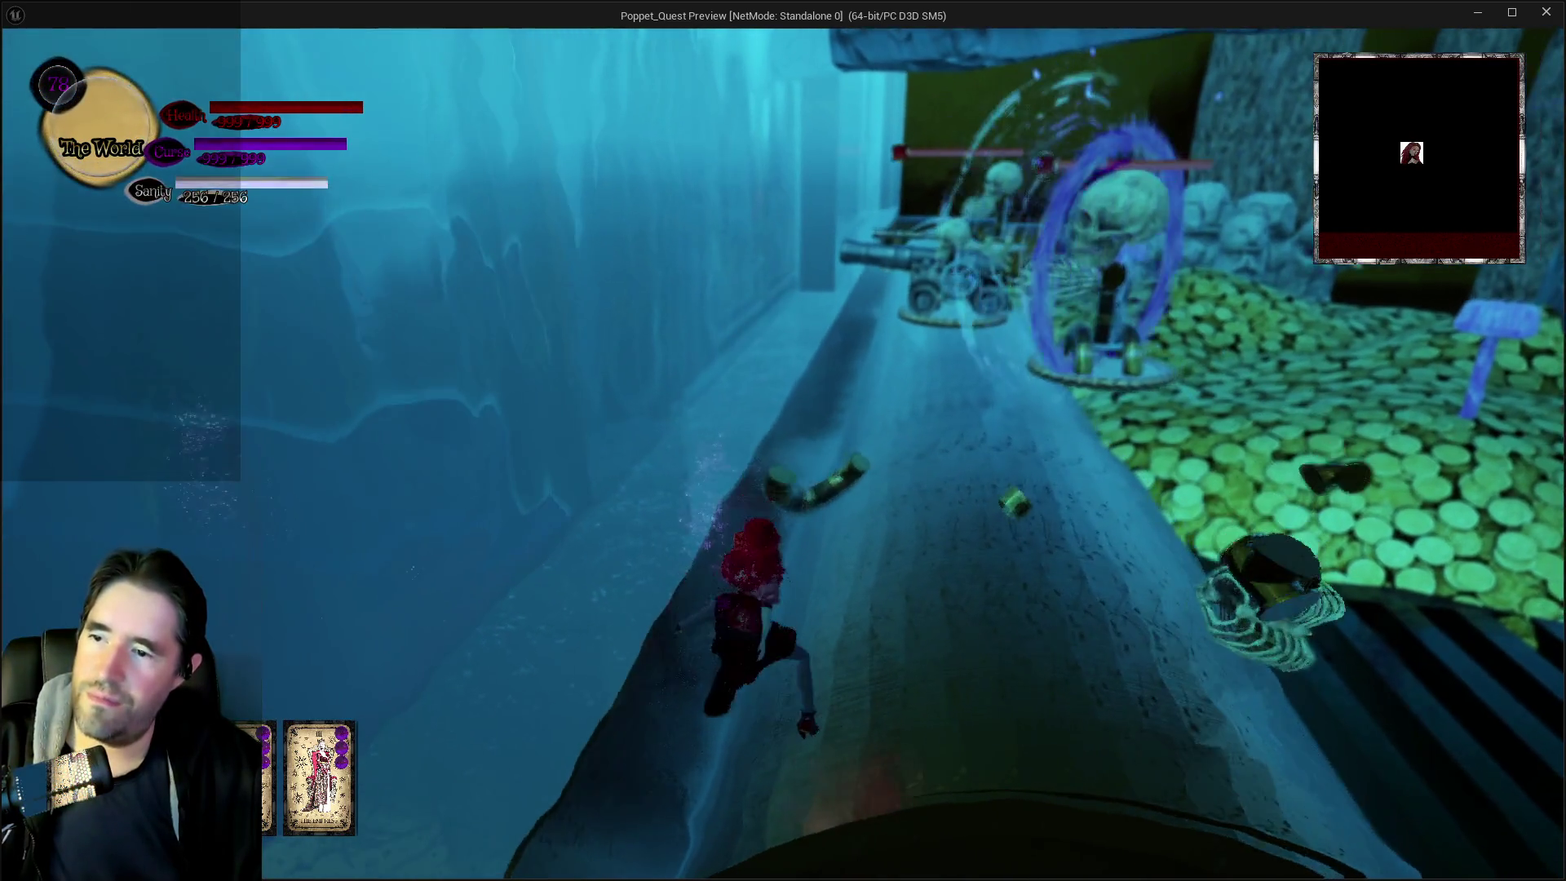
{"action": "key", "text": "w"}
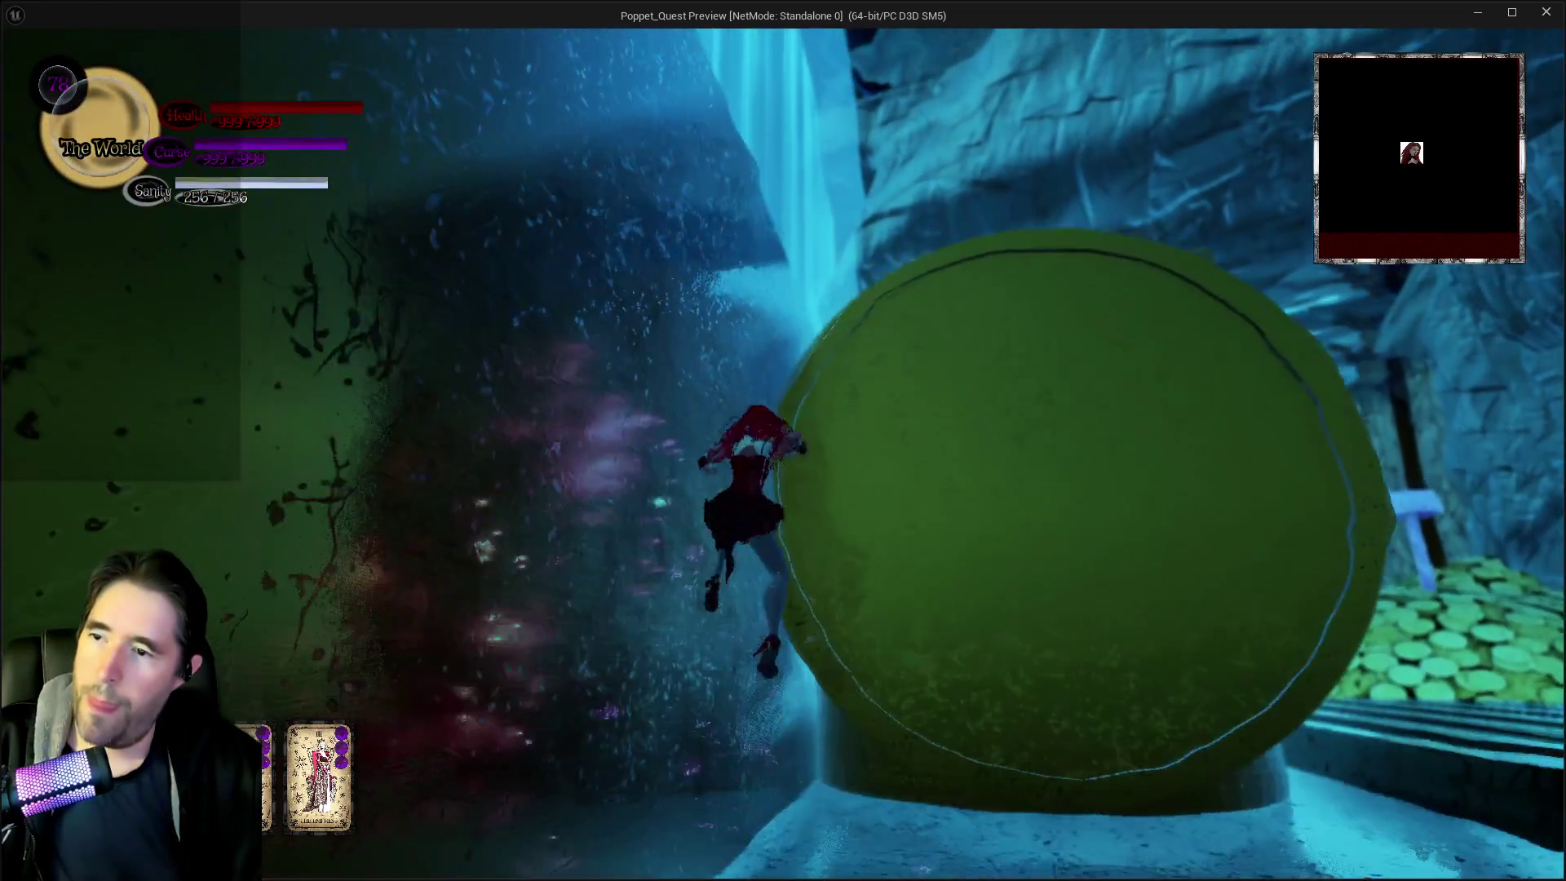
{"action": "key", "text": "w"}
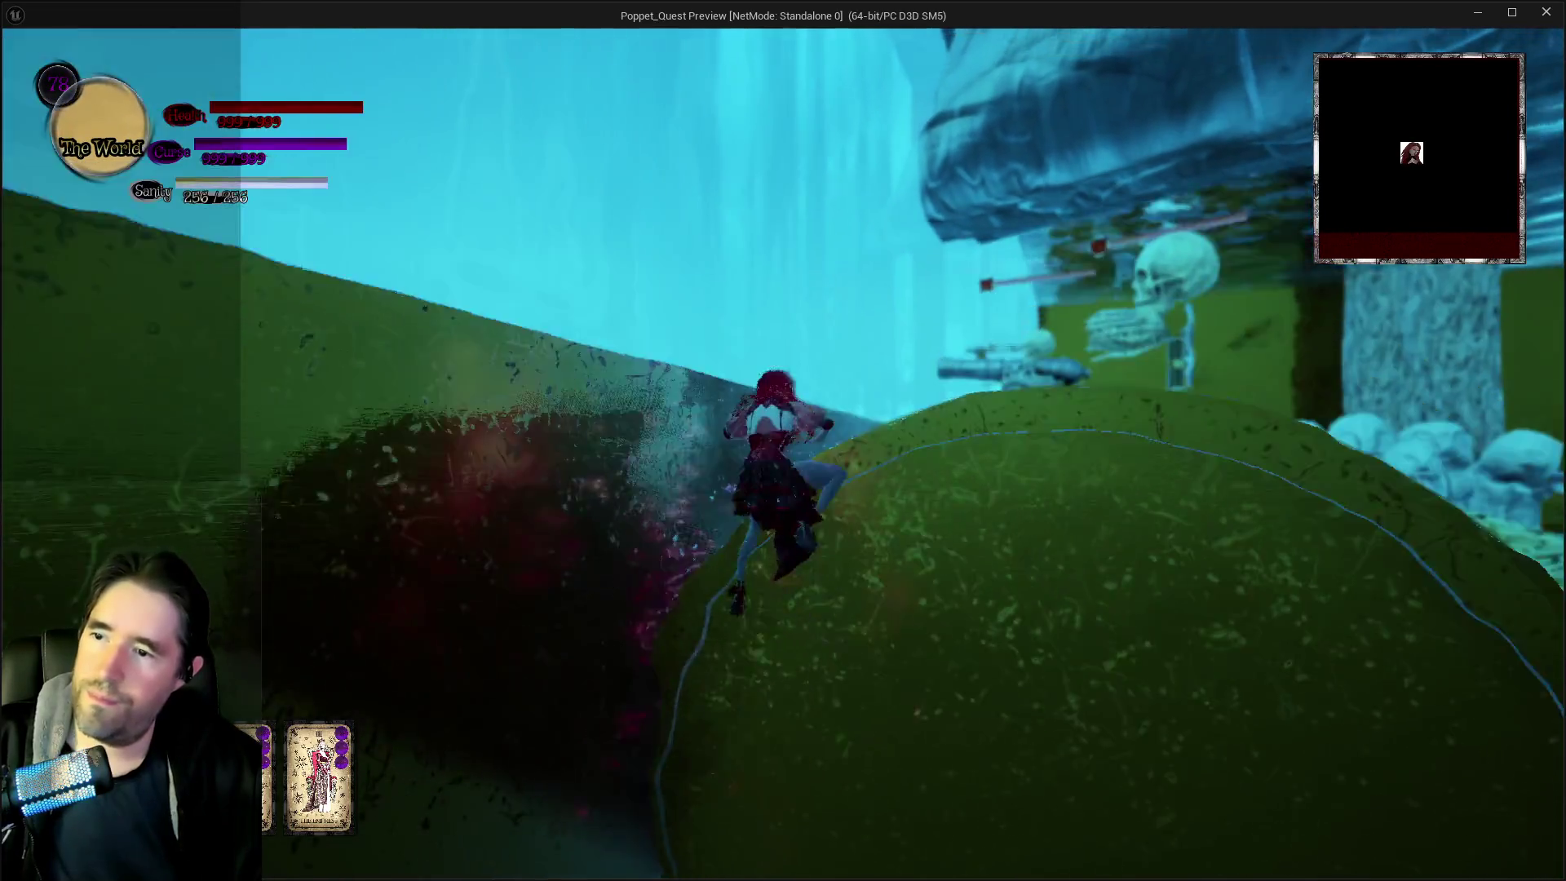
{"action": "key", "text": "w"}
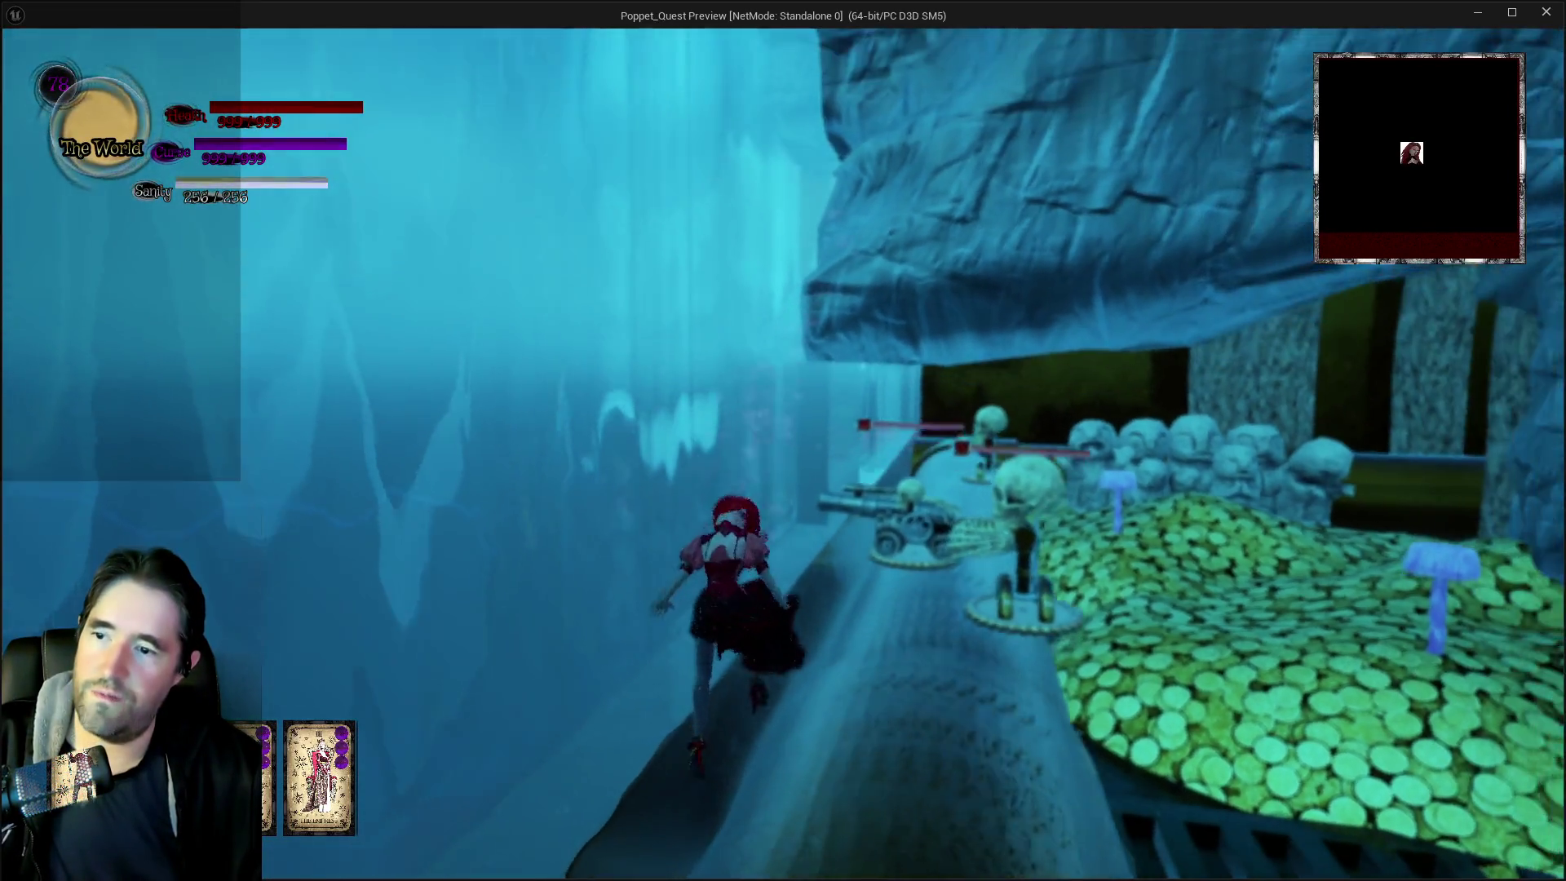
{"action": "key", "text": "w"}
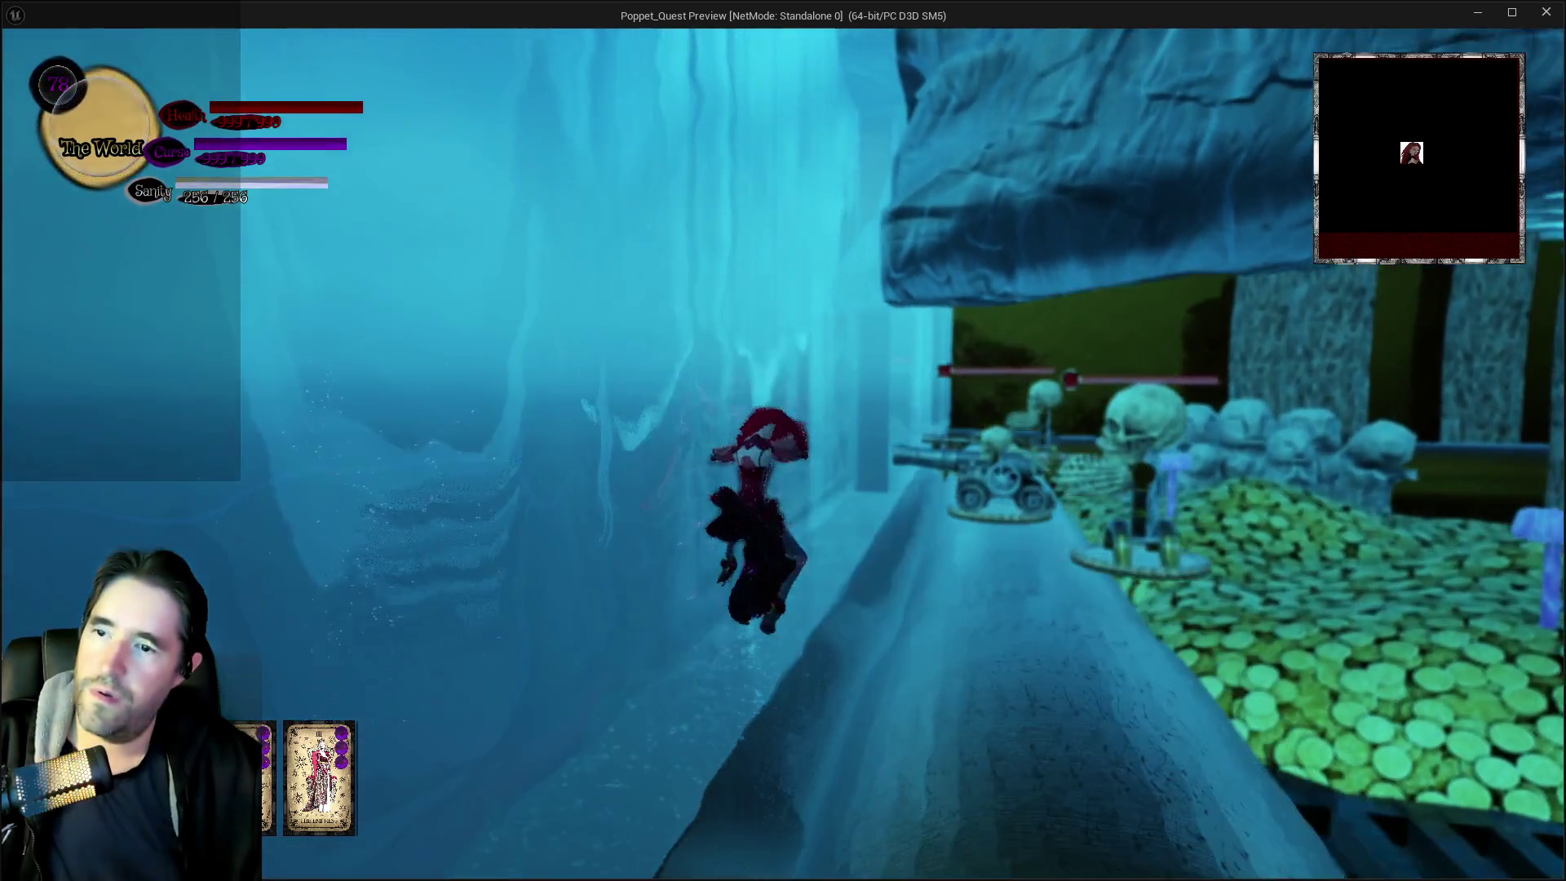
{"action": "key", "text": "w"}
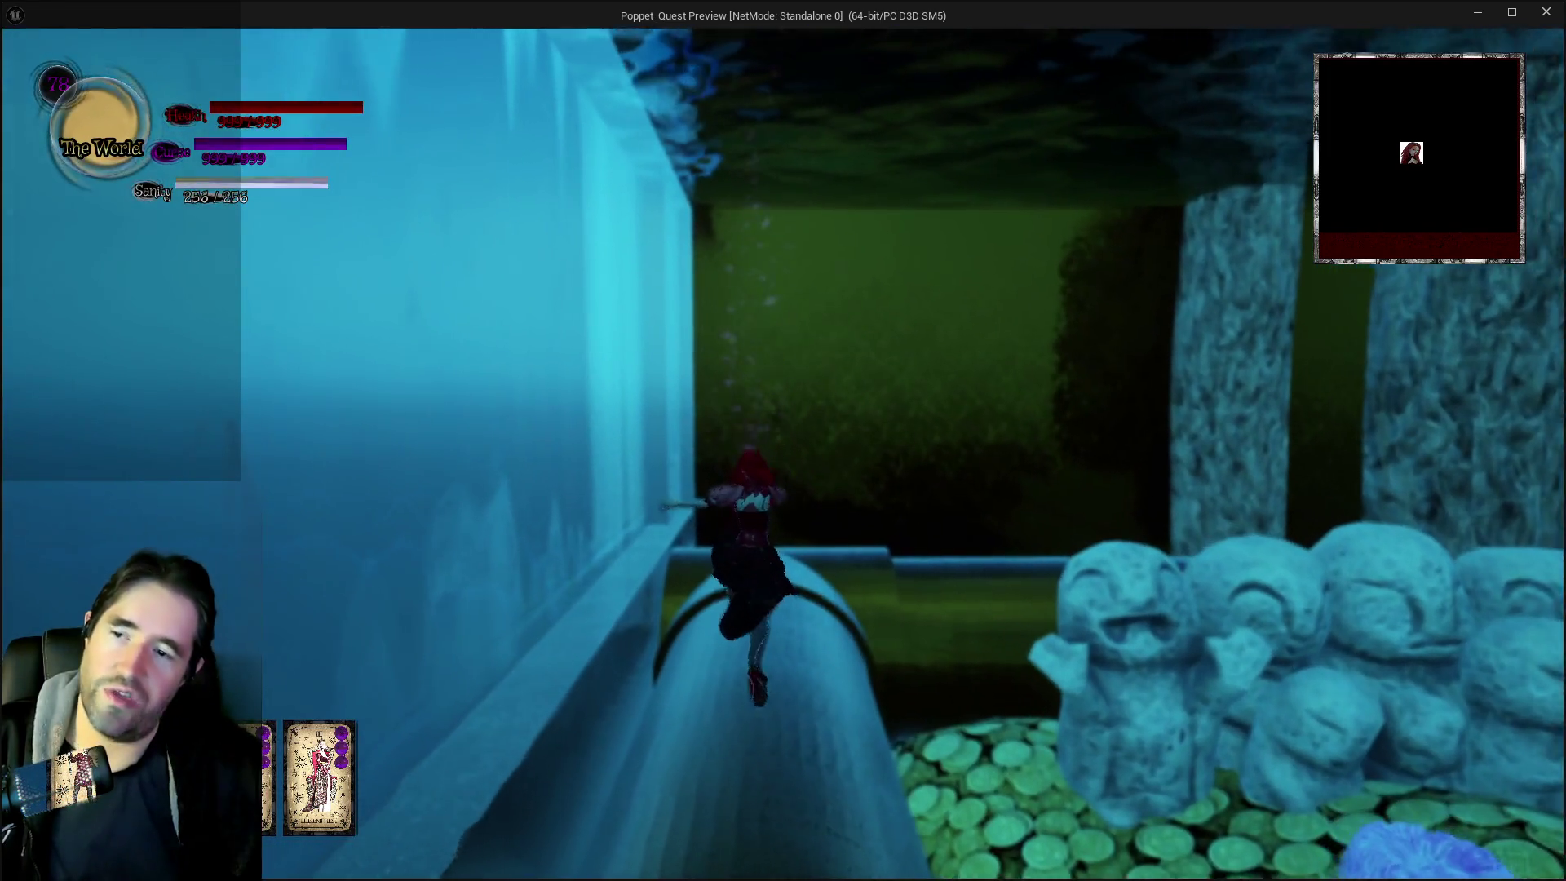
Run along the curved pipe past the pillars, swim to the ice rock, then stop the playtest
{"action": "key", "text": "w"}
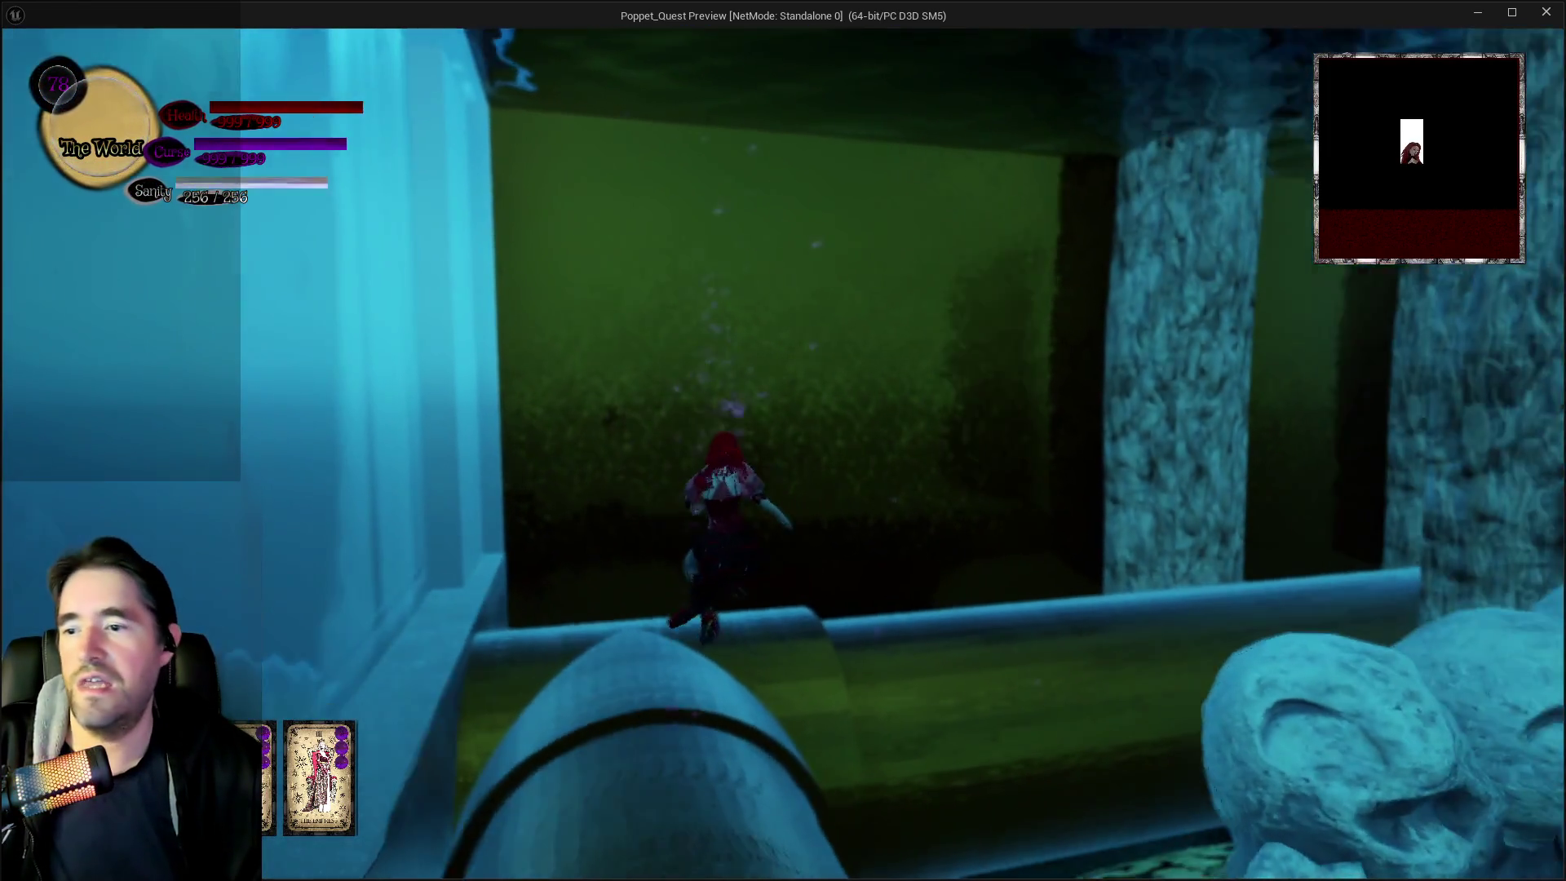
{"action": "key", "text": "w"}
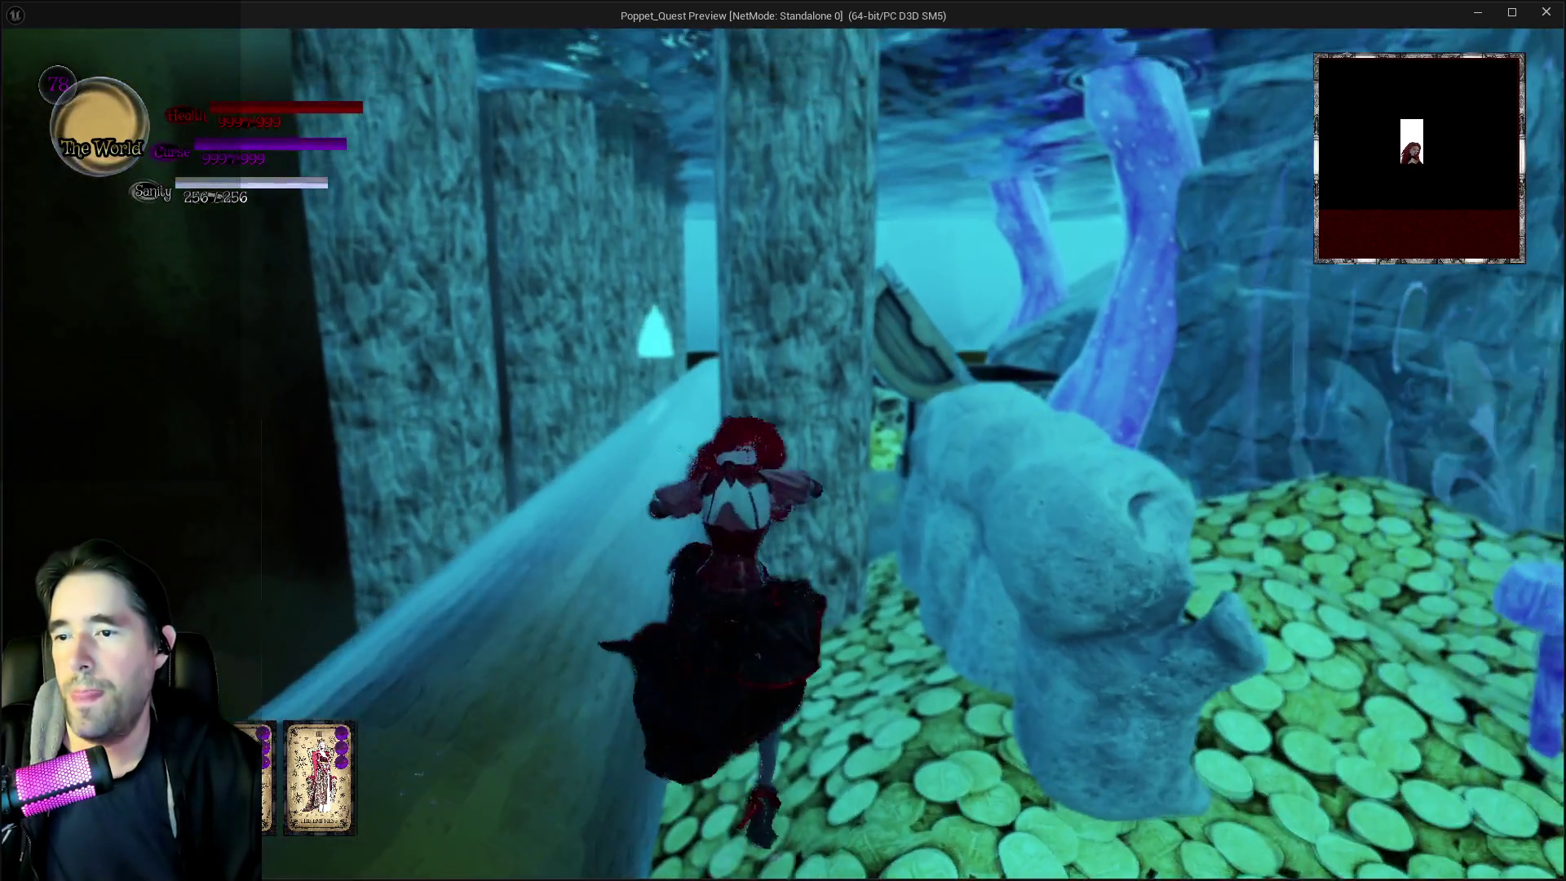
{"action": "key", "text": "w"}
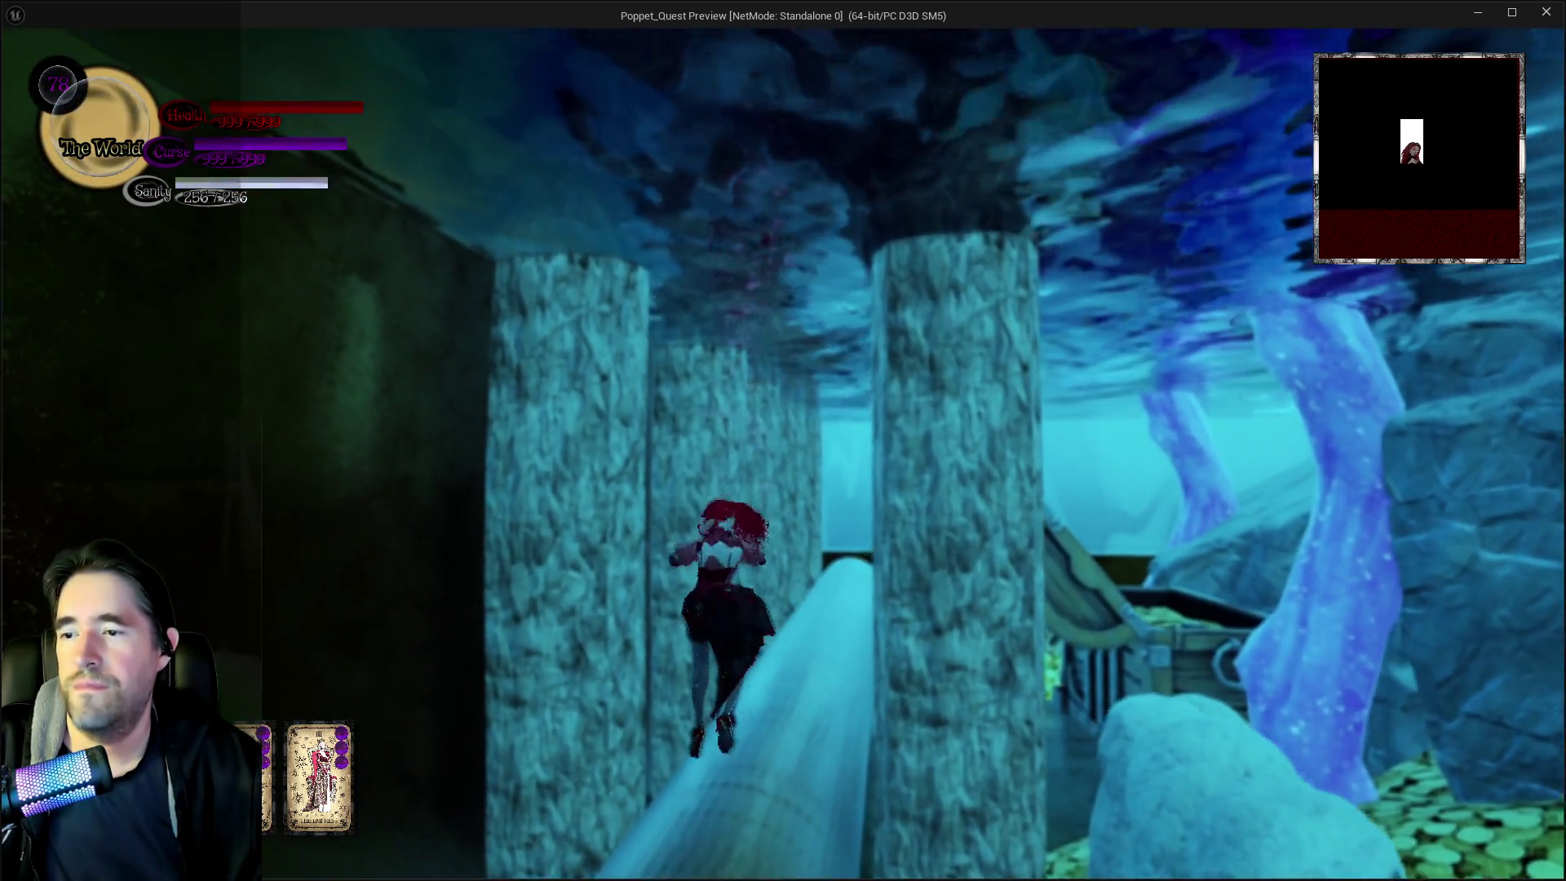
{"action": "key", "text": "w"}
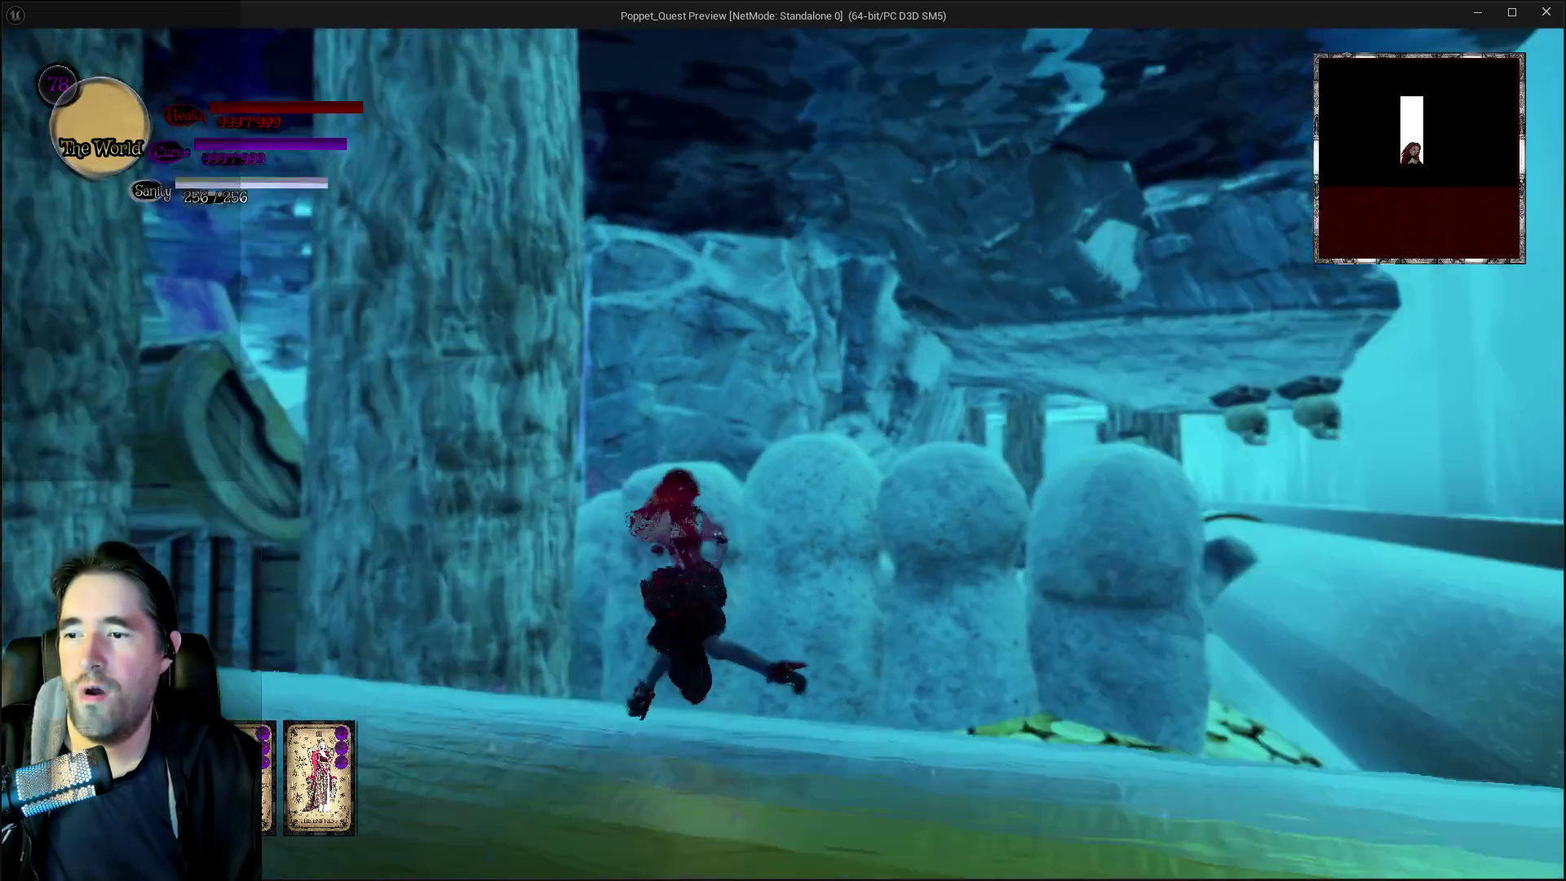
{"action": "key", "text": "w"}
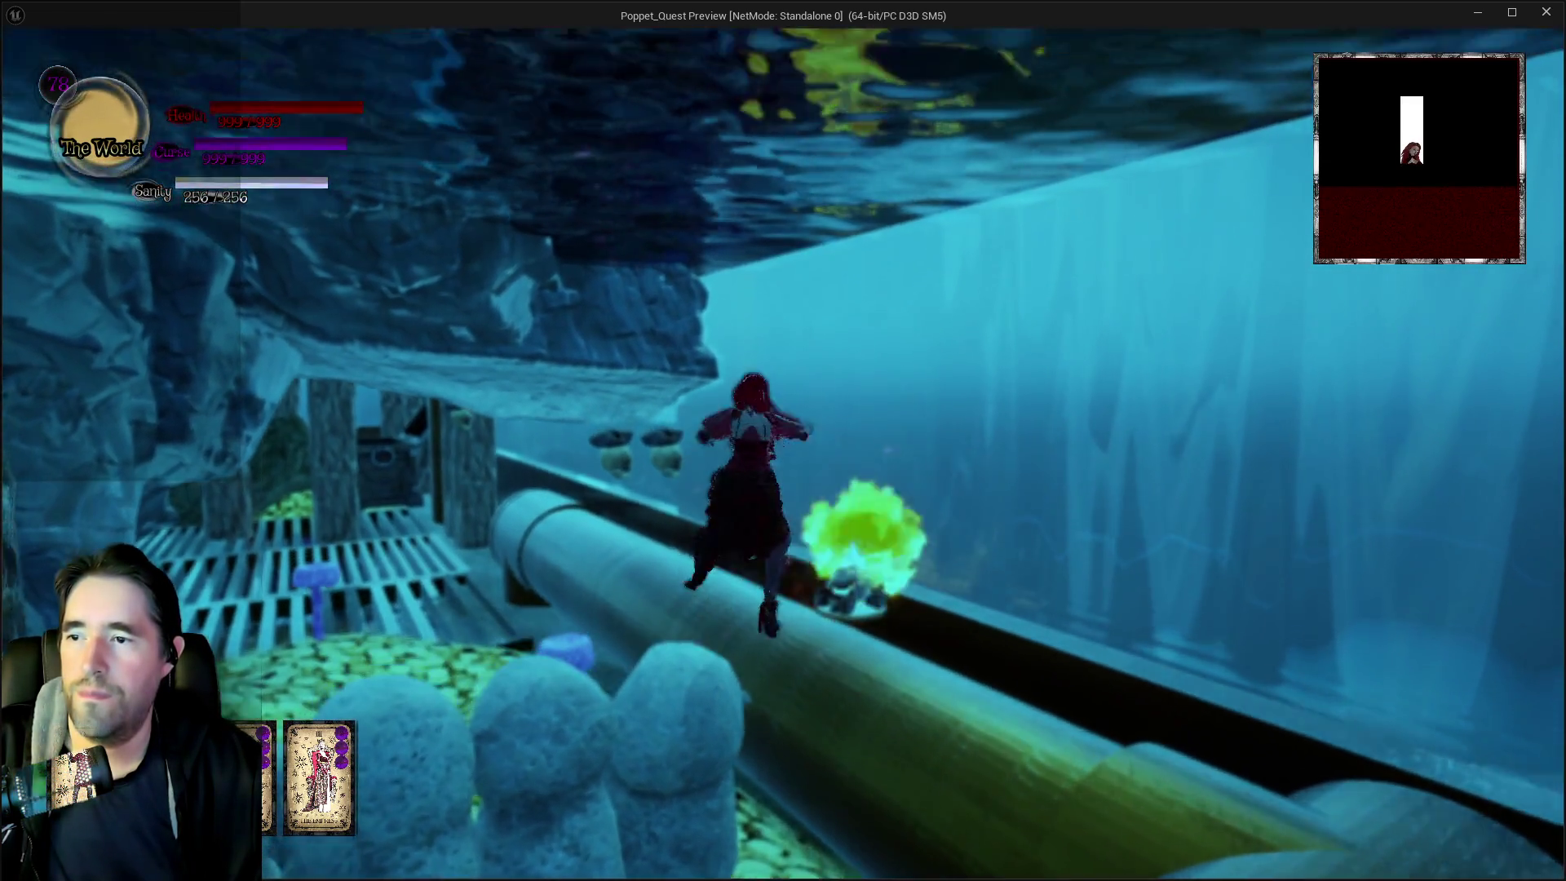
{"action": "key", "text": "w"}
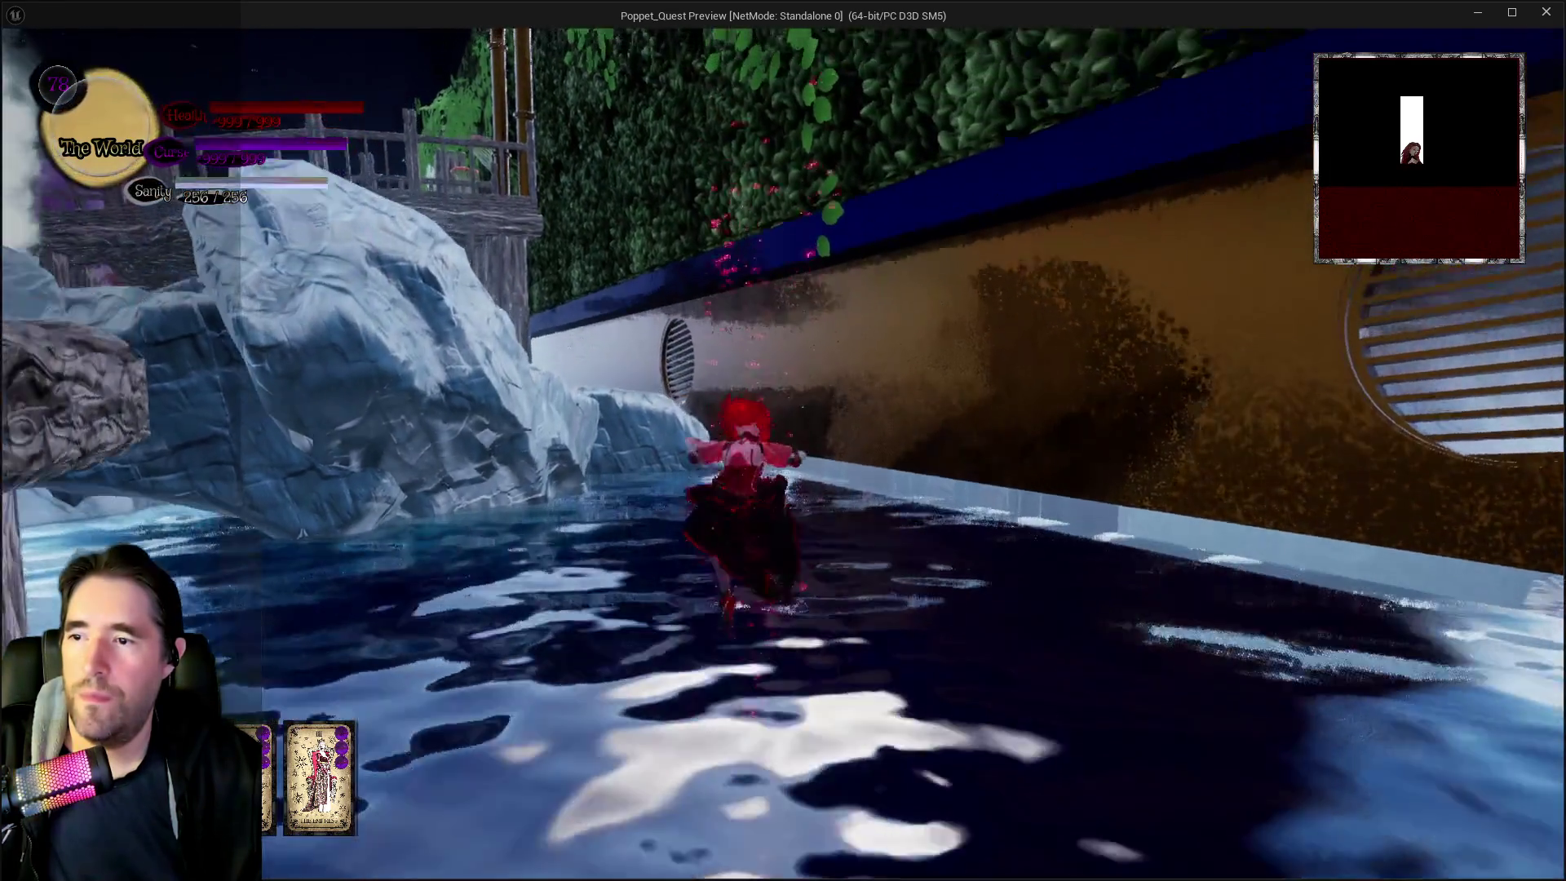
{"action": "key", "text": "w"}
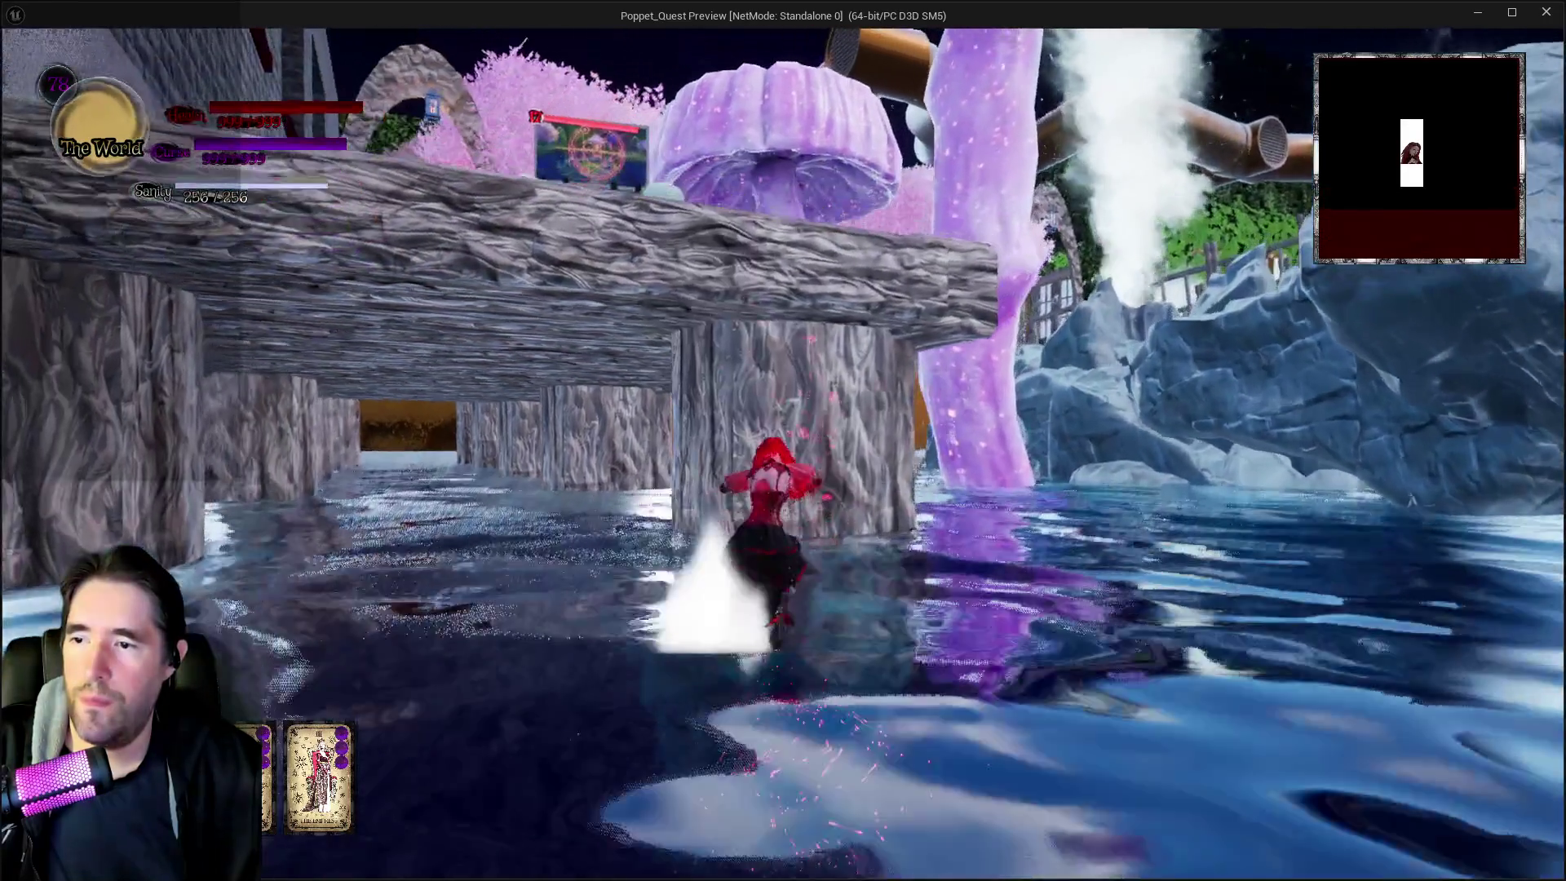
{"action": "key", "text": "w"}
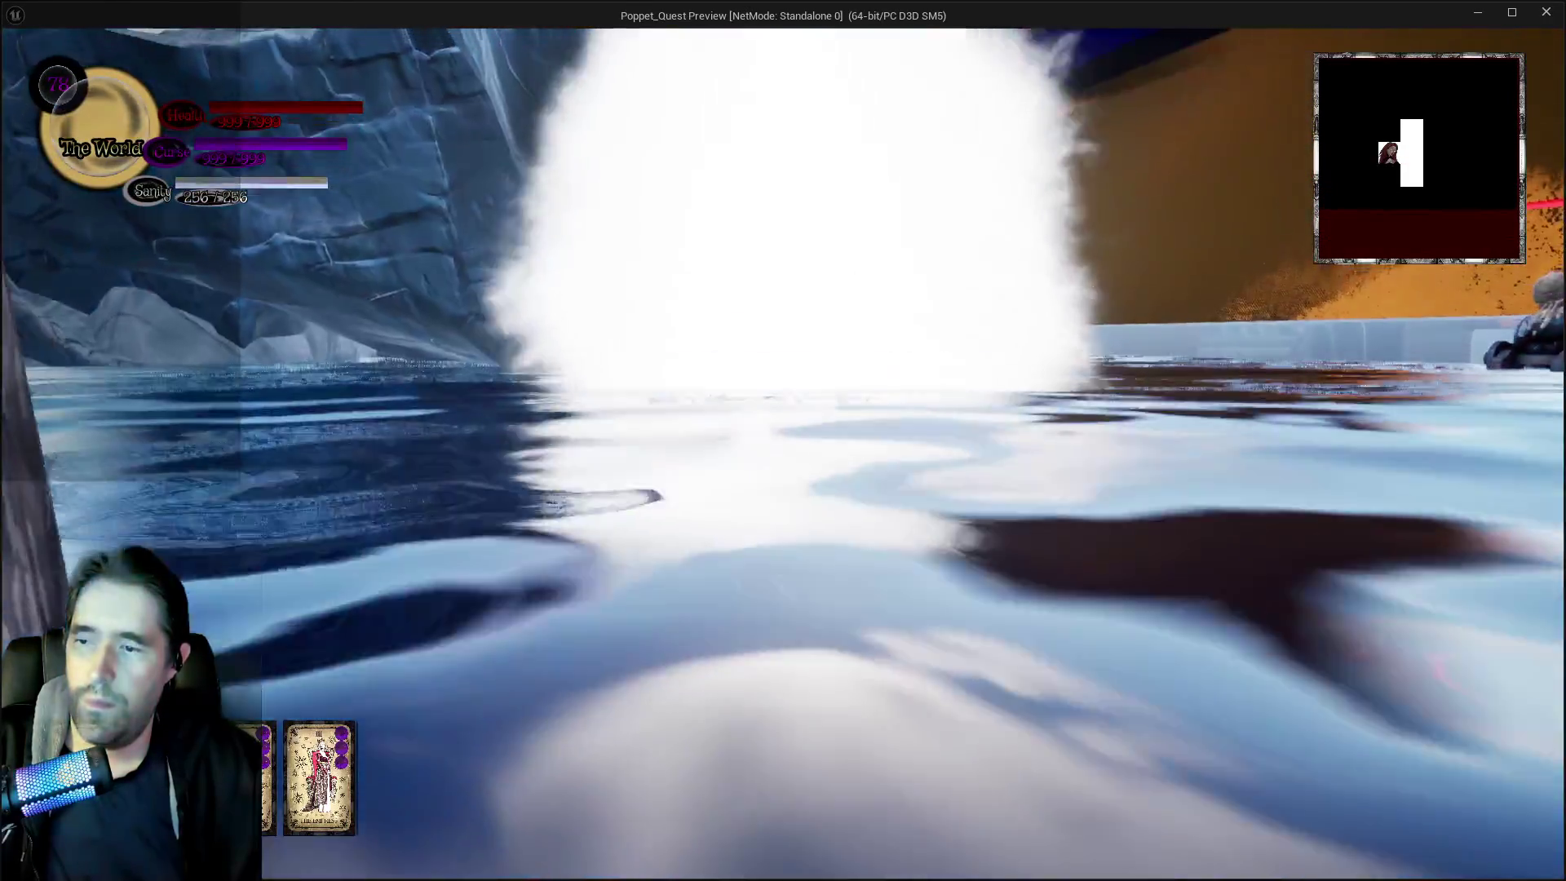
{"action": "key", "text": "w"}
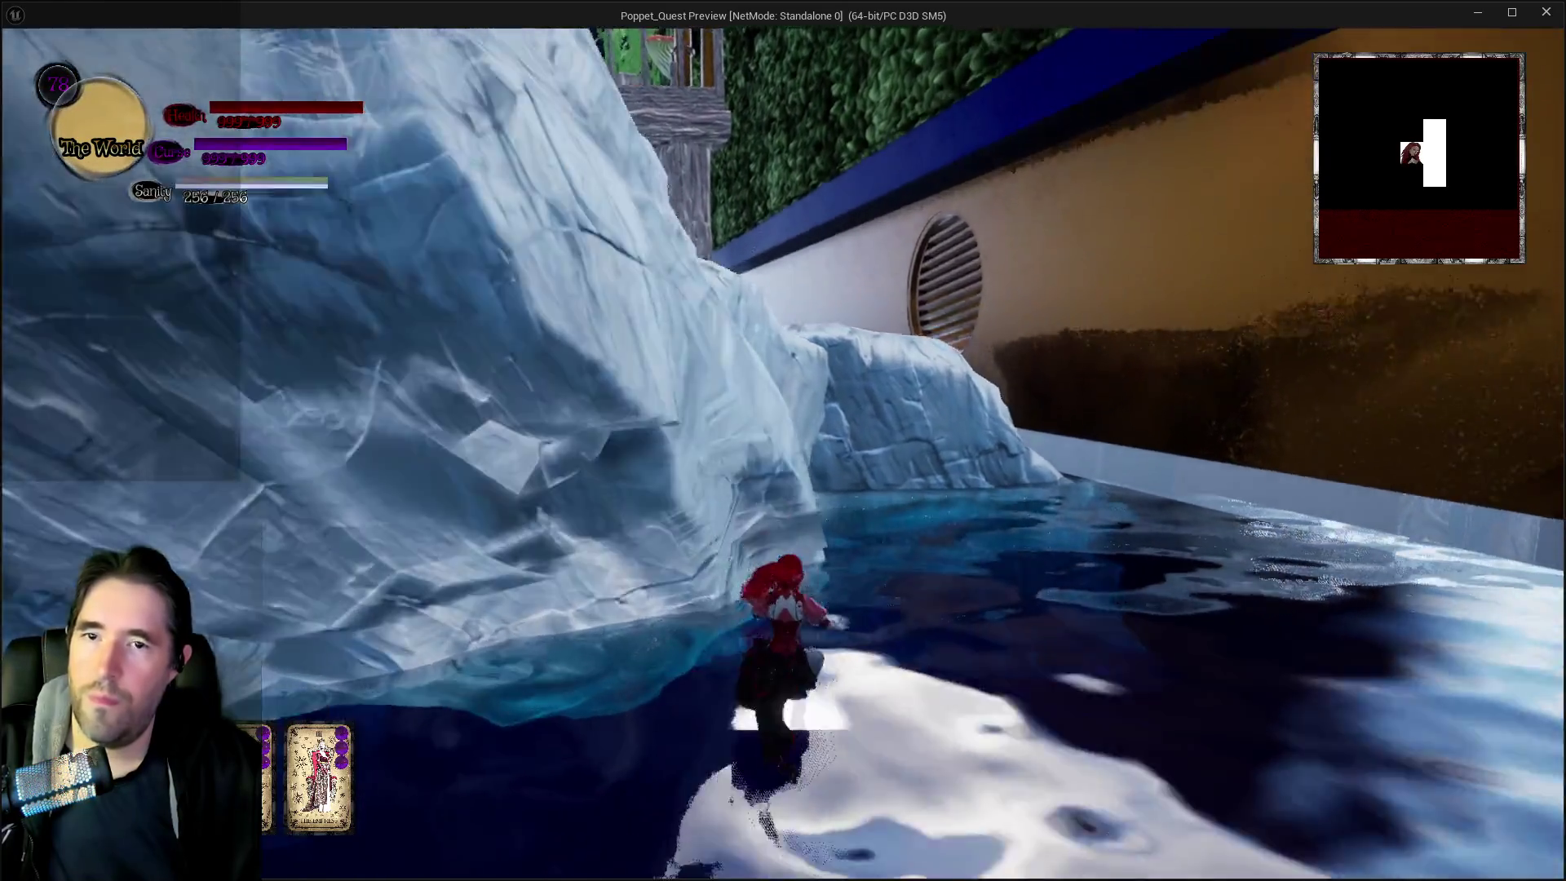
{"action": "key", "text": "alt+Tab"}
{"action": "key", "text": "Escape"}
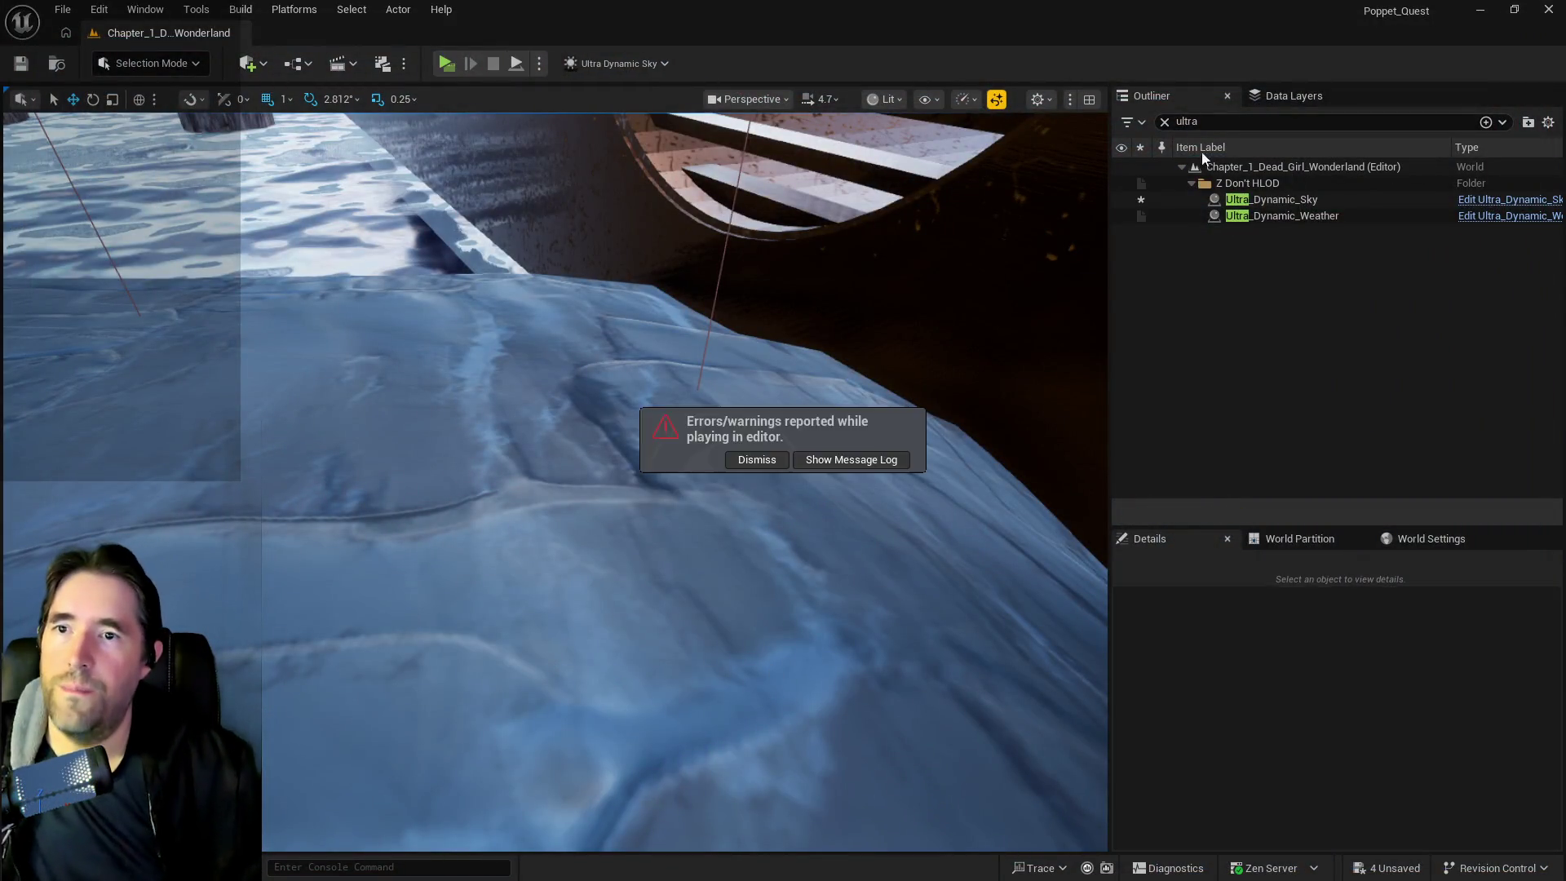
Frame BlockingVolume10 and move it into the Hidden Grotto folder
{"action": "key", "text": "f"}
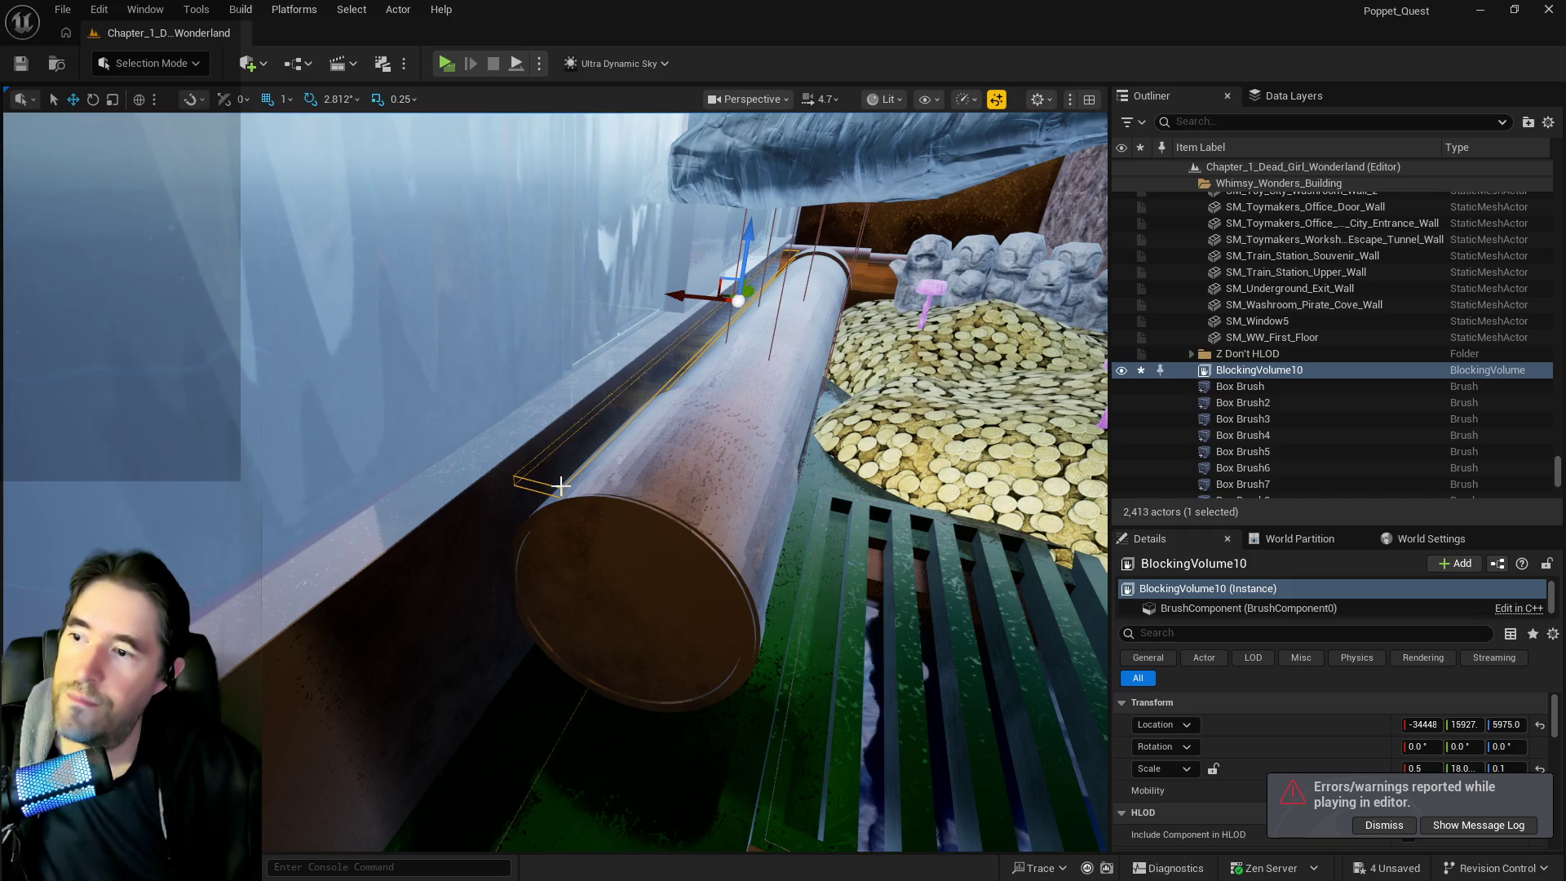
{"action": "right_click", "coordinate": [1243, 368]}
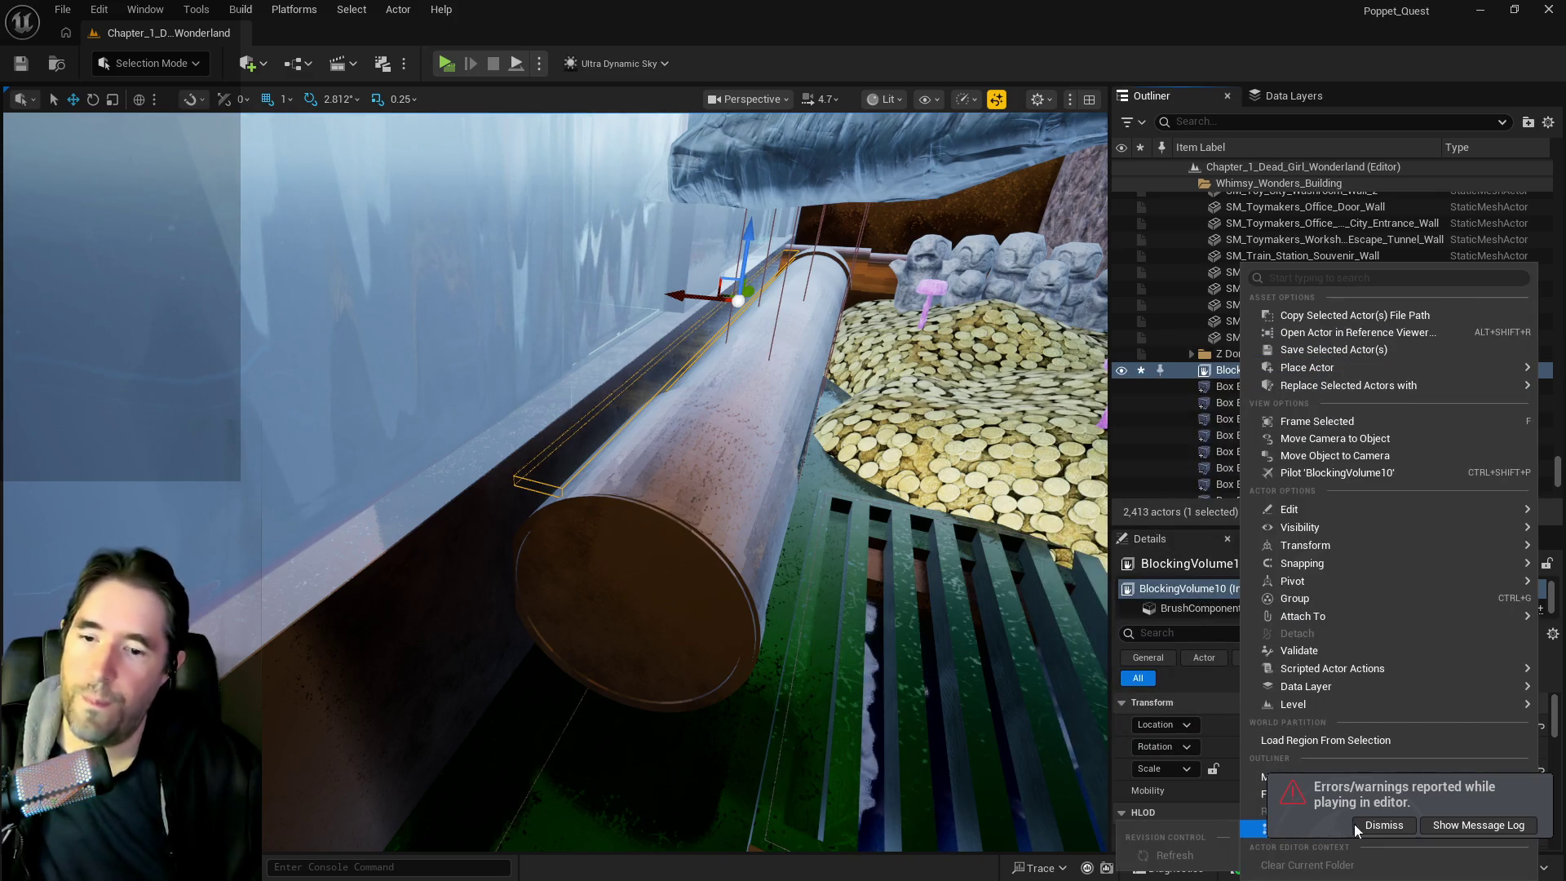
{"action": "left_click", "coordinate": [1356, 825]}
{"action": "right_click", "coordinate": [1220, 370]}
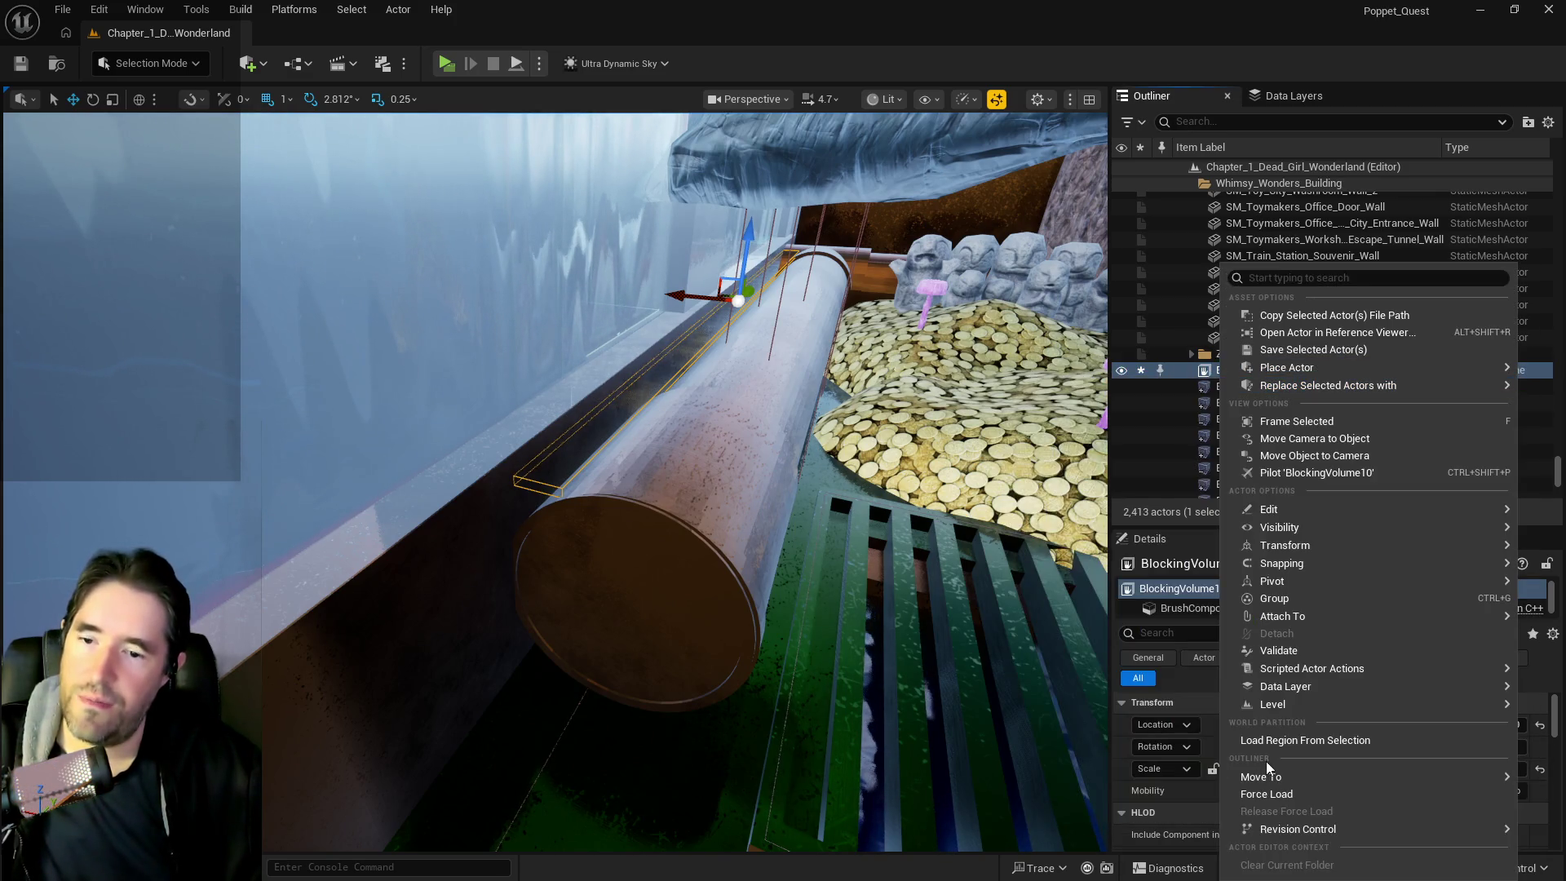
{"action": "mouse_move", "coordinate": [1289, 763]}
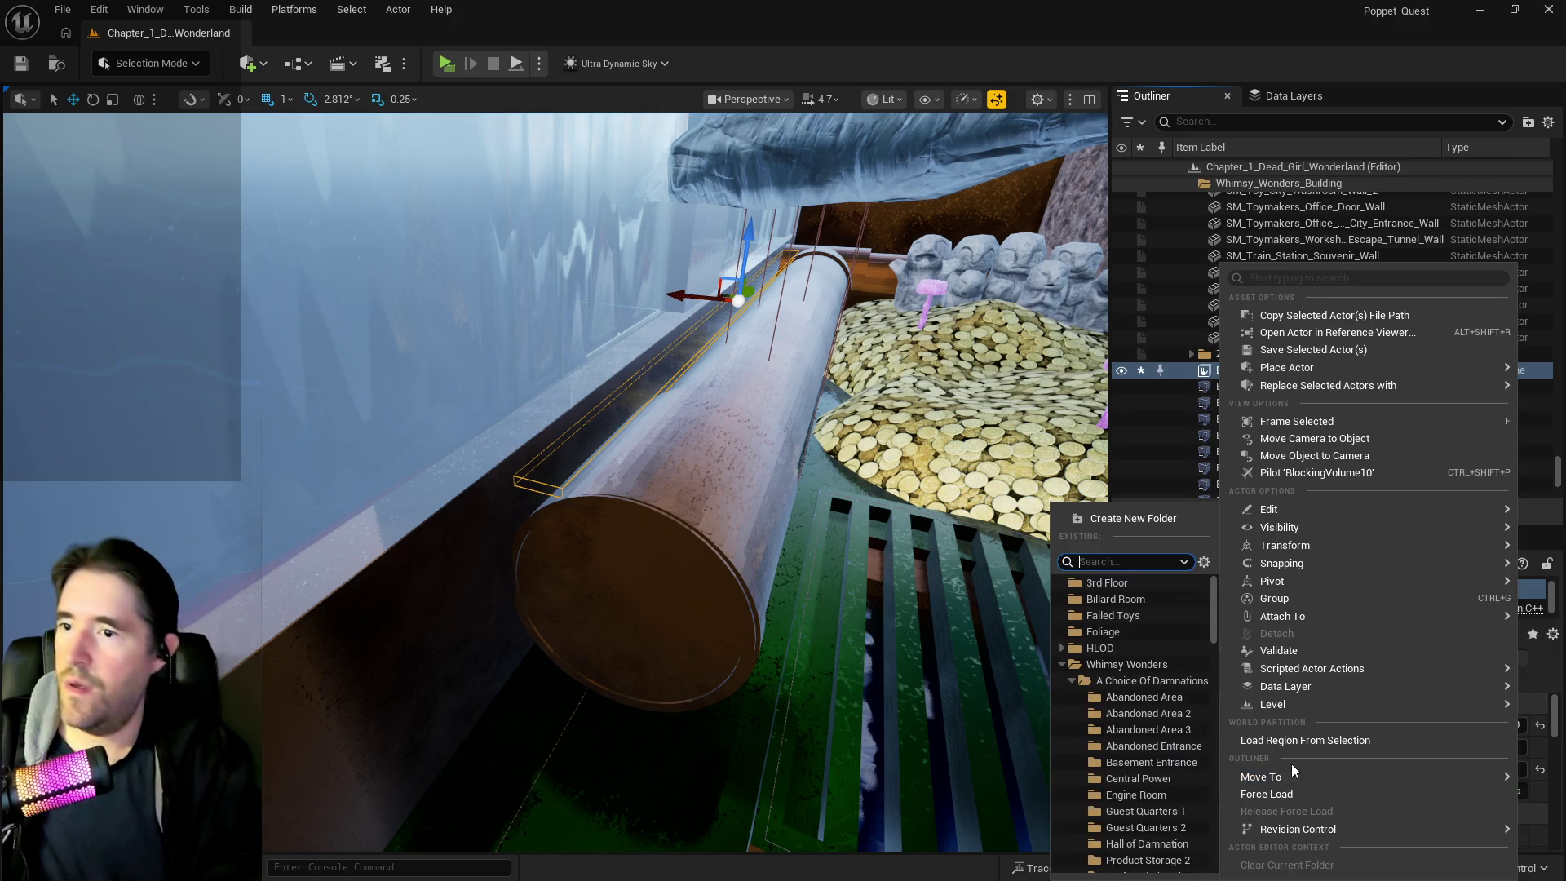
{"action": "type", "text": "hid"}
{"action": "left_click", "coordinate": [1140, 848]}
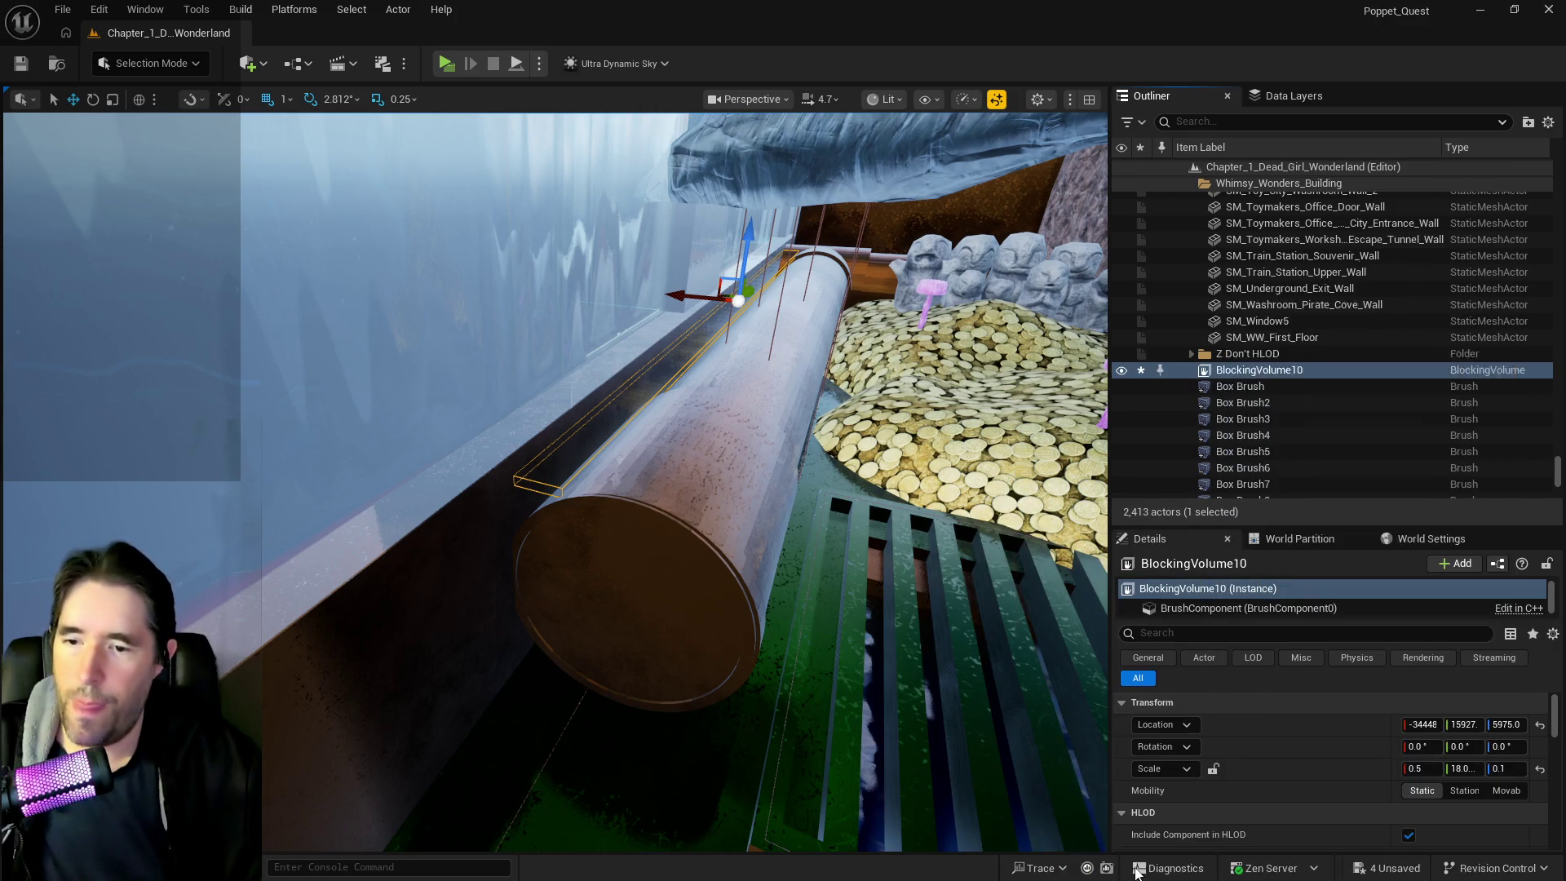
Add BlockingVolume10 to the DL_C2_Hidden_Grotto data layer
{"action": "left_click", "coordinate": [1276, 98]}
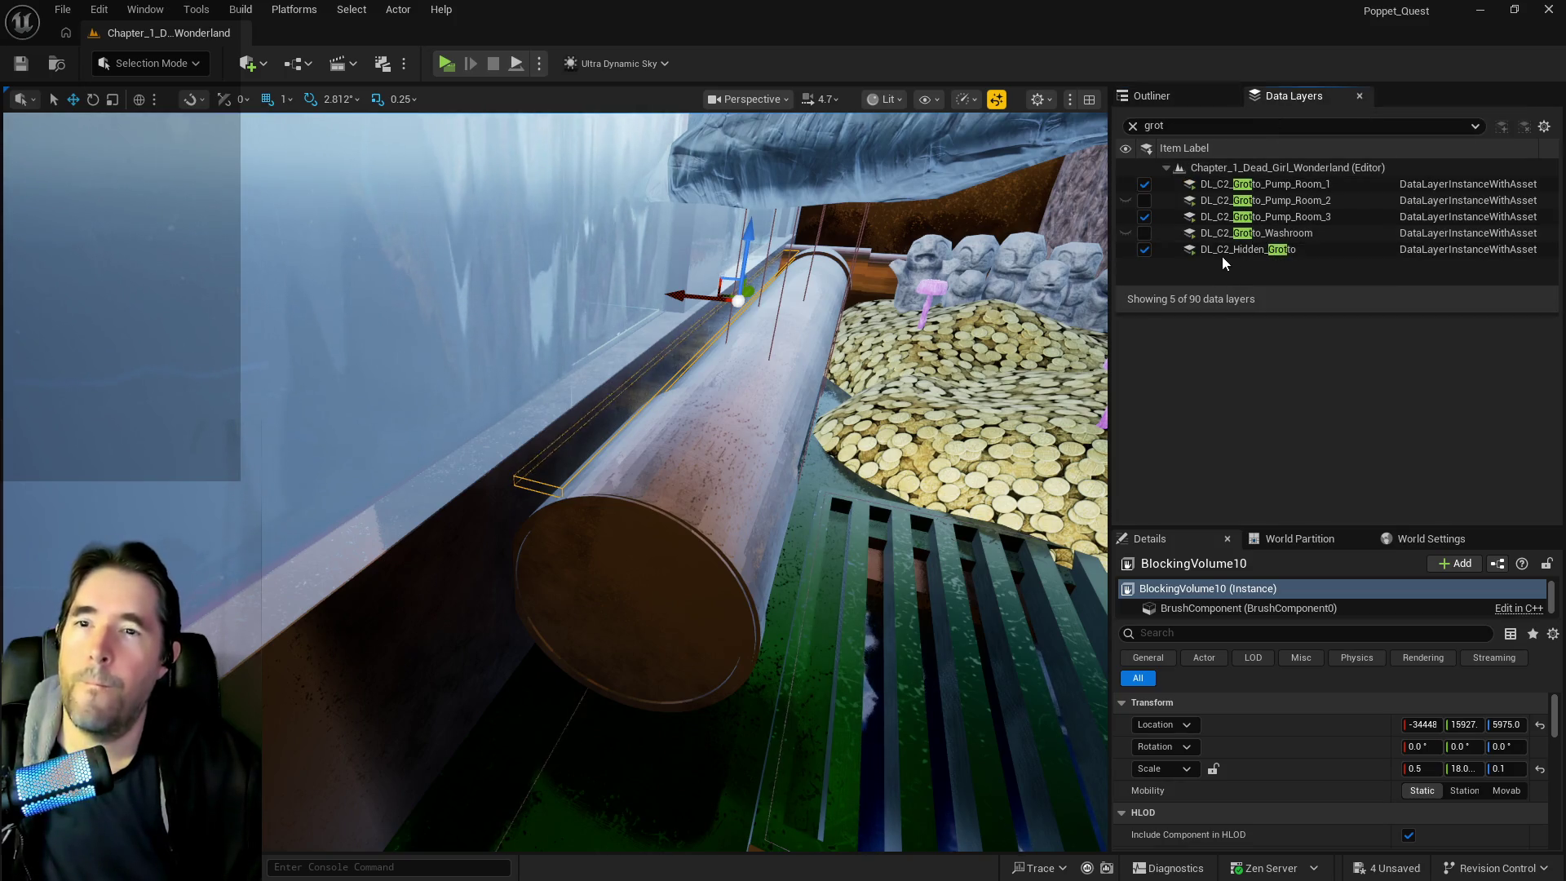
{"action": "right_click", "coordinate": [1222, 253]}
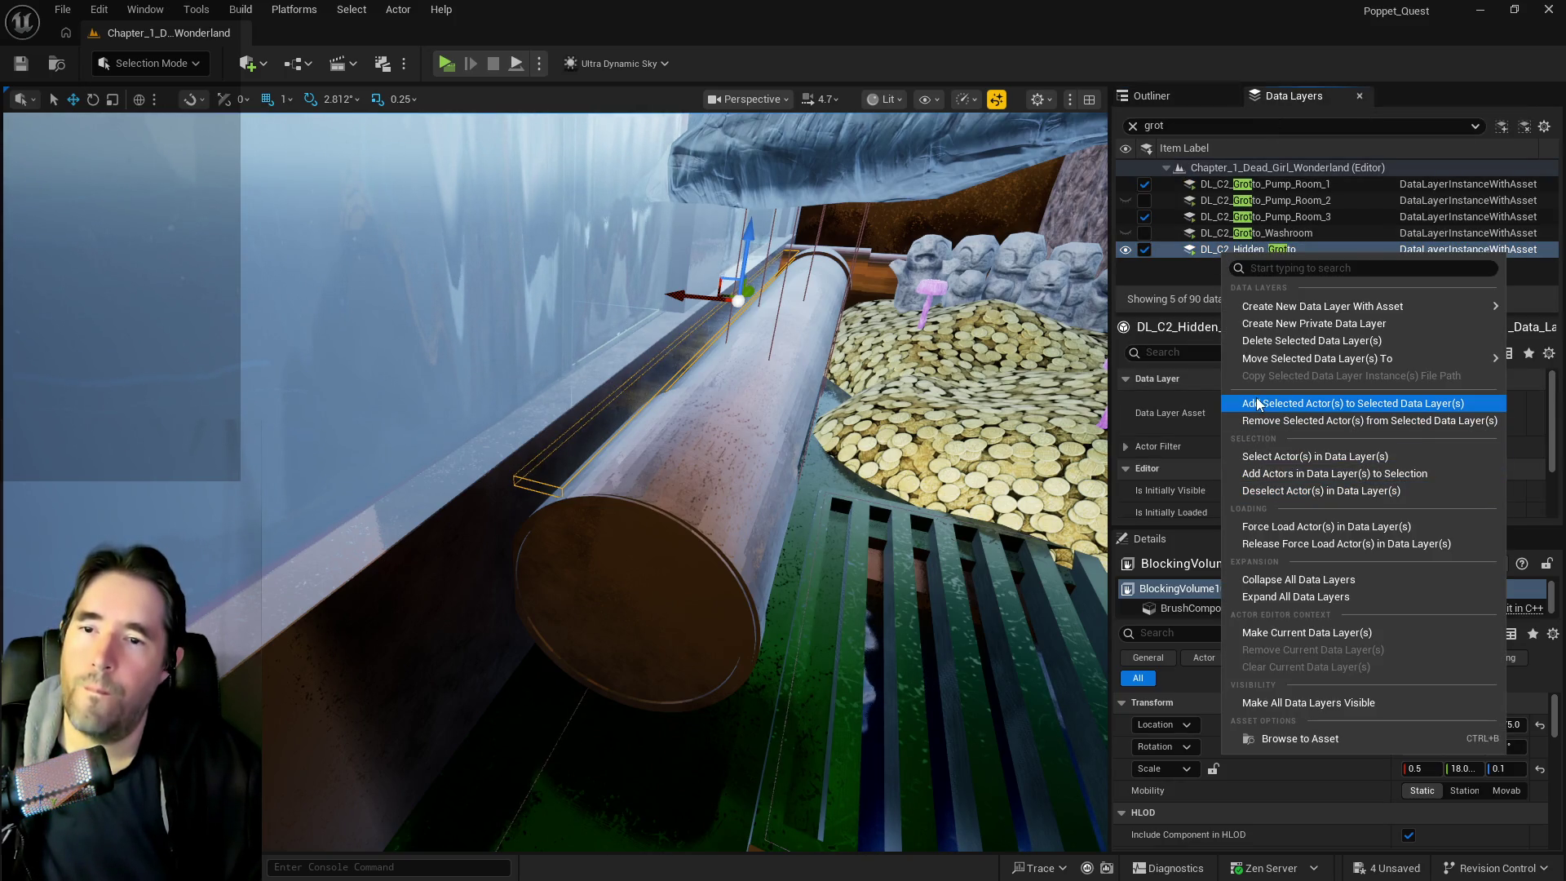
{"action": "left_click", "coordinate": [1257, 404]}
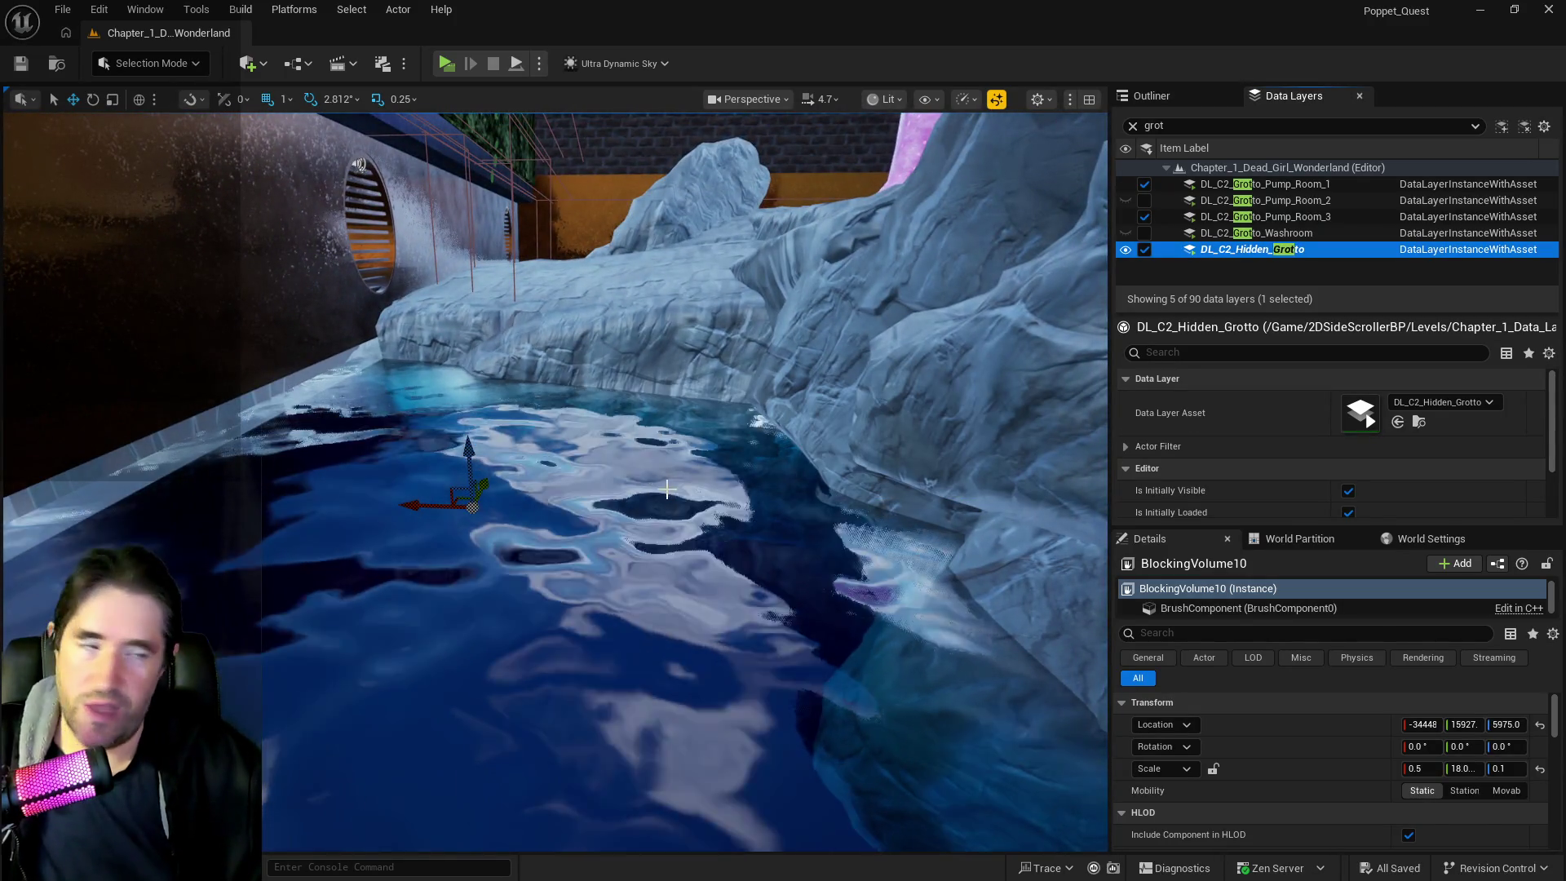
{"action": "right_click", "coordinate": [668, 488]}
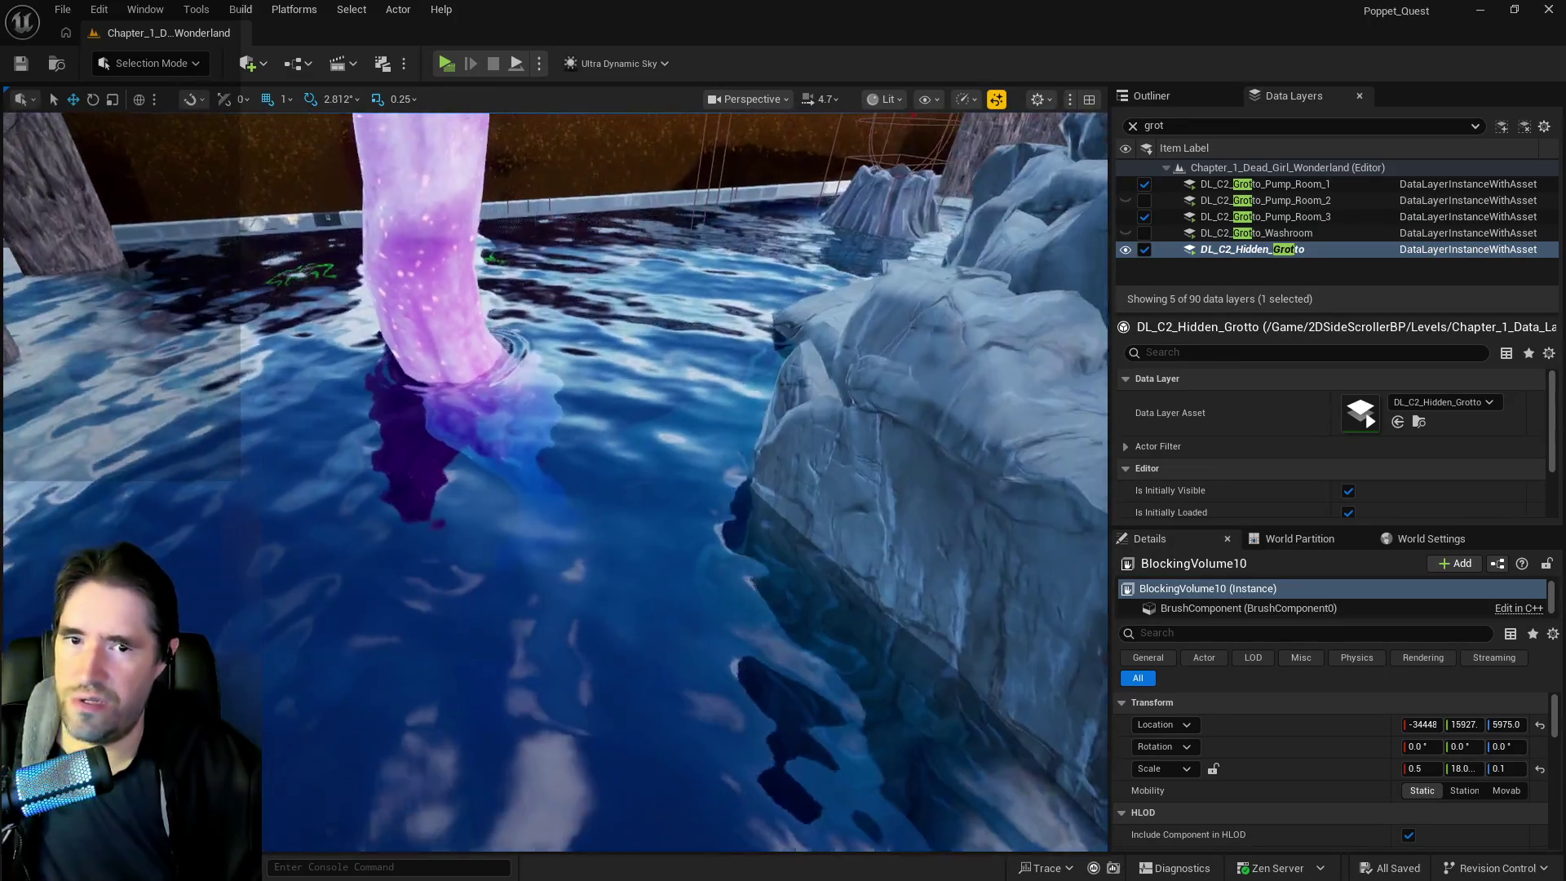
Uncheck Hide Unloaded Actors in the Outliner settings, then fly toward the Shadowdark City street
{"action": "left_click", "coordinate": [1151, 96]}
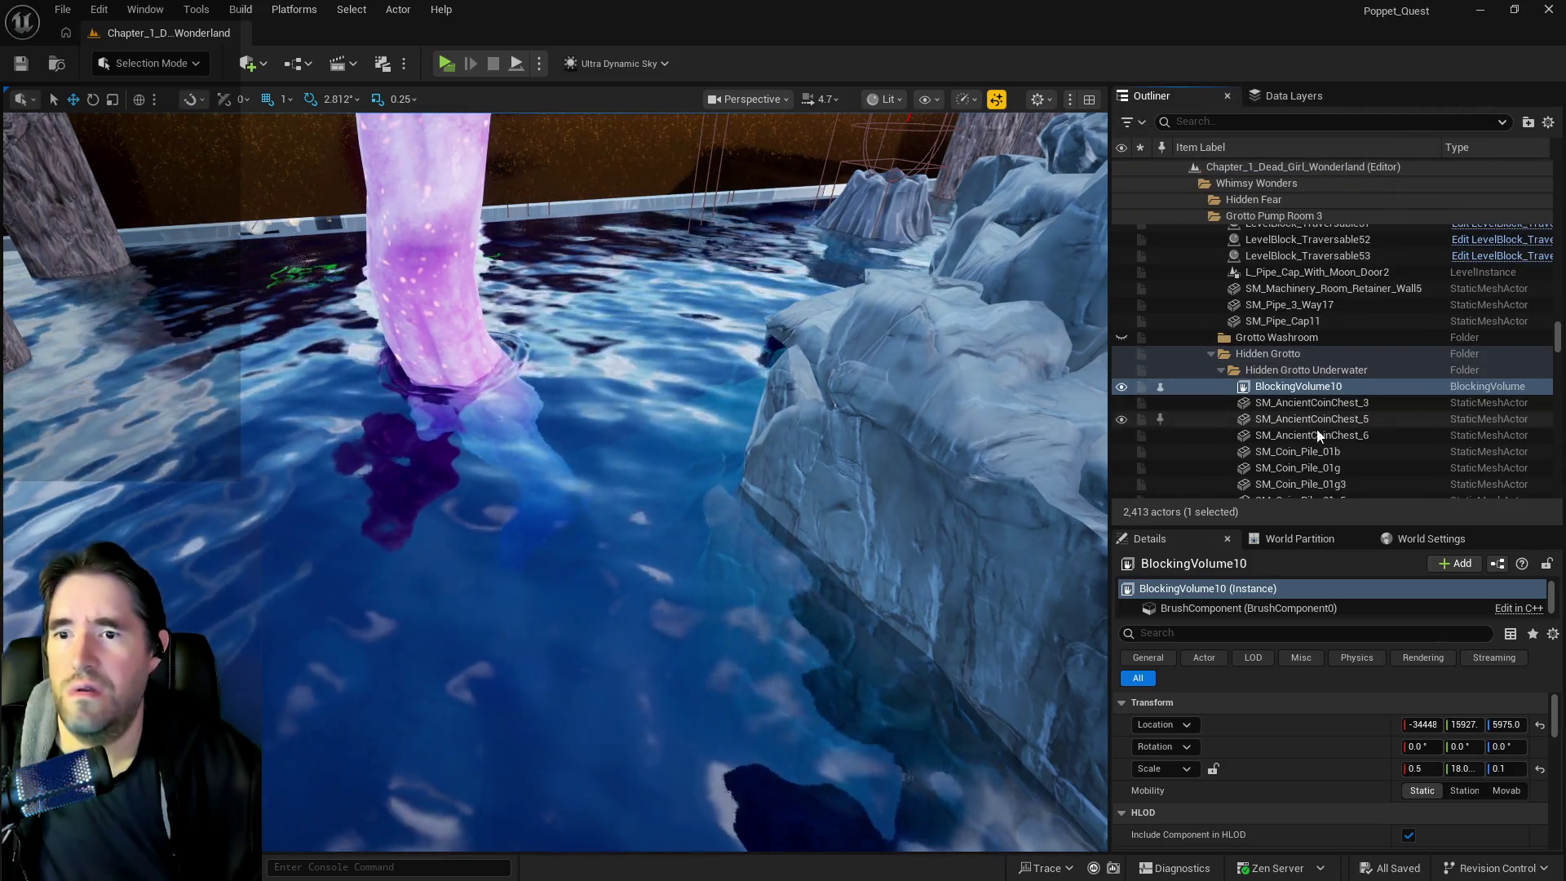
{"action": "left_click", "coordinate": [1225, 187]}
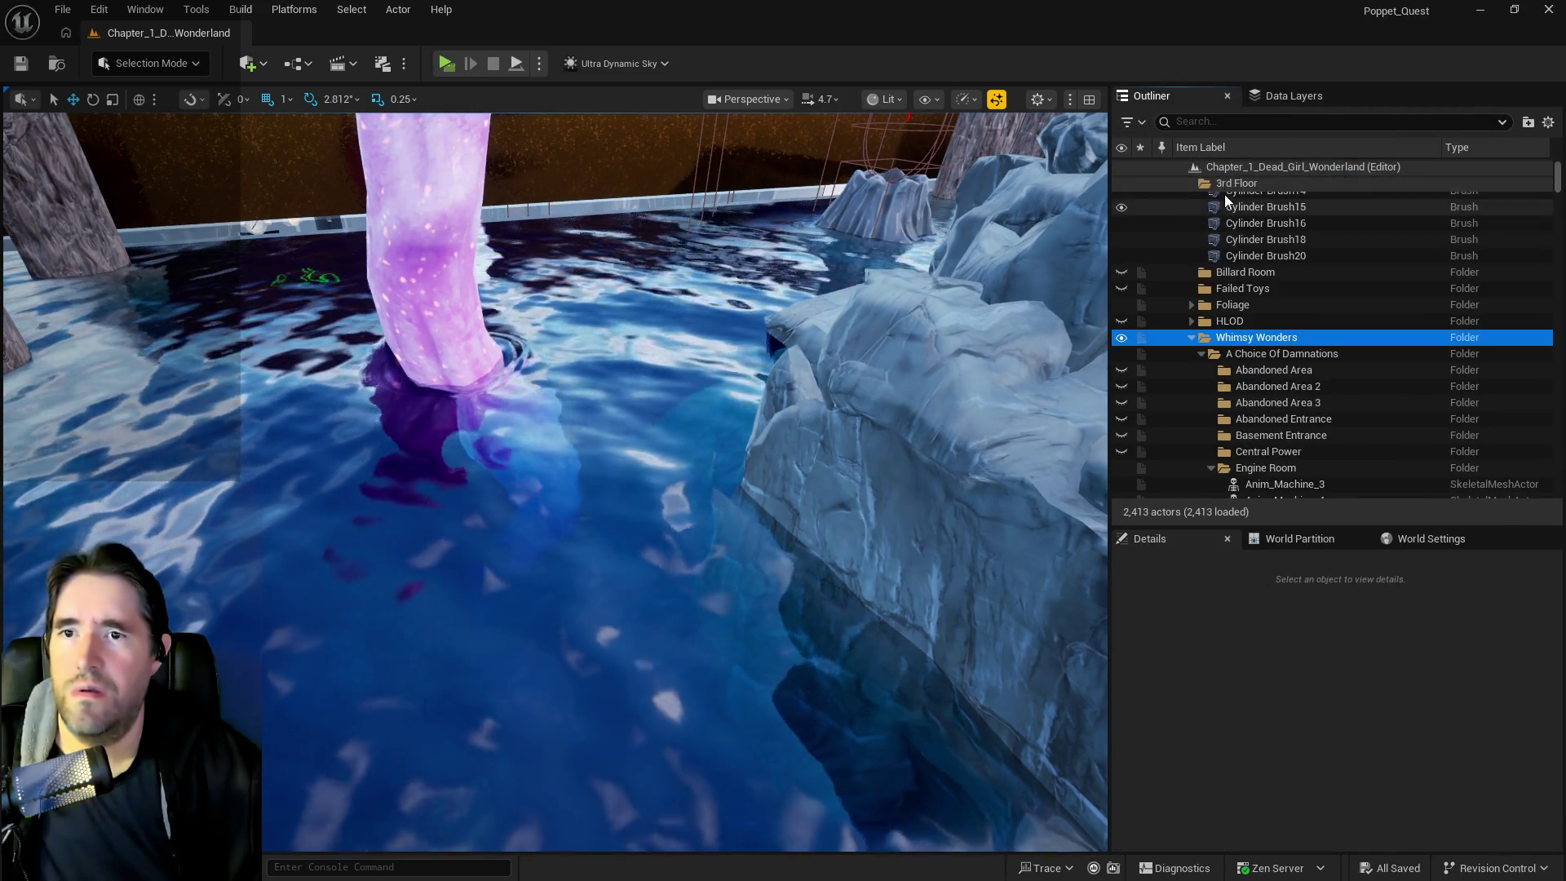
{"action": "left_click", "coordinate": [1548, 124]}
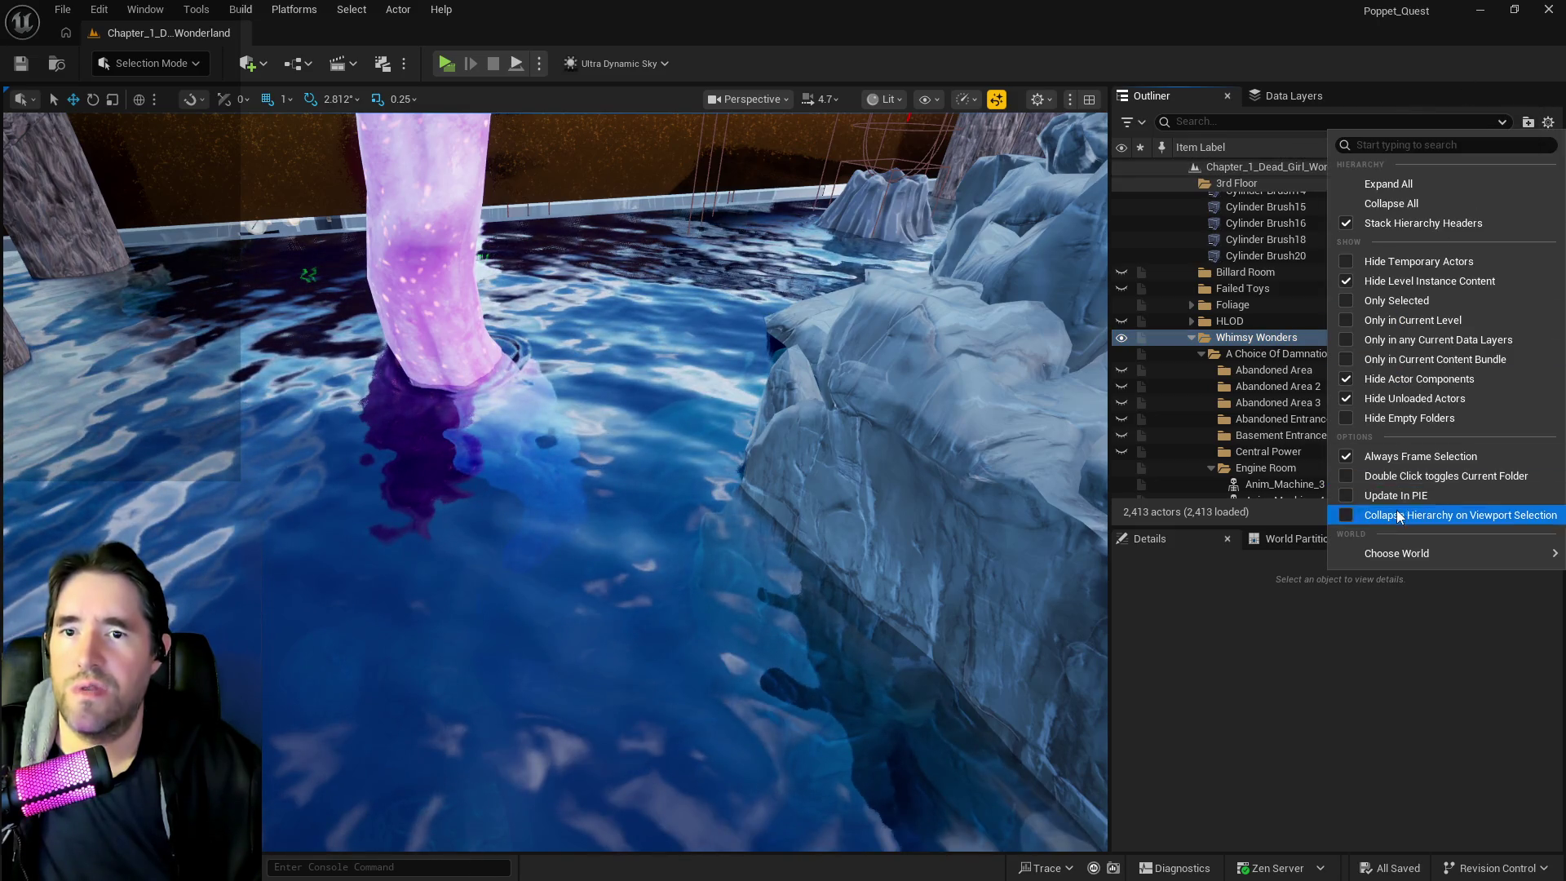
{"action": "left_click", "coordinate": [1348, 400]}
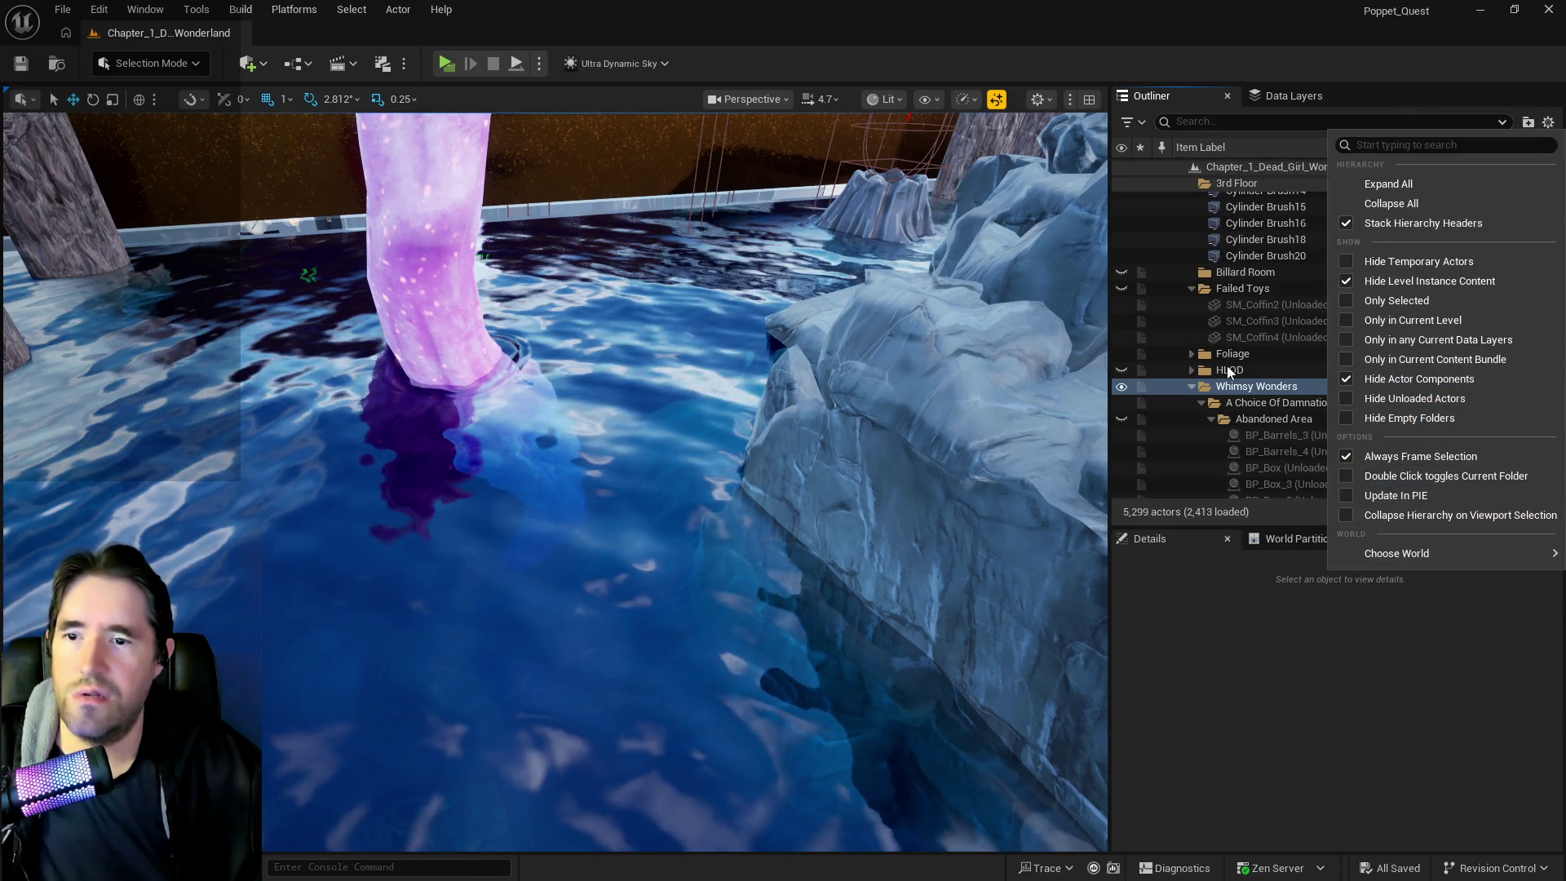
{"action": "left_click", "coordinate": [1264, 166]}
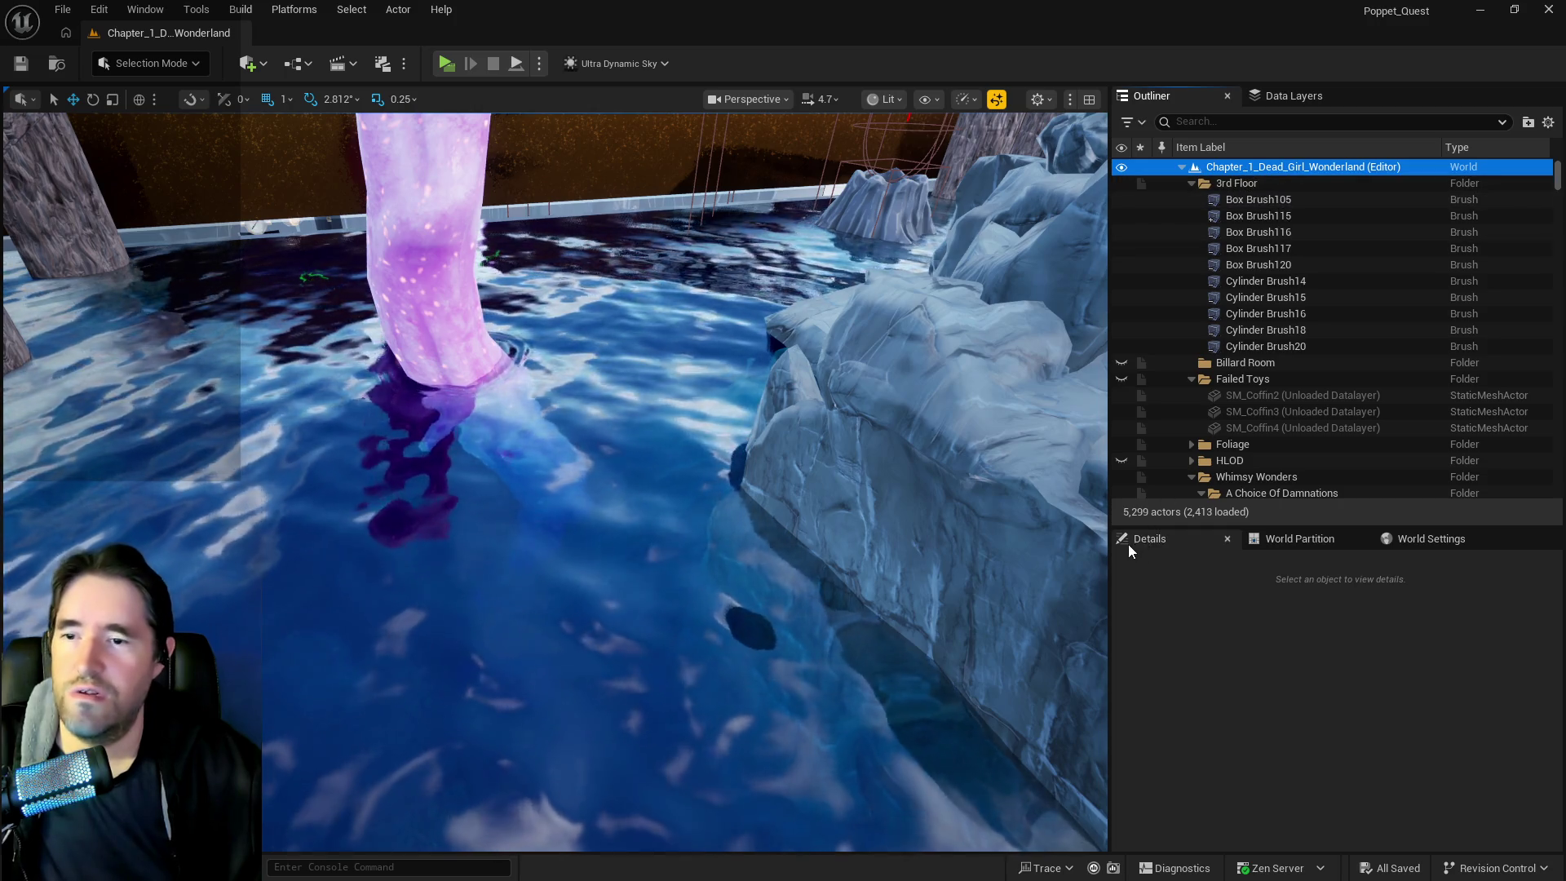
{"action": "mouse_move", "coordinate": [1060, 523]}
{"action": "left_mouse_down"}
{"action": "mouse_move", "coordinate": [914, 489]}
{"action": "mouse_move", "coordinate": [905, 465]}
{"action": "mouse_move", "coordinate": [930, 456]}
{"action": "mouse_move", "coordinate": [898, 448]}
{"action": "mouse_move", "coordinate": [865, 407]}
{"action": "left_mouse_up"}
{"action": "left_click", "coordinate": [571, 490]}
{"action": "mouse_move", "coordinate": [571, 490]}
{"action": "left_mouse_down"}
{"action": "mouse_move", "coordinate": [563, 473]}
{"action": "mouse_move", "coordinate": [595, 469]}
{"action": "mouse_move", "coordinate": [563, 477]}
{"action": "mouse_move", "coordinate": [555, 522]}
{"action": "mouse_move", "coordinate": [563, 482]}
{"action": "mouse_move", "coordinate": [567, 494]}
{"action": "left_mouse_up"}
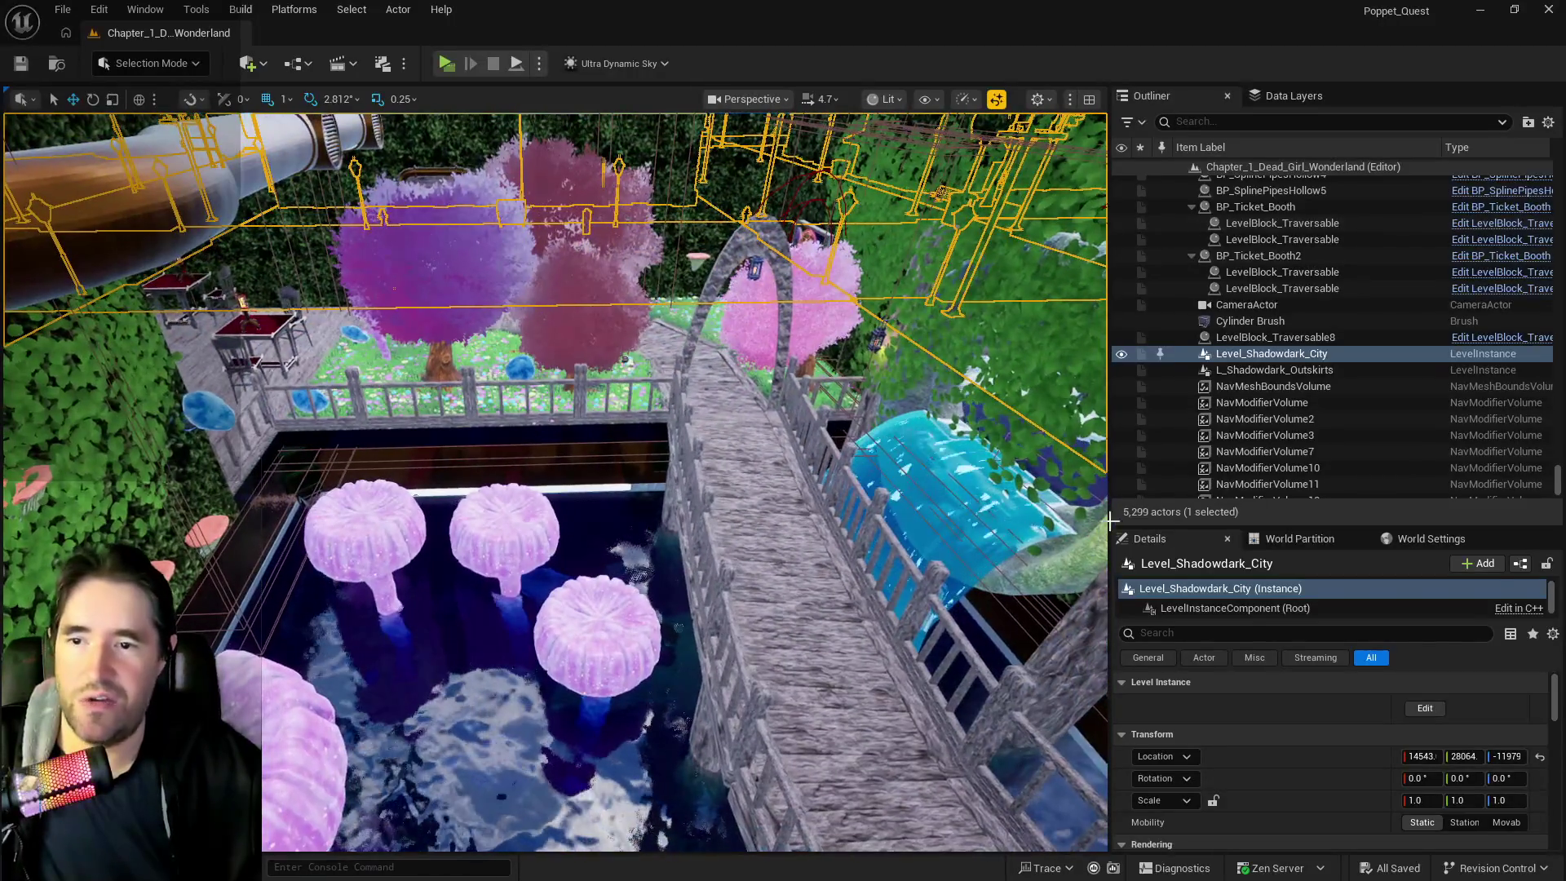
Delete the duplicate tarot card SM6, then open SM7's blueprint with Ctrl+E
{"action": "left_click_drag", "start_coordinate": [1065, 670], "coordinate": [1066, 671]}
{"action": "left_click_drag", "start_coordinate": [686, 423], "coordinate": [654, 482]}
{"action": "left_click", "coordinate": [654, 484]}
{"action": "mouse_move", "coordinate": [687, 558]}
{"action": "left_mouse_down"}
{"action": "mouse_move", "coordinate": [857, 562]}
{"action": "mouse_move", "coordinate": [978, 712]}
{"action": "left_mouse_up"}
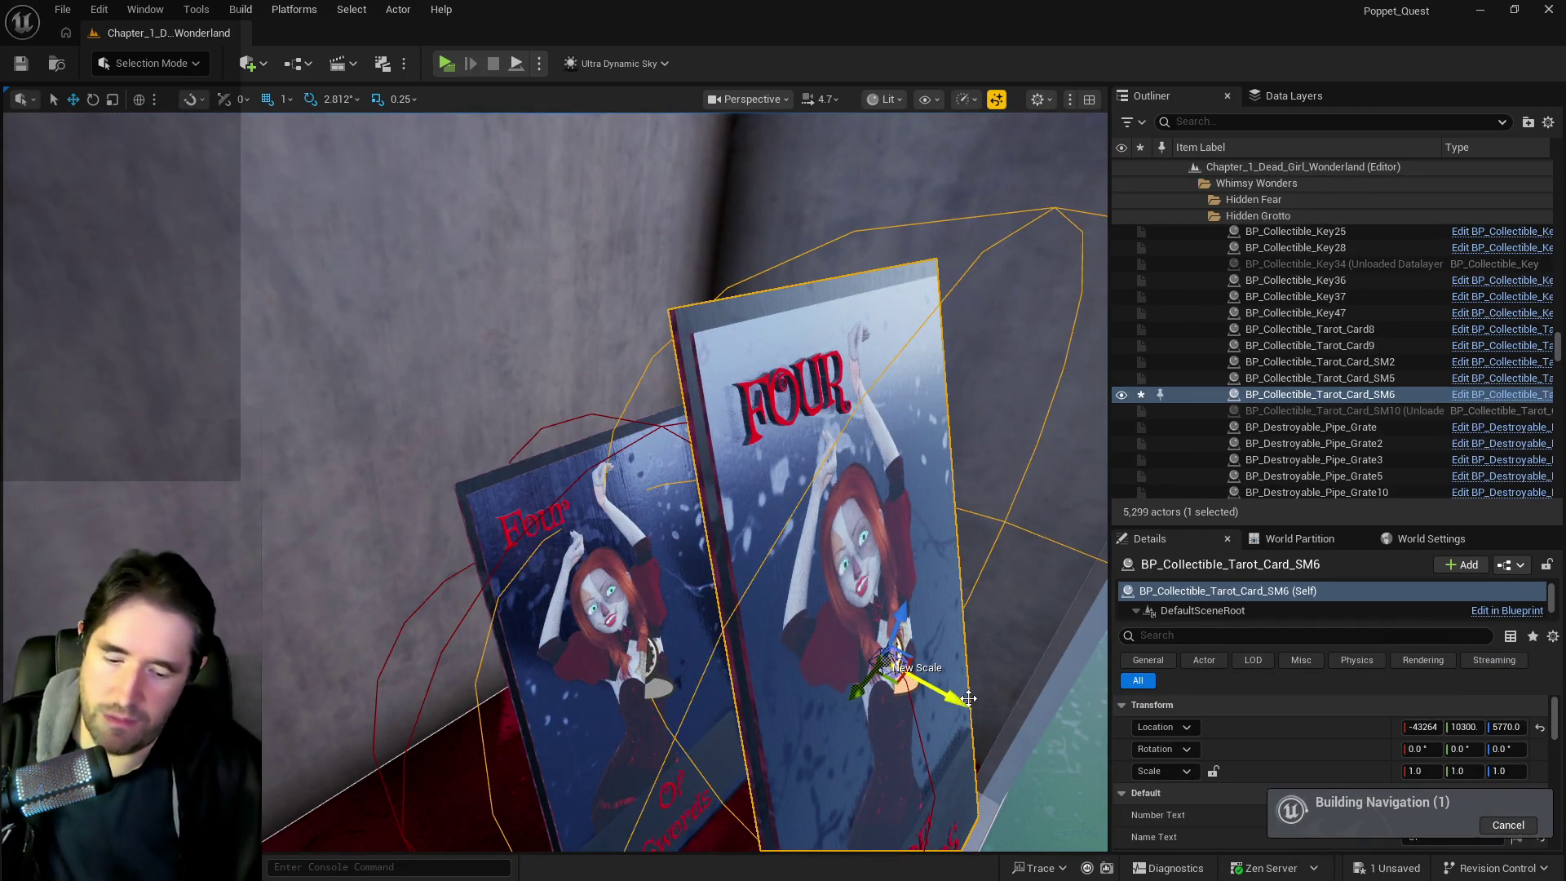
{"action": "key", "text": "Delete"}
{"action": "left_click", "coordinate": [620, 571]}
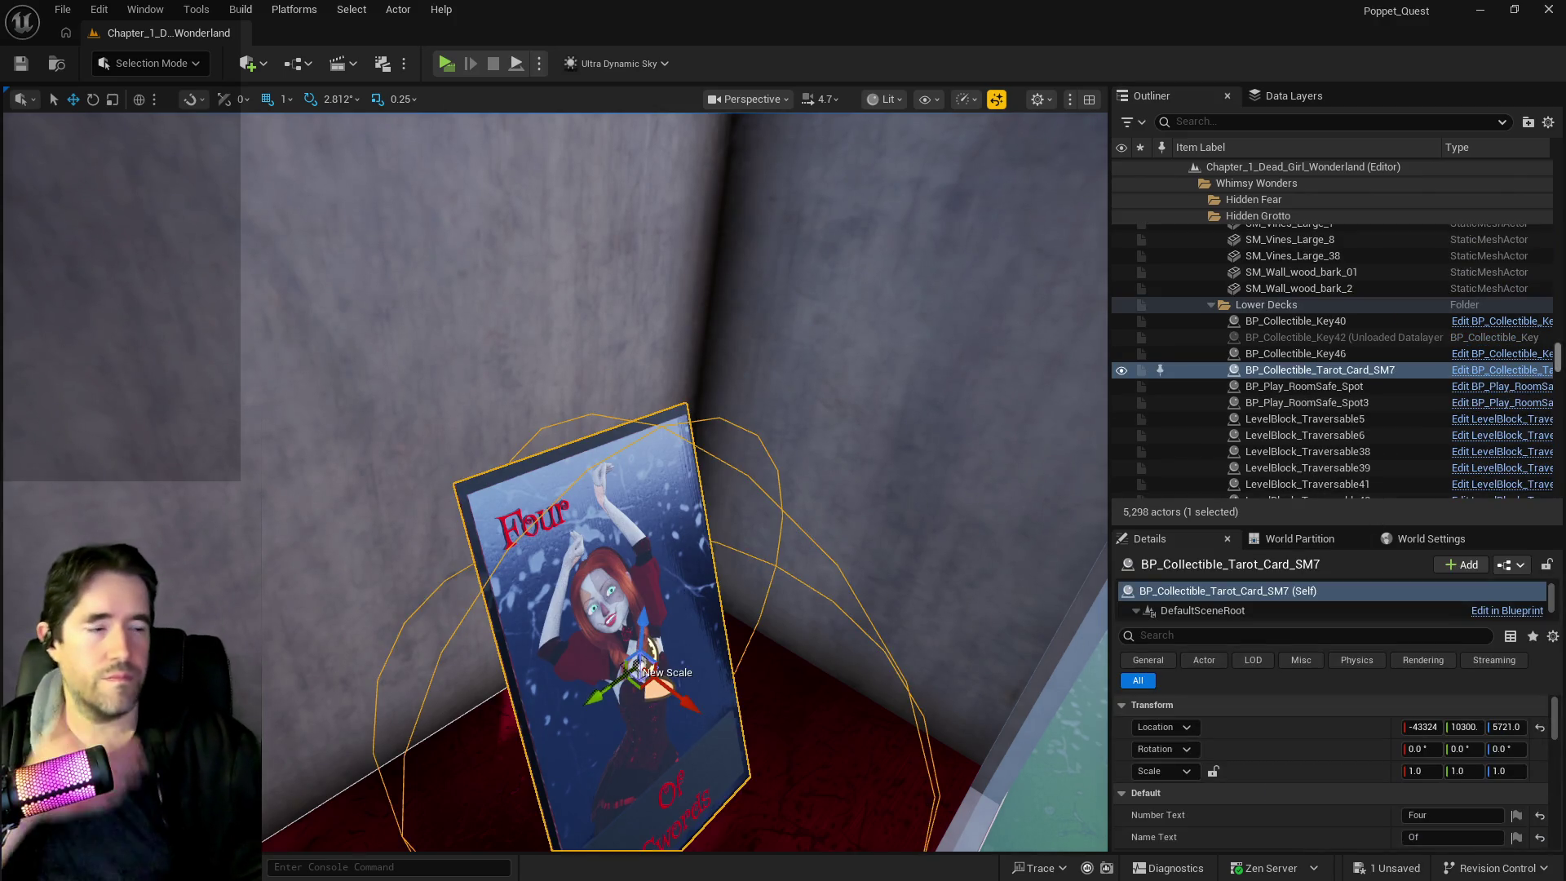
{"action": "key", "text": "ctrl+e"}
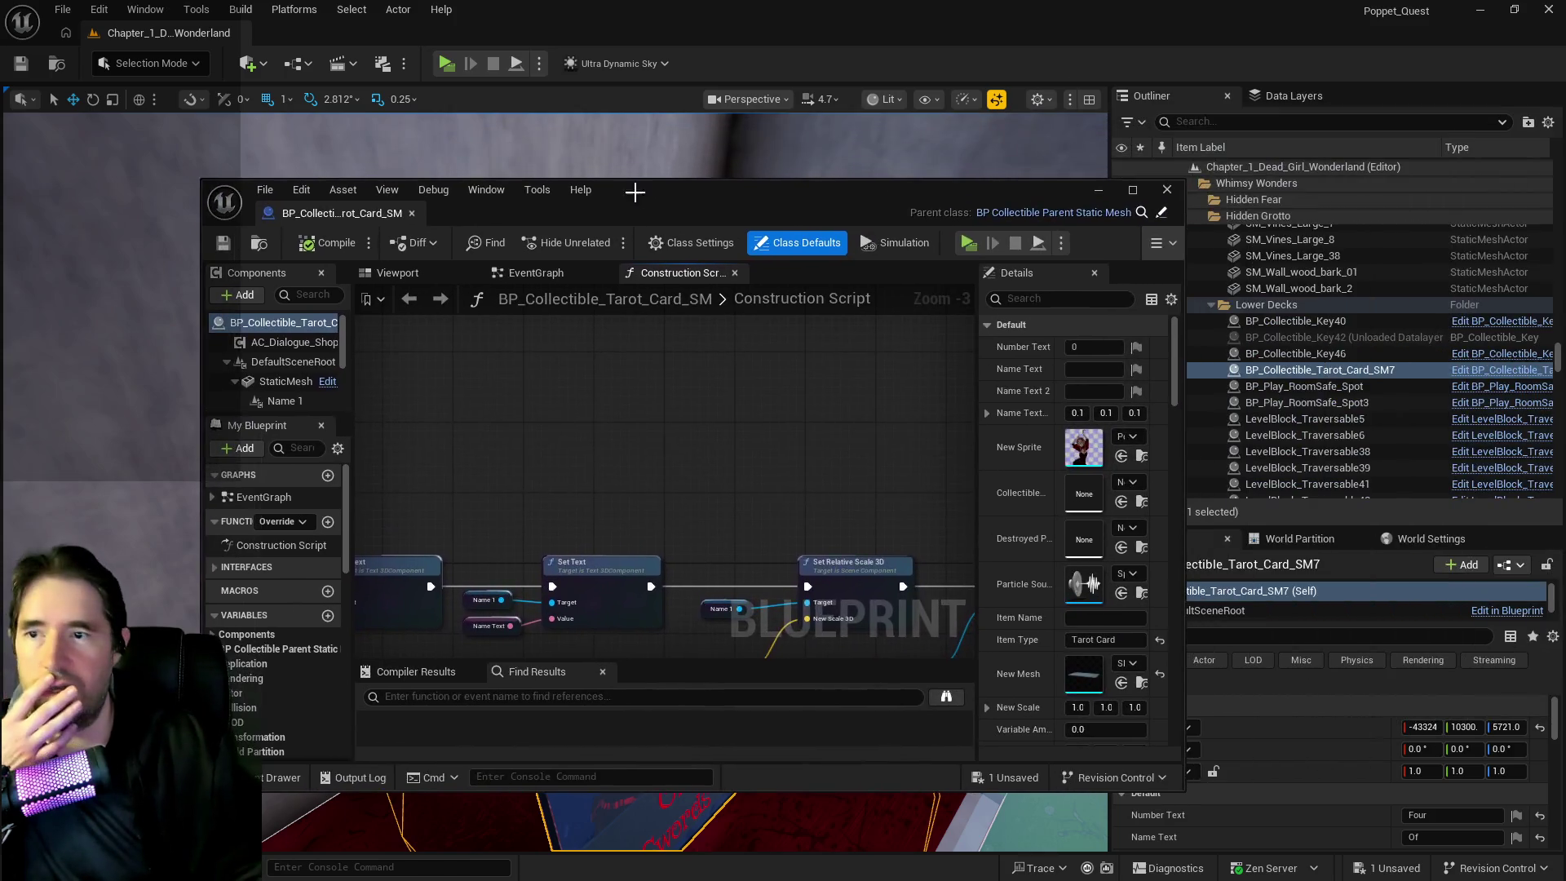
Maximize the blueprint editor, select StaticMesh and keep its collision preset on Custom
{"action": "double_click", "coordinate": [635, 192]}
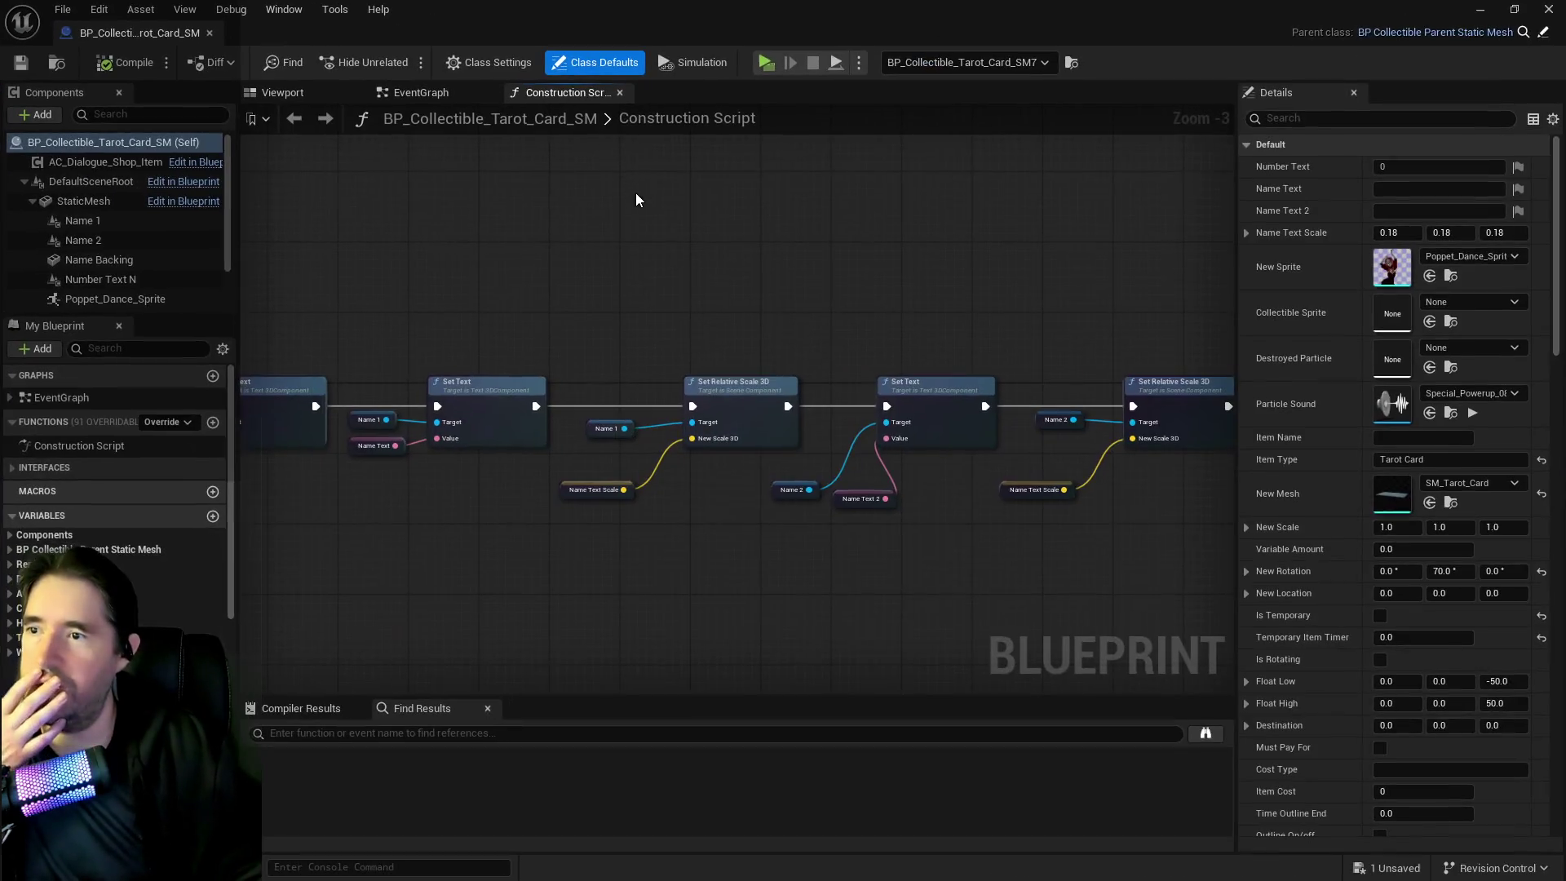
{"action": "left_click", "coordinate": [82, 183]}
{"action": "left_click", "coordinate": [1345, 119]}
{"action": "type", "text": "col"}
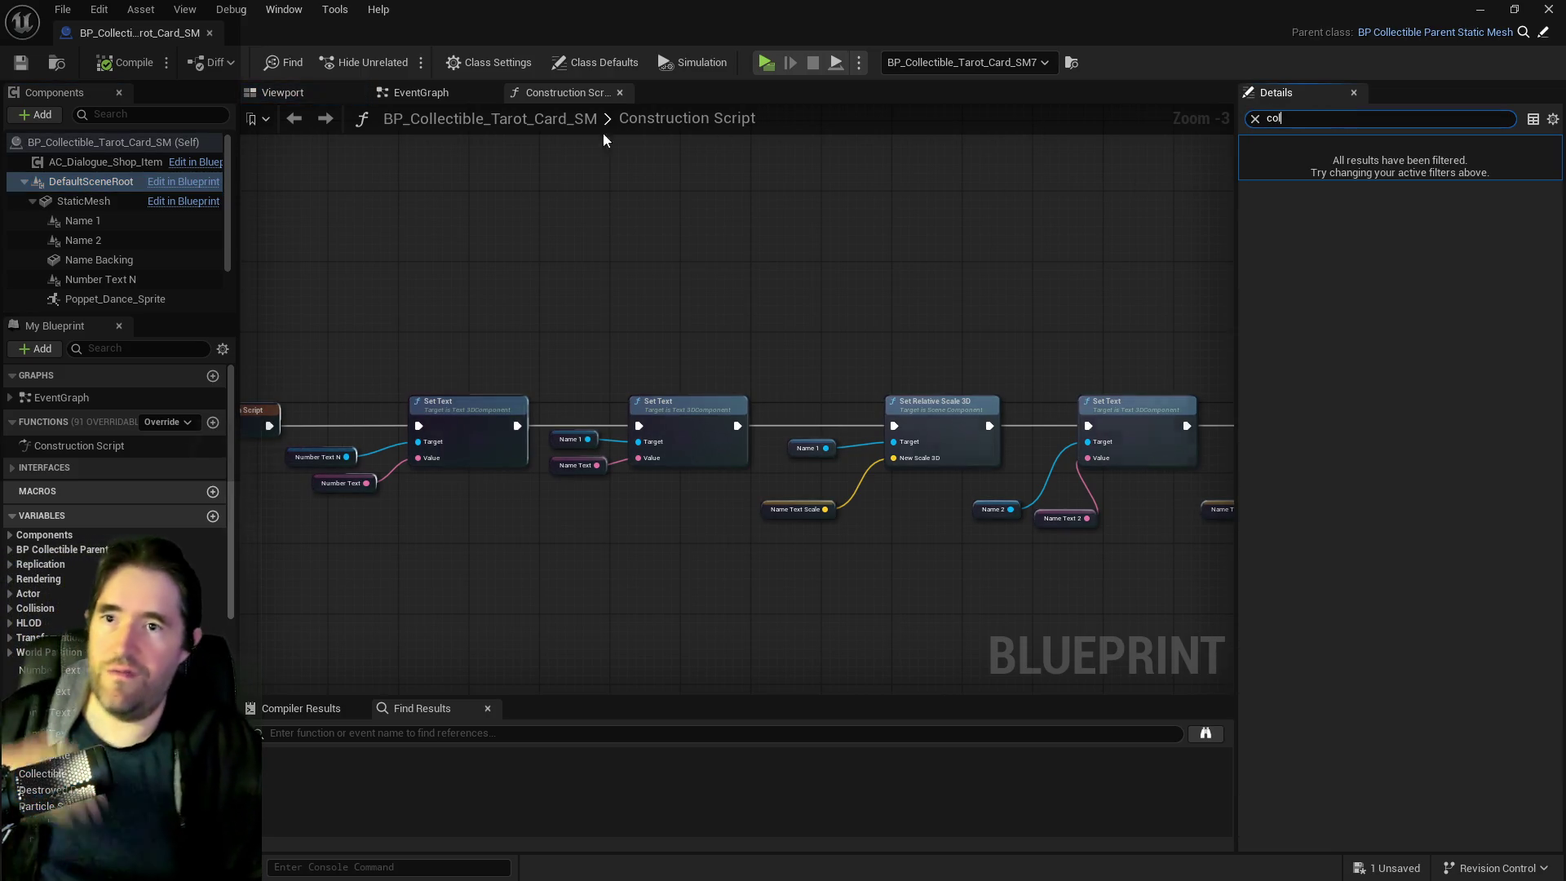
{"action": "left_click", "coordinate": [125, 202]}
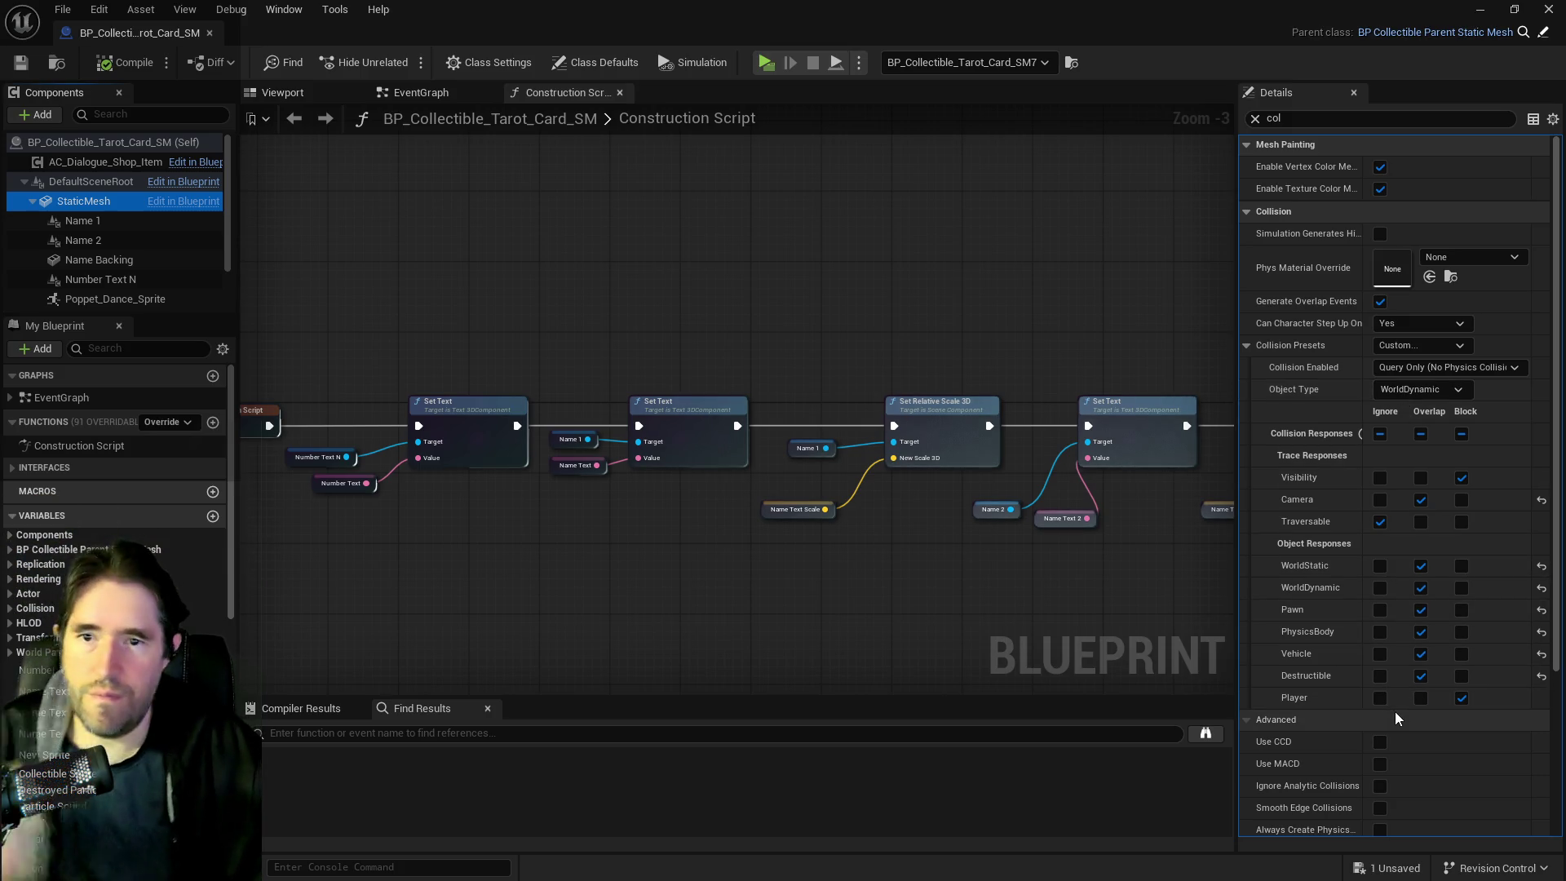
{"action": "left_click", "coordinate": [1441, 392]}
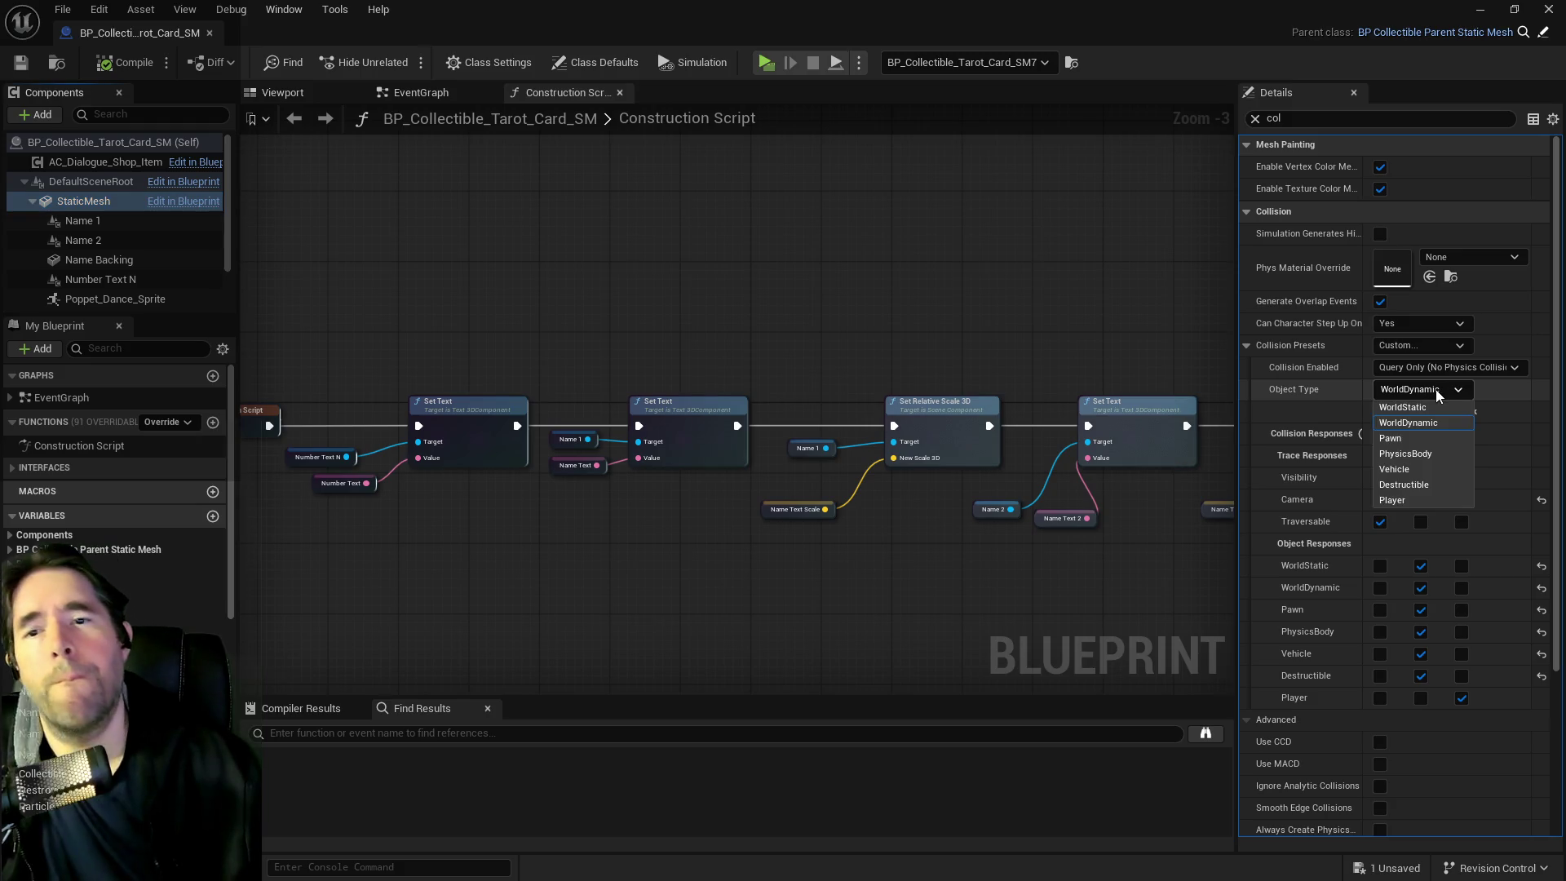
{"action": "left_click", "coordinate": [1411, 346]}
{"action": "left_click", "coordinate": [1411, 346]}
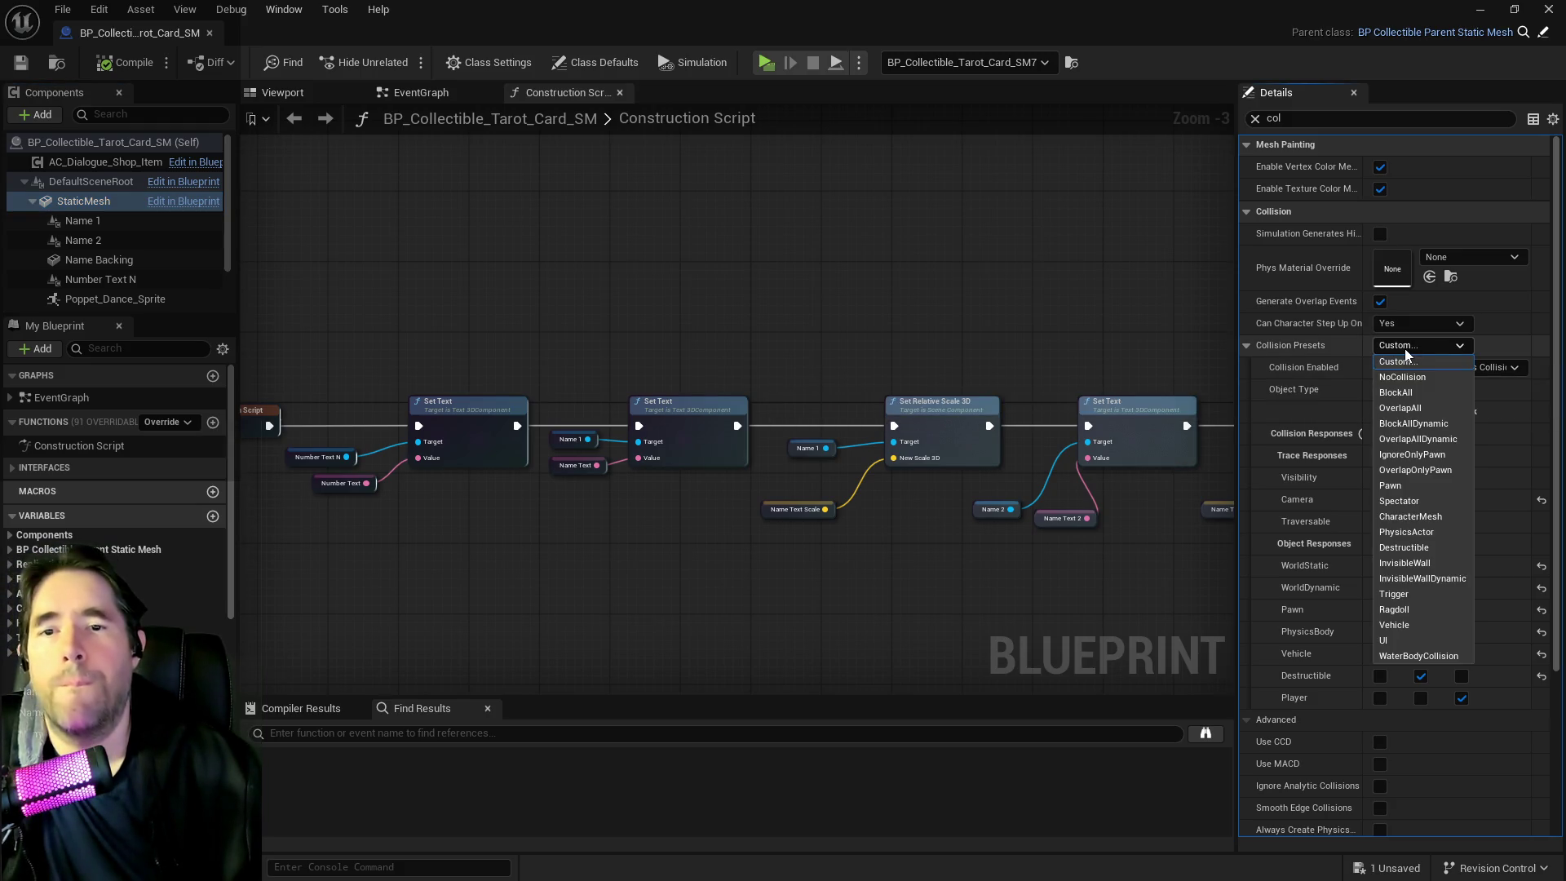
{"action": "left_click", "coordinate": [1404, 440]}
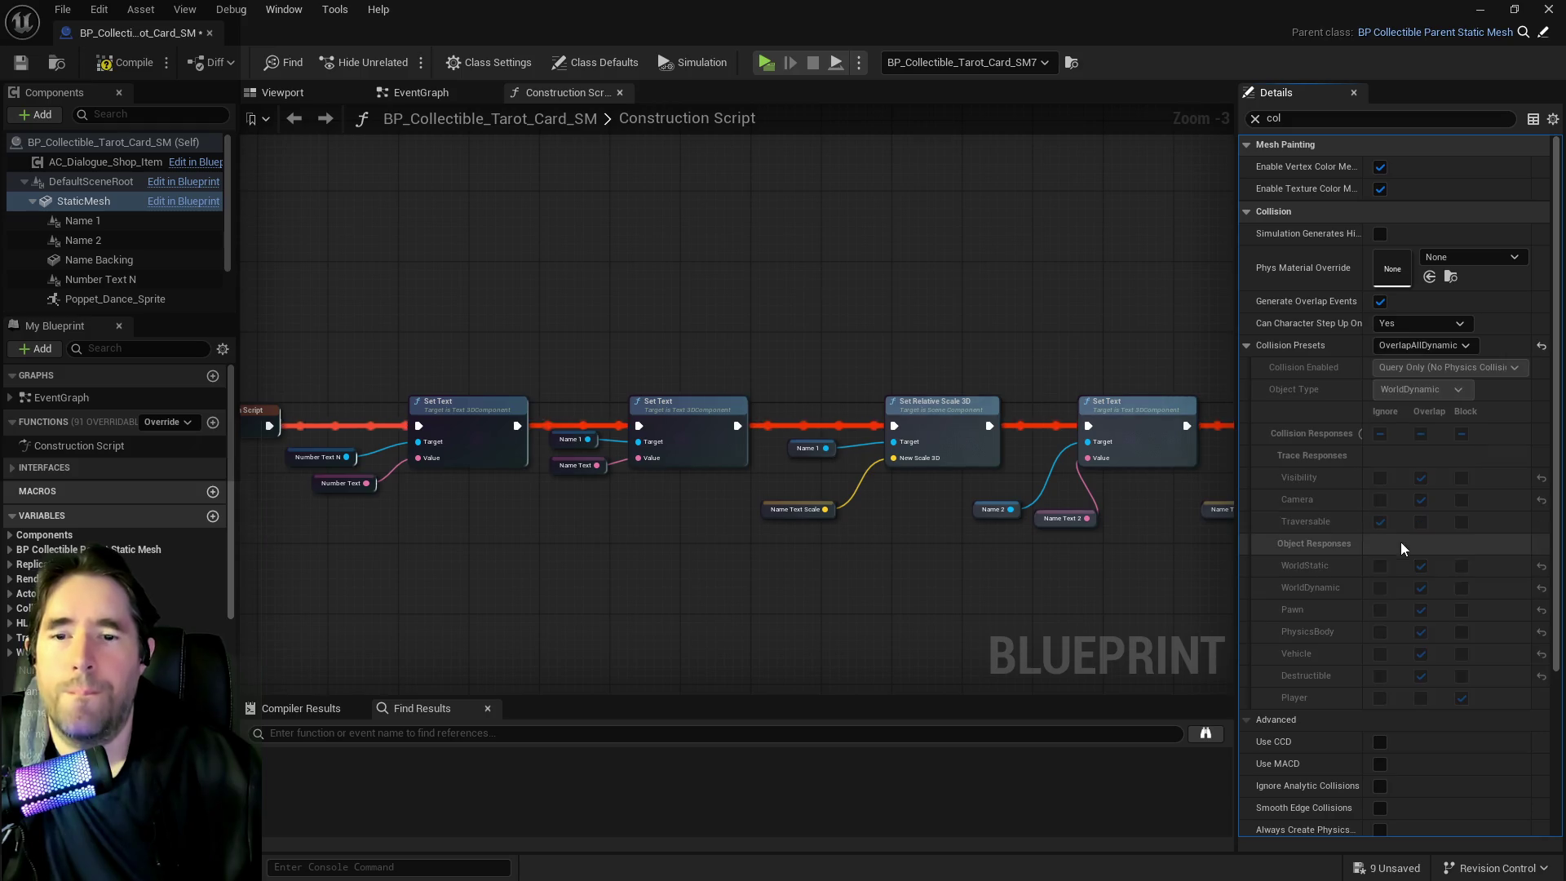
{"action": "left_click", "coordinate": [1411, 346]}
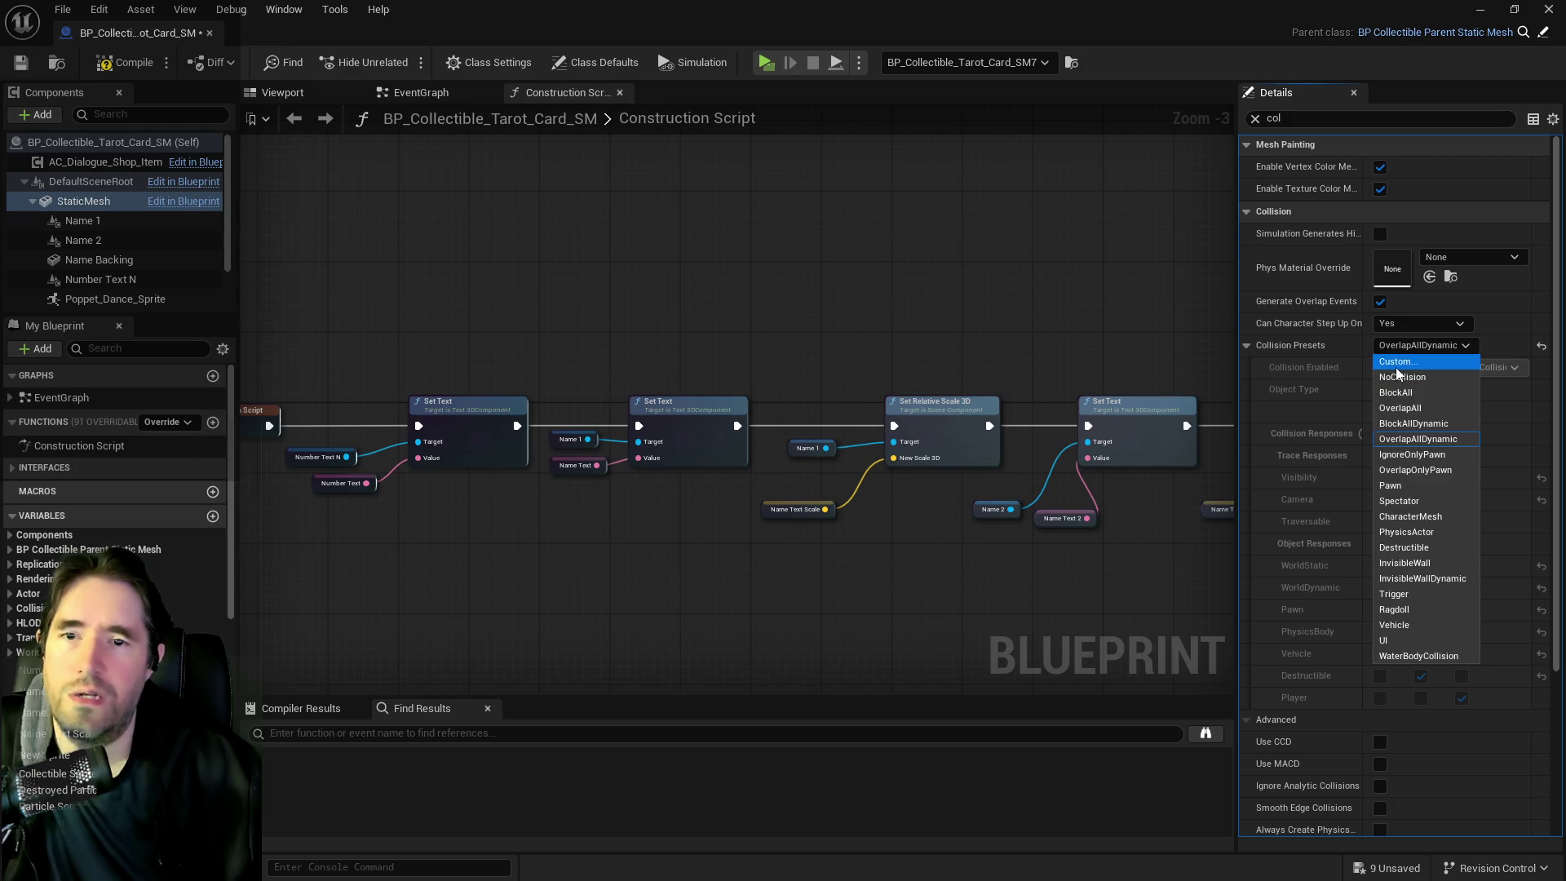
{"action": "left_click", "coordinate": [1396, 364]}
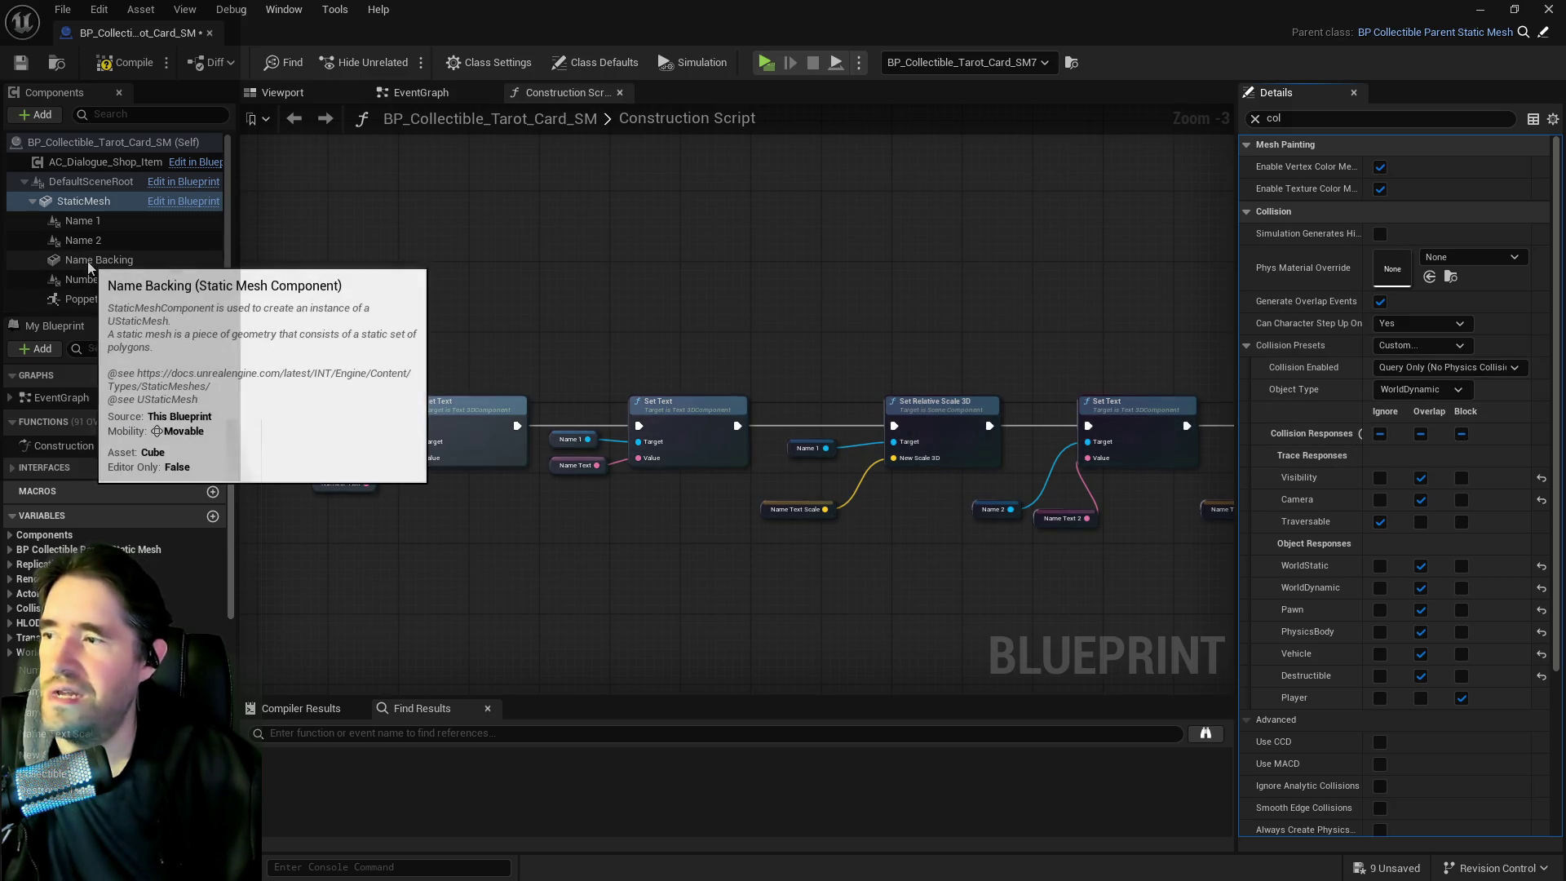
Set the Player collision channel to Overlap, then compile and save the blueprint
{"action": "left_click", "coordinate": [1421, 698]}
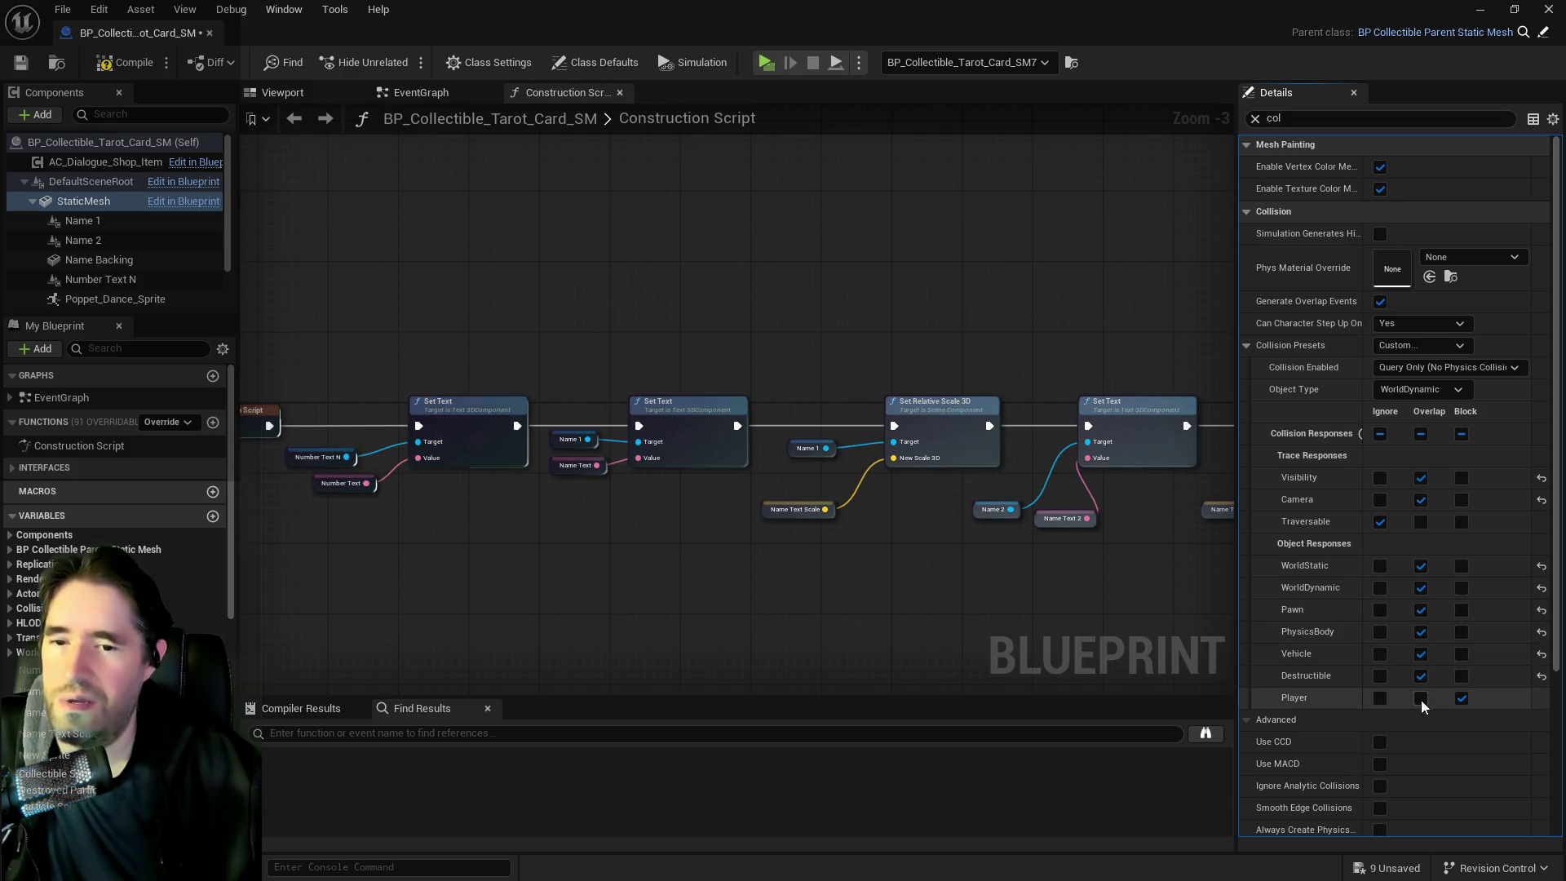
{"action": "left_click", "coordinate": [92, 65]}
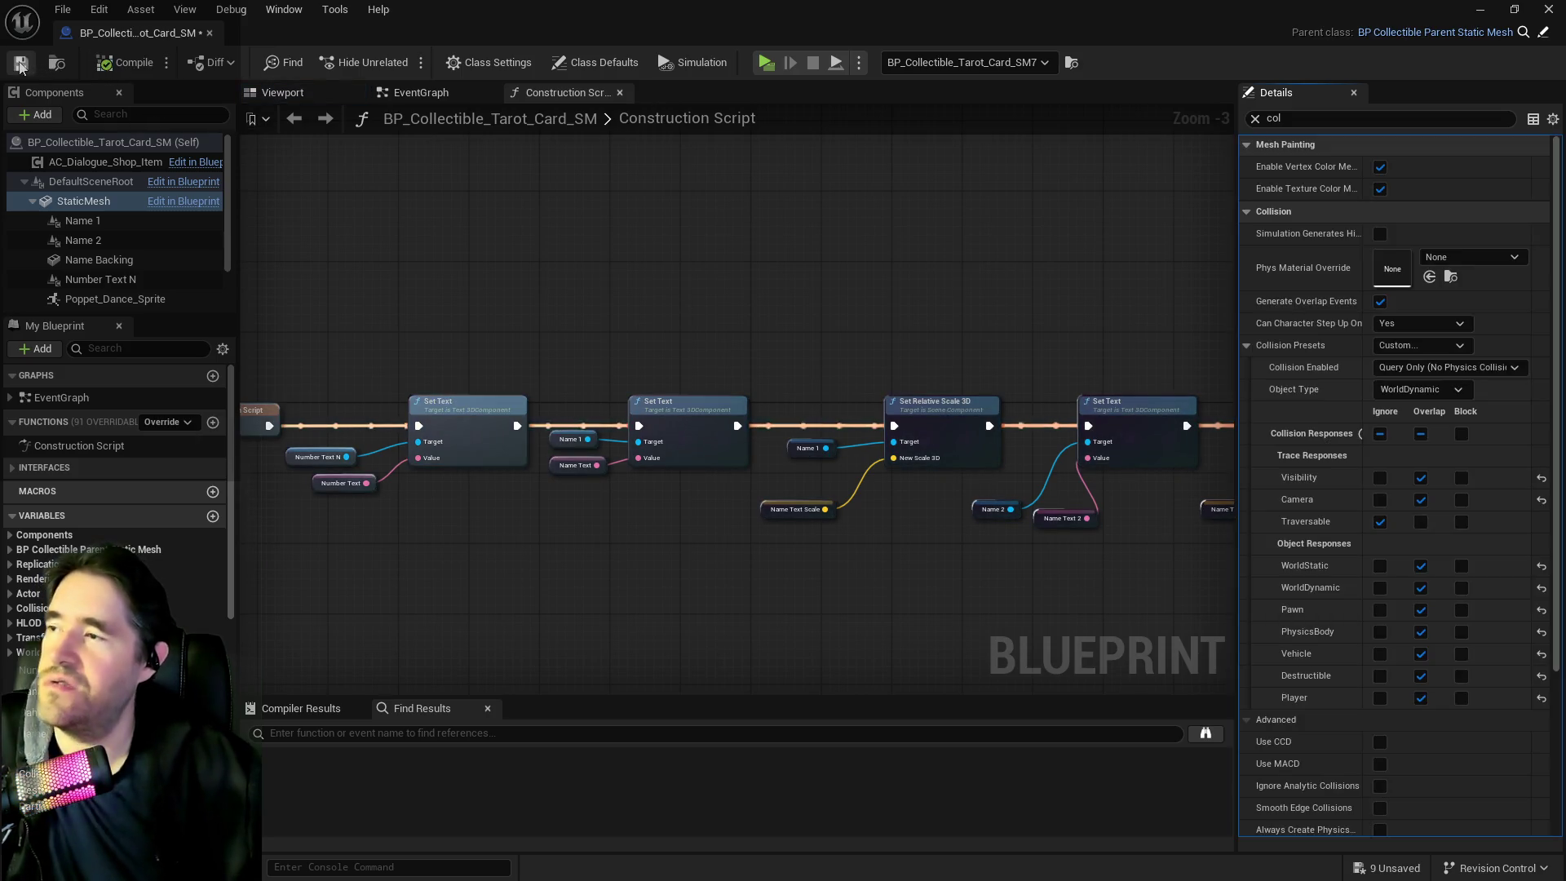
{"action": "left_click", "coordinate": [83, 220]}
{"action": "left_click", "coordinate": [82, 240]}
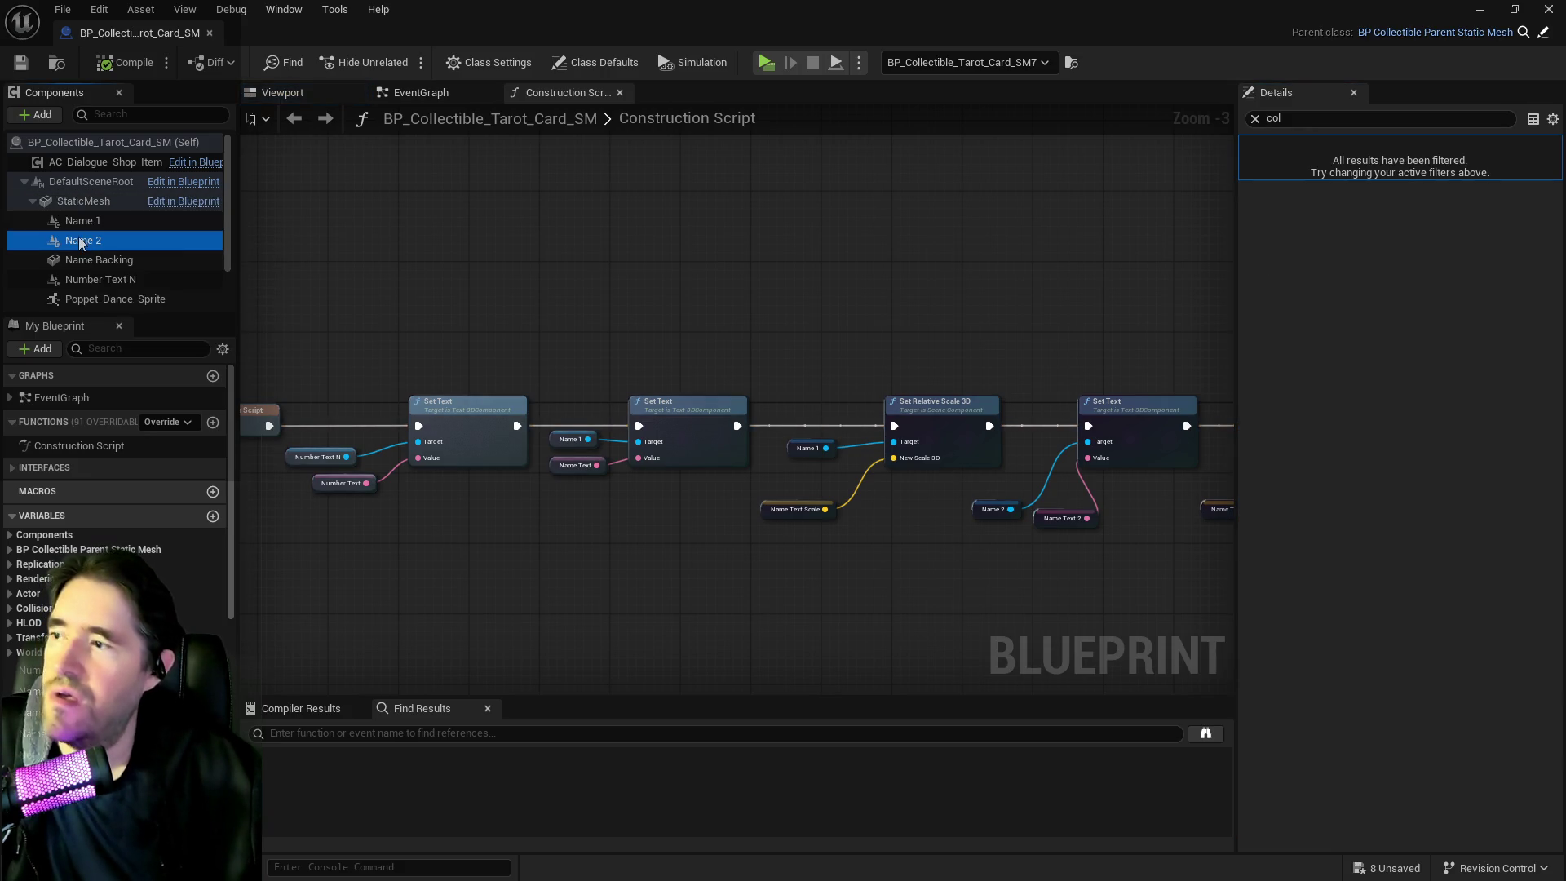
Clear the Details filter, select the SM_Tarot_Card mesh component and show the Viewport preview
{"action": "left_click", "coordinate": [1254, 119]}
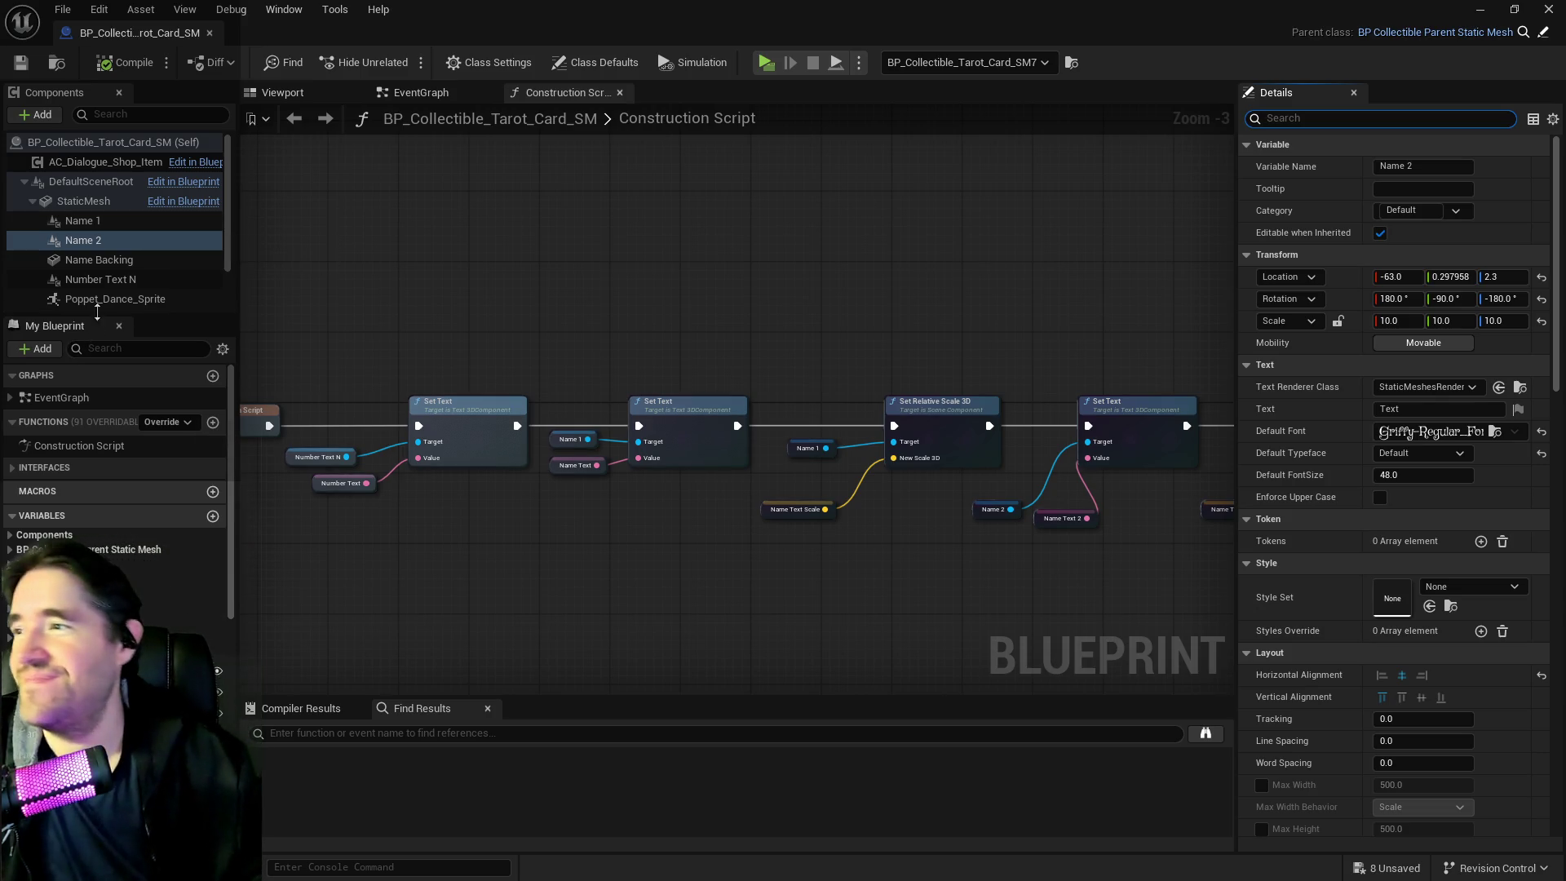
{"action": "left_click", "coordinate": [106, 298]}
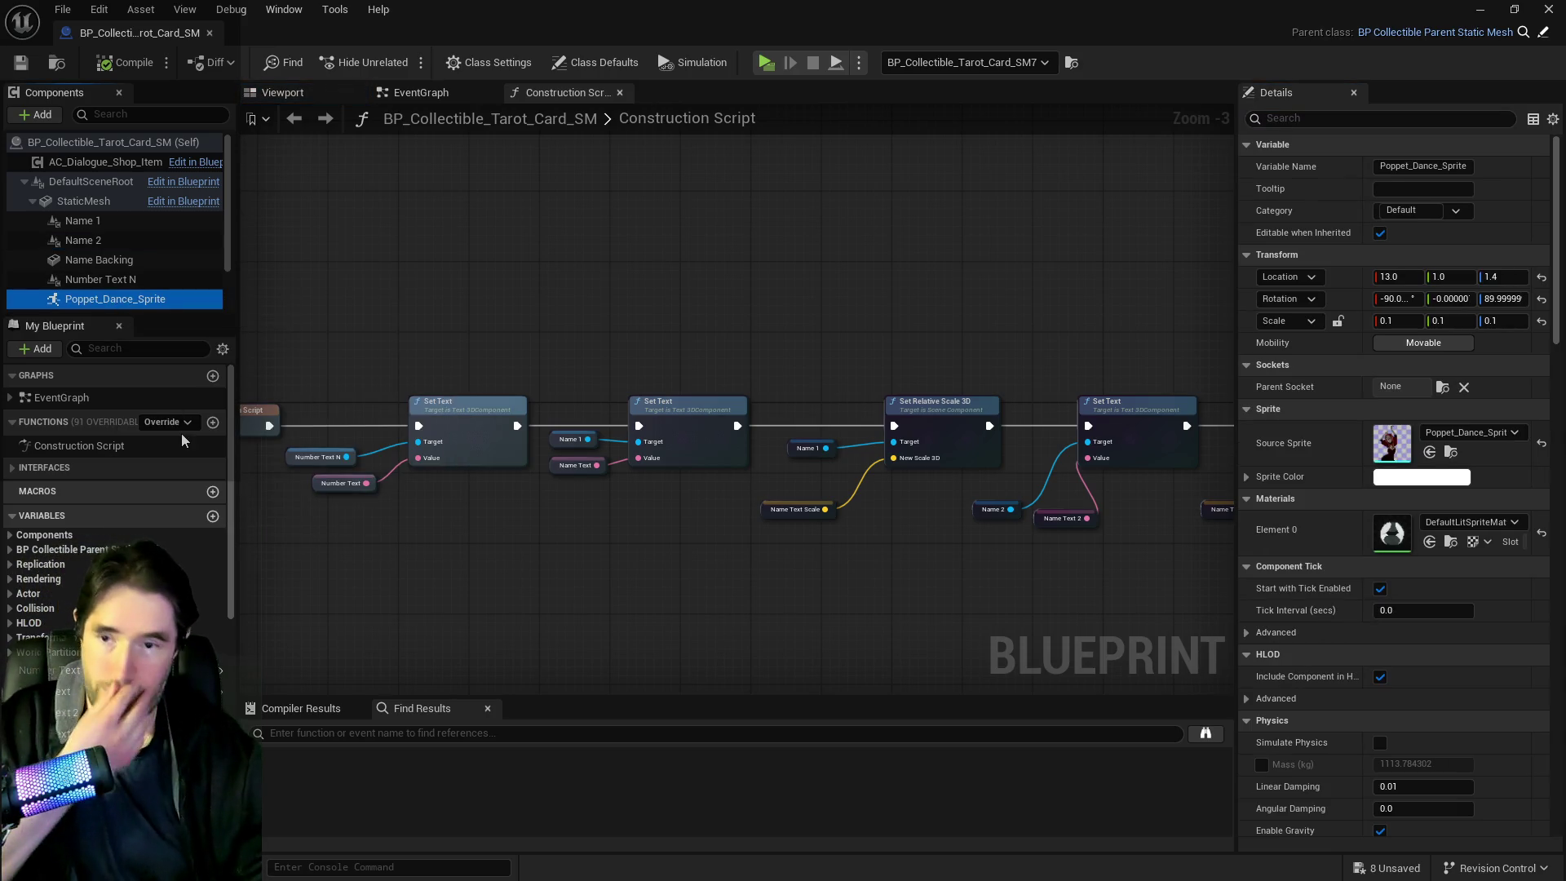
{"action": "left_click", "coordinate": [113, 281]}
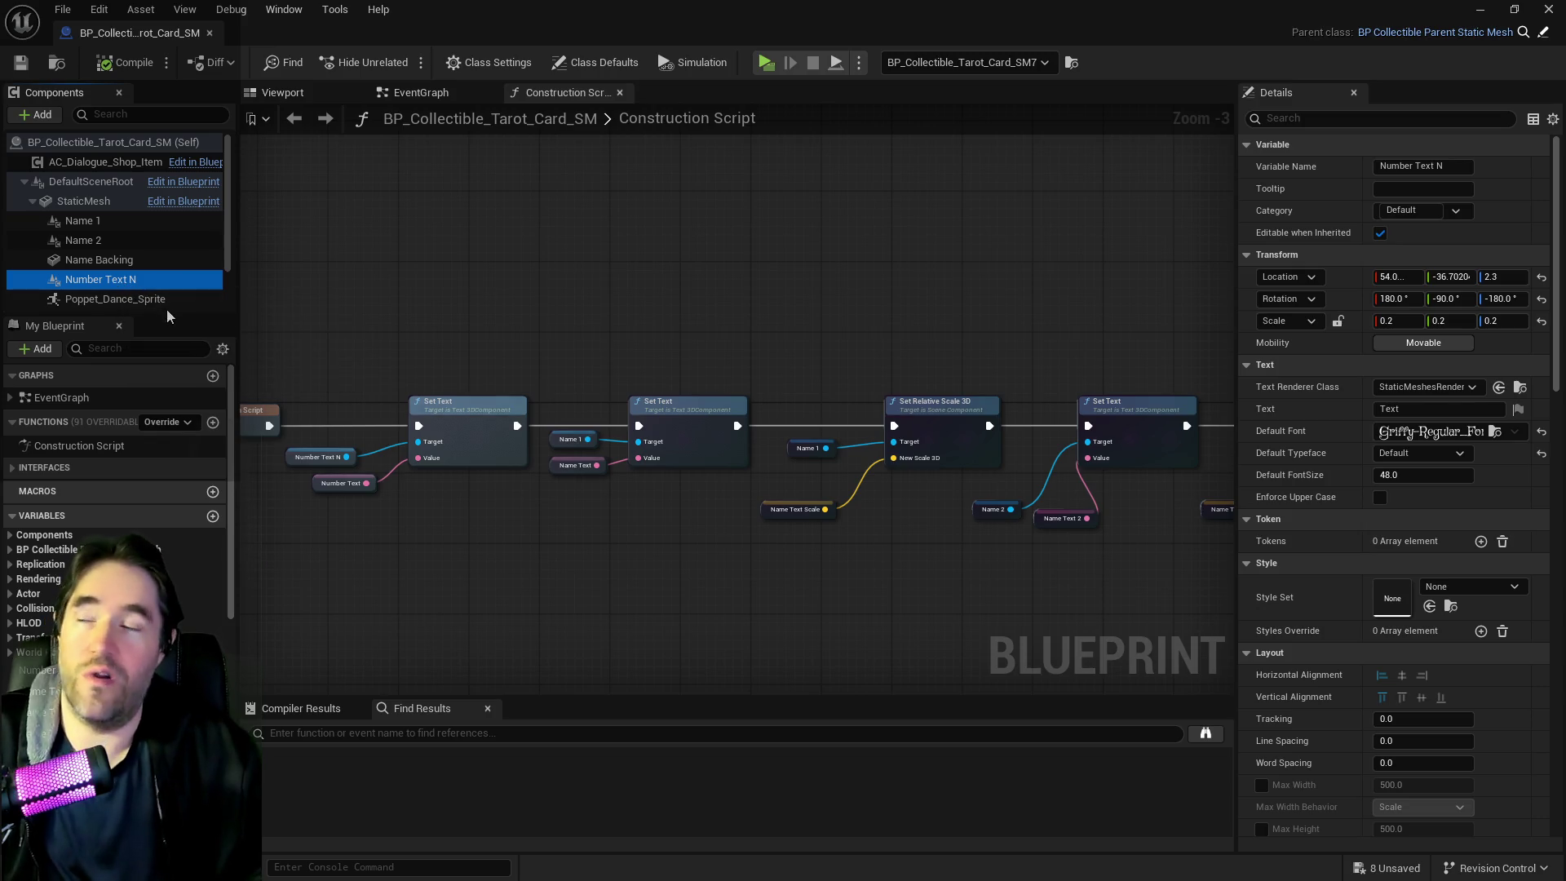
{"action": "left_click", "coordinate": [135, 299]}
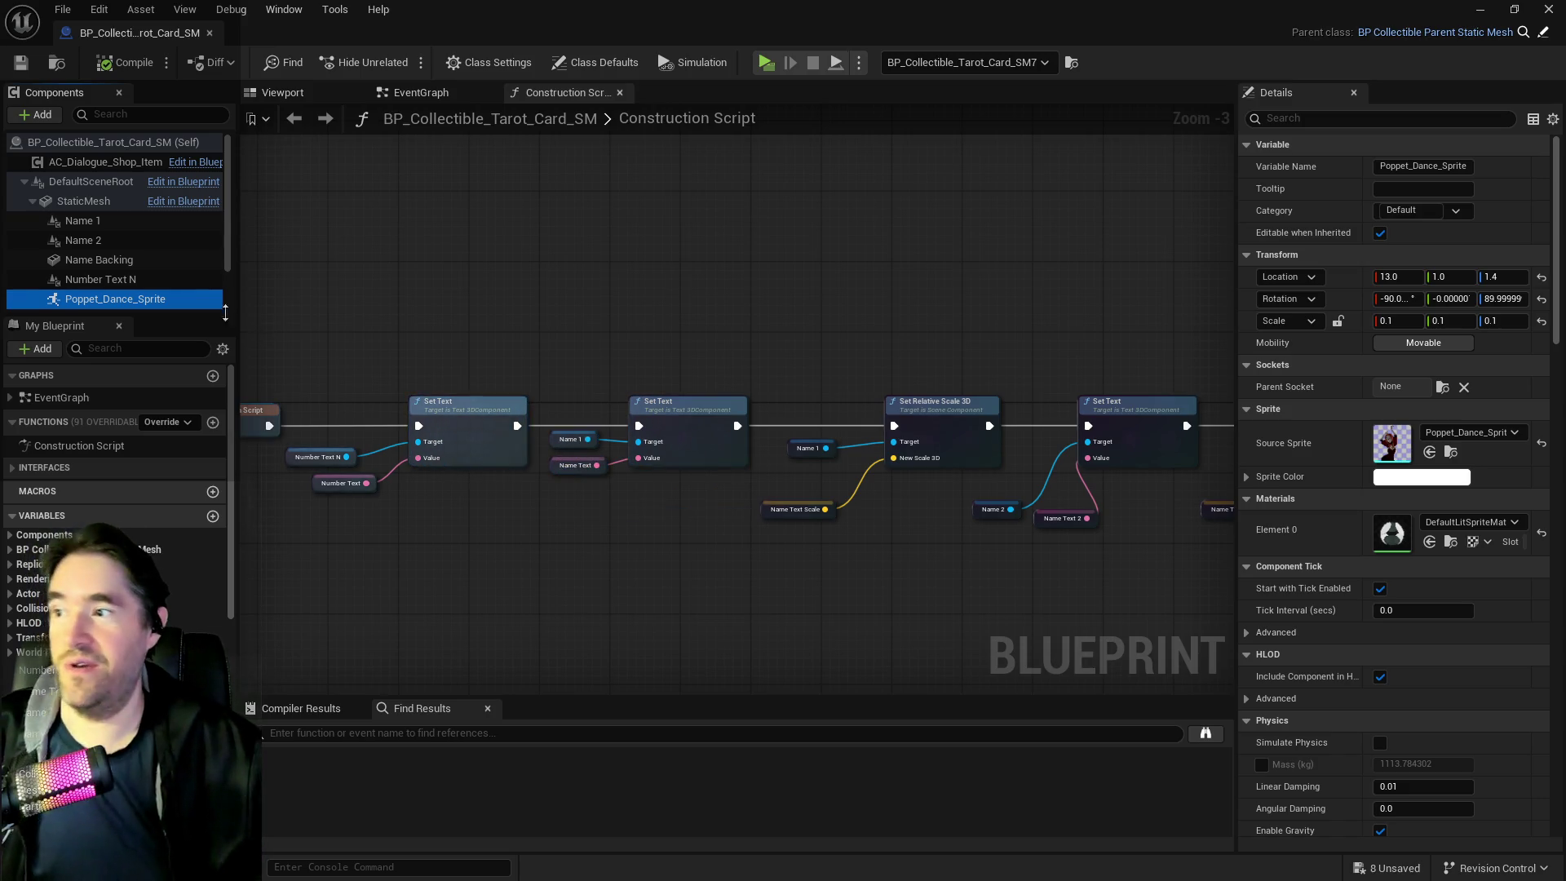
{"action": "scroll", "coordinate": [181, 281], "scroll_direction": "down", "scroll_amount": 2}
{"action": "left_click", "coordinate": [175, 272]}
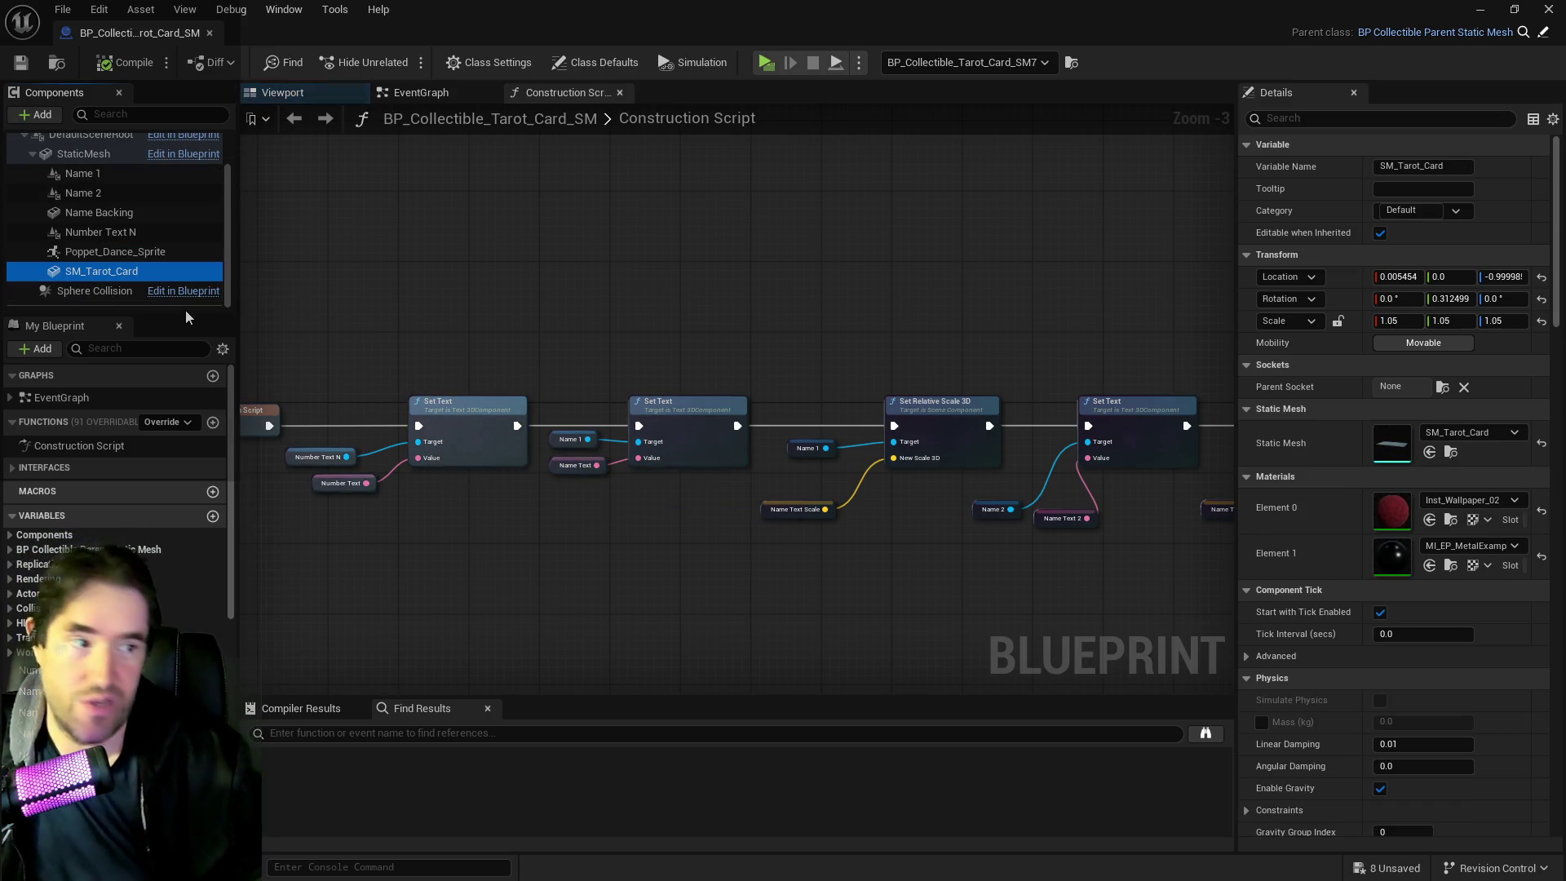
{"action": "left_click", "coordinate": [282, 92]}
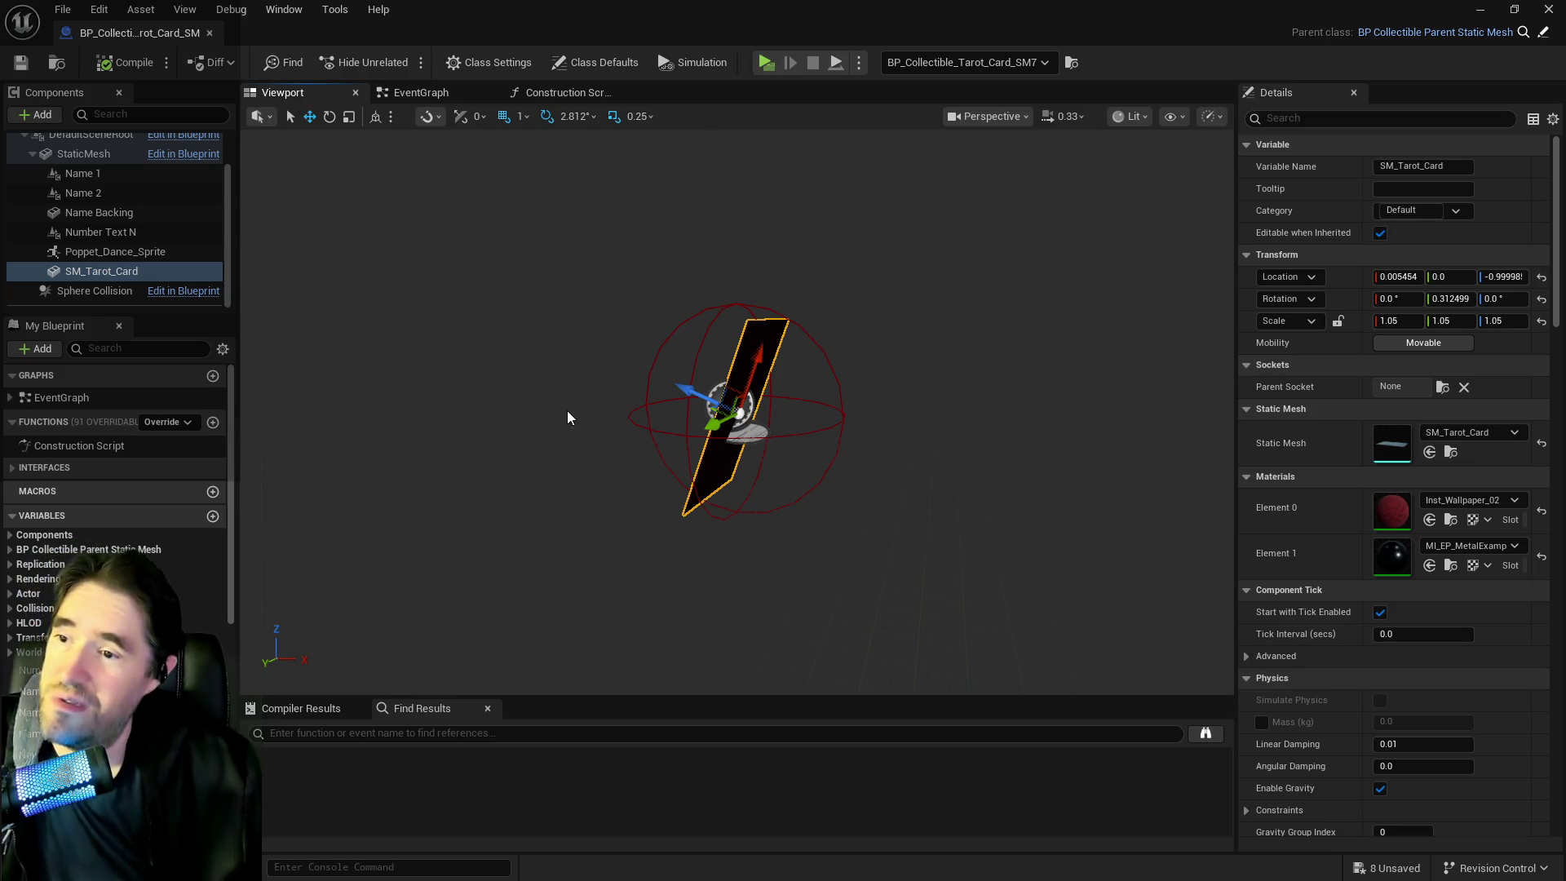
Filter Details by 'col' to check each card component's collision, then return to the level
{"action": "mouse_move", "coordinate": [680, 457]}
{"action": "left_mouse_down"}
{"action": "mouse_move", "coordinate": [656, 433]}
{"action": "mouse_move", "coordinate": [677, 444]}
{"action": "mouse_move", "coordinate": [738, 426]}
{"action": "left_mouse_up"}
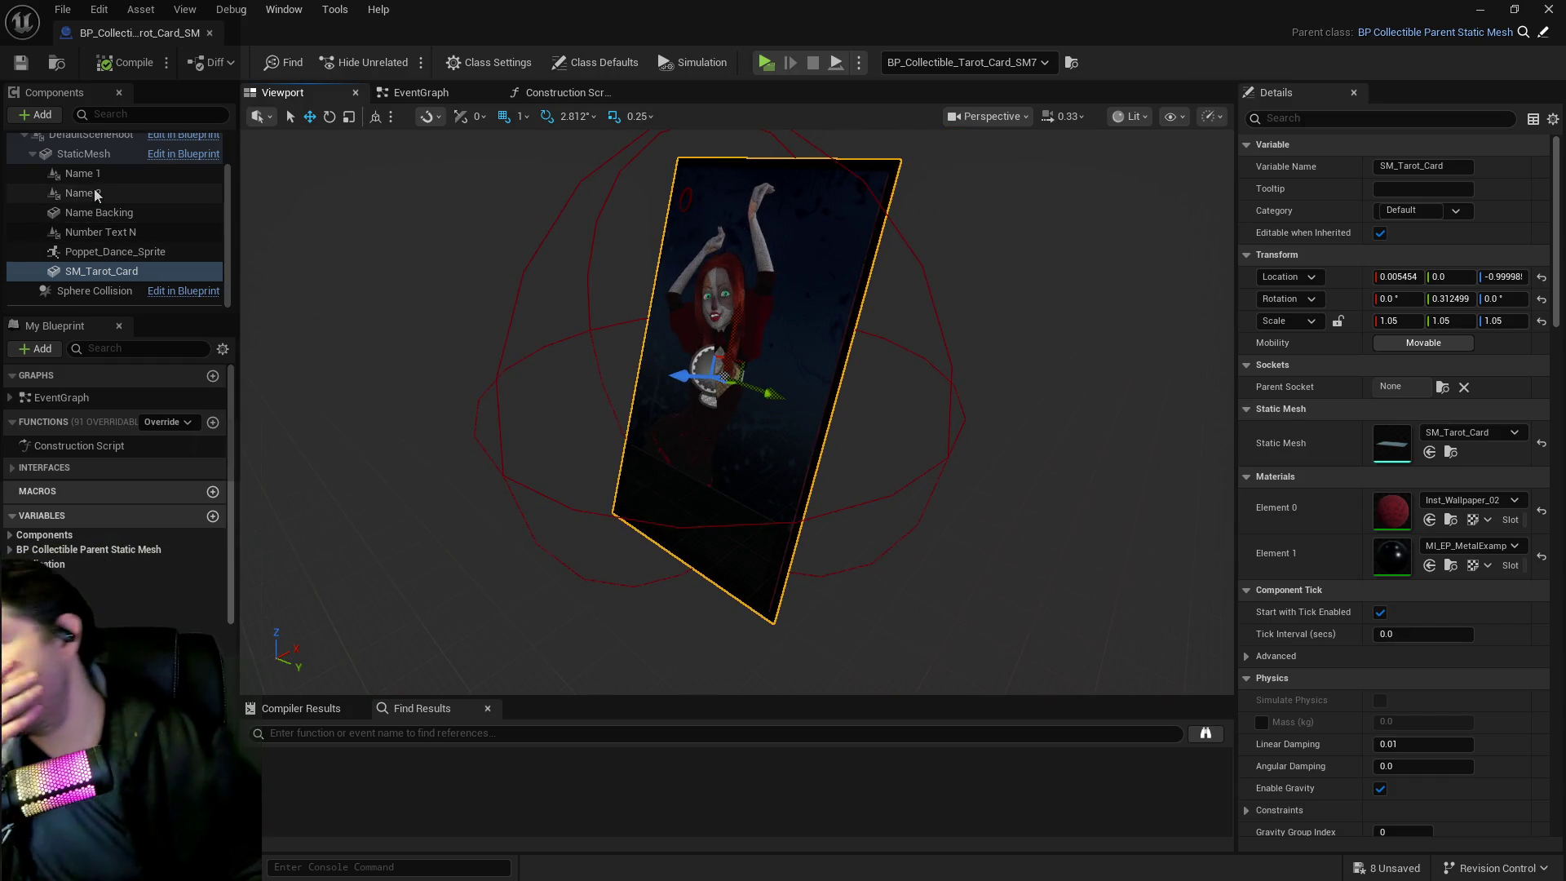
{"action": "left_click", "coordinate": [97, 193]}
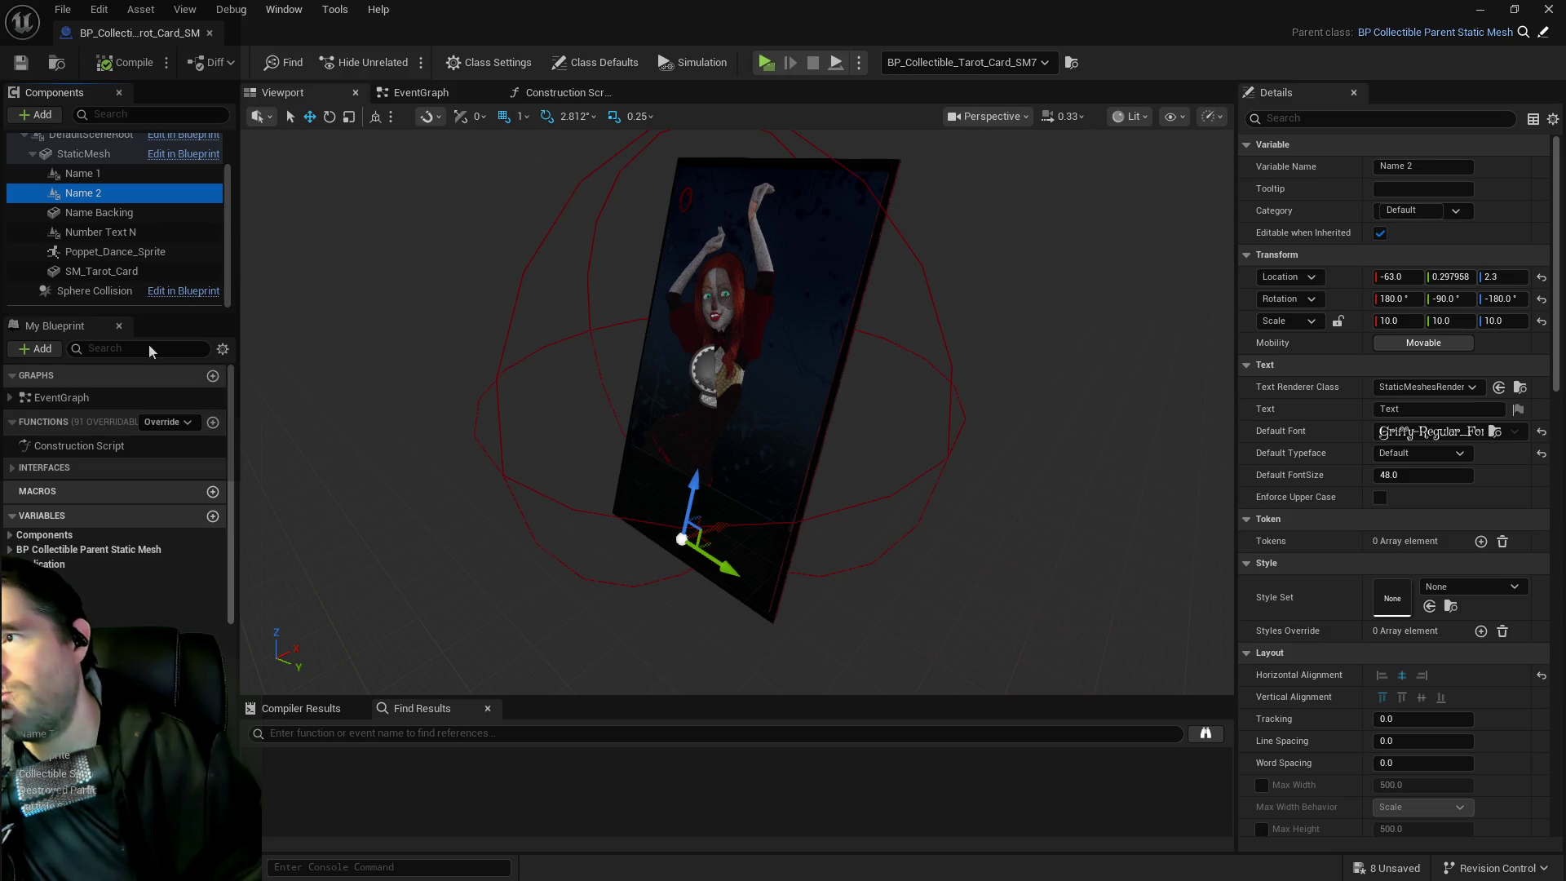
{"action": "left_click", "coordinate": [1383, 119]}
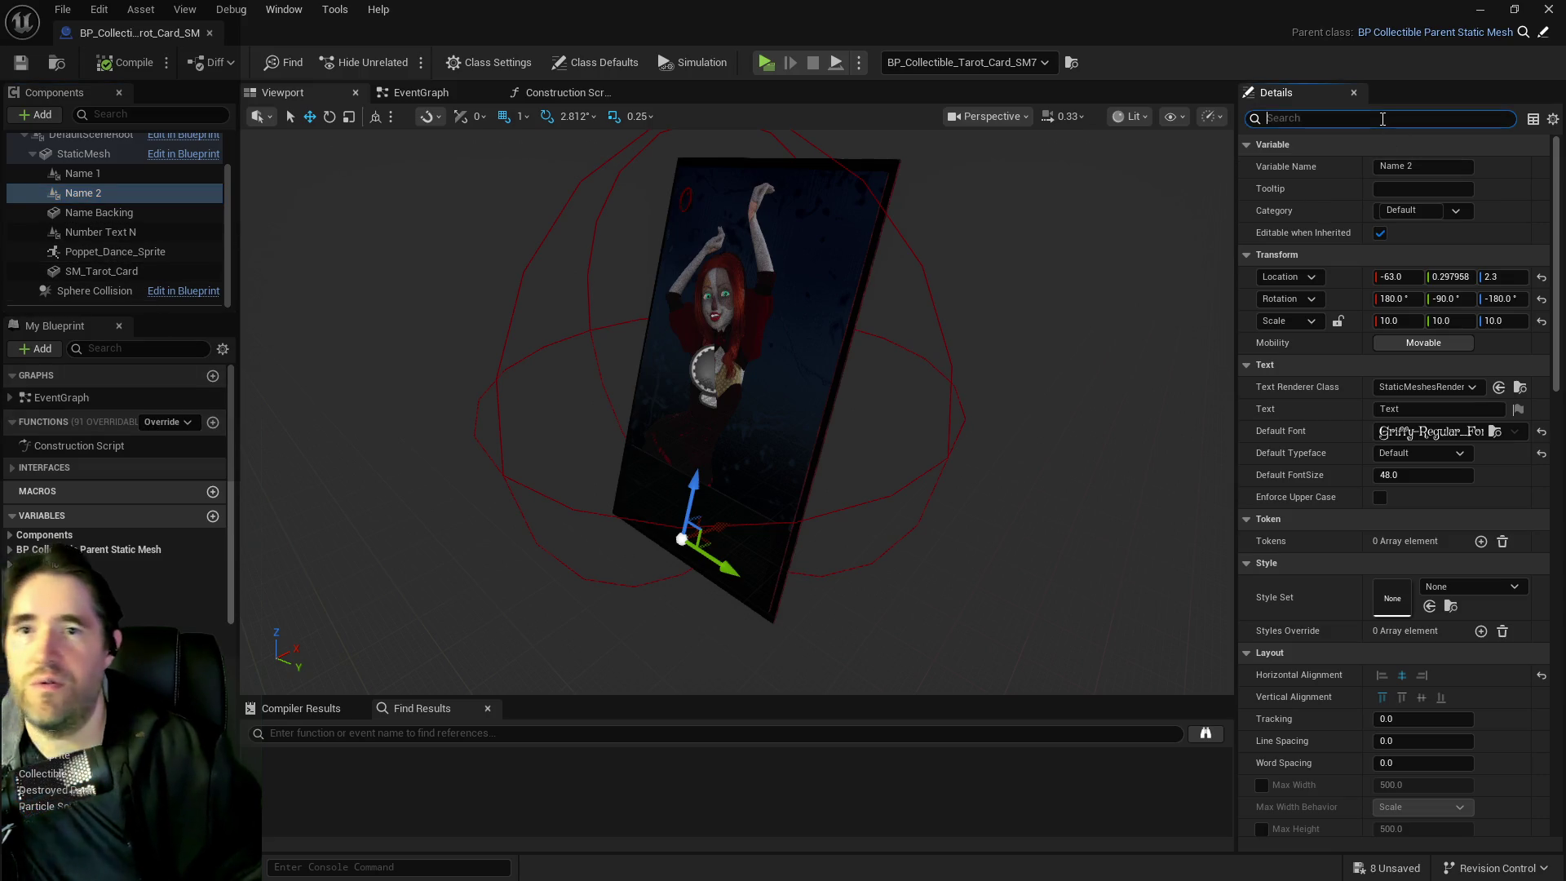
{"action": "type", "text": "col"}
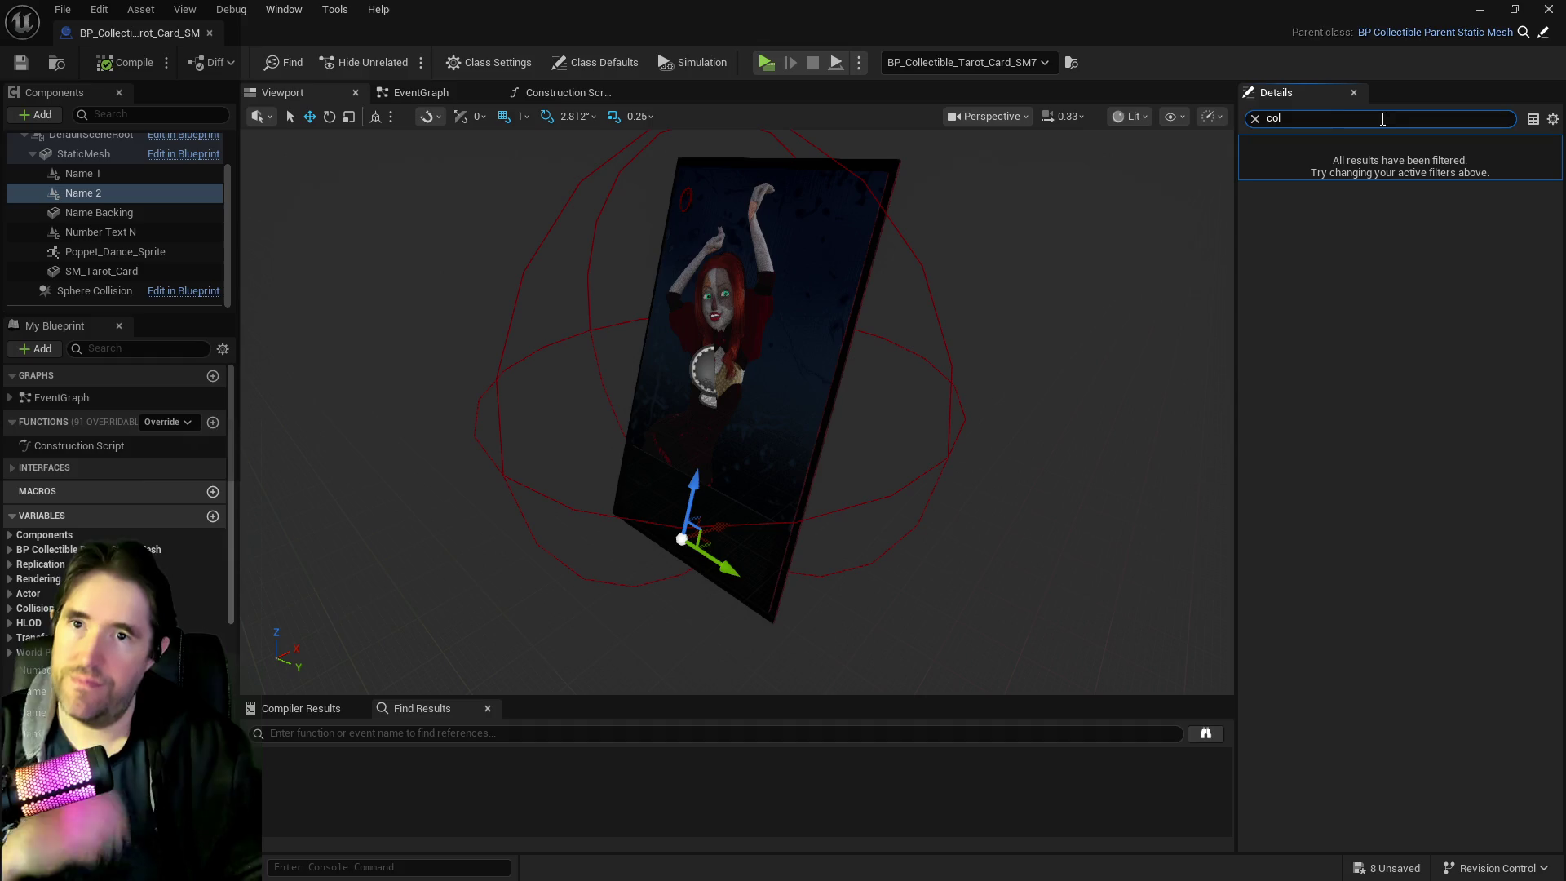
{"action": "left_click", "coordinate": [80, 231]}
{"action": "left_click", "coordinate": [85, 213]}
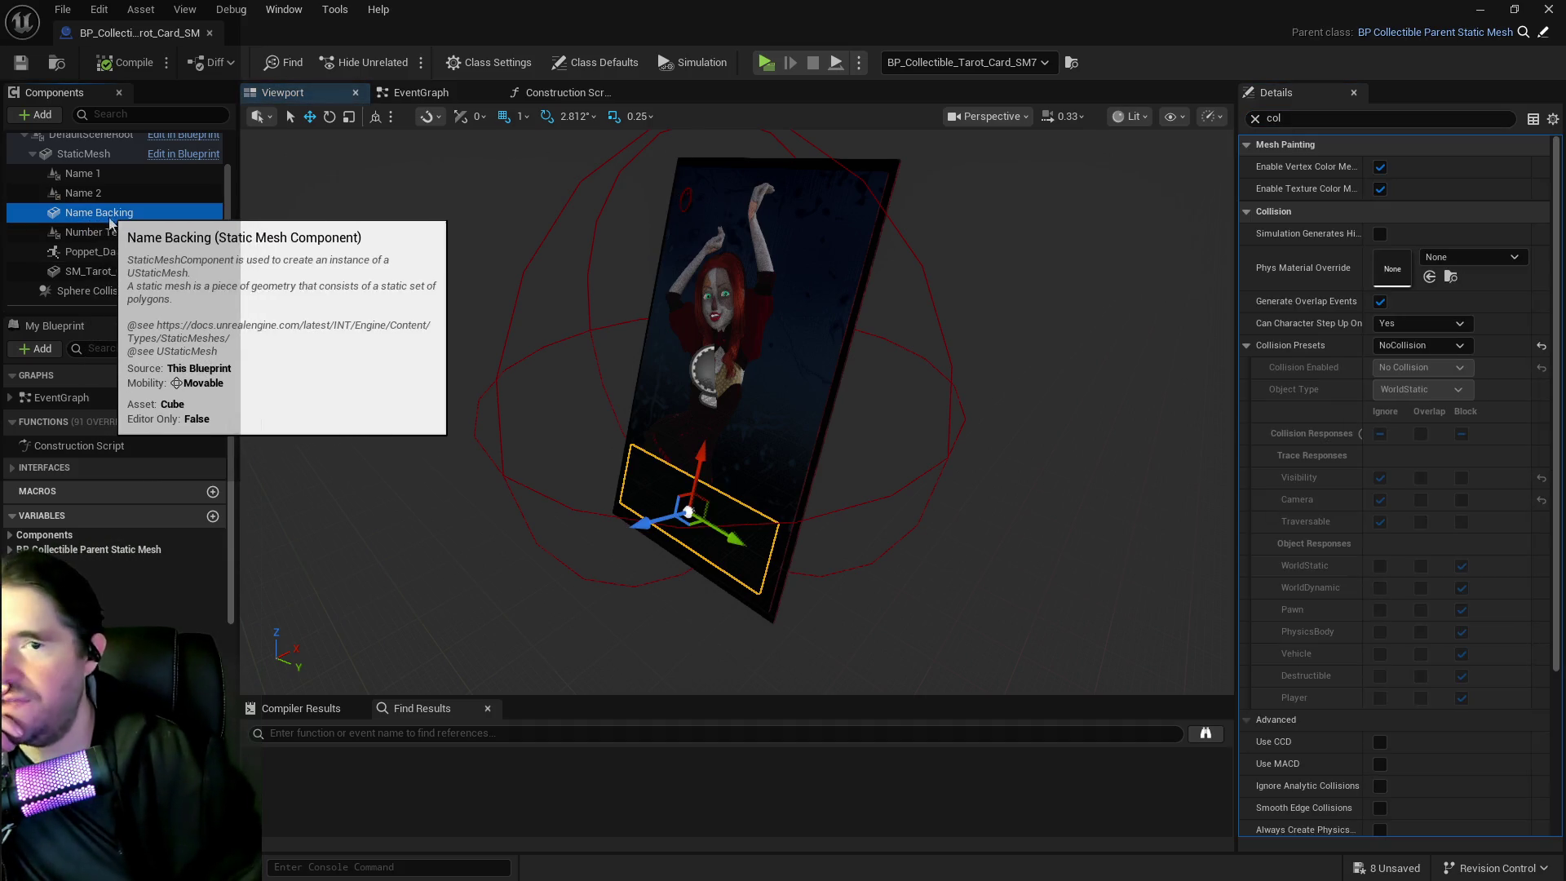
{"action": "left_click", "coordinate": [108, 233]}
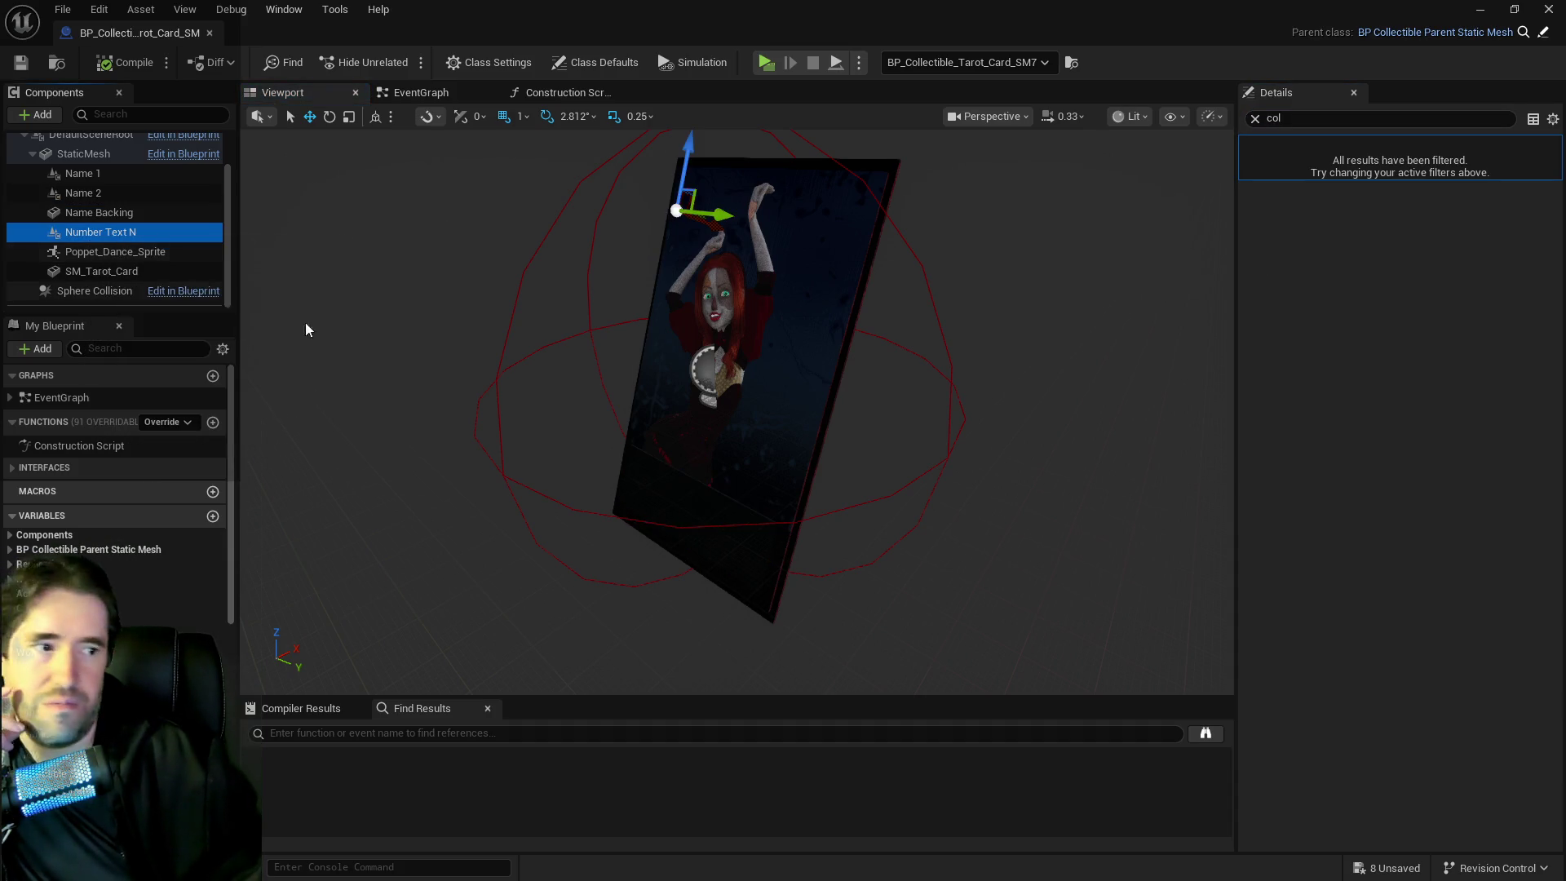
{"action": "left_click", "coordinate": [122, 252]}
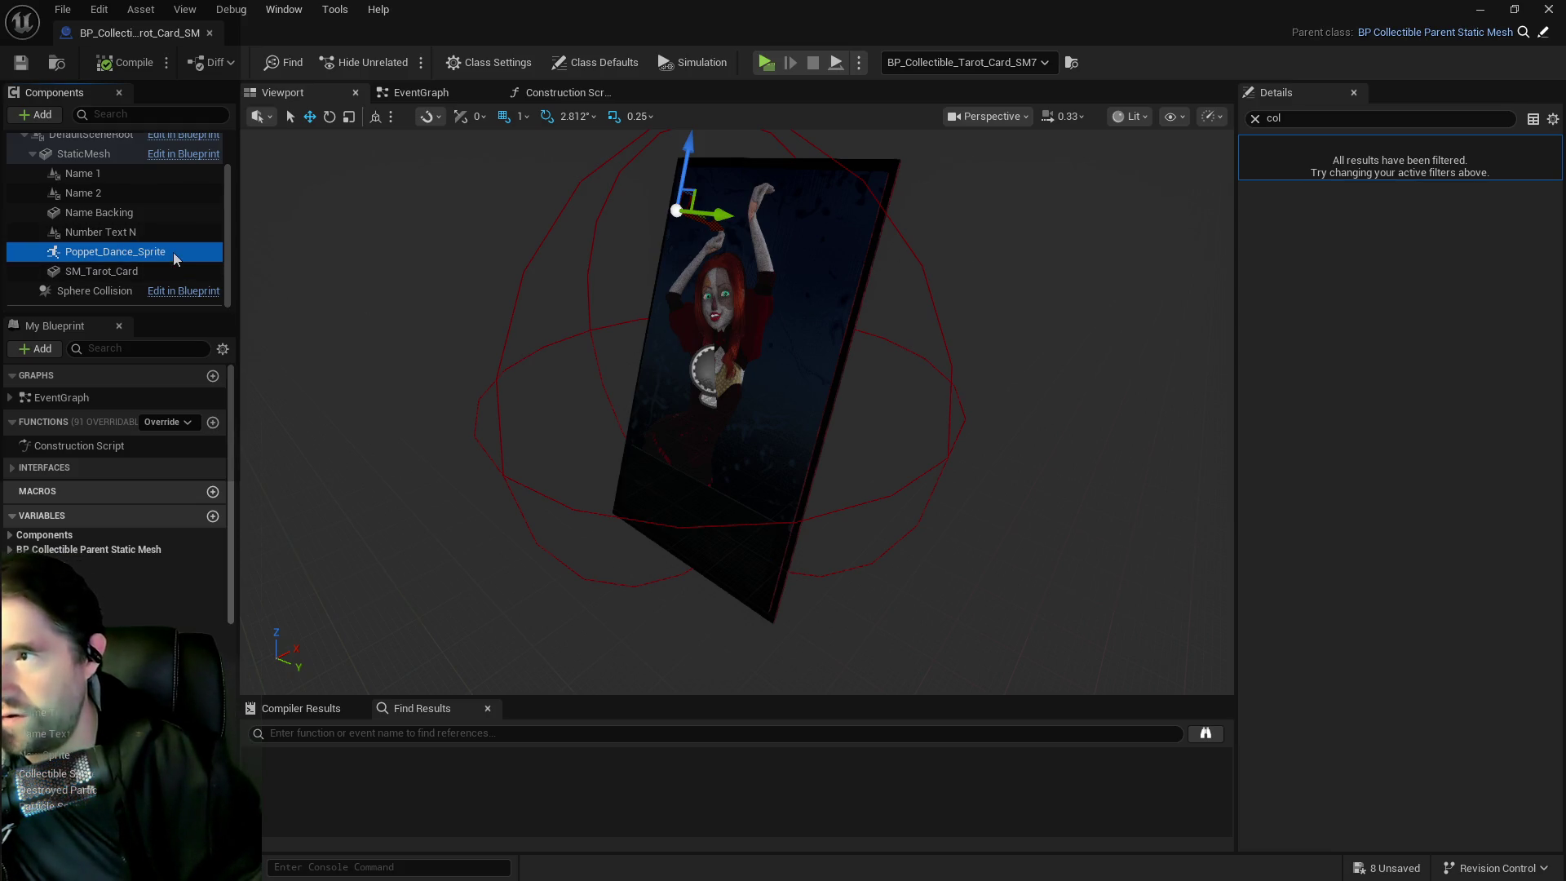
{"action": "left_click", "coordinate": [109, 272]}
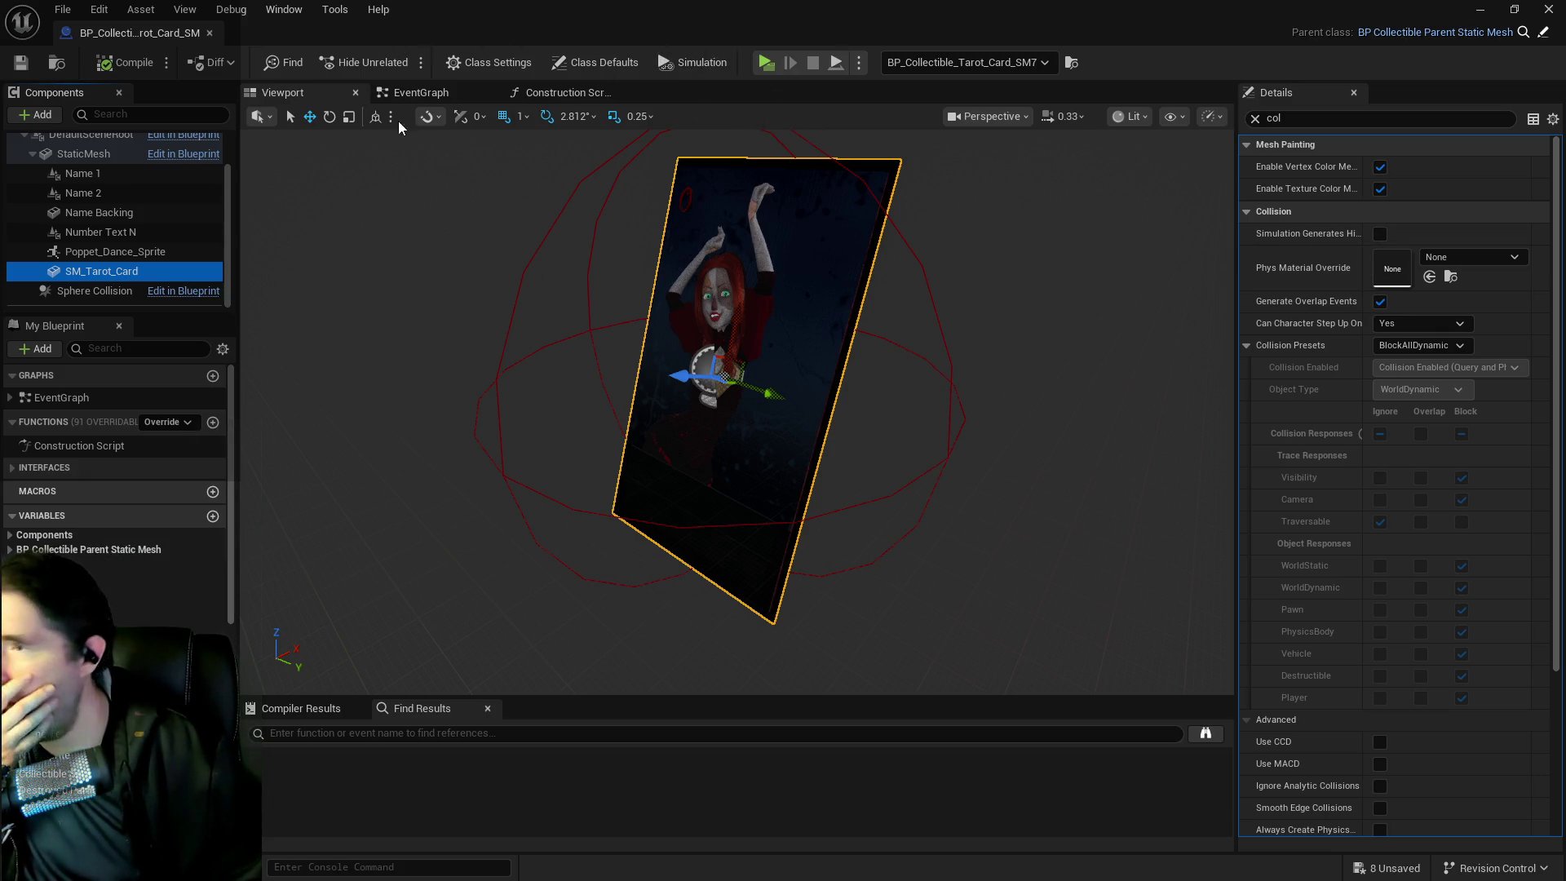
{"action": "key", "text": "alt+Tab"}
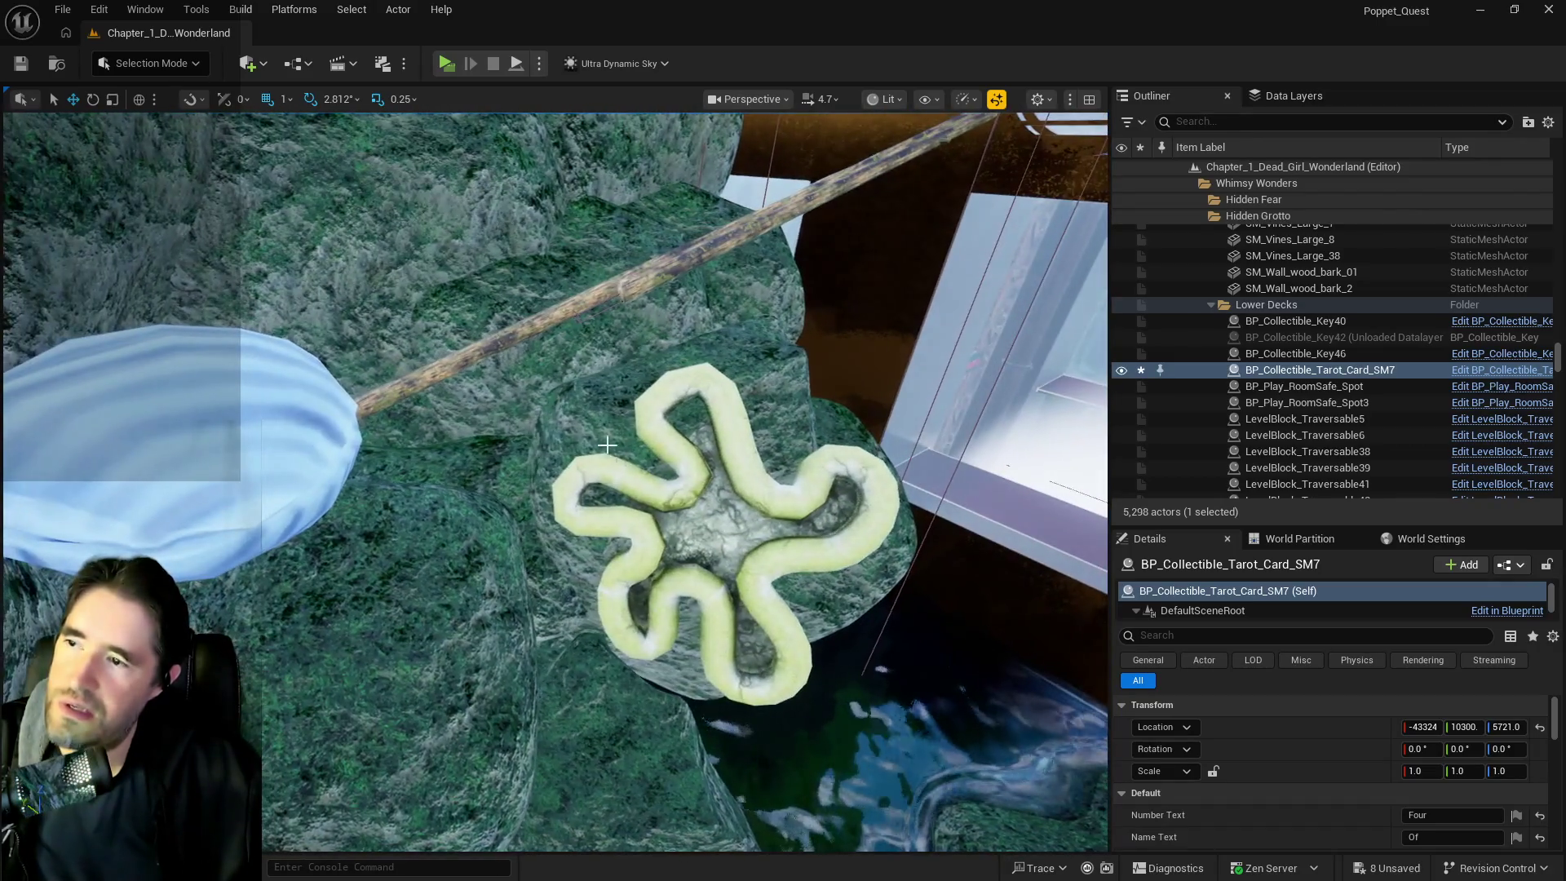
Select the bowsprit, blue shell, star coral, rock and pink coral together
{"action": "left_click", "coordinate": [538, 322]}
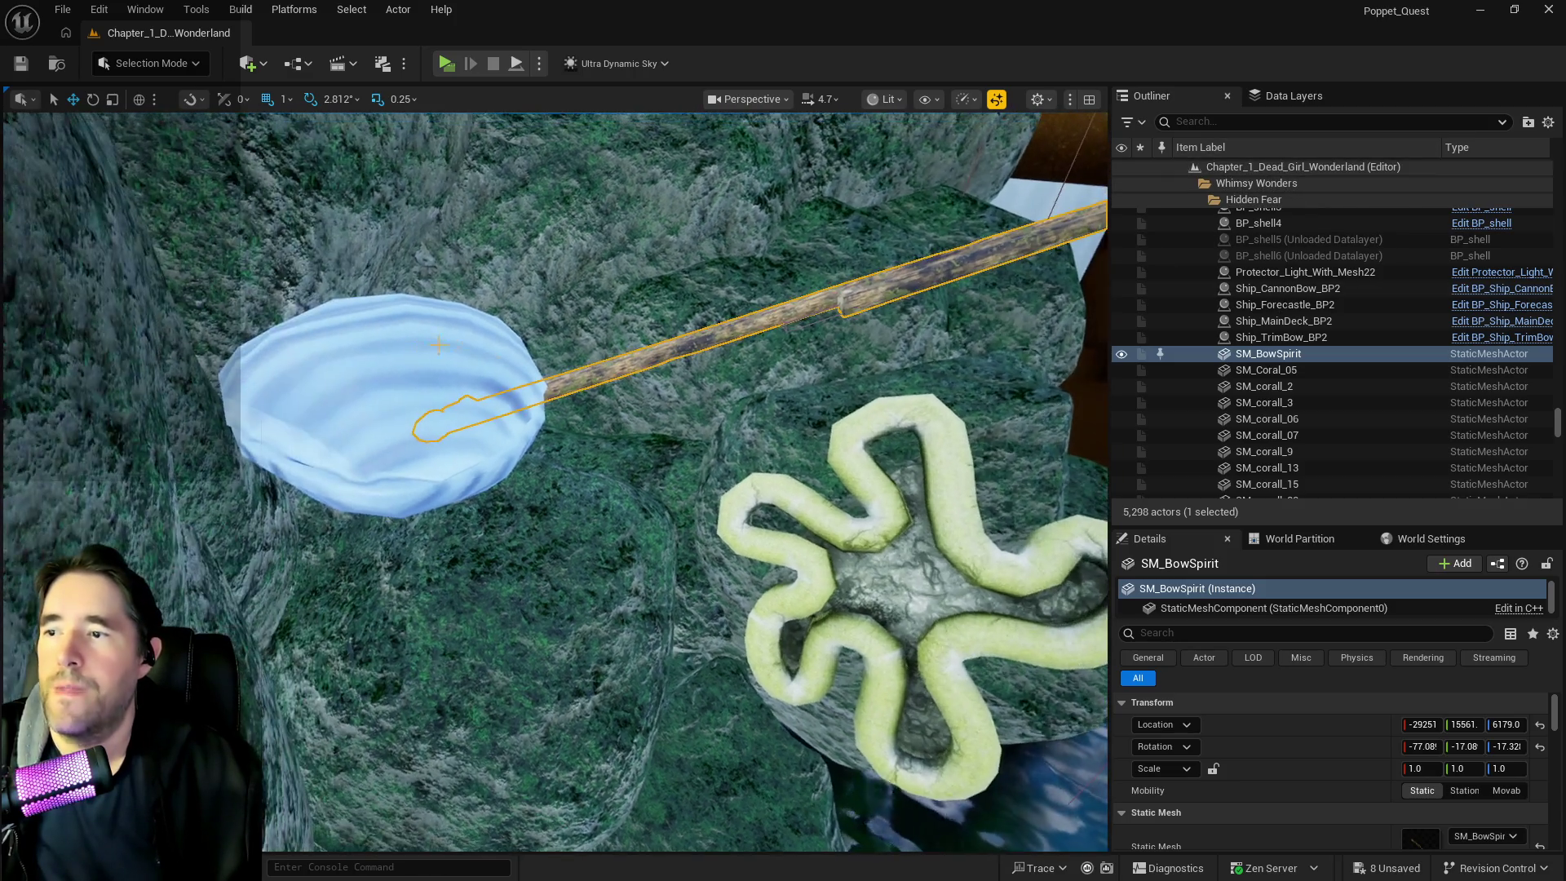
{"action": "left_click", "coordinate": [467, 384], "text": "ctrl"}
{"action": "left_click", "coordinate": [856, 451], "text": "ctrl"}
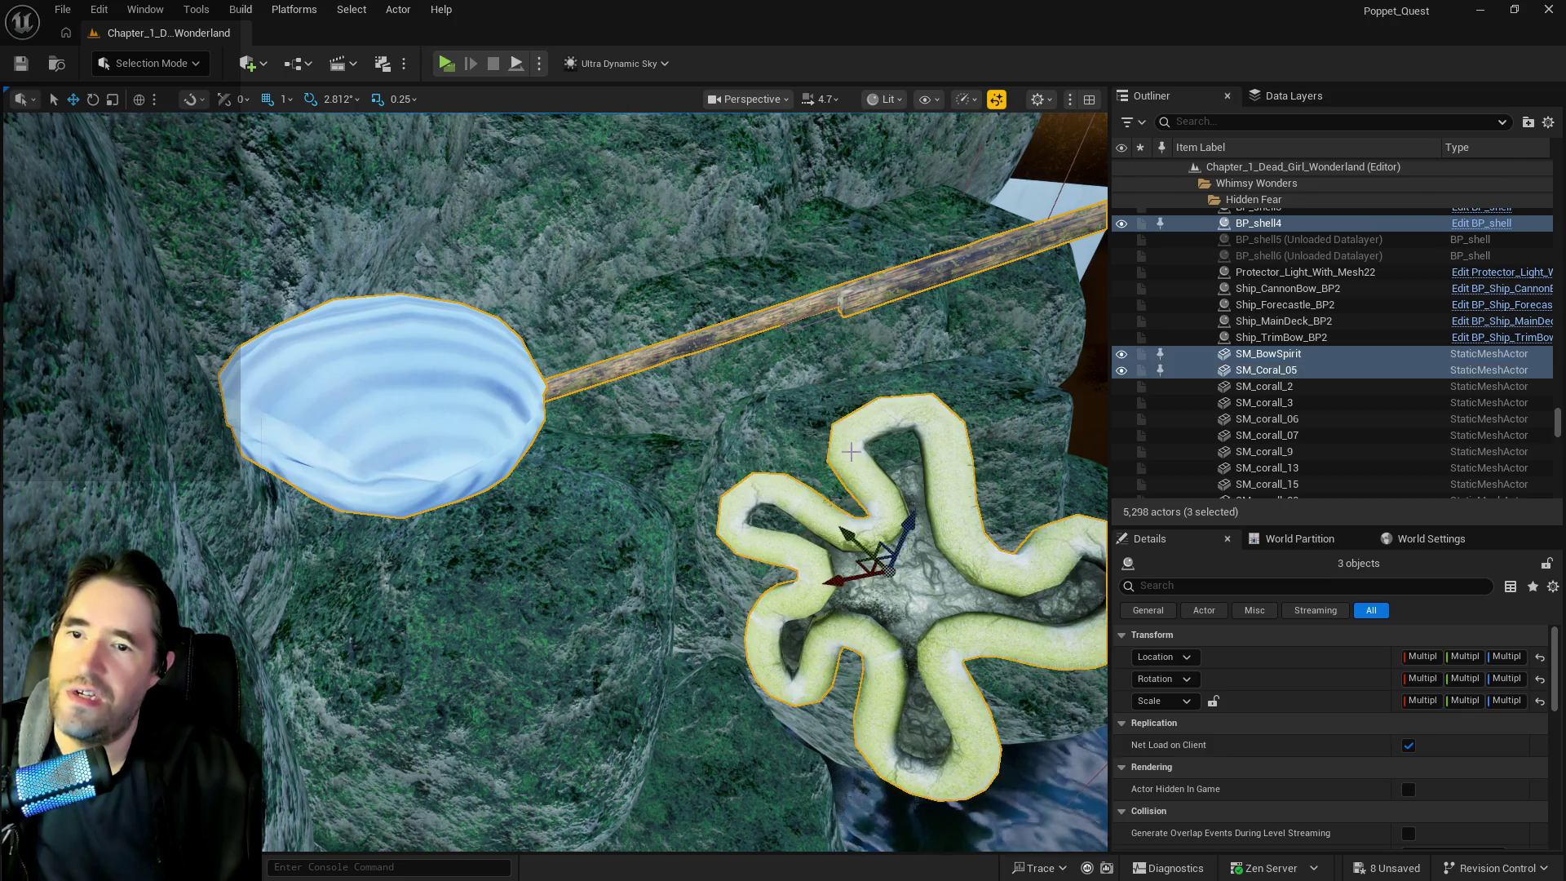
{"action": "scroll", "coordinate": [1246, 298], "scroll_direction": "down", "scroll_amount": 3}
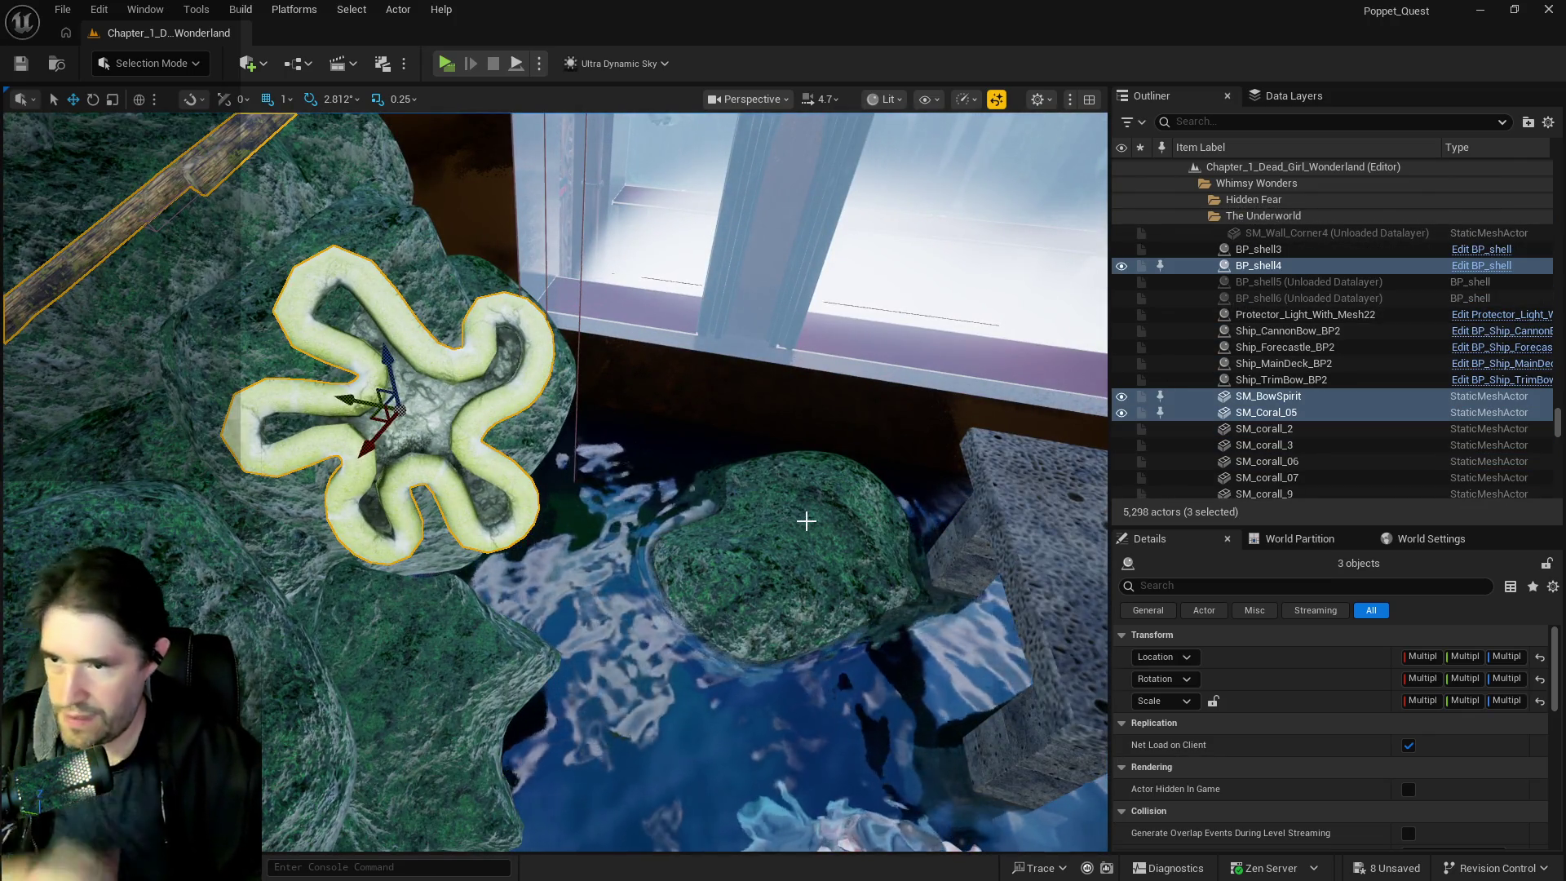
{"action": "left_click", "coordinate": [807, 516], "text": "ctrl"}
{"action": "left_click_drag", "start_coordinate": [810, 515], "coordinate": [810, 516]}
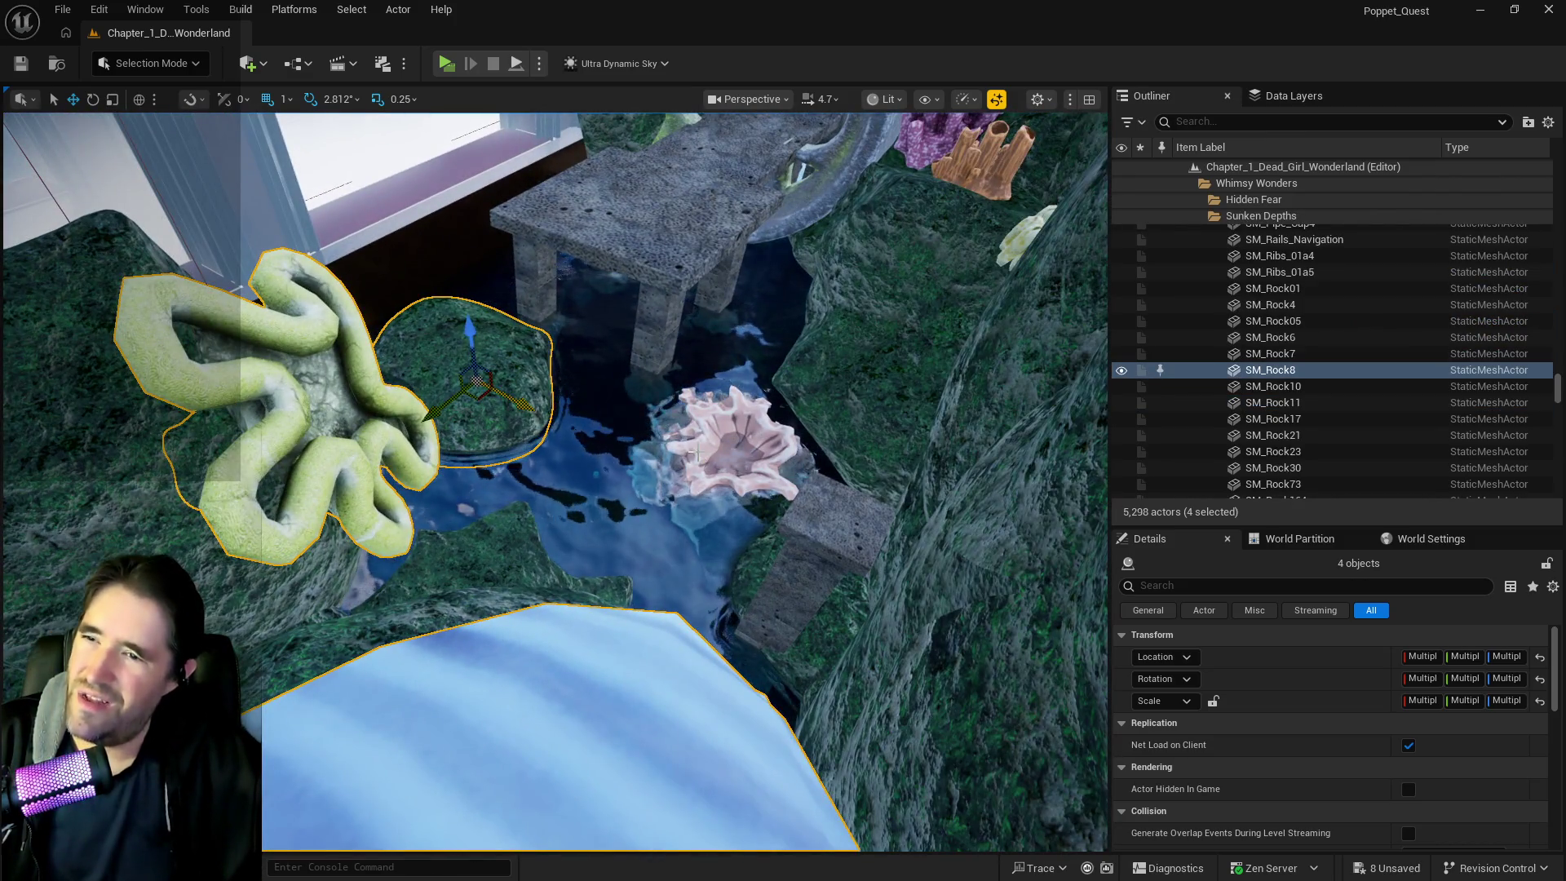
{"action": "left_click", "coordinate": [691, 451], "text": "ctrl"}
Move the five selected props into the Sunken Depths folder
{"action": "right_click", "coordinate": [1213, 462]}
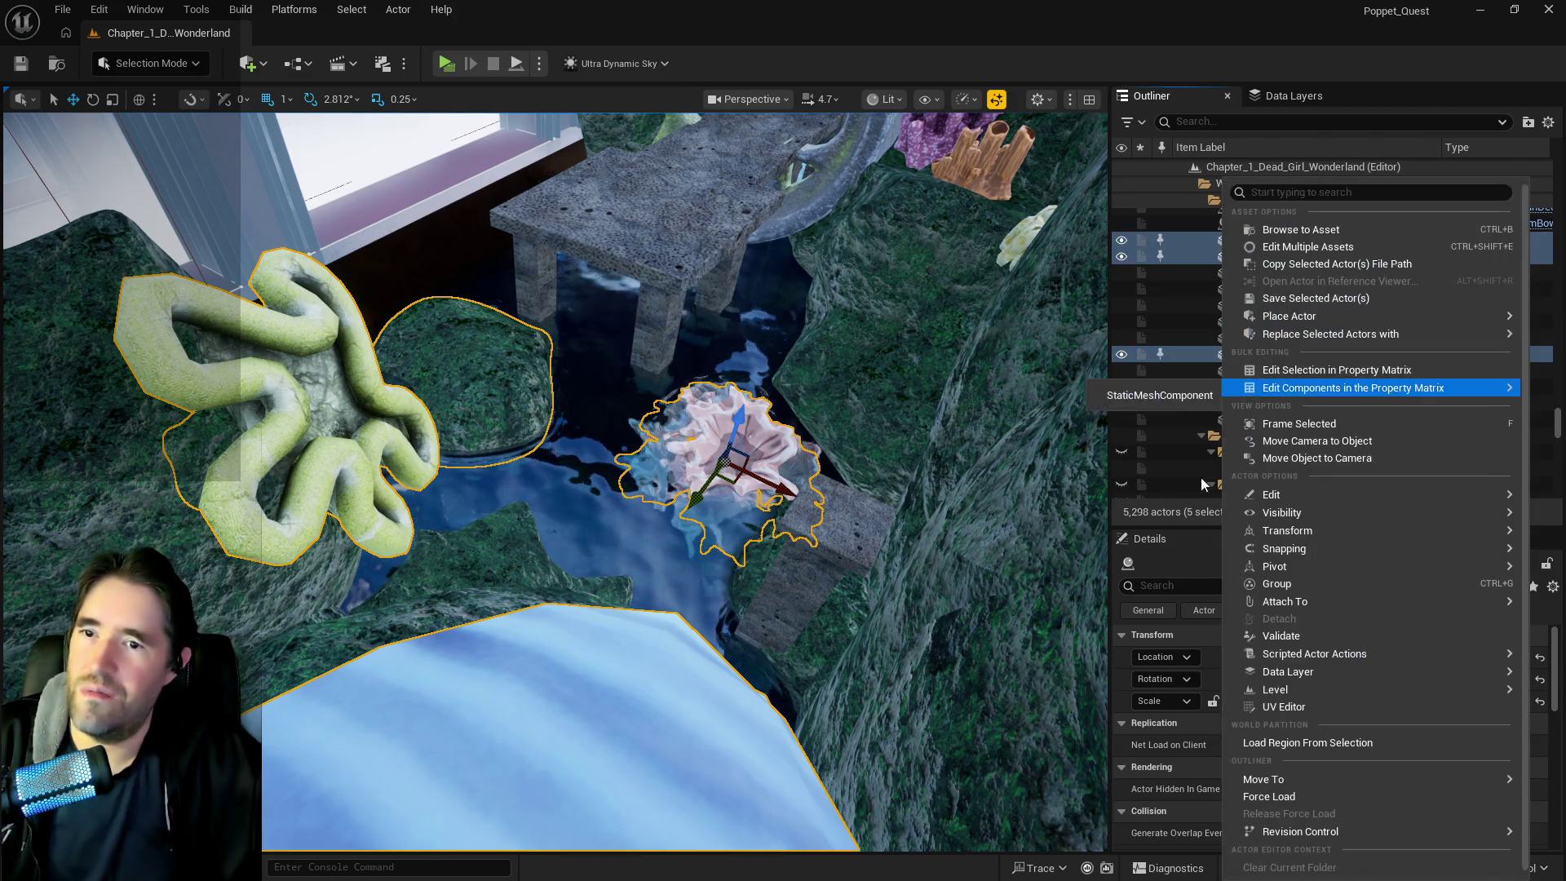
{"action": "mouse_move", "coordinate": [1266, 780]}
{"action": "type", "text": "sunke"}
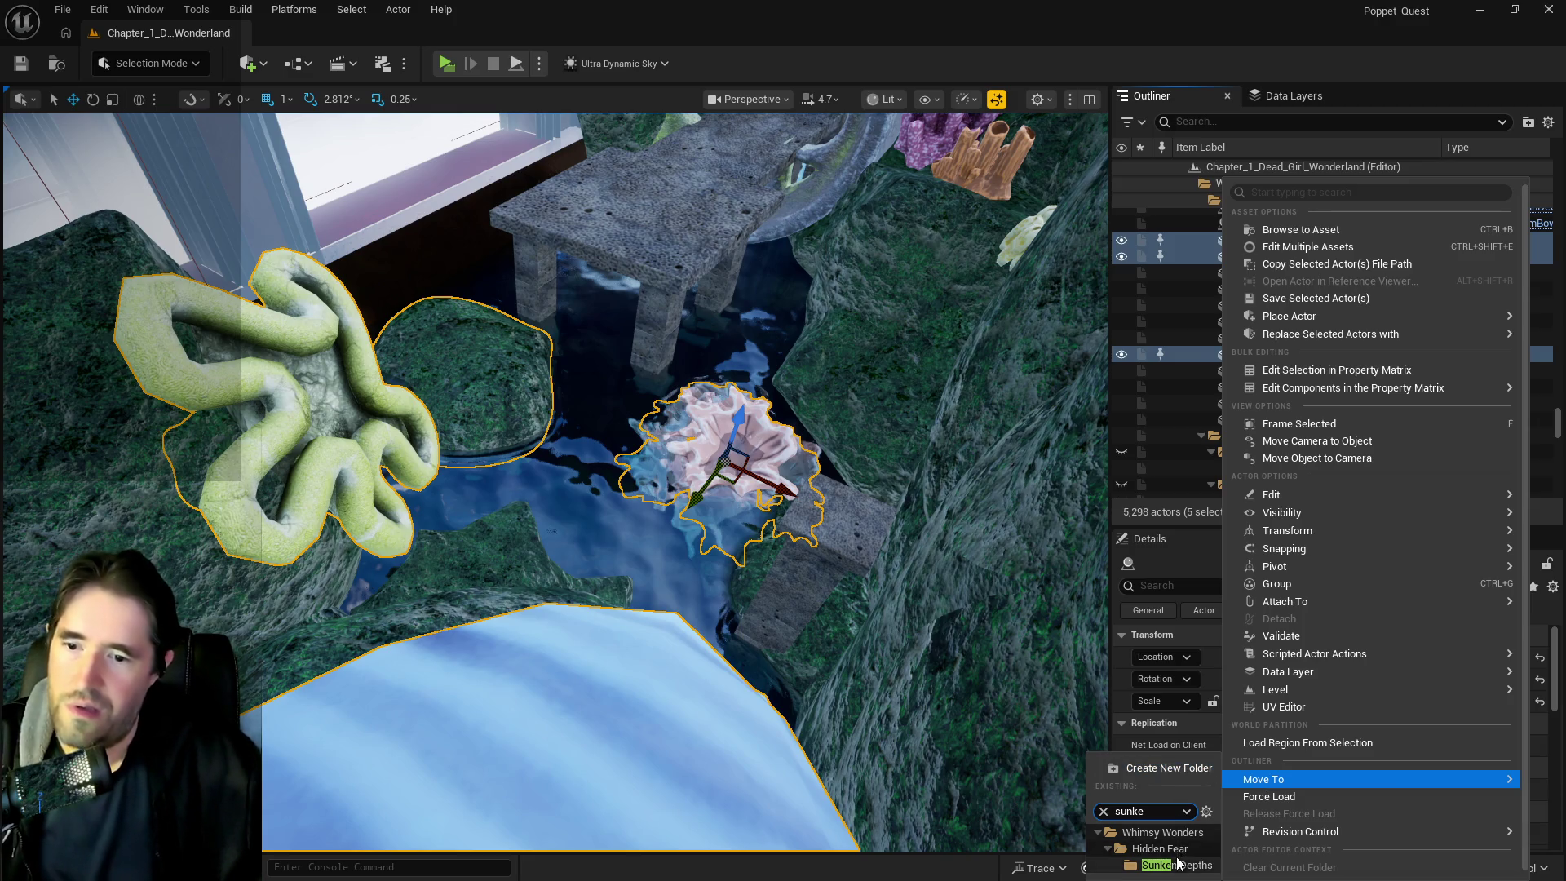
{"action": "left_click", "coordinate": [1183, 865]}
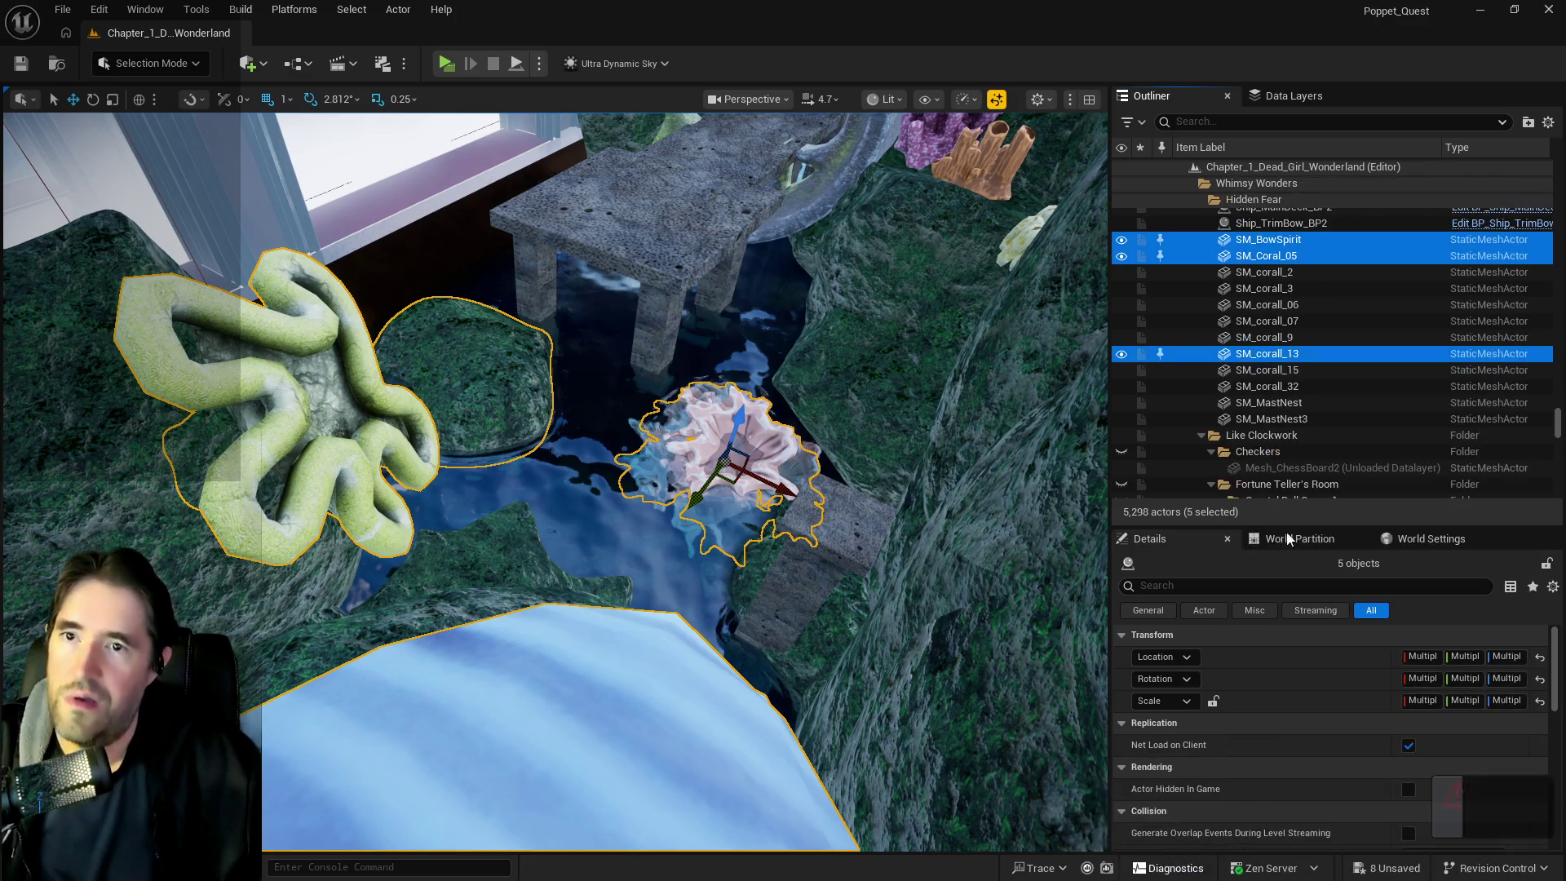
Add the selected props to the DL_C2_The_Sunken_Depths data layer
{"action": "left_click", "coordinate": [1296, 96]}
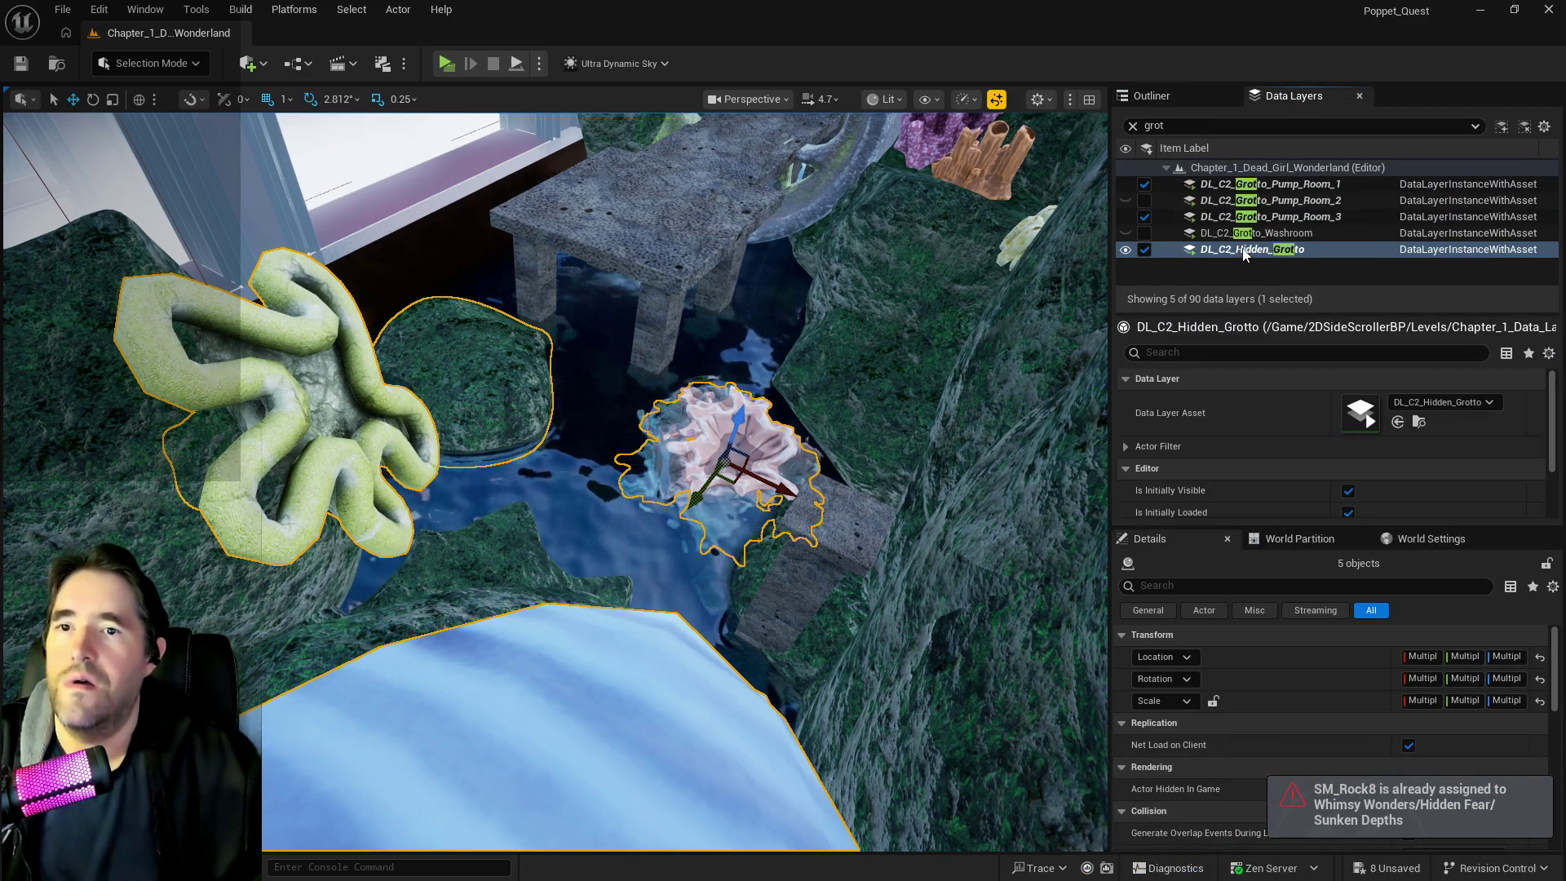
{"action": "double_click", "coordinate": [1158, 125]}
{"action": "type", "text": "sunk"}
{"action": "right_click", "coordinate": [1196, 188]}
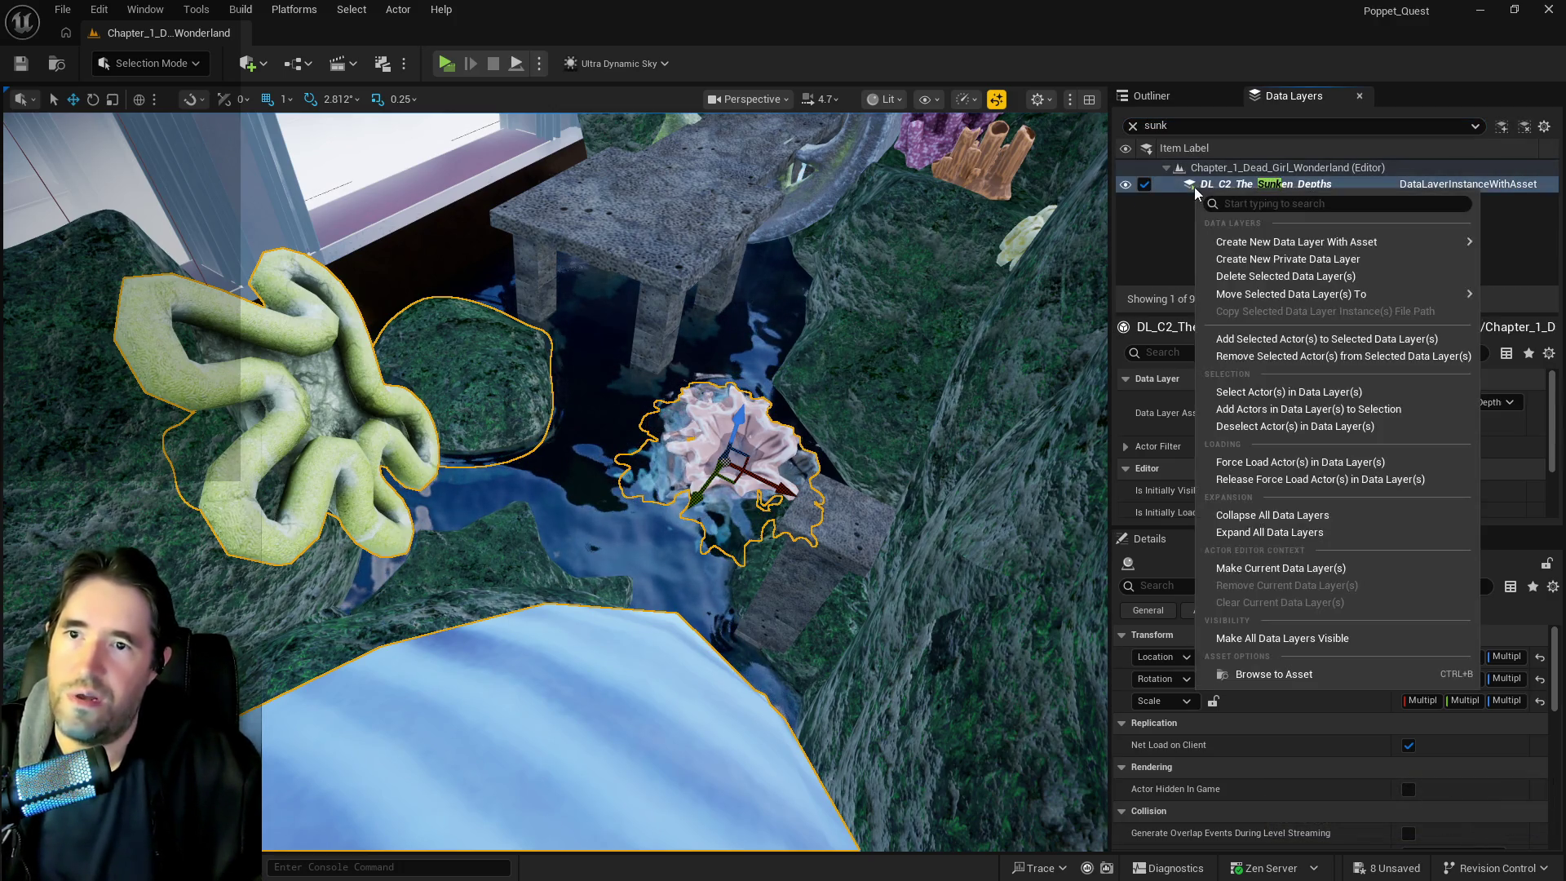
{"action": "left_click", "coordinate": [1273, 338]}
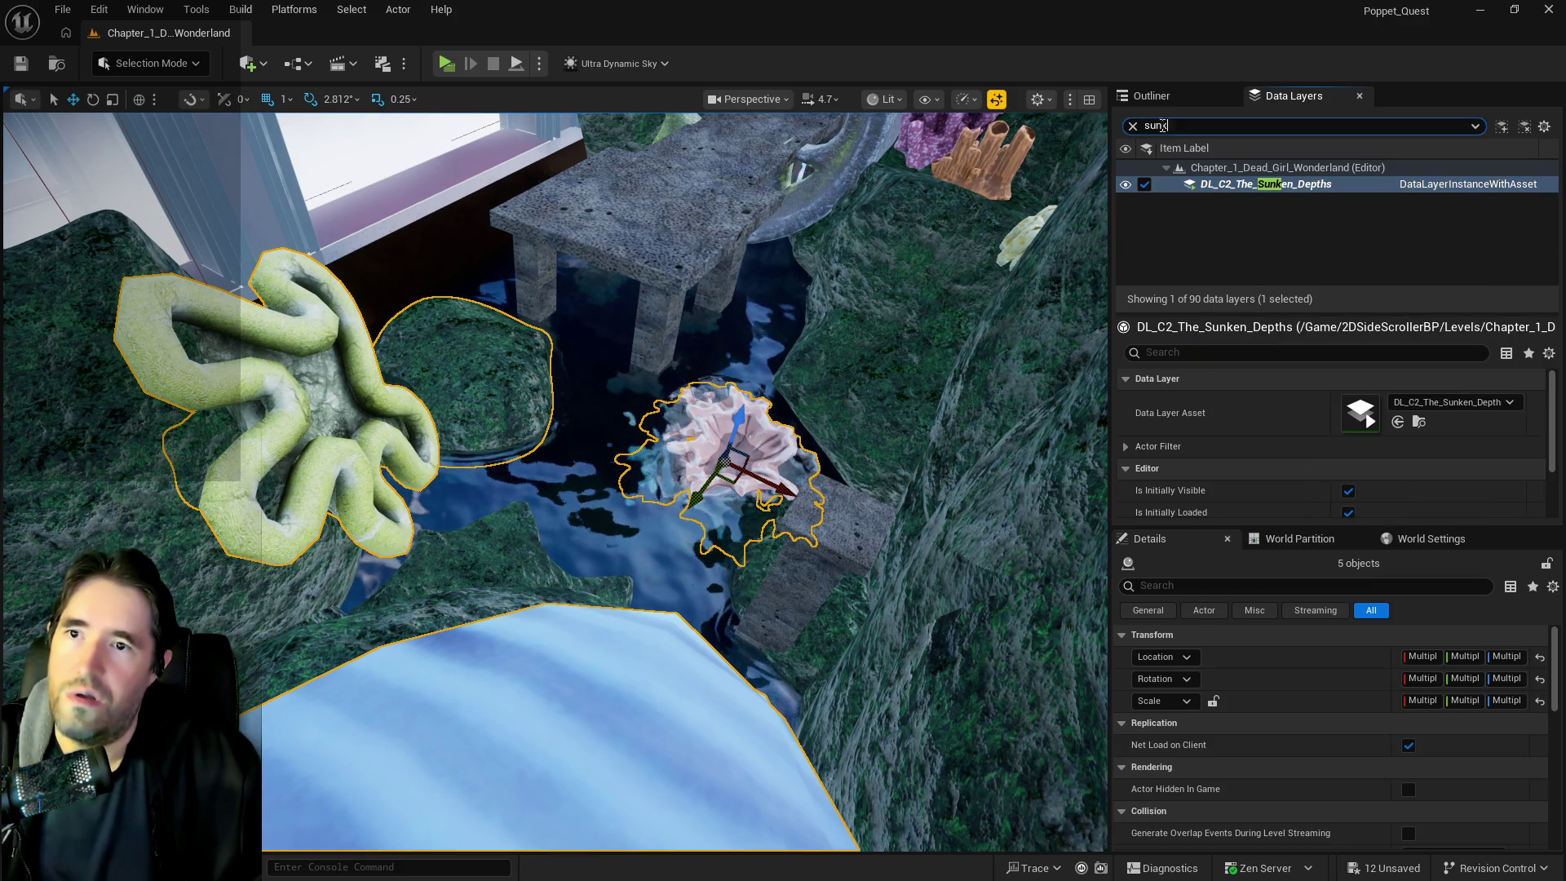
Filter data layers for 'hid' and apply an action to DL_C2_Hidden_Grotto
{"action": "type", "text": "hid"}
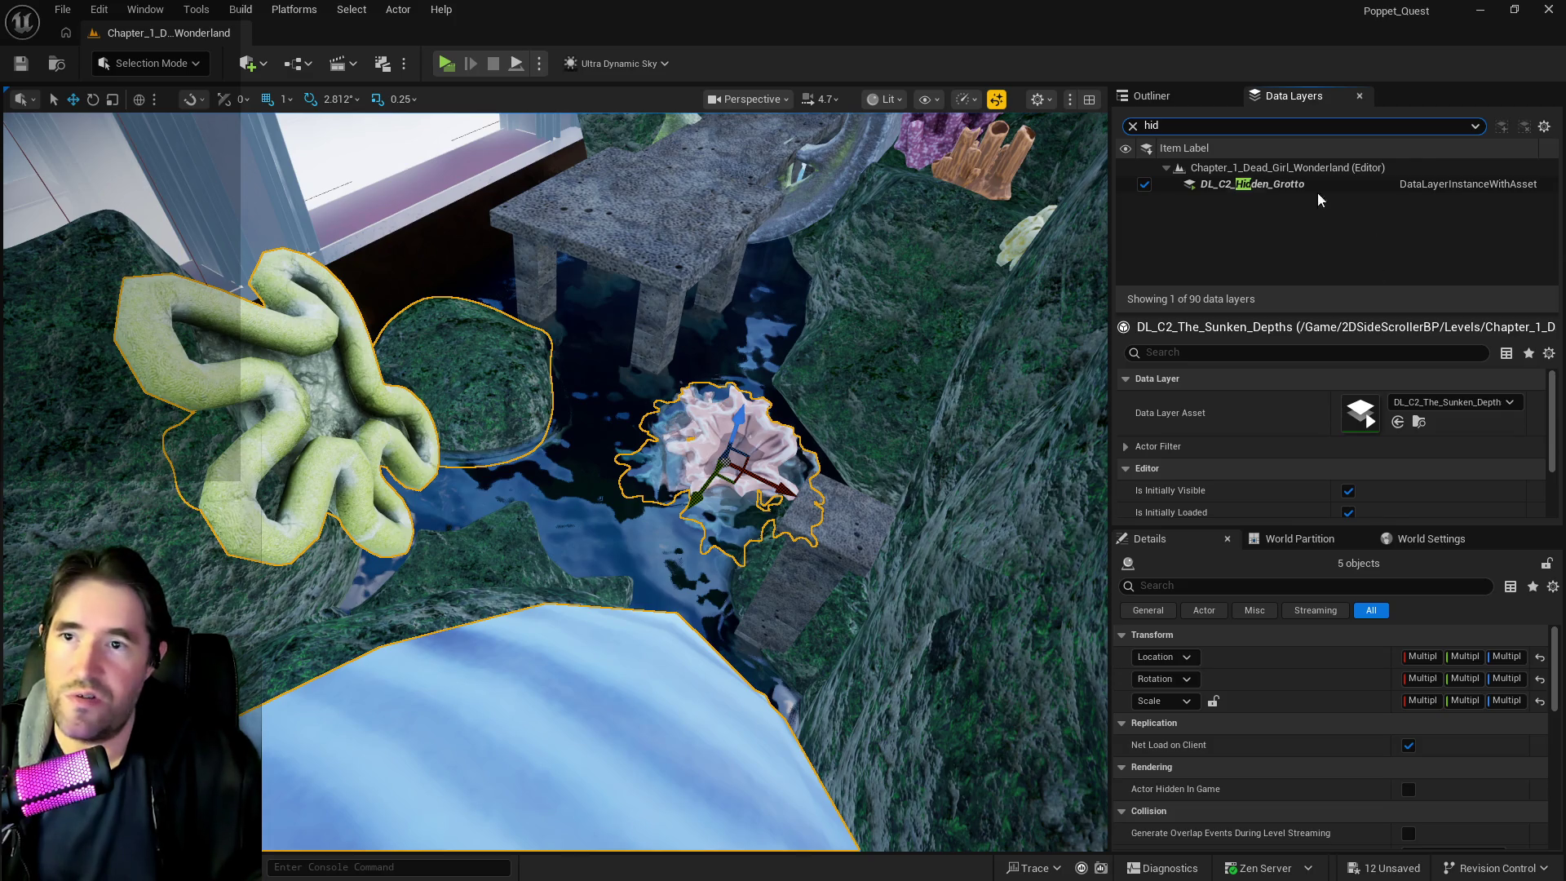
{"action": "left_click", "coordinate": [1240, 184]}
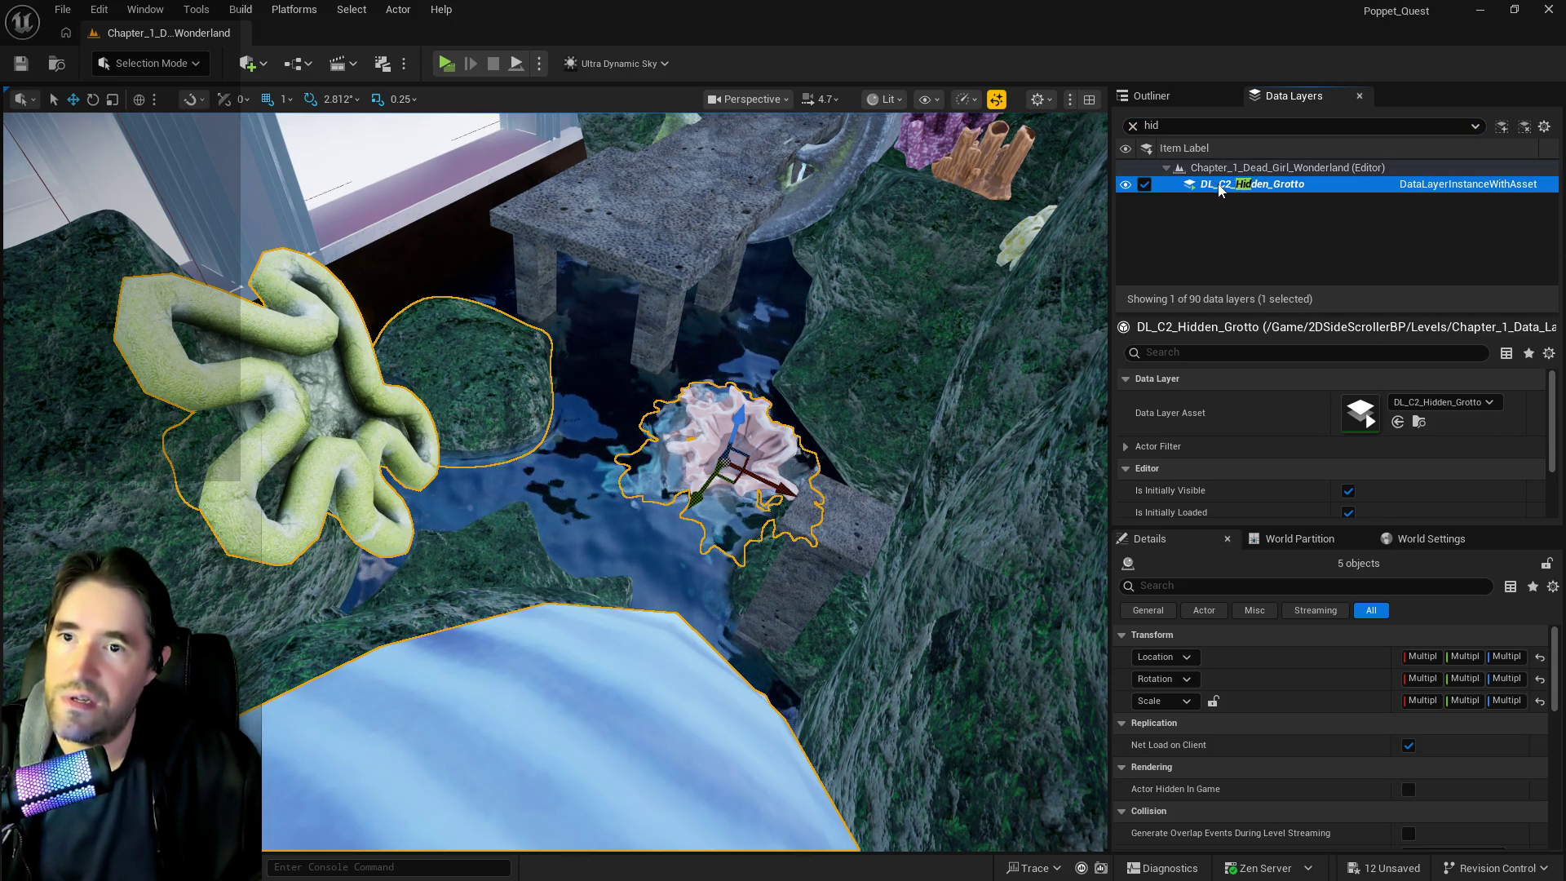
{"action": "right_click", "coordinate": [1221, 190]}
{"action": "left_click", "coordinate": [1305, 333]}
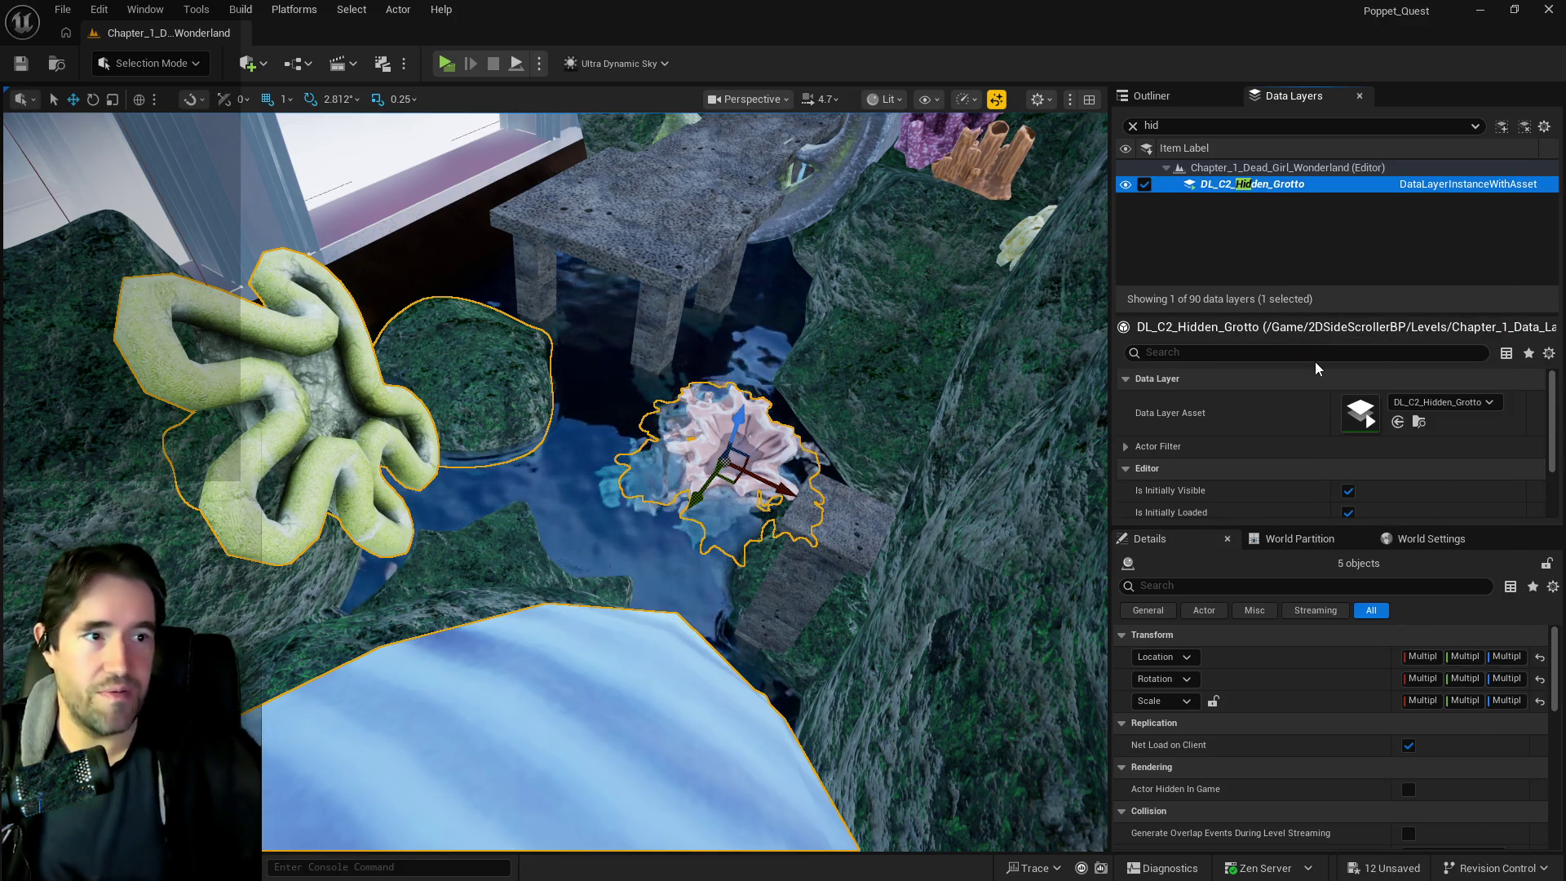
Frame the pipe grate, undo a wrong nudge, and slide it to X -32261
{"action": "left_click_drag", "start_coordinate": [555, 481], "coordinate": [571, 310]}
{"action": "left_click_drag", "start_coordinate": [380, 408], "coordinate": [379, 449]}
{"action": "left_click", "coordinate": [378, 450]}
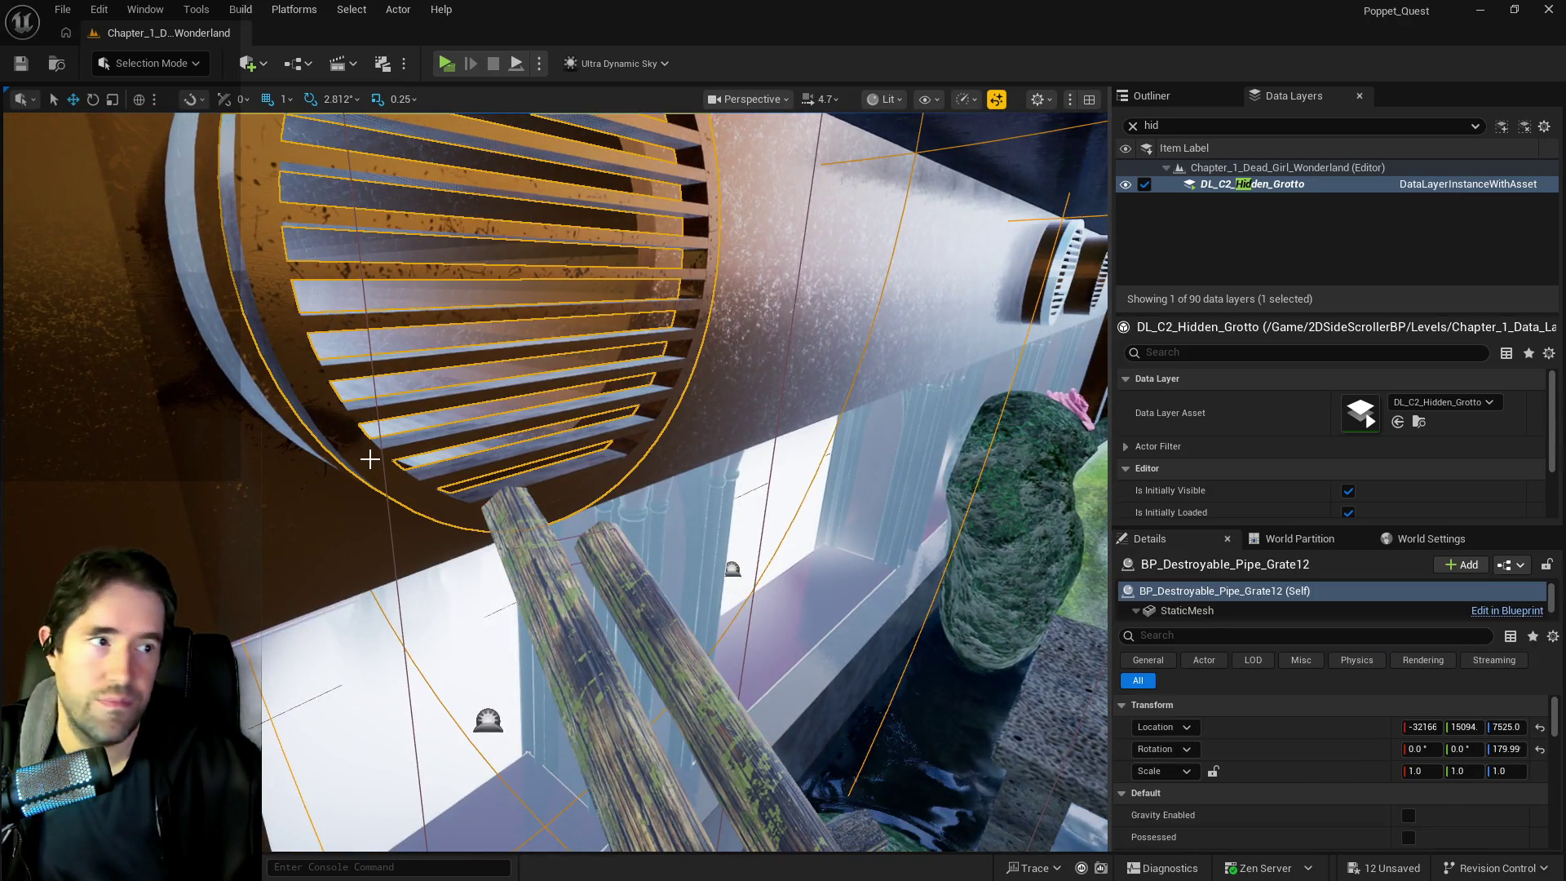
{"action": "key", "text": "f"}
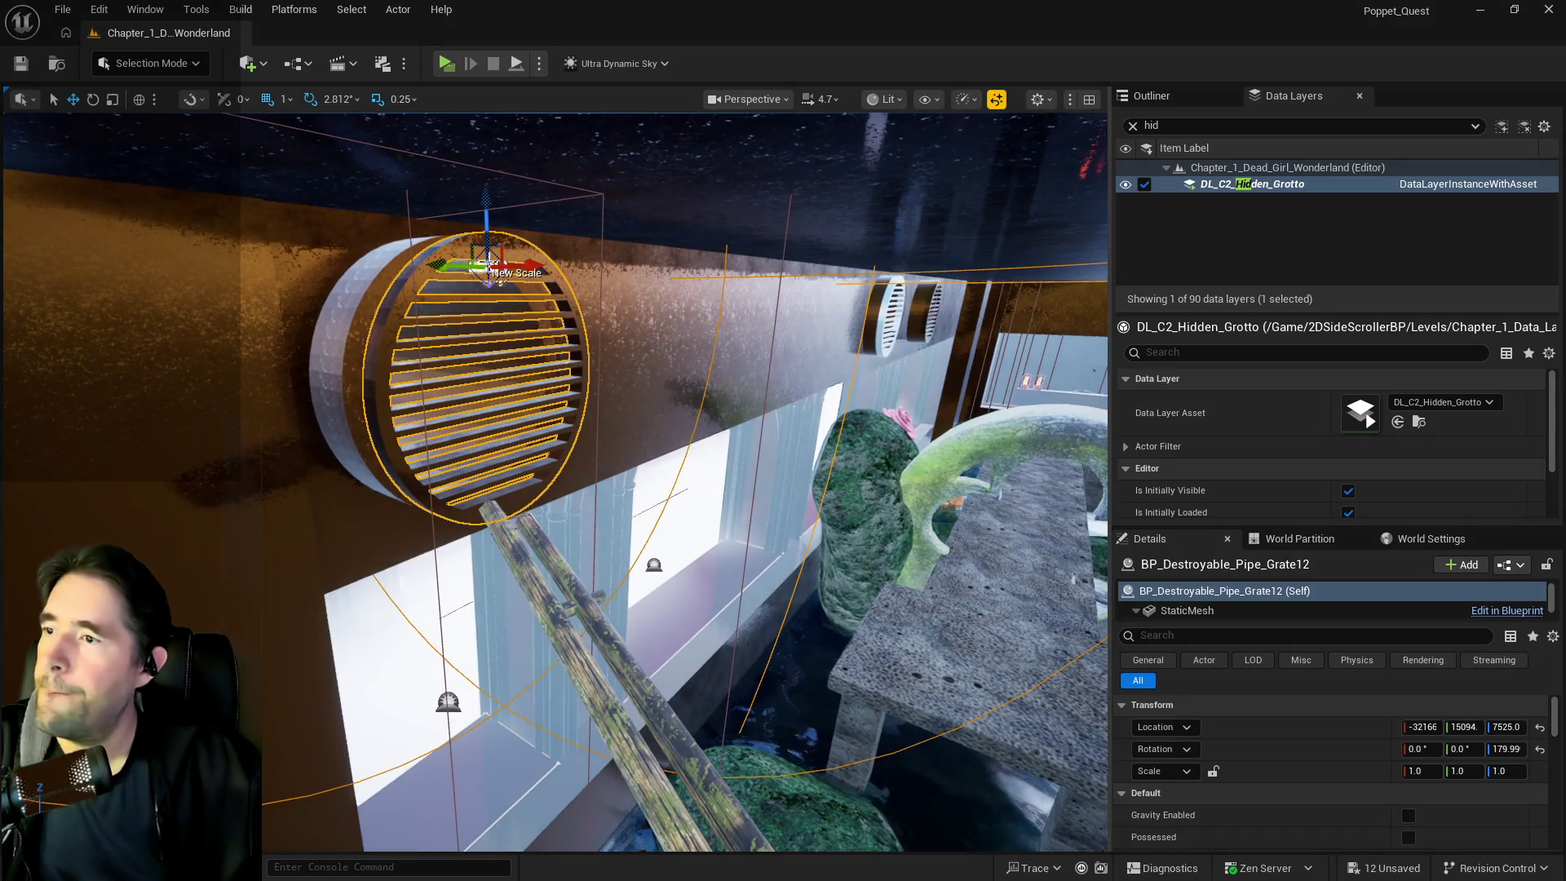
{"action": "left_click_drag", "start_coordinate": [534, 269], "coordinate": [519, 270]}
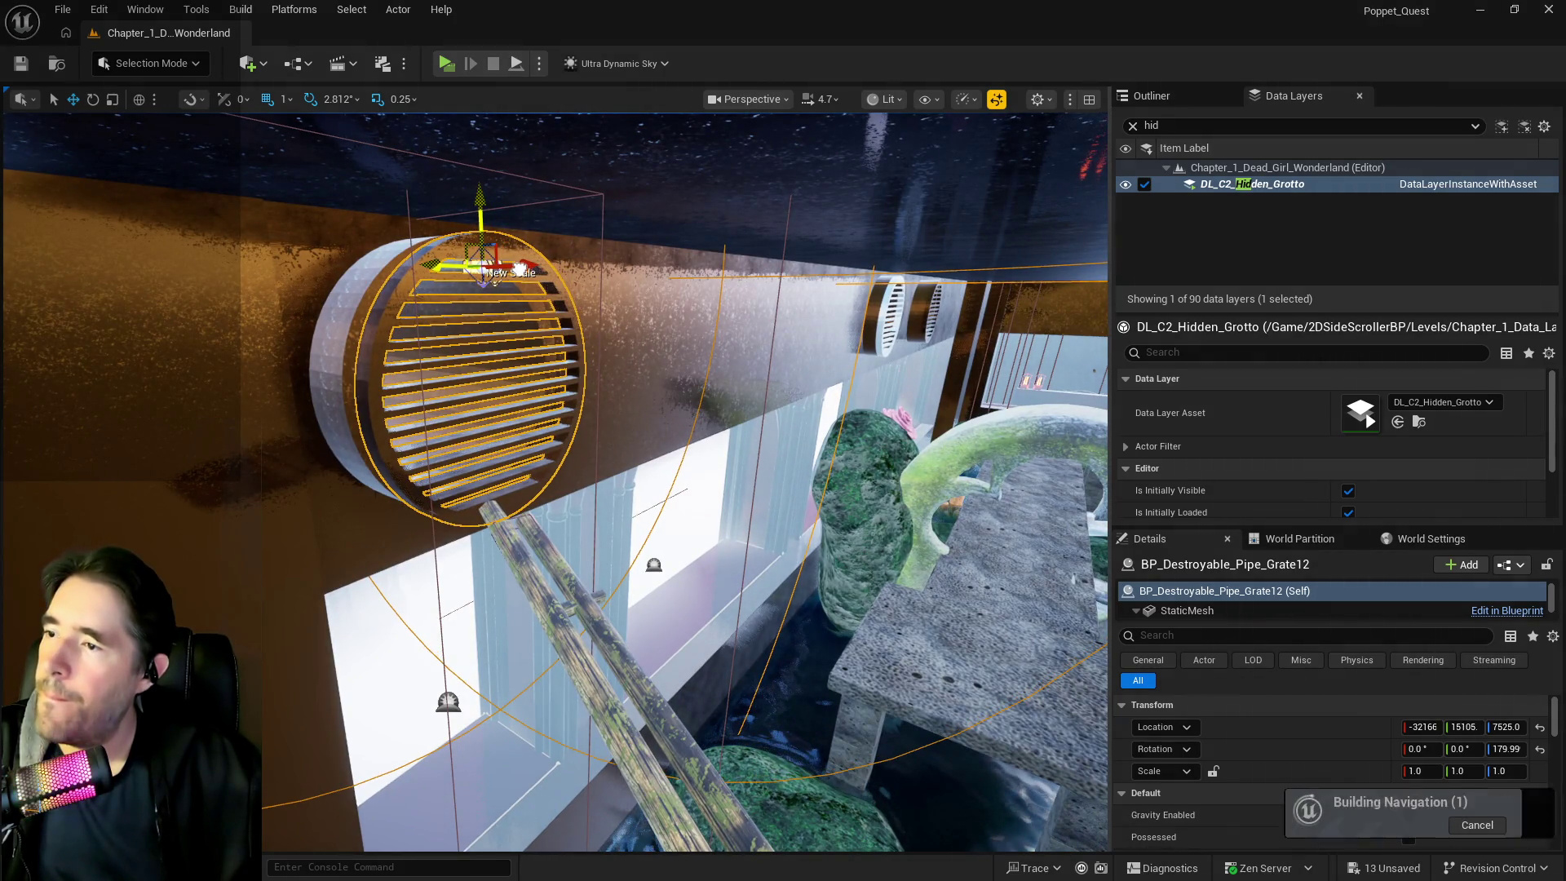
{"action": "key", "text": "ctrl+z"}
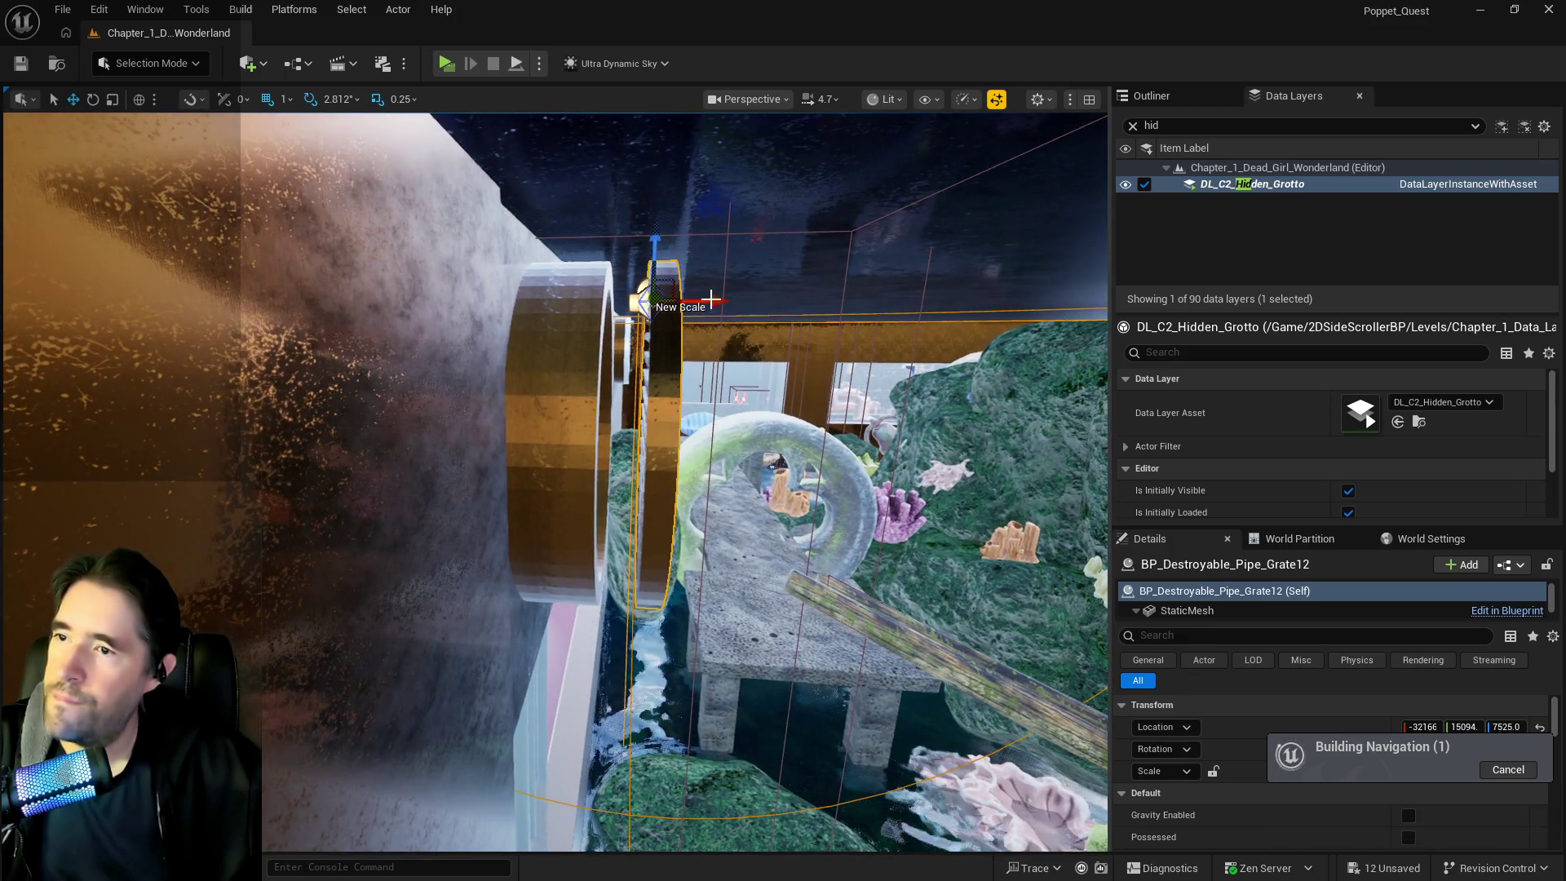
{"action": "mouse_move", "coordinate": [715, 301]}
{"action": "left_mouse_down"}
{"action": "mouse_move", "coordinate": [638, 301]}
{"action": "mouse_move", "coordinate": [555, 334]}
{"action": "mouse_move", "coordinate": [718, 245]}
{"action": "mouse_move", "coordinate": [558, 134]}
{"action": "left_mouse_up"}
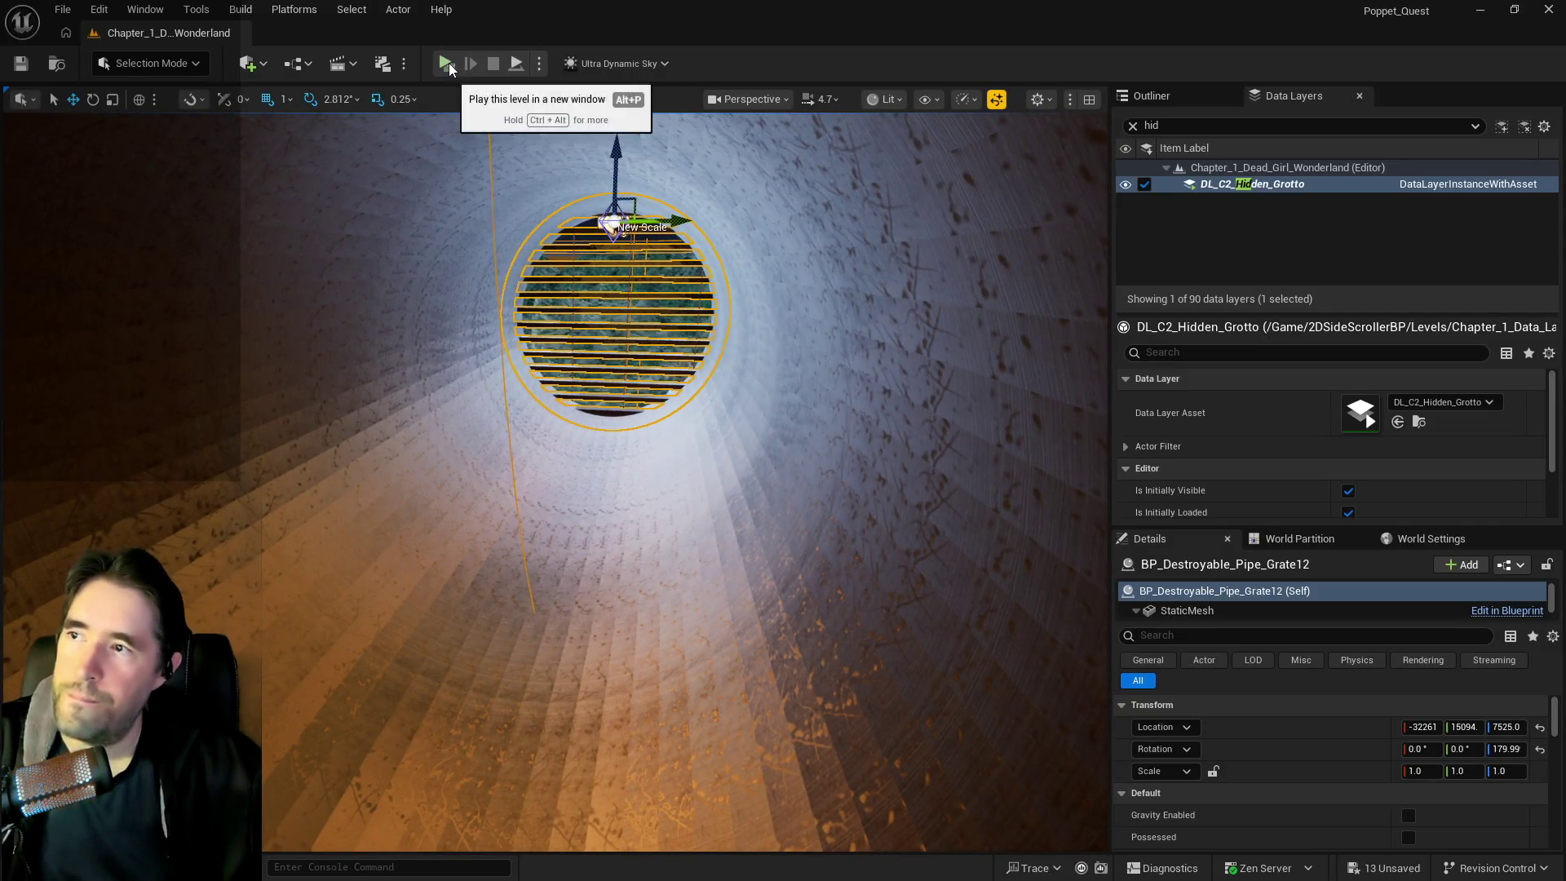
Save all level changes, then walk up the tunnel toward the grate, toggling the inventory
{"action": "key", "text": "ctrl+s"}
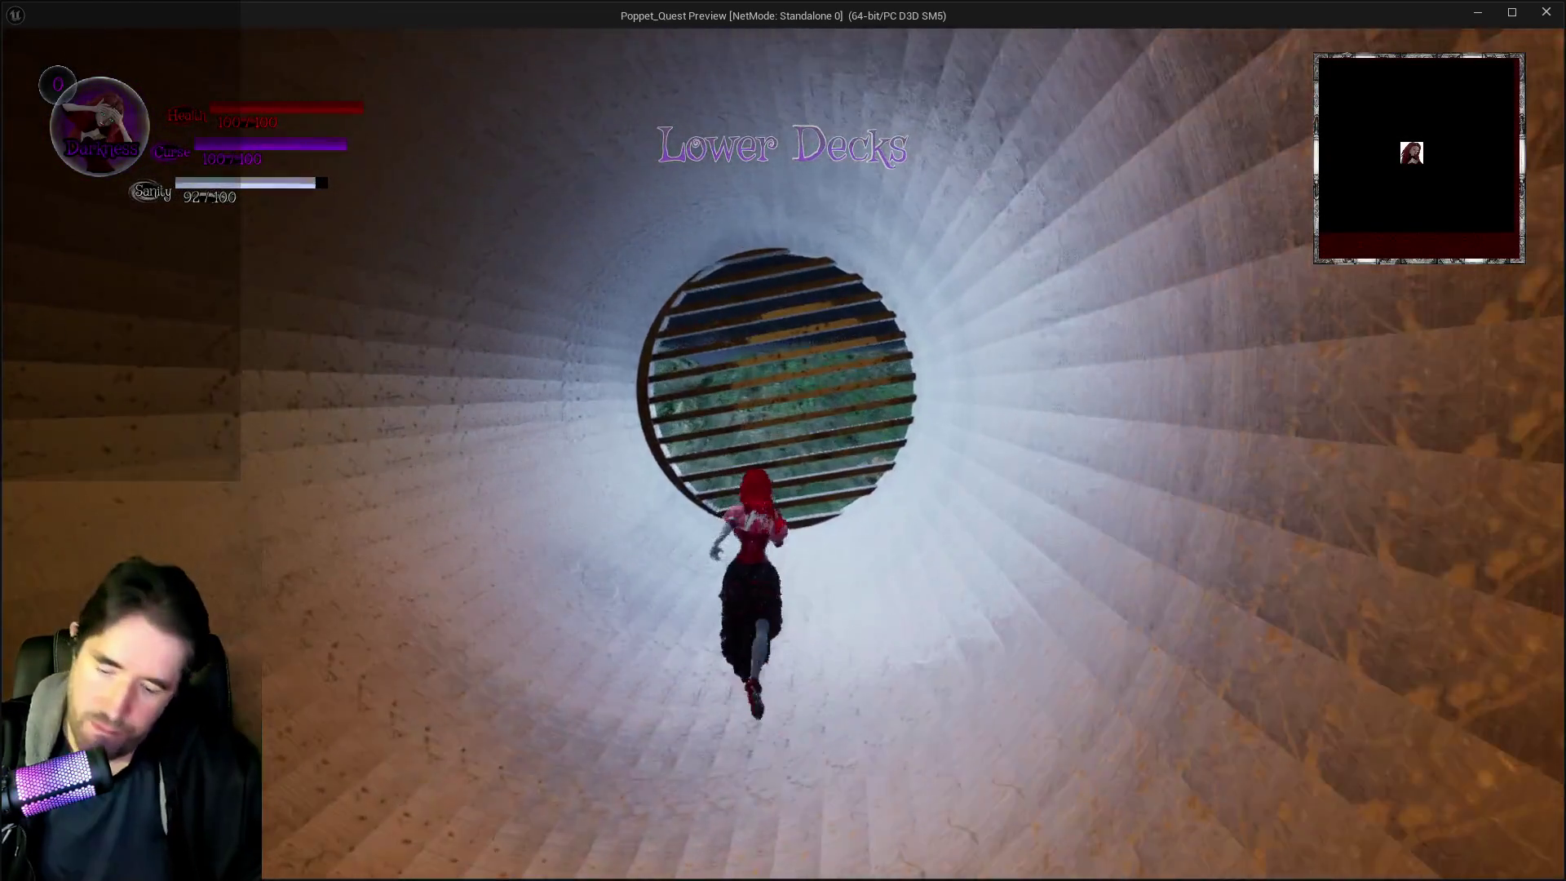
{"action": "key", "text": "i"}
{"action": "key", "text": "i"}
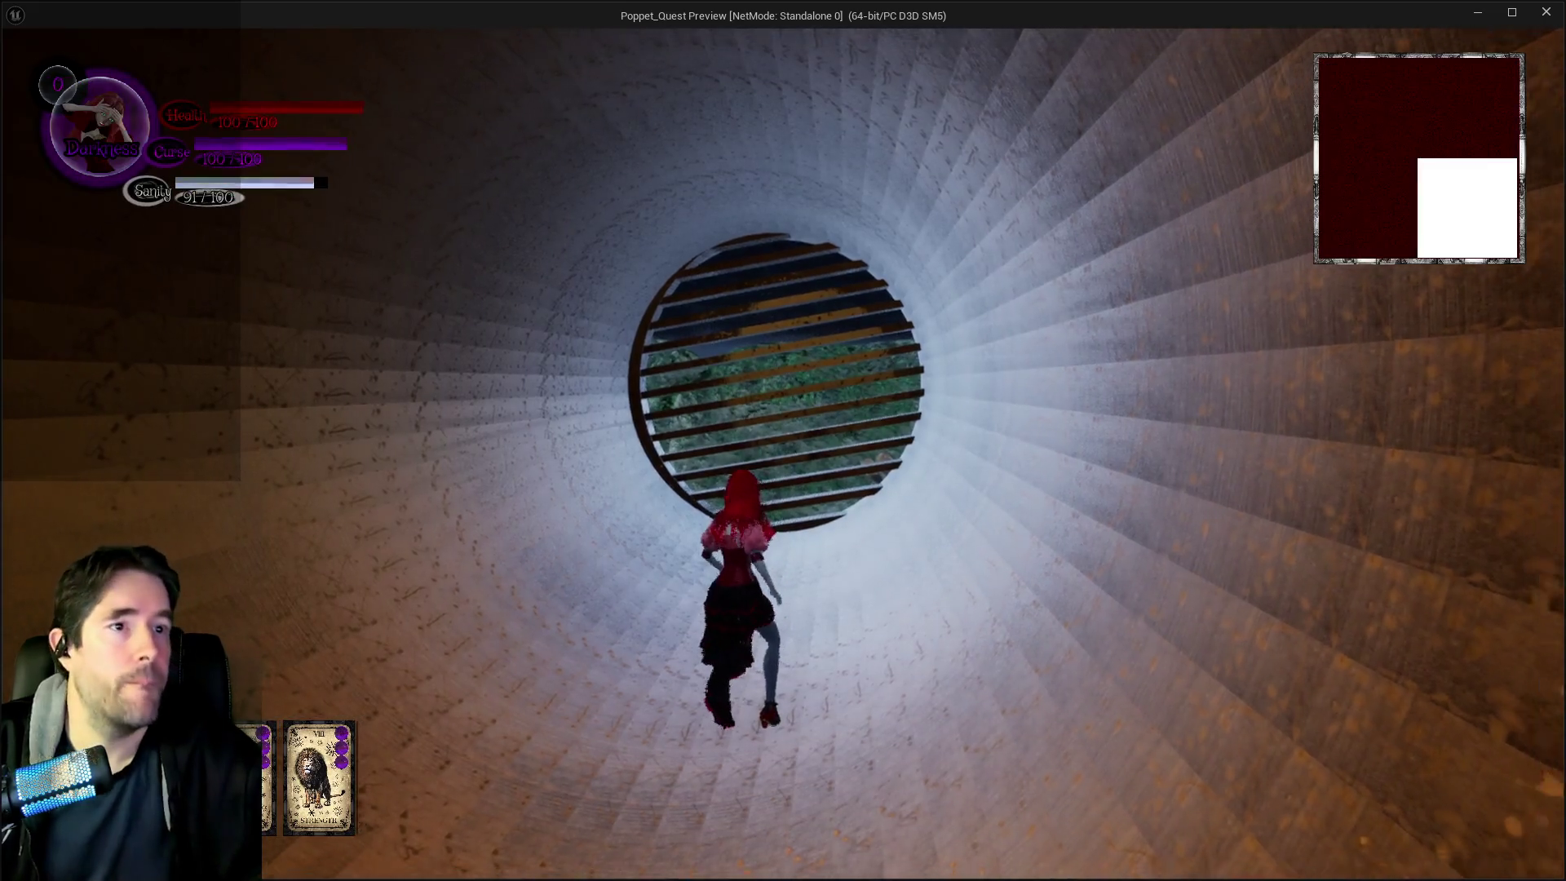
{"action": "key", "text": "w"}
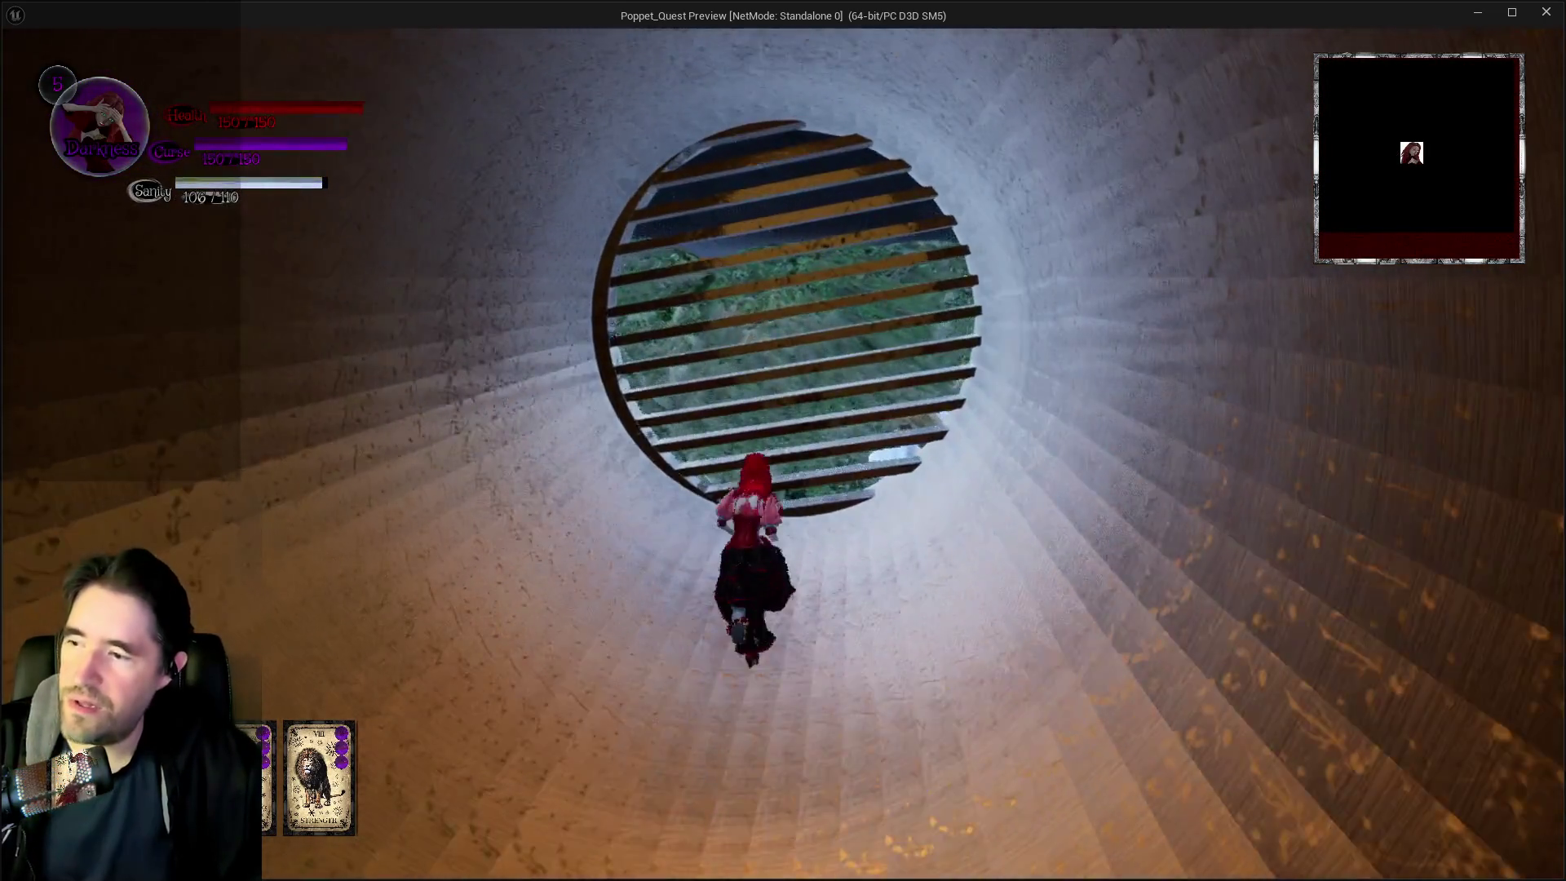
{"action": "key", "text": "i"}
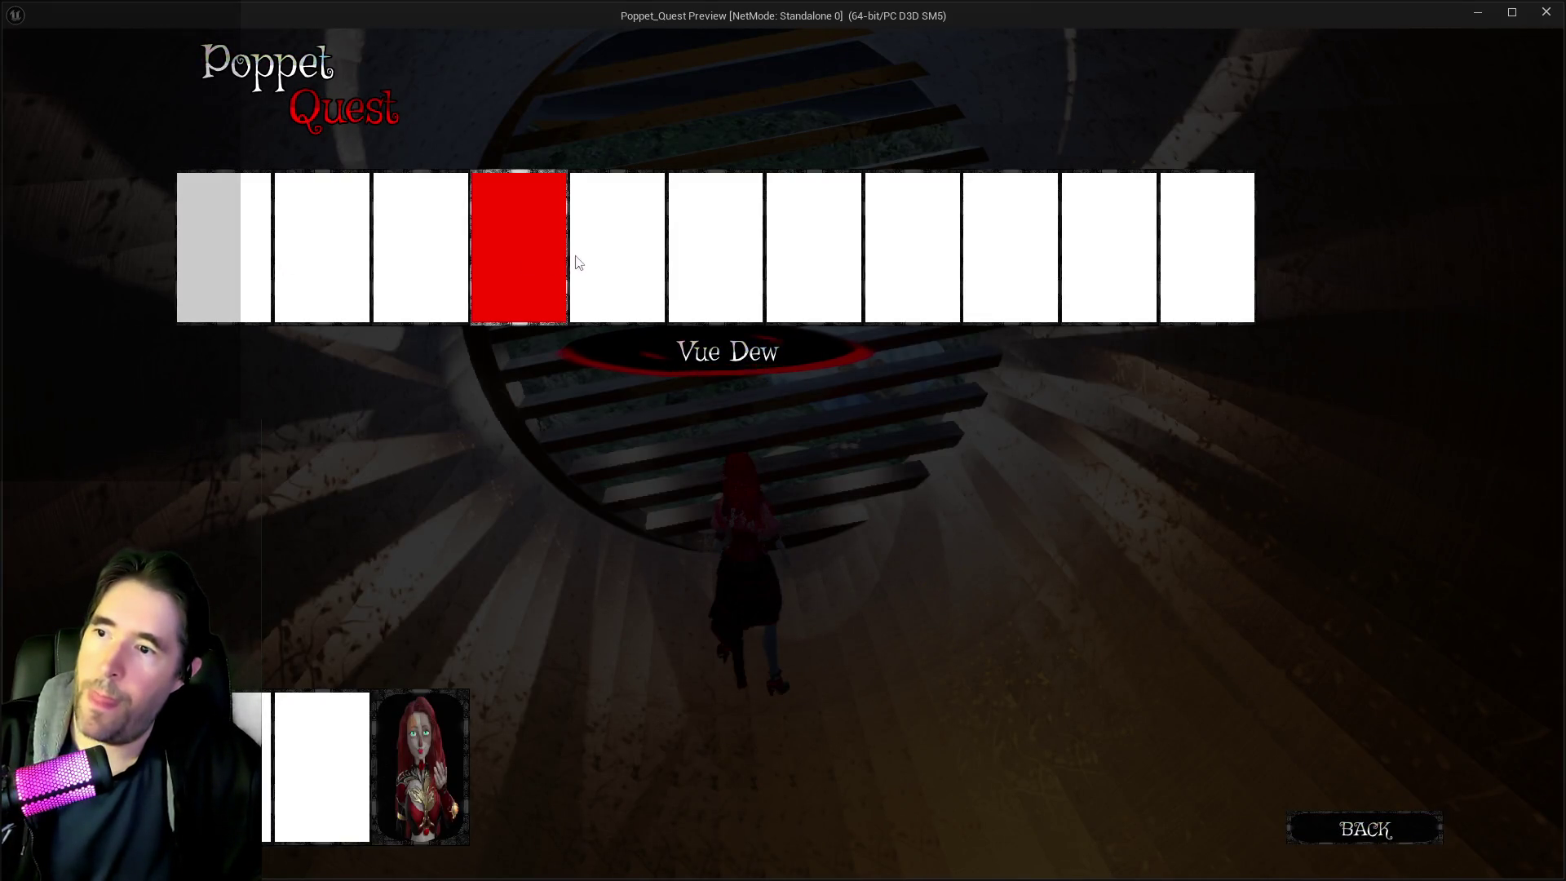
{"action": "key", "text": "i"}
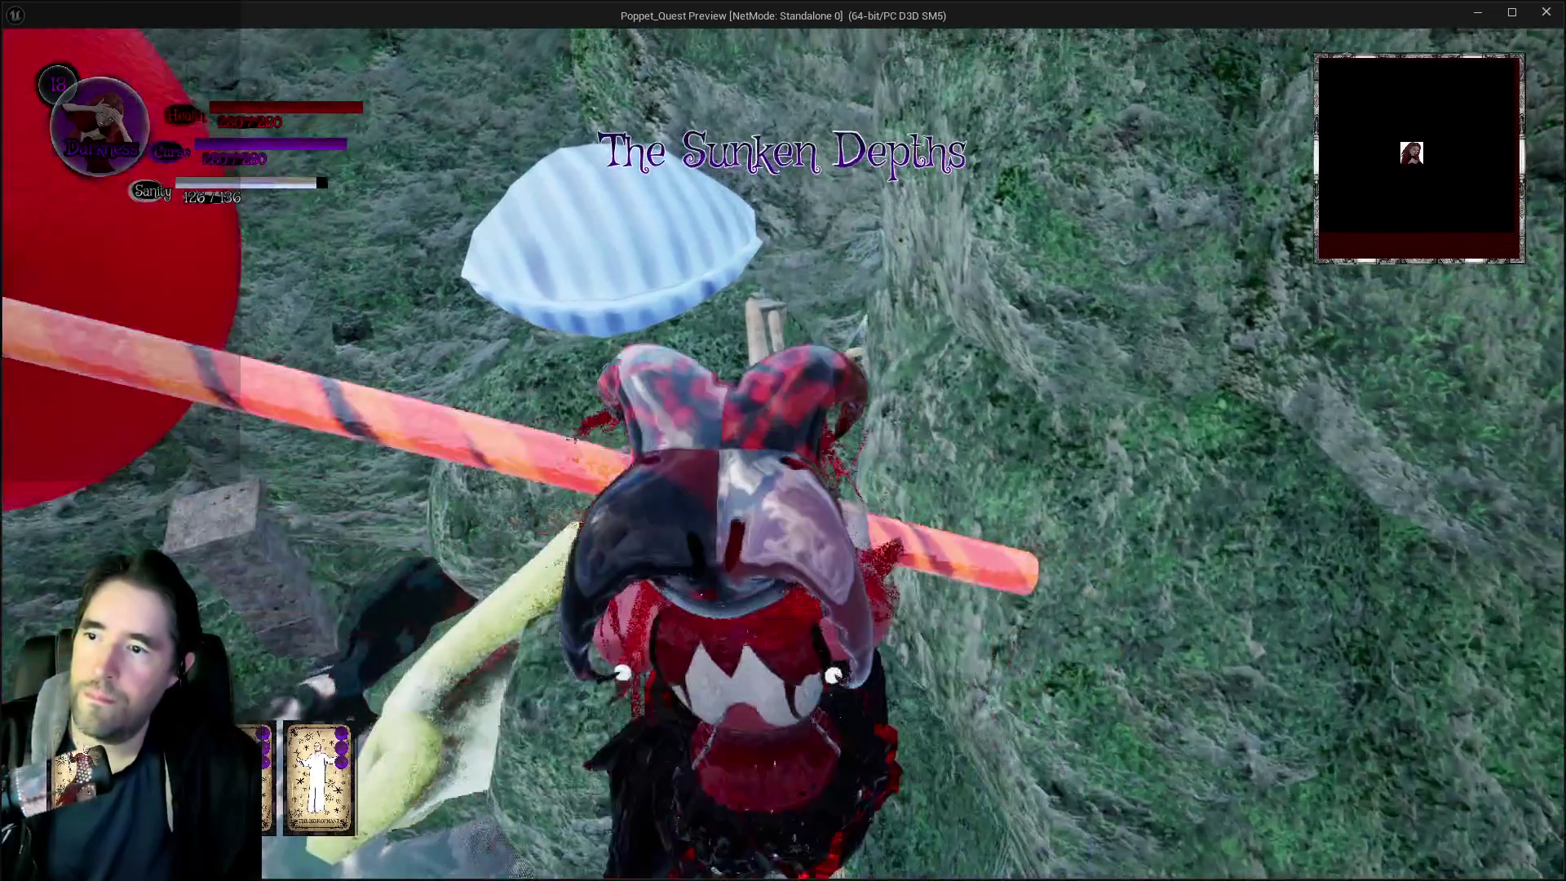
Cross the plank bridge toward the coral, open and close the pause menu, then stop play
{"action": "key", "text": "w"}
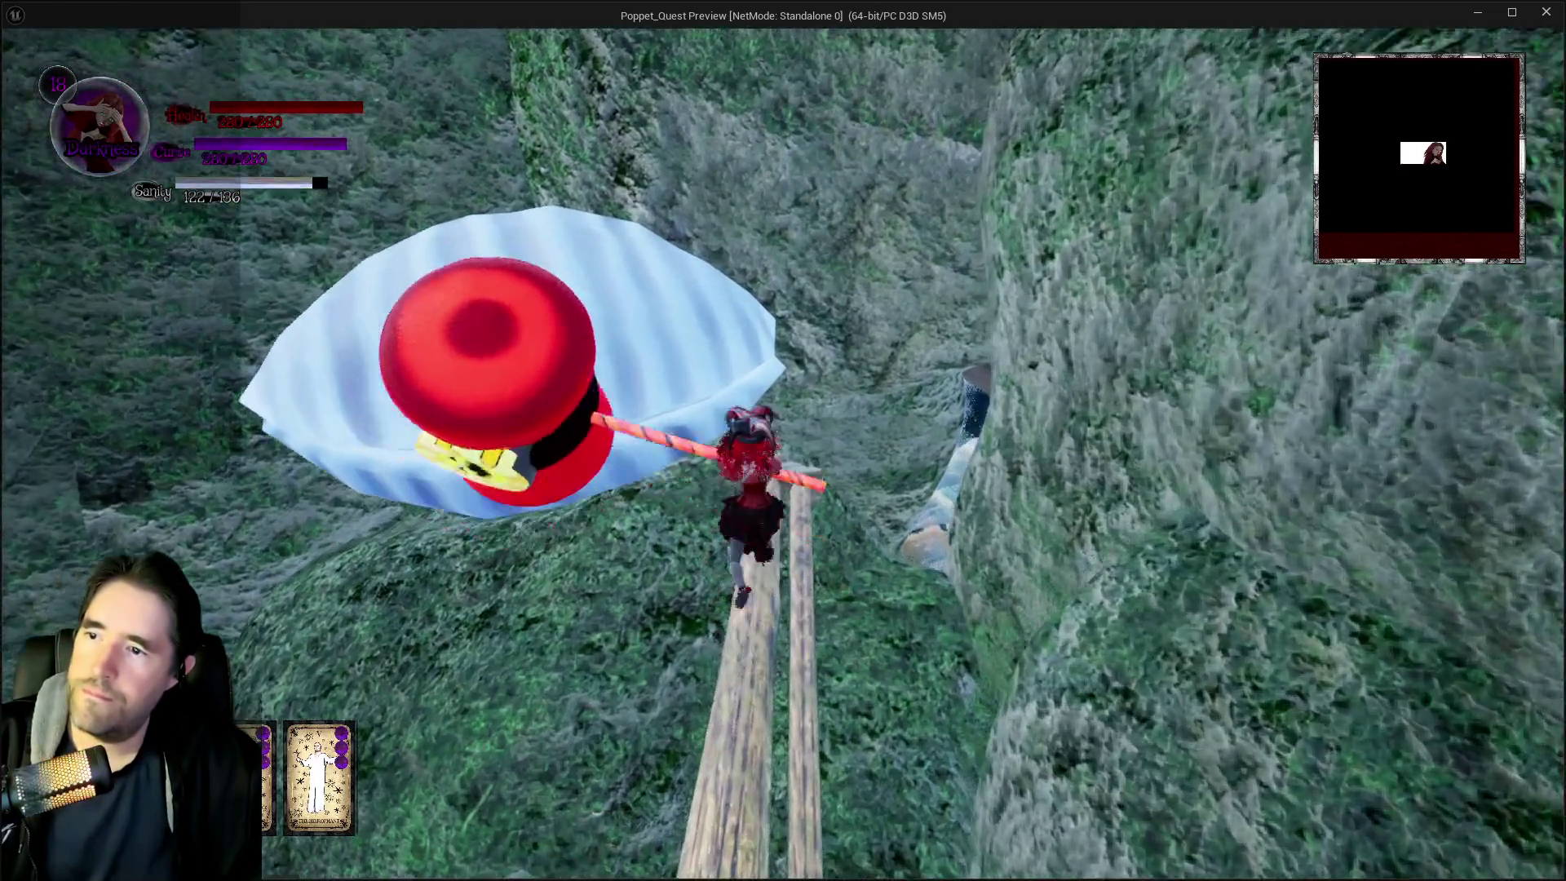
{"action": "key", "text": "w"}
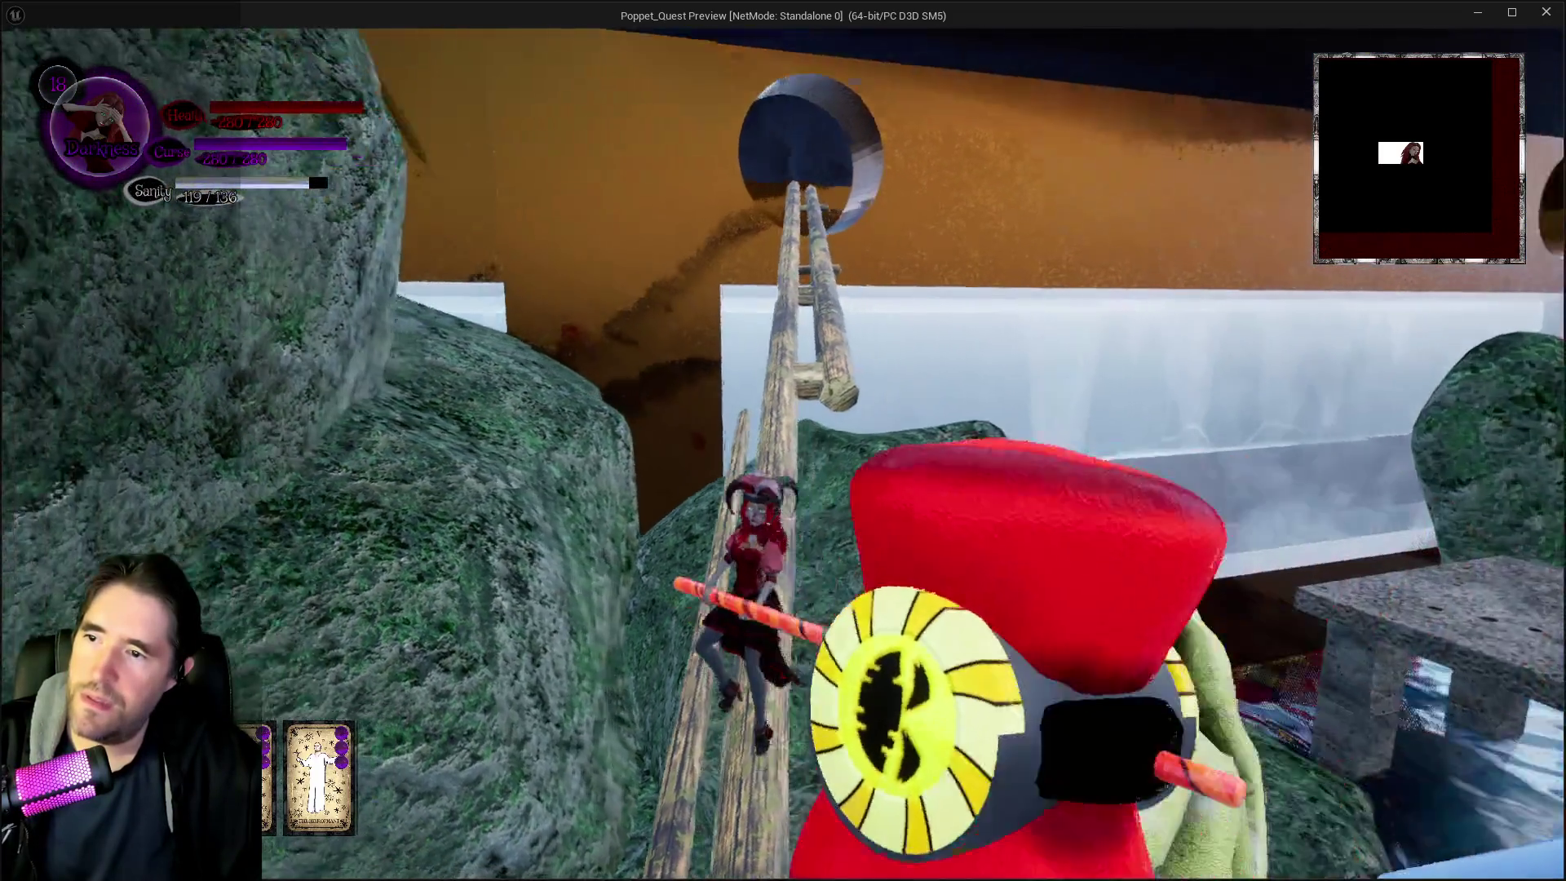
{"action": "key", "text": "w"}
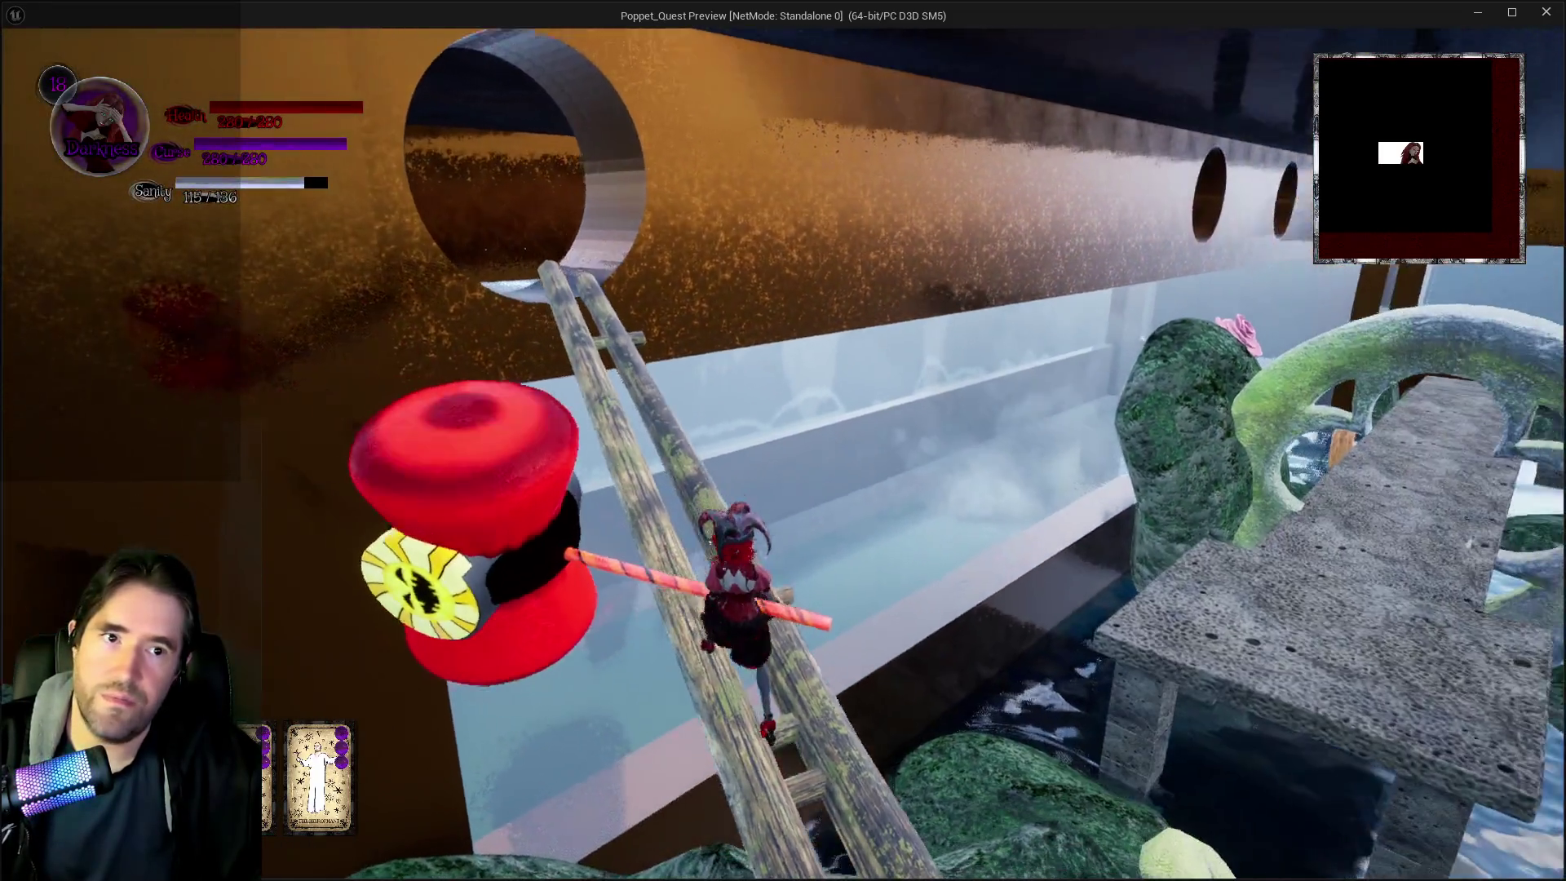
{"action": "key", "text": "Escape"}
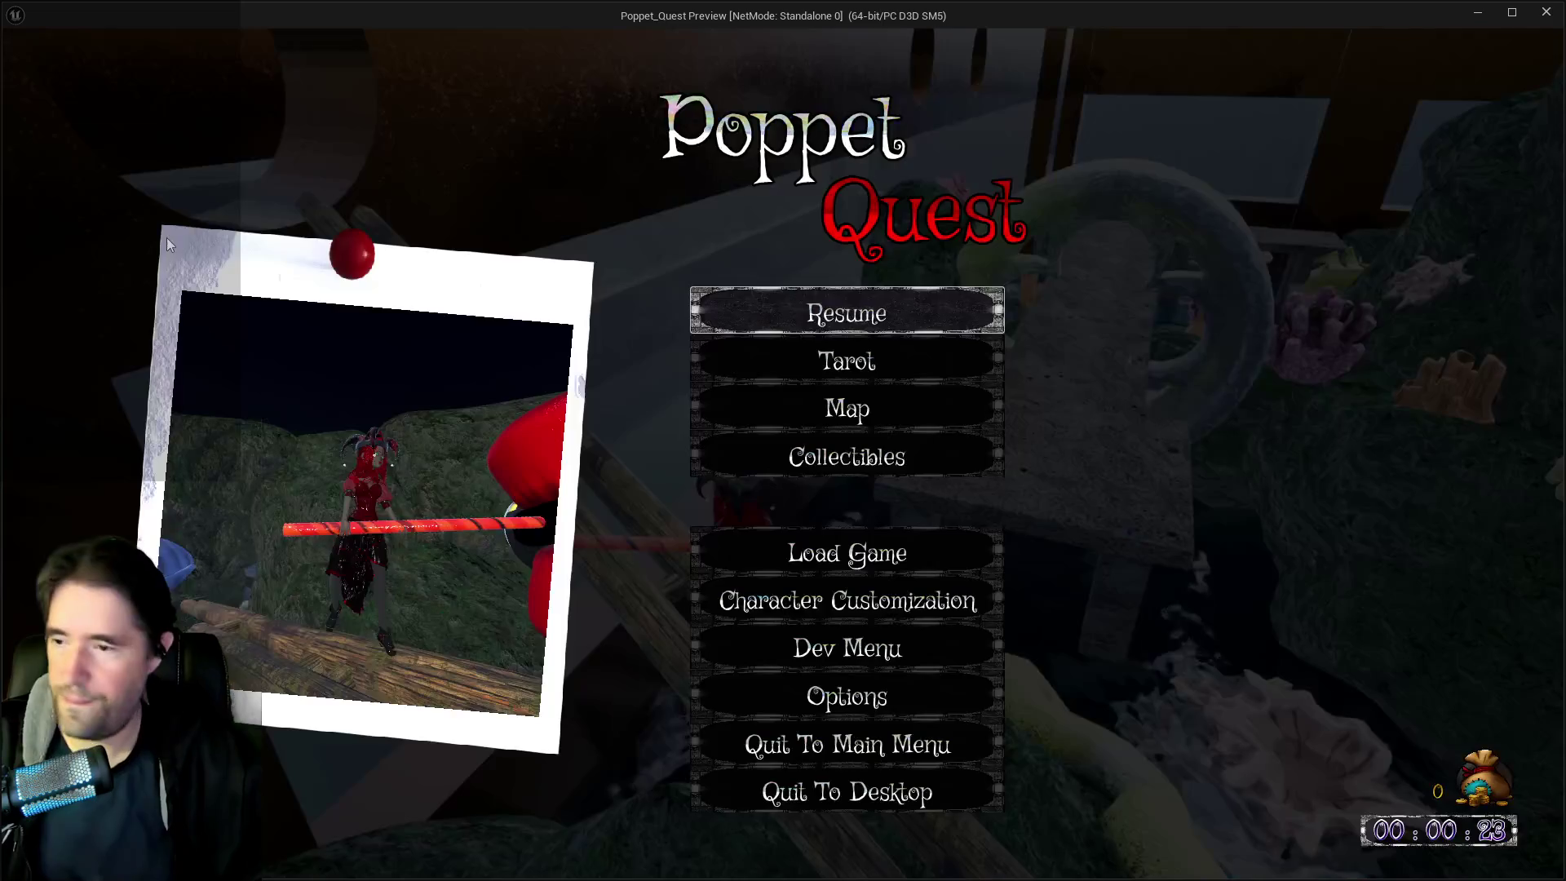
{"action": "key", "text": "Escape"}
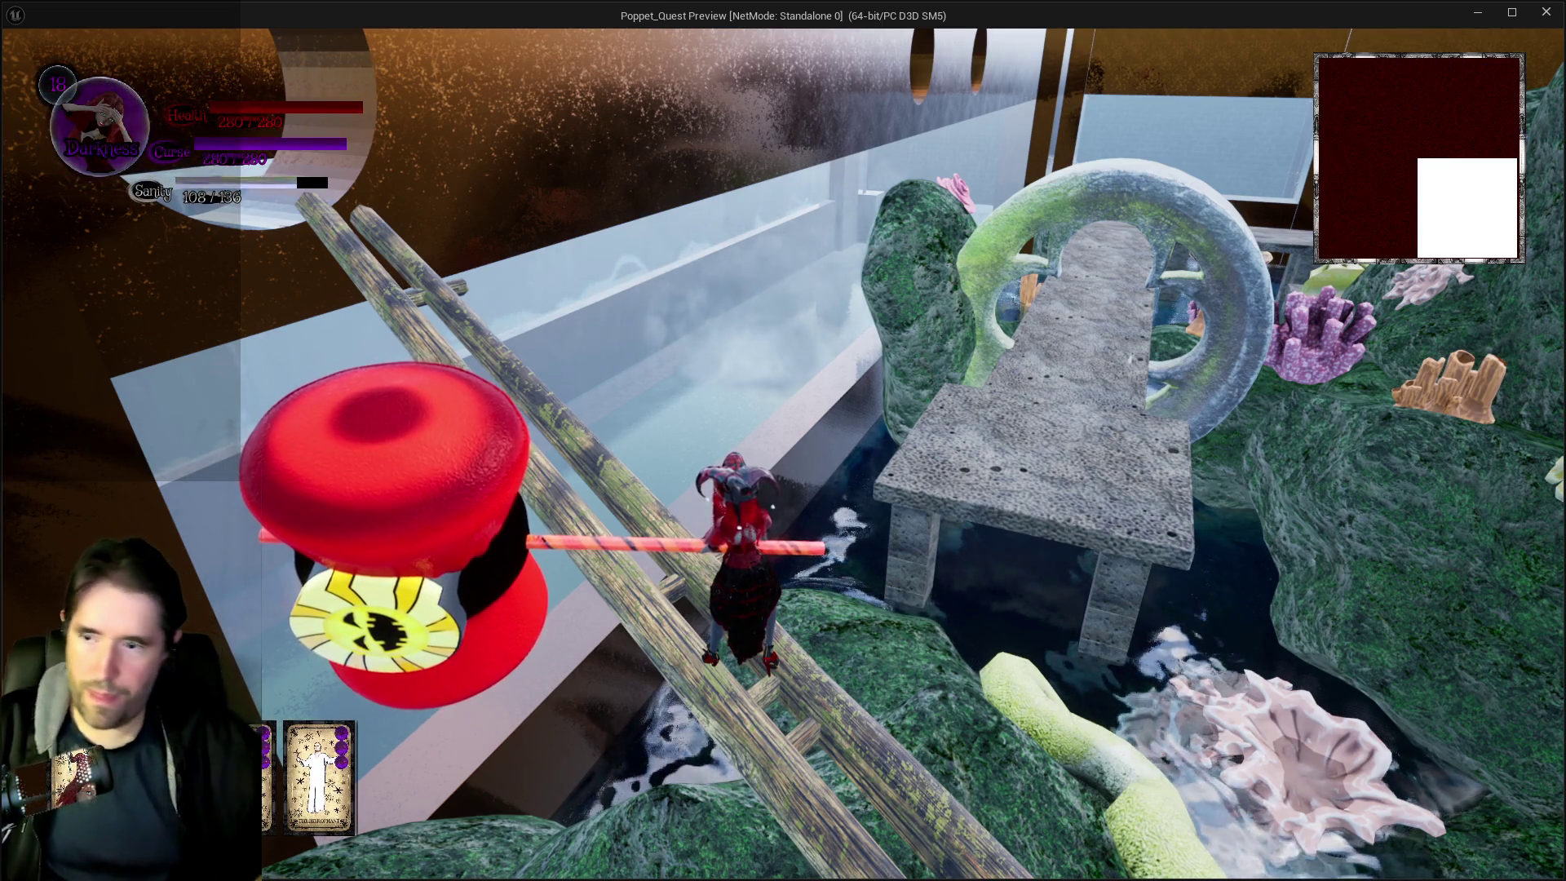
{"action": "key", "text": "alt+F4"}
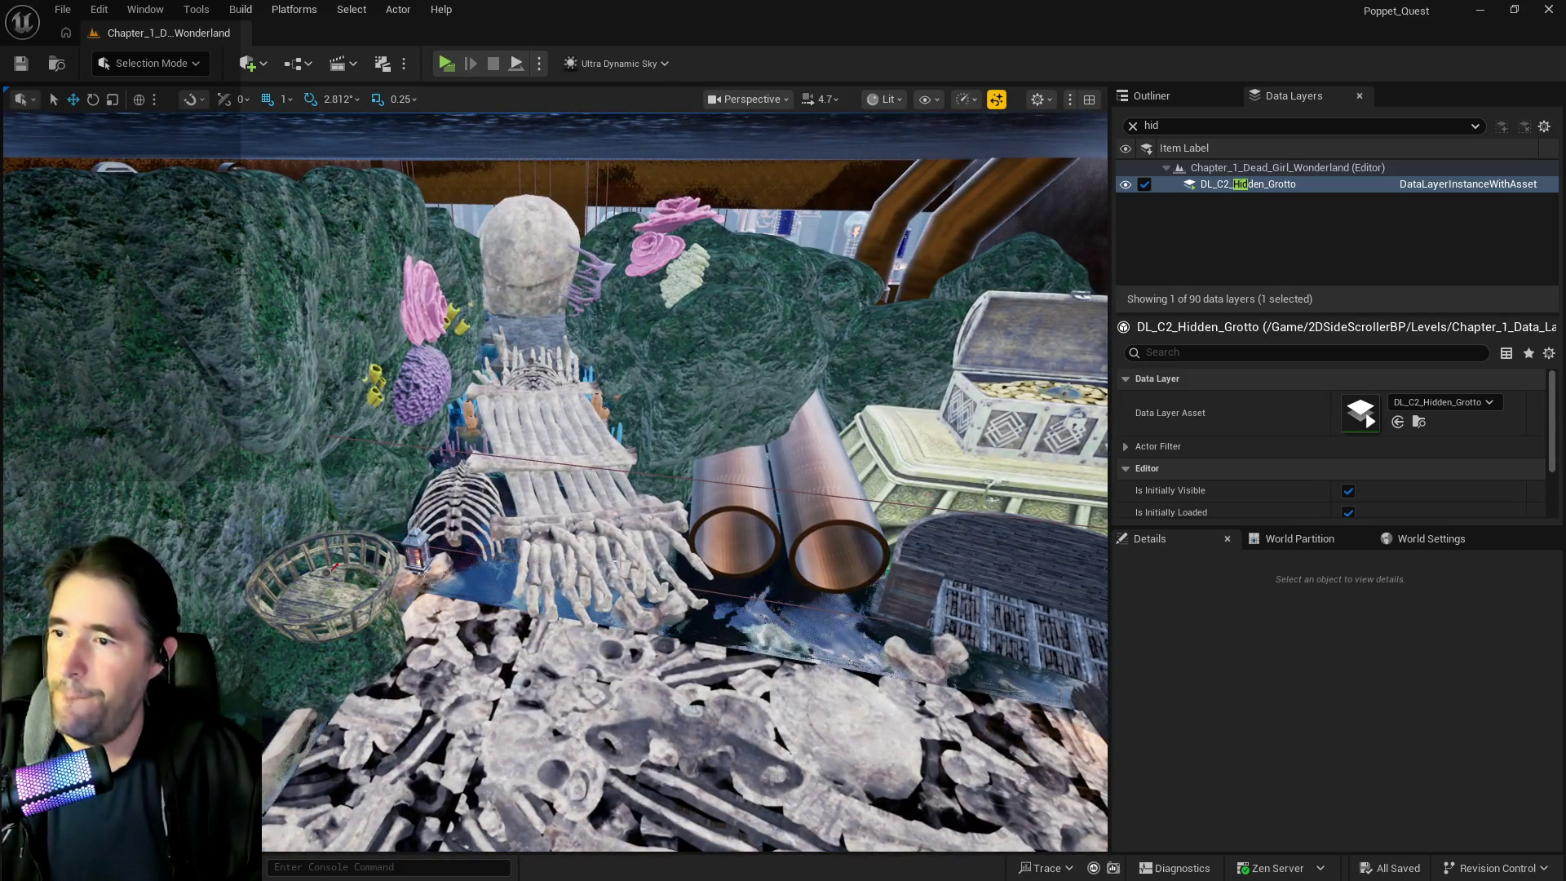
Frame the ribcage mesh beside the basket and ready the Outliner search box
{"action": "left_click", "coordinate": [524, 377]}
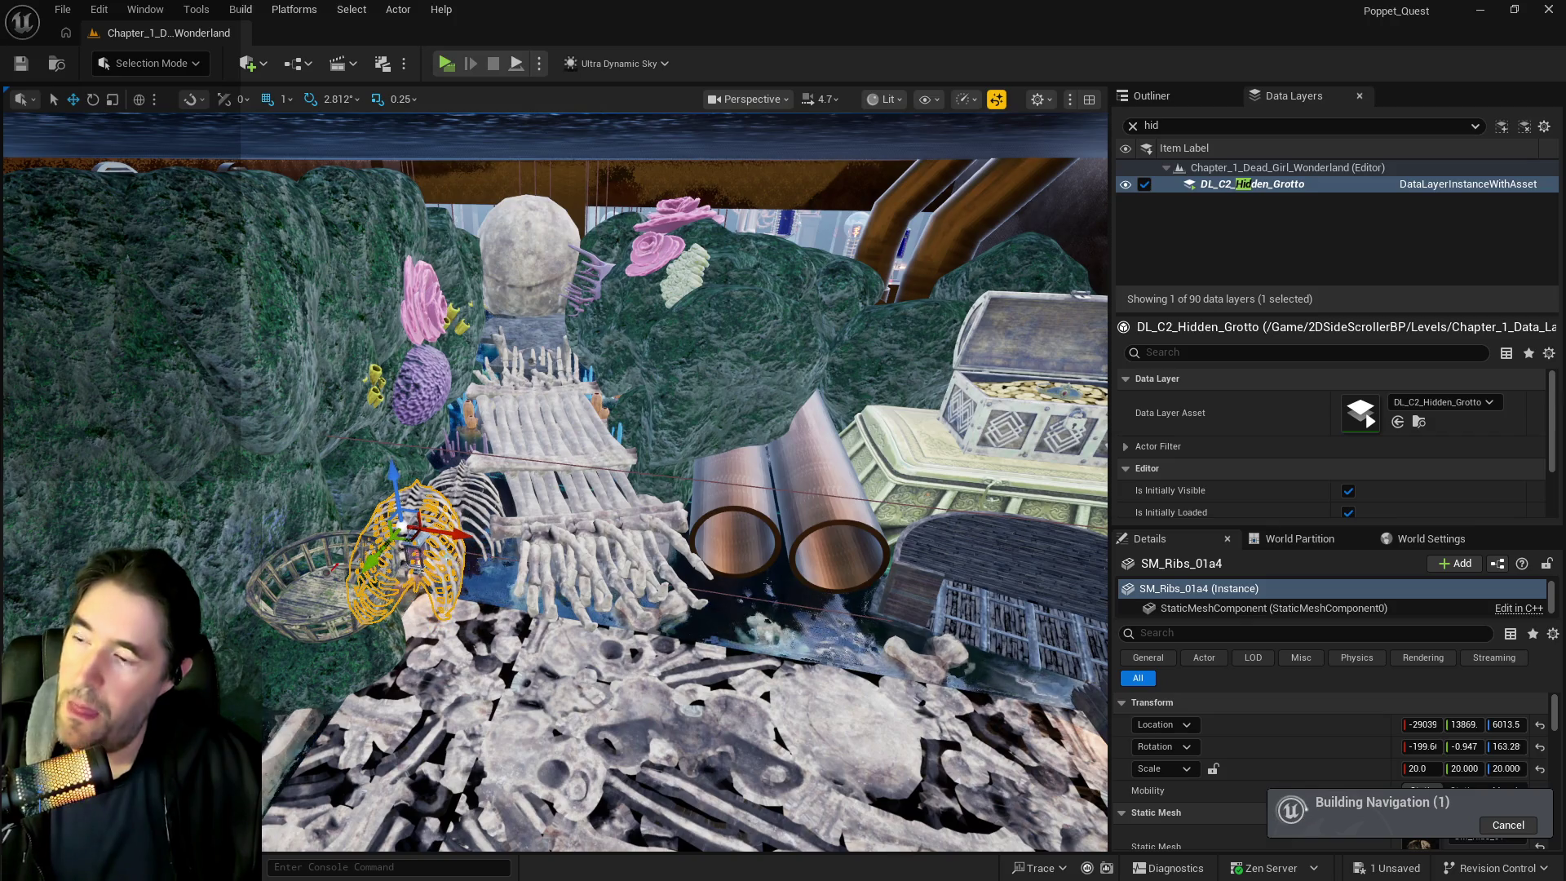
{"action": "key", "text": "f"}
{"action": "left_click", "coordinate": [1187, 99]}
{"action": "left_click", "coordinate": [1201, 118]}
Filter the Outliner by 'nav' and delete the NavMeshBoundsVolume from the level
{"action": "type", "text": "nav"}
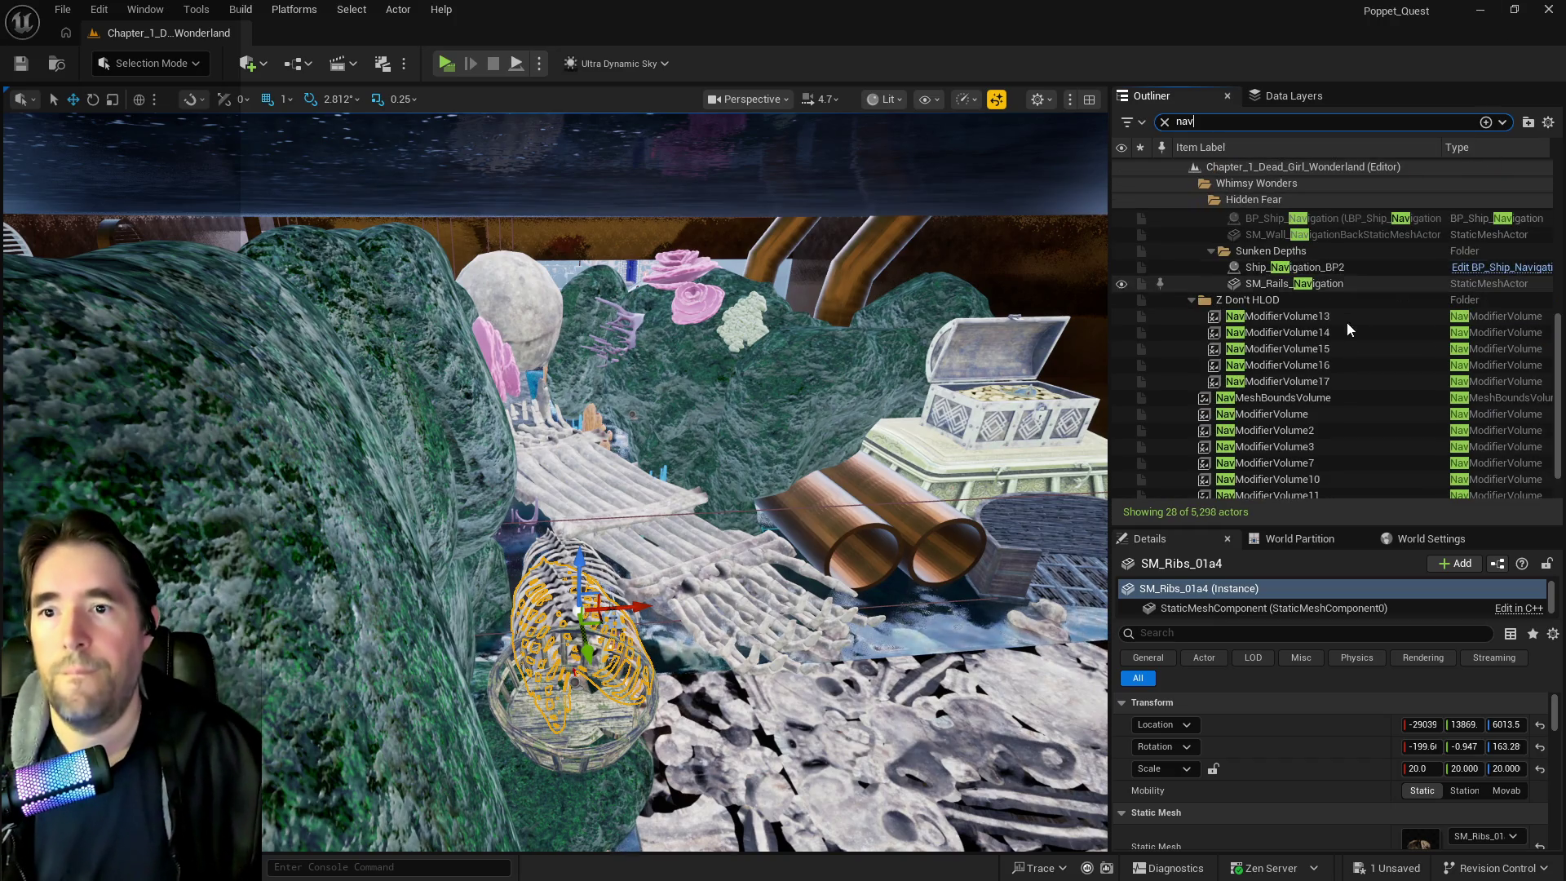
{"action": "left_click", "coordinate": [1292, 398]}
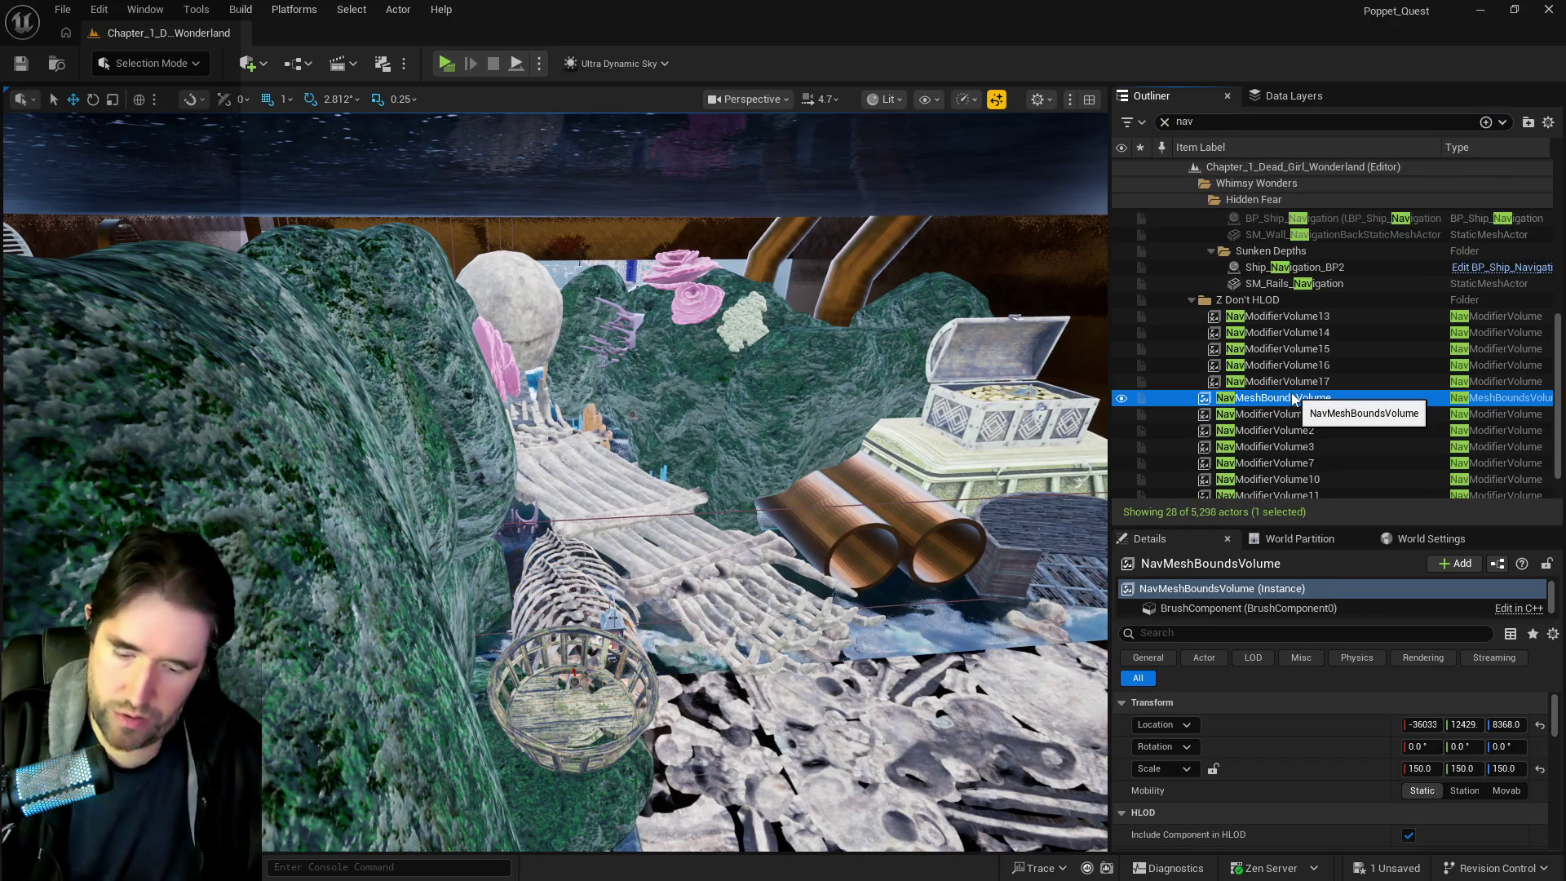
{"action": "key", "text": "Delete"}
{"action": "scroll", "coordinate": [627, 585], "scroll_direction": "up", "scroll_amount": 5}
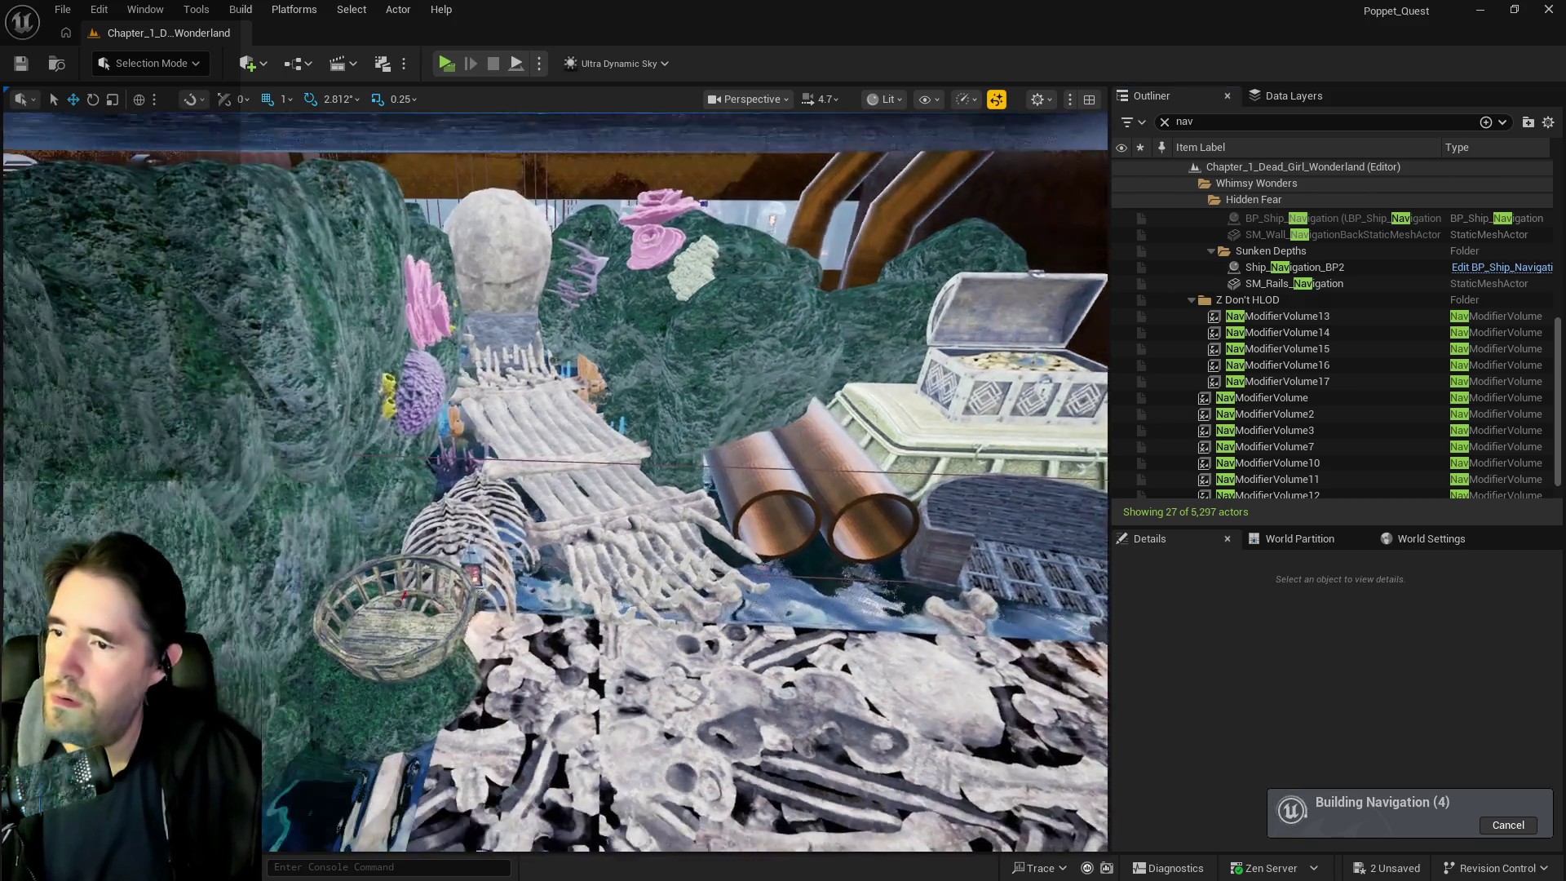
Move ribcage SM_Ribs_01a5 out among the water rocks, to X -31067
{"action": "left_click", "coordinate": [510, 523]}
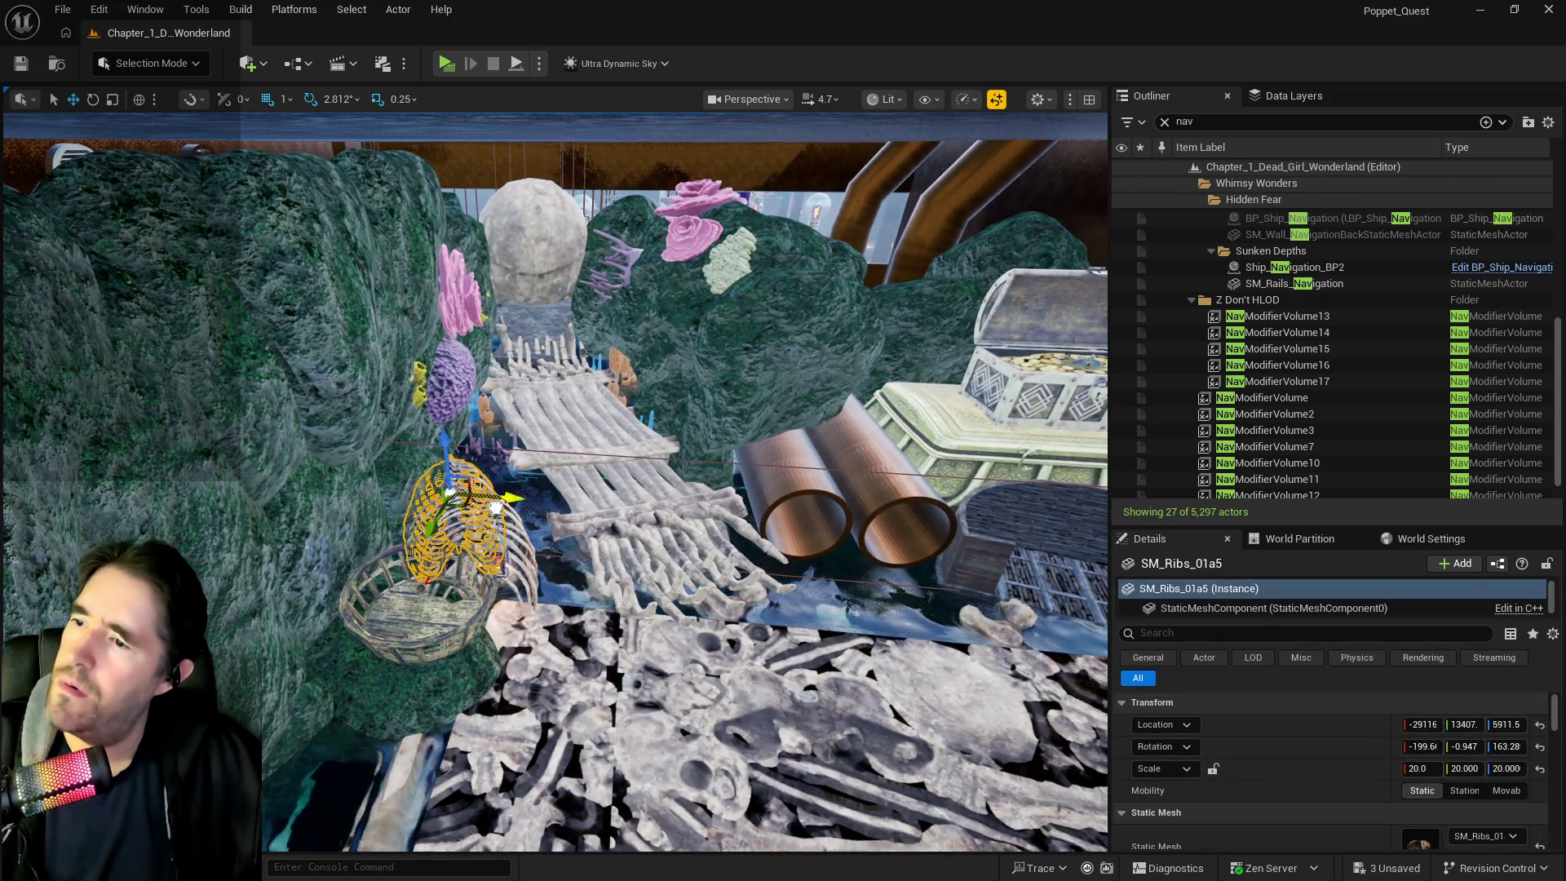
{"action": "mouse_move", "coordinate": [152, 484]}
{"action": "left_mouse_down"}
{"action": "mouse_move", "coordinate": [244, 506]}
{"action": "mouse_move", "coordinate": [179, 456]}
{"action": "mouse_move", "coordinate": [226, 368]}
{"action": "left_mouse_up"}
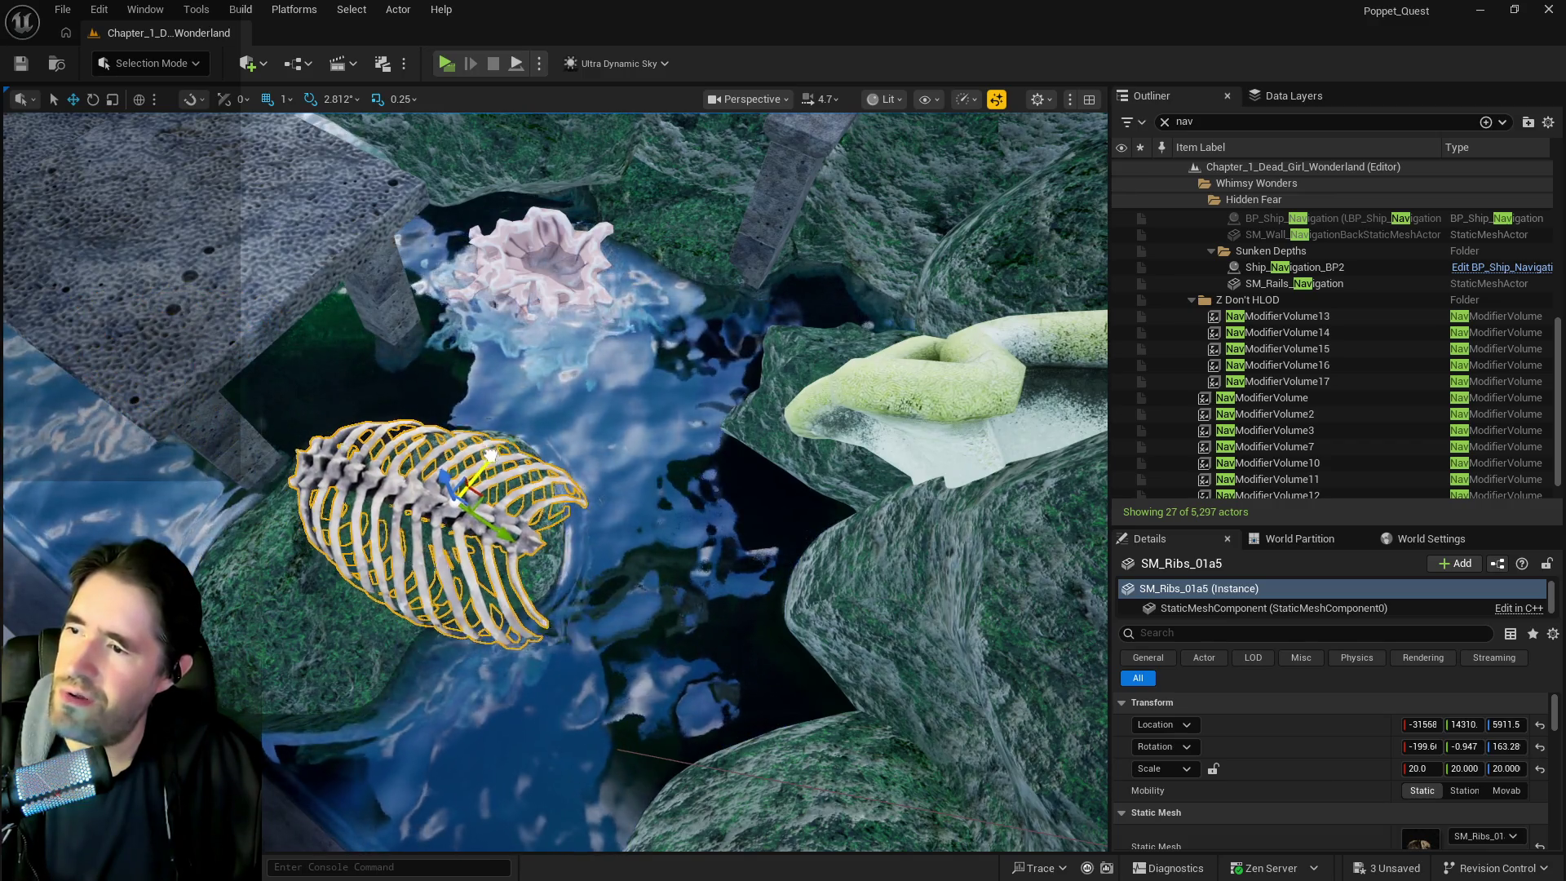
{"action": "mouse_move", "coordinate": [226, 368]}
{"action": "left_mouse_down"}
{"action": "mouse_move", "coordinate": [269, 355]}
{"action": "mouse_move", "coordinate": [278, 392]}
{"action": "mouse_move", "coordinate": [607, 433]}
{"action": "left_mouse_up"}
{"action": "left_click", "coordinate": [607, 434]}
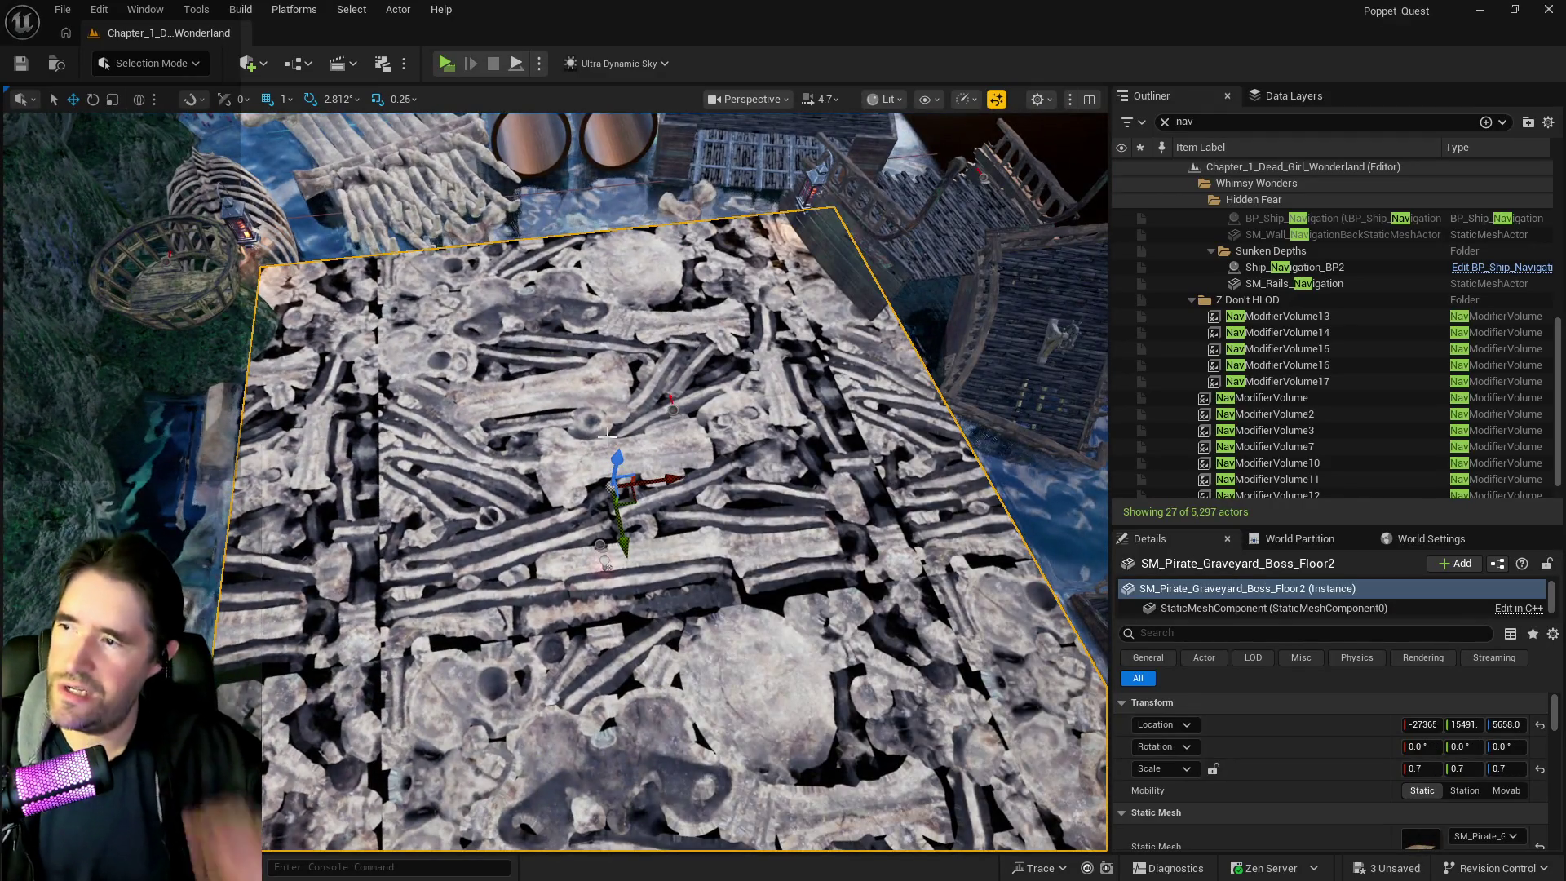
{"action": "left_click_drag", "start_coordinate": [558, 415], "coordinate": [514, 375]}
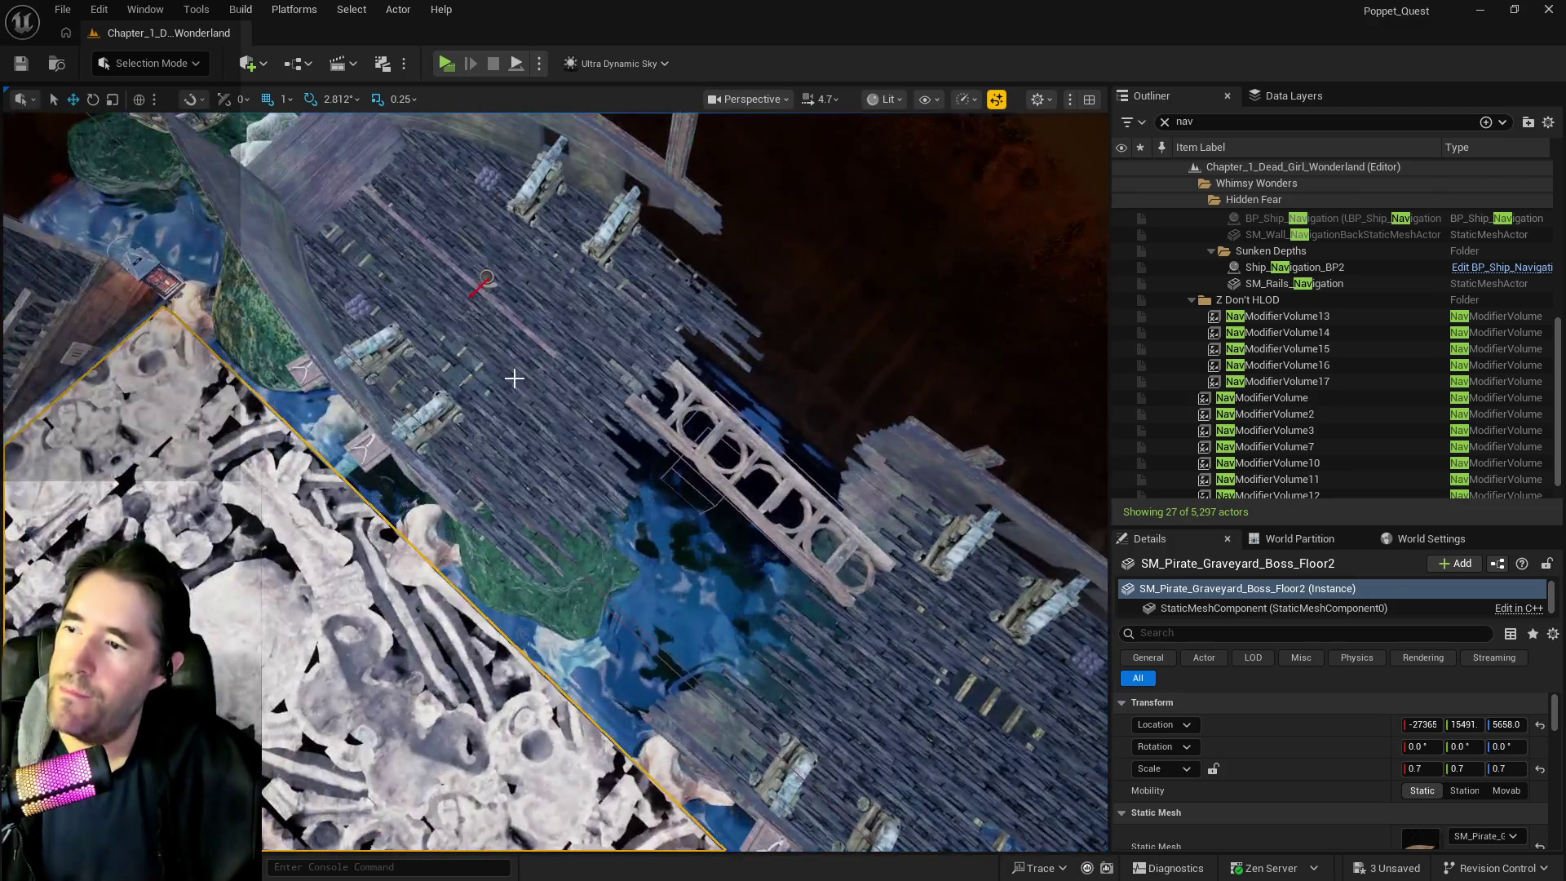
Clear the Outliner name filter so all 5,297 actors are listed again
{"action": "left_click", "coordinate": [514, 374]}
{"action": "scroll", "coordinate": [1414, 701], "scroll_direction": "down", "scroll_amount": 5}
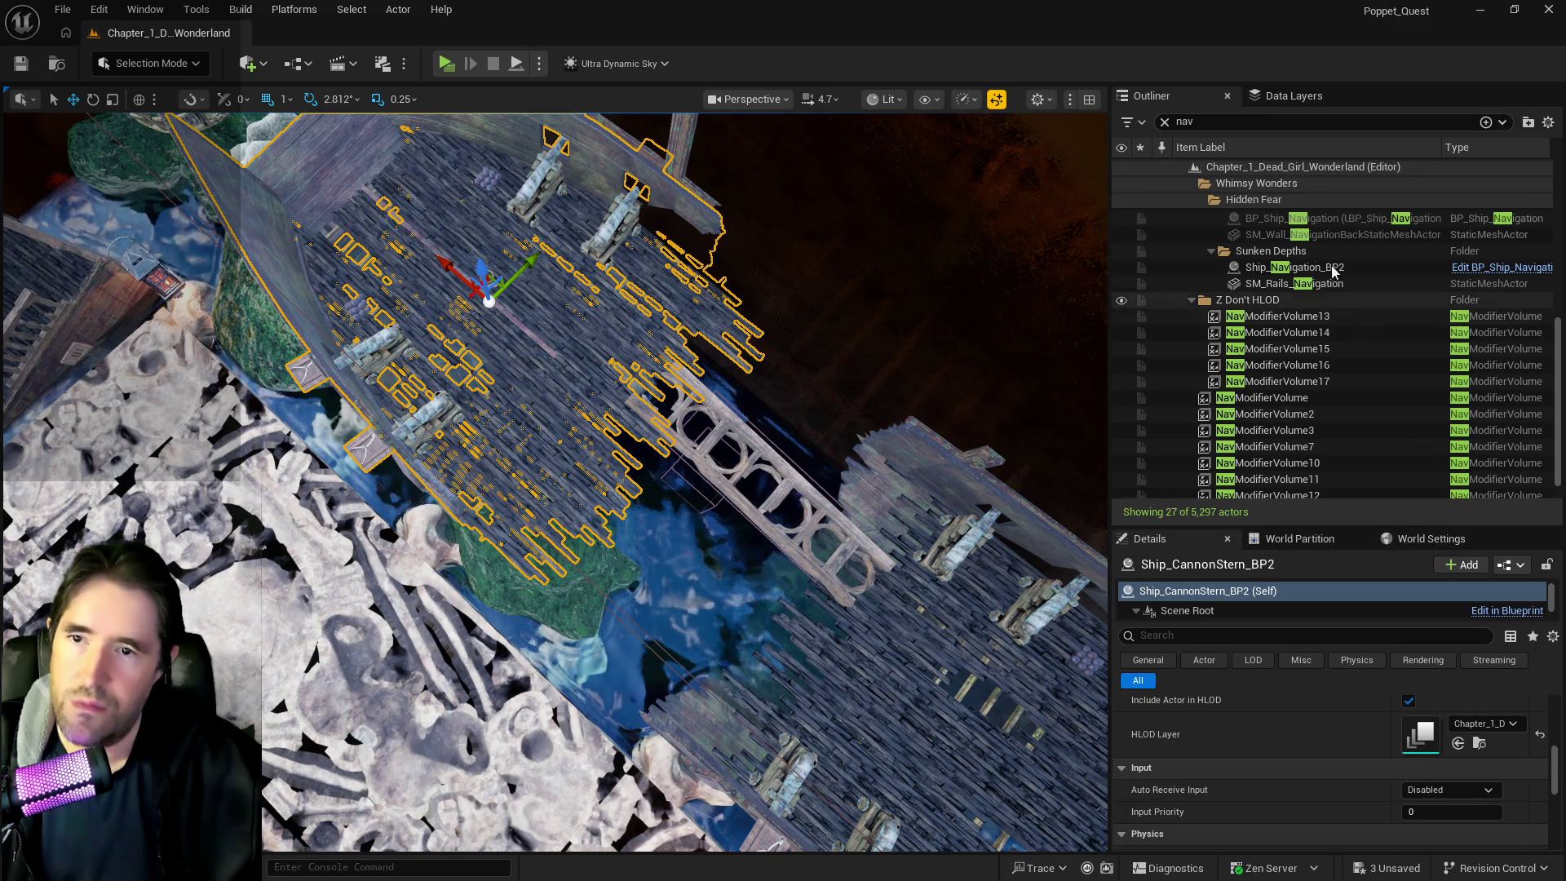
{"action": "left_click", "coordinate": [1166, 121]}
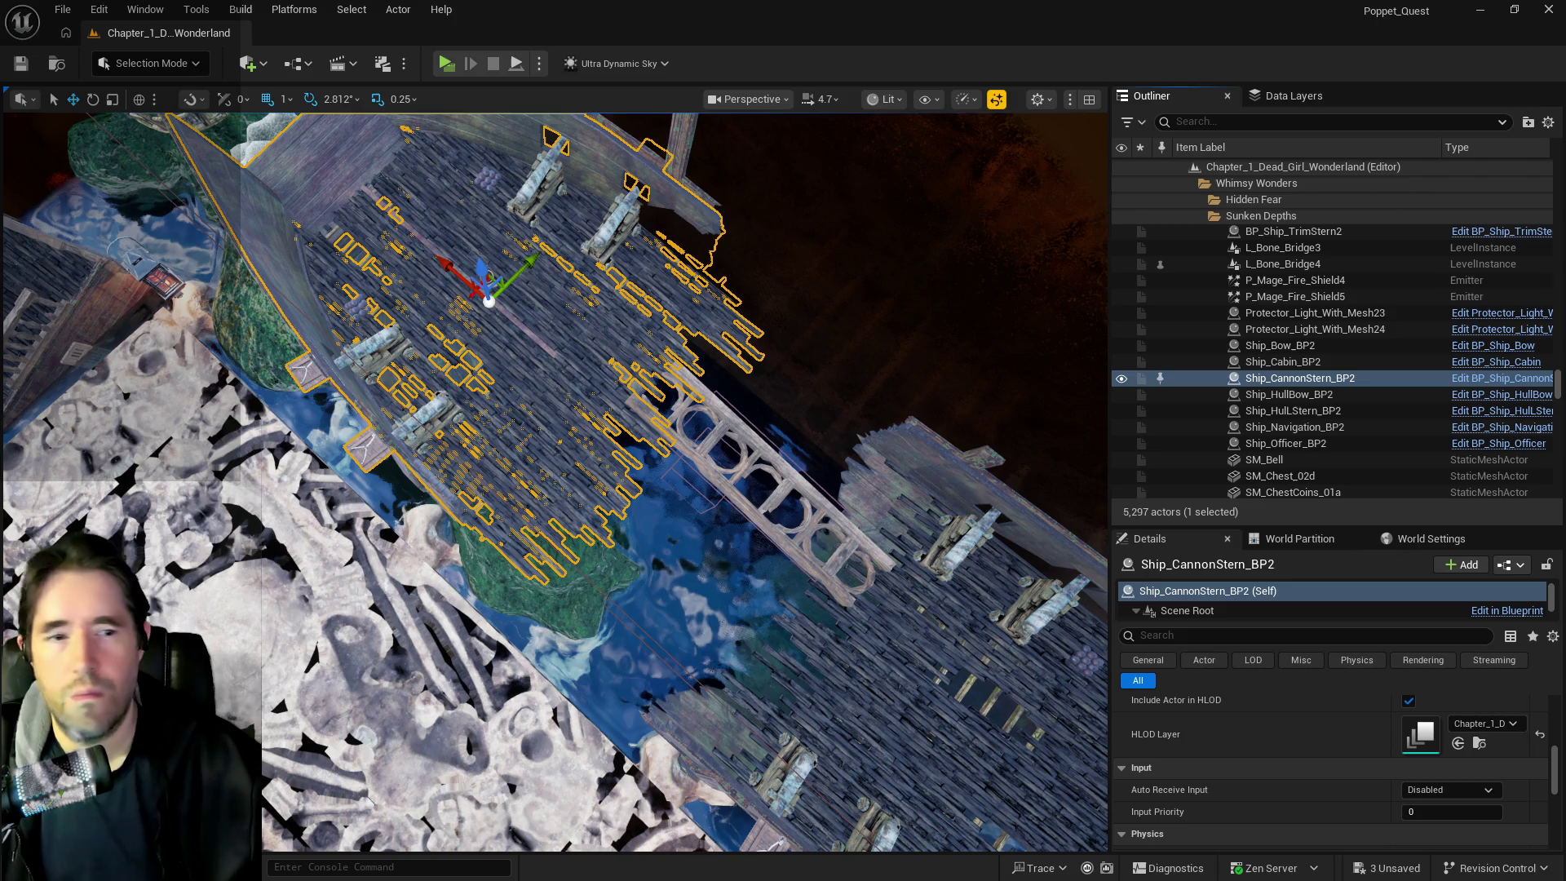
Check the Cannon1 component's materials in BP_Ship_CannonStern, then return to the level
{"action": "double_click", "coordinate": [1084, 172]}
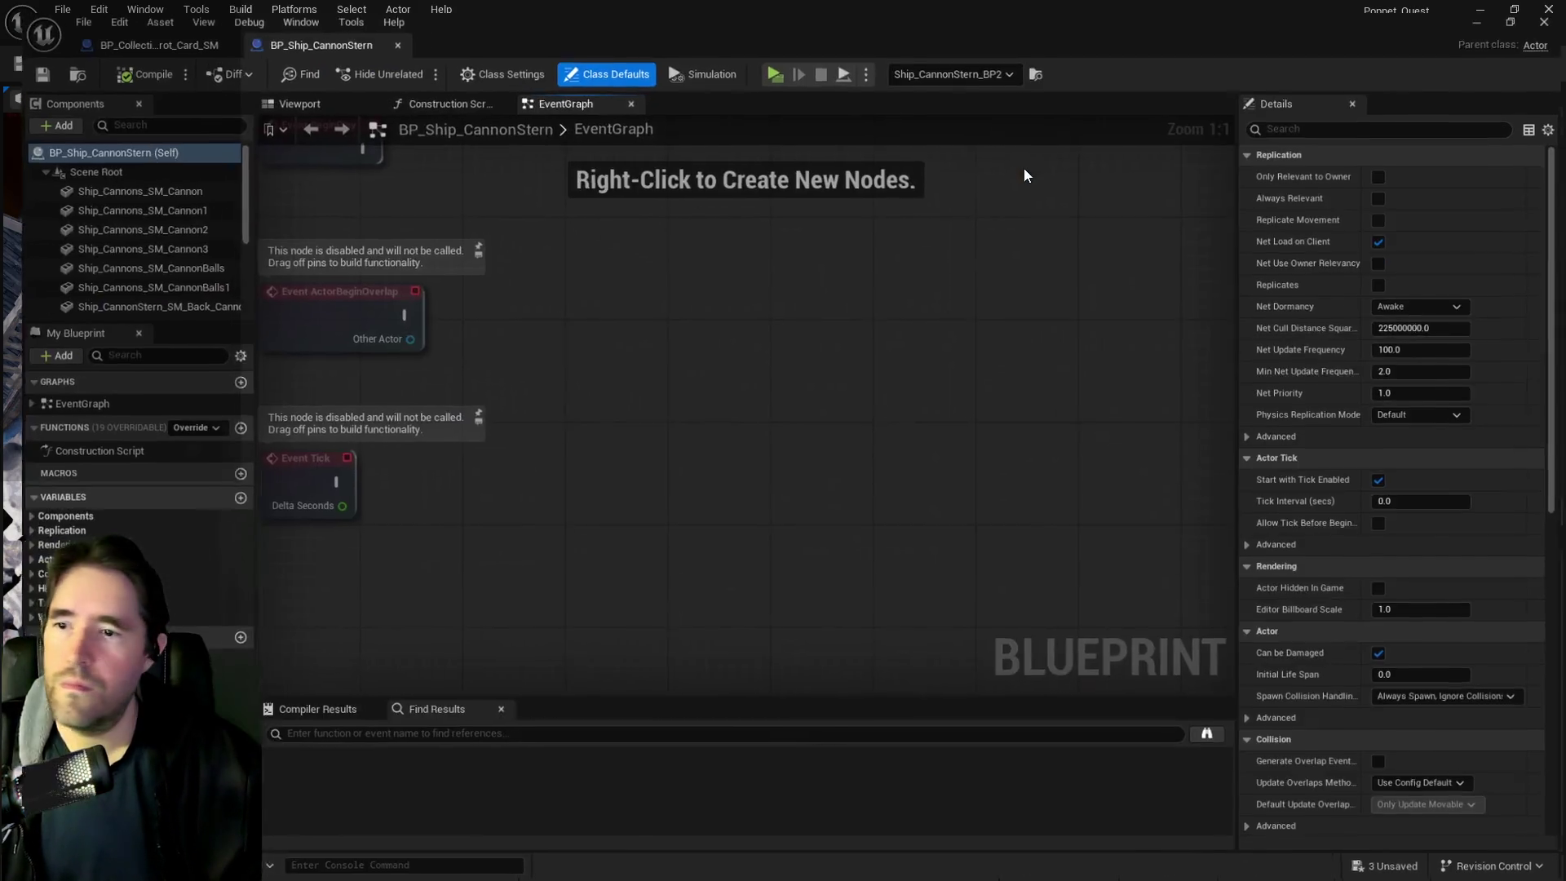
{"action": "left_click", "coordinate": [137, 204]}
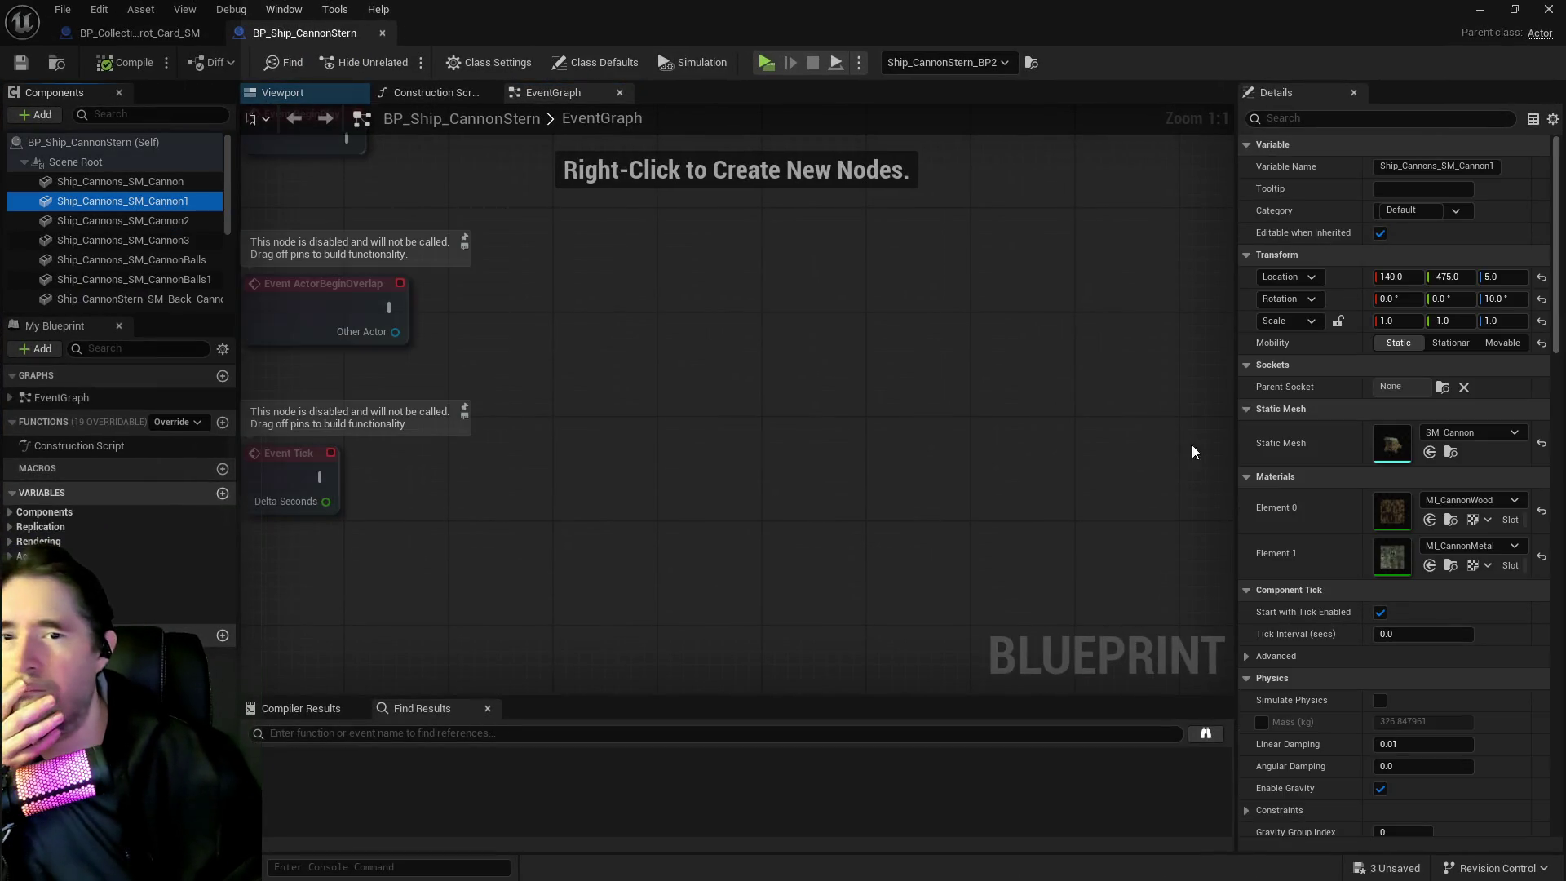
{"action": "left_click", "coordinate": [1450, 529]}
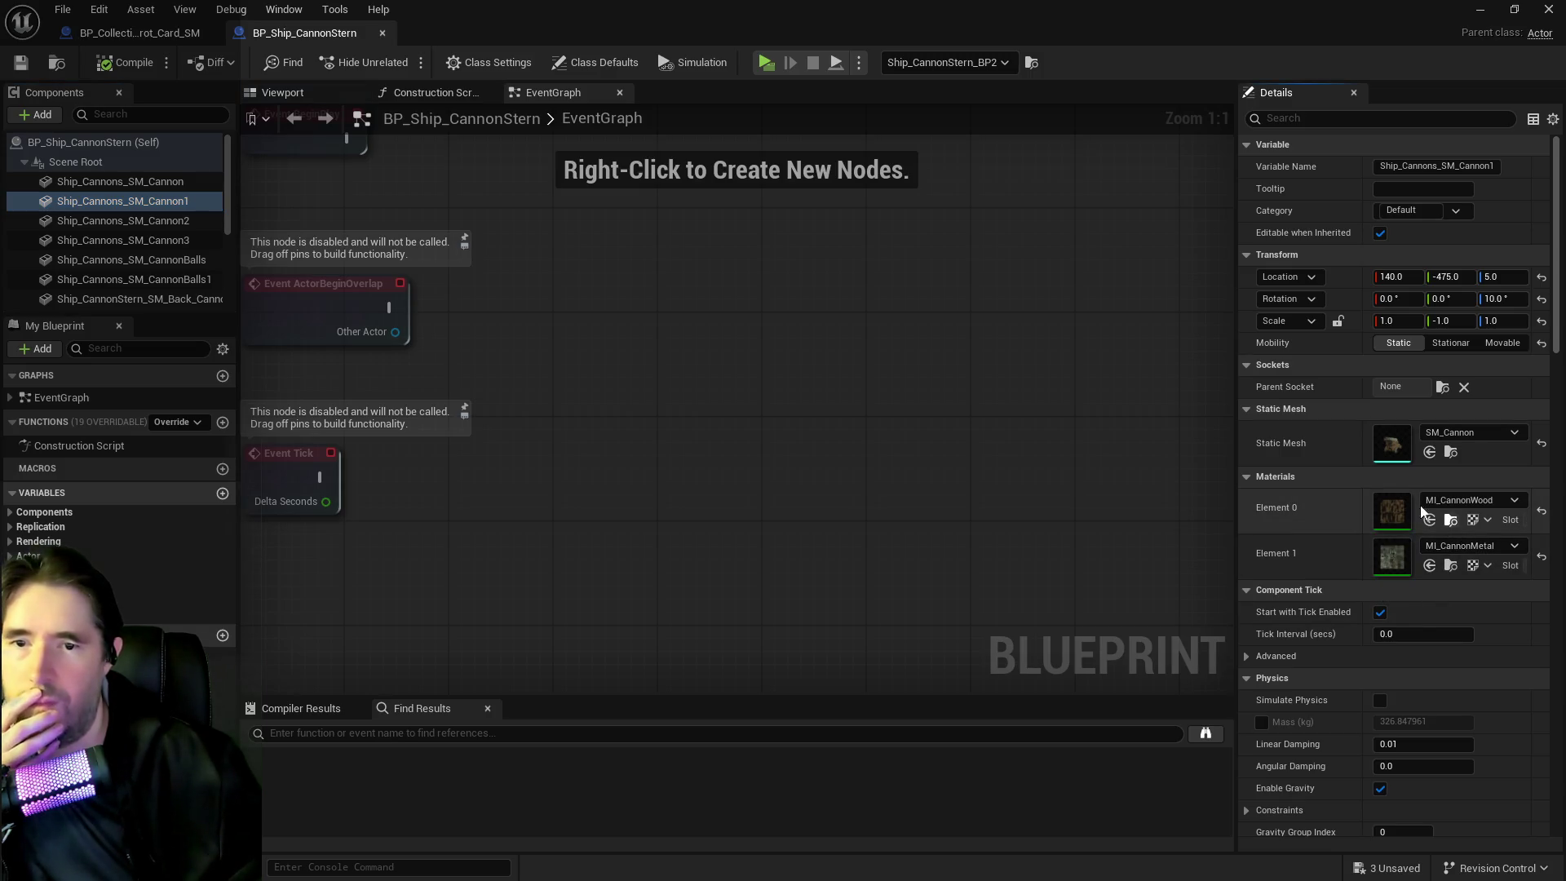
{"action": "key", "text": "alt+Tab"}
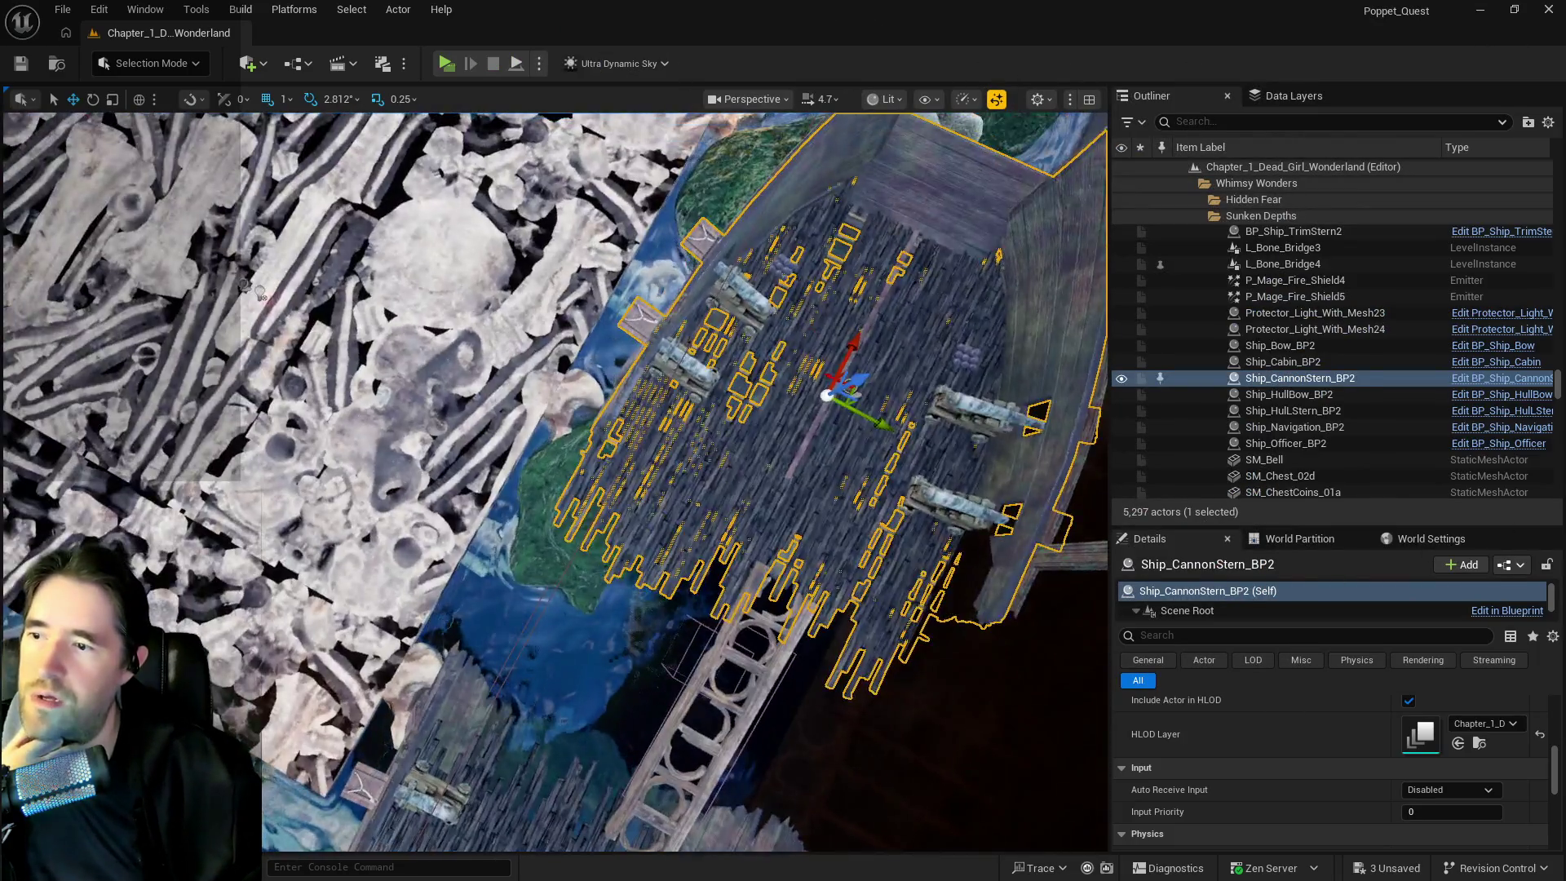
{"action": "left_click", "coordinate": [367, 367]}
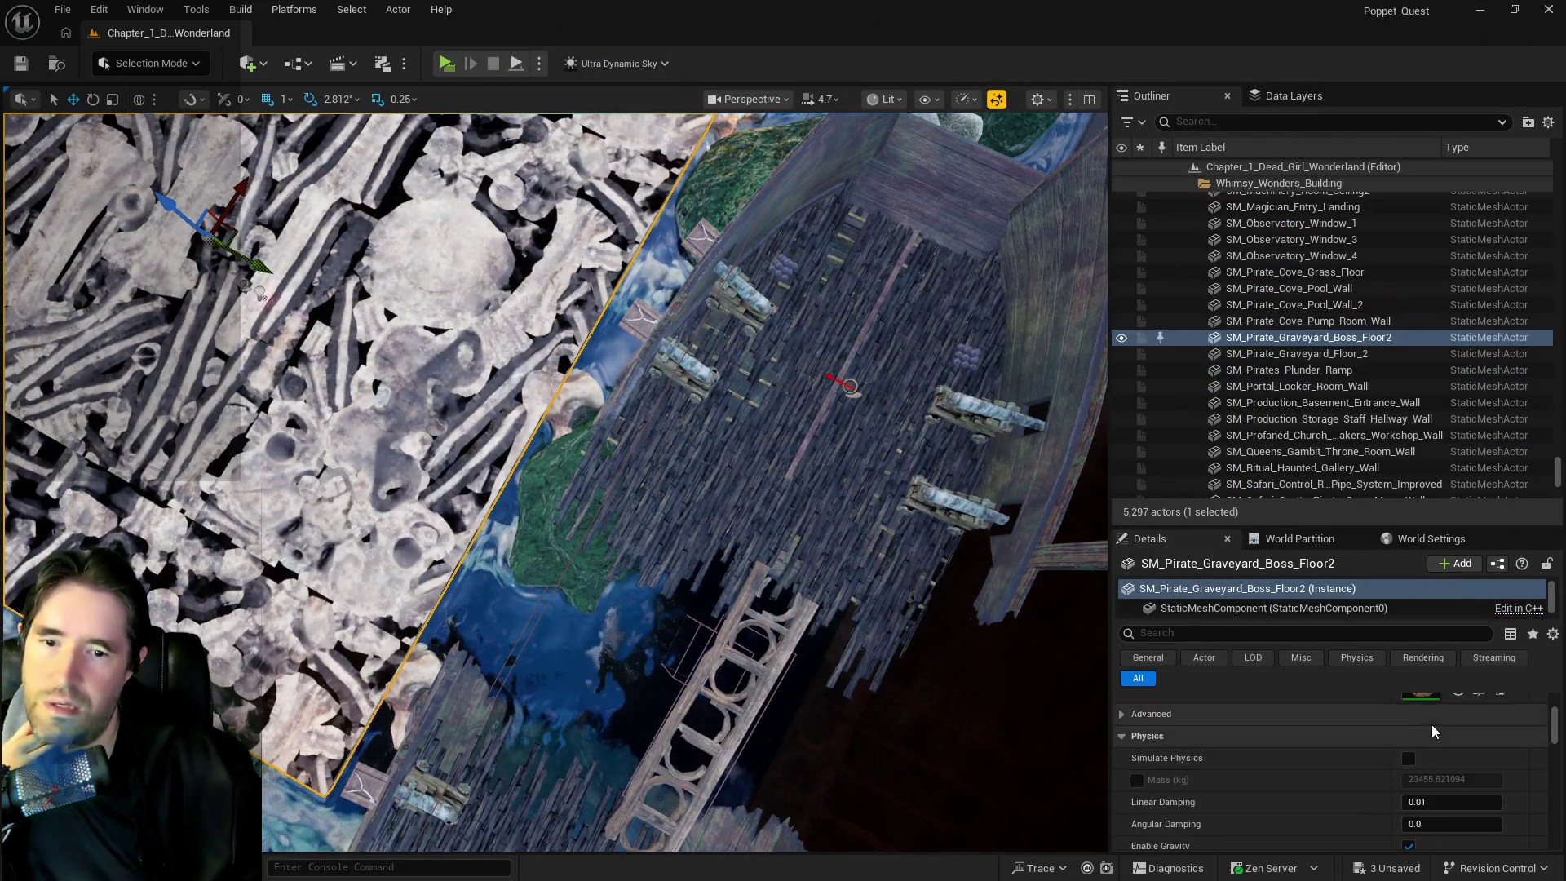
Replace the boss floor's bone material with the cannon wood plank material
{"action": "left_click", "coordinate": [1458, 768]}
{"action": "key", "text": "f"}
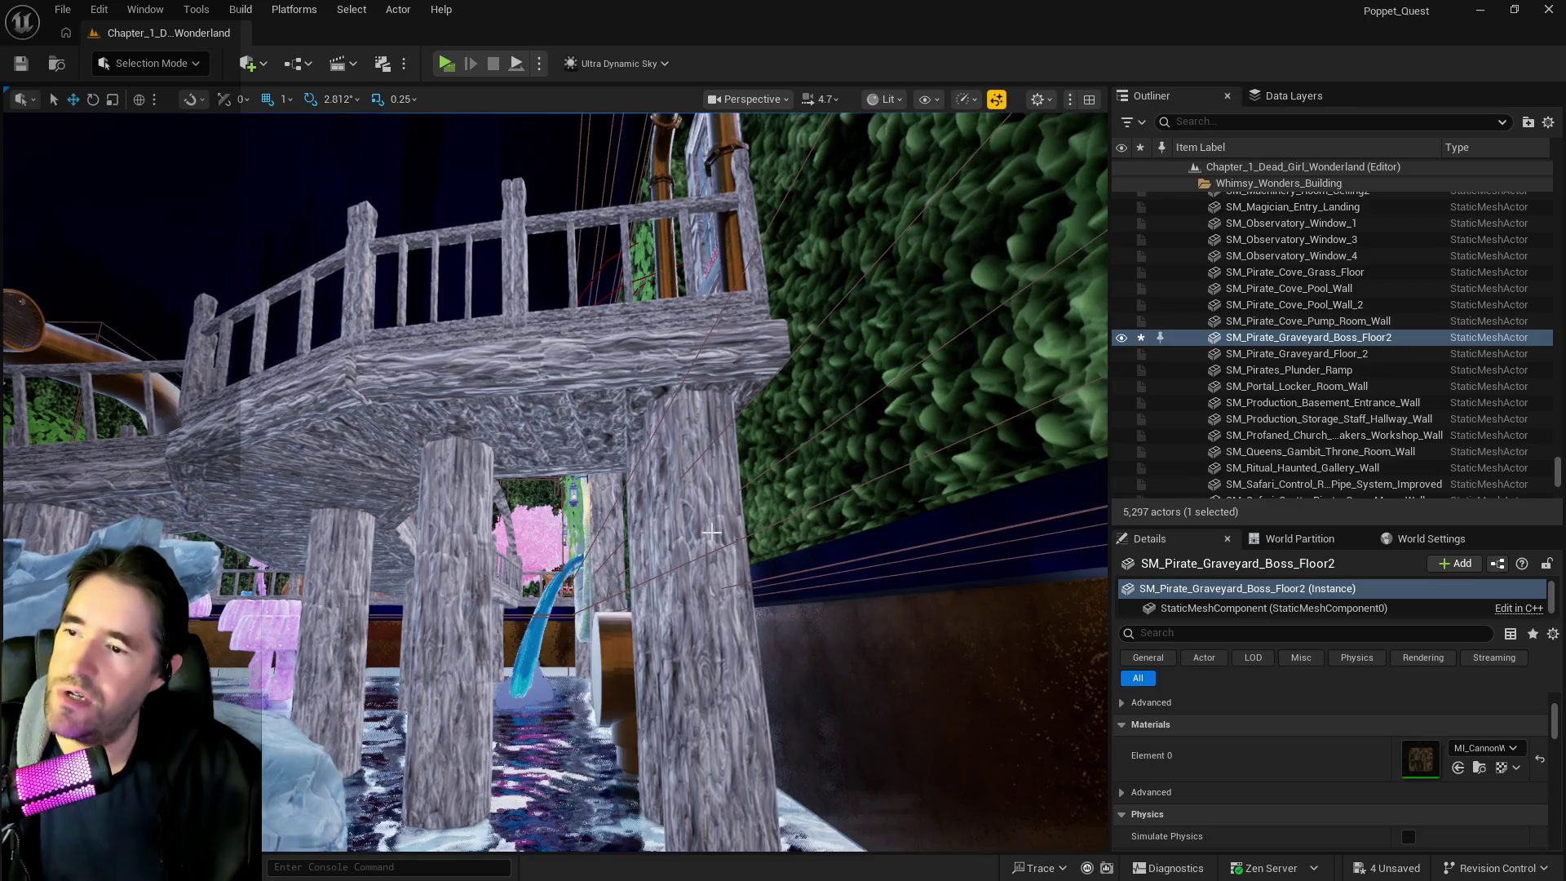
{"action": "left_click", "coordinate": [718, 490]}
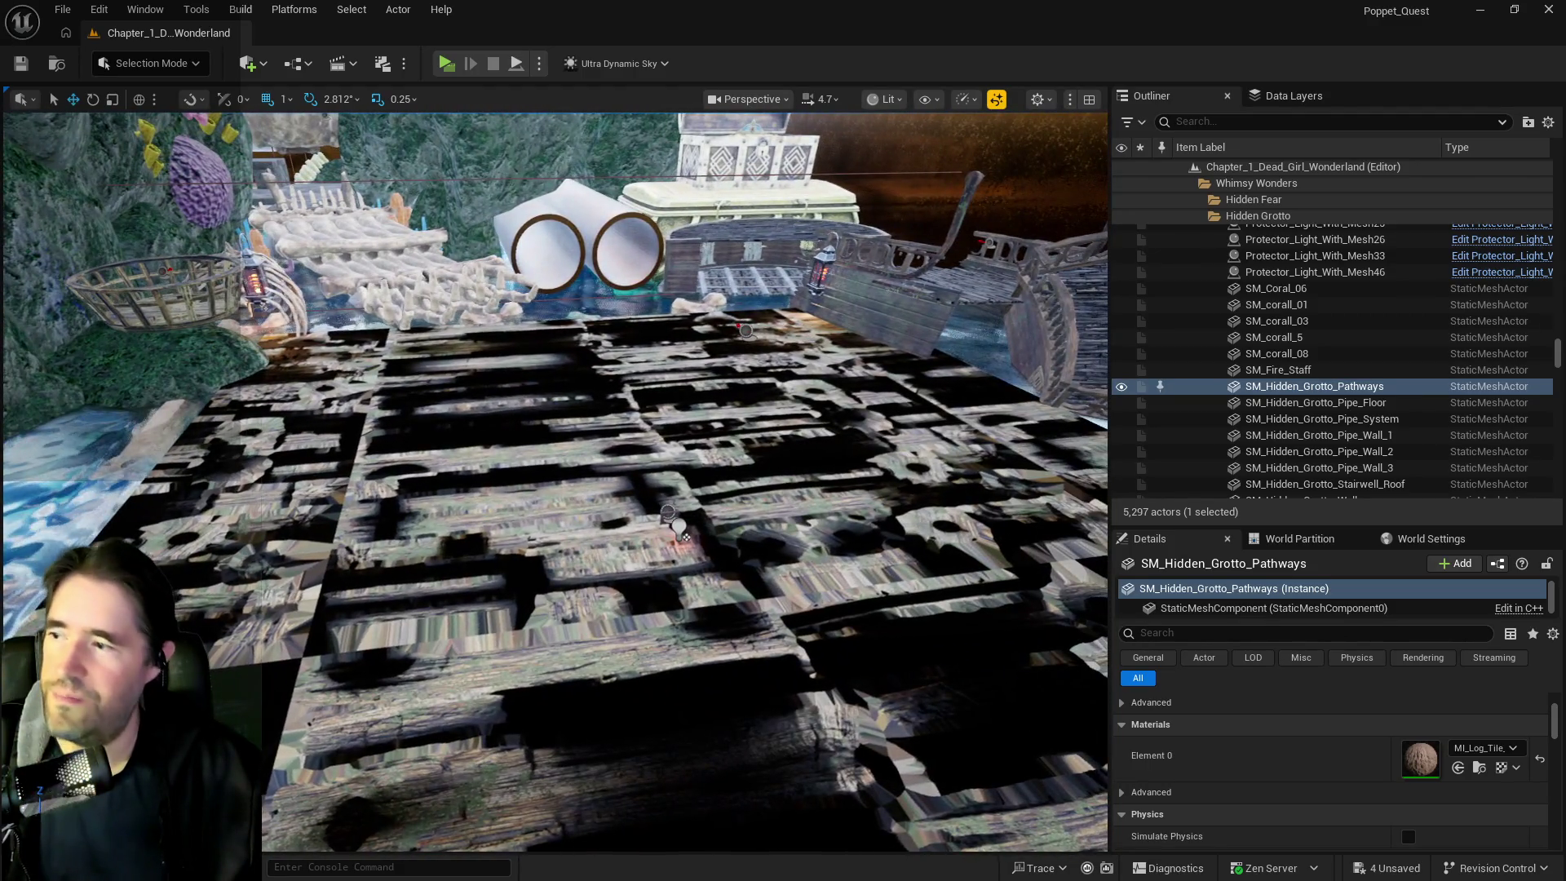
{"action": "left_click", "coordinate": [676, 473]}
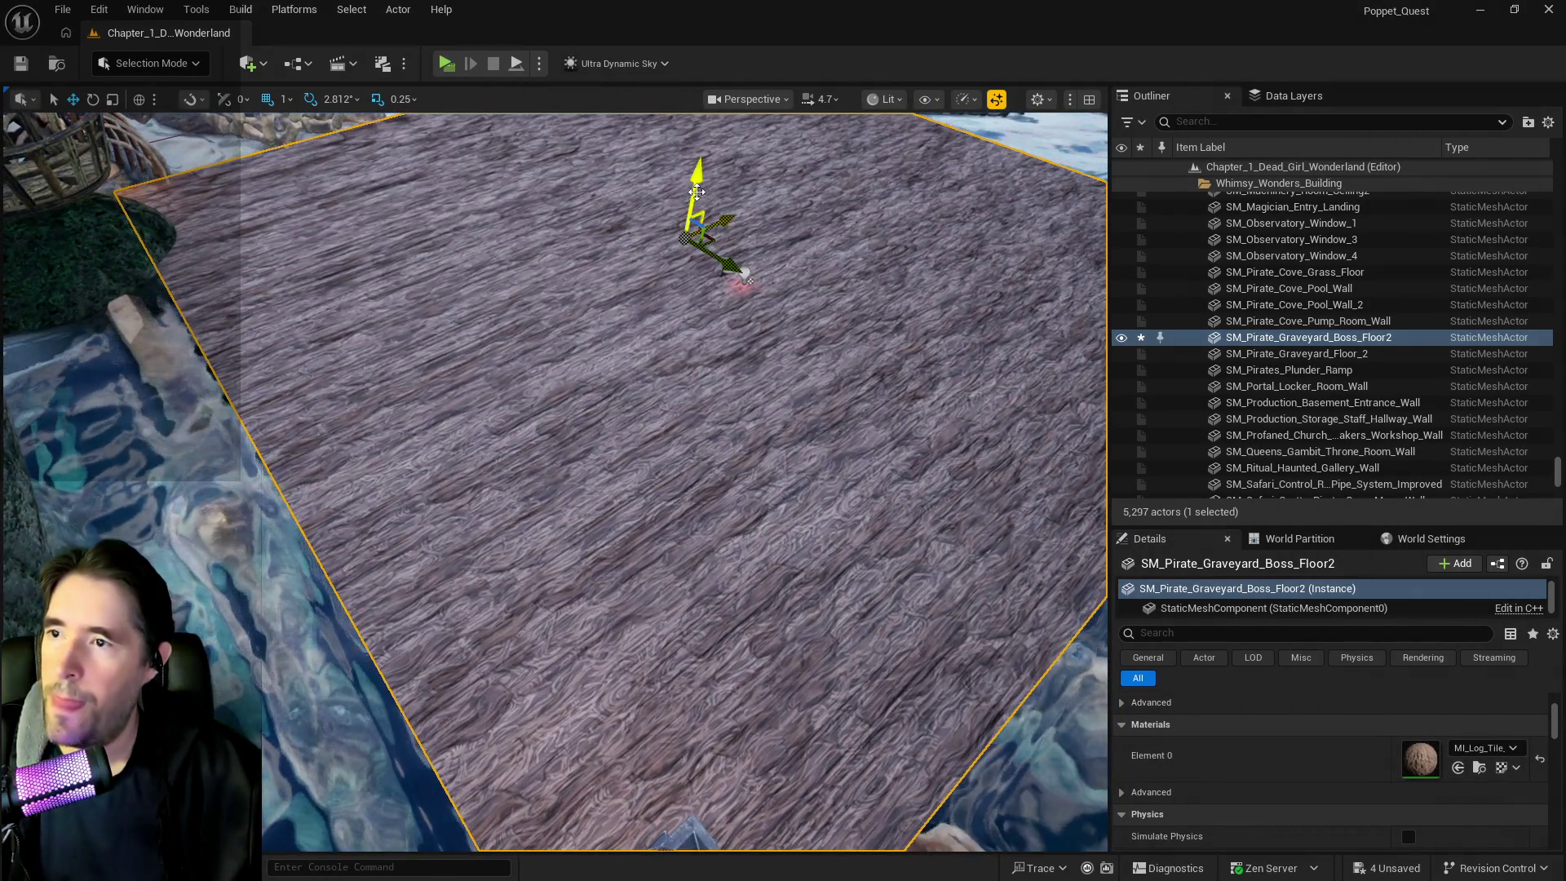
Lower SM_Pirate_Graveyard_Boss_Floor2 slightly so it sits just beneath the water surface
{"action": "mouse_move", "coordinate": [696, 193]}
{"action": "left_mouse_down"}
{"action": "mouse_move", "coordinate": [698, 205]}
{"action": "mouse_move", "coordinate": [760, 162]}
{"action": "left_mouse_up"}
{"action": "scroll", "coordinate": [761, 162], "scroll_direction": "down", "scroll_amount": 10}
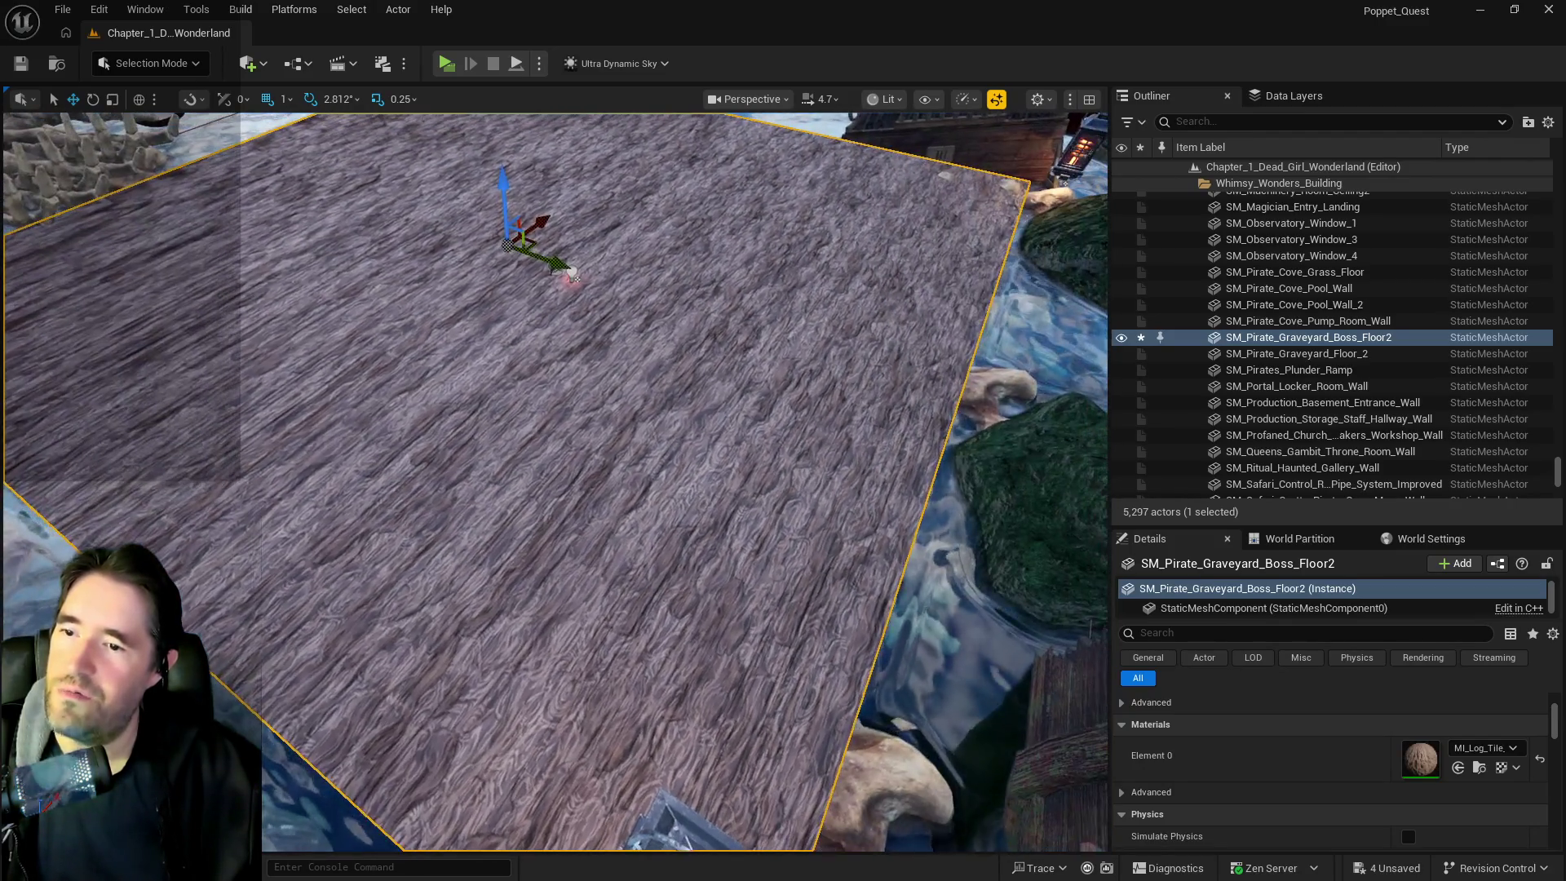
{"action": "scroll", "coordinate": [758, 310], "scroll_direction": "down", "scroll_amount": 3}
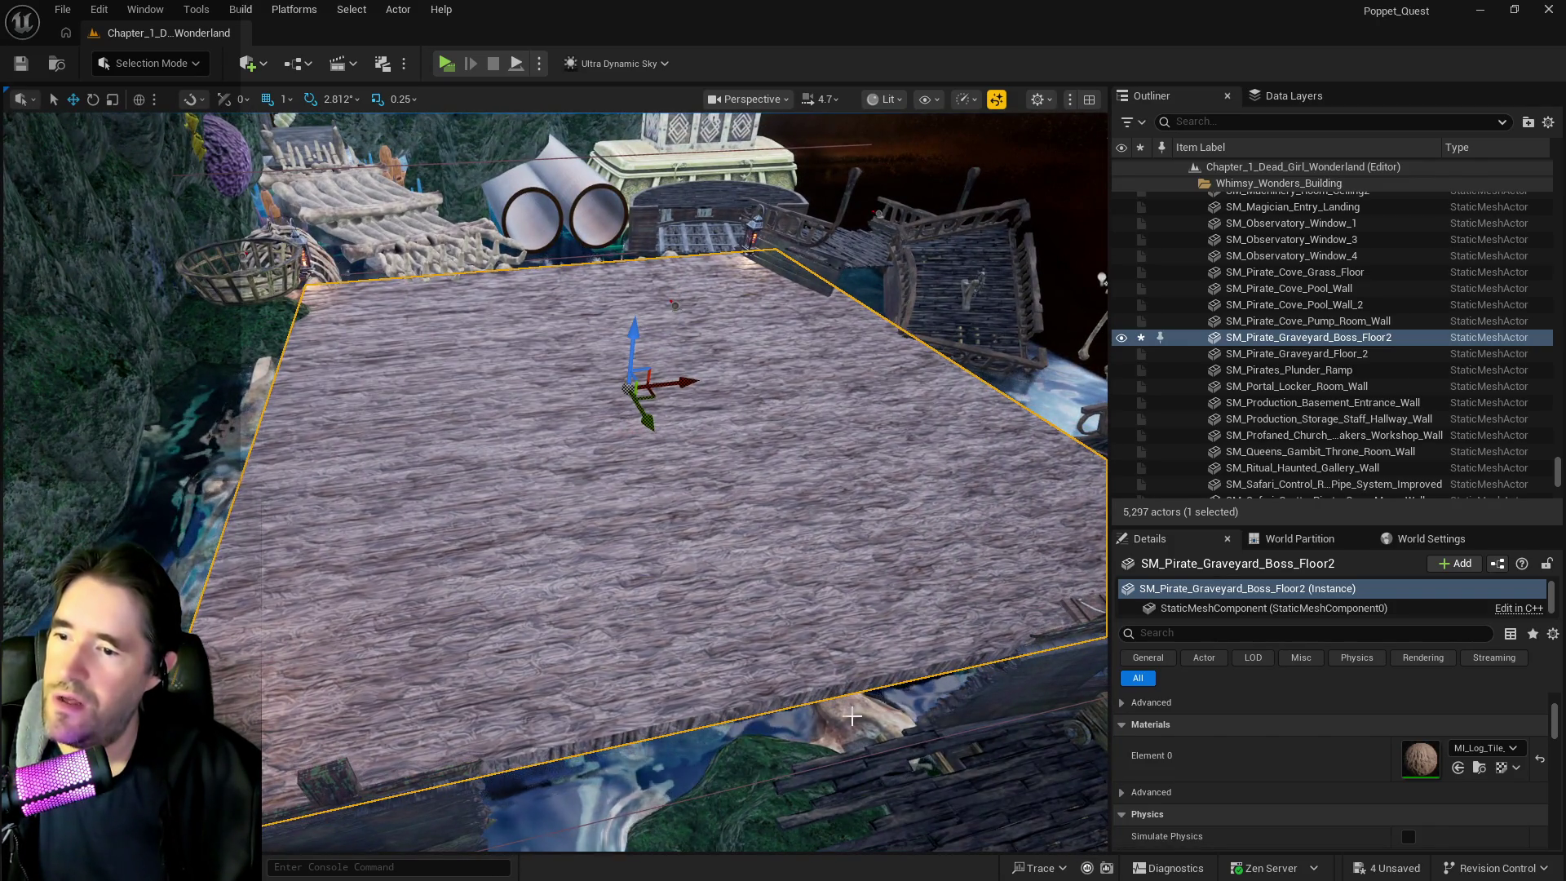
Select a log beneath the floor and bring up the Bones folder's options
{"action": "left_click", "coordinate": [852, 717]}
{"action": "left_click", "coordinate": [1251, 291]}
{"action": "right_click", "coordinate": [1251, 292]}
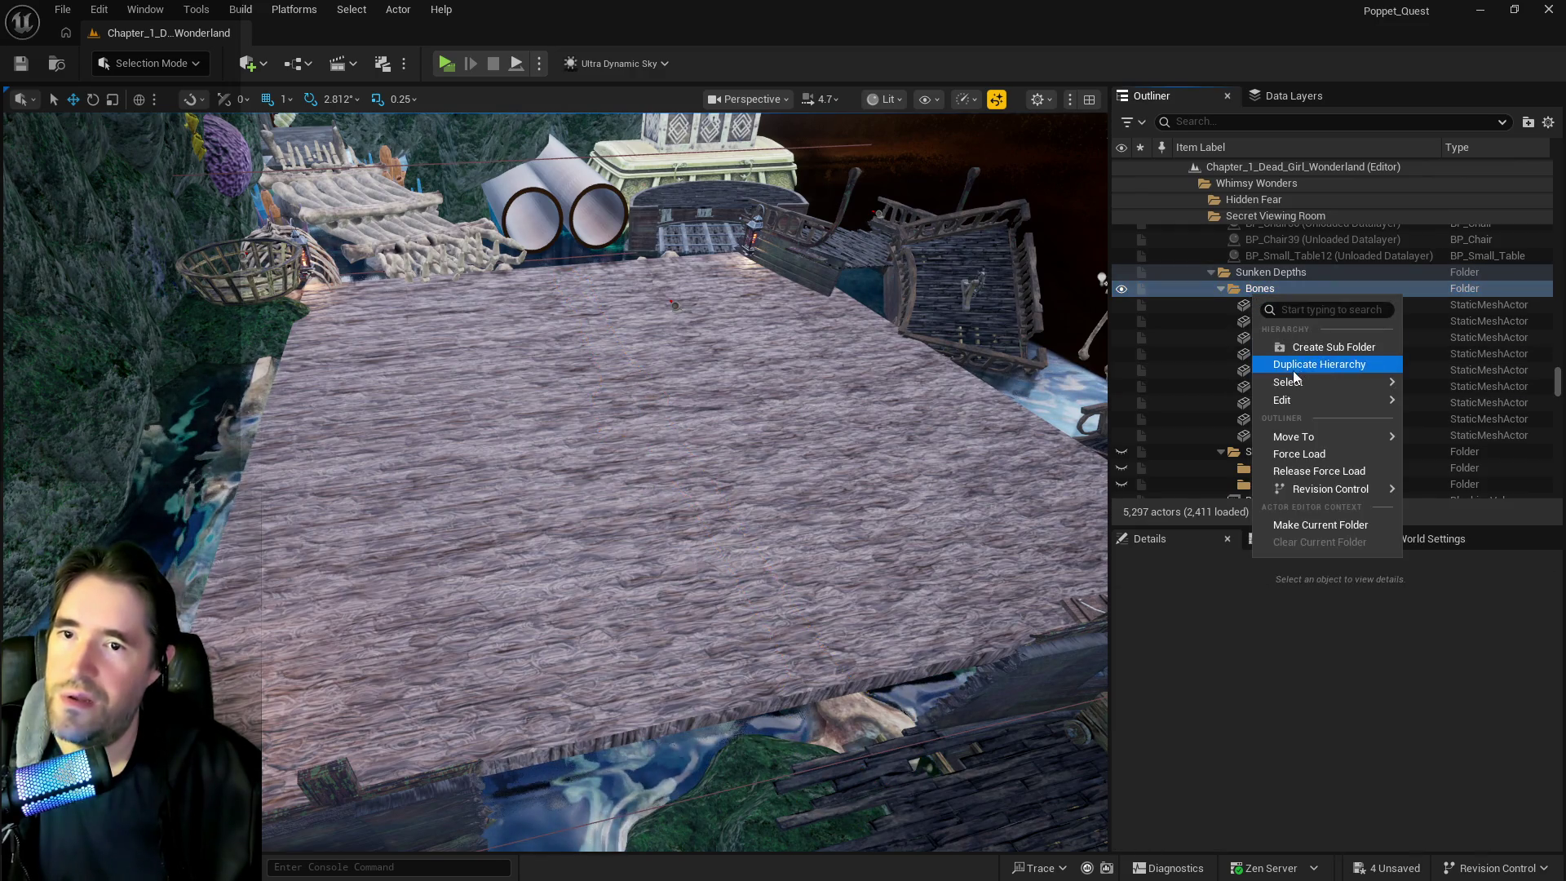
{"action": "mouse_move", "coordinate": [1297, 383]}
{"action": "left_click", "coordinate": [1430, 407]}
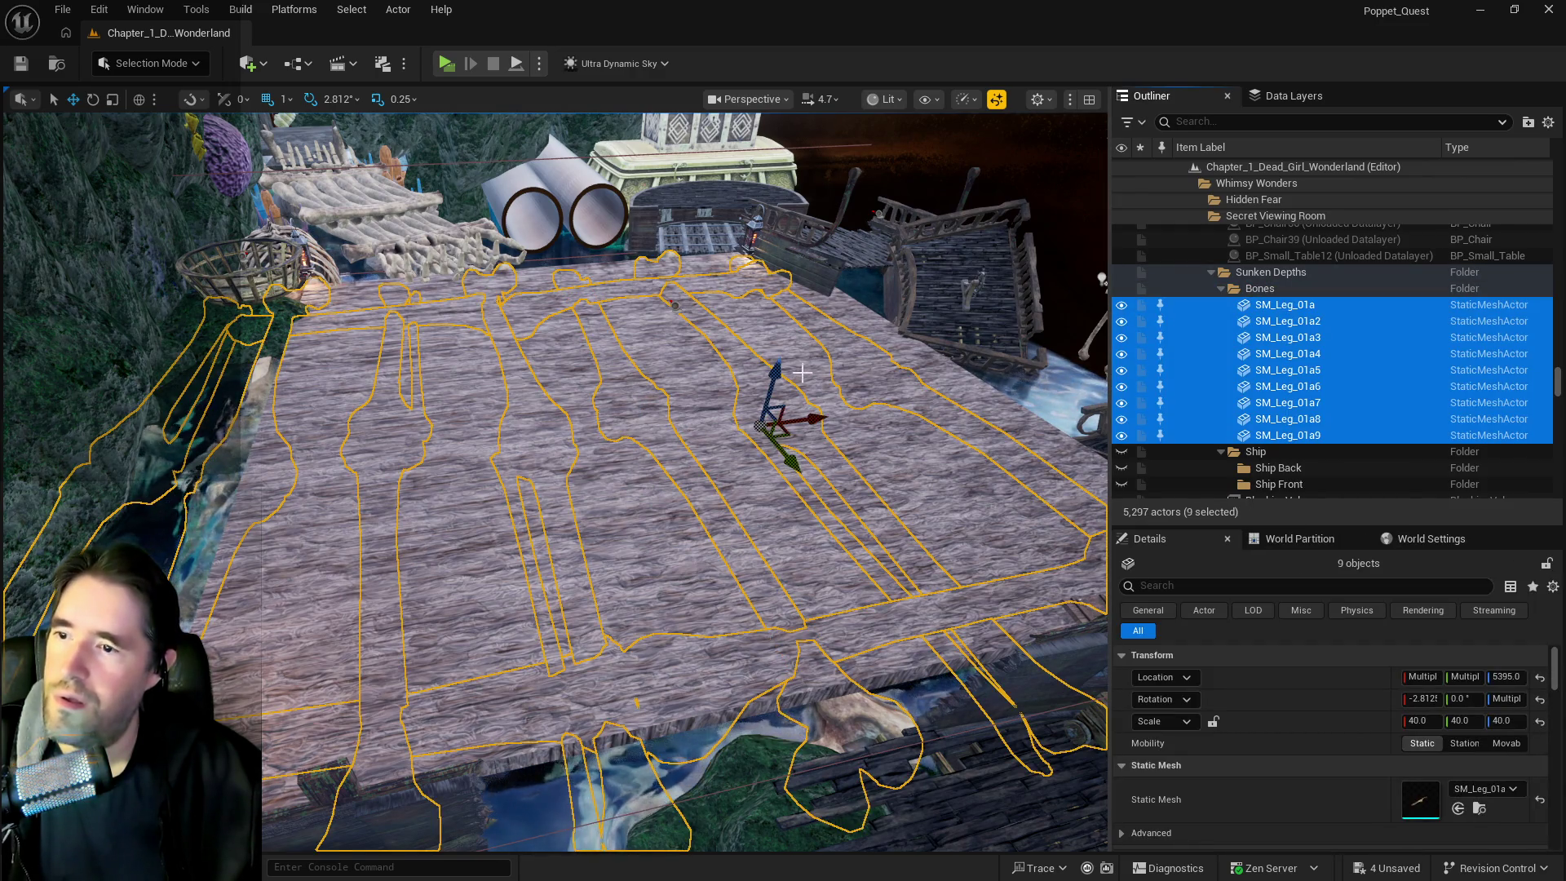
{"action": "left_click_drag", "start_coordinate": [776, 374], "coordinate": [776, 357]}
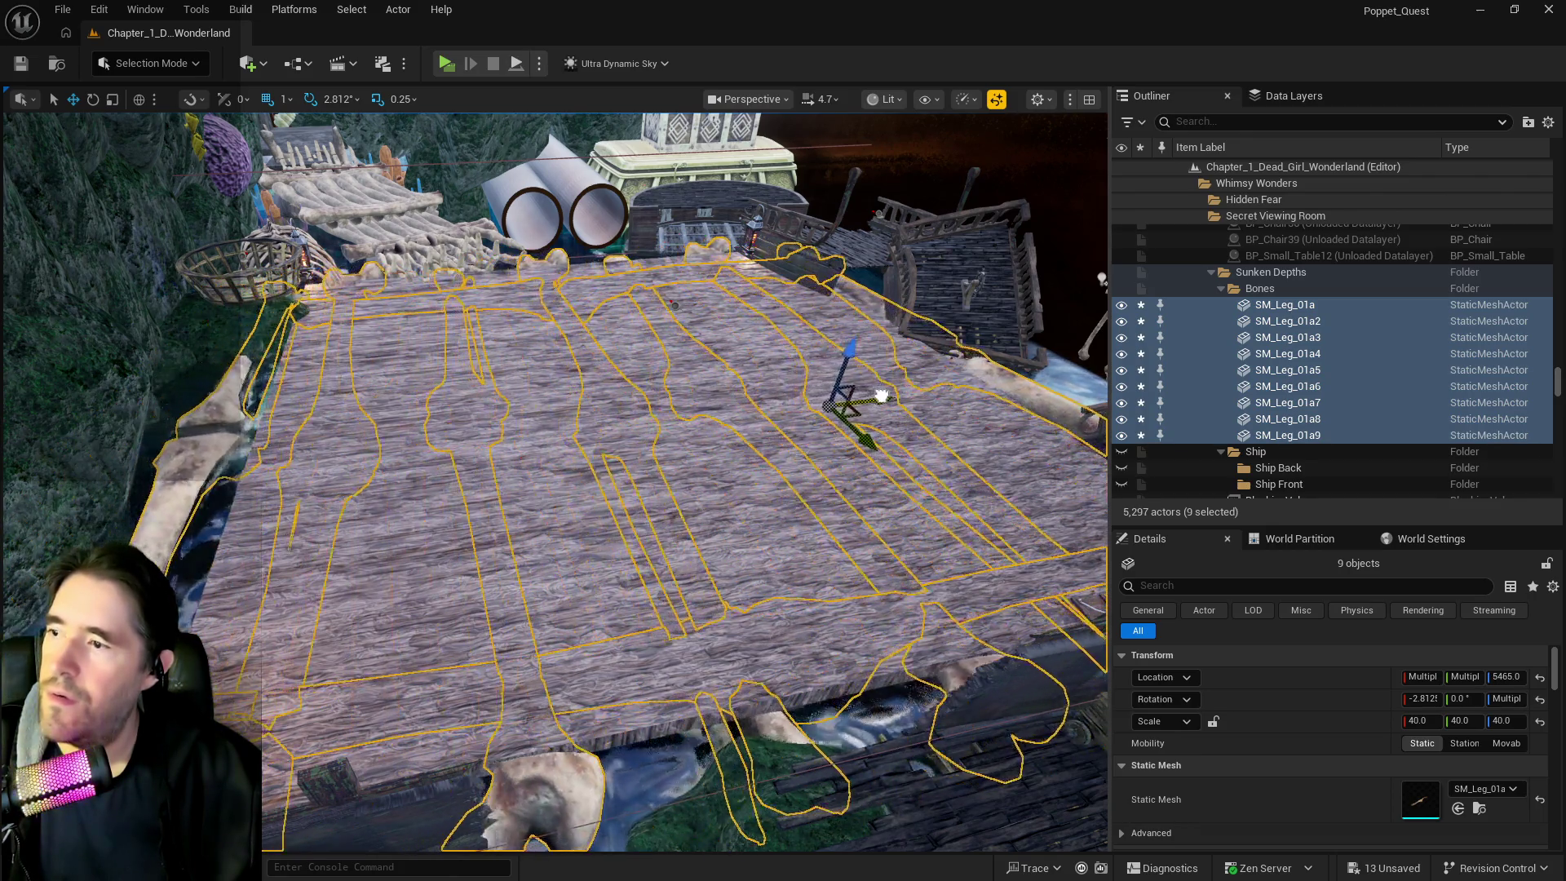
{"action": "mouse_move", "coordinate": [894, 408]}
{"action": "left_mouse_down"}
{"action": "mouse_move", "coordinate": [877, 505]}
{"action": "mouse_move", "coordinate": [227, 537]}
{"action": "mouse_move", "coordinate": [278, 440]}
{"action": "mouse_move", "coordinate": [147, 457]}
{"action": "mouse_move", "coordinate": [641, 290]}
{"action": "left_mouse_up"}
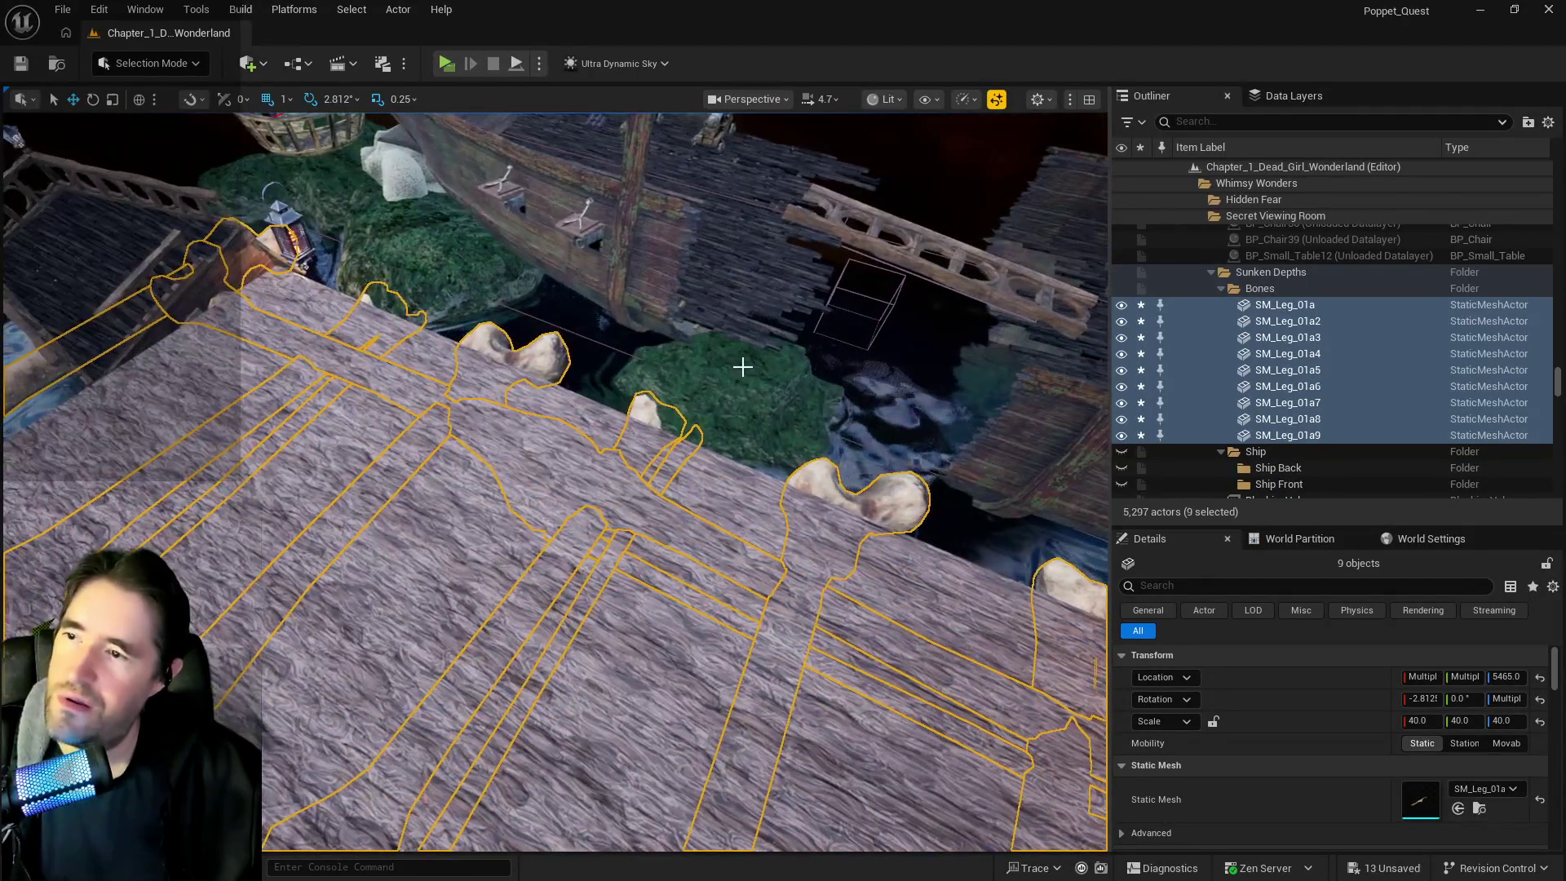
{"action": "left_click", "coordinate": [739, 372]}
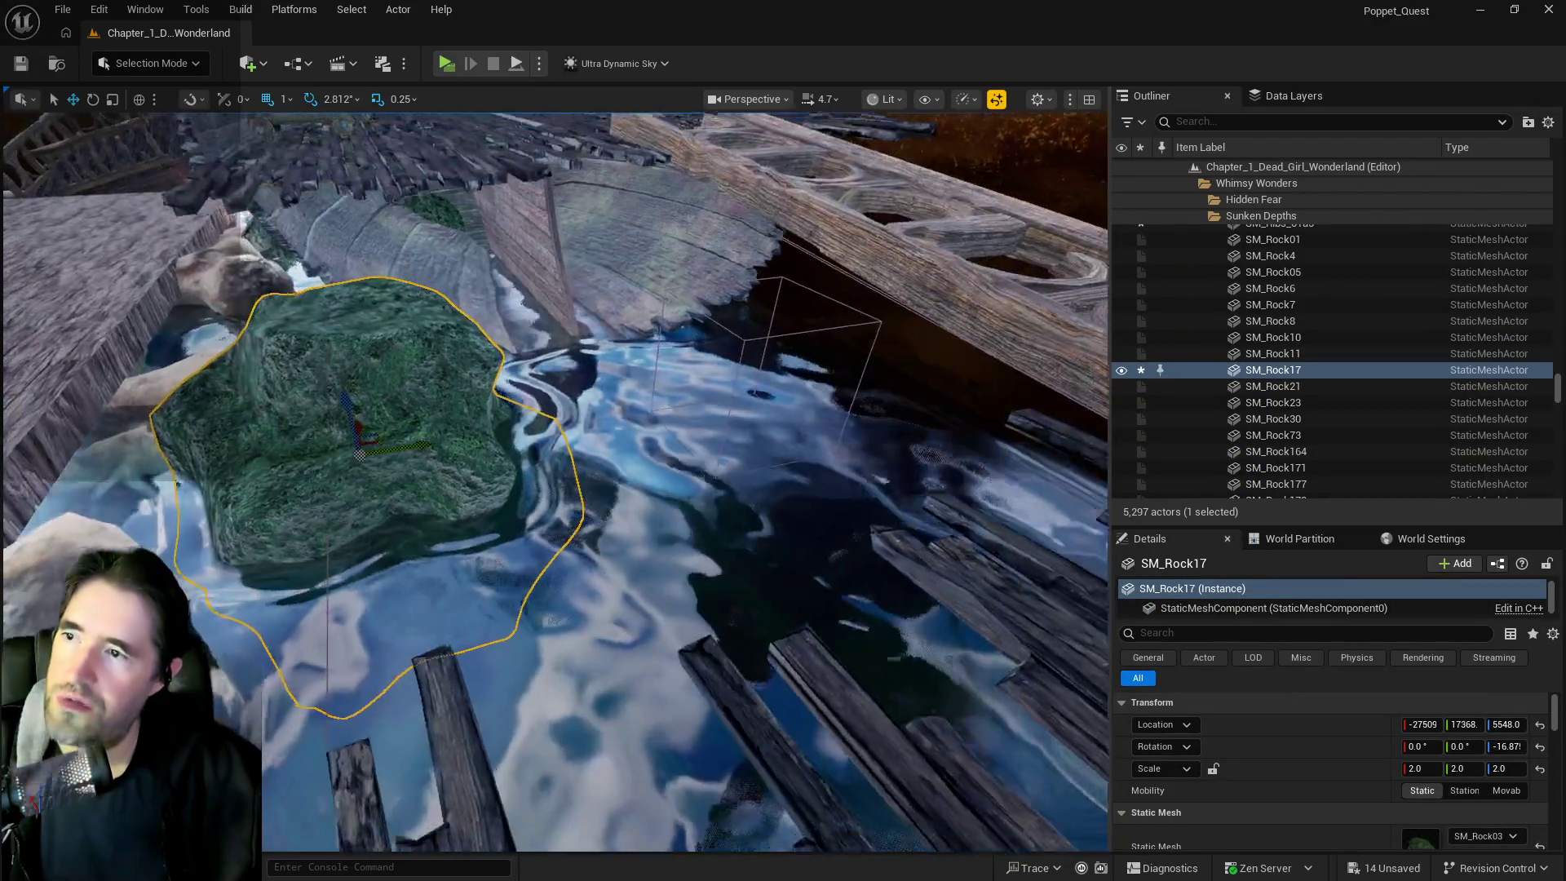
{"action": "left_click_drag", "start_coordinate": [535, 420], "coordinate": [535, 441]}
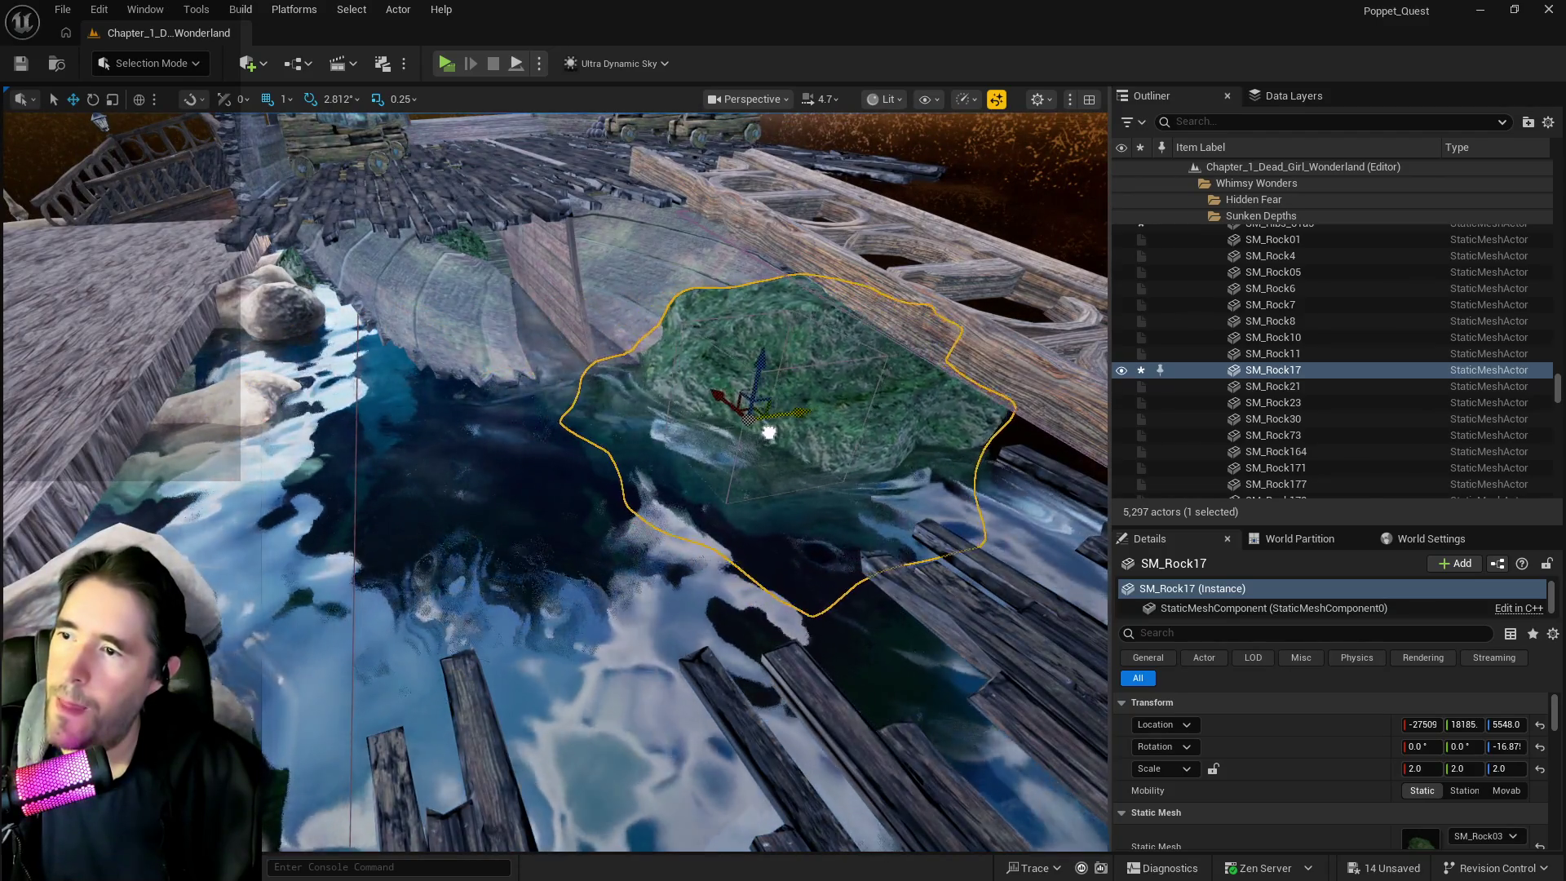
{"action": "mouse_move", "coordinate": [761, 734]}
{"action": "left_mouse_down"}
{"action": "mouse_move", "coordinate": [761, 749]}
{"action": "mouse_move", "coordinate": [761, 424]}
{"action": "left_mouse_up"}
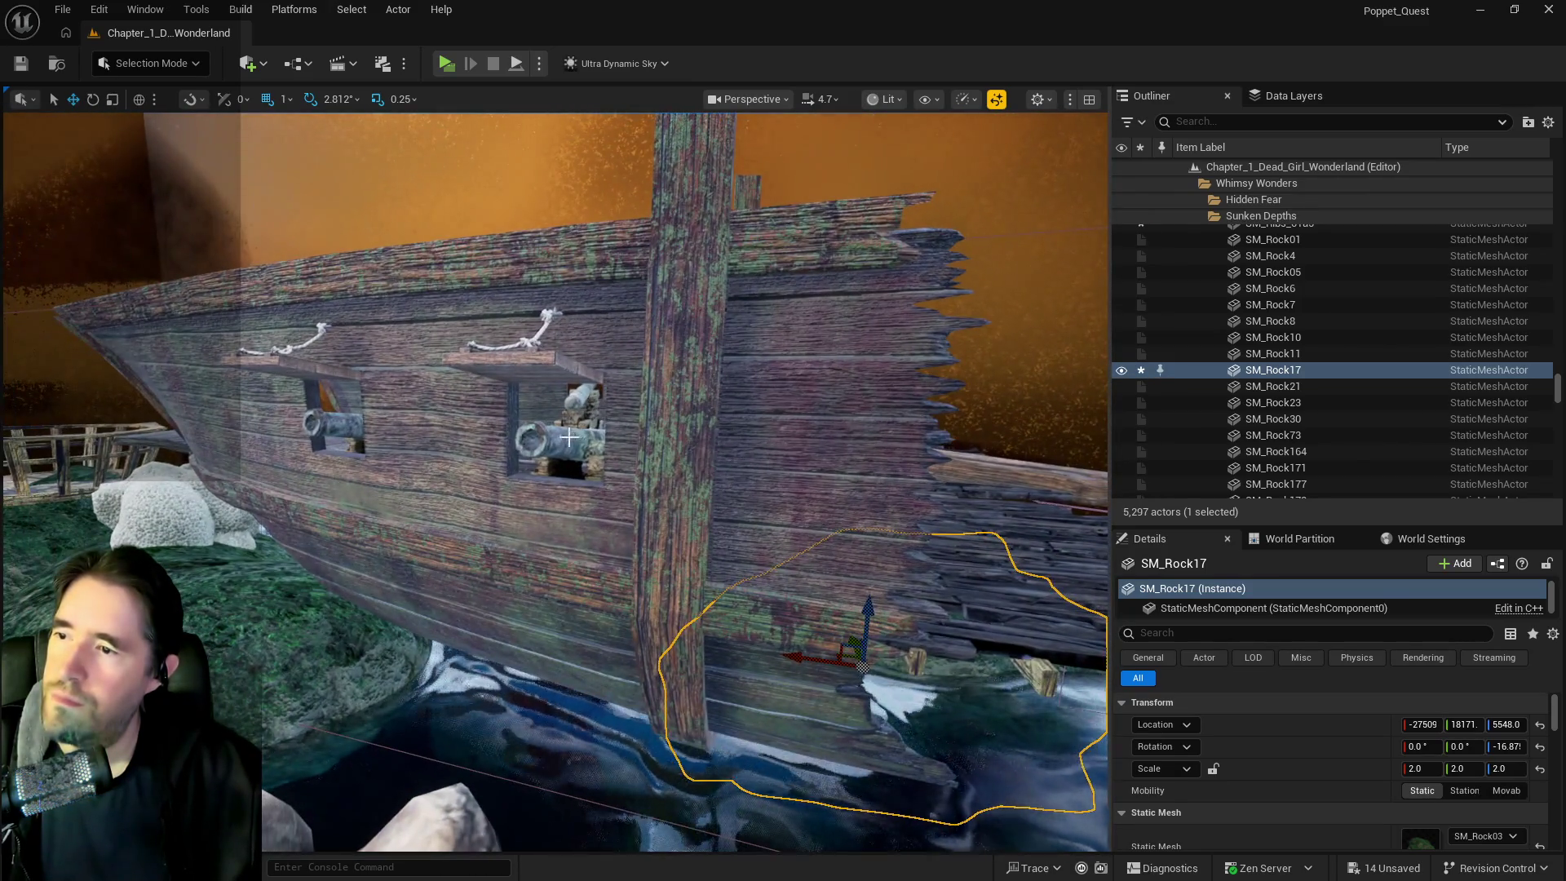
{"action": "left_click", "coordinate": [571, 438]}
{"action": "left_click_drag", "start_coordinate": [572, 438], "coordinate": [776, 365]}
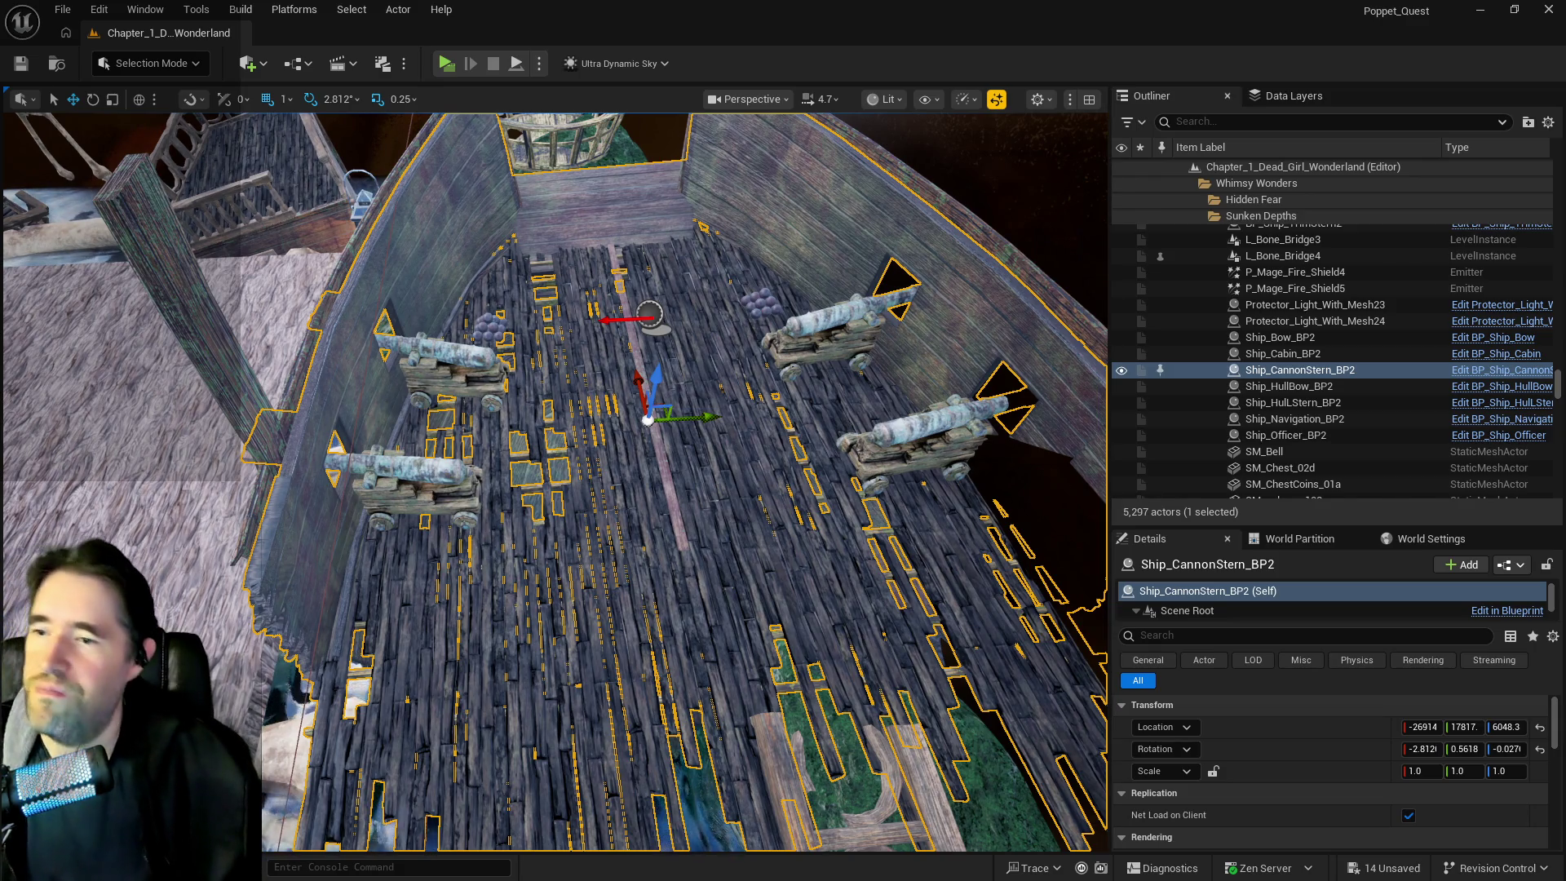
{"action": "left_click_drag", "start_coordinate": [776, 365], "coordinate": [758, 331]}
{"action": "left_click_drag", "start_coordinate": [530, 512], "coordinate": [530, 512]}
{"action": "left_click_drag", "start_coordinate": [531, 421], "coordinate": [531, 421]}
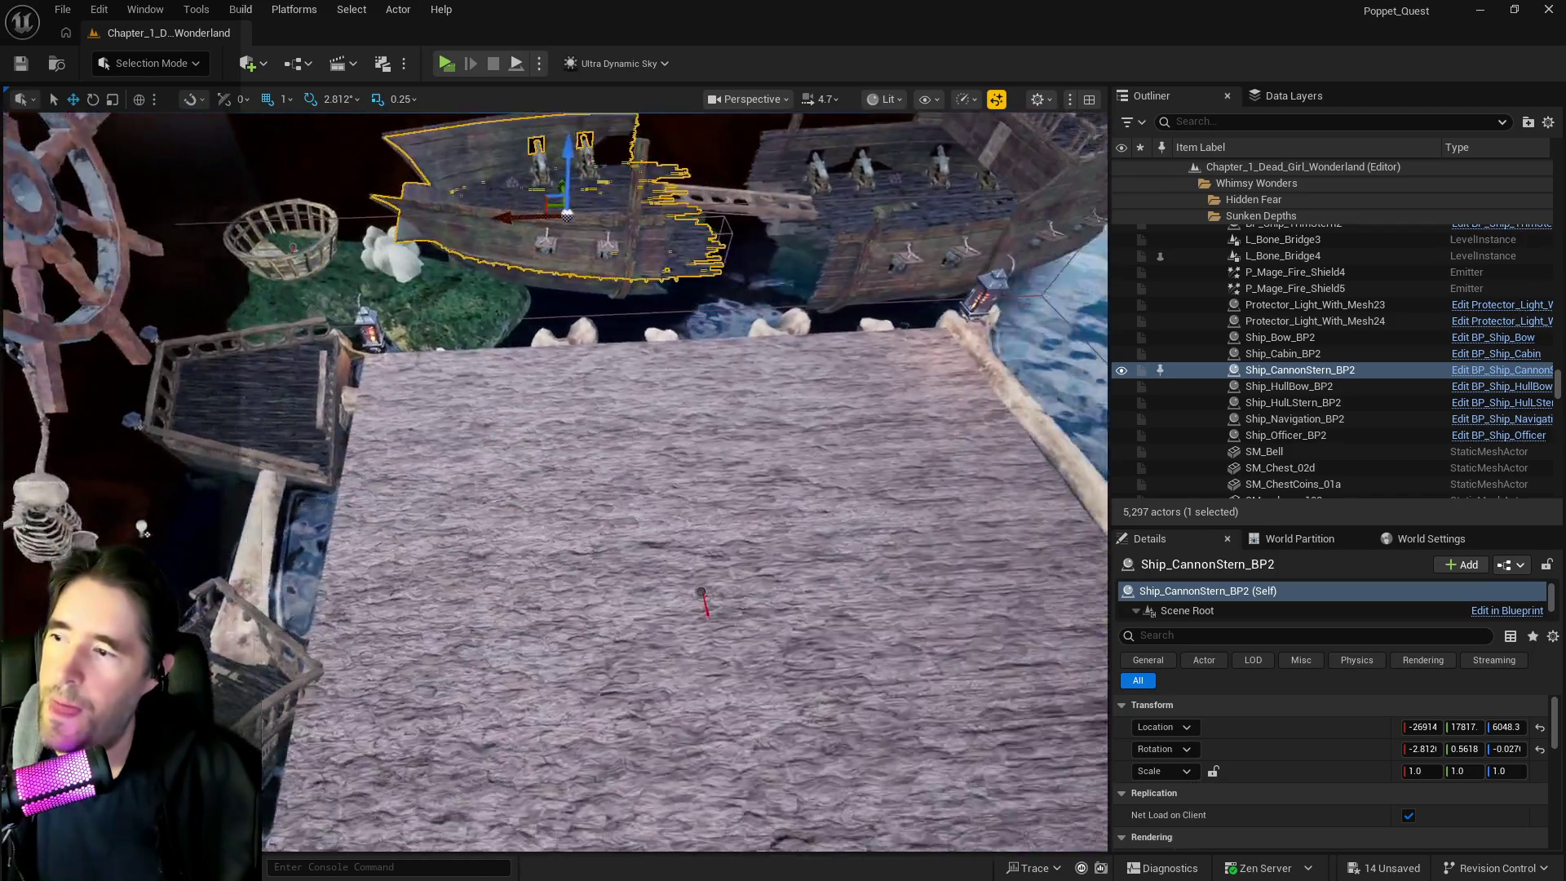
{"action": "left_click", "coordinate": [595, 457]}
{"action": "mouse_move", "coordinate": [408, 441]}
{"action": "left_mouse_down"}
{"action": "mouse_move", "coordinate": [543, 468]}
{"action": "mouse_move", "coordinate": [441, 468]}
{"action": "left_mouse_up"}
{"action": "key", "text": "ctrl+z"}
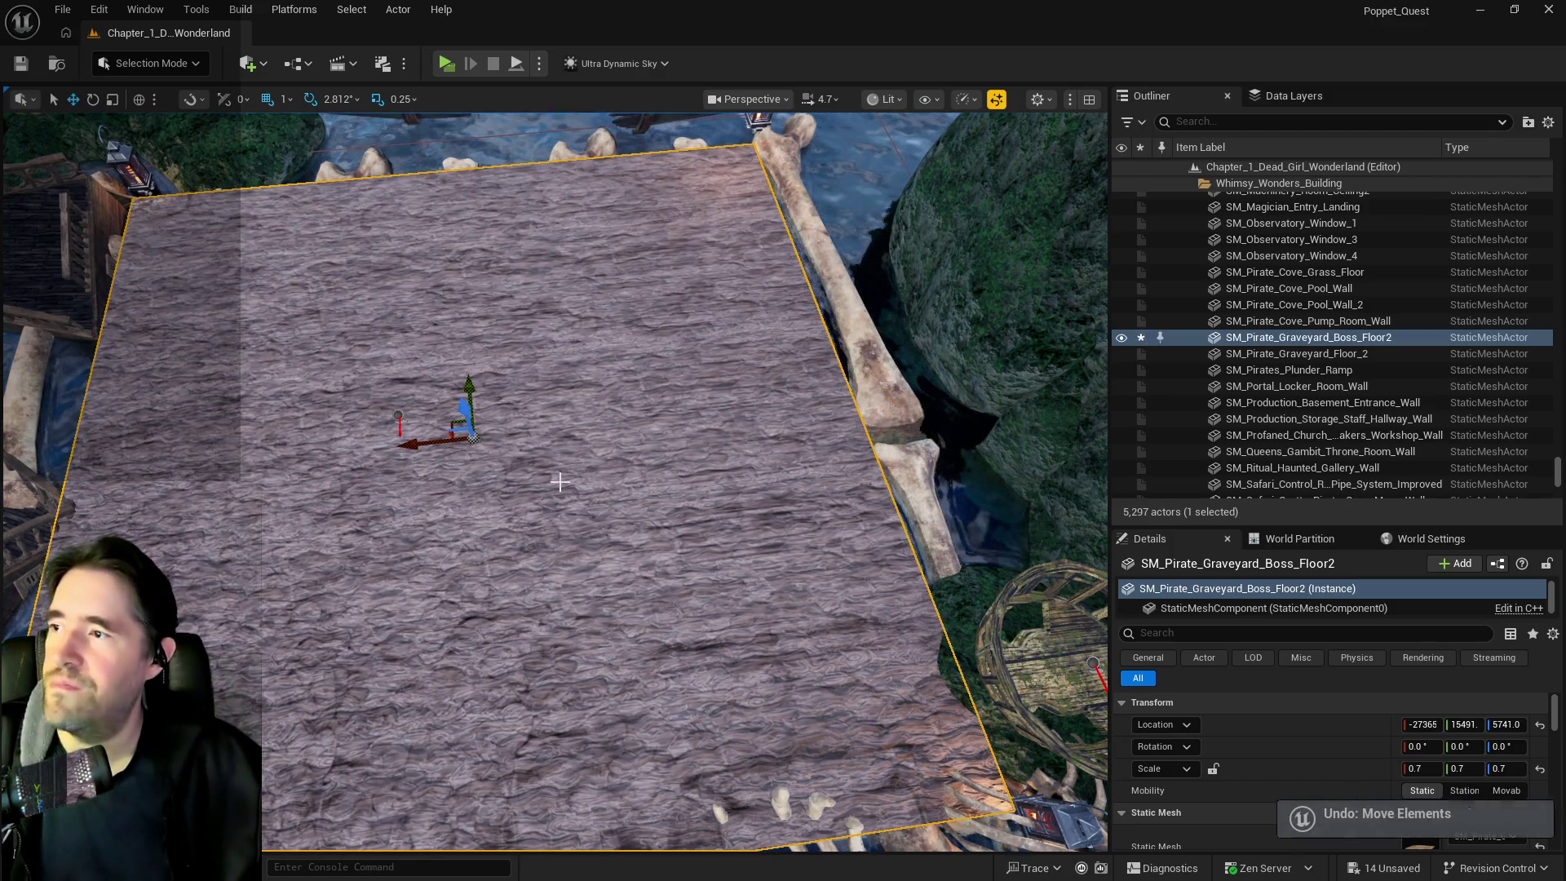
Inspect the bone legs, then cut Ship_Navigation_BP2 from beside the boss floor
{"action": "left_click_drag", "start_coordinate": [828, 472], "coordinate": [387, 479]}
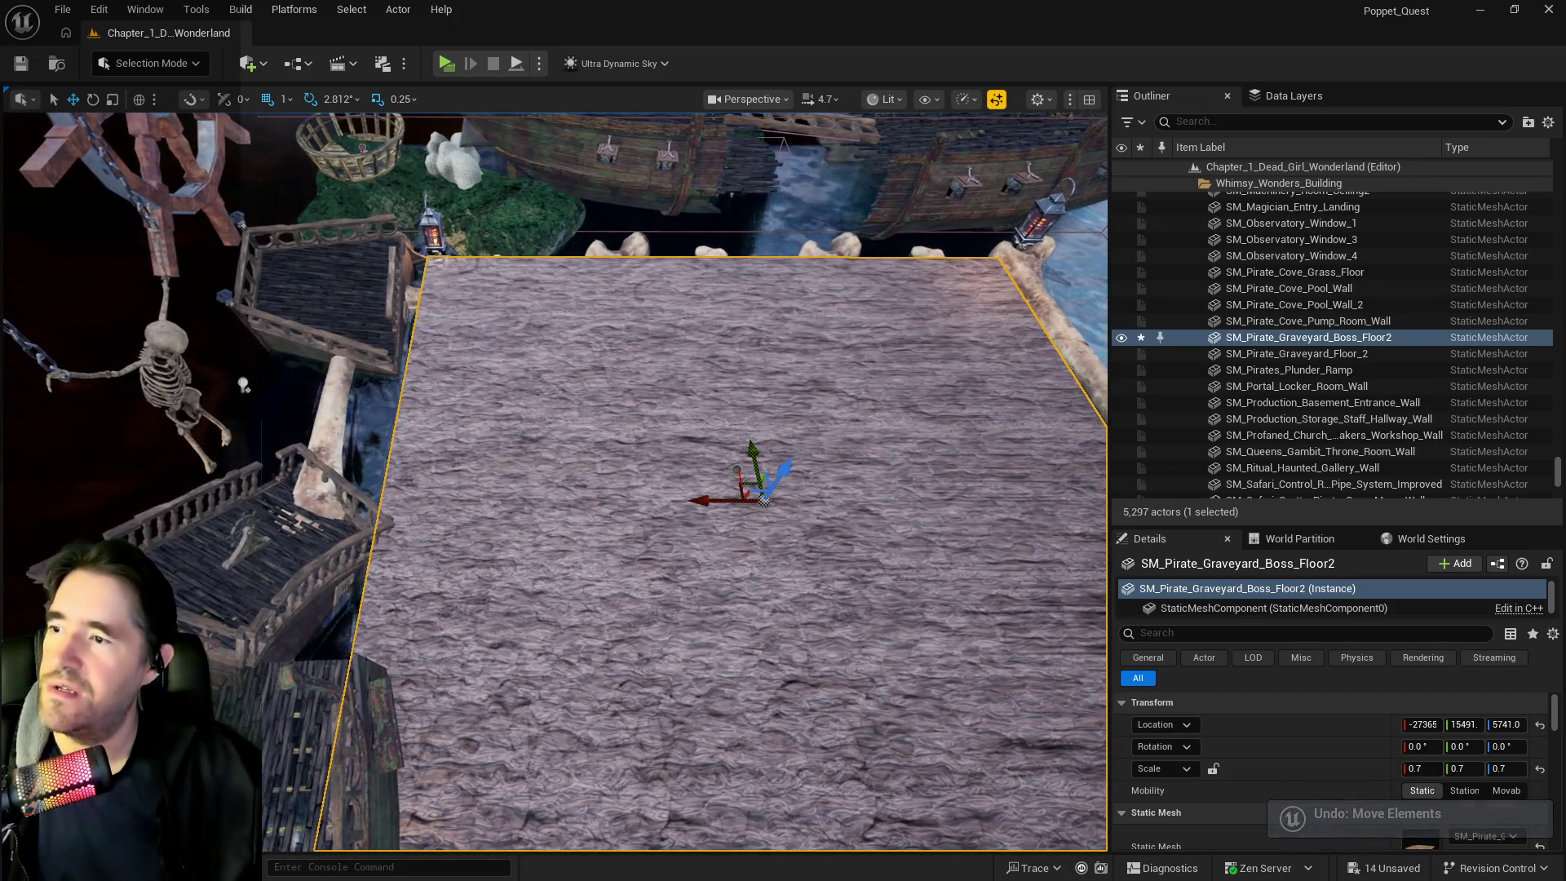
{"action": "left_click", "coordinate": [348, 425]}
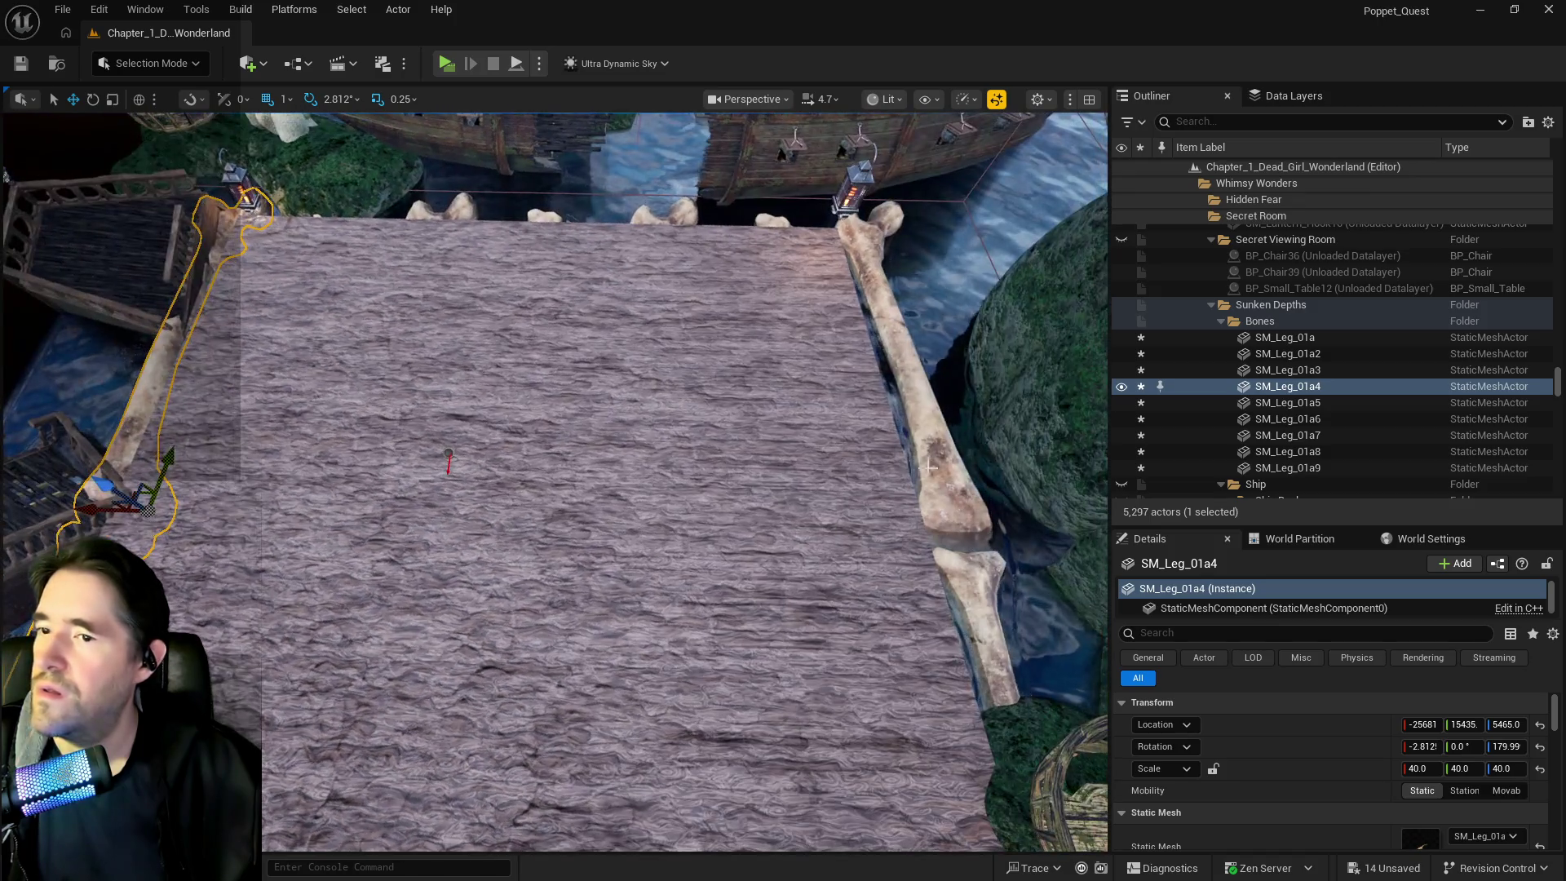
{"action": "left_click", "coordinate": [1289, 369]}
{"action": "left_click_drag", "start_coordinate": [837, 519], "coordinate": [615, 399]}
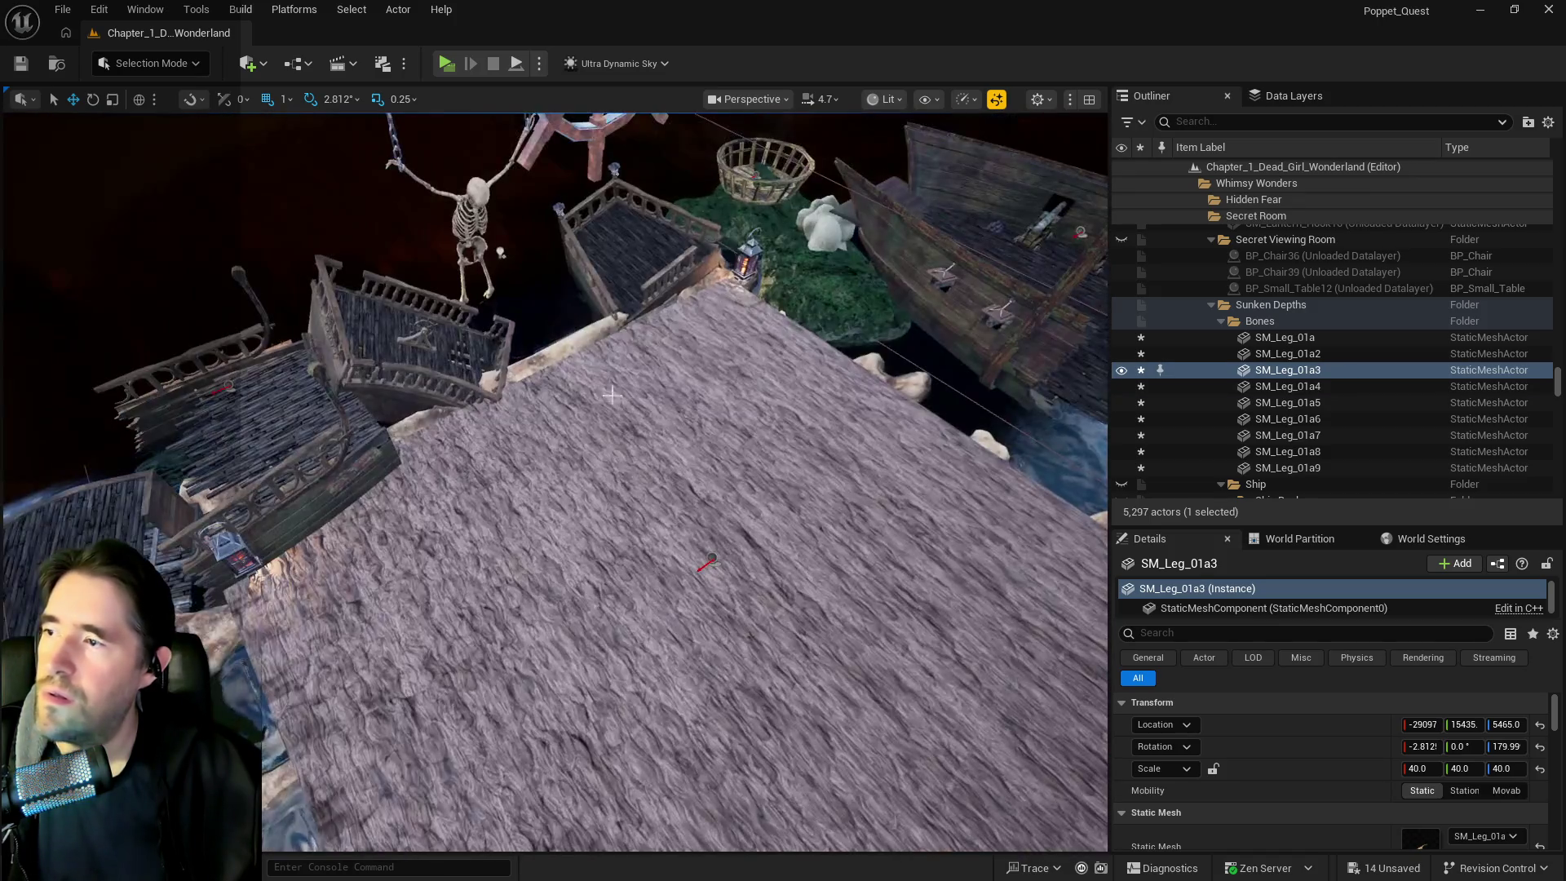
{"action": "left_click", "coordinate": [628, 261]}
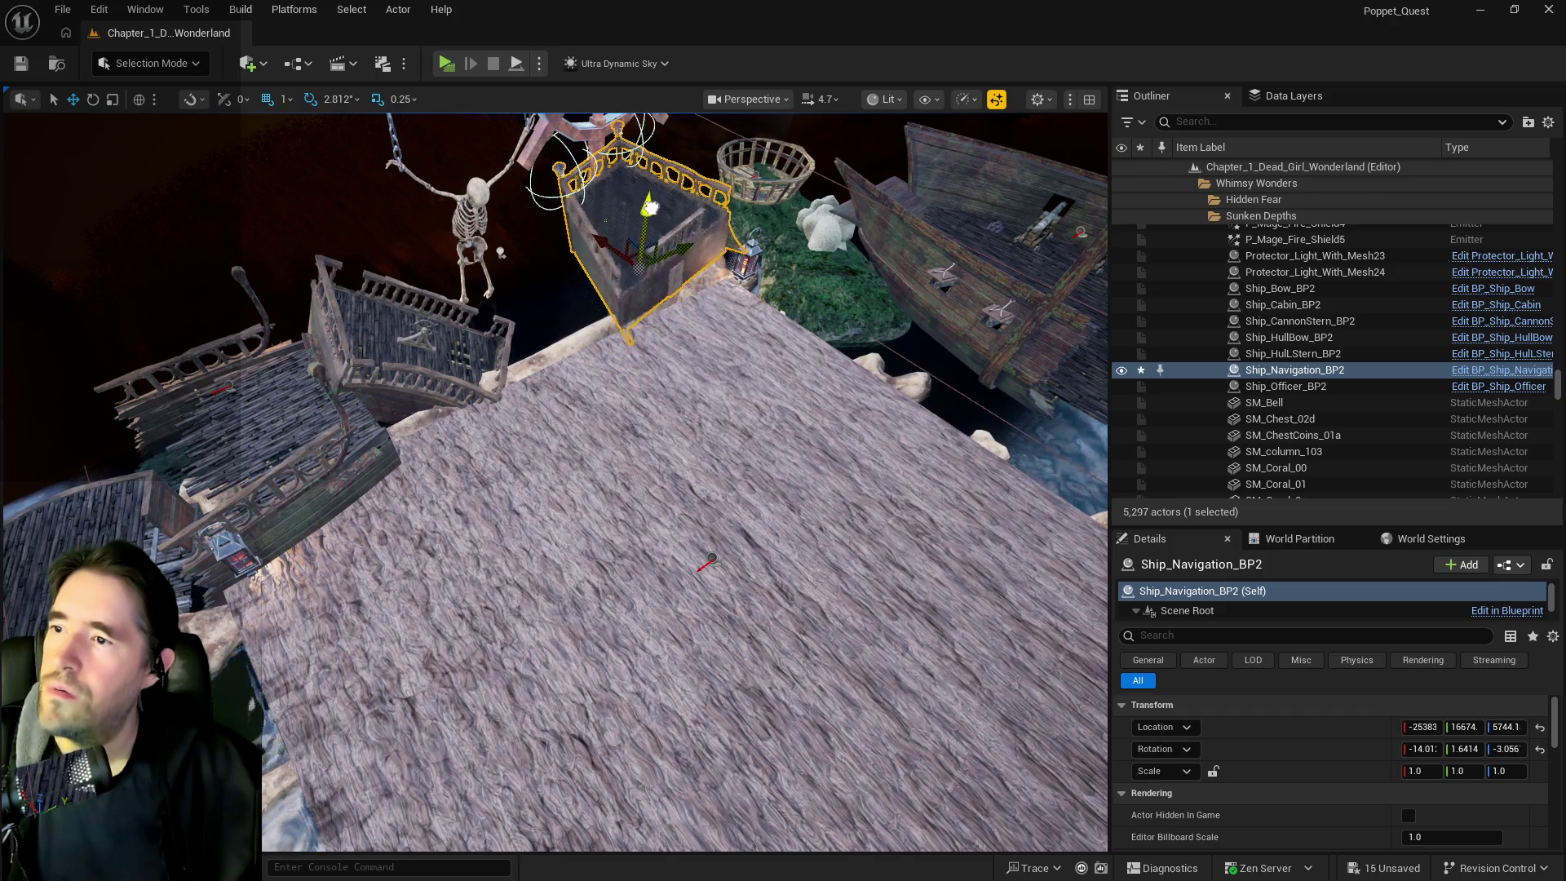
{"action": "mouse_move", "coordinate": [706, 562]}
{"action": "left_mouse_down"}
{"action": "mouse_move", "coordinate": [620, 490]}
{"action": "mouse_move", "coordinate": [734, 587]}
{"action": "mouse_move", "coordinate": [703, 259]}
{"action": "mouse_move", "coordinate": [636, 269]}
{"action": "mouse_move", "coordinate": [620, 343]}
{"action": "mouse_move", "coordinate": [530, 310]}
{"action": "mouse_move", "coordinate": [588, 424]}
{"action": "mouse_move", "coordinate": [441, 516]}
{"action": "left_mouse_up"}
{"action": "key", "text": "Delete"}
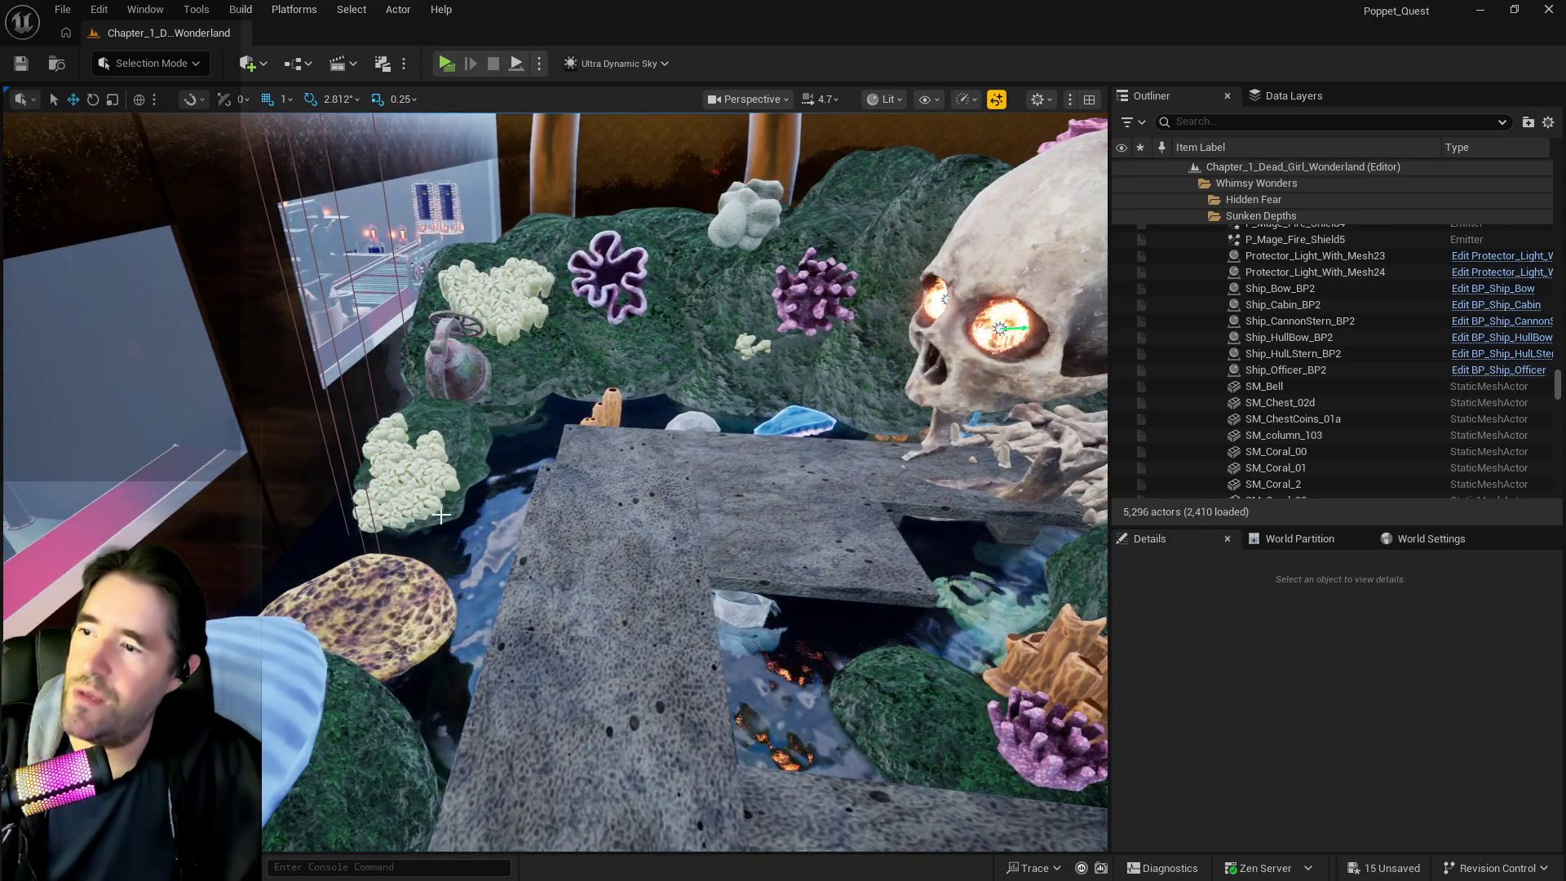
Paste Ship_Navigation_BP2 among the corals and slide it along X
{"action": "right_click", "coordinate": [441, 516]}
{"action": "mouse_move", "coordinate": [726, 599]}
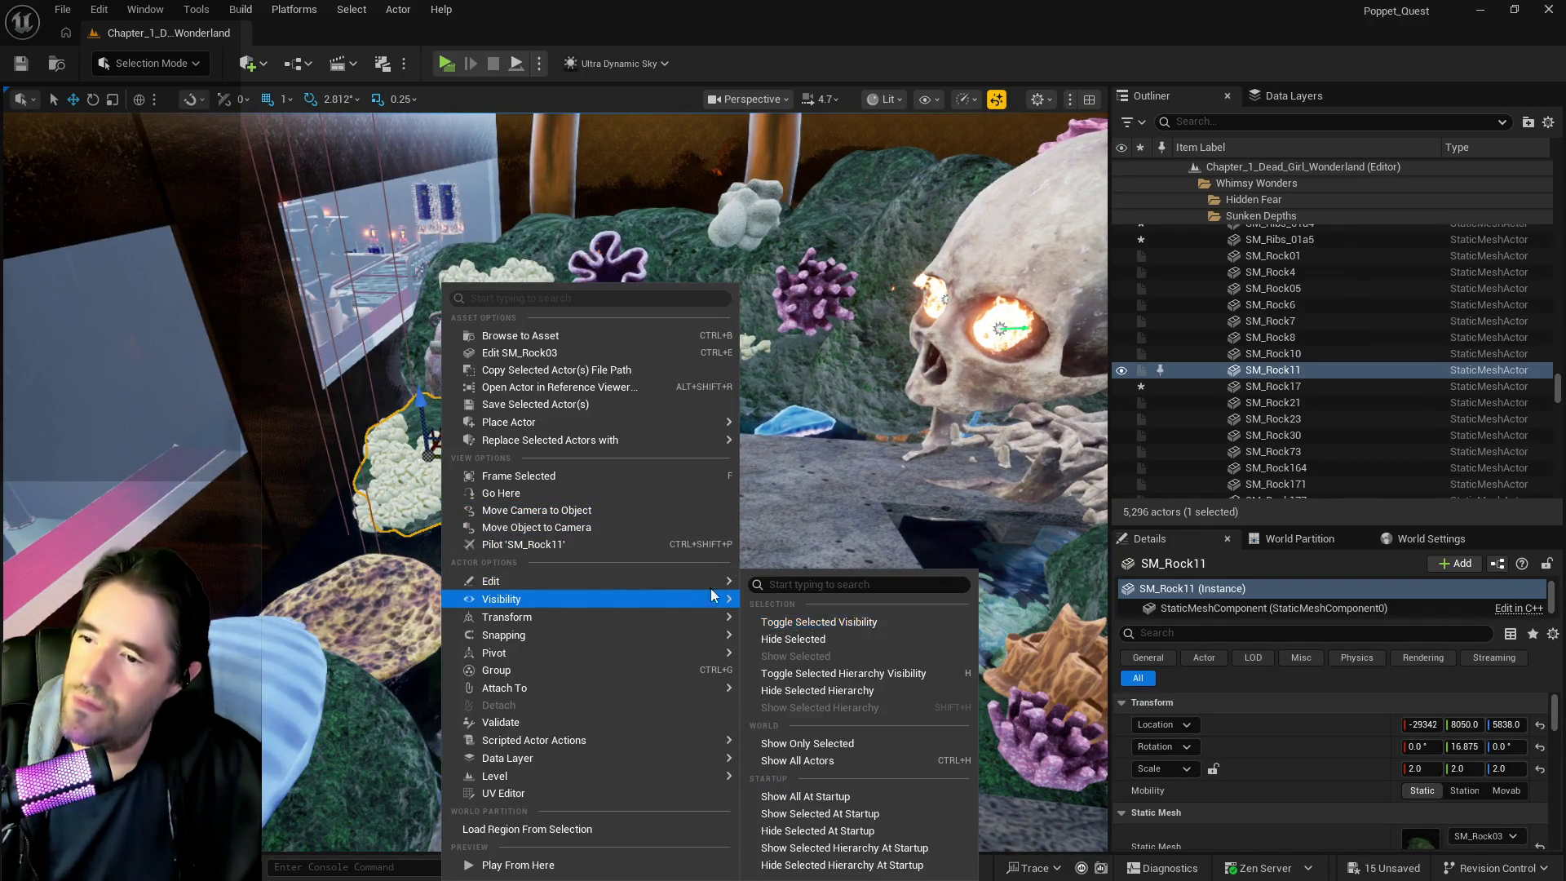
{"action": "left_click", "coordinate": [809, 637]}
{"action": "key", "text": "f"}
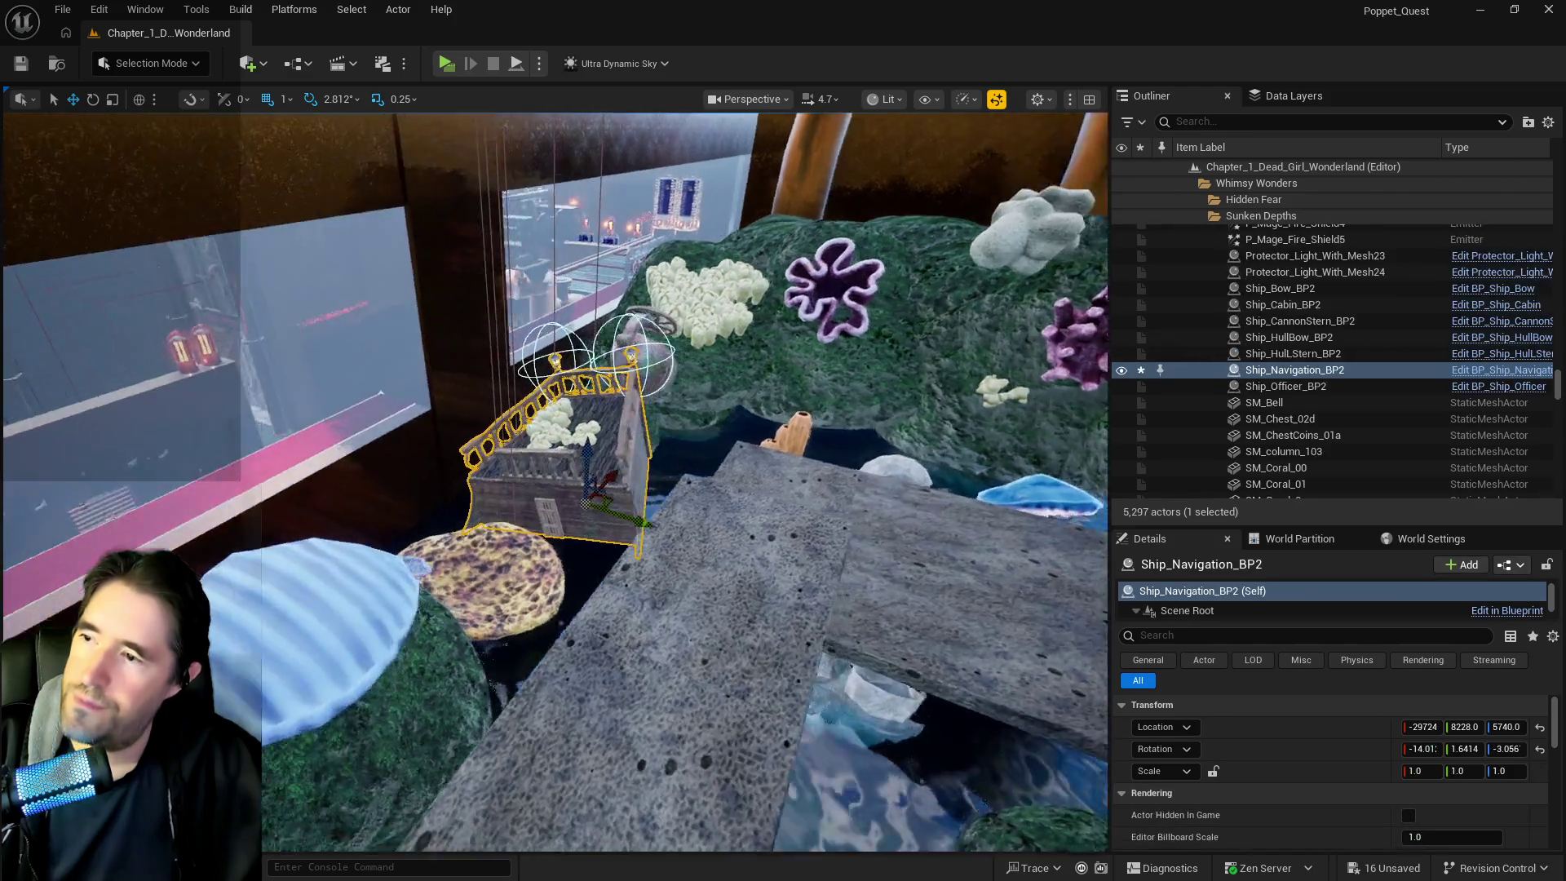
{"action": "key", "text": "d"}
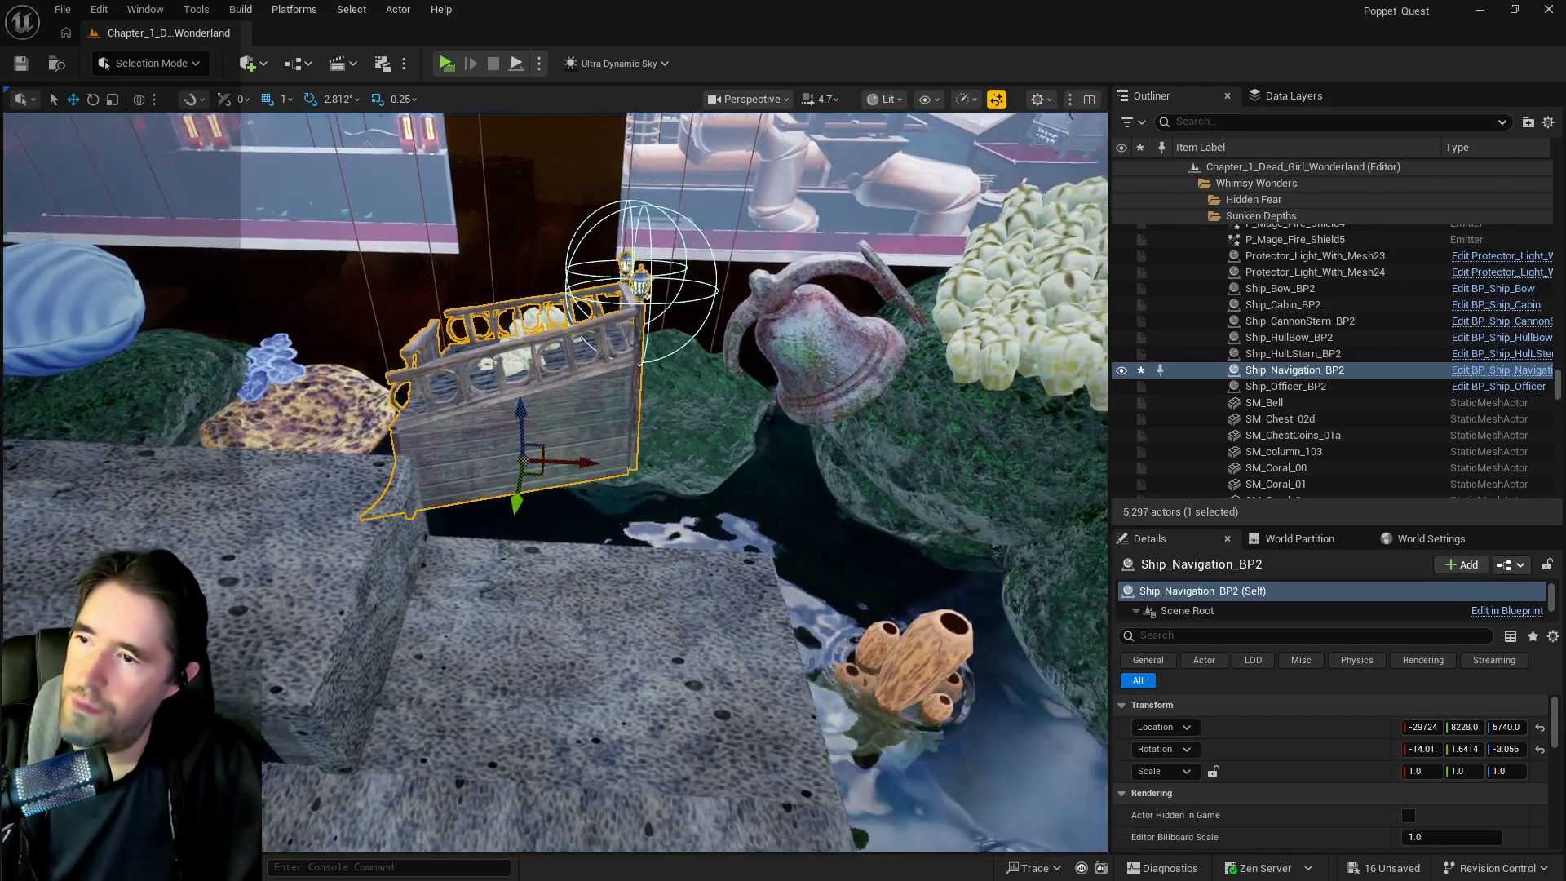
{"action": "left_click_drag", "start_coordinate": [576, 459], "coordinate": [710, 457]}
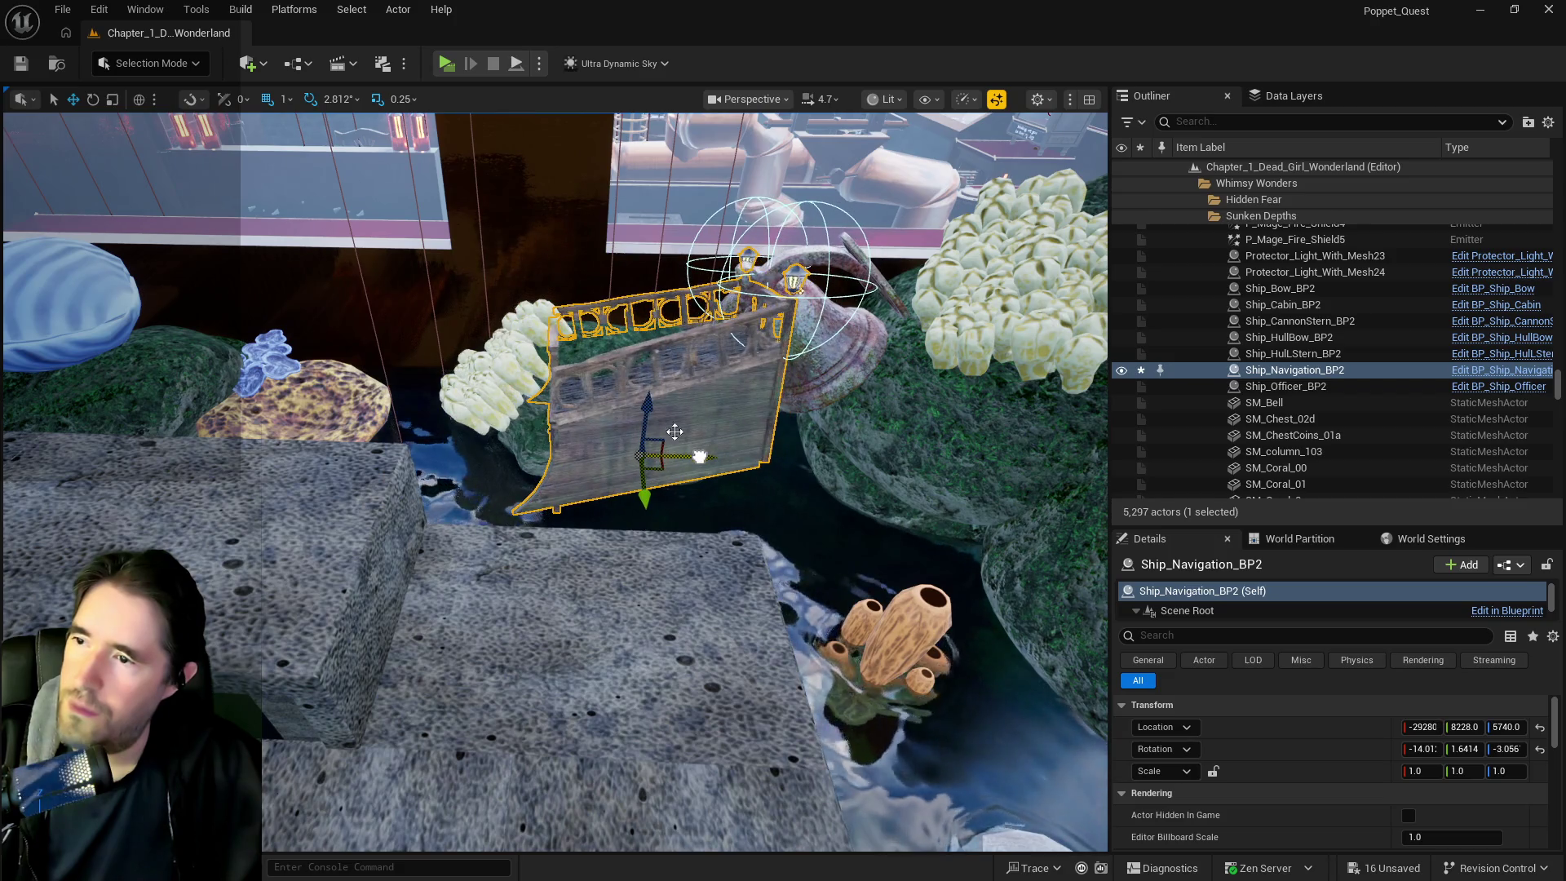
Shift mossy rock SM_Rock11 along X and lower it to Z 5574
{"action": "left_click", "coordinate": [594, 346]}
{"action": "left_click_drag", "start_coordinate": [682, 405], "coordinate": [537, 423]}
{"action": "mouse_move", "coordinate": [485, 359]}
{"action": "left_mouse_down"}
{"action": "mouse_move", "coordinate": [503, 410]}
{"action": "mouse_move", "coordinate": [643, 305]}
{"action": "mouse_move", "coordinate": [581, 354]}
{"action": "left_mouse_up"}
Select white coral SM_corall_9 and begin rotating it upright
{"action": "left_click", "coordinate": [643, 305]}
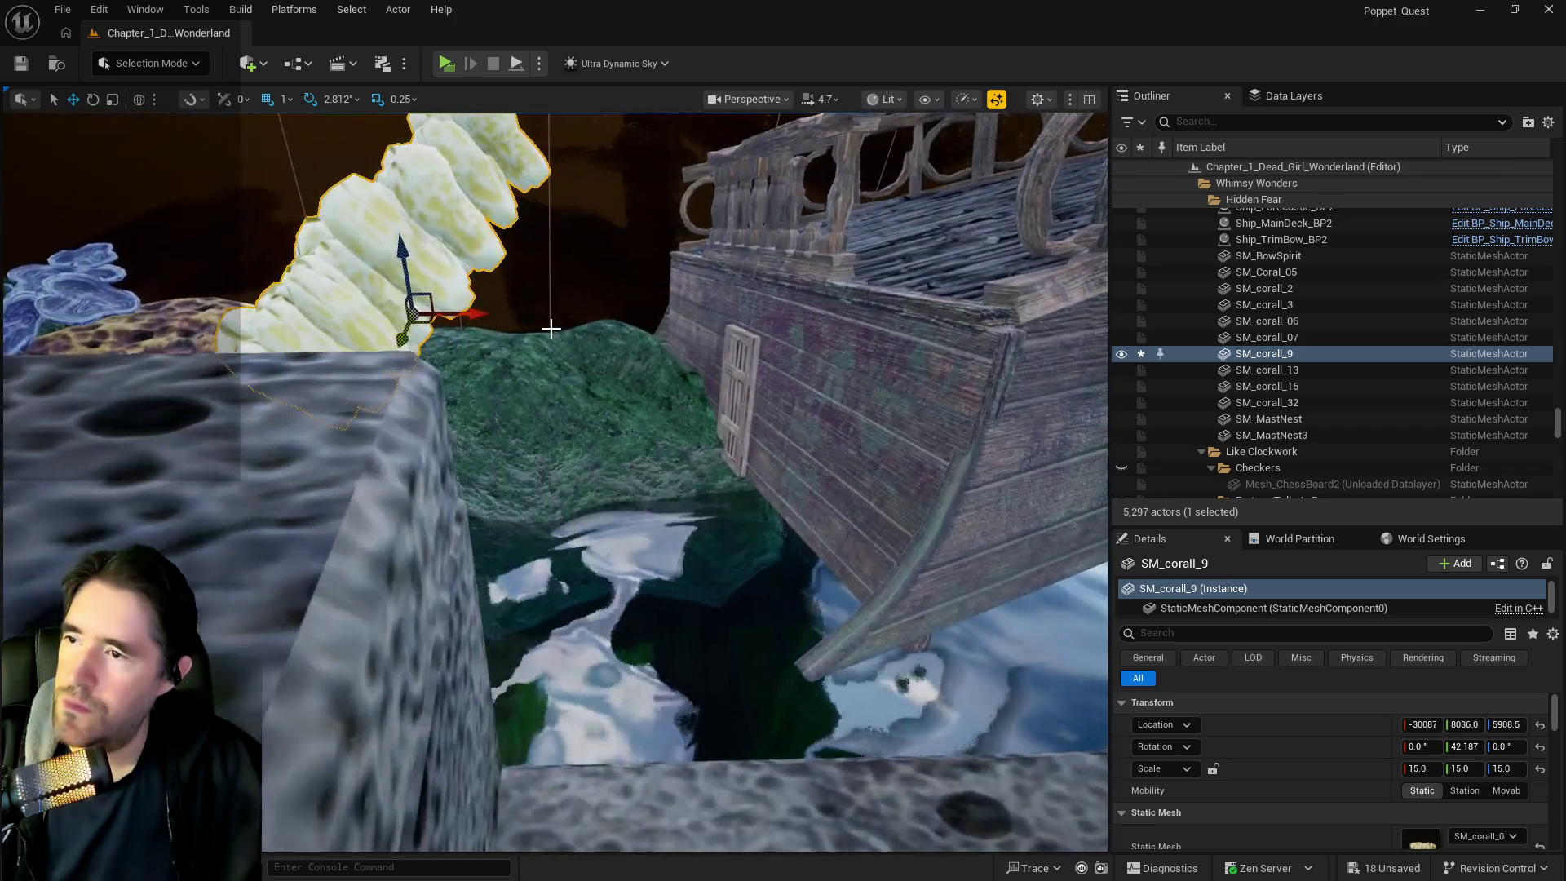
{"action": "key", "text": "e"}
{"action": "left_click_drag", "start_coordinate": [1464, 747], "coordinate": [1427, 742]}
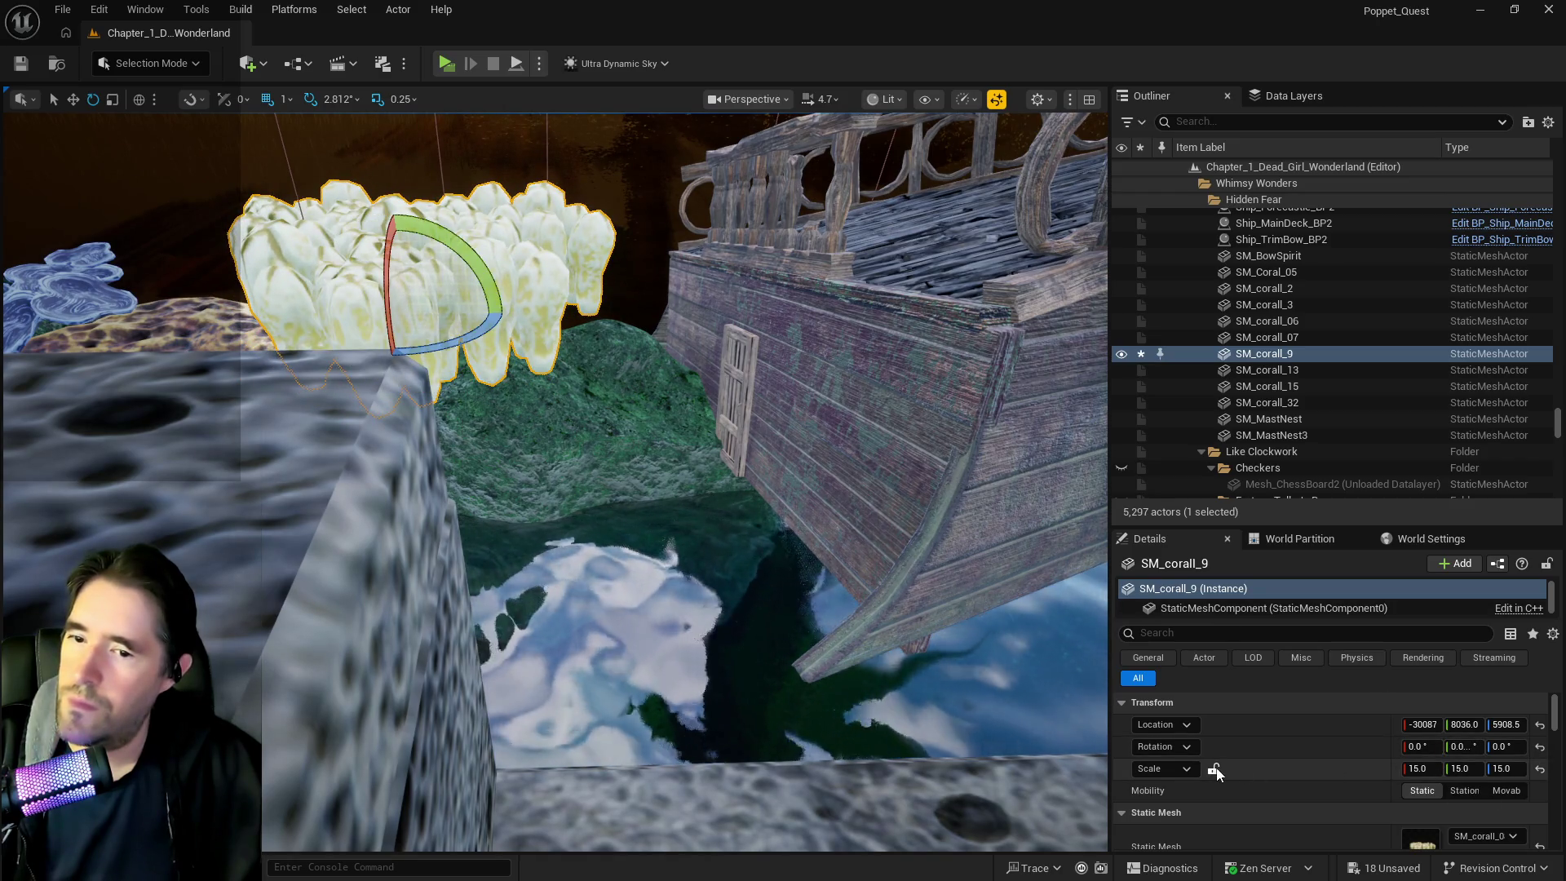
Scale SM_corall_9 to 10, lower it onto SM_Rock11, and shift both sideways together
{"action": "type", "text": "10"}
{"action": "key", "text": "Return"}
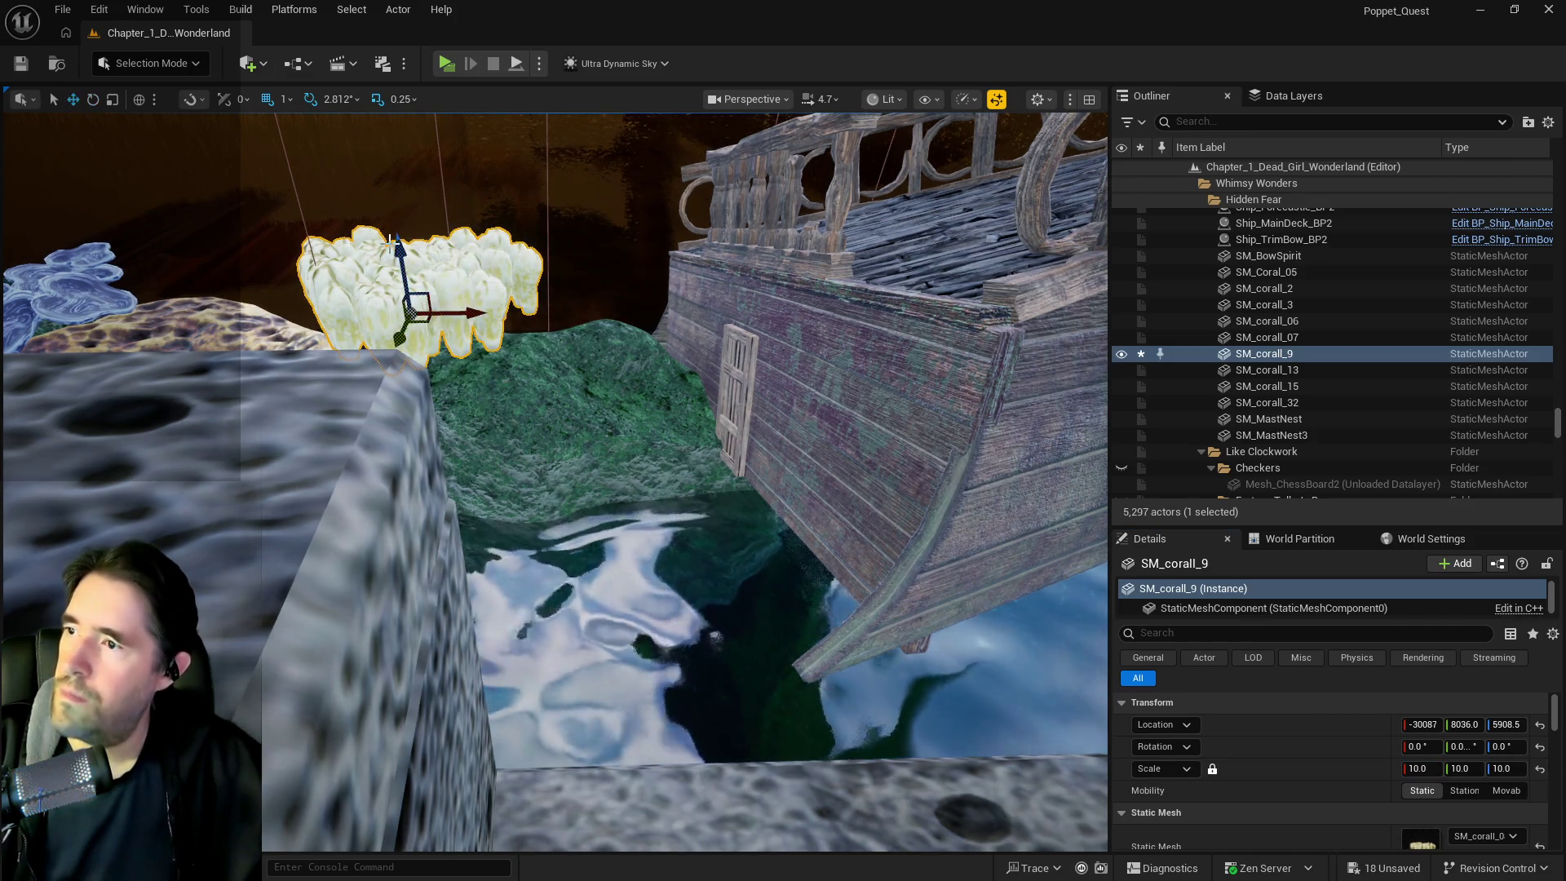
{"action": "left_click_drag", "start_coordinate": [402, 257], "coordinate": [420, 359]}
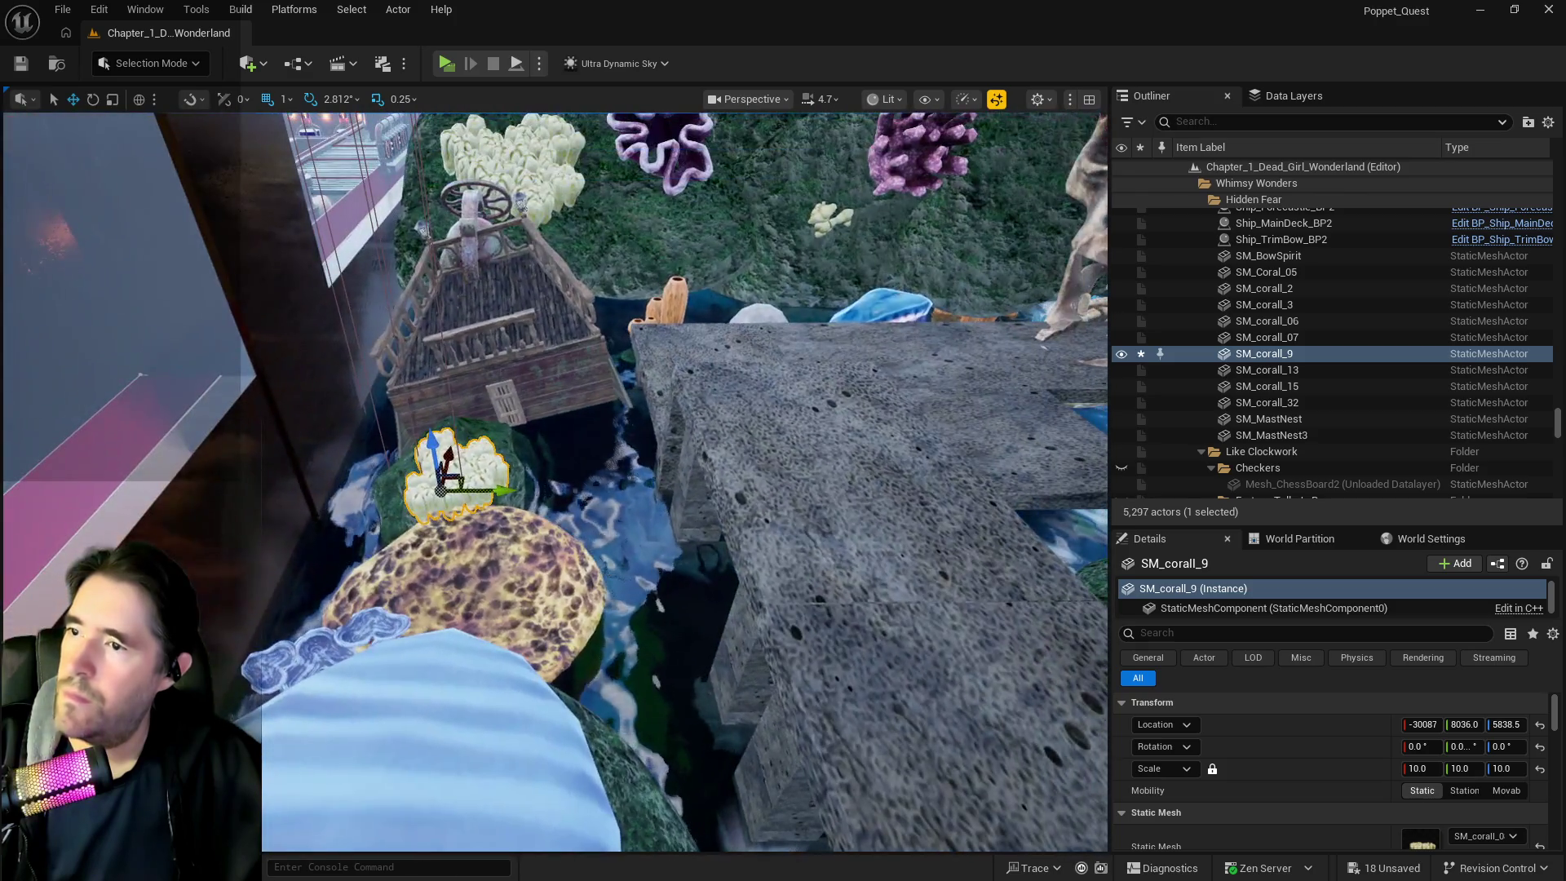
{"action": "left_click", "coordinate": [511, 452], "text": "ctrl"}
{"action": "mouse_move", "coordinate": [539, 512]}
{"action": "left_mouse_down"}
{"action": "mouse_move", "coordinate": [476, 508]}
{"action": "mouse_move", "coordinate": [497, 522]}
{"action": "mouse_move", "coordinate": [8, 454]}
{"action": "left_mouse_up"}
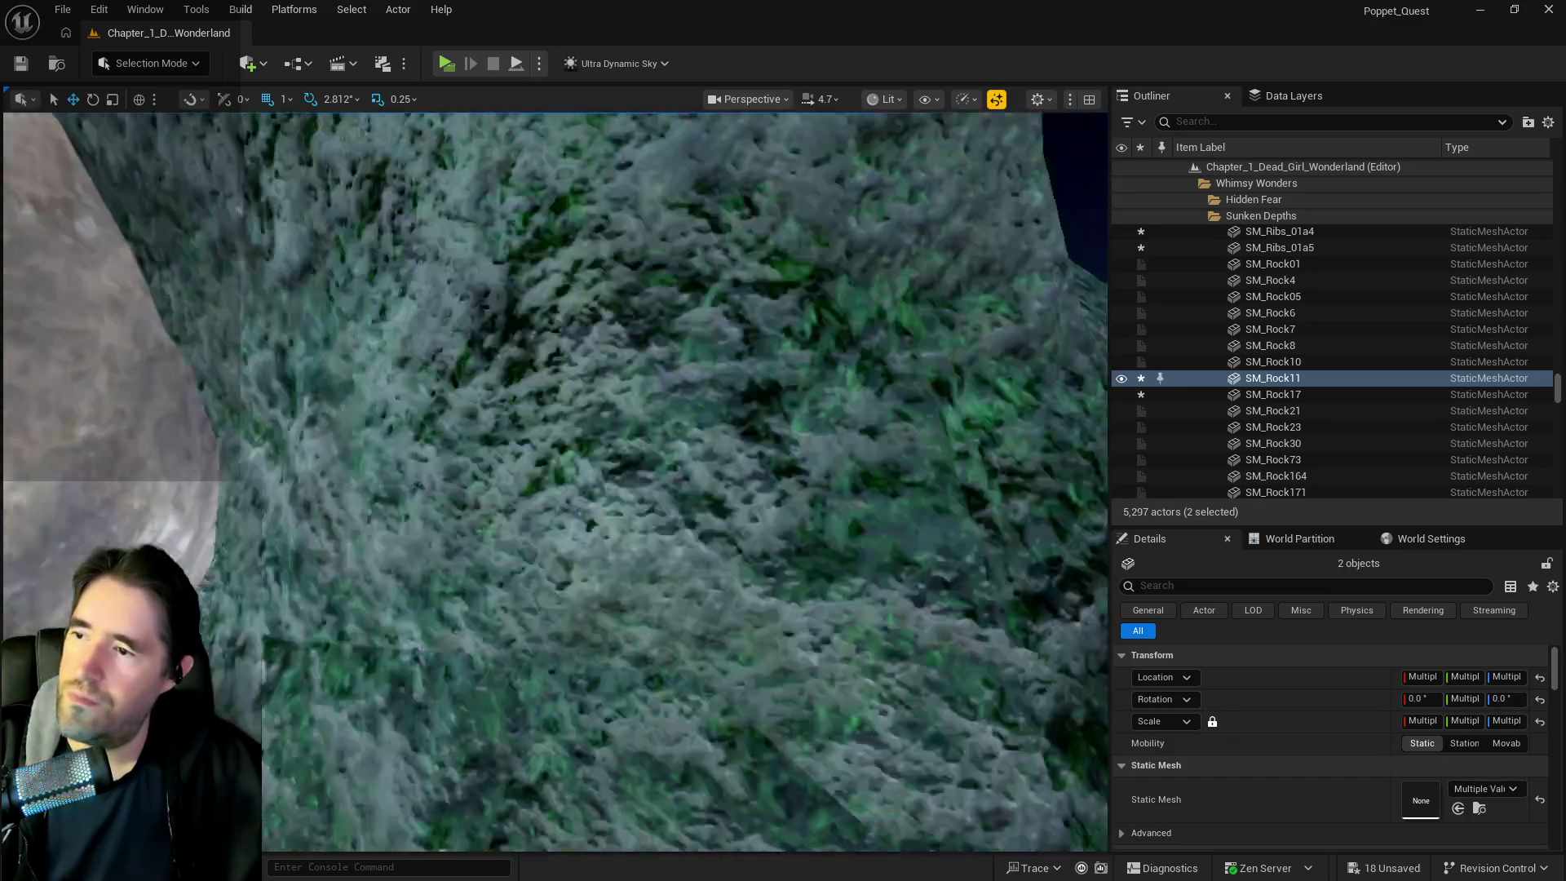
Move BP_Ship_Forecastle off the floor's tilted edge along X toward the hanging skeleton
{"action": "key", "text": "w"}
{"action": "key", "text": "a"}
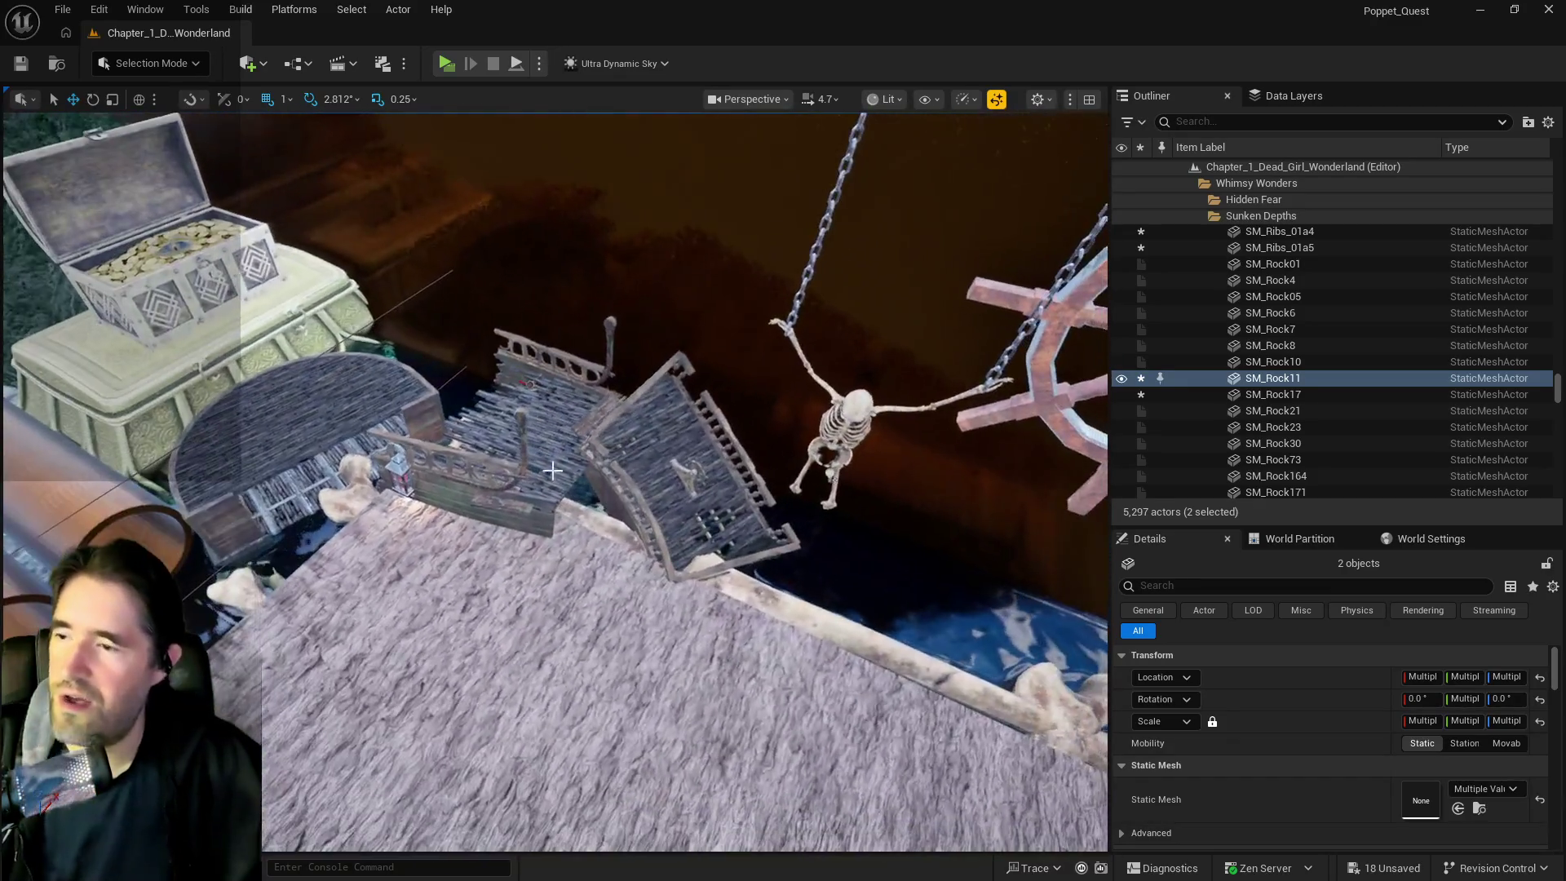
{"action": "left_click", "coordinate": [642, 529]}
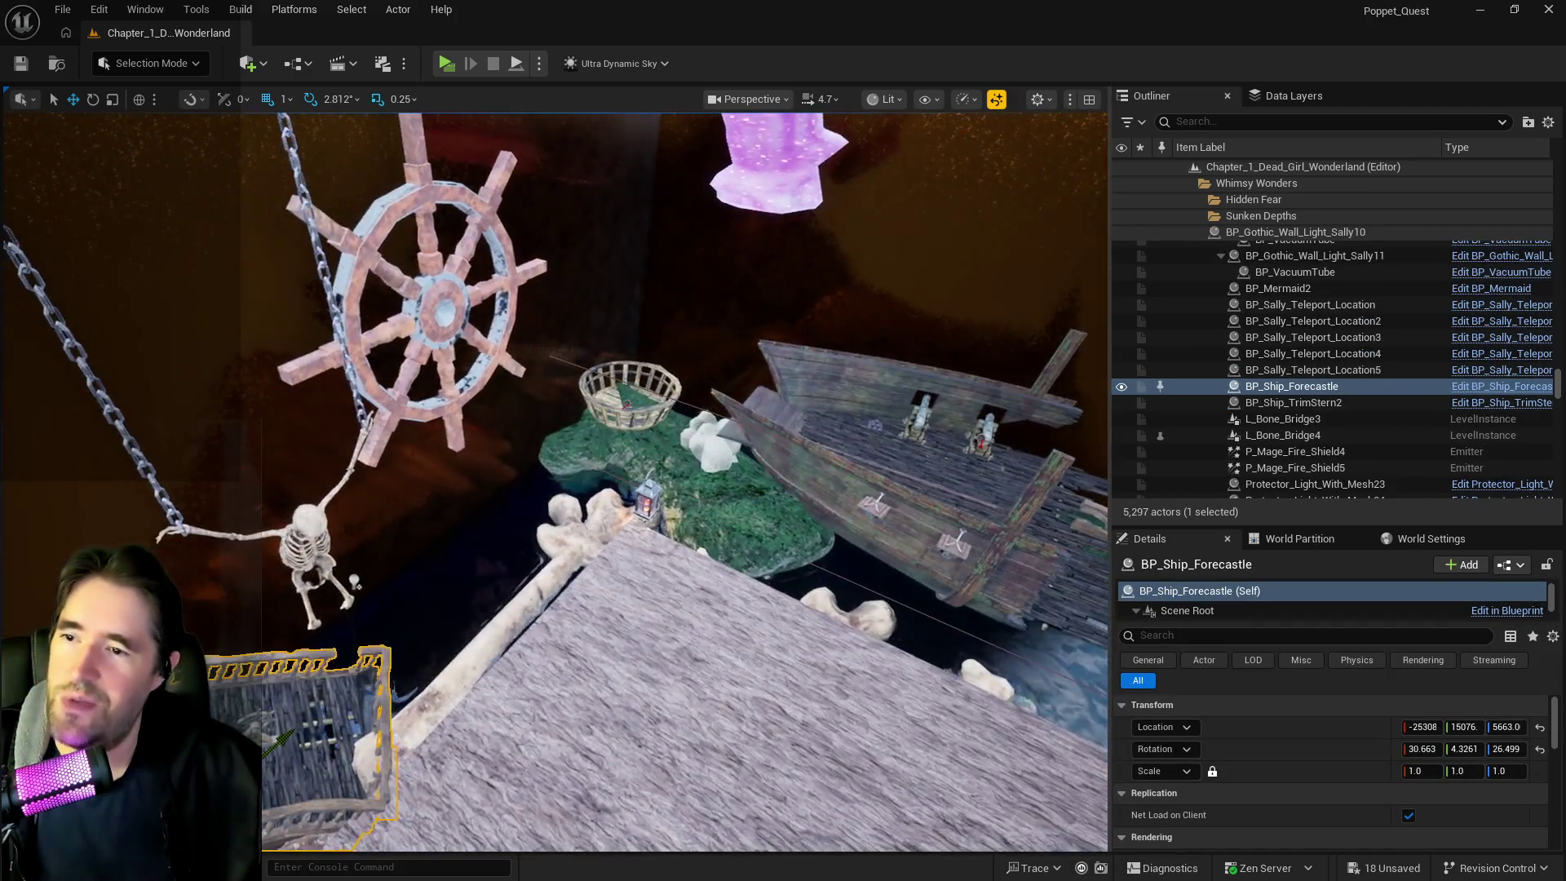
{"action": "left_click_drag", "start_coordinate": [642, 529], "coordinate": [674, 519]}
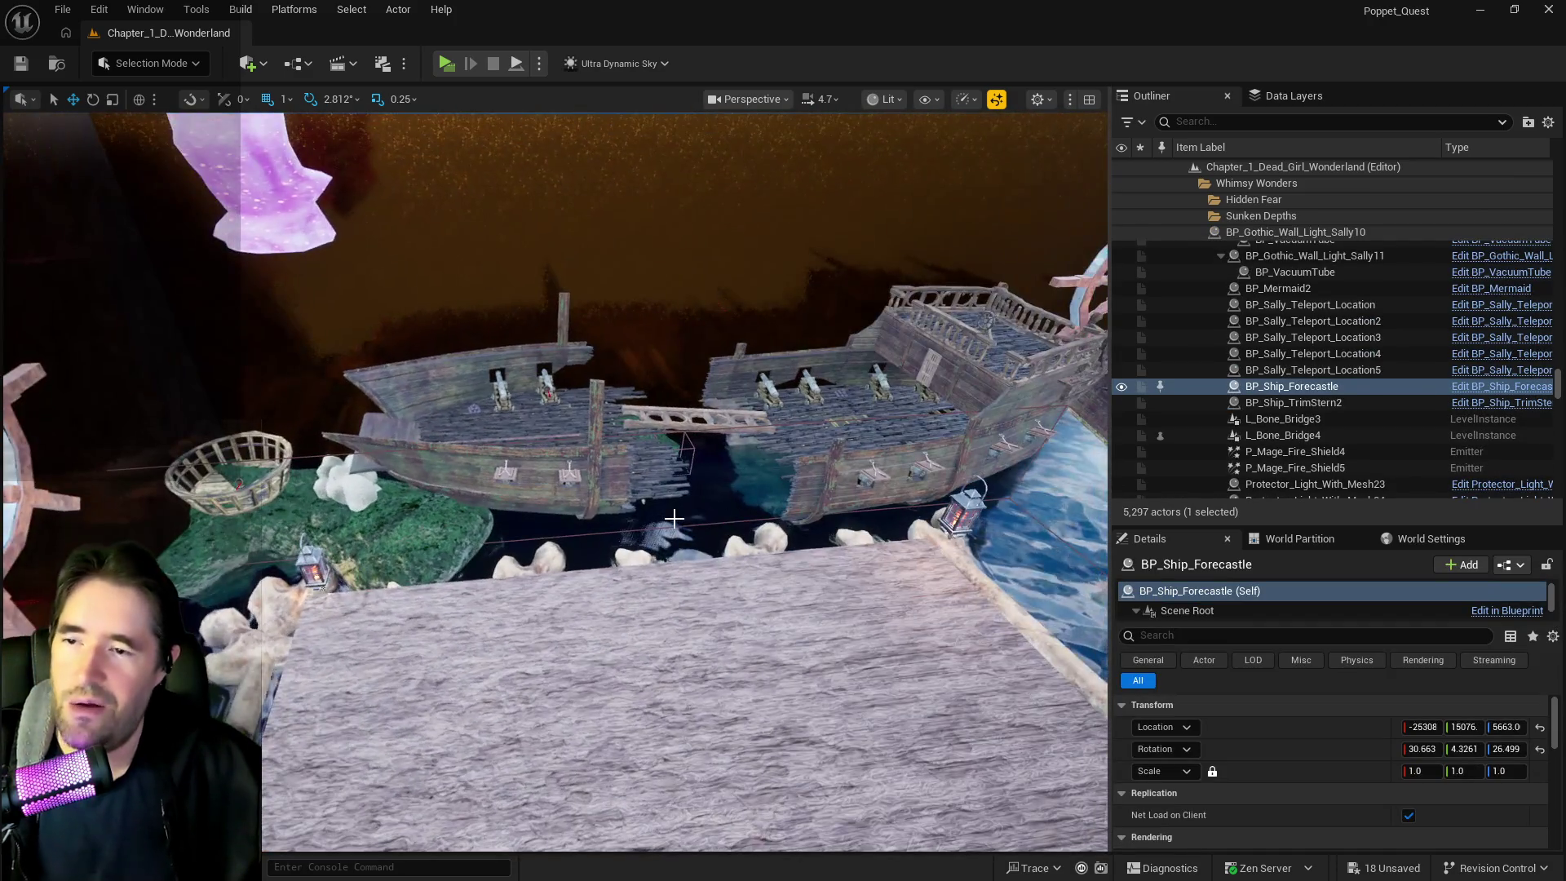
{"action": "left_click_drag", "start_coordinate": [575, 516], "coordinate": [620, 530]}
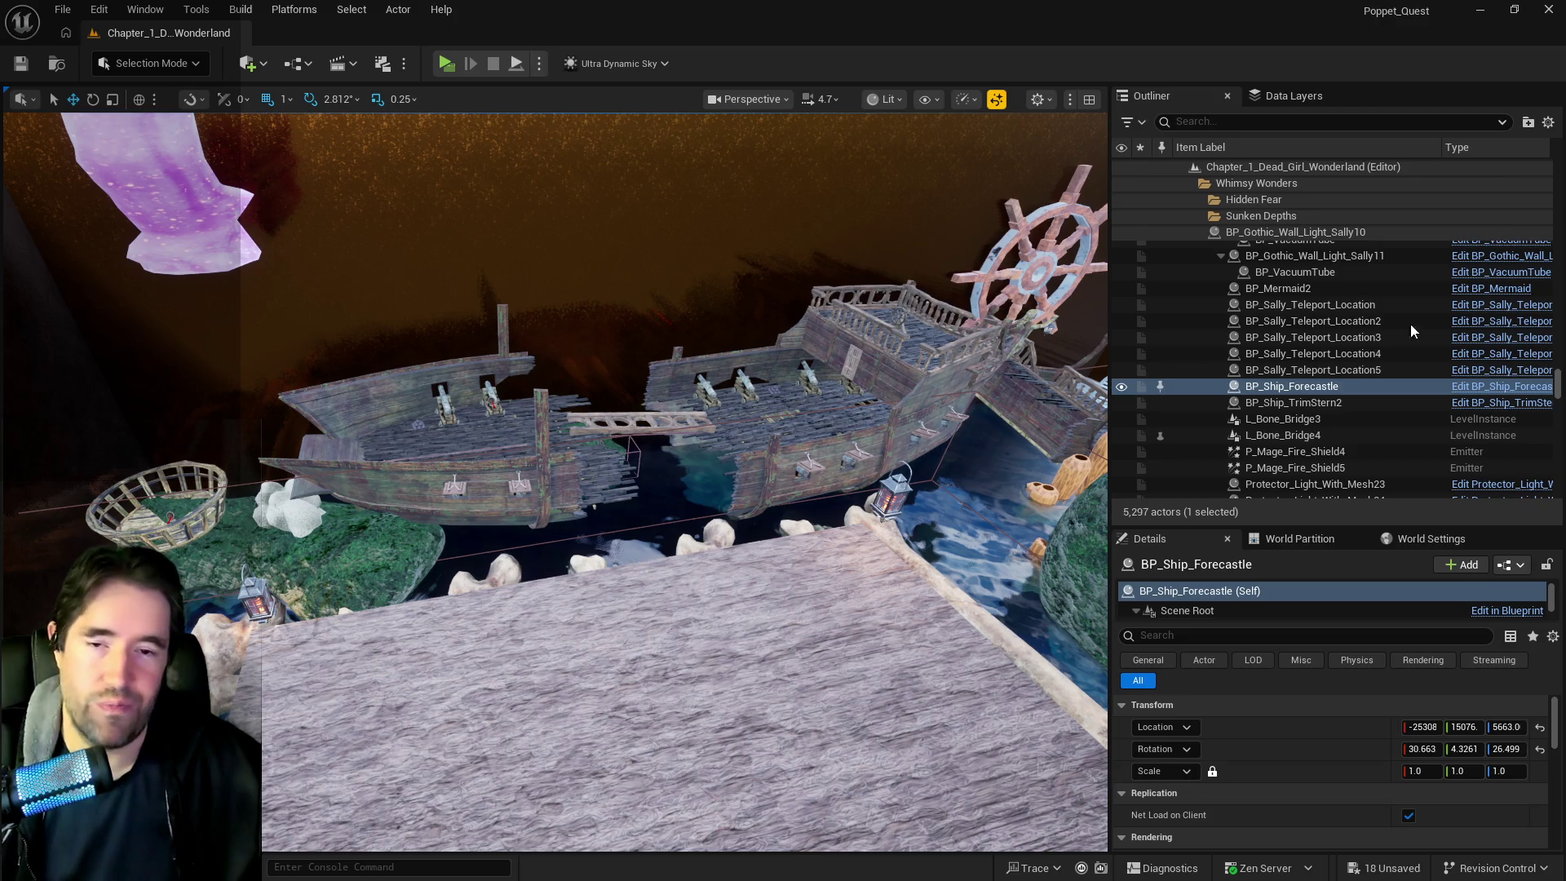
{"action": "mouse_move", "coordinate": [577, 513]}
{"action": "left_mouse_down"}
{"action": "mouse_move", "coordinate": [578, 575]}
{"action": "mouse_move", "coordinate": [565, 367]}
{"action": "left_mouse_up"}
{"action": "left_click_drag", "start_coordinate": [637, 448], "coordinate": [604, 383]}
{"action": "left_click_drag", "start_coordinate": [811, 552], "coordinate": [269, 587]}
{"action": "key", "text": "f"}
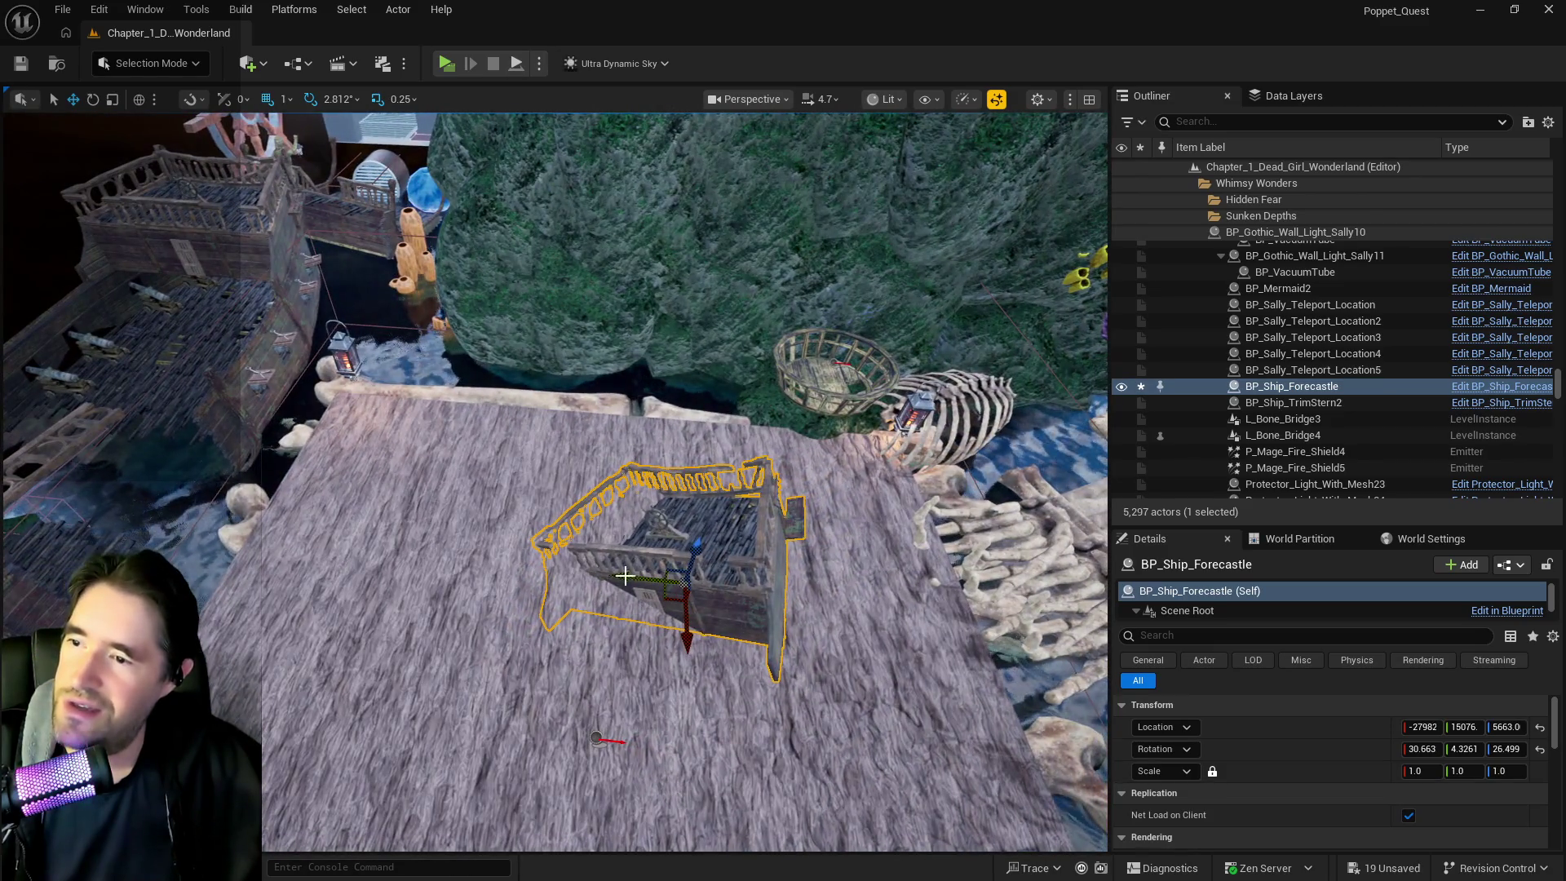
{"action": "left_click_drag", "start_coordinate": [625, 576], "coordinate": [960, 589]}
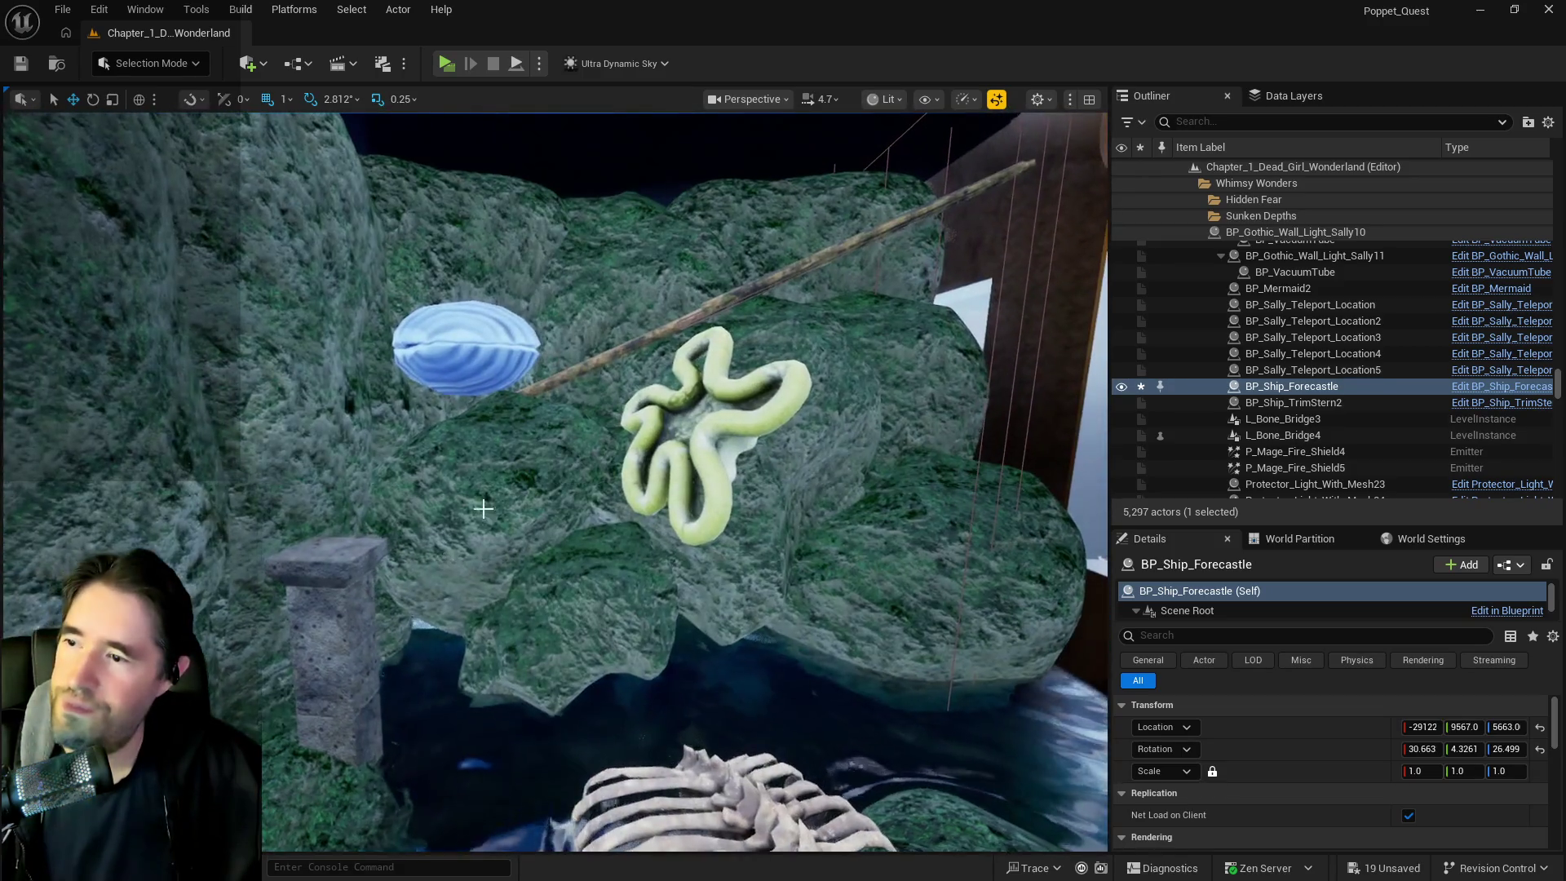
{"action": "left_click", "coordinate": [485, 504]}
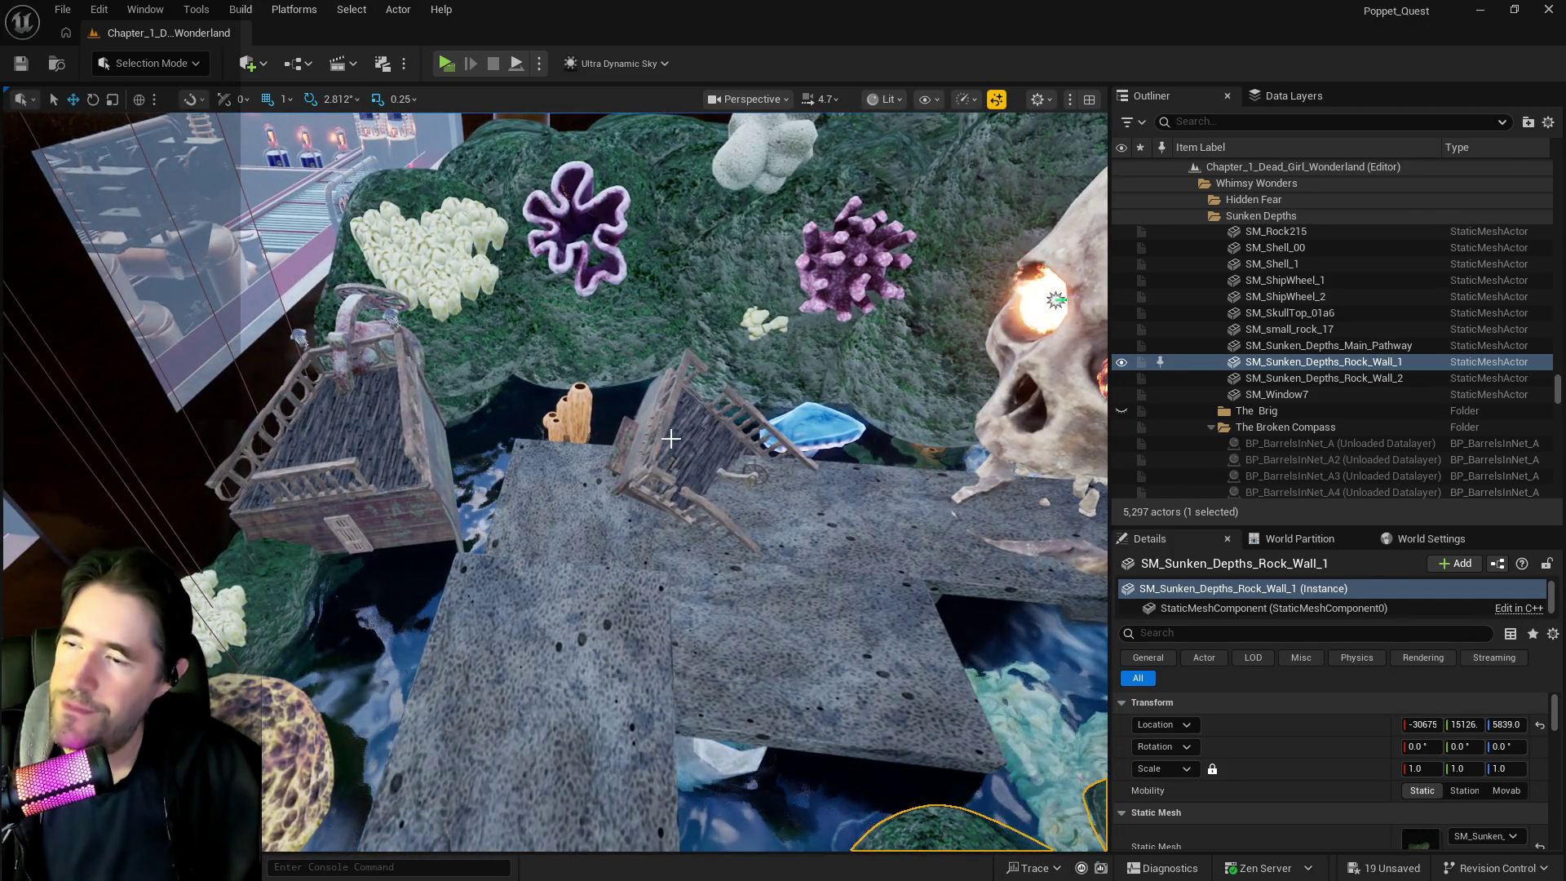
Slide the Ship_Officer_BP2 deck piece along Y to 12627, beneath the treasure chest
{"action": "left_click", "coordinate": [677, 431]}
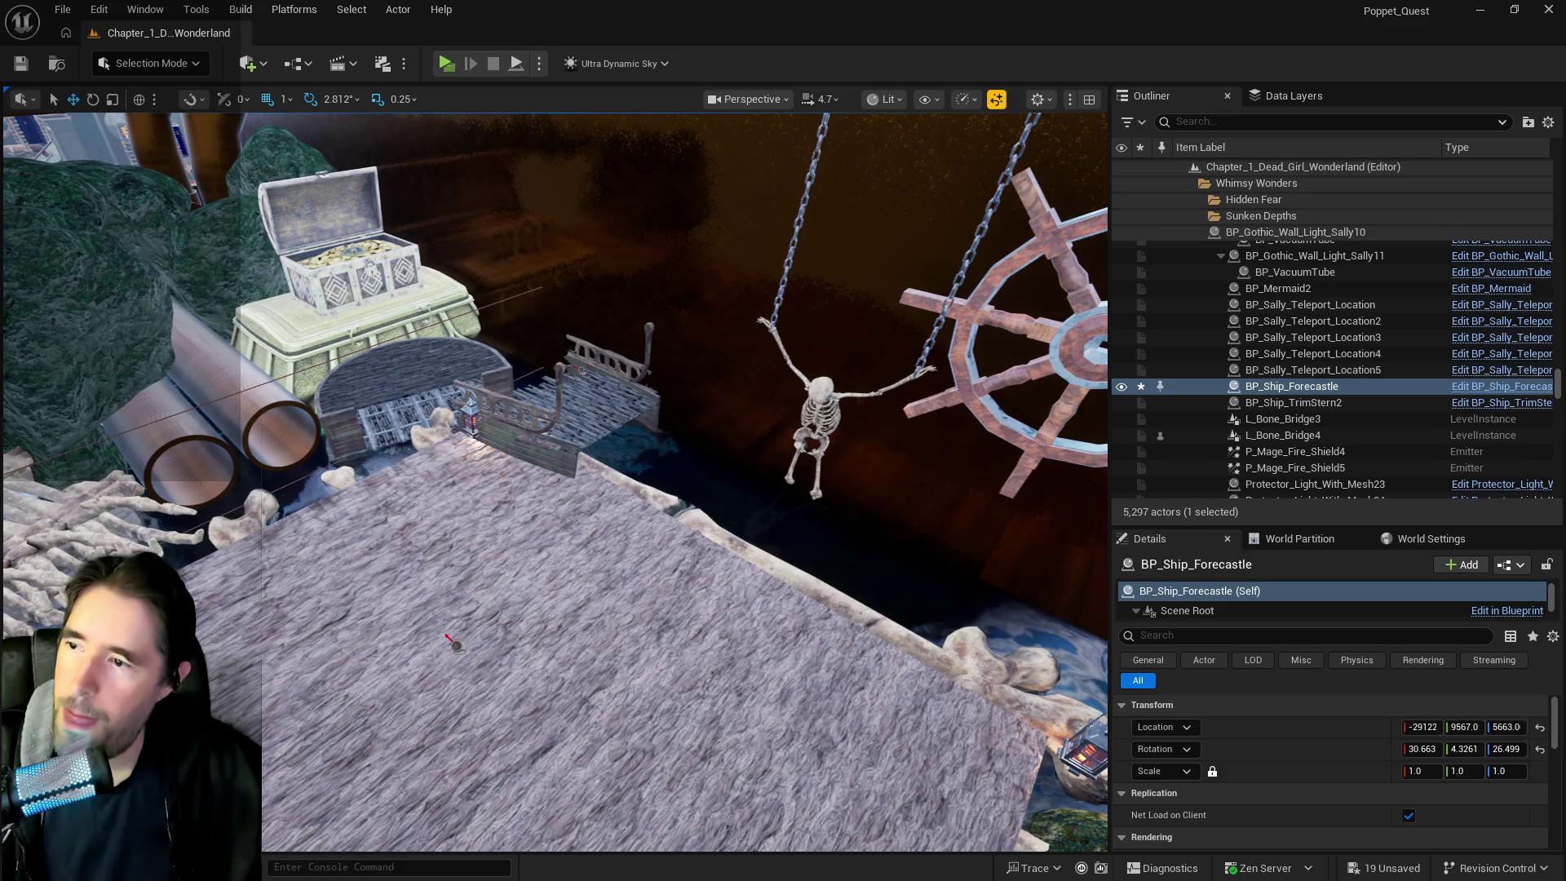
{"action": "left_click", "coordinate": [562, 421]}
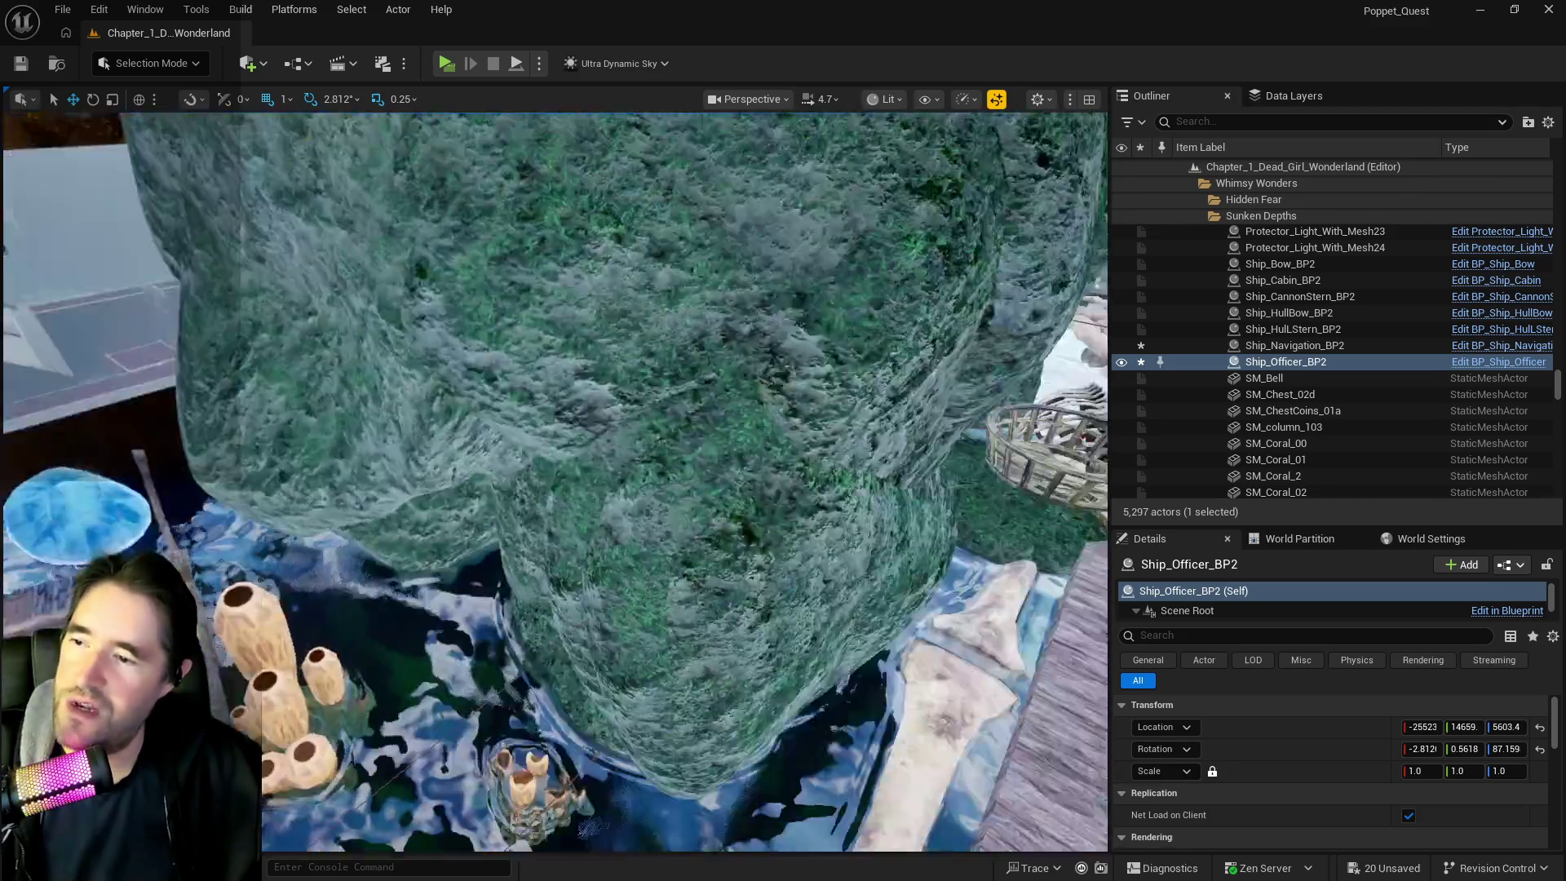
{"action": "scroll", "coordinate": [555, 481], "scroll_direction": "down", "scroll_amount": 5}
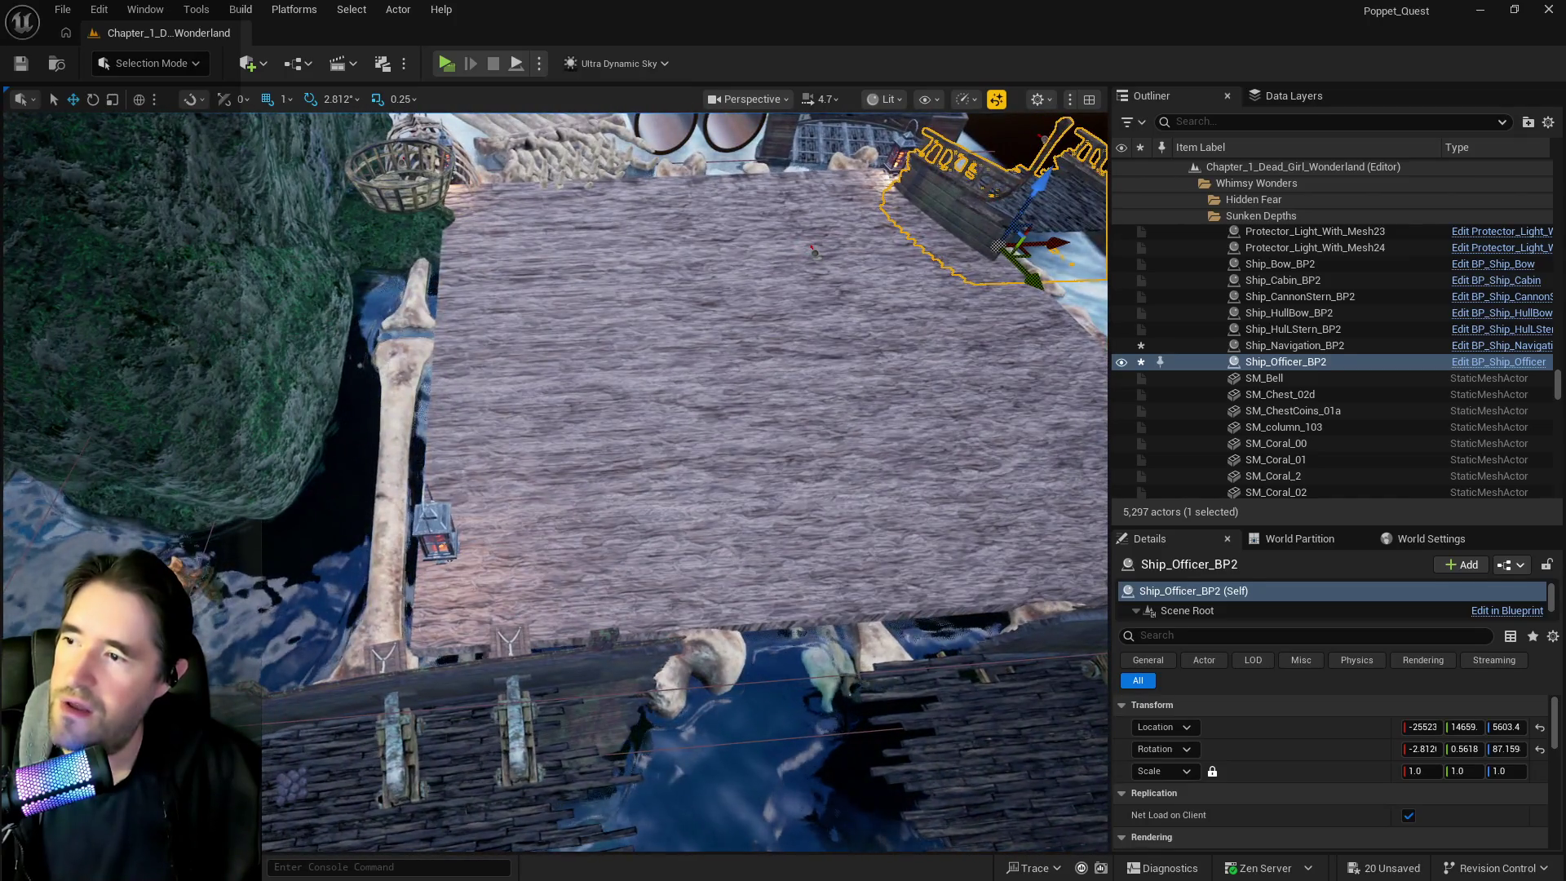
{"action": "left_click", "coordinate": [446, 369]}
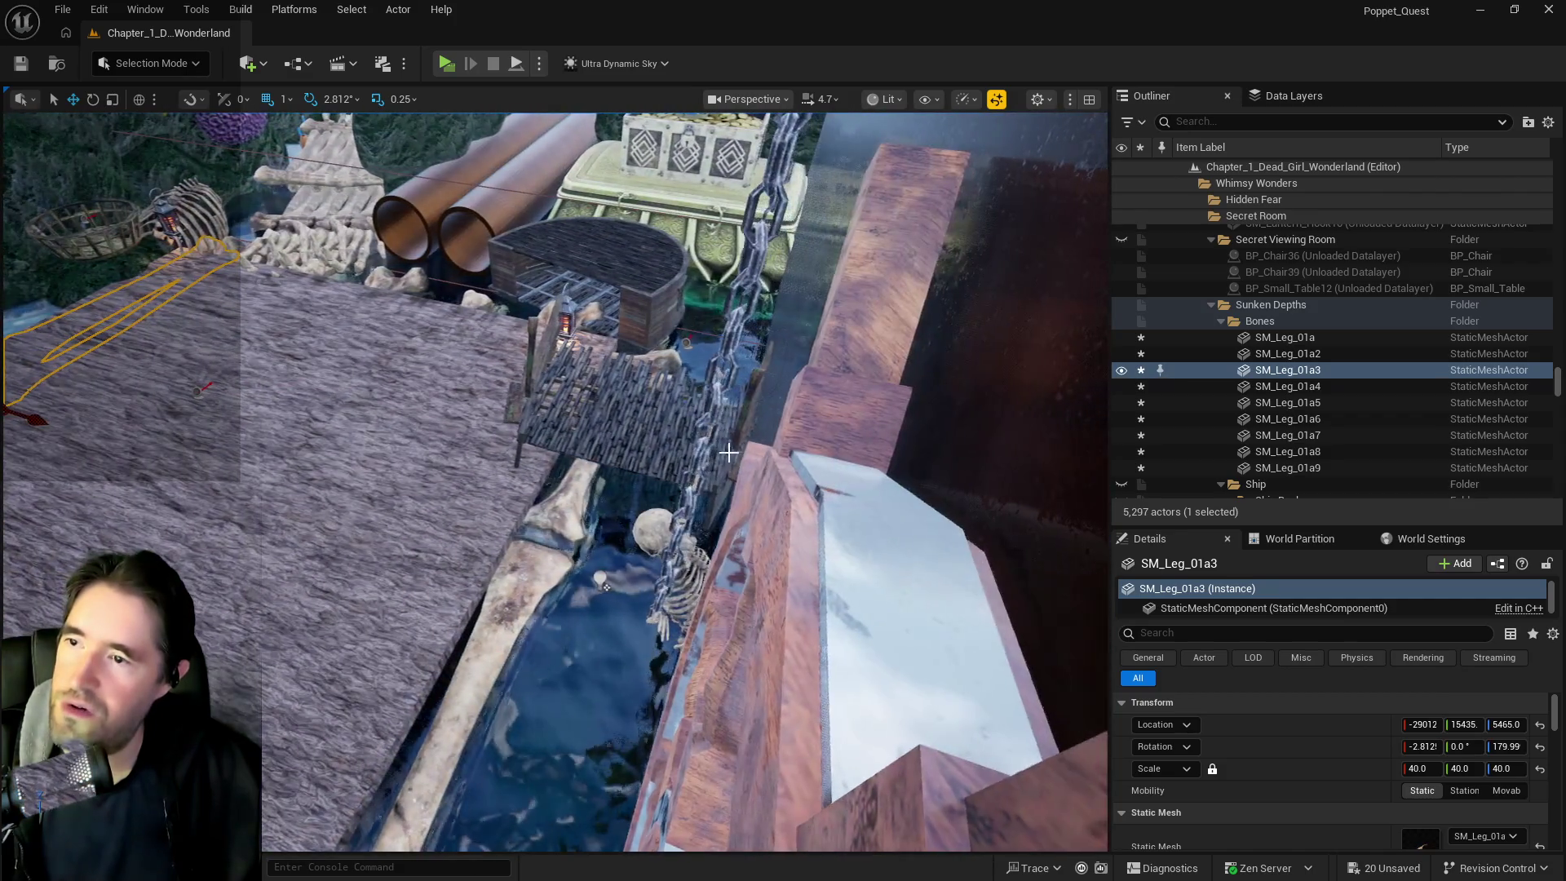
{"action": "left_click", "coordinate": [627, 407]}
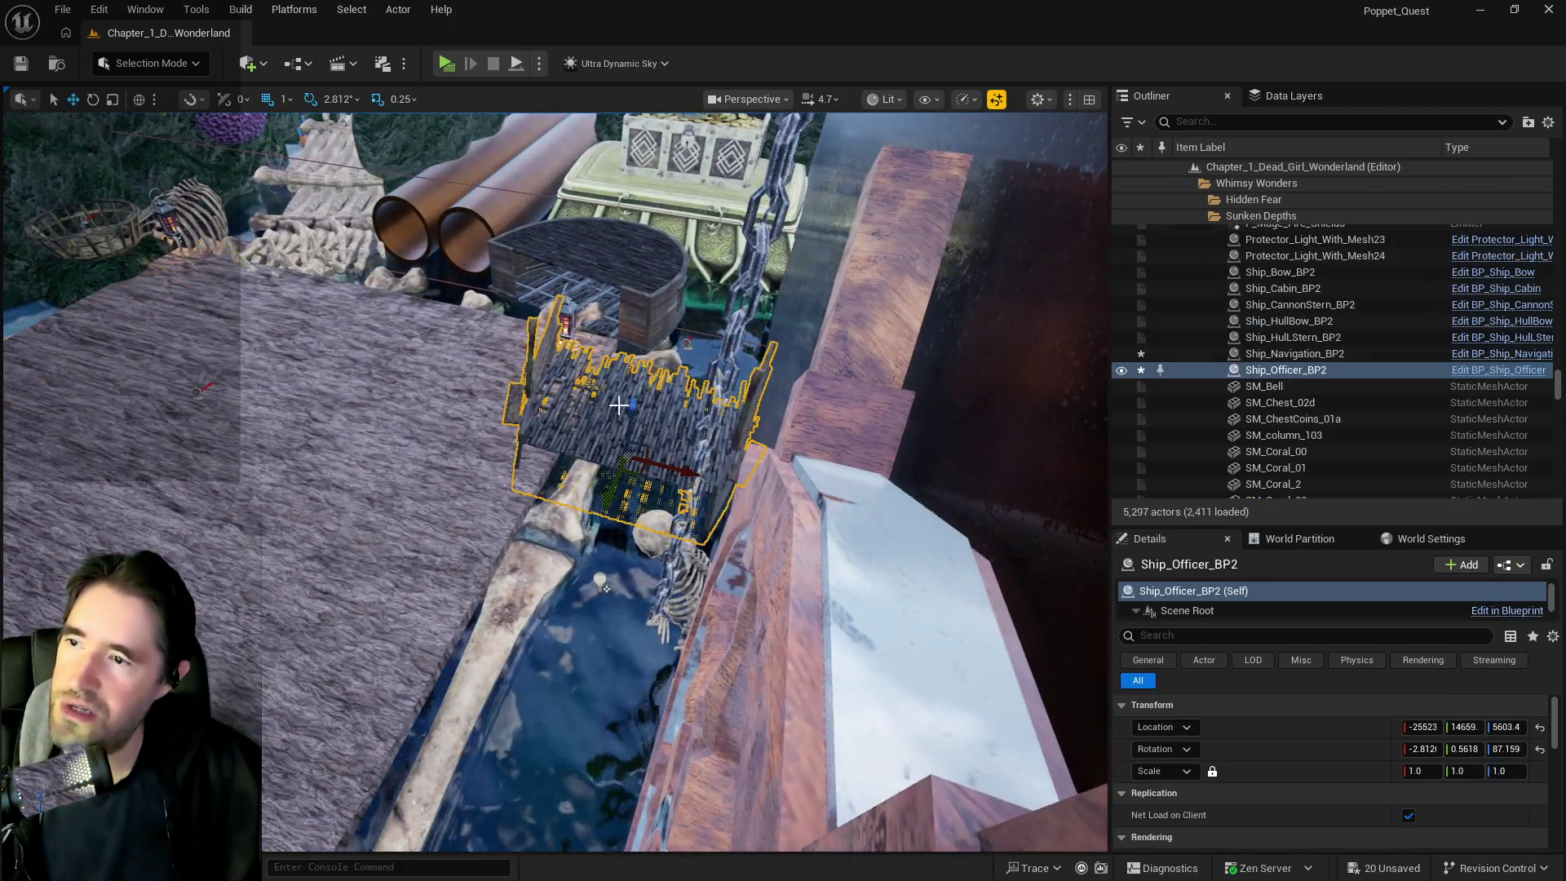
{"action": "mouse_move", "coordinate": [626, 408]}
{"action": "left_mouse_down"}
{"action": "mouse_move", "coordinate": [701, 441]}
{"action": "mouse_move", "coordinate": [773, 423]}
{"action": "mouse_move", "coordinate": [742, 490]}
{"action": "mouse_move", "coordinate": [369, 423]}
{"action": "mouse_move", "coordinate": [383, 425]}
{"action": "left_mouse_up"}
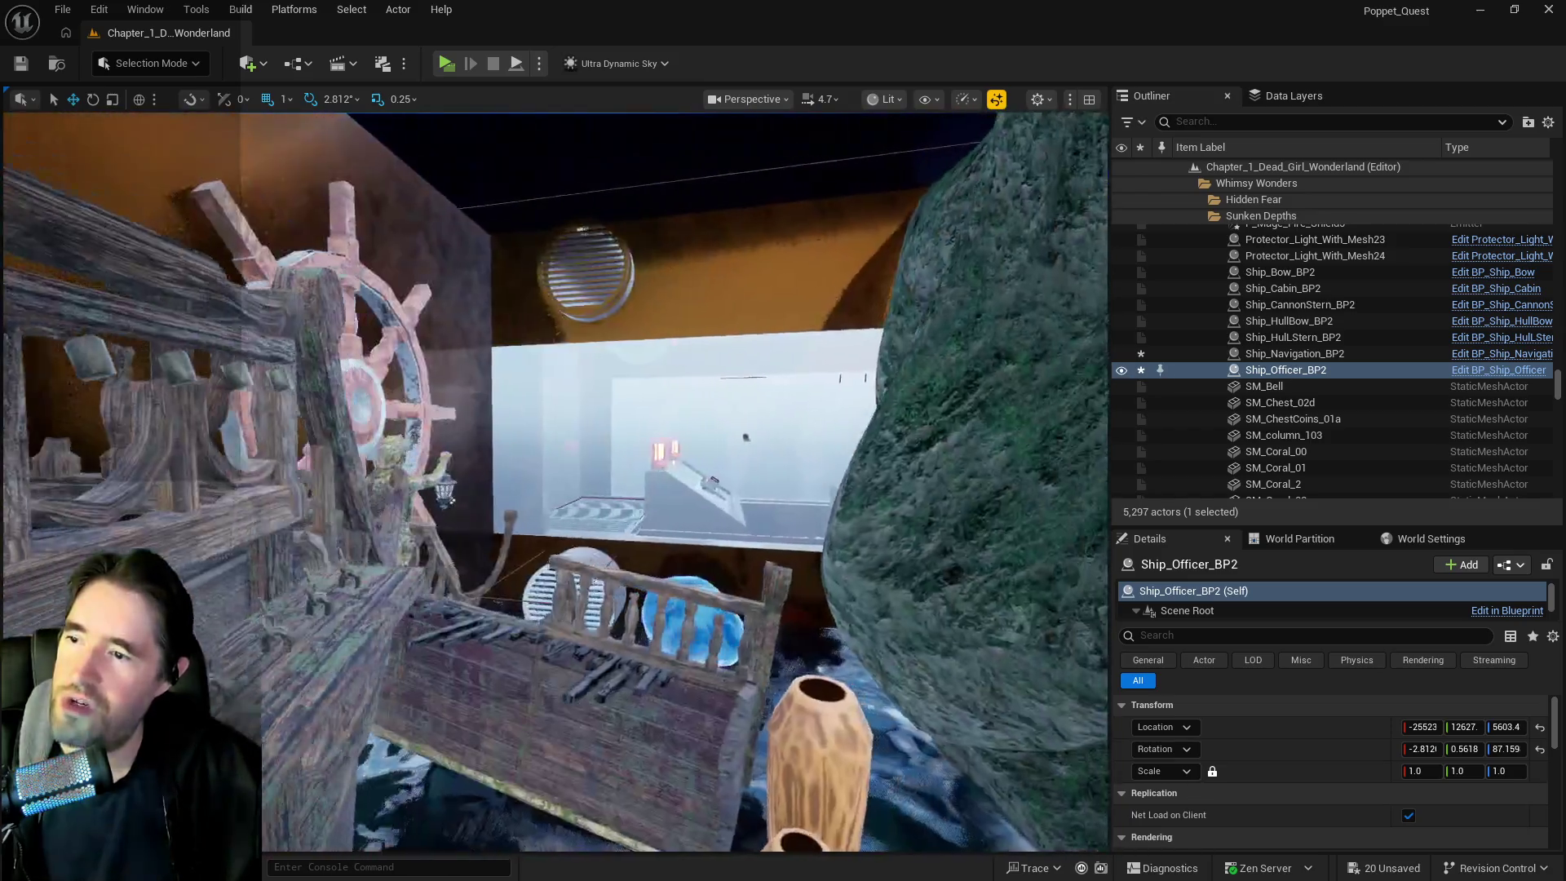
{"action": "mouse_move", "coordinate": [447, 499]}
{"action": "left_mouse_down"}
{"action": "mouse_move", "coordinate": [689, 300]}
{"action": "mouse_move", "coordinate": [604, 374]}
{"action": "mouse_move", "coordinate": [488, 375]}
{"action": "left_mouse_up"}
Cut the crown, coins and treasure chest together for relocating
{"action": "left_click", "coordinate": [575, 396]}
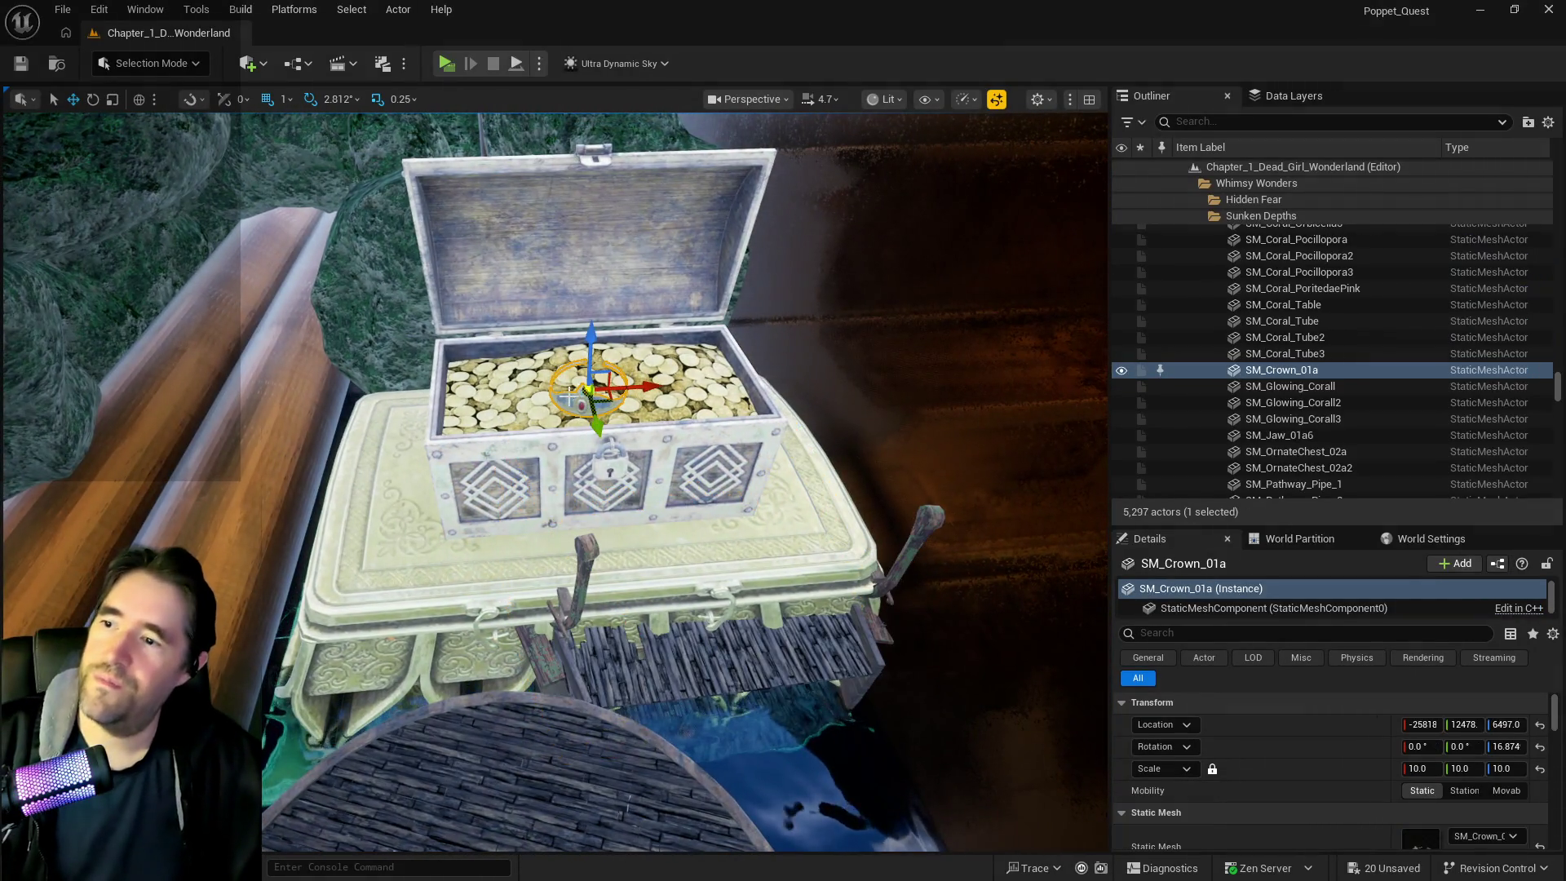
{"action": "left_click", "coordinate": [538, 406], "text": "ctrl"}
{"action": "left_click", "coordinate": [519, 469], "text": "ctrl"}
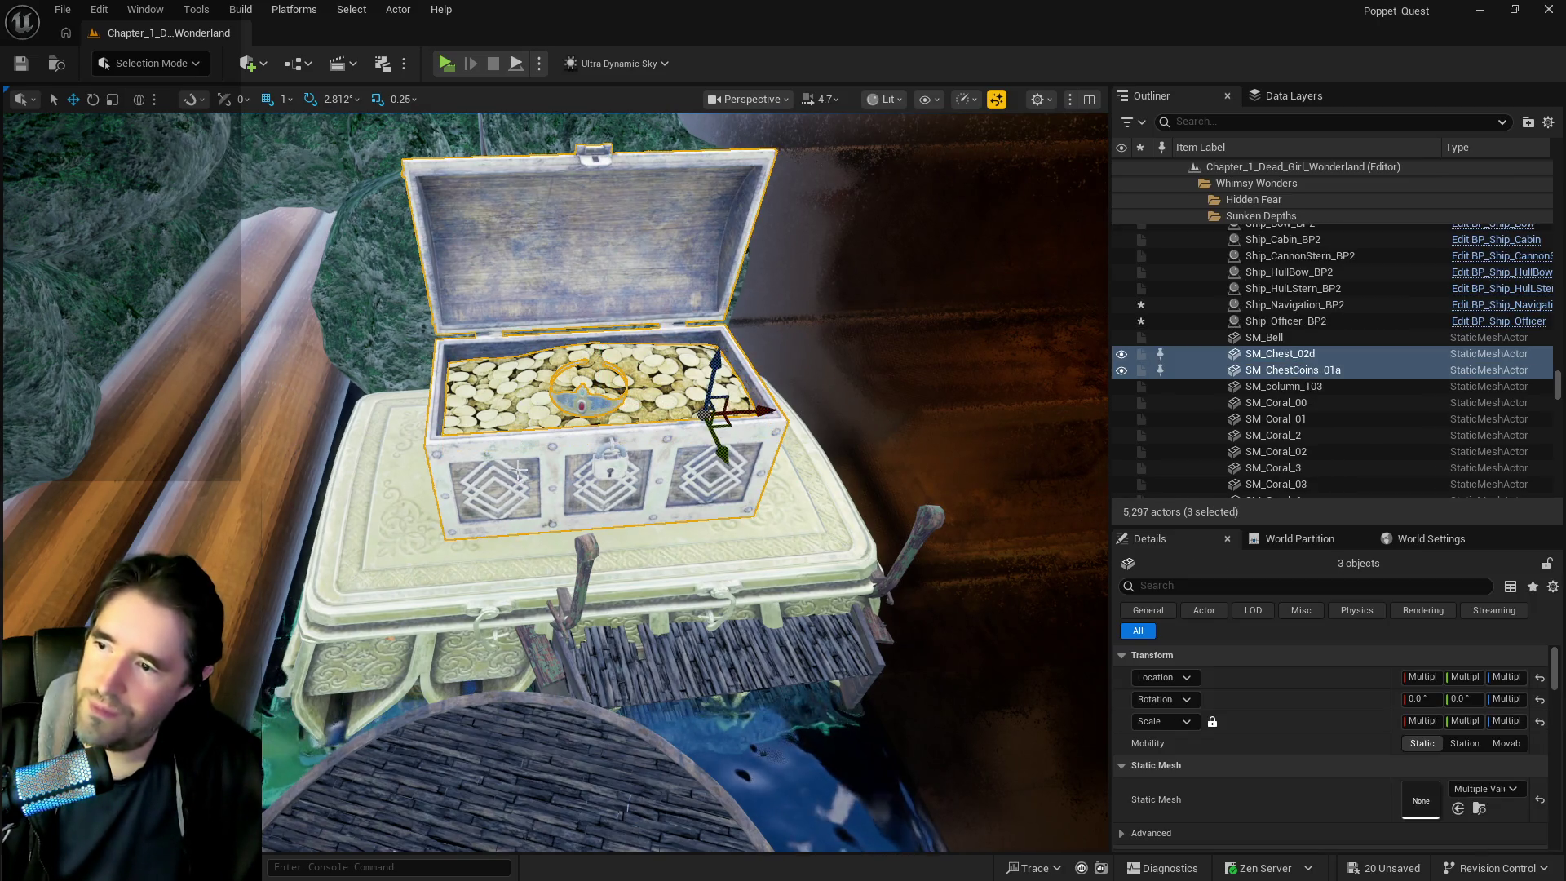
{"action": "key", "text": "Delete"}
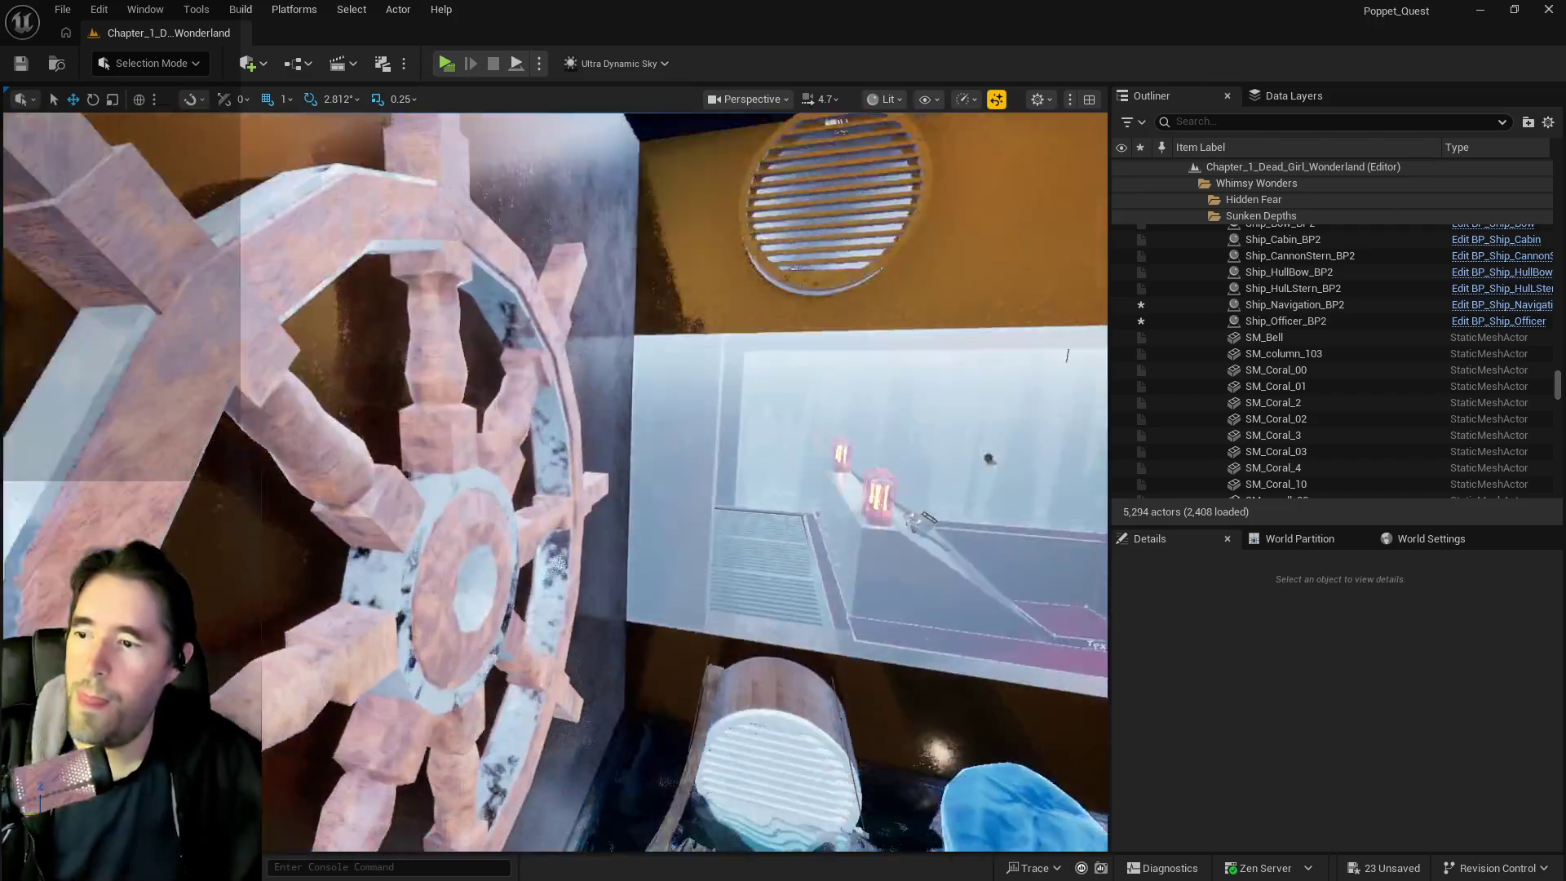
Paste the chest set onto the ship's main deck and rotate it into place
{"action": "left_click_drag", "start_coordinate": [723, 589], "coordinate": [723, 590]}
{"action": "right_click", "coordinate": [724, 590]}
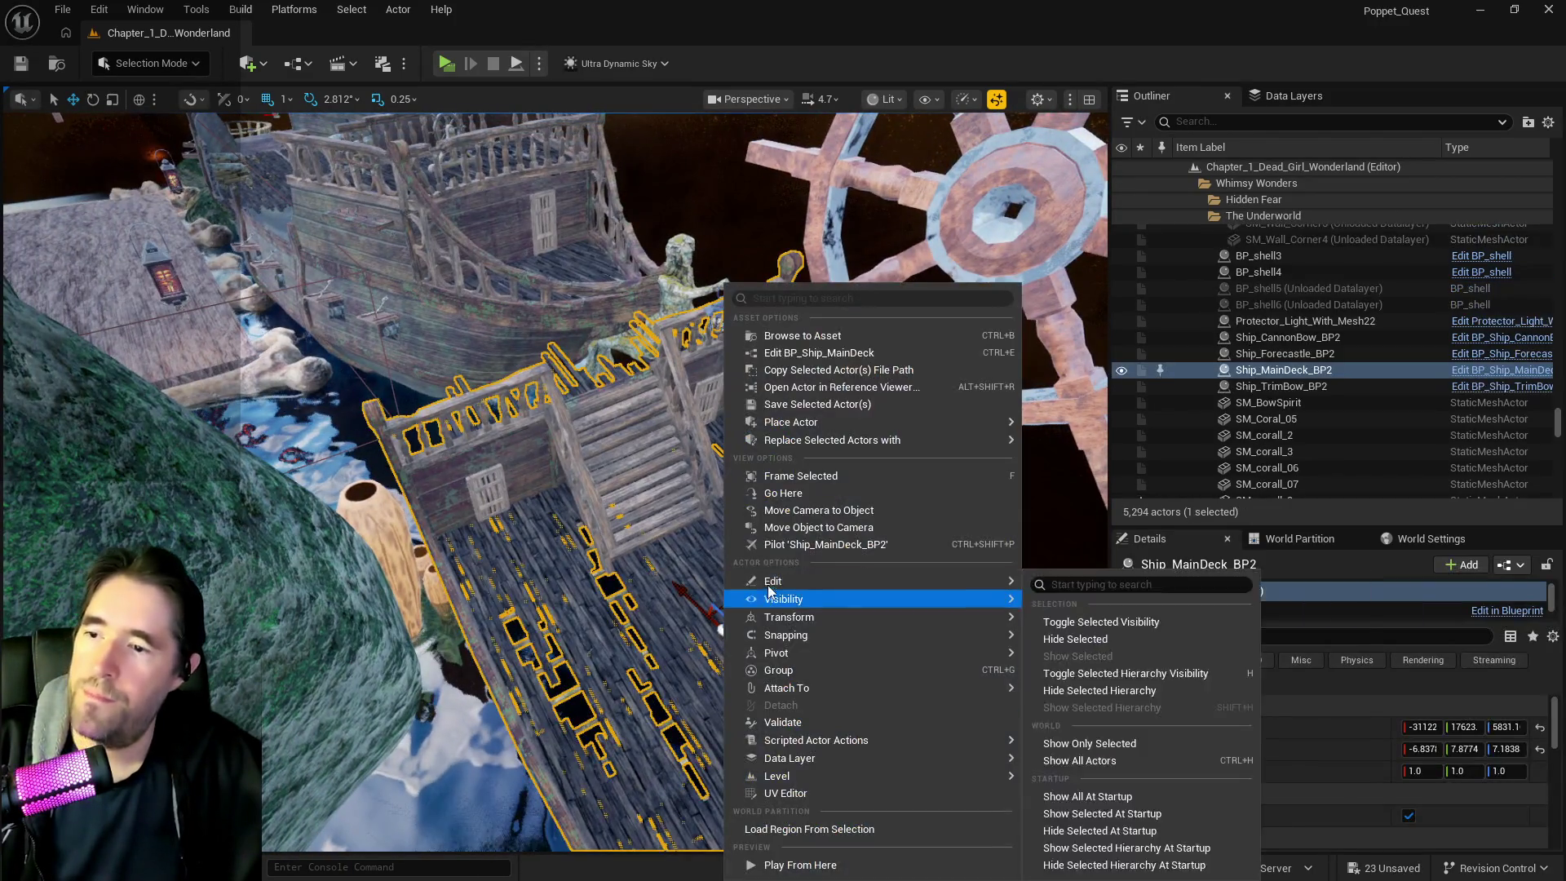
{"action": "mouse_move", "coordinate": [1009, 581]}
{"action": "left_click", "coordinate": [1090, 639]}
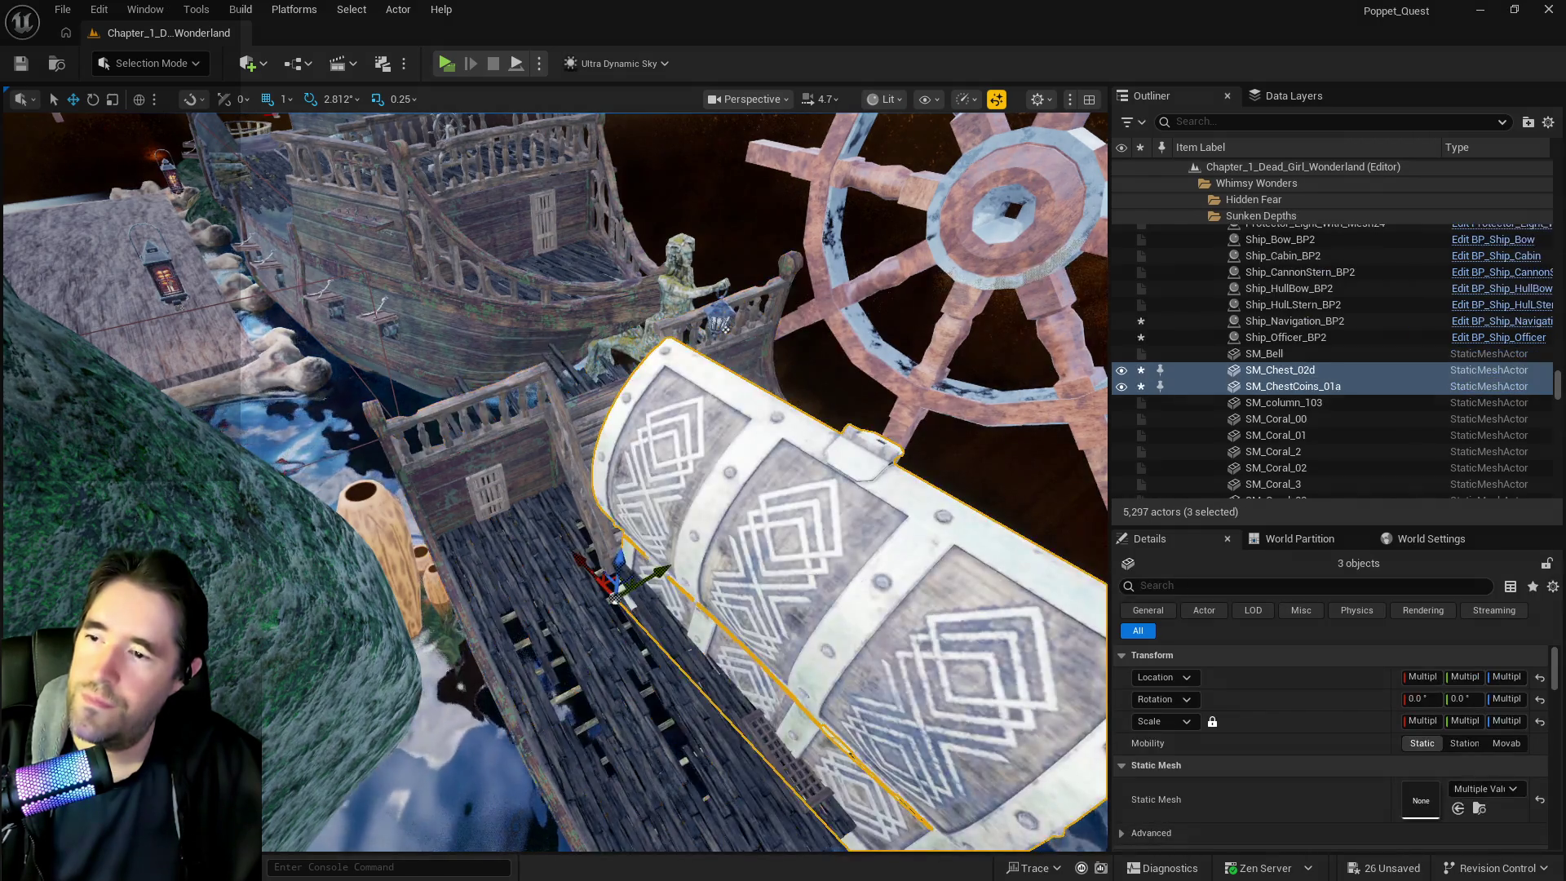
{"action": "key", "text": "f"}
{"action": "mouse_move", "coordinate": [584, 586]}
{"action": "left_mouse_down"}
{"action": "mouse_move", "coordinate": [665, 563]}
{"action": "mouse_move", "coordinate": [612, 552]}
{"action": "mouse_move", "coordinate": [818, 559]}
{"action": "mouse_move", "coordinate": [779, 457]}
{"action": "left_mouse_up"}
{"action": "key", "text": "w"}
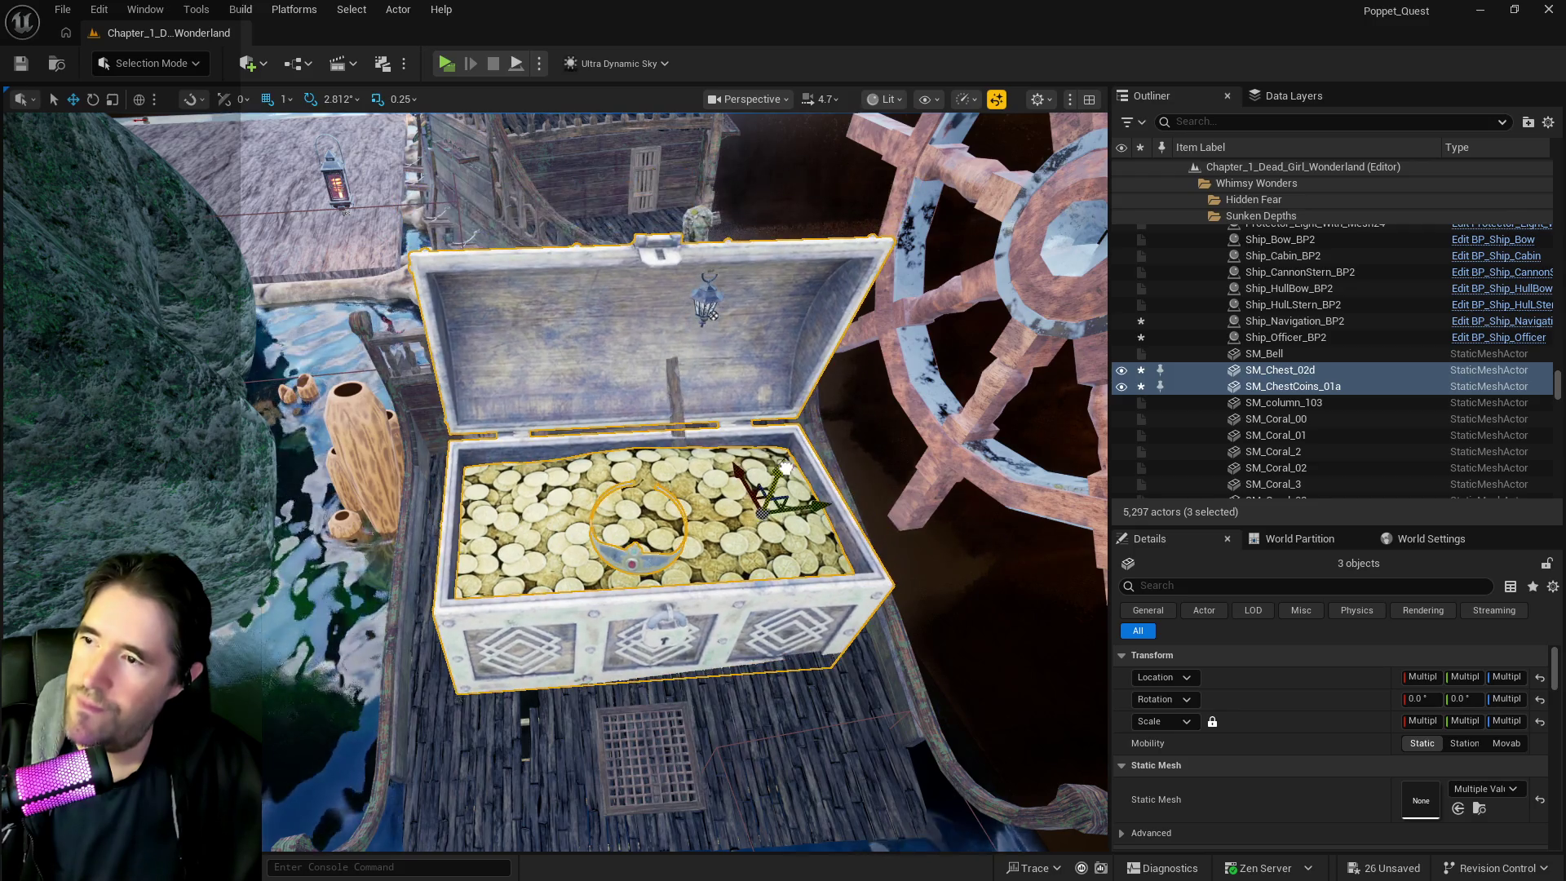
{"action": "key", "text": "f"}
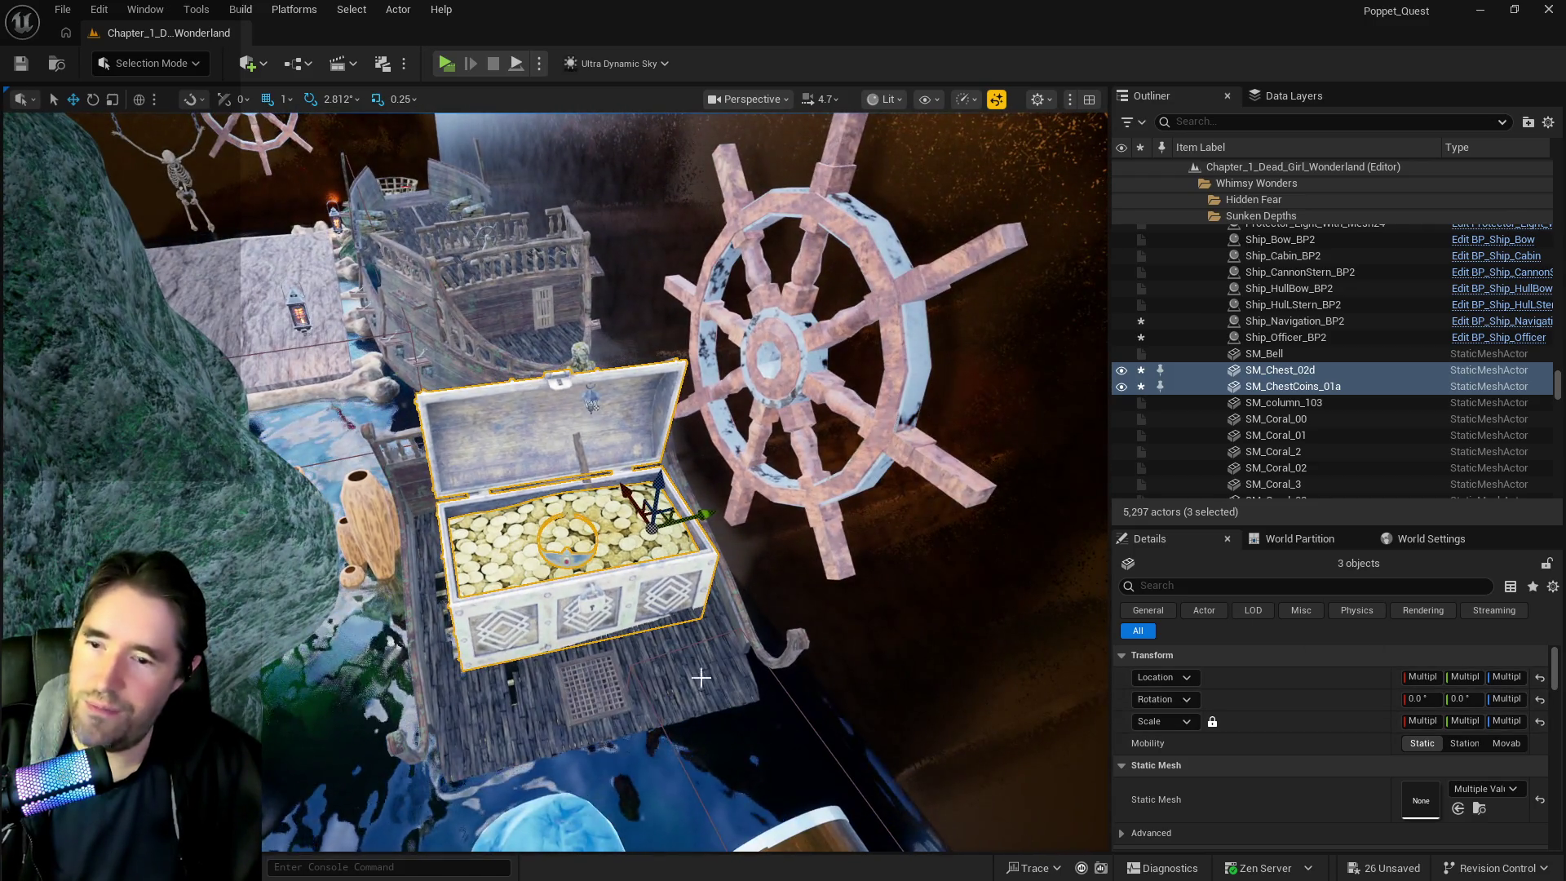
Scale the treasure chest to 6 and raise it onto the deck
{"action": "left_click", "coordinate": [527, 563]}
{"action": "left_click", "coordinate": [559, 380], "text": "ctrl"}
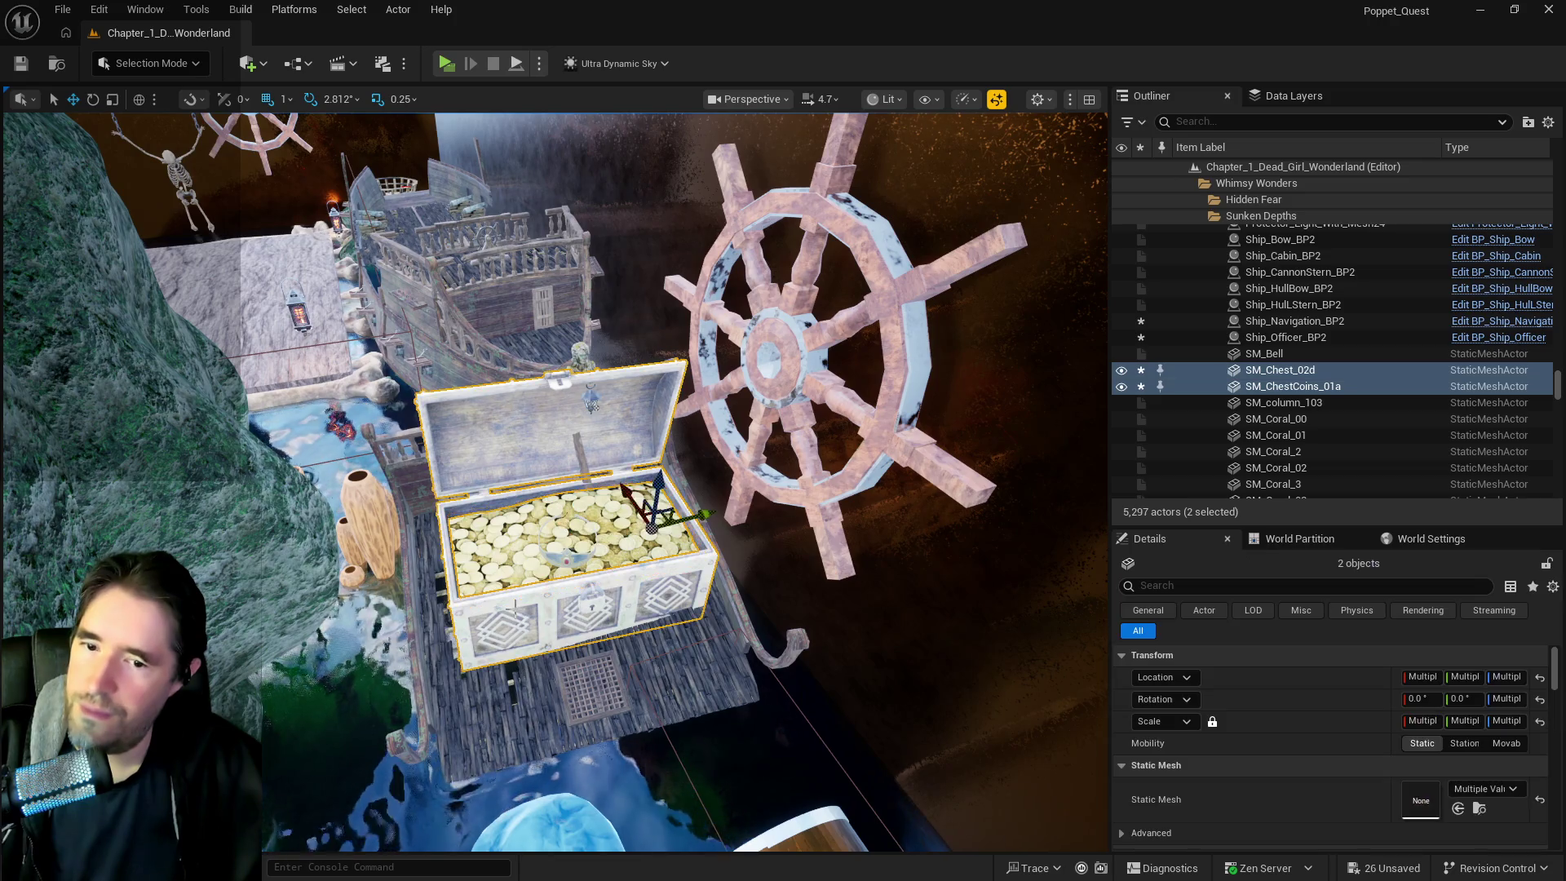
{"action": "left_click", "coordinate": [504, 571], "text": "ctrl"}
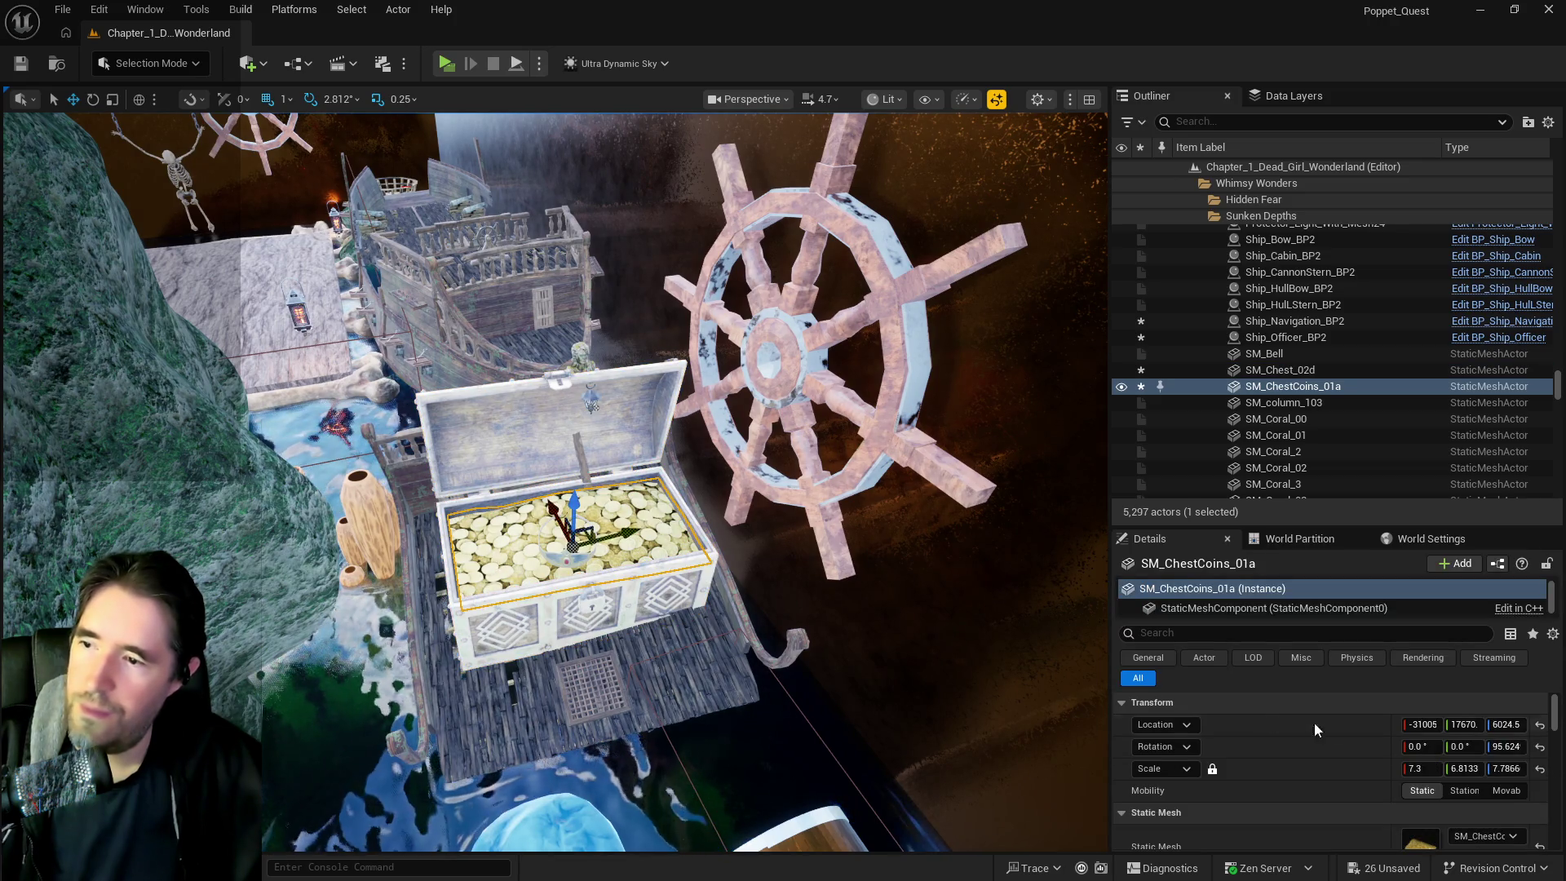
{"action": "left_click", "coordinate": [1424, 768]}
{"action": "type", "text": "6"}
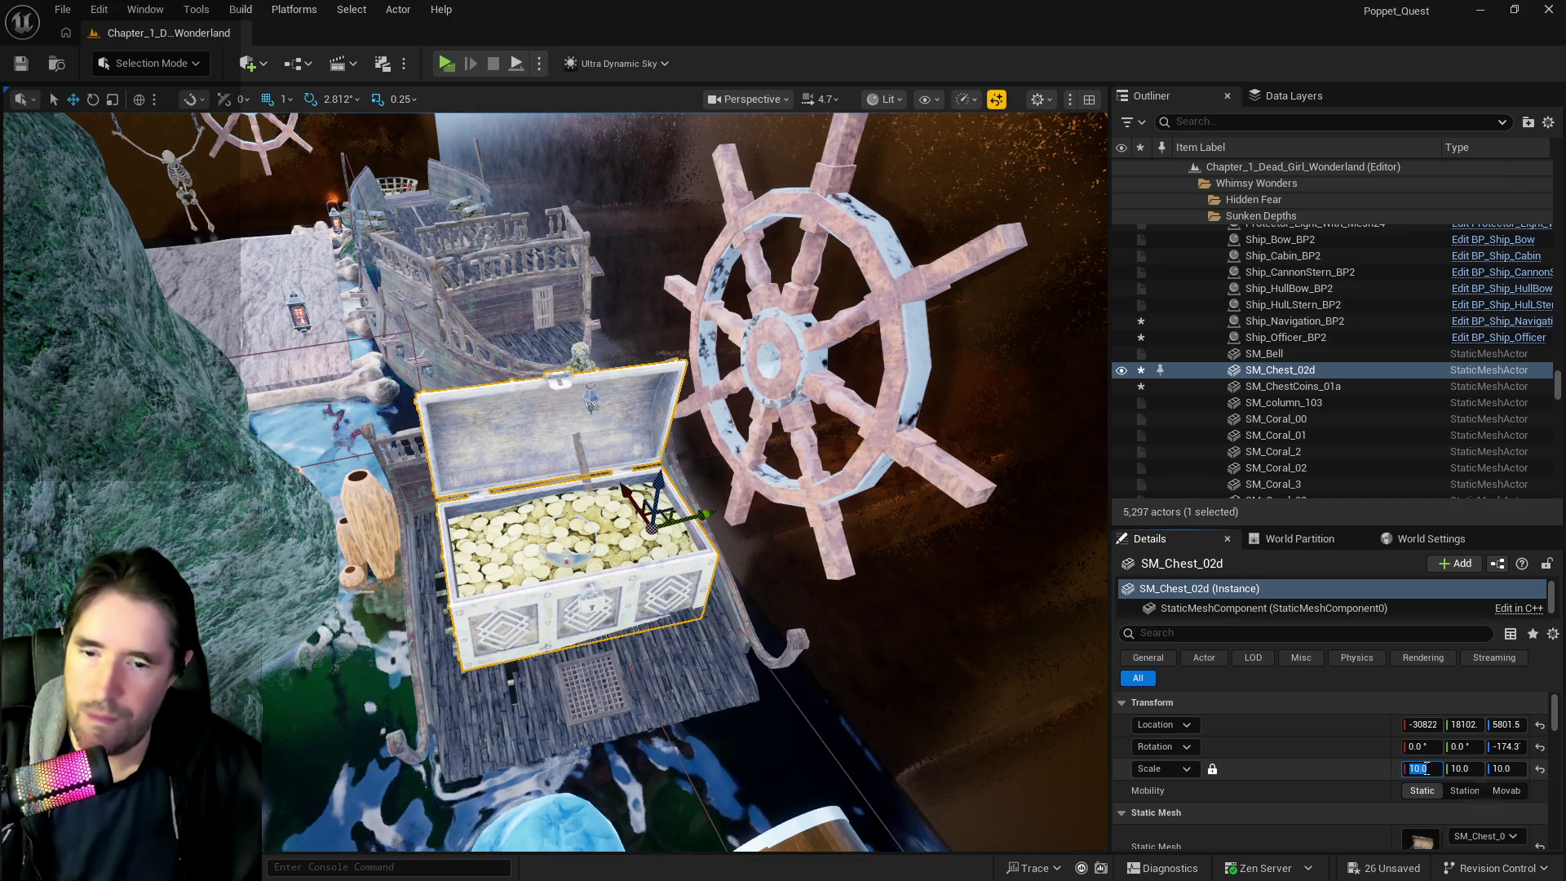
{"action": "key", "text": "Return"}
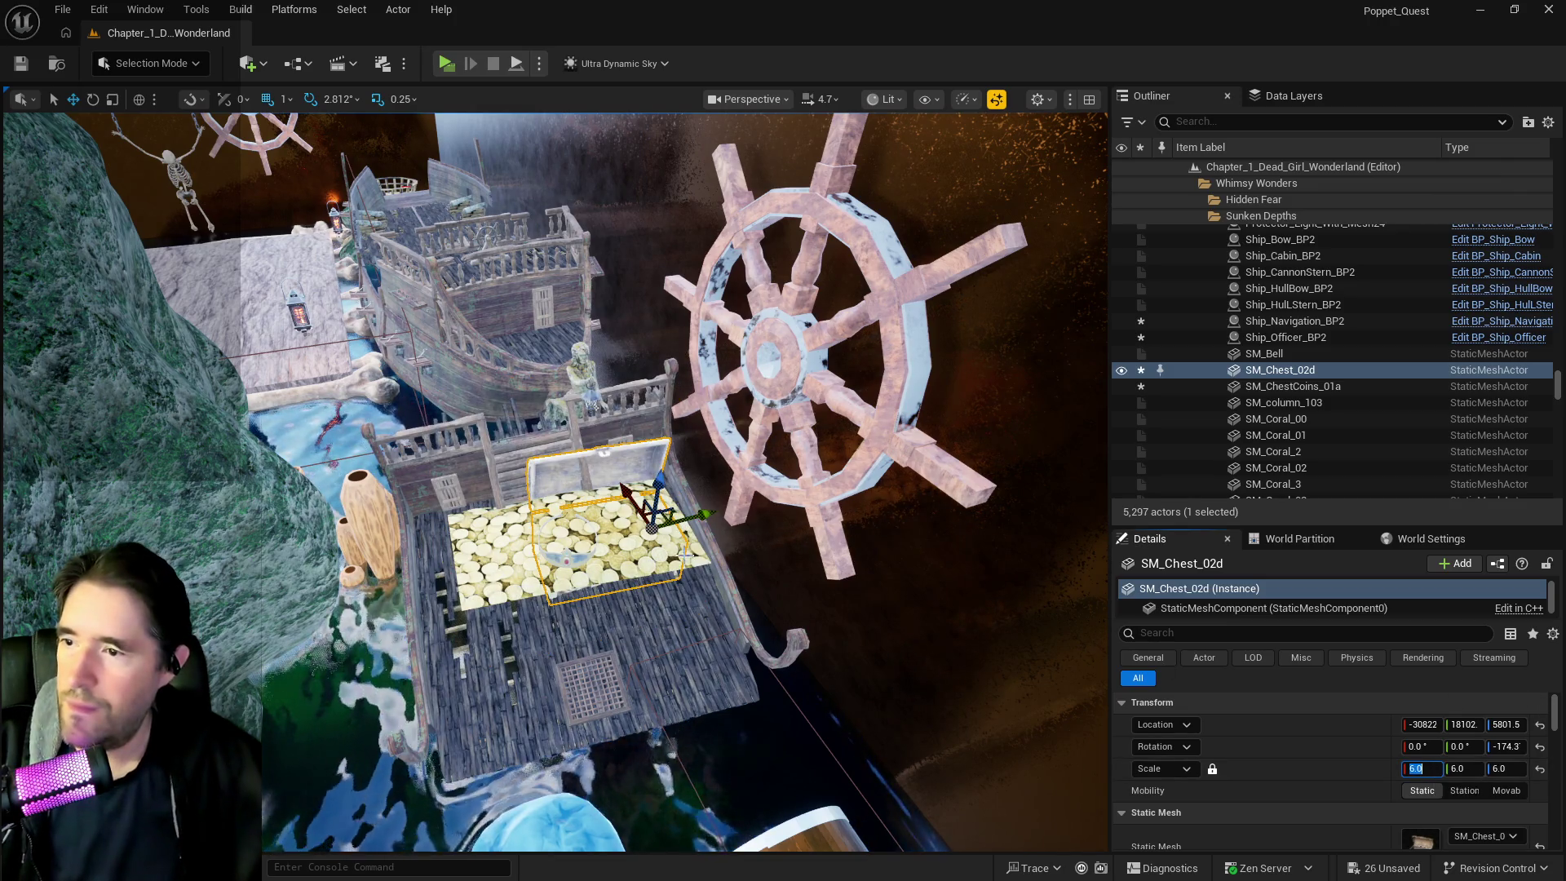
{"action": "left_click_drag", "start_coordinate": [659, 488], "coordinate": [659, 459]}
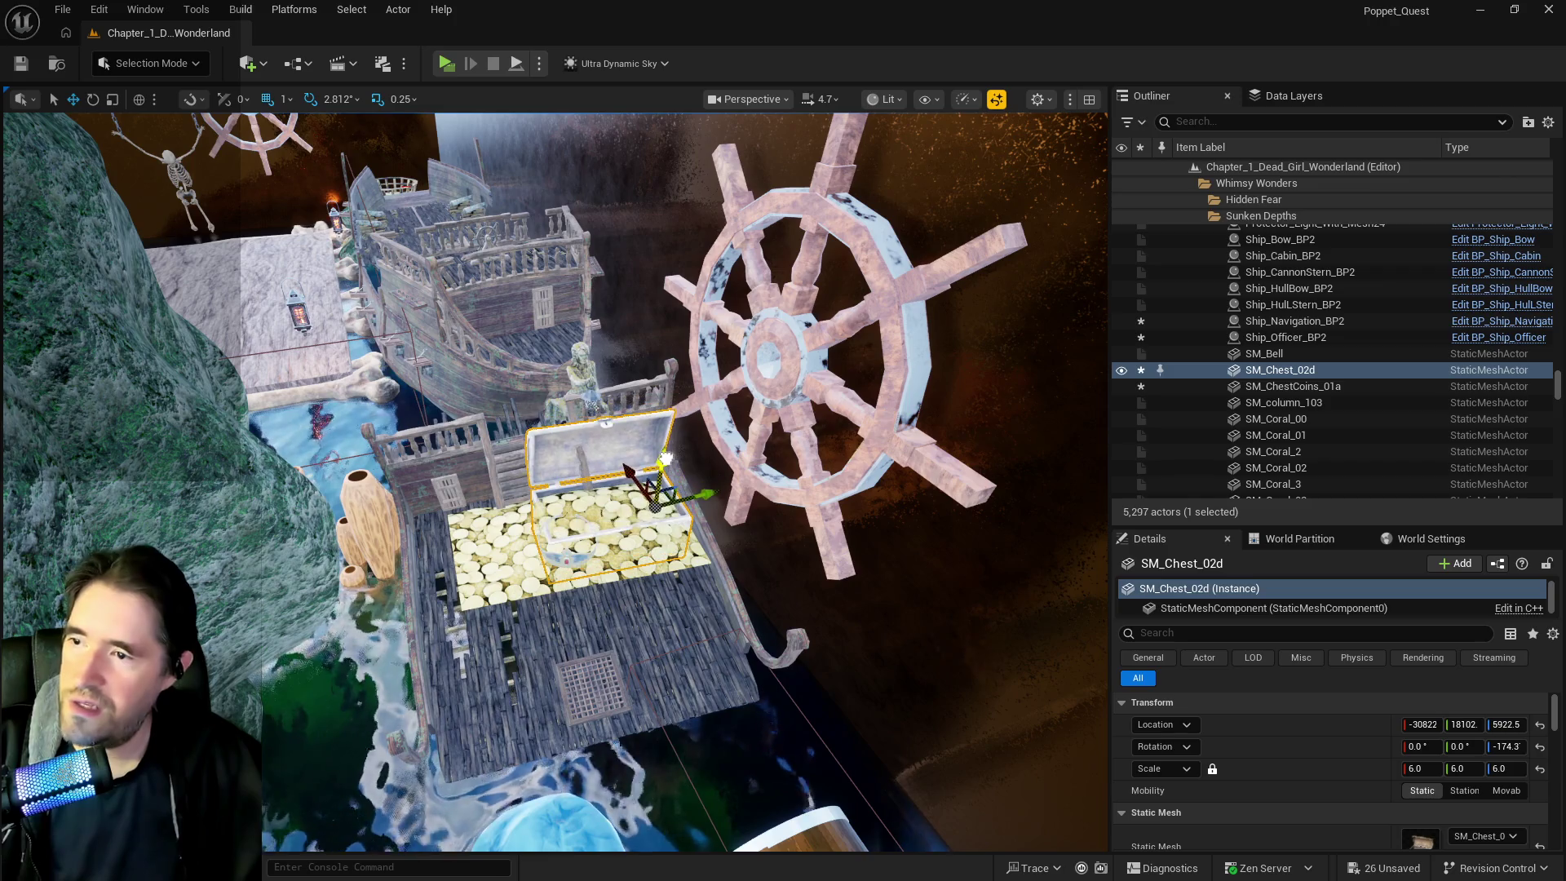
Shrink the chest coins to fit inside the chest, about 4.6 × 5.8733
{"action": "left_click", "coordinate": [463, 532]}
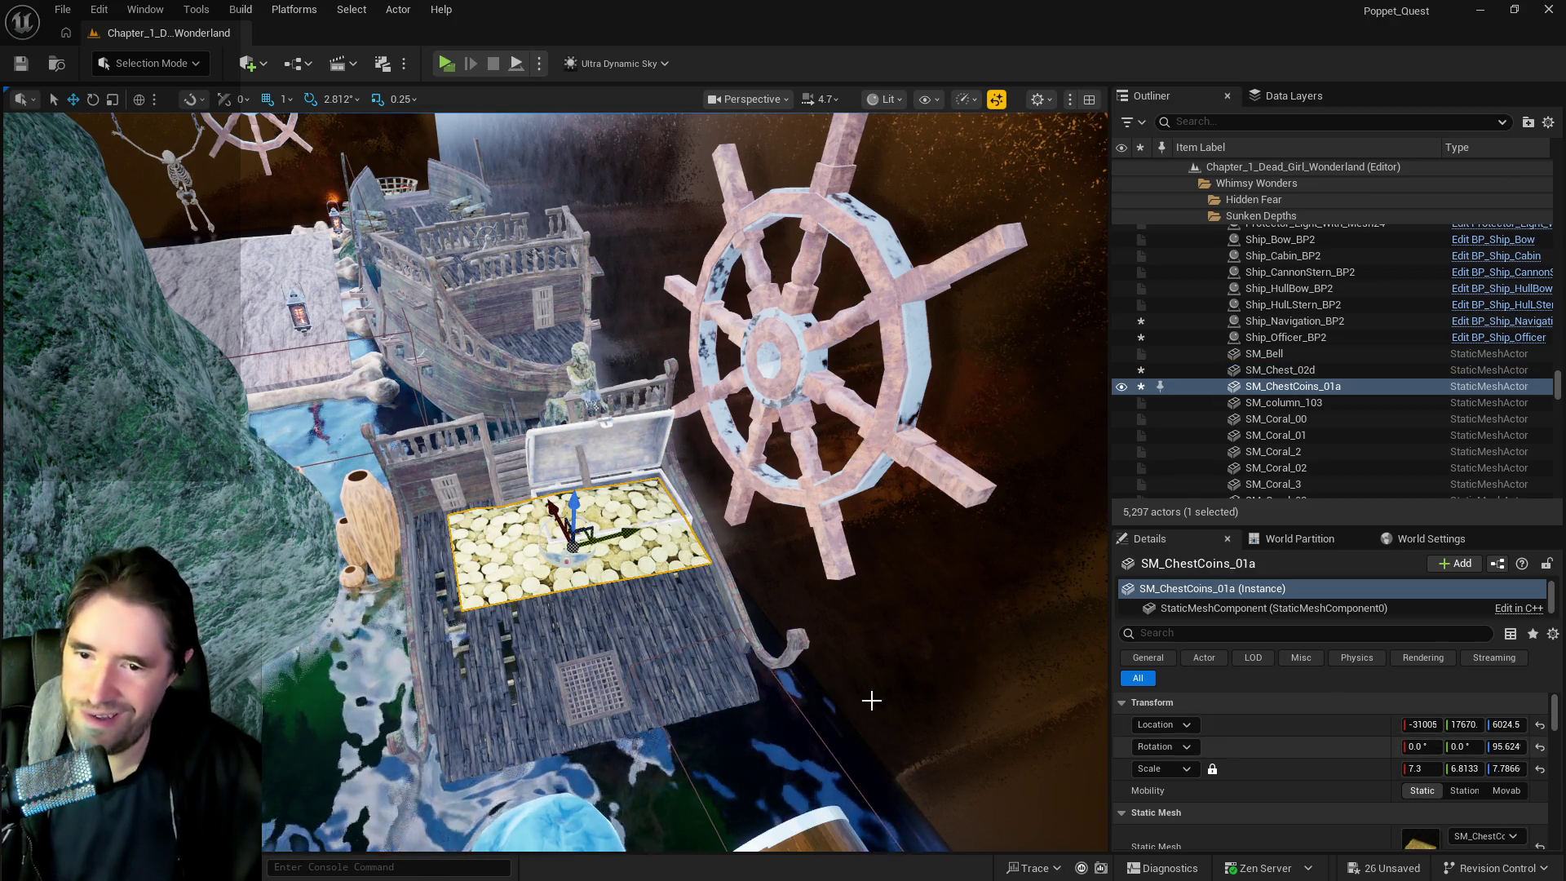
{"action": "key", "text": "e"}
{"action": "key", "text": "r"}
{"action": "left_click_drag", "start_coordinate": [645, 534], "coordinate": [584, 591]}
Move the coin pile into the chest opening, narrow it, and keep its rotation square
{"action": "key", "text": "w"}
{"action": "left_click_drag", "start_coordinate": [625, 536], "coordinate": [707, 489]}
{"action": "key", "text": "f"}
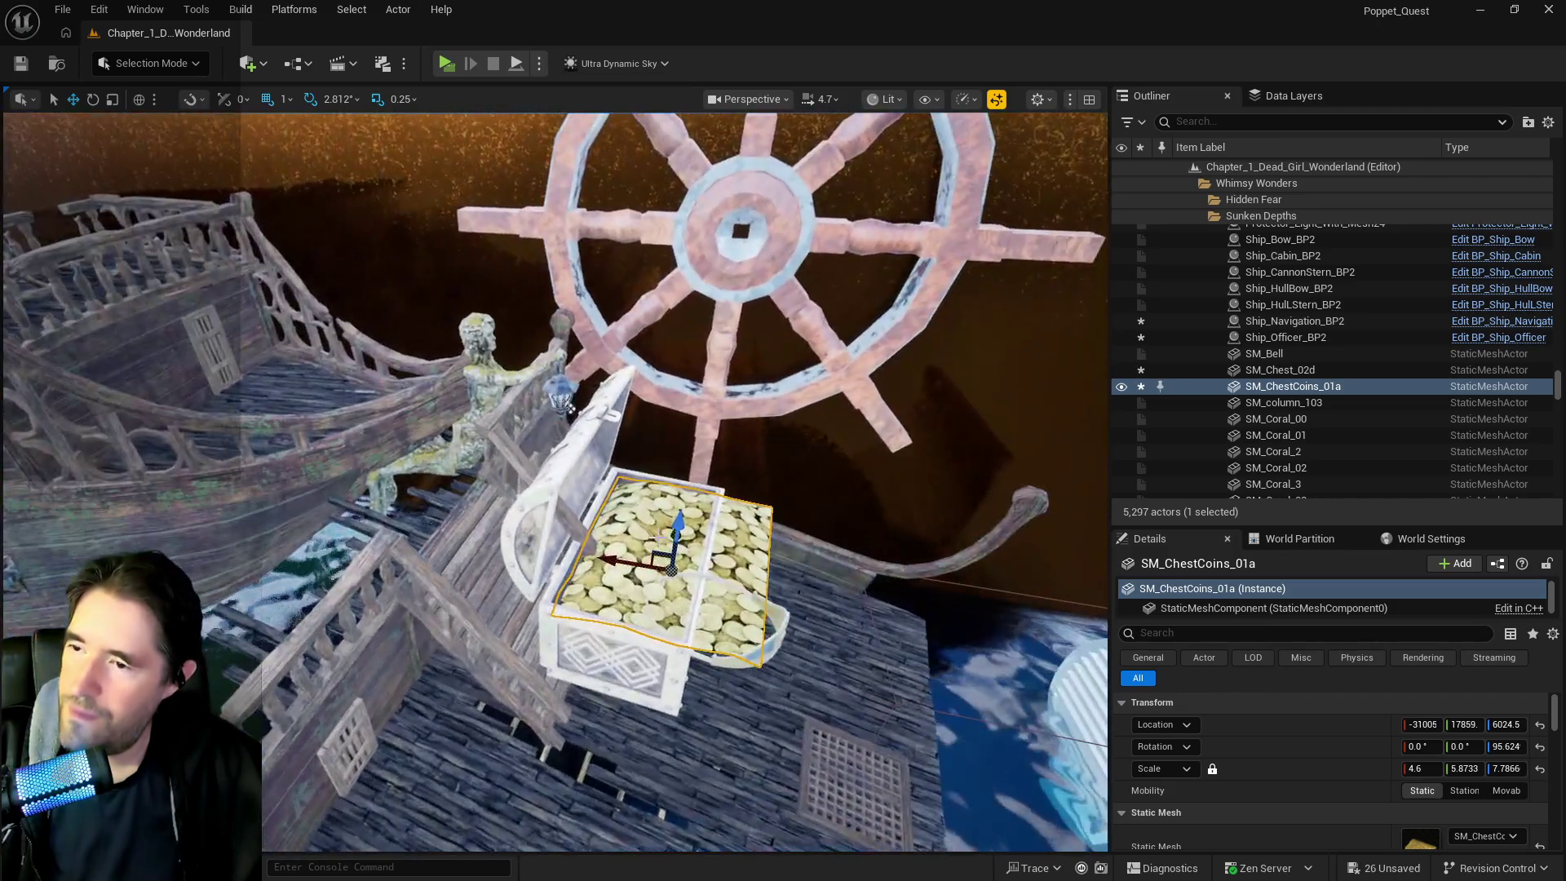
{"action": "left_click_drag", "start_coordinate": [712, 576], "coordinate": [605, 571]}
{"action": "key", "text": "w"}
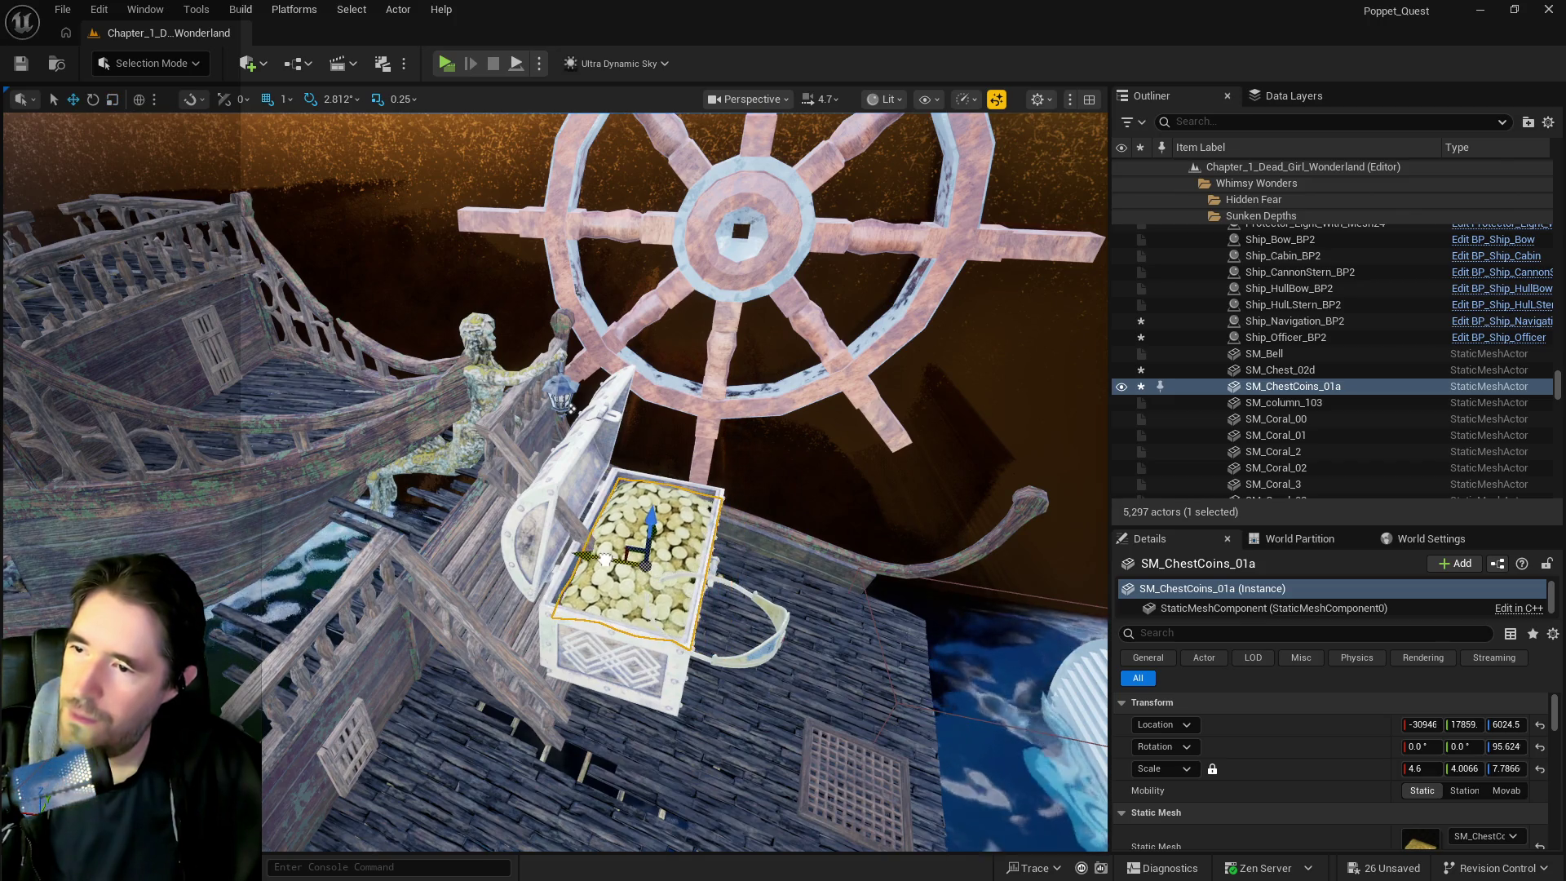
{"action": "key", "text": "e"}
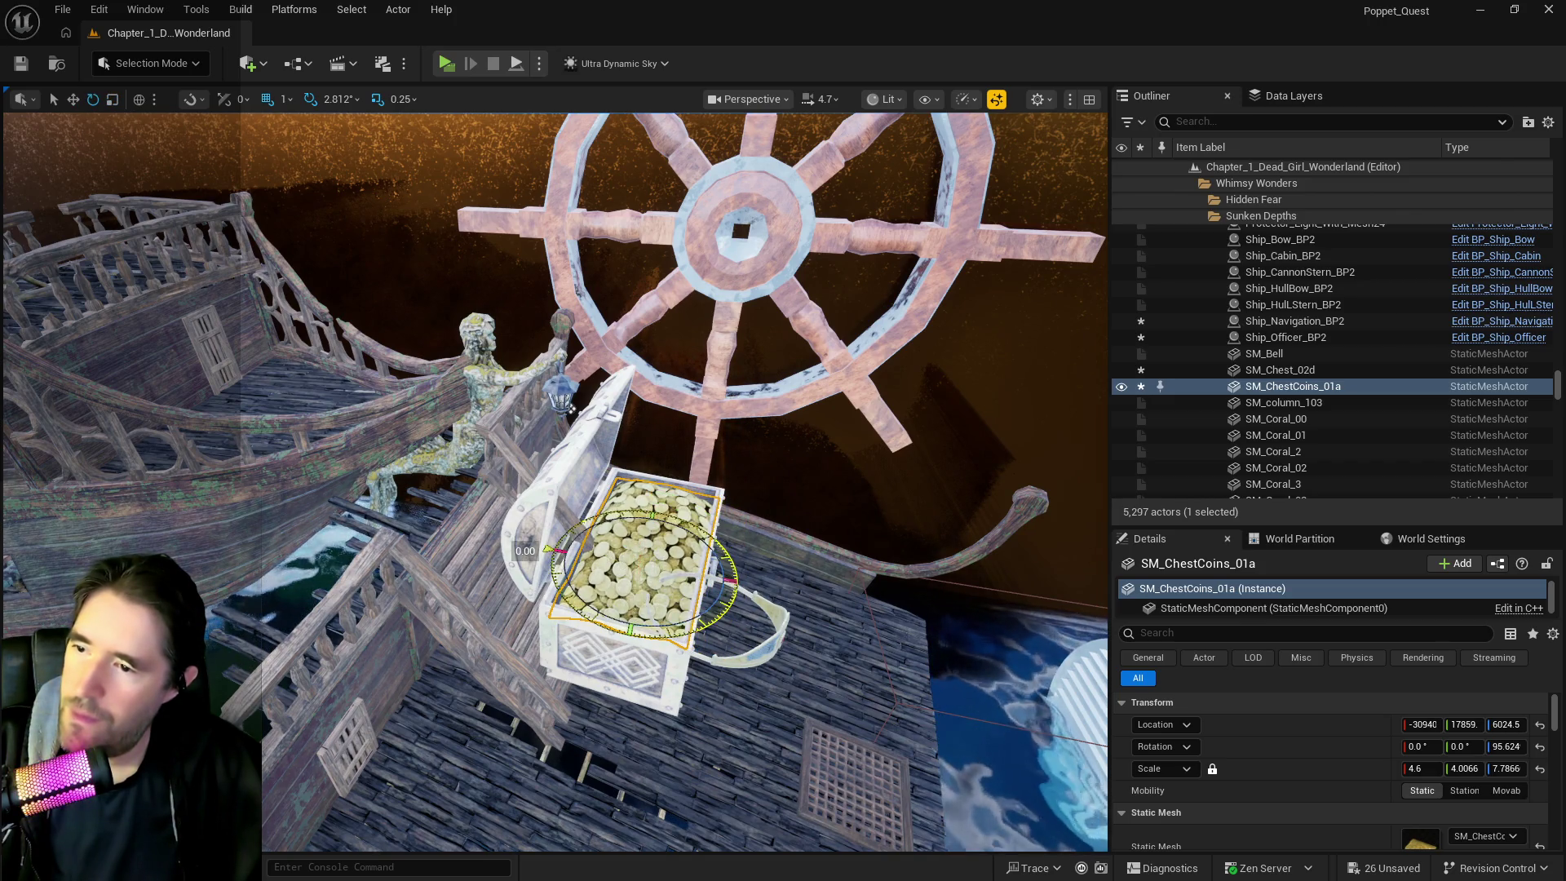
{"action": "mouse_move", "coordinate": [555, 556]}
{"action": "left_mouse_down"}
{"action": "mouse_move", "coordinate": [550, 541]}
{"action": "mouse_move", "coordinate": [555, 556]}
{"action": "left_mouse_up"}
{"action": "left_click_drag", "start_coordinate": [718, 571], "coordinate": [720, 589]}
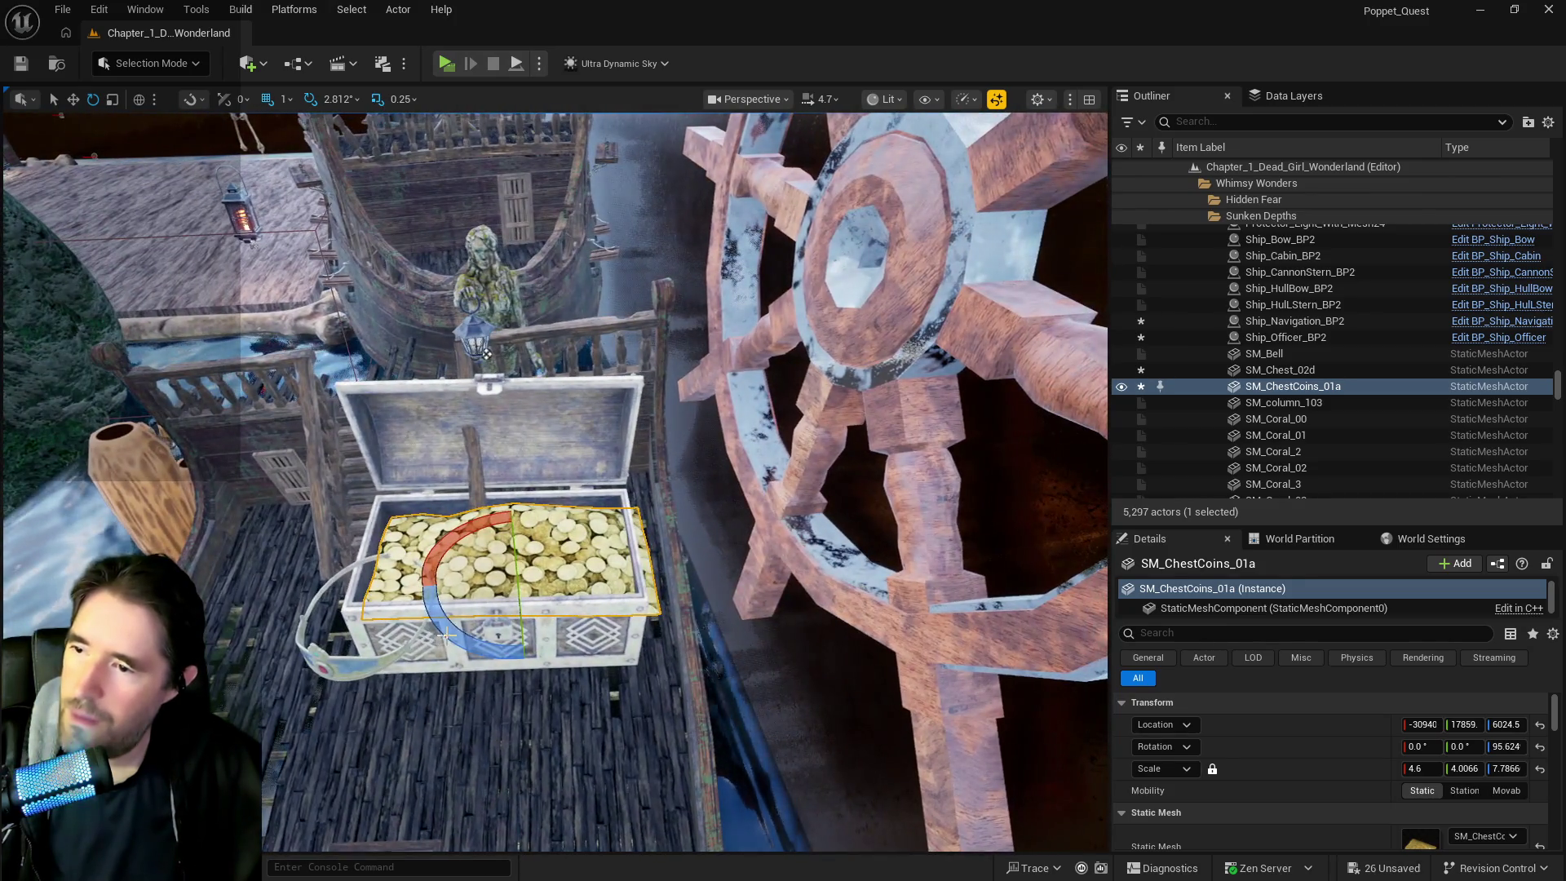
Fine-tune the coins' width, narrowing to Scale X 4.25 then widening to 4.5
{"action": "key", "text": "r"}
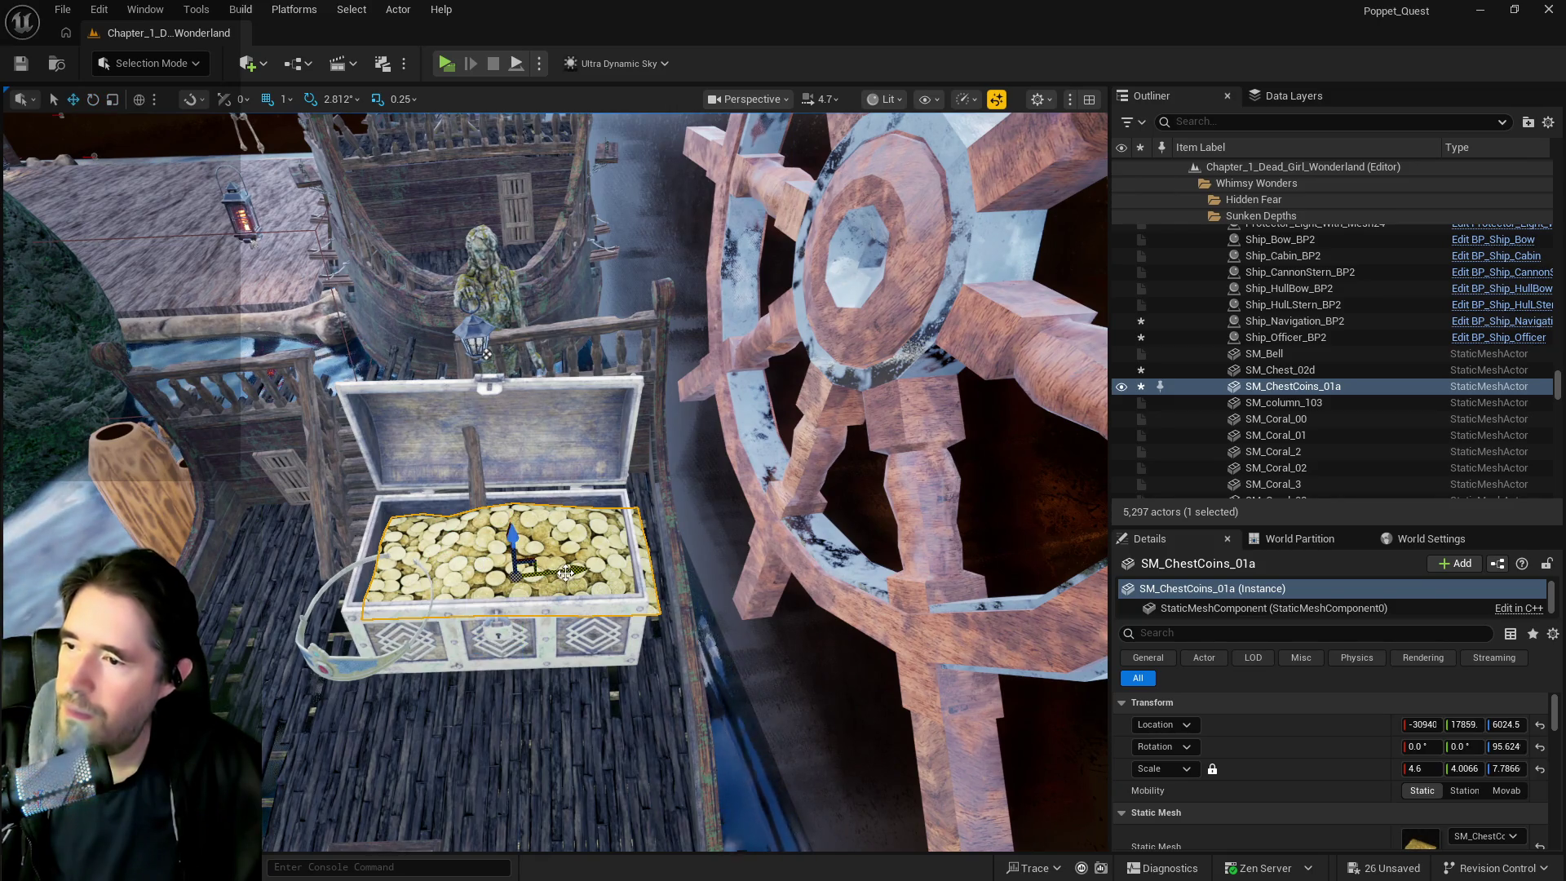
{"action": "key", "text": "w"}
{"action": "mouse_move", "coordinate": [549, 572]}
{"action": "left_mouse_down"}
{"action": "mouse_move", "coordinate": [570, 573]}
{"action": "mouse_move", "coordinate": [530, 563]}
{"action": "left_mouse_up"}
{"action": "scroll", "coordinate": [622, 454], "scroll_direction": "up", "scroll_amount": 5}
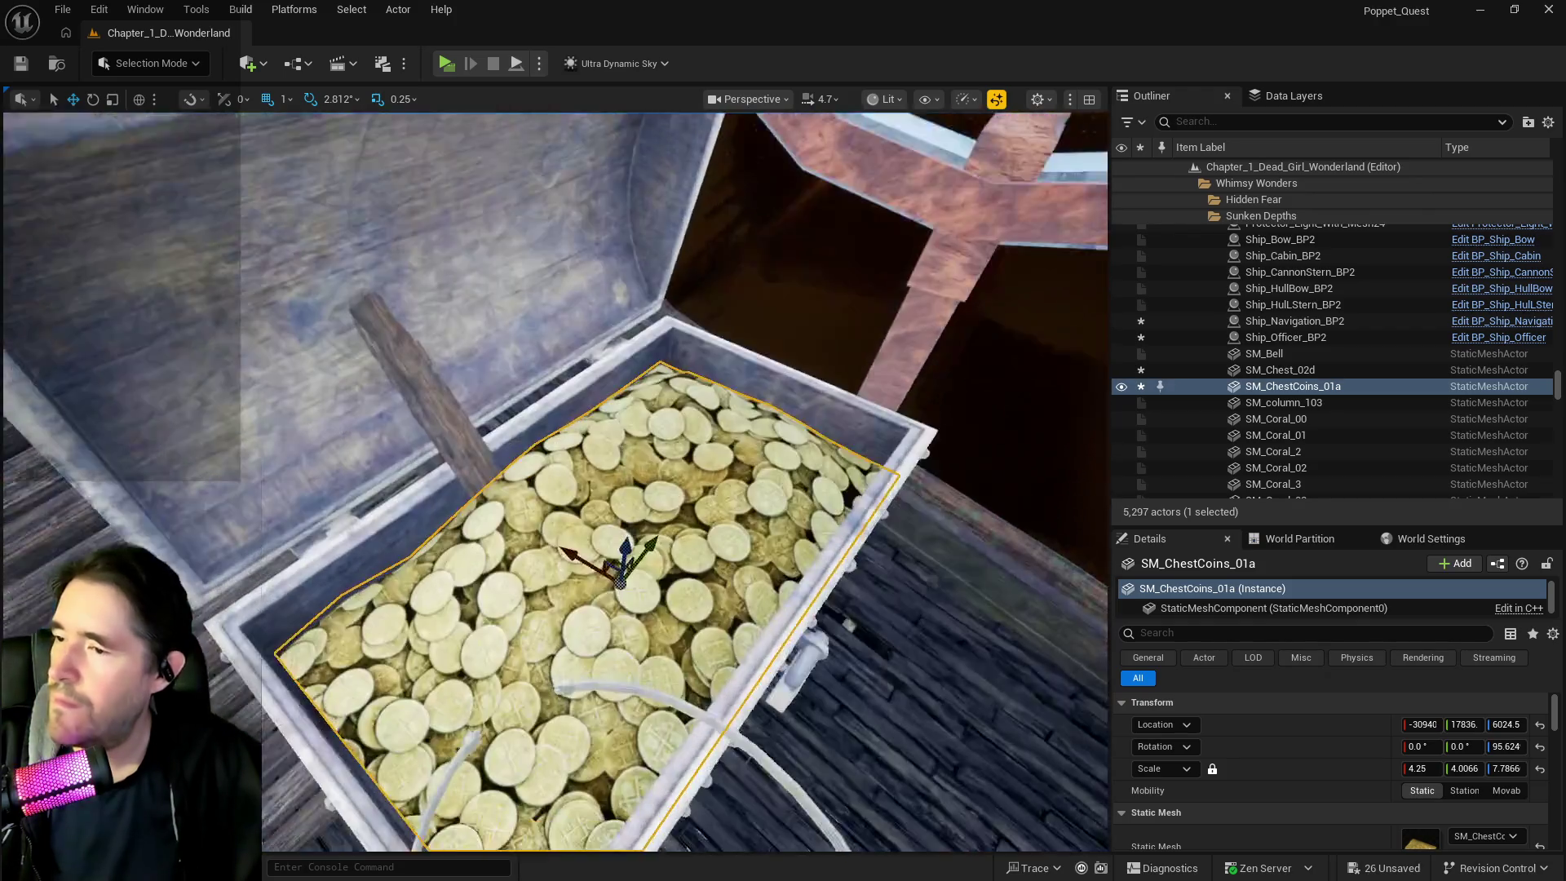
{"action": "scroll", "coordinate": [804, 482], "scroll_direction": "up", "scroll_amount": 3}
{"action": "key", "text": "e"}
{"action": "key", "text": "r"}
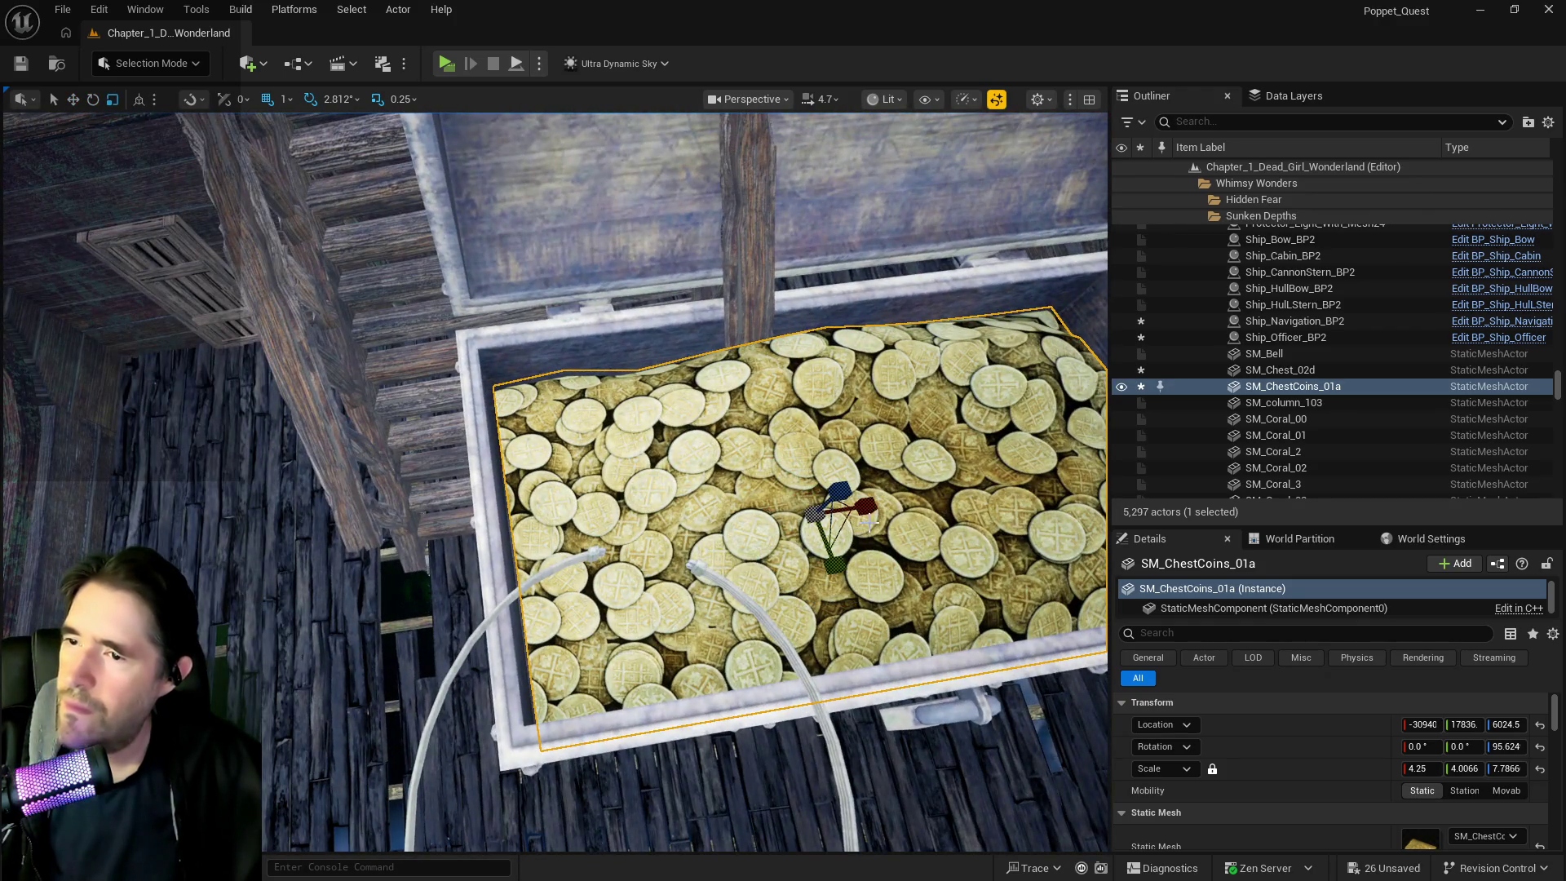
{"action": "left_click_drag", "start_coordinate": [812, 515], "coordinate": [796, 518]}
{"action": "scroll", "coordinate": [868, 538], "scroll_direction": "down", "scroll_amount": 8}
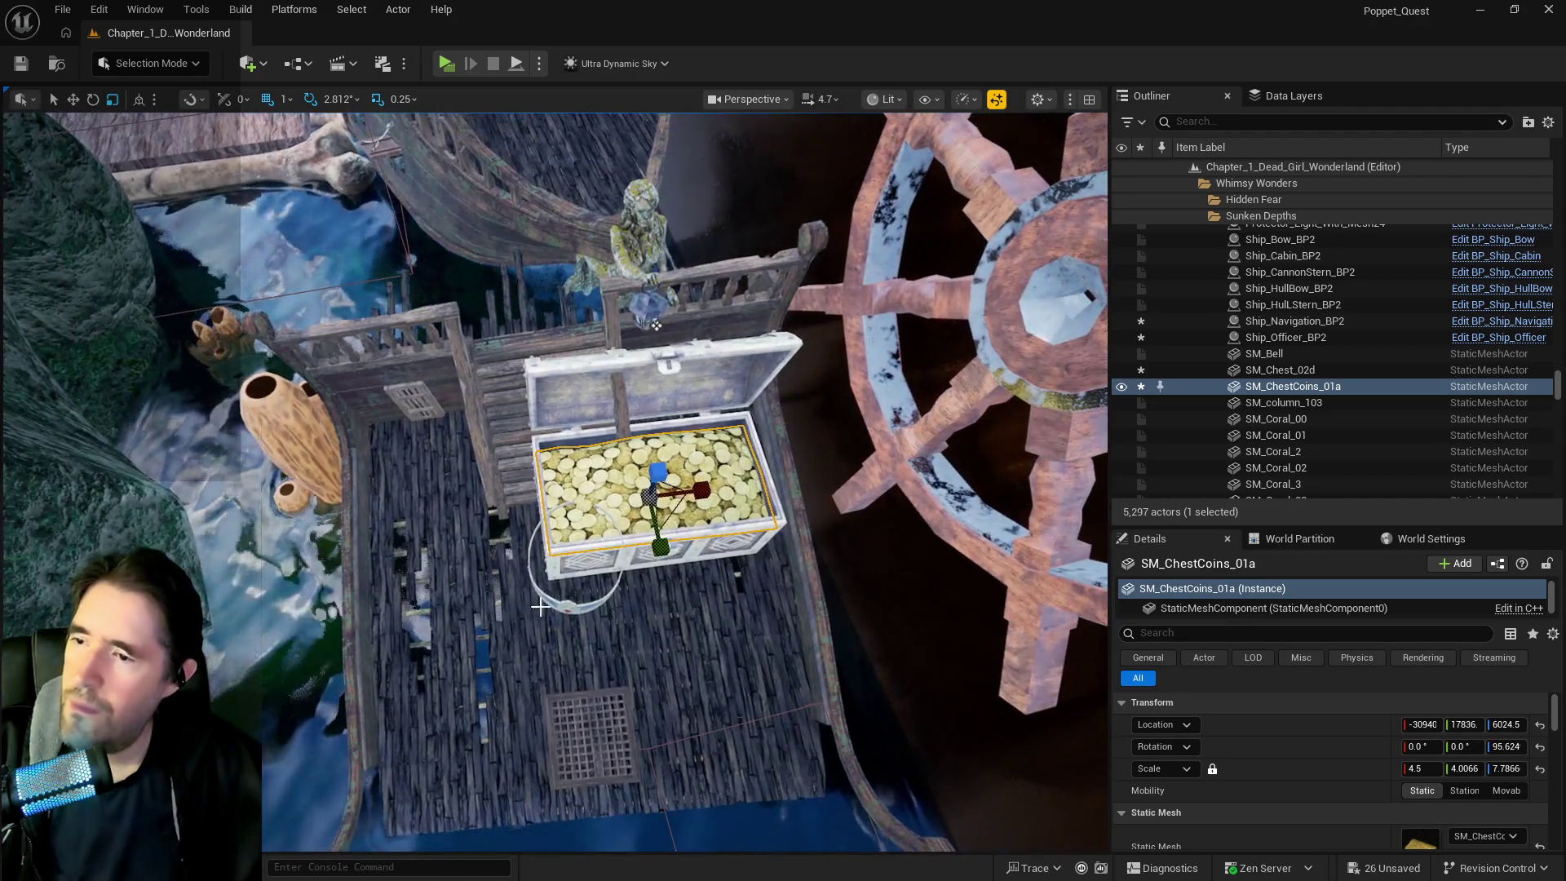
Remove the crown from inside the chest
{"action": "left_click", "coordinate": [560, 601]}
{"action": "left_click", "coordinate": [555, 600]}
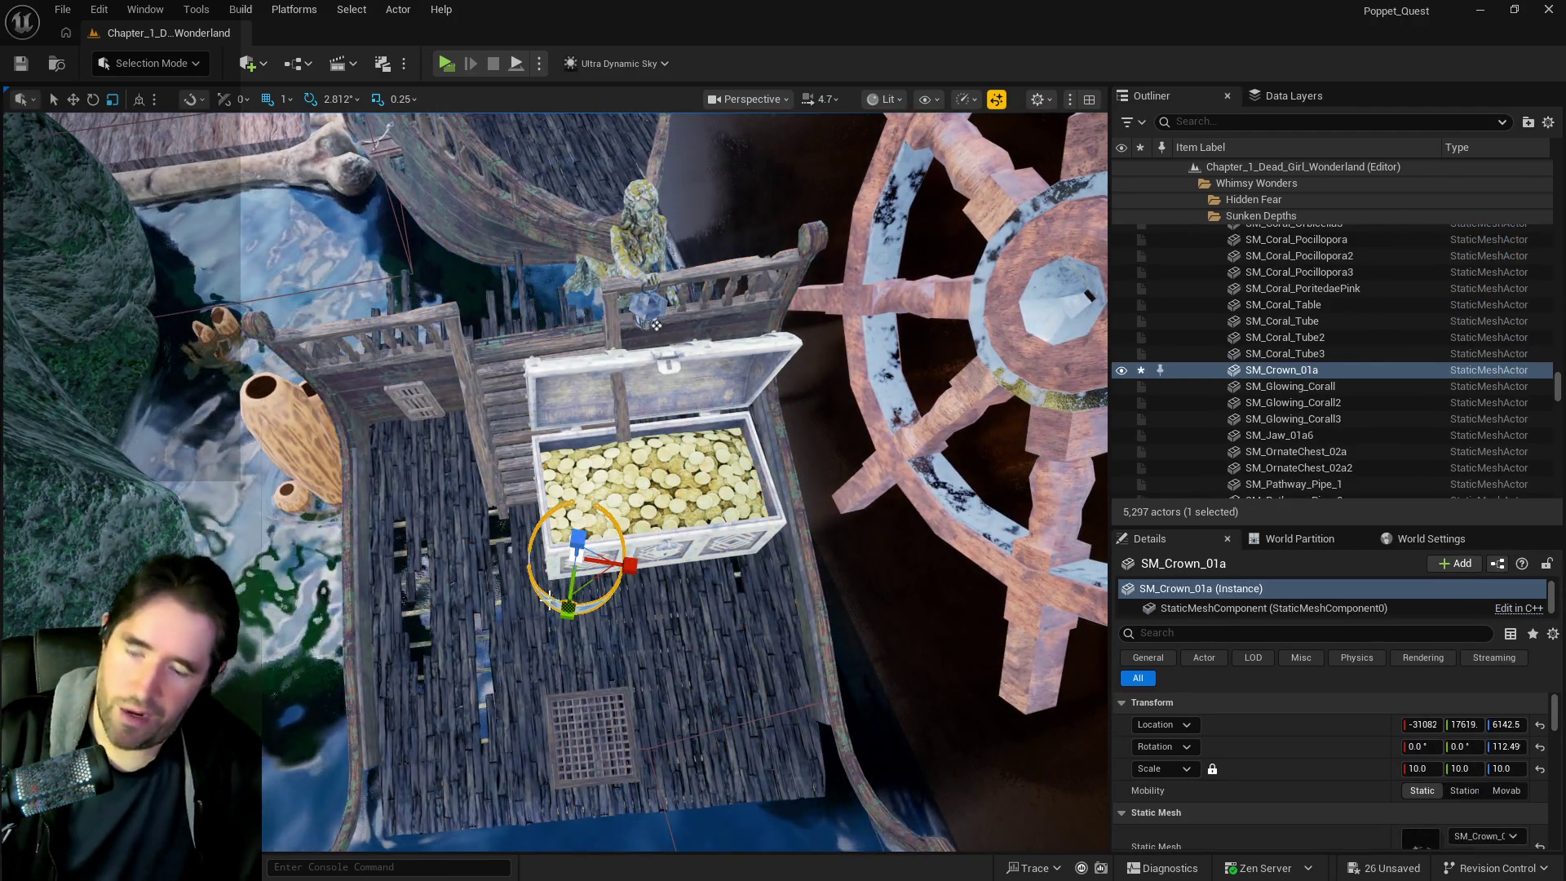
{"action": "key", "text": "ctrl+z"}
{"action": "key", "text": "ctrl+z"}
{"action": "key", "text": "ctrl+z"}
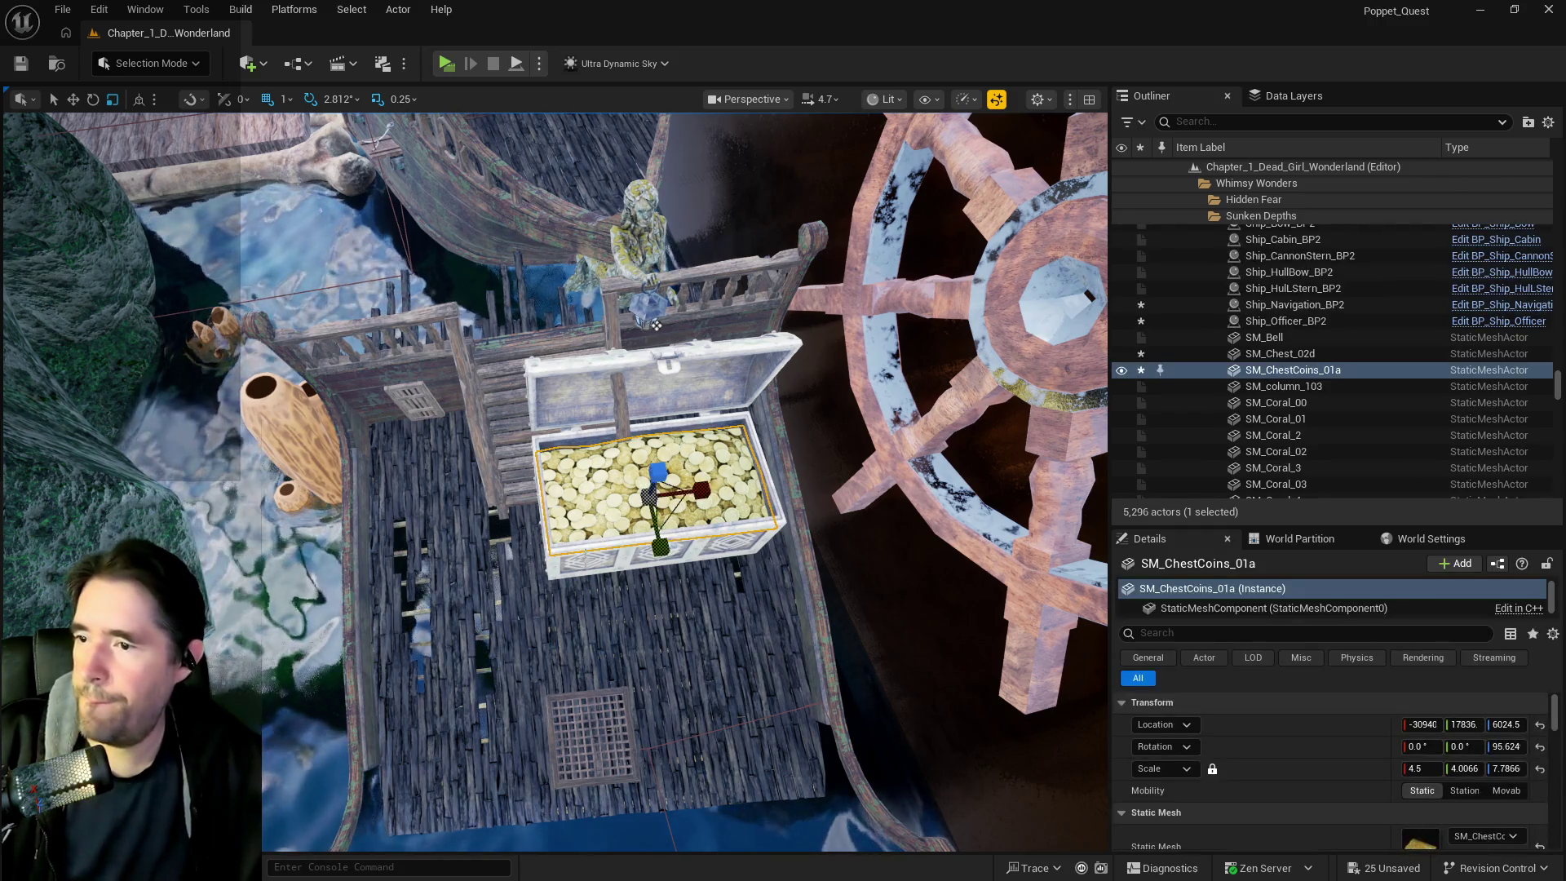
Turn the chest and coins together about 87 degrees and further around on the deck
{"action": "key", "text": "w"}
{"action": "key", "text": "e"}
{"action": "mouse_move", "coordinate": [808, 441]}
{"action": "left_mouse_down"}
{"action": "mouse_move", "coordinate": [783, 530]}
{"action": "mouse_move", "coordinate": [734, 555]}
{"action": "left_mouse_up"}
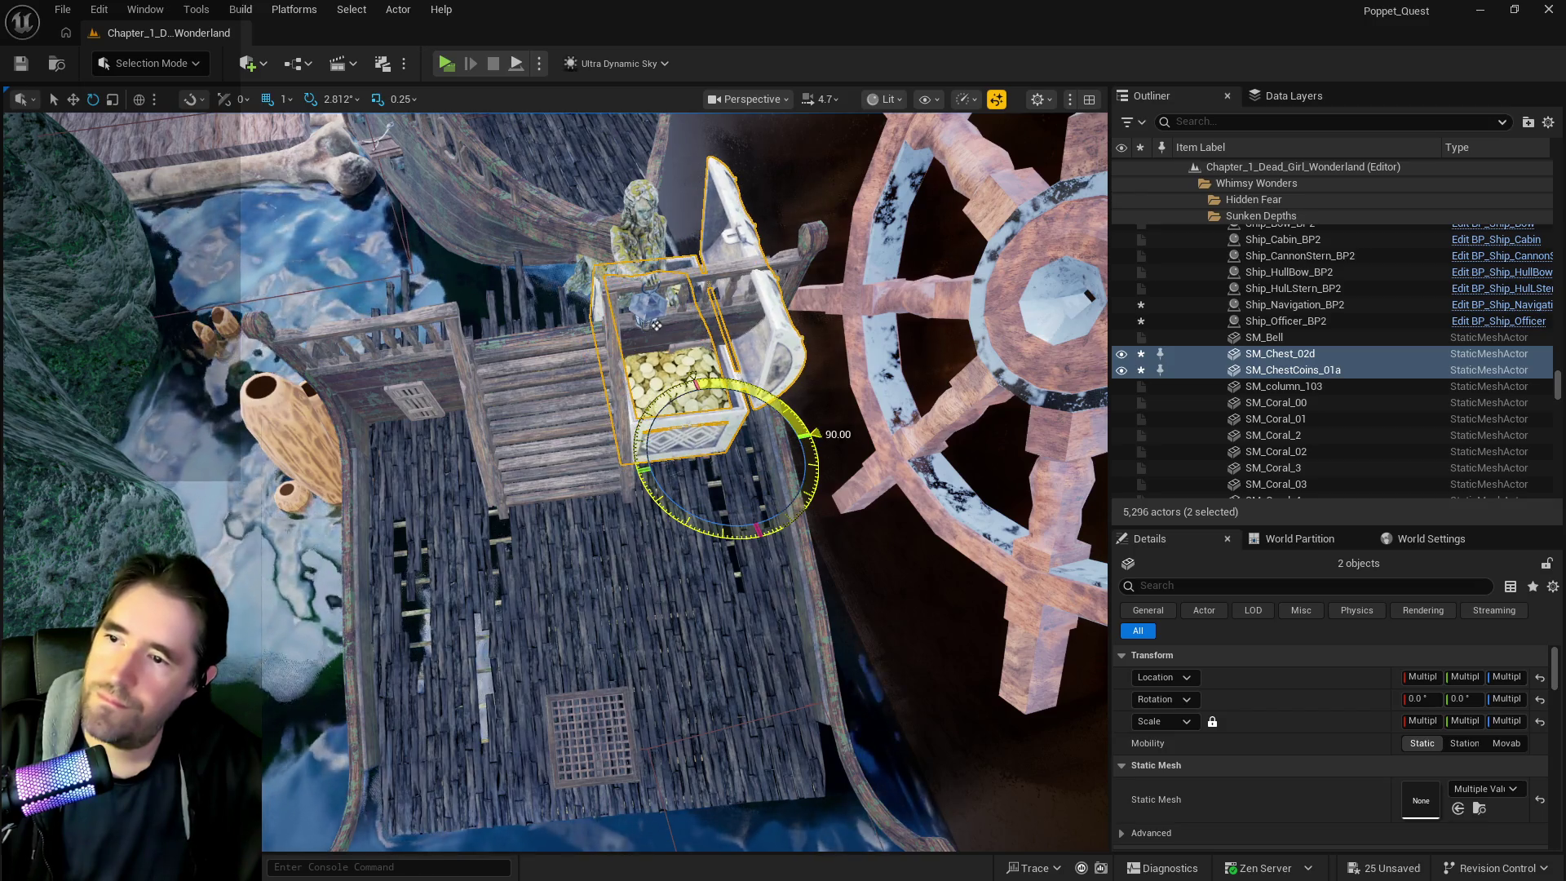
{"action": "key", "text": "w"}
{"action": "mouse_move", "coordinate": [712, 403]}
{"action": "left_mouse_down"}
{"action": "mouse_move", "coordinate": [302, 411]}
{"action": "mouse_move", "coordinate": [717, 630]}
{"action": "mouse_move", "coordinate": [927, 577]}
{"action": "mouse_move", "coordinate": [970, 584]}
{"action": "mouse_move", "coordinate": [899, 612]}
{"action": "mouse_move", "coordinate": [745, 587]}
{"action": "left_mouse_up"}
{"action": "key", "text": "e"}
{"action": "mouse_move", "coordinate": [589, 441]}
{"action": "left_mouse_down"}
{"action": "mouse_move", "coordinate": [563, 457]}
{"action": "mouse_move", "coordinate": [639, 462]}
{"action": "mouse_move", "coordinate": [632, 495]}
{"action": "left_mouse_up"}
{"action": "key", "text": "w"}
{"action": "key", "text": "e"}
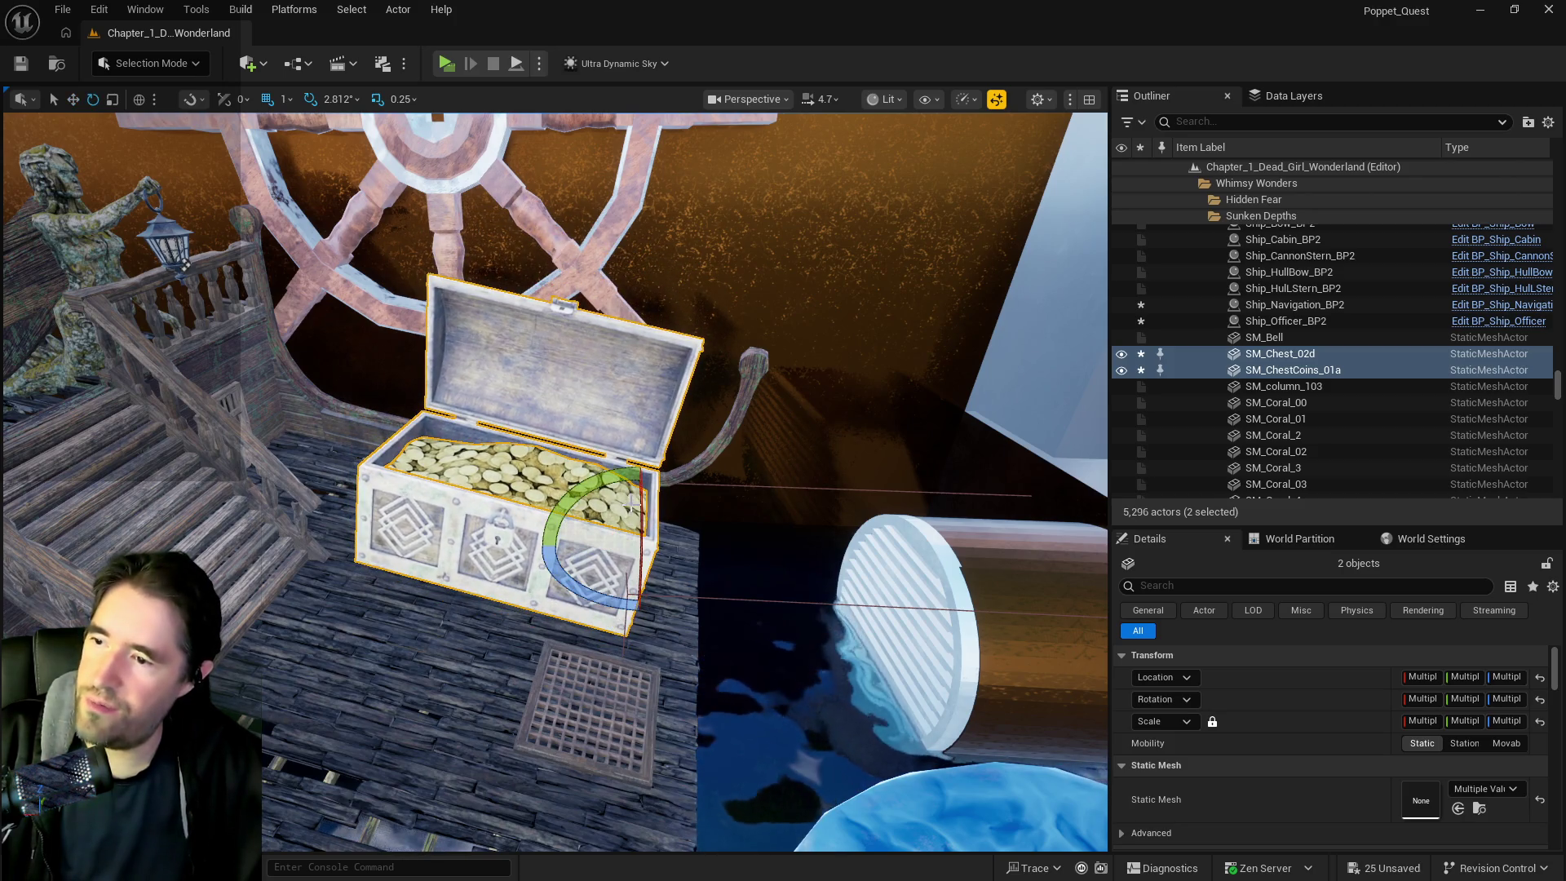
{"action": "mouse_move", "coordinate": [455, 633]}
{"action": "left_mouse_down"}
{"action": "mouse_move", "coordinate": [359, 620]}
{"action": "mouse_move", "coordinate": [302, 563]}
{"action": "mouse_move", "coordinate": [541, 691]}
{"action": "left_mouse_up"}
Slide the hanging skeleton to Y 16139 and the ship wheel to Y 13493, then frame the pink mushroom
{"action": "left_click", "coordinate": [644, 485]}
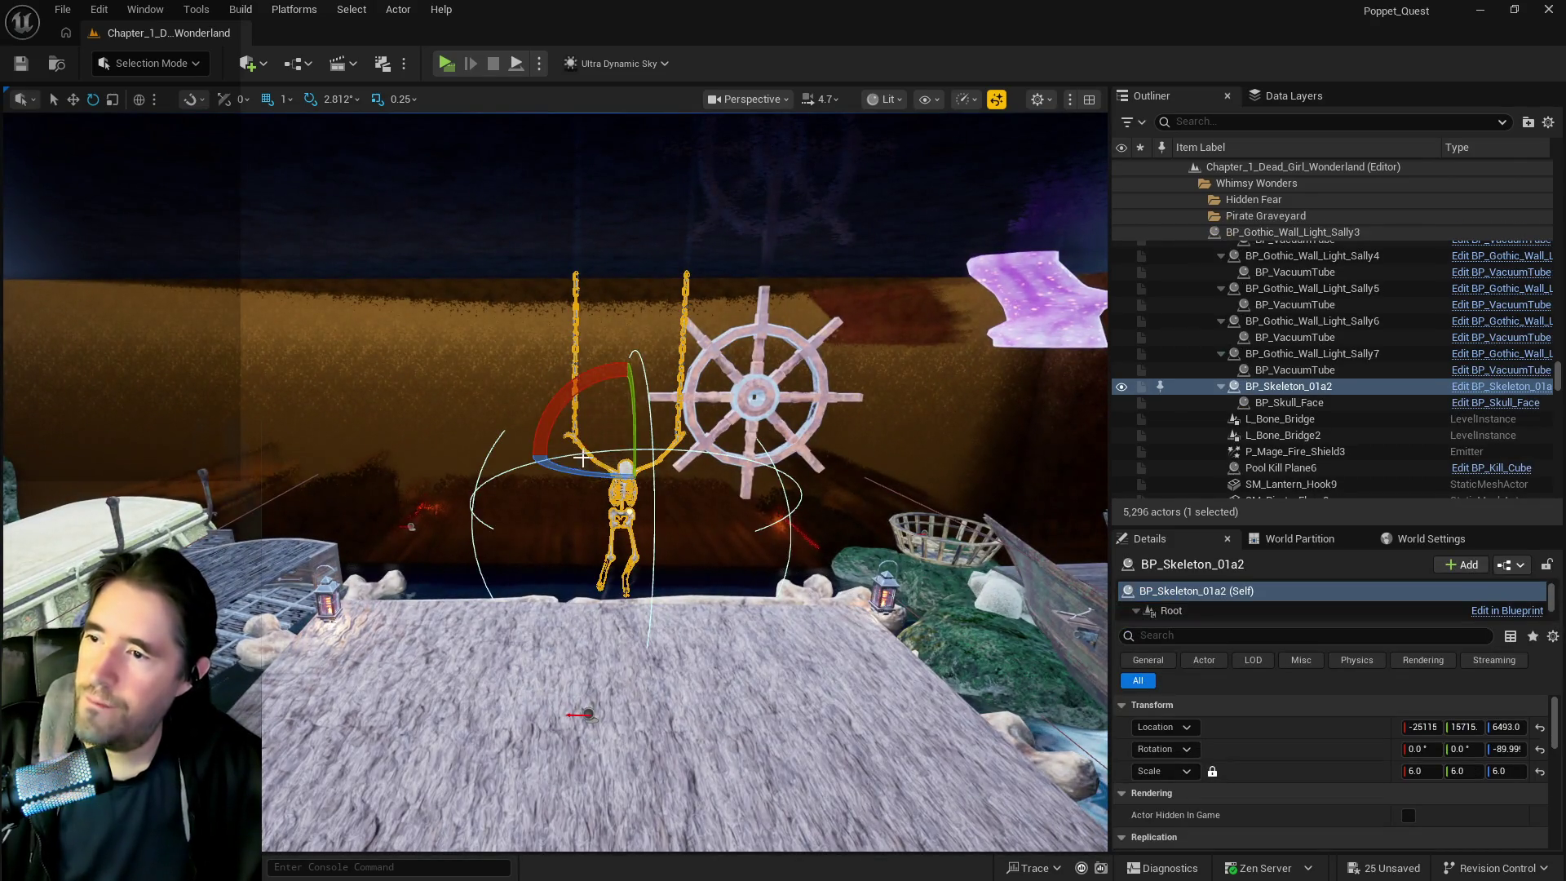
{"action": "mouse_move", "coordinate": [685, 456]}
{"action": "left_mouse_down"}
{"action": "mouse_move", "coordinate": [747, 457]}
{"action": "mouse_move", "coordinate": [596, 477]}
{"action": "mouse_move", "coordinate": [571, 461]}
{"action": "mouse_move", "coordinate": [637, 421]}
{"action": "mouse_move", "coordinate": [574, 361]}
{"action": "mouse_move", "coordinate": [122, 371]}
{"action": "left_mouse_up"}
{"action": "left_click", "coordinate": [574, 362]}
{"action": "left_click_drag", "start_coordinate": [555, 506], "coordinate": [497, 450]}
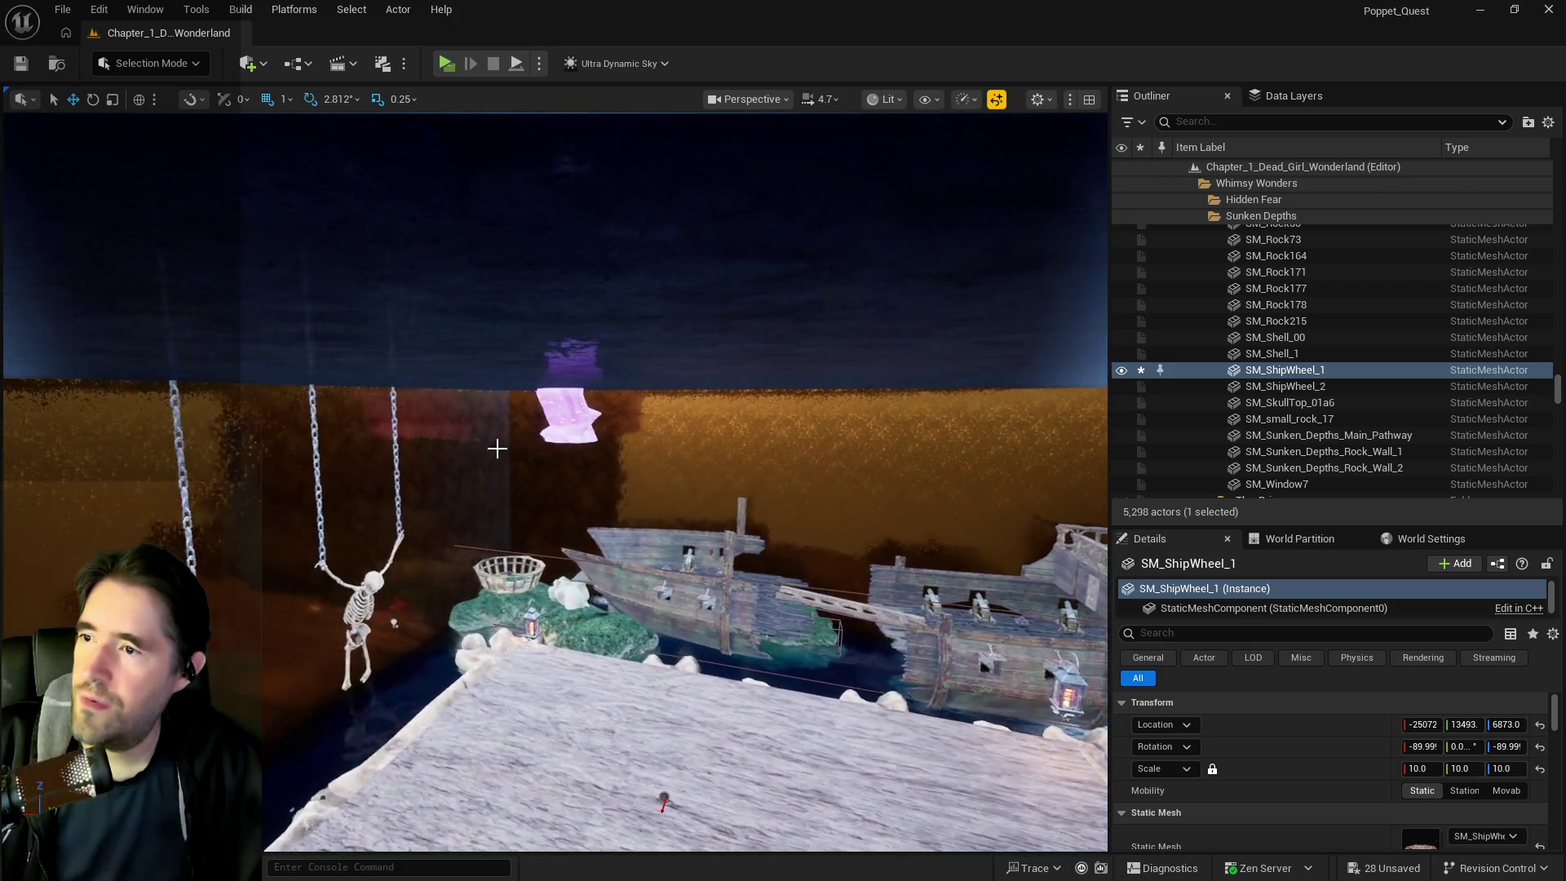
{"action": "left_click", "coordinate": [568, 420]}
{"action": "key", "text": "f"}
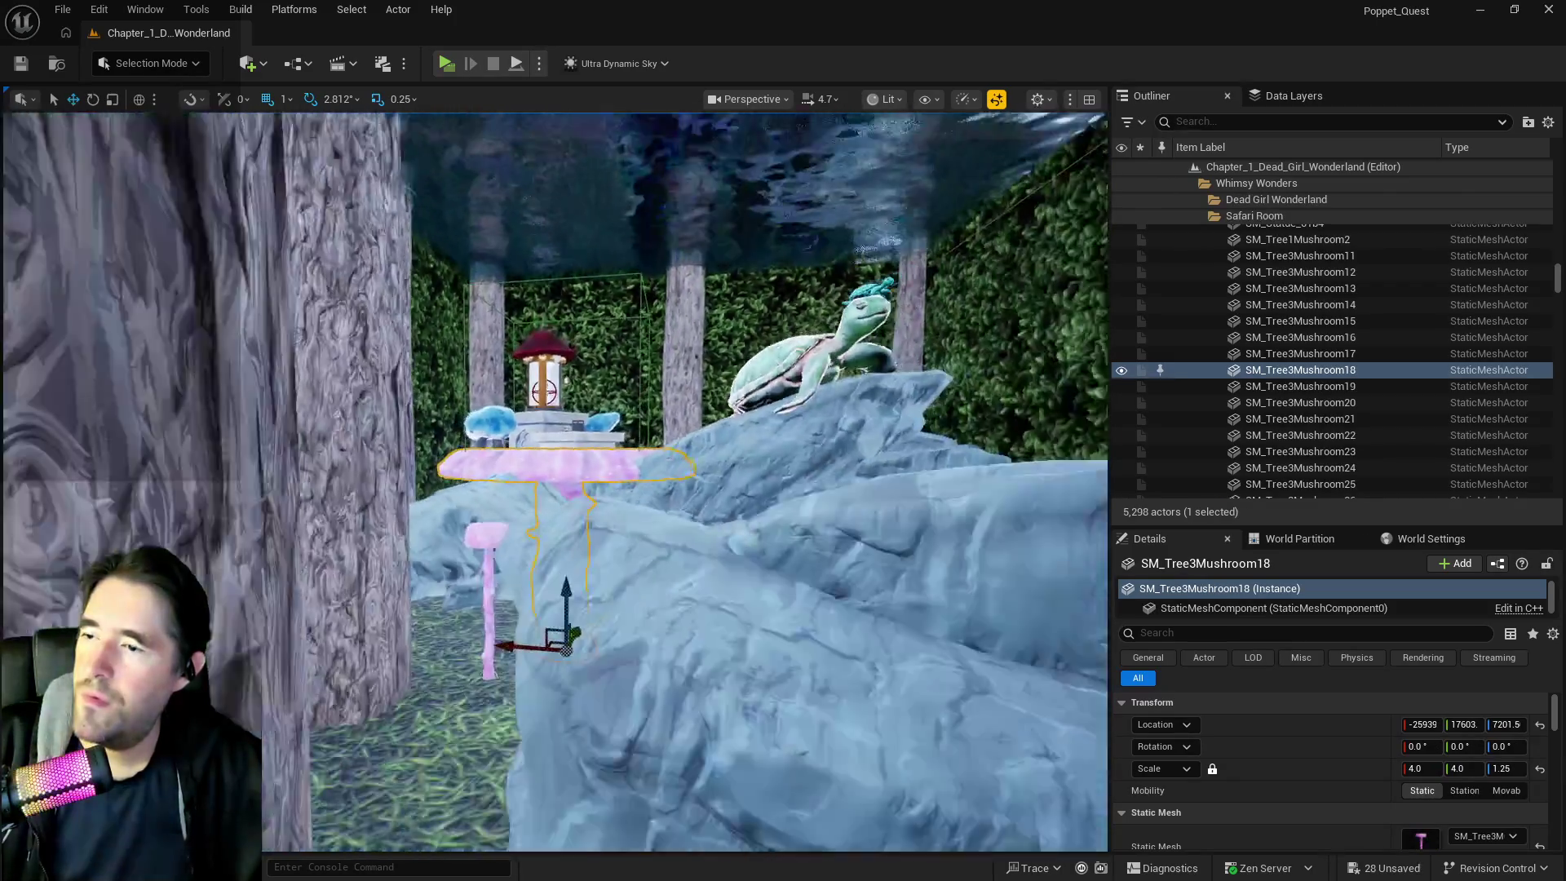
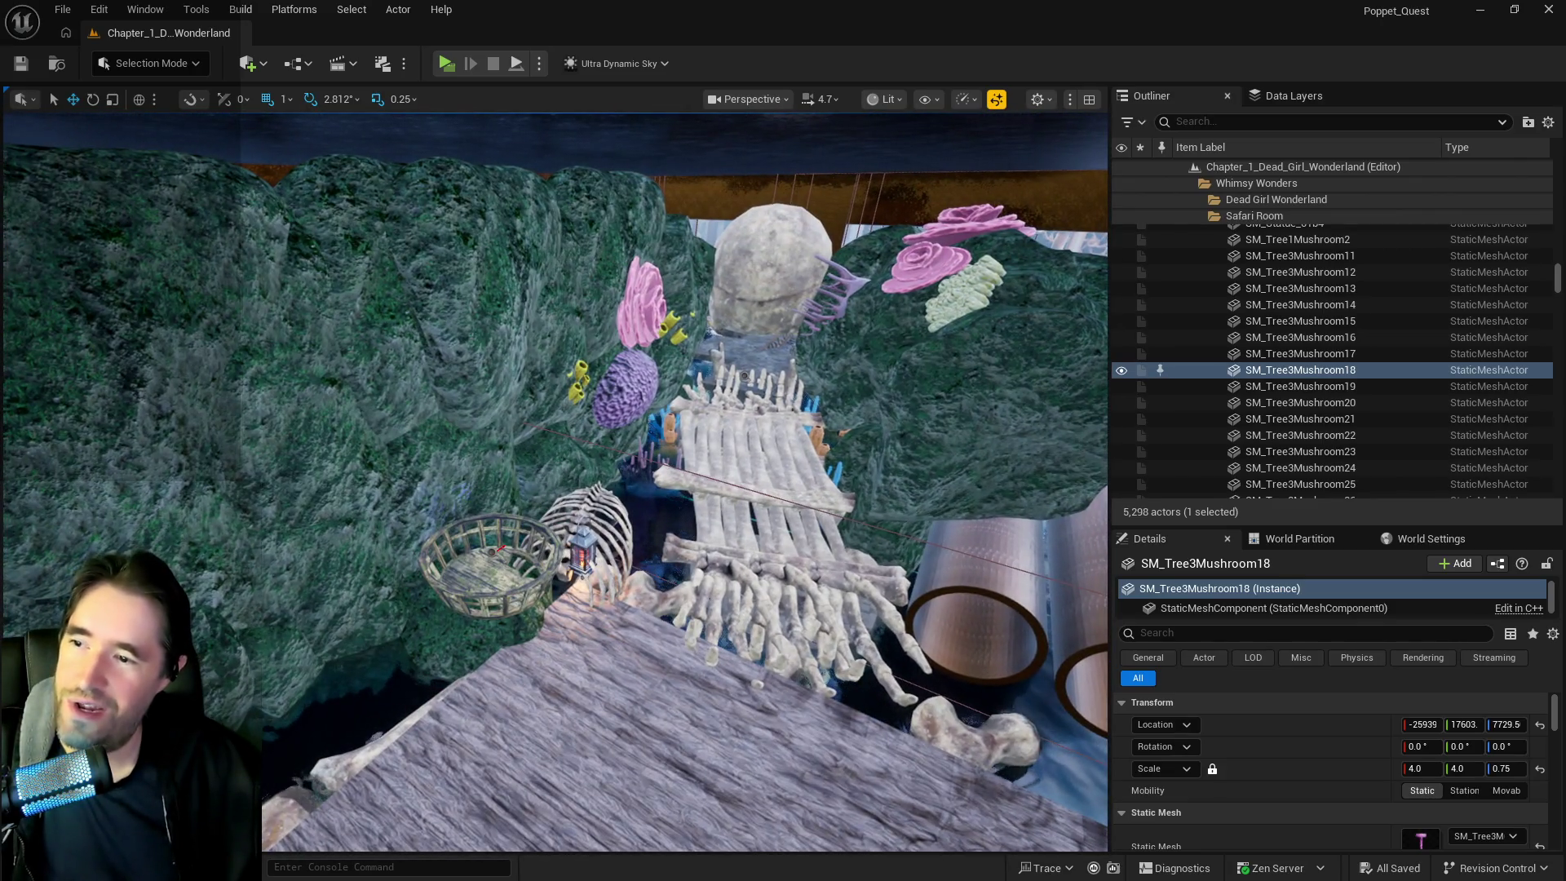
Delete the SM_Ribs_01a4 rib cage beside the basket and the ornate chest
{"action": "left_click", "coordinate": [587, 522]}
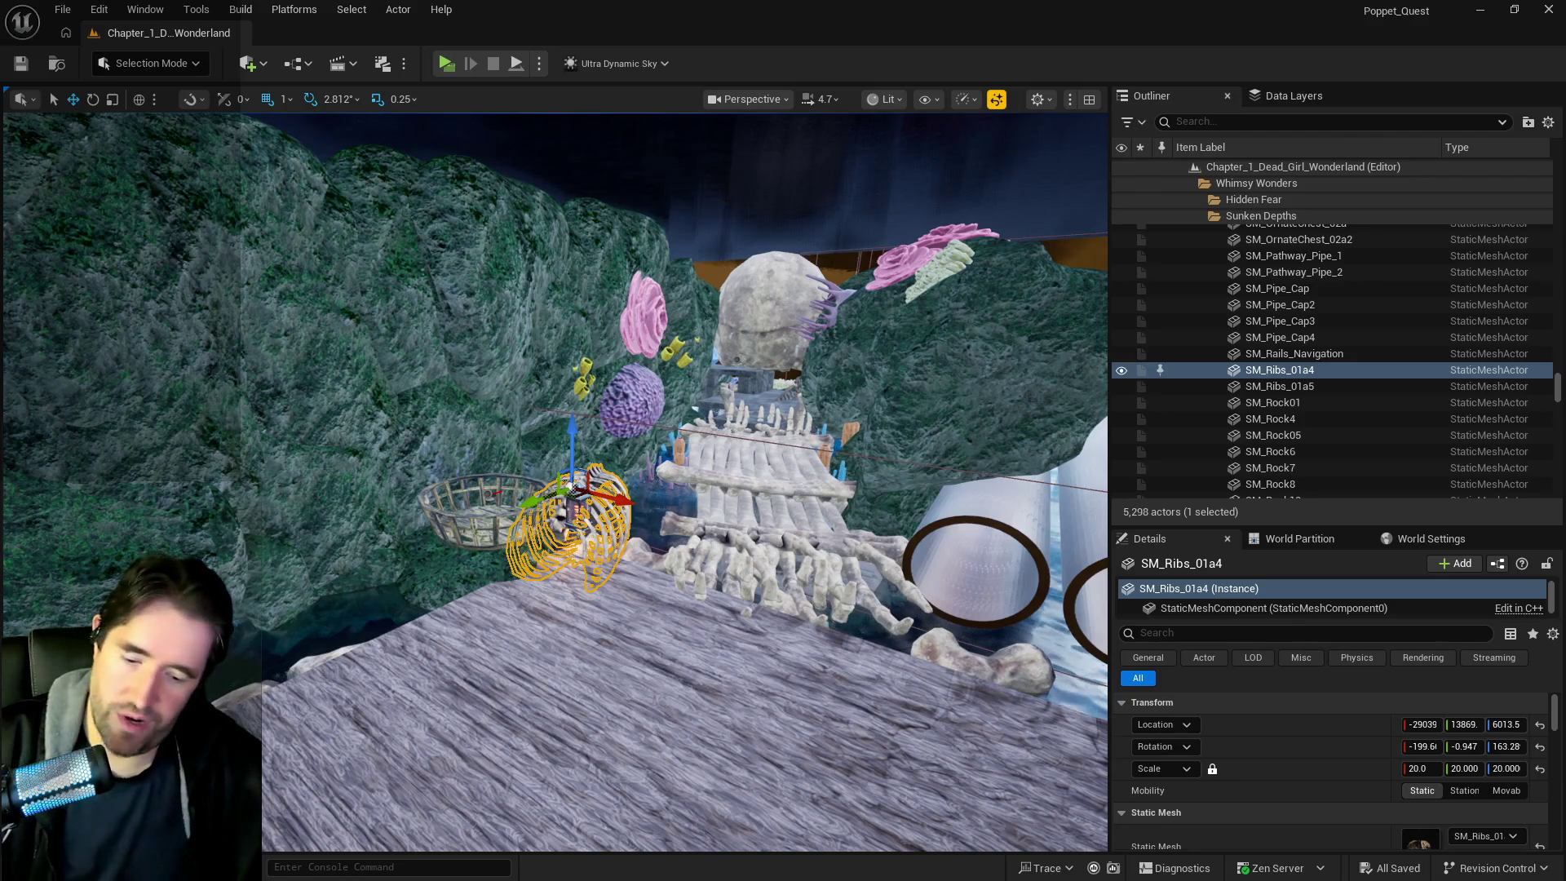
{"action": "key", "text": "Delete"}
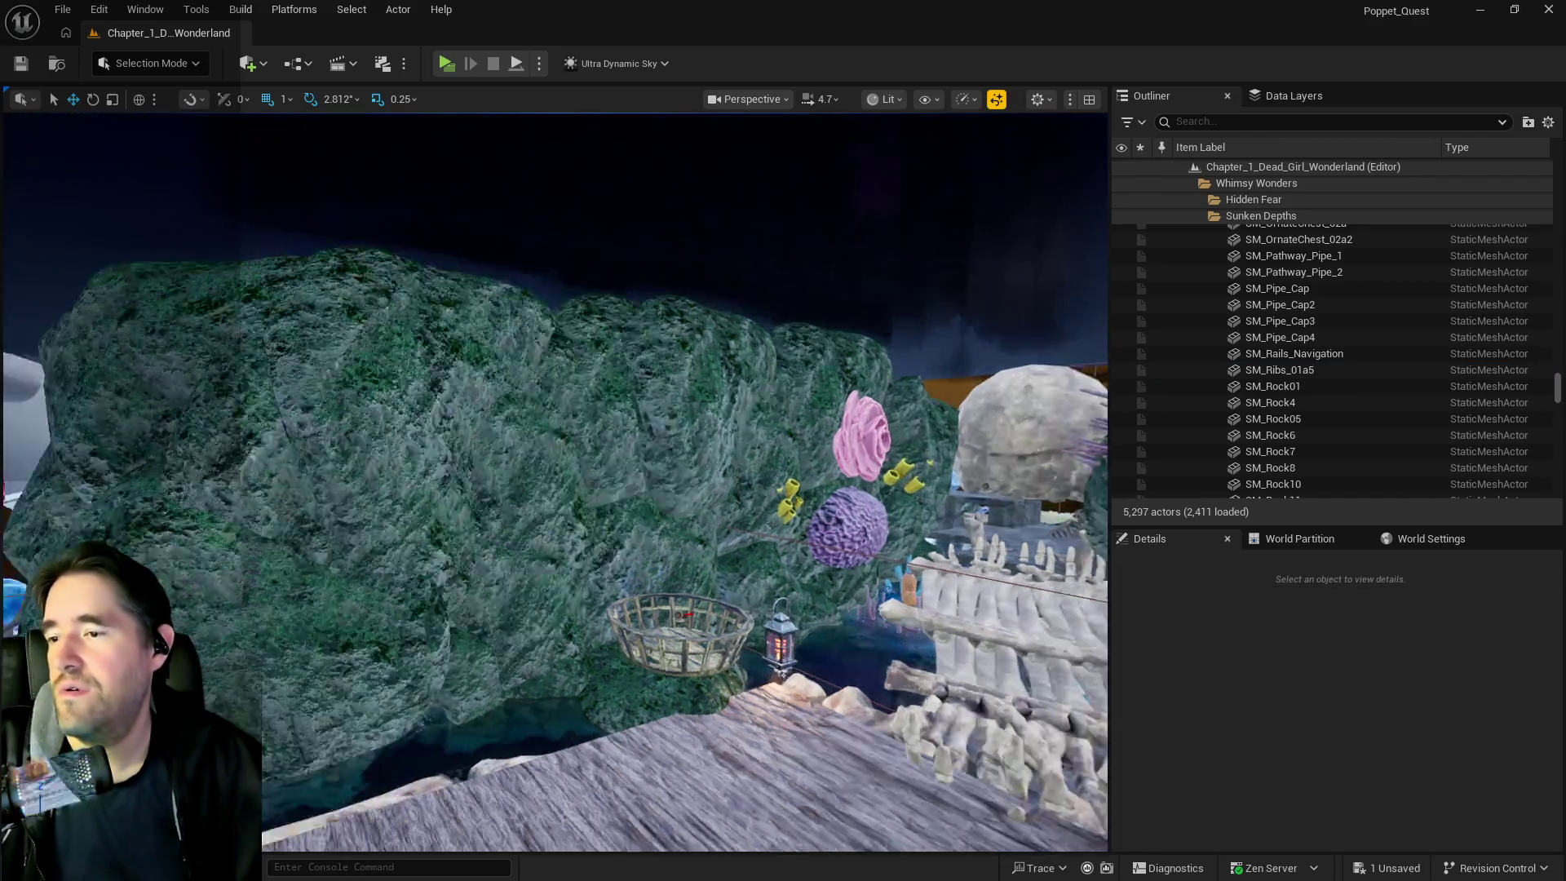
{"action": "key", "text": "s"}
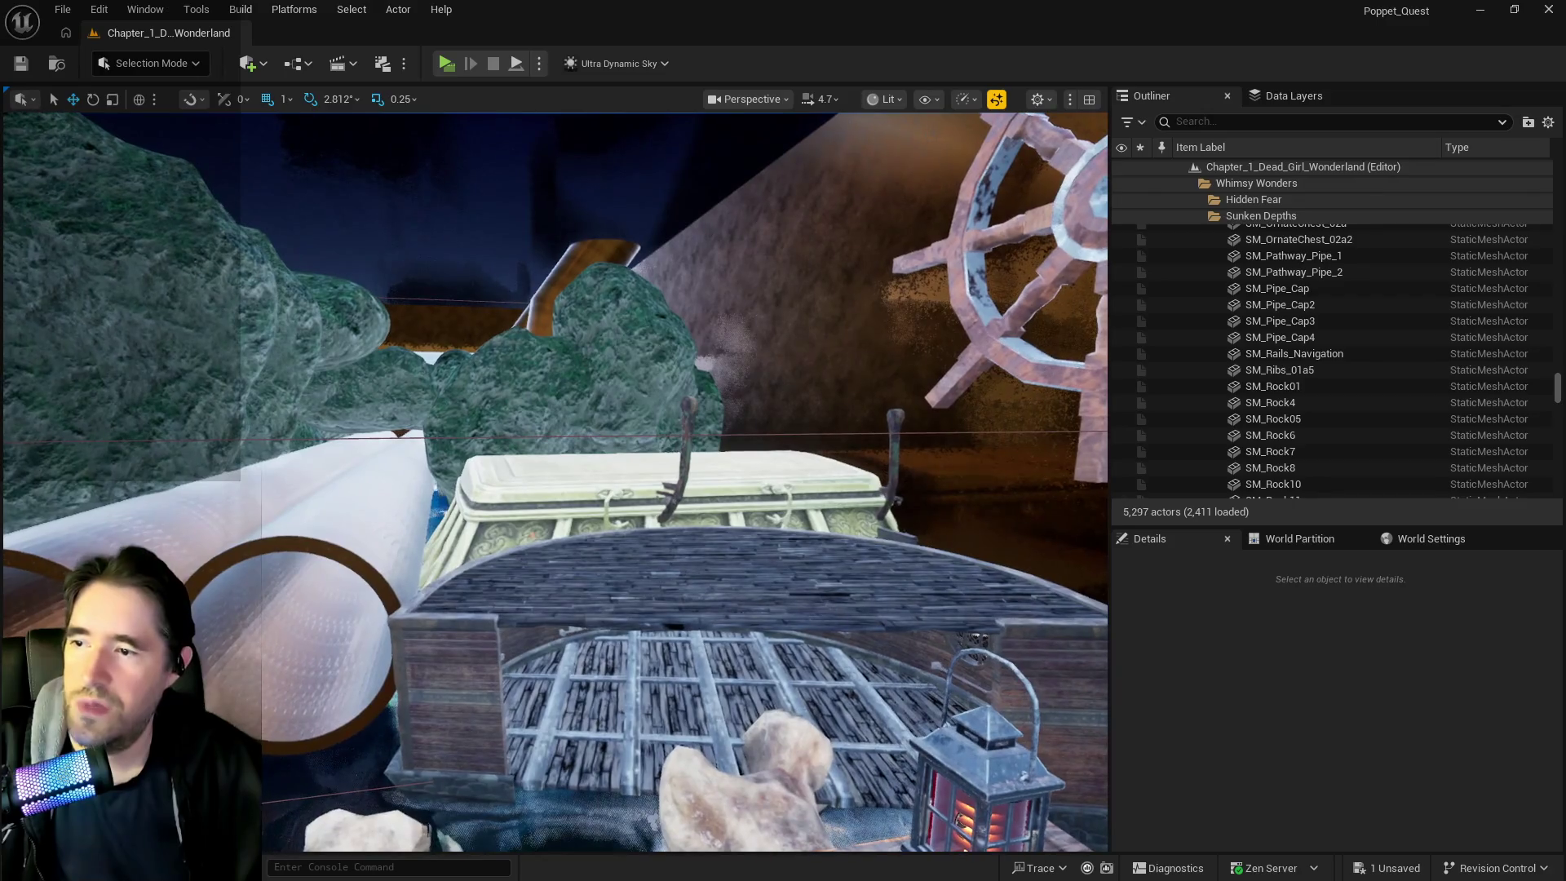
{"action": "left_click", "coordinate": [540, 506]}
{"action": "key", "text": "Delete"}
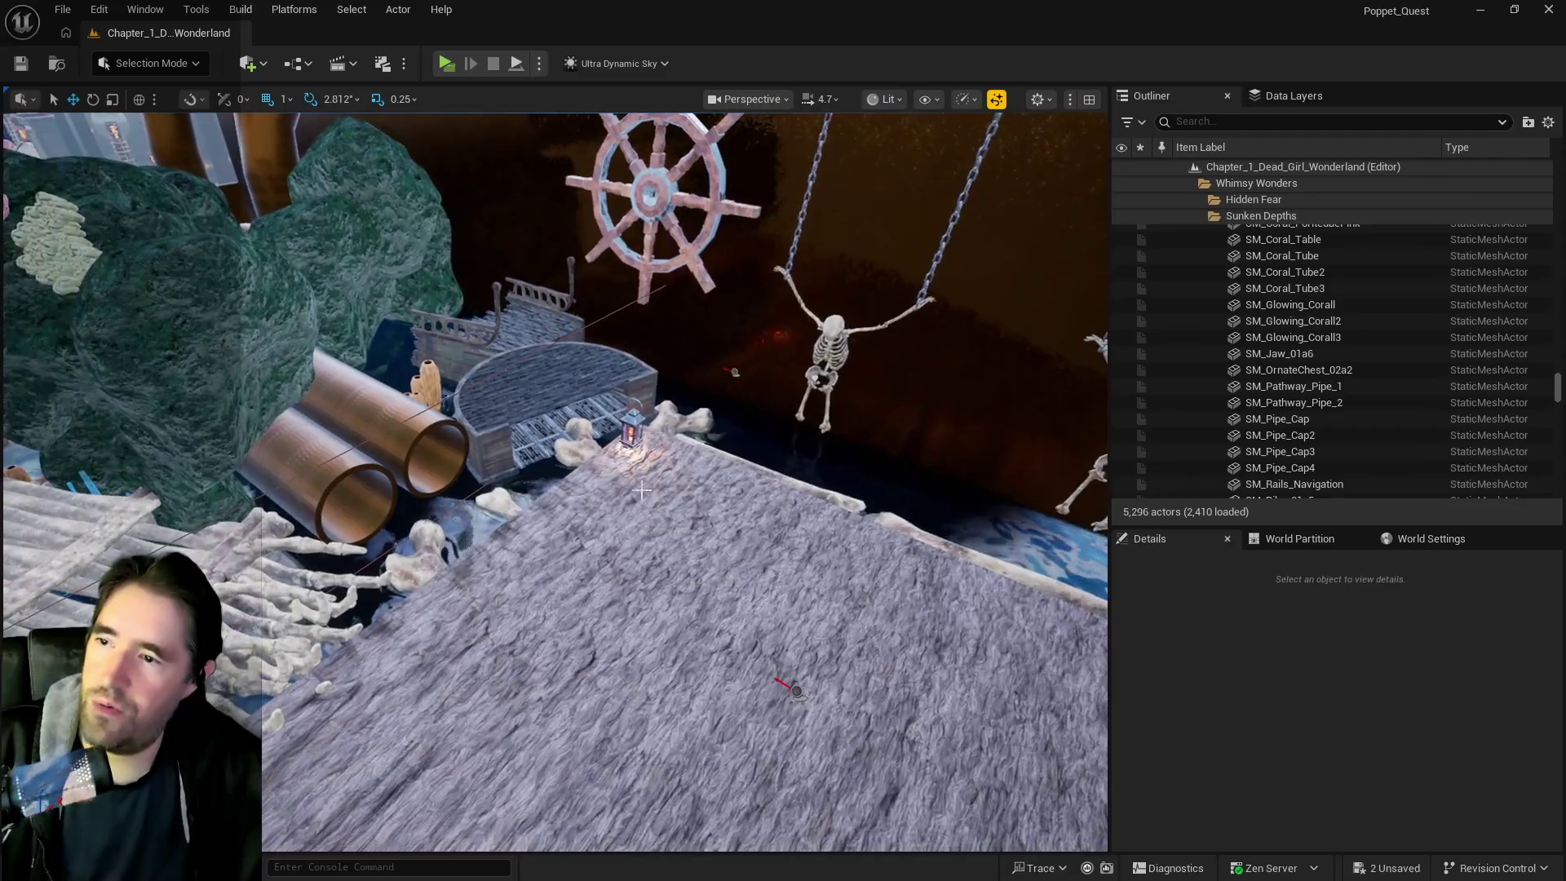
{"action": "left_click", "coordinate": [571, 375]}
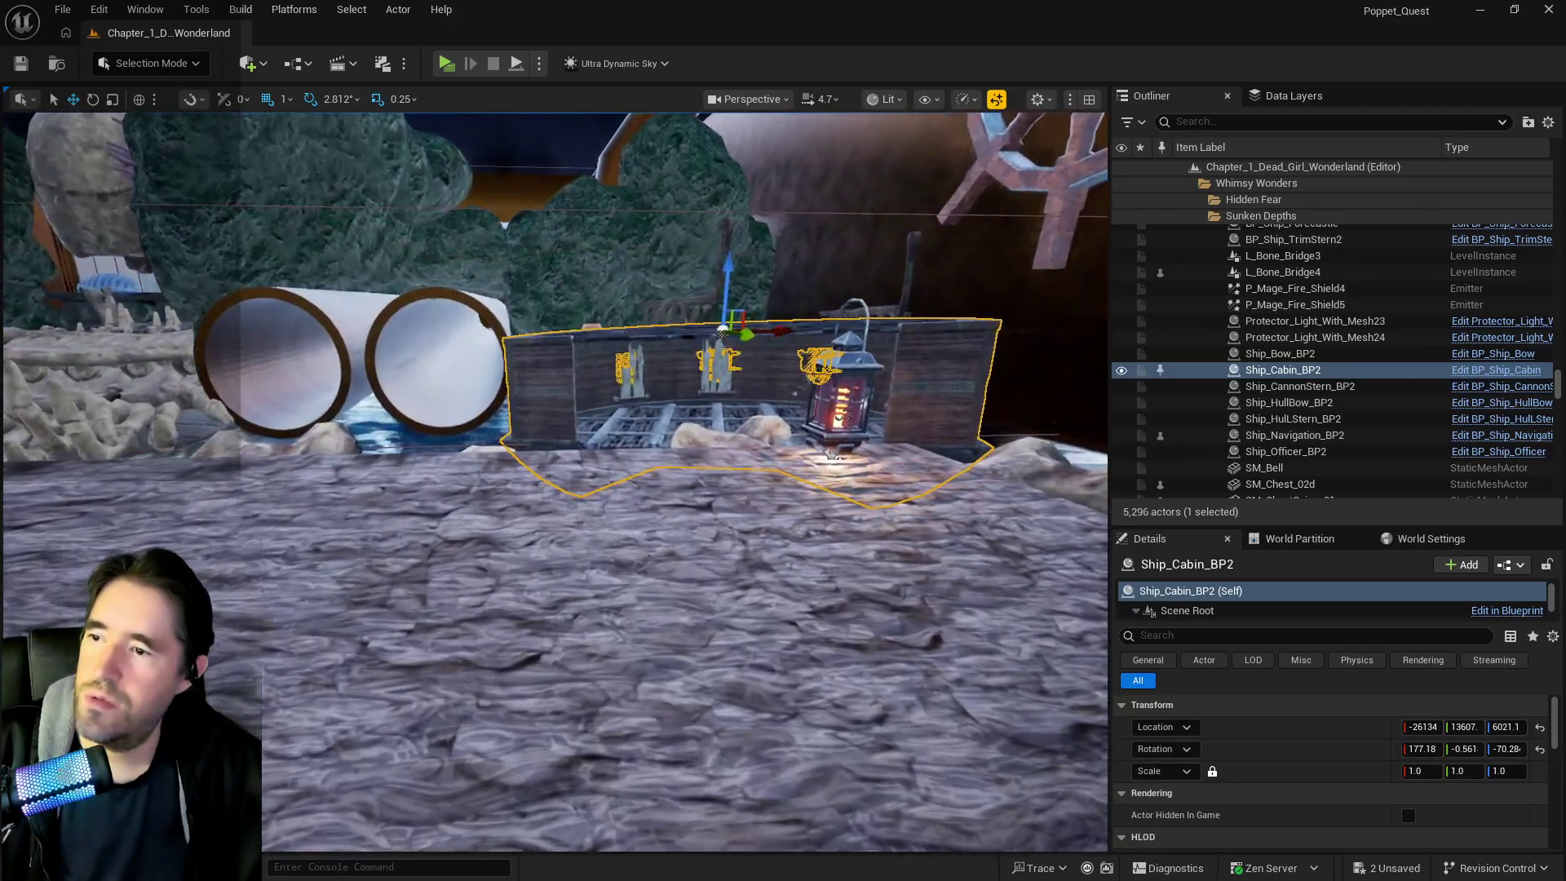
Frame L_Bone_Bridge4, nudge it slightly along Y, and save the level
{"action": "key", "text": "s"}
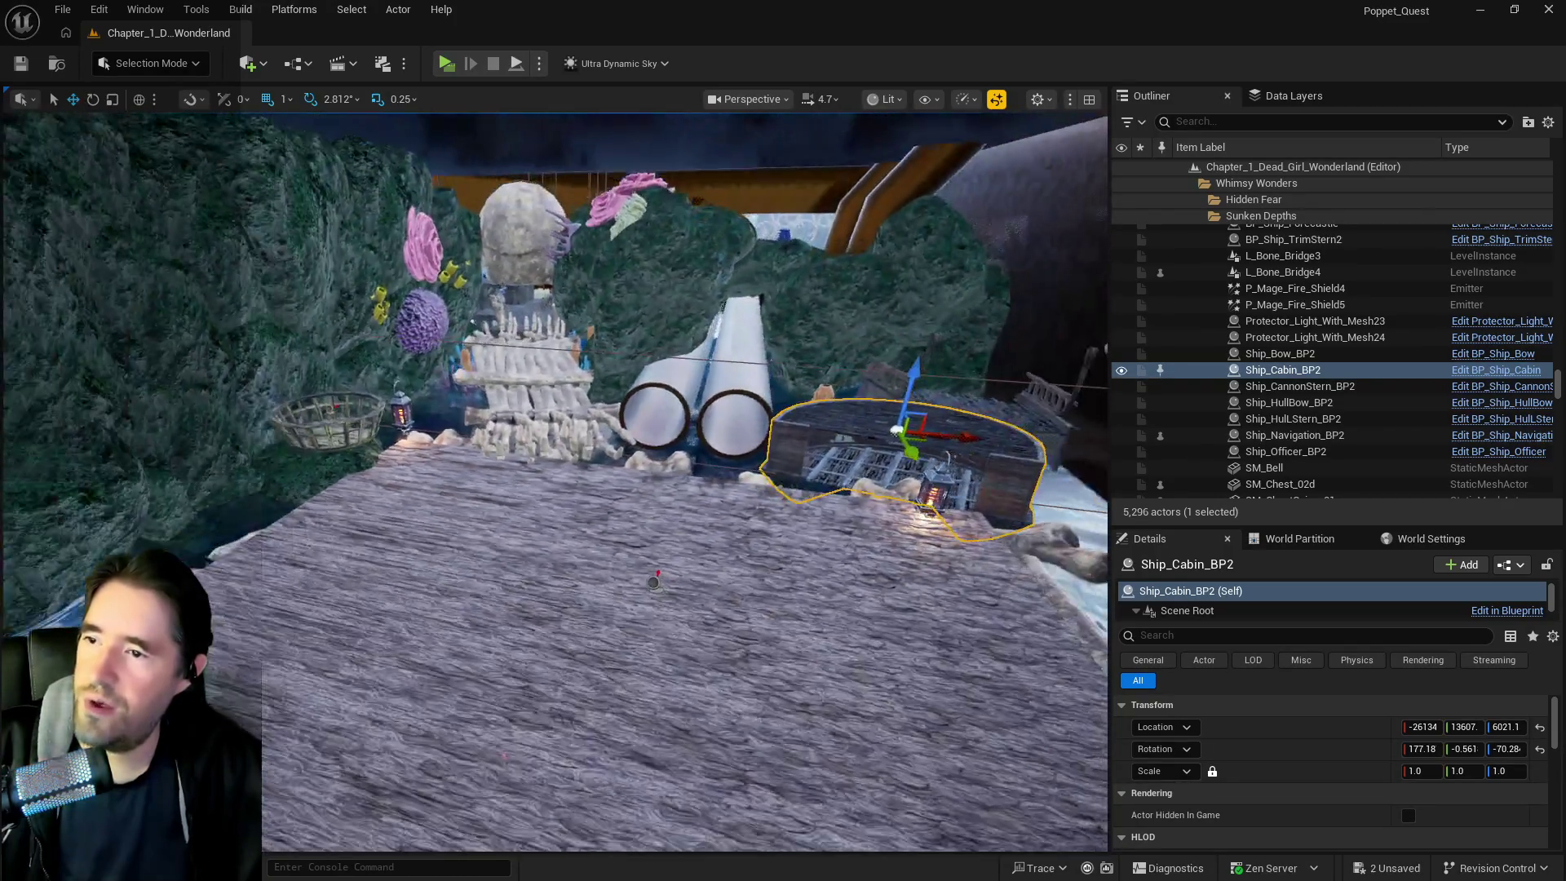
{"action": "key", "text": "a"}
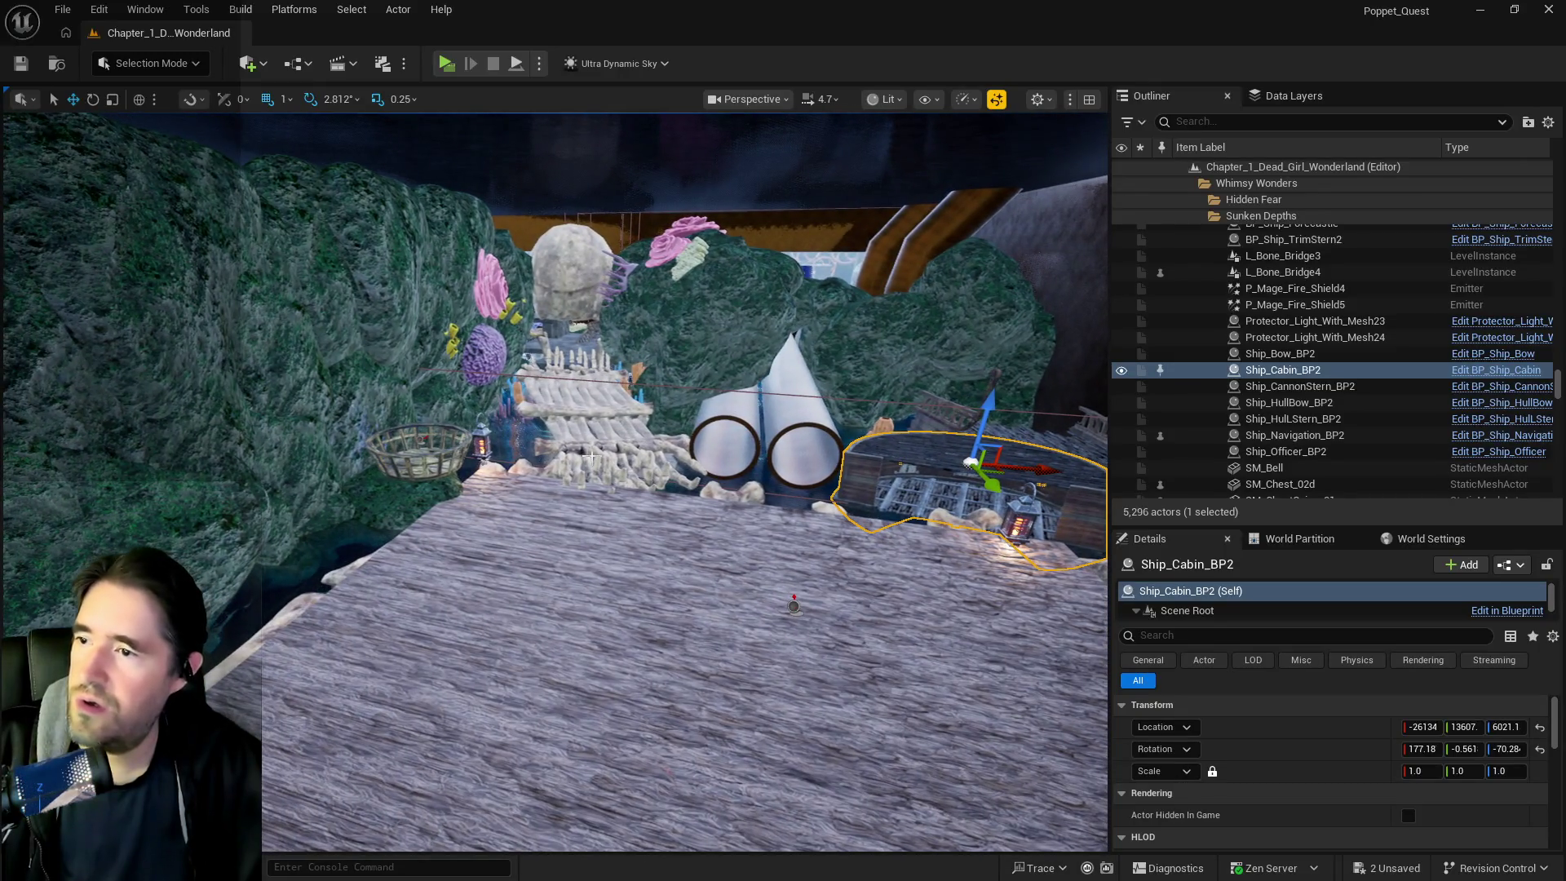
{"action": "left_click", "coordinate": [584, 453]}
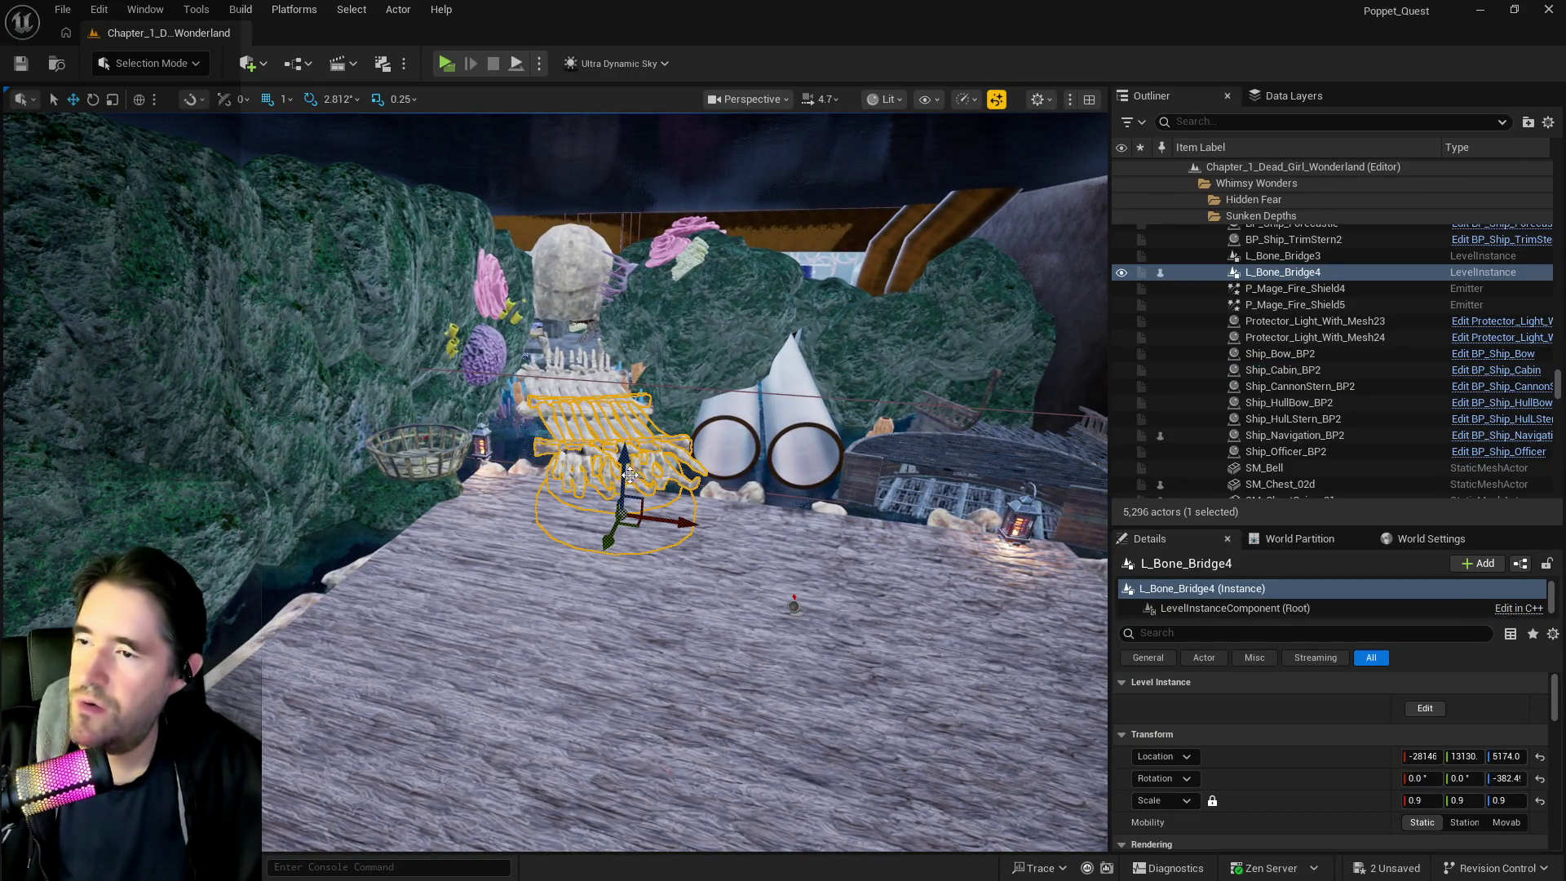
{"action": "key", "text": "f"}
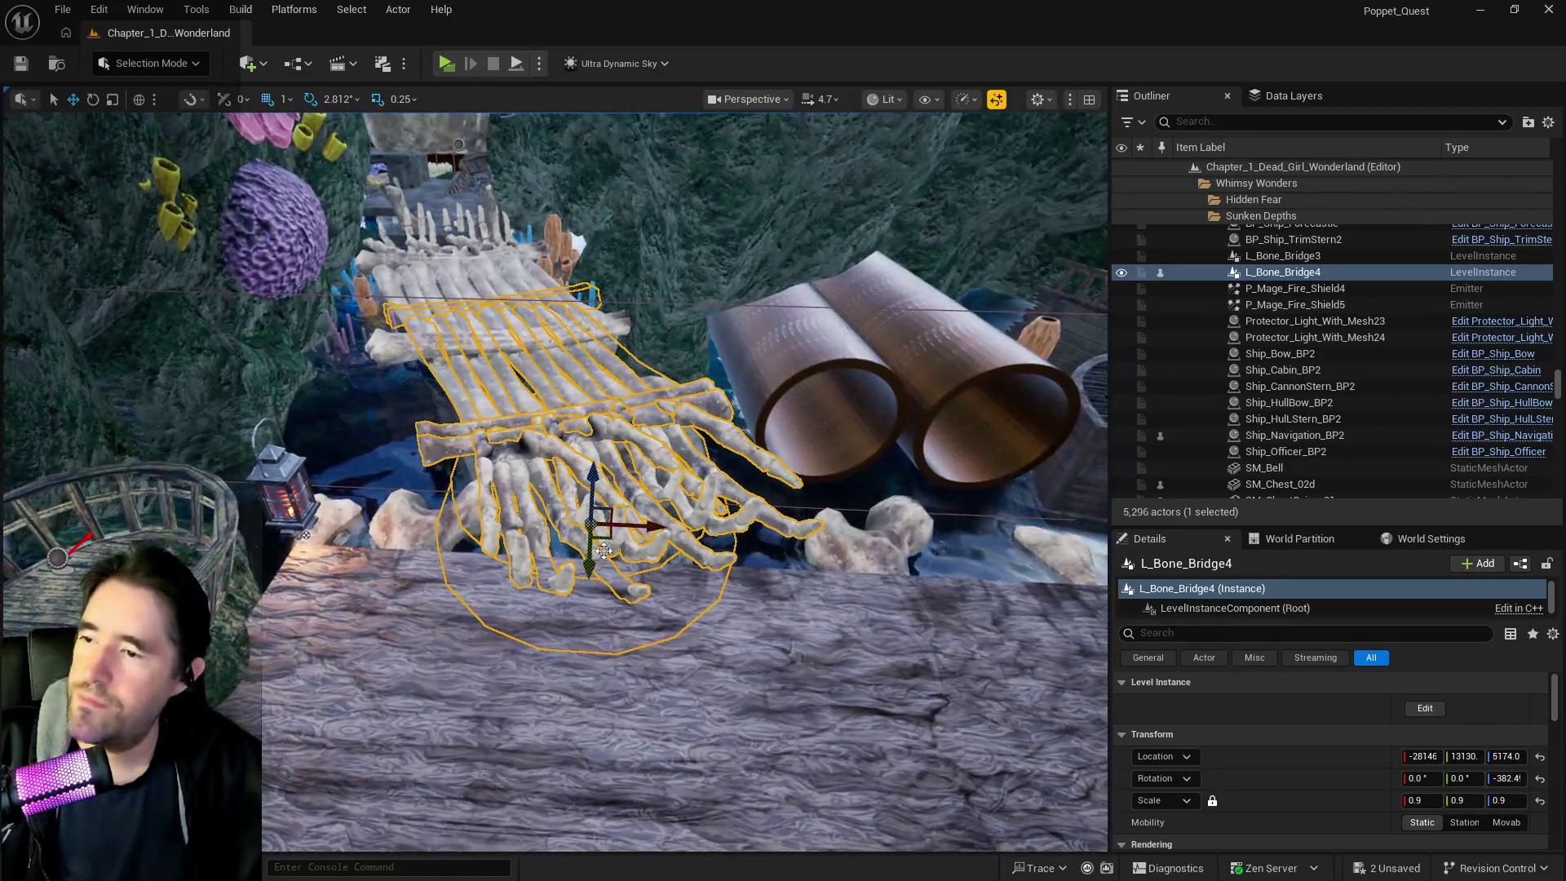
{"action": "mouse_move", "coordinate": [607, 547]}
{"action": "left_mouse_down"}
{"action": "mouse_move", "coordinate": [634, 512]}
{"action": "mouse_move", "coordinate": [633, 587]}
{"action": "left_mouse_up"}
{"action": "key", "text": "ctrl+s"}
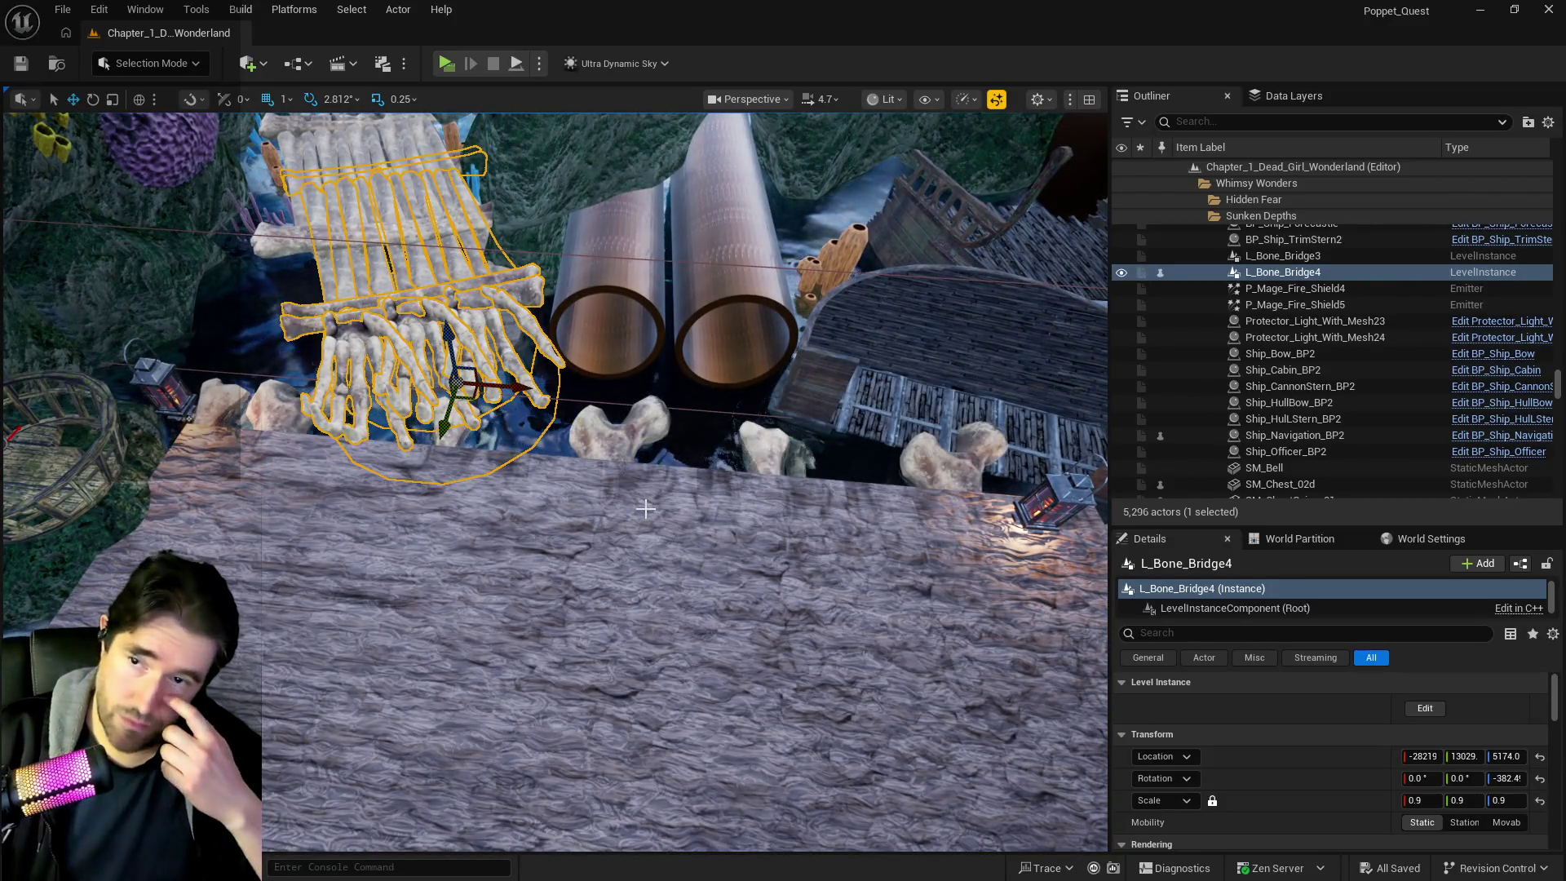
{"action": "mouse_move", "coordinate": [645, 509]}
{"action": "left_mouse_down"}
{"action": "mouse_move", "coordinate": [620, 530]}
{"action": "mouse_move", "coordinate": [606, 501]}
{"action": "mouse_move", "coordinate": [628, 489]}
{"action": "mouse_move", "coordinate": [480, 359]}
{"action": "left_mouse_up"}
Cut SM_Pirate_Flag_3 and paste it above the sunken ship's cannon deck
{"action": "left_click", "coordinate": [566, 576]}
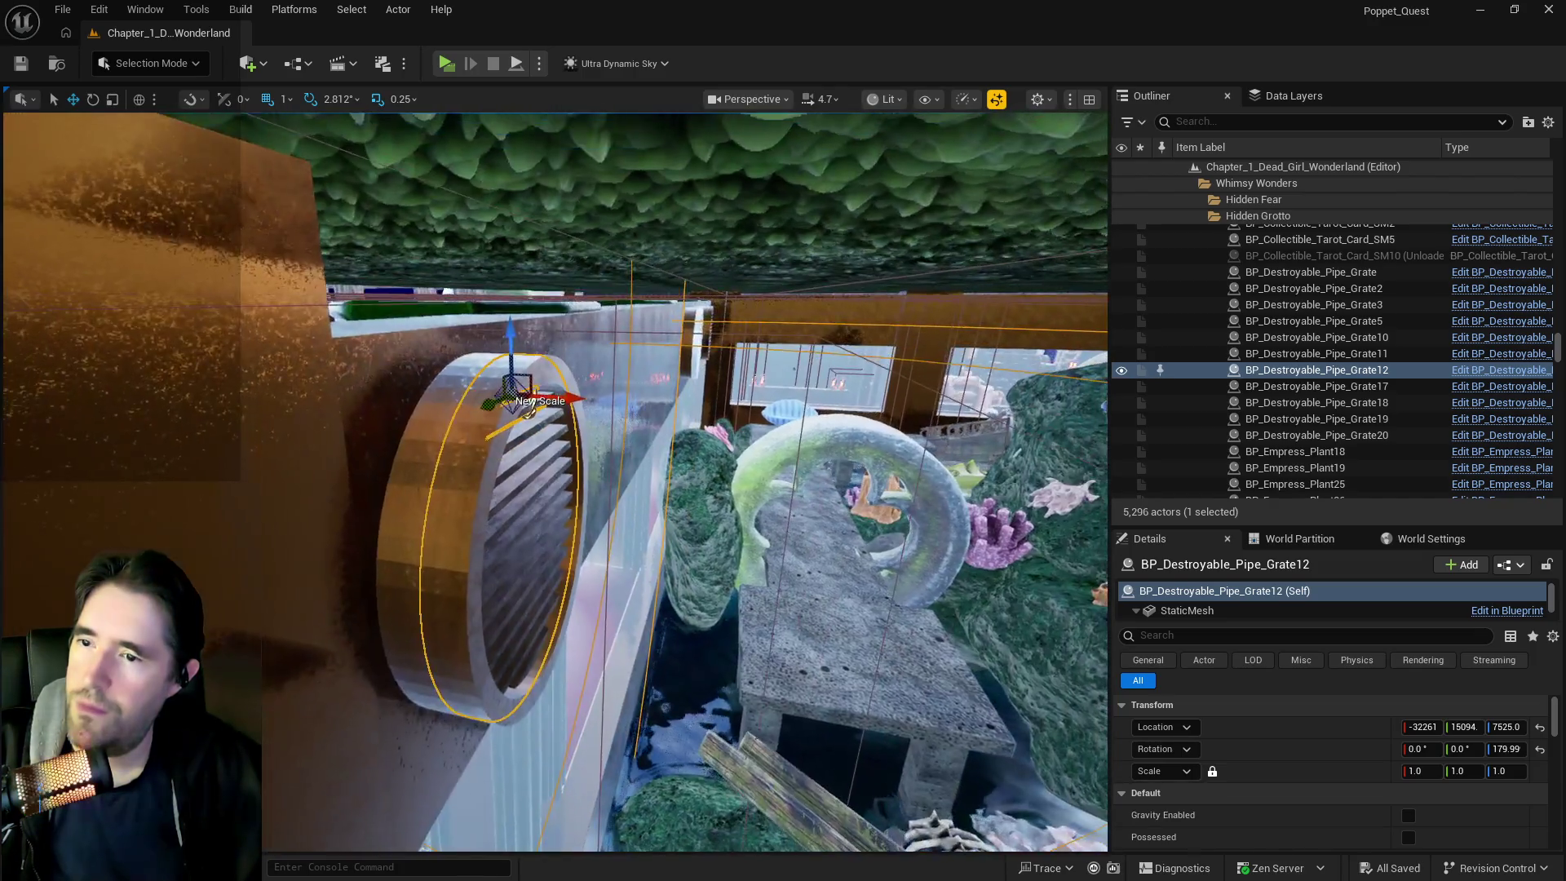
{"action": "mouse_move", "coordinate": [529, 408]}
{"action": "left_mouse_down"}
{"action": "mouse_move", "coordinate": [594, 441]}
{"action": "mouse_move", "coordinate": [570, 585]}
{"action": "mouse_move", "coordinate": [647, 594]}
{"action": "mouse_move", "coordinate": [655, 495]}
{"action": "left_mouse_up"}
{"action": "left_click", "coordinate": [575, 550]}
{"action": "key", "text": "Delete"}
{"action": "right_click", "coordinate": [636, 498]}
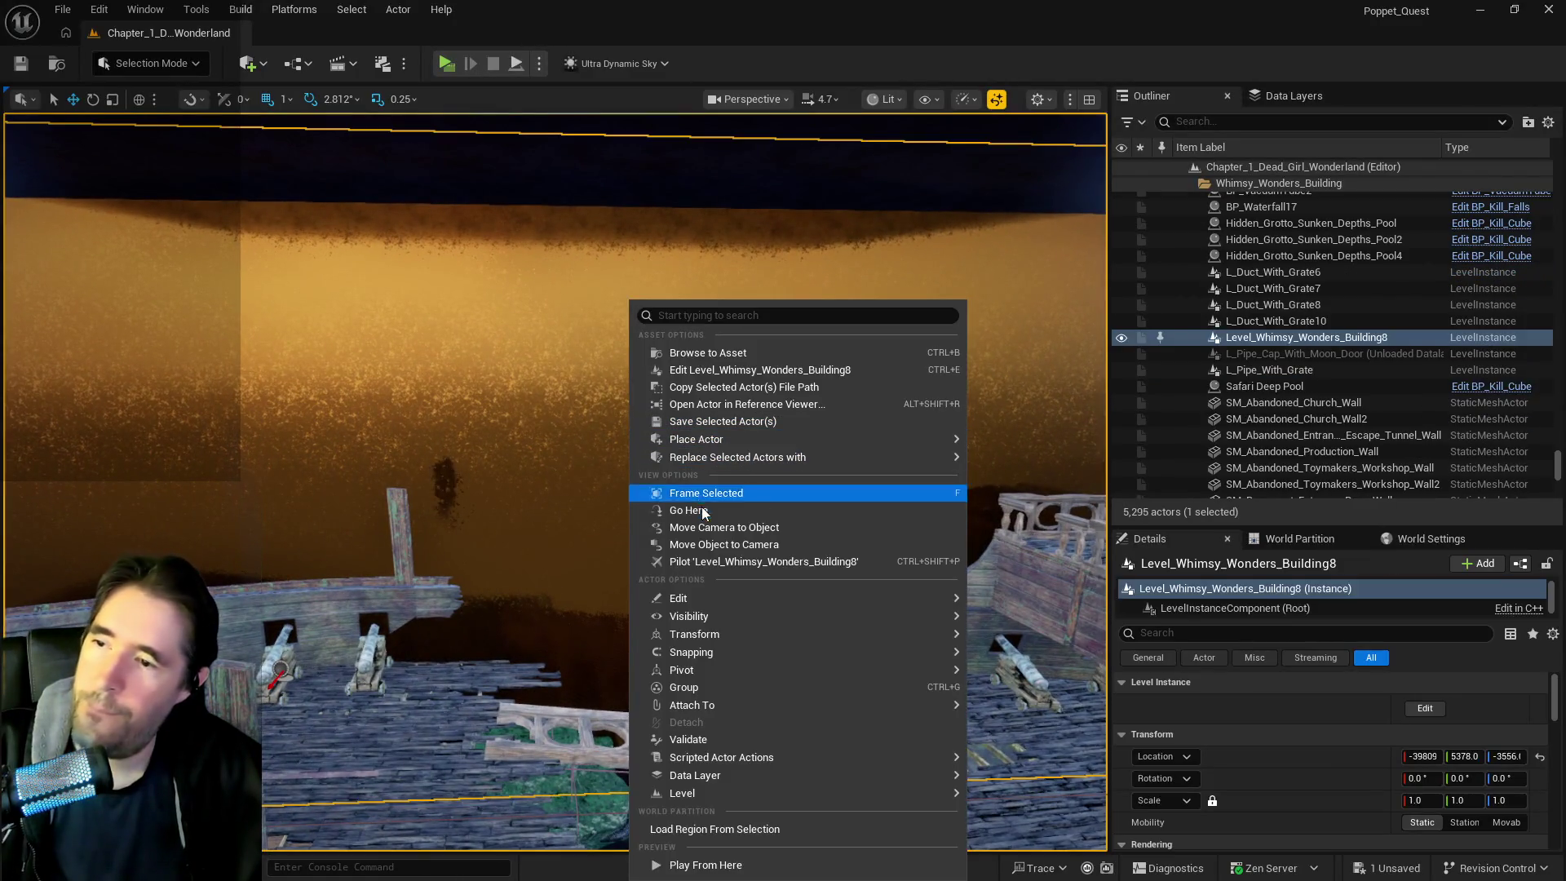
{"action": "mouse_move", "coordinate": [684, 598]}
{"action": "left_click", "coordinate": [1066, 656]}
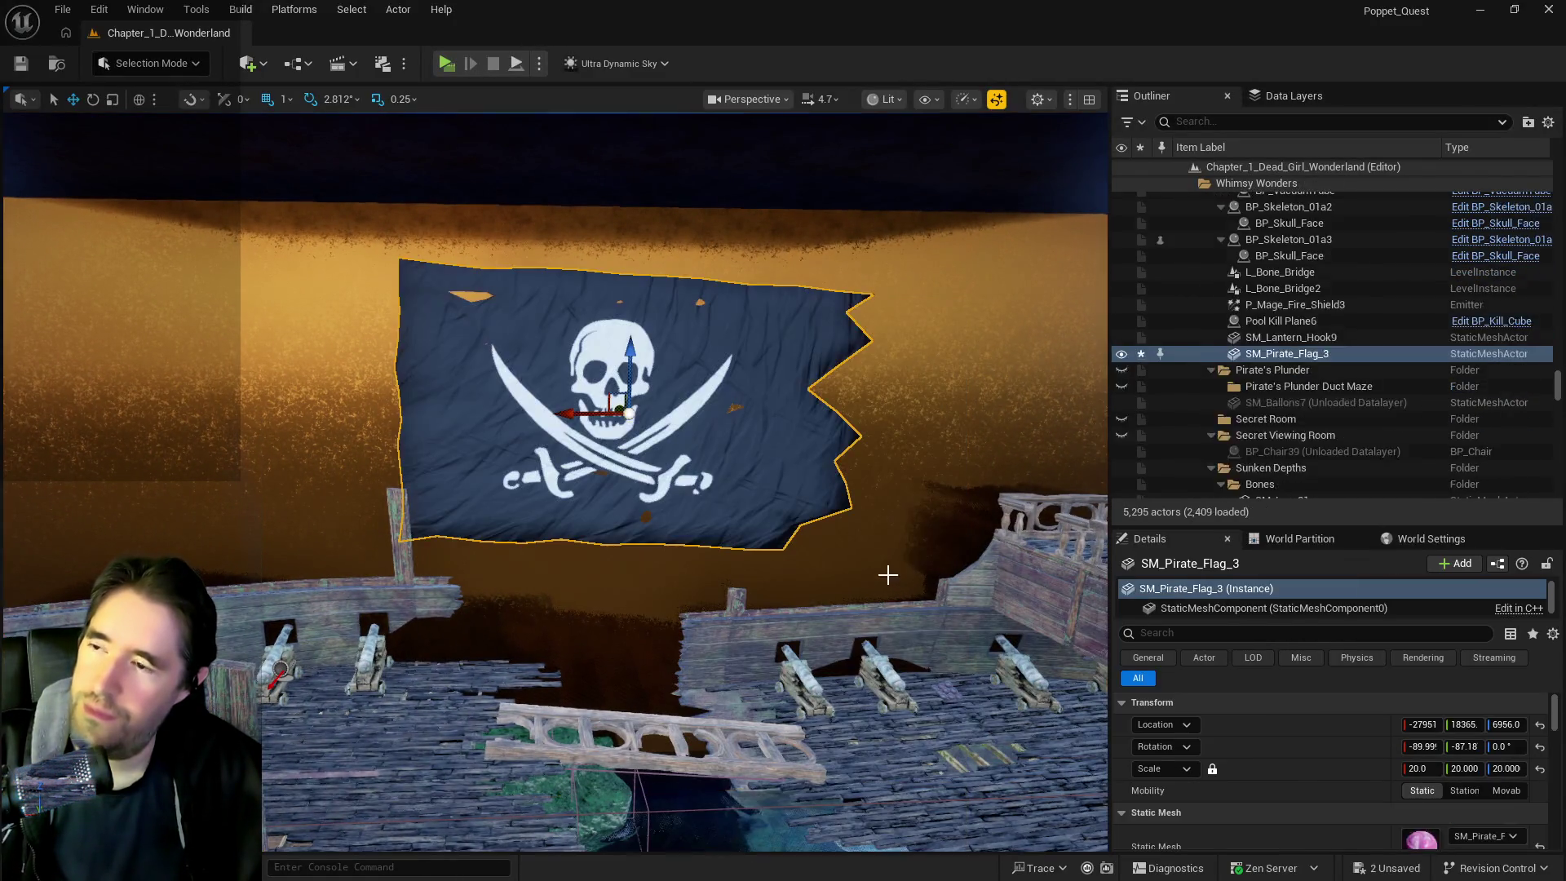
{"action": "left_click_drag", "start_coordinate": [769, 517], "coordinate": [769, 517]}
{"action": "left_click_drag", "start_coordinate": [692, 459], "coordinate": [702, 471]}
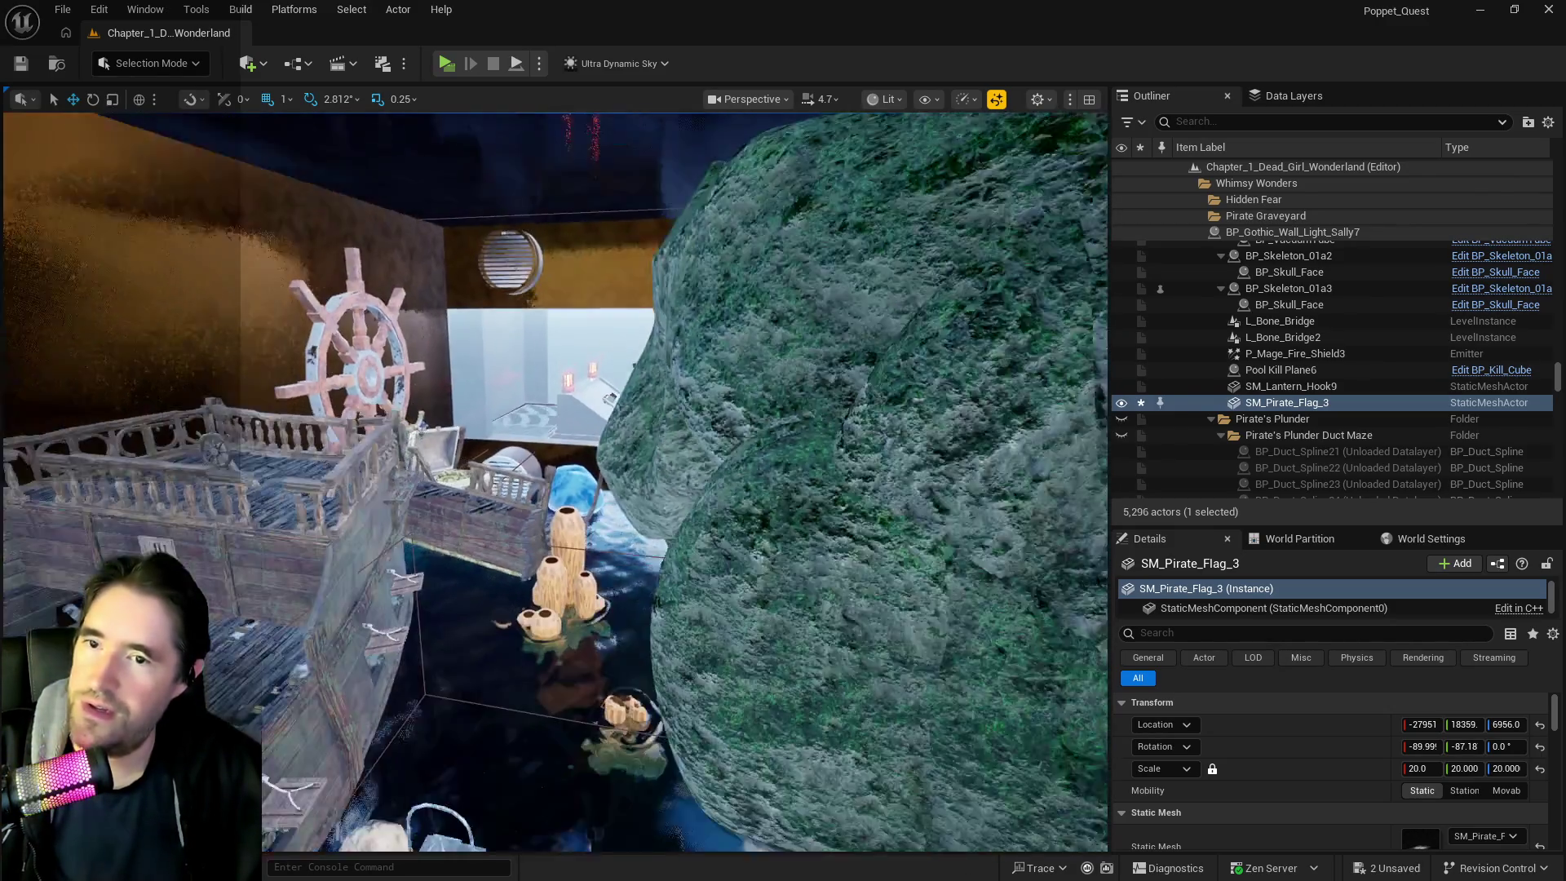
Move the pirate flag into the Sunken Depths Outliner folder
{"action": "right_click", "coordinate": [1270, 408]}
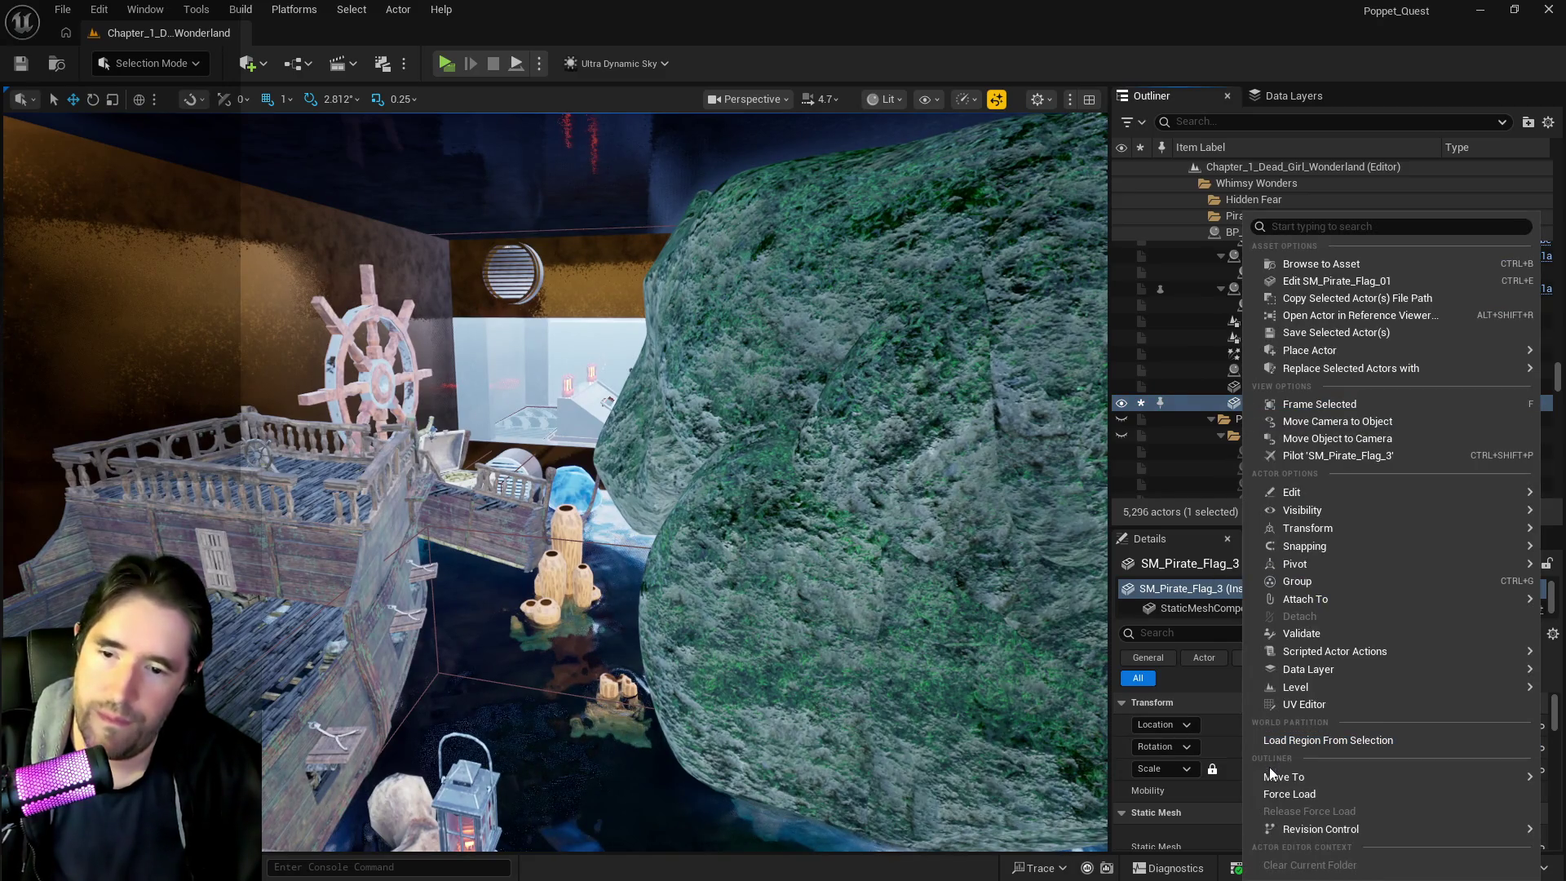
{"action": "mouse_move", "coordinate": [1290, 788]}
{"action": "type", "text": "sunke"}
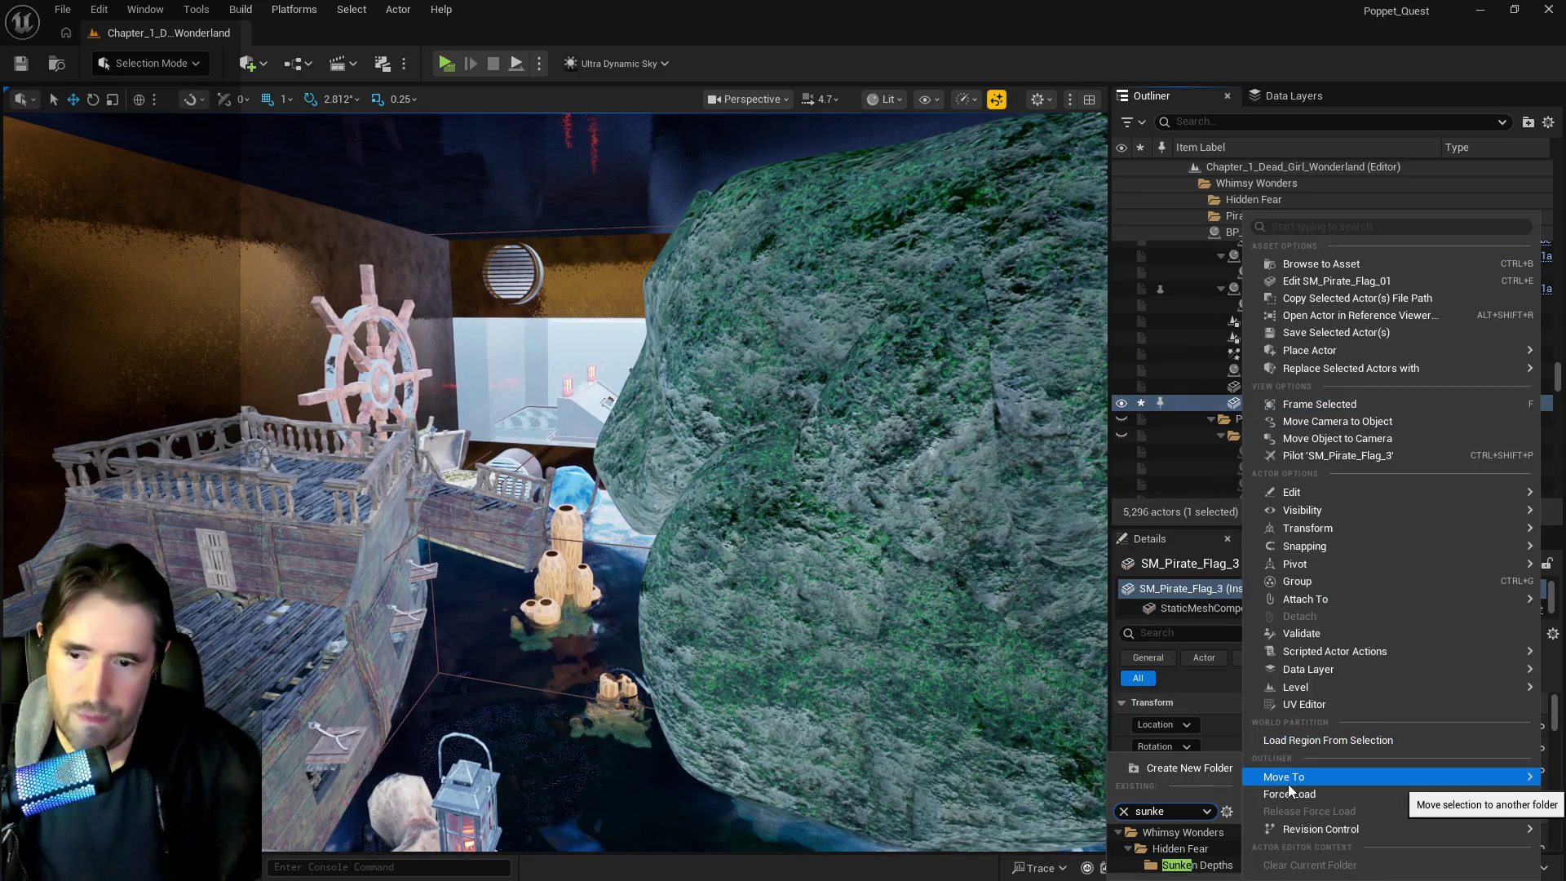
{"action": "left_click", "coordinate": [1178, 865]}
{"action": "key", "text": "f"}
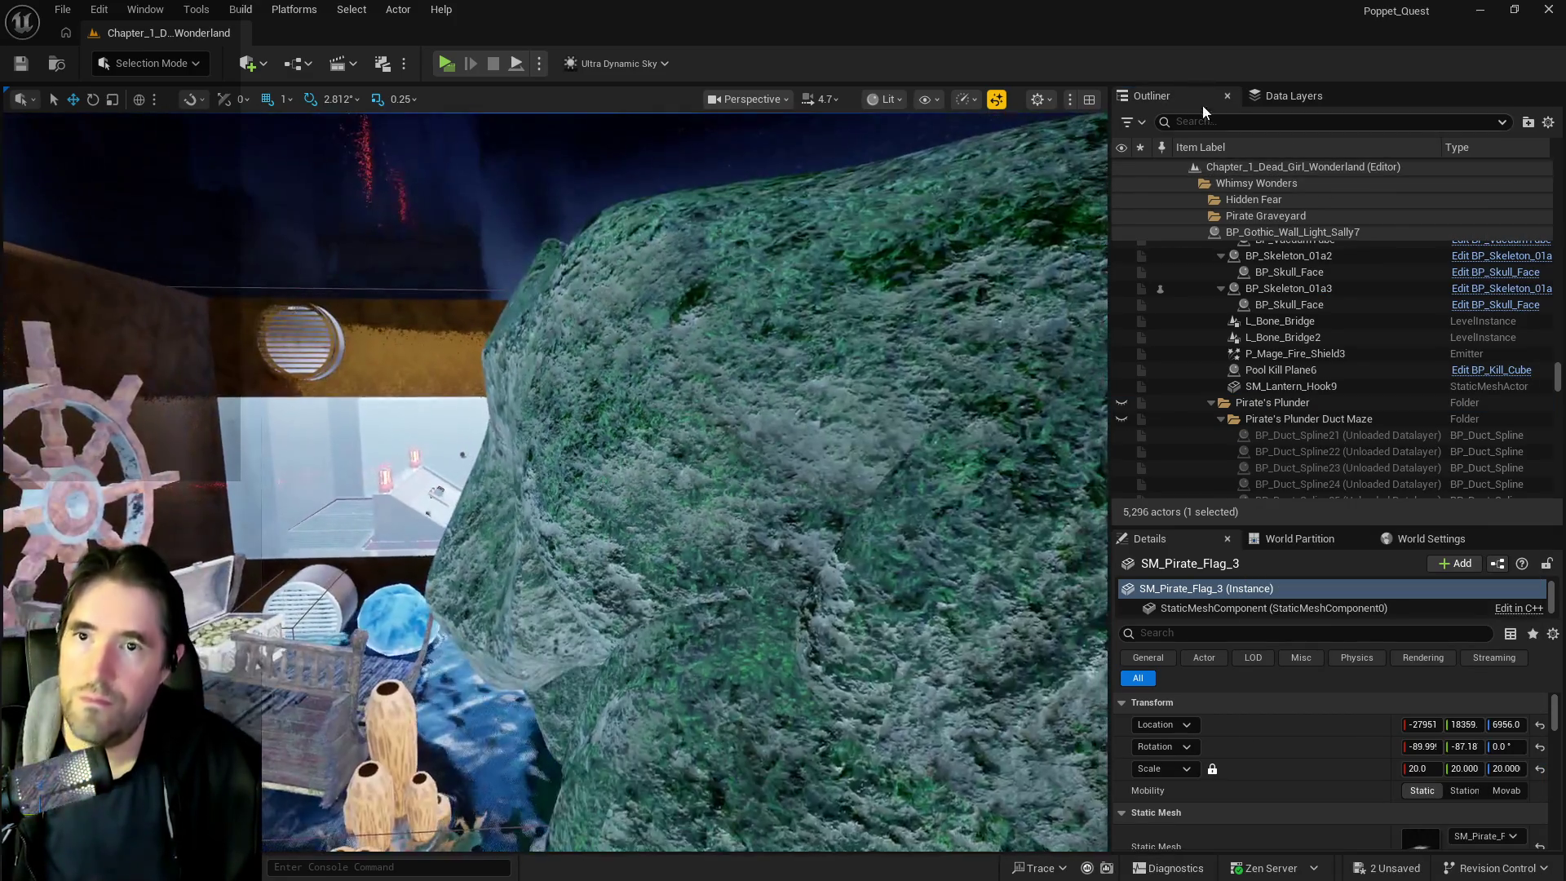
Remove the pirate flag from the Pirate Graveyard data layer
{"action": "left_click", "coordinate": [1265, 100]}
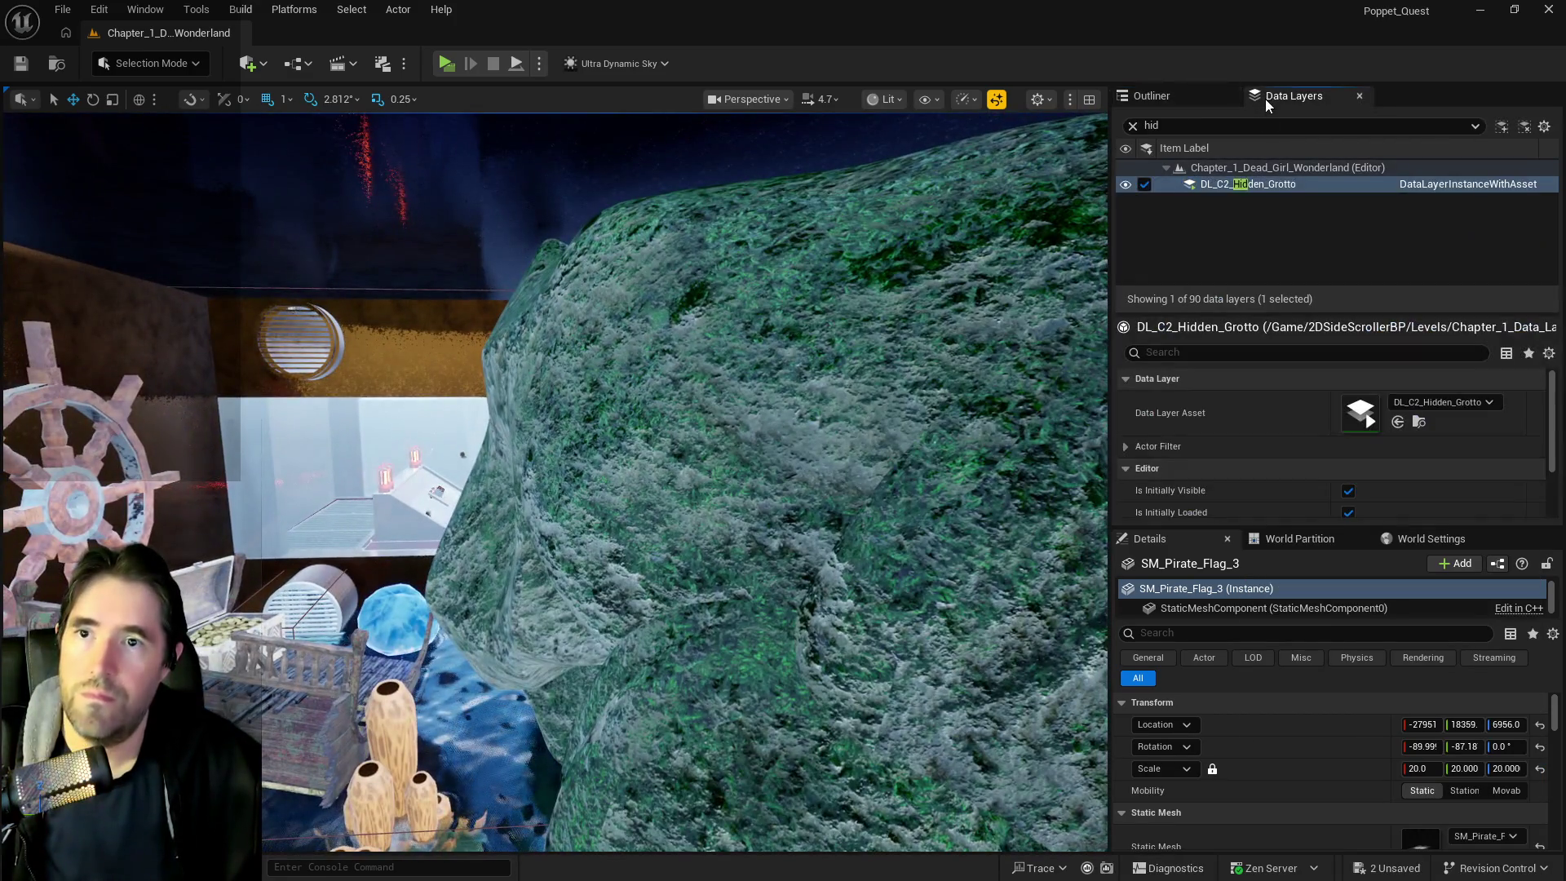
{"action": "double_click", "coordinate": [1166, 126]}
{"action": "type", "text": "pir"}
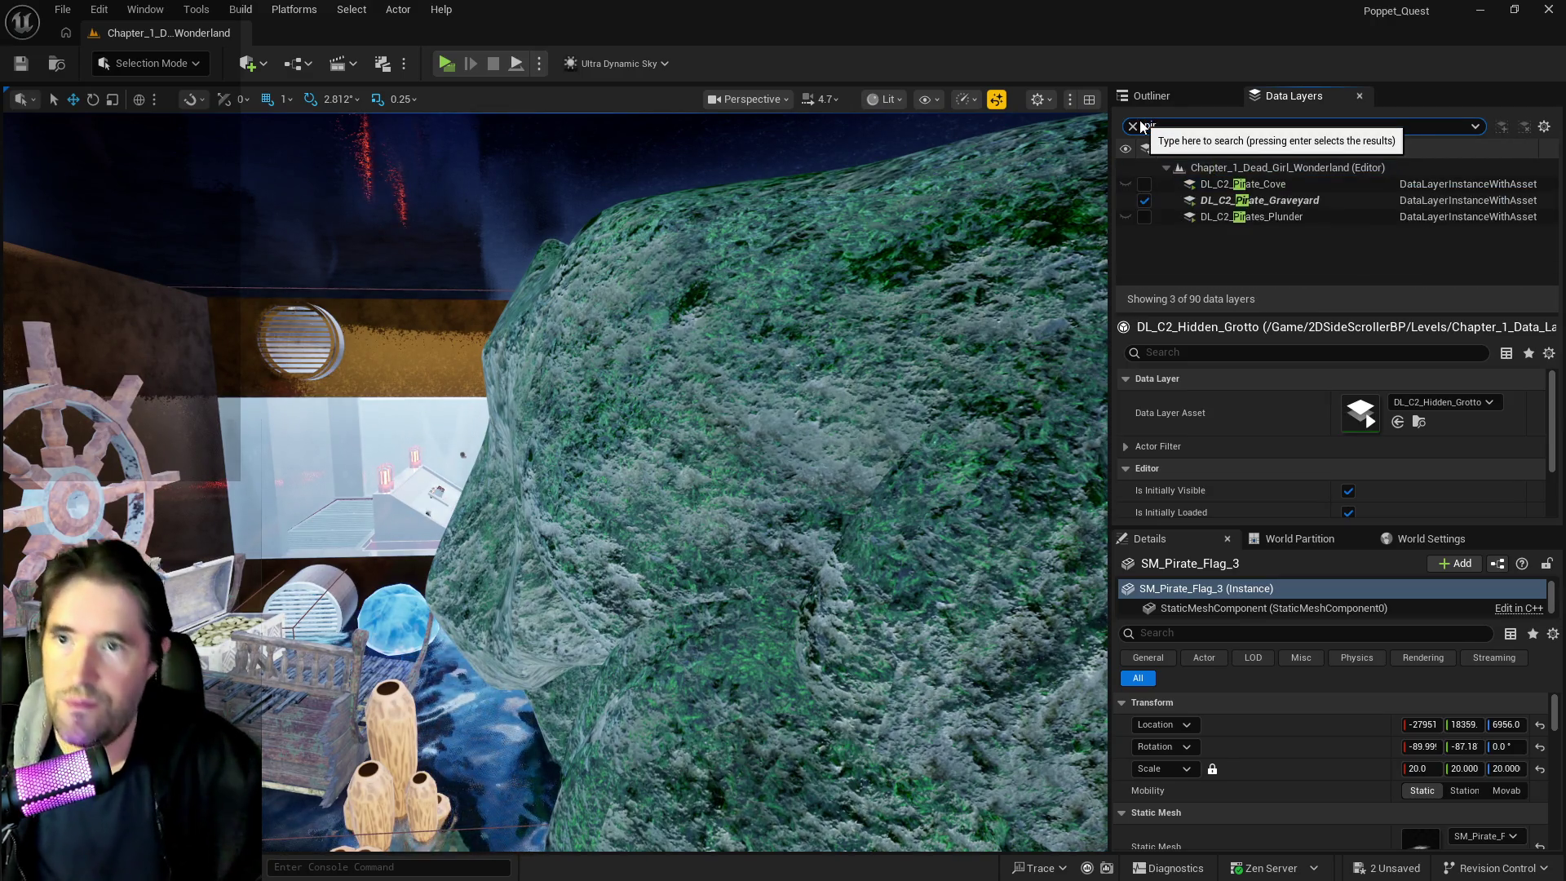
{"action": "left_click", "coordinate": [1223, 201]}
{"action": "right_click", "coordinate": [1227, 202]}
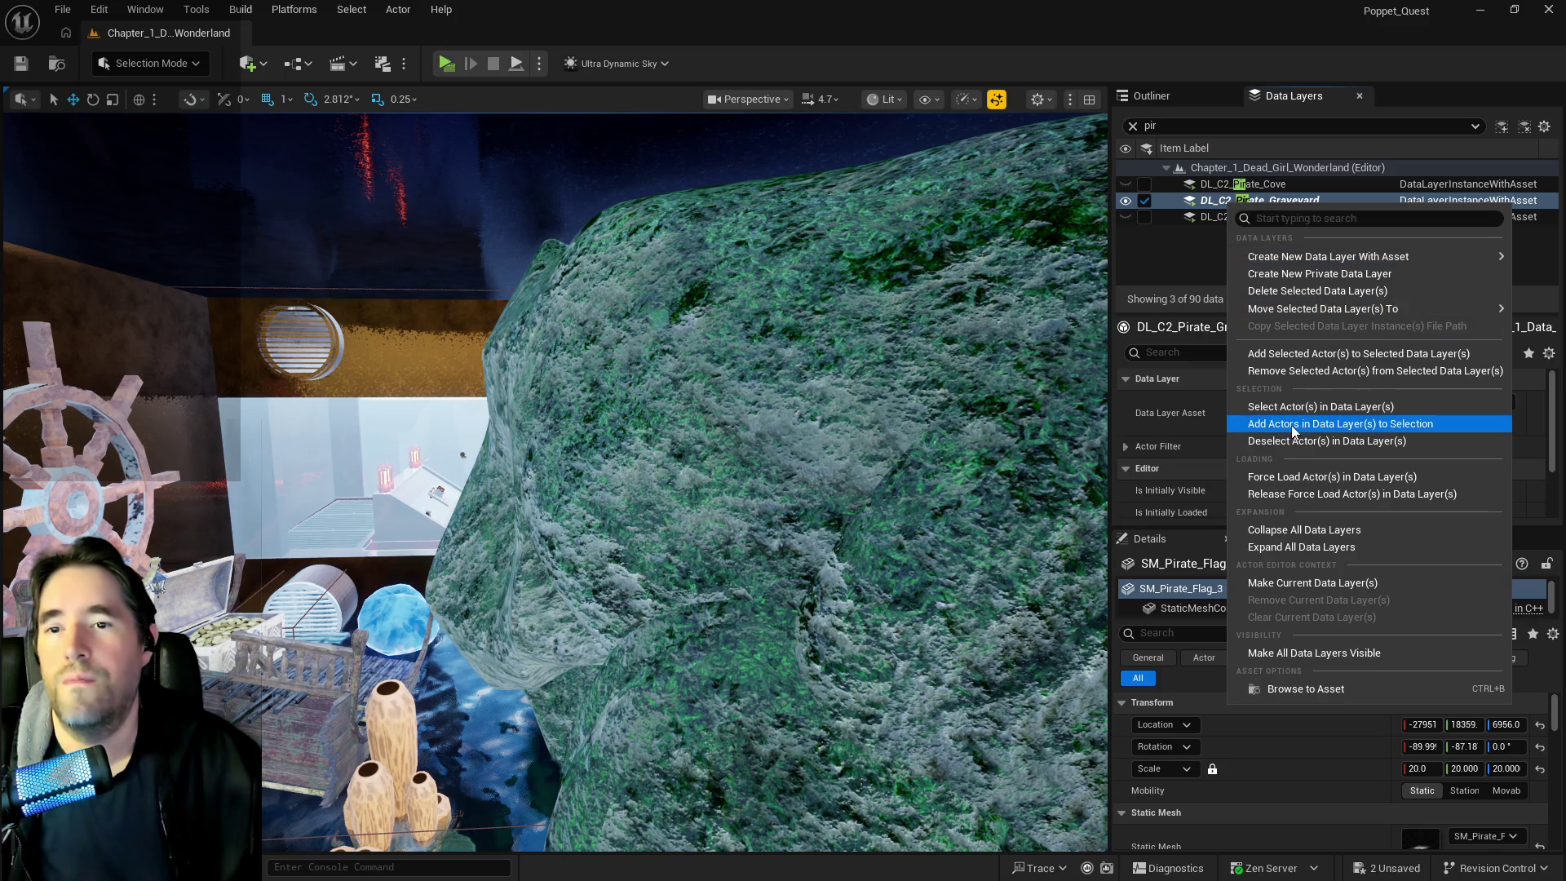
{"action": "left_click", "coordinate": [1281, 371]}
Add the flag to the DL_C2_The_Sunken_Depths data layer and save all changes
{"action": "double_click", "coordinate": [1158, 126]}
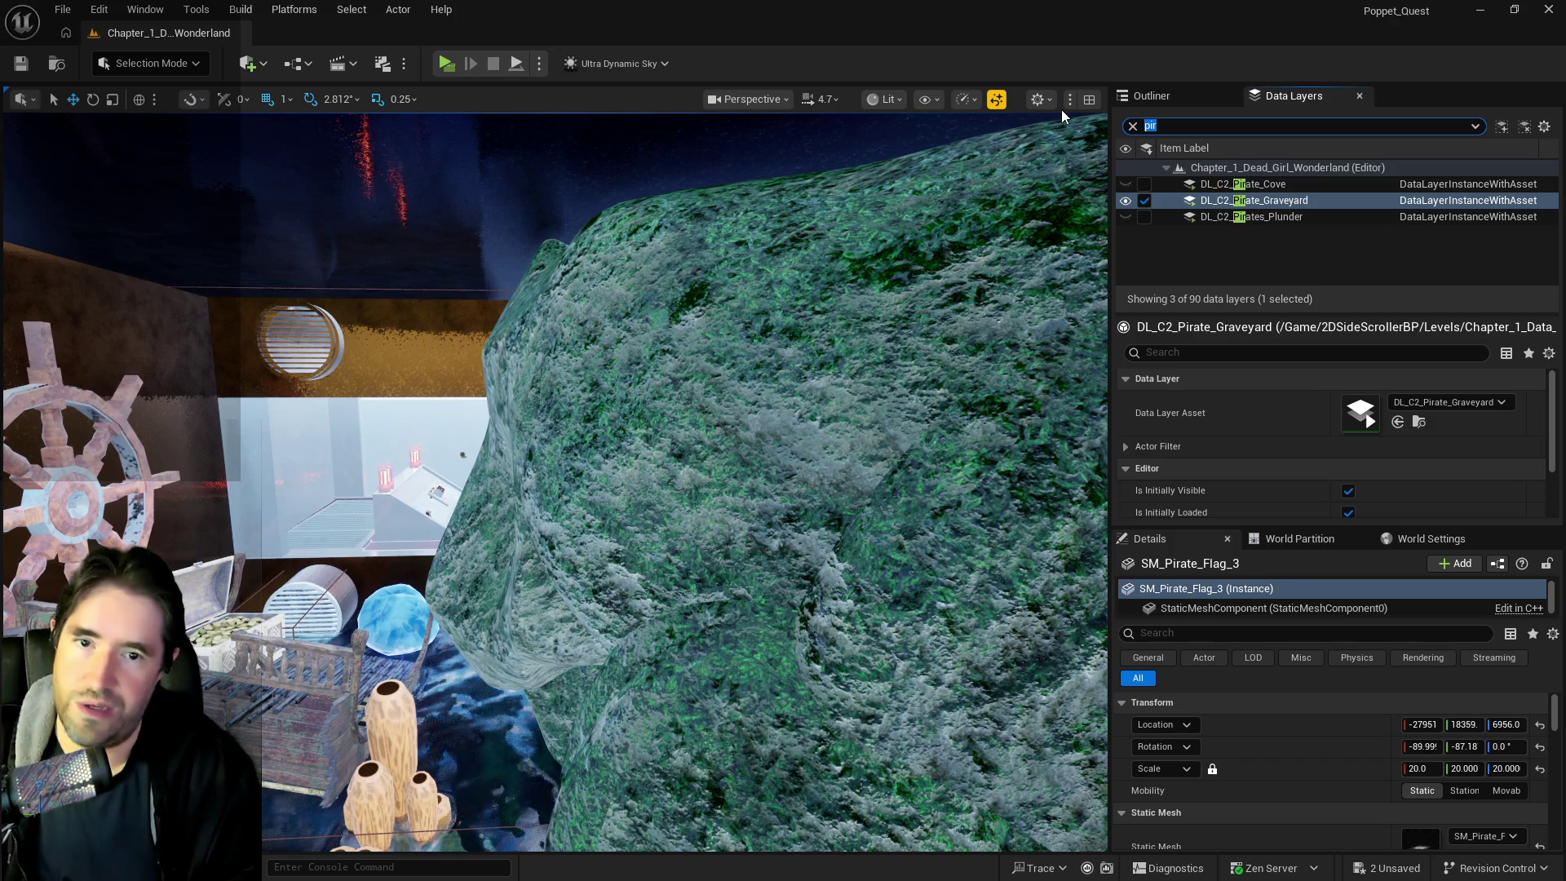
{"action": "type", "text": "su"}
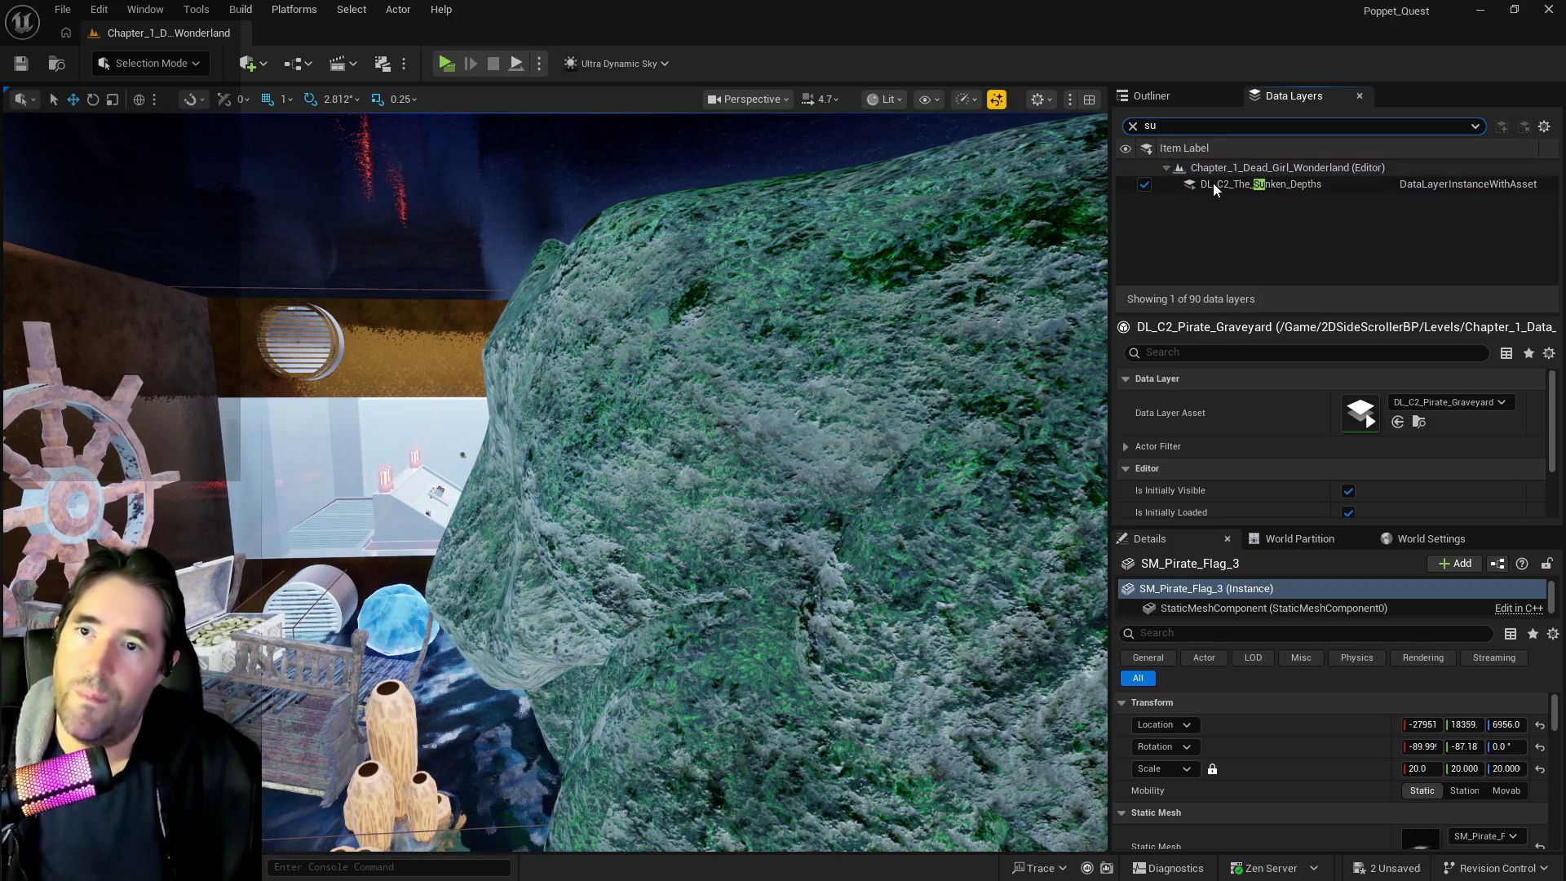
{"action": "right_click", "coordinate": [1213, 185]}
{"action": "left_click", "coordinate": [1254, 335]}
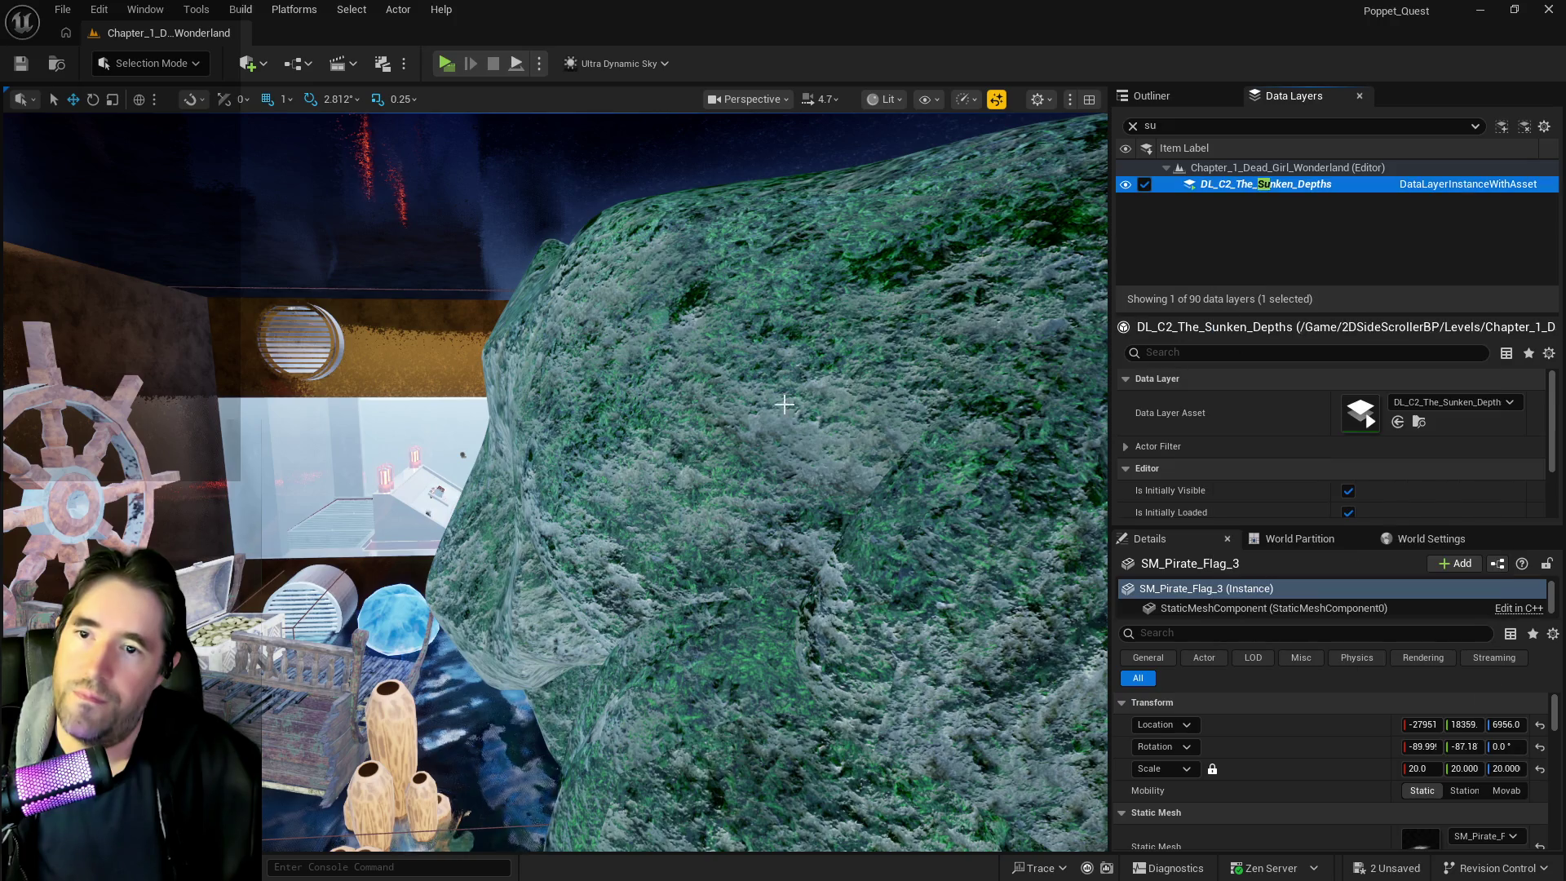
{"action": "scroll", "coordinate": [758, 394], "scroll_direction": "up", "scroll_amount": 4}
{"action": "key", "text": "ctrl+s"}
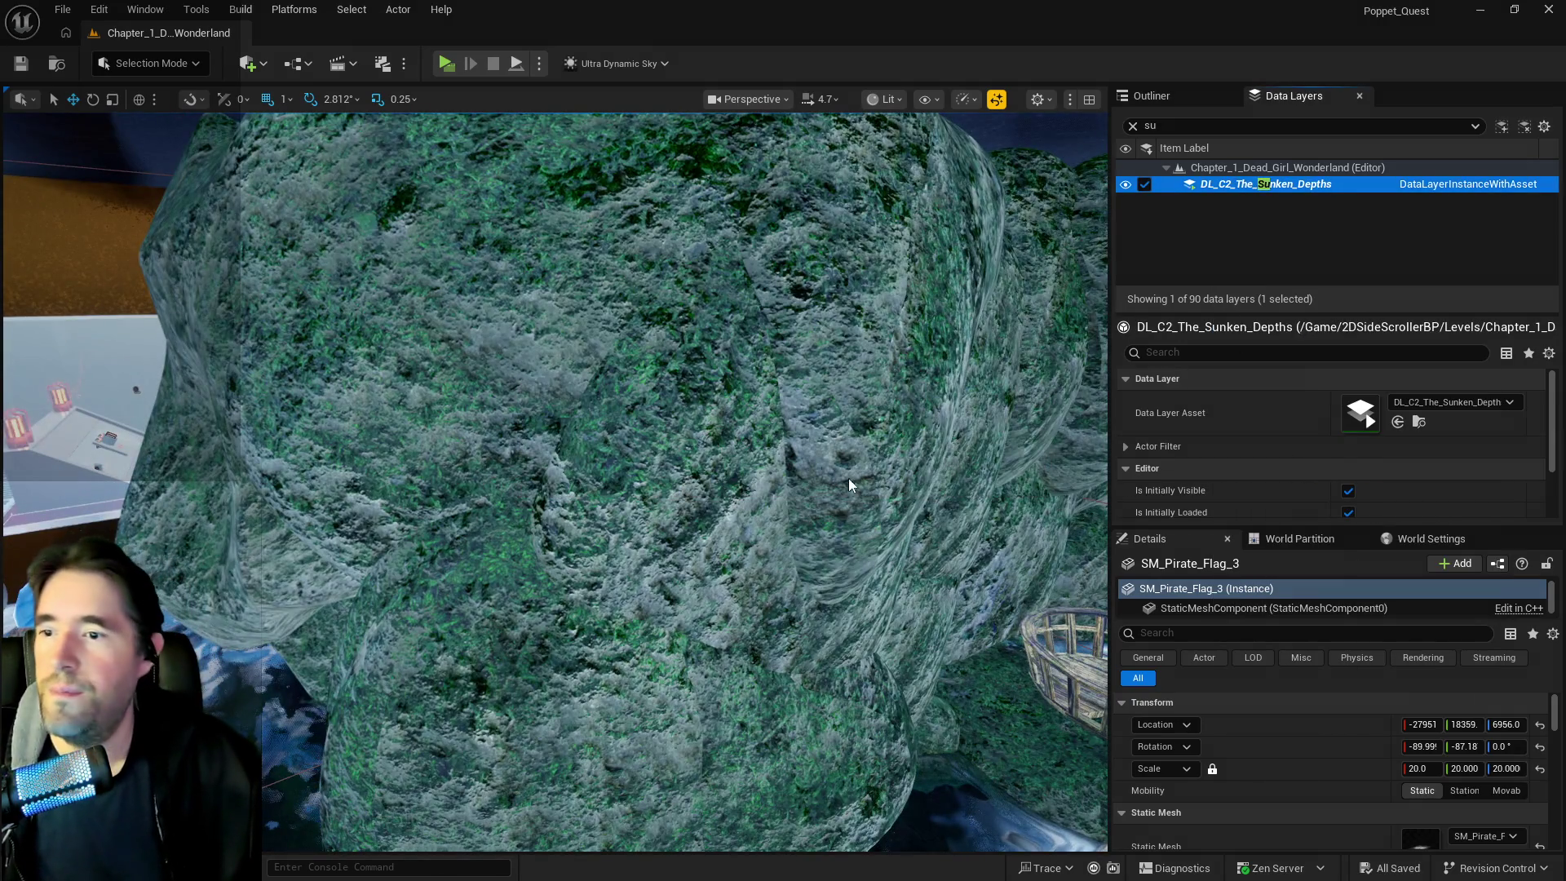
{"action": "scroll", "coordinate": [821, 466], "scroll_direction": "down", "scroll_amount": 5}
{"action": "scroll", "coordinate": [554, 481], "scroll_direction": "up", "scroll_amount": 10}
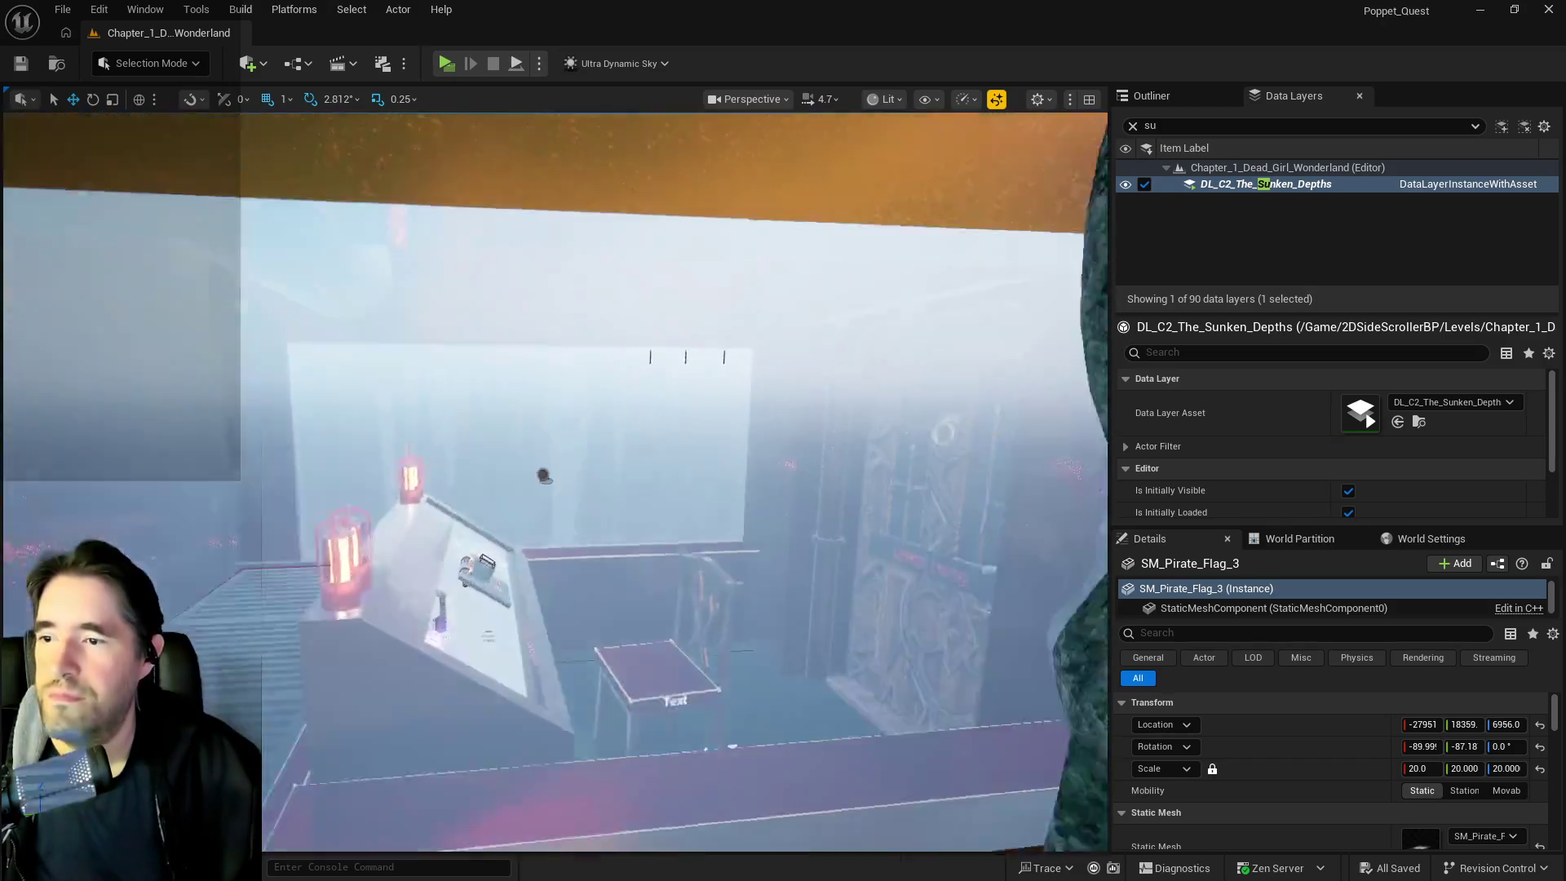
Fly from the cabin through the fog to the pool and select the bone bridge between the skulls
{"action": "mouse_move", "coordinate": [555, 481]}
{"action": "left_mouse_down"}
{"action": "mouse_move", "coordinate": [718, 478]}
{"action": "mouse_move", "coordinate": [657, 530]}
{"action": "mouse_move", "coordinate": [640, 801]}
{"action": "mouse_move", "coordinate": [506, 685]}
{"action": "mouse_move", "coordinate": [683, 363]}
{"action": "mouse_move", "coordinate": [684, 278]}
{"action": "left_mouse_up"}
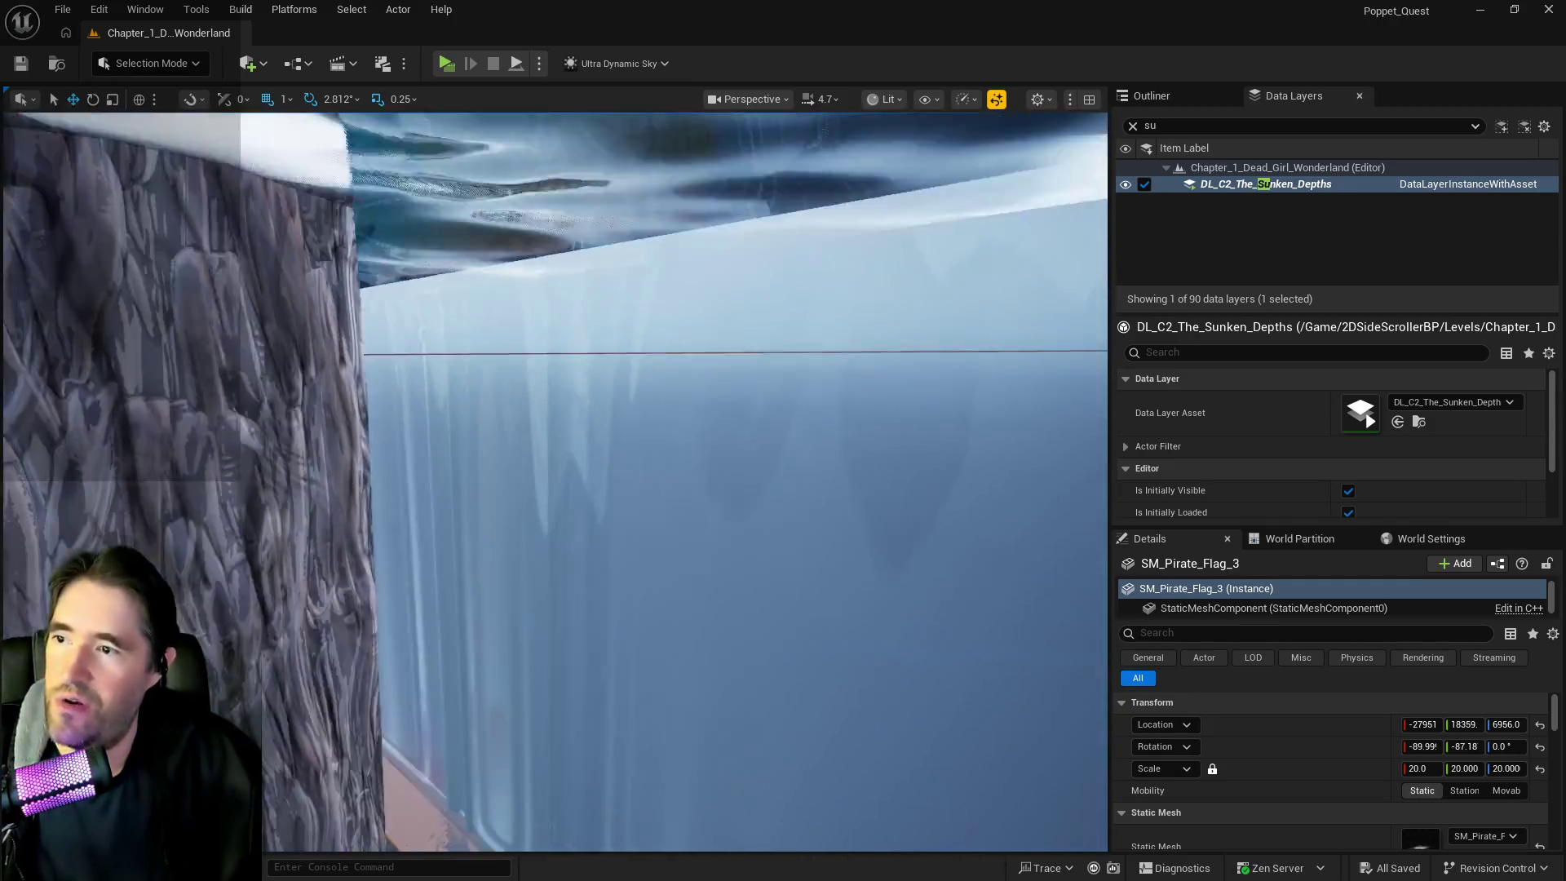
{"action": "left_click_drag", "start_coordinate": [684, 277], "coordinate": [684, 261]}
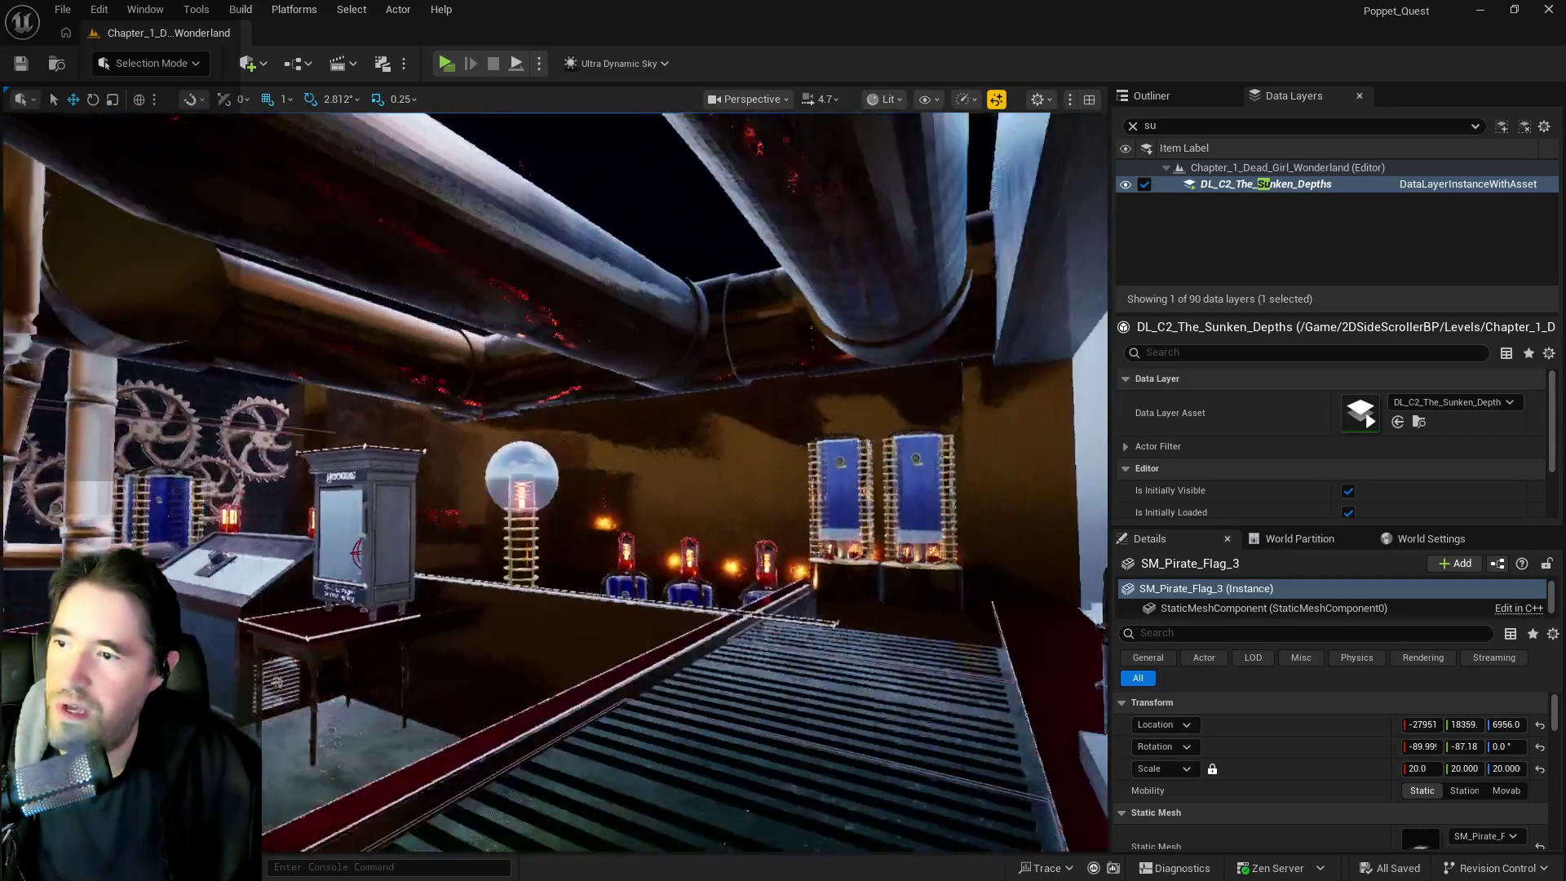
{"action": "left_click_drag", "start_coordinate": [684, 261], "coordinate": [684, 229]}
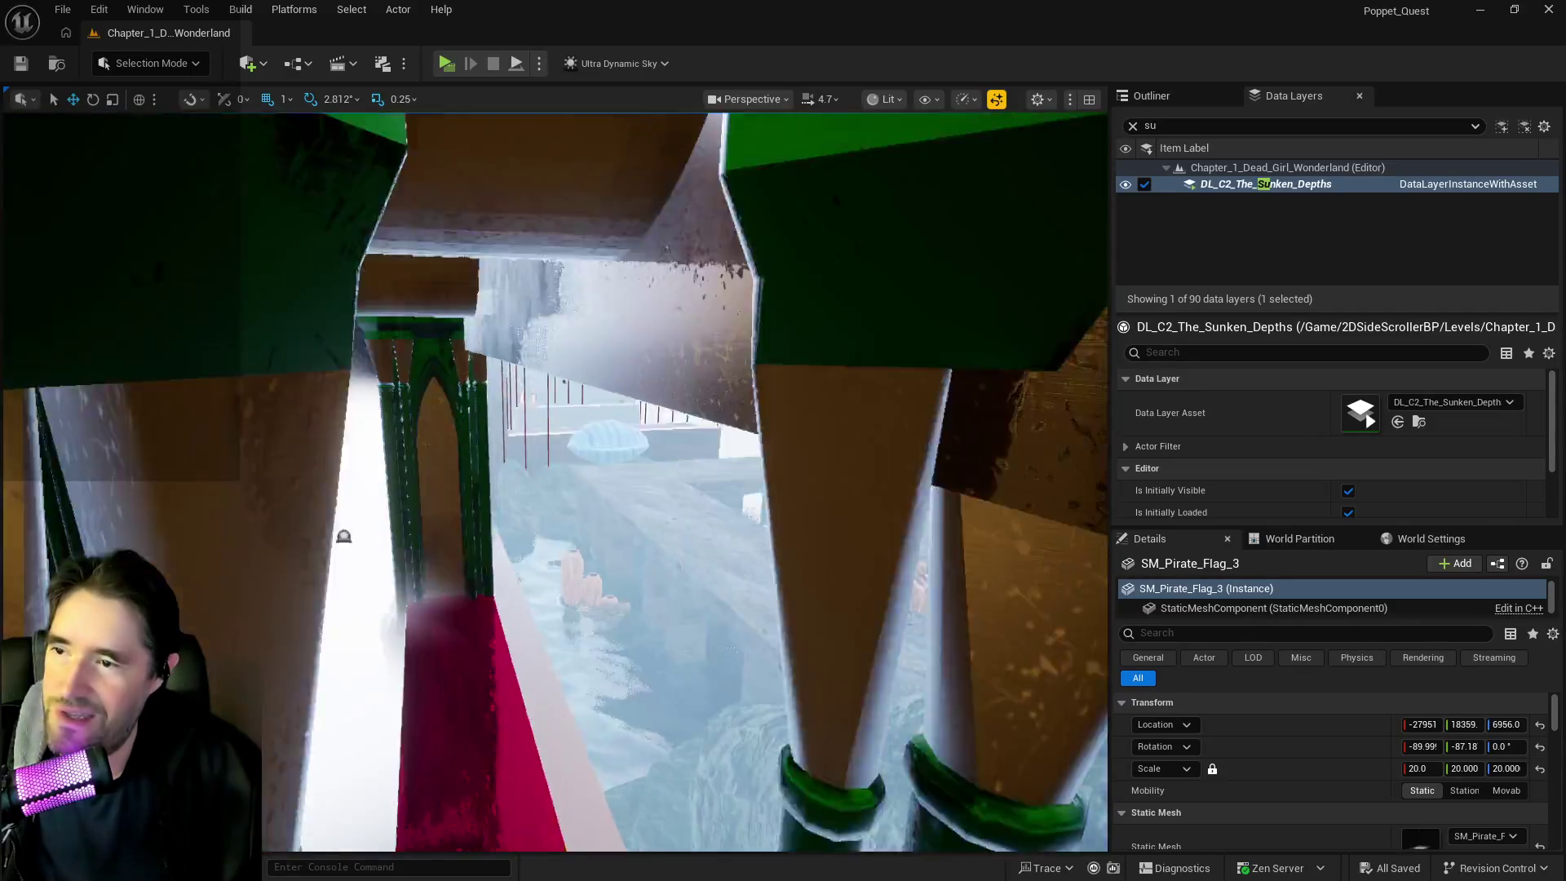
{"action": "left_click_drag", "start_coordinate": [684, 229], "coordinate": [684, 196]}
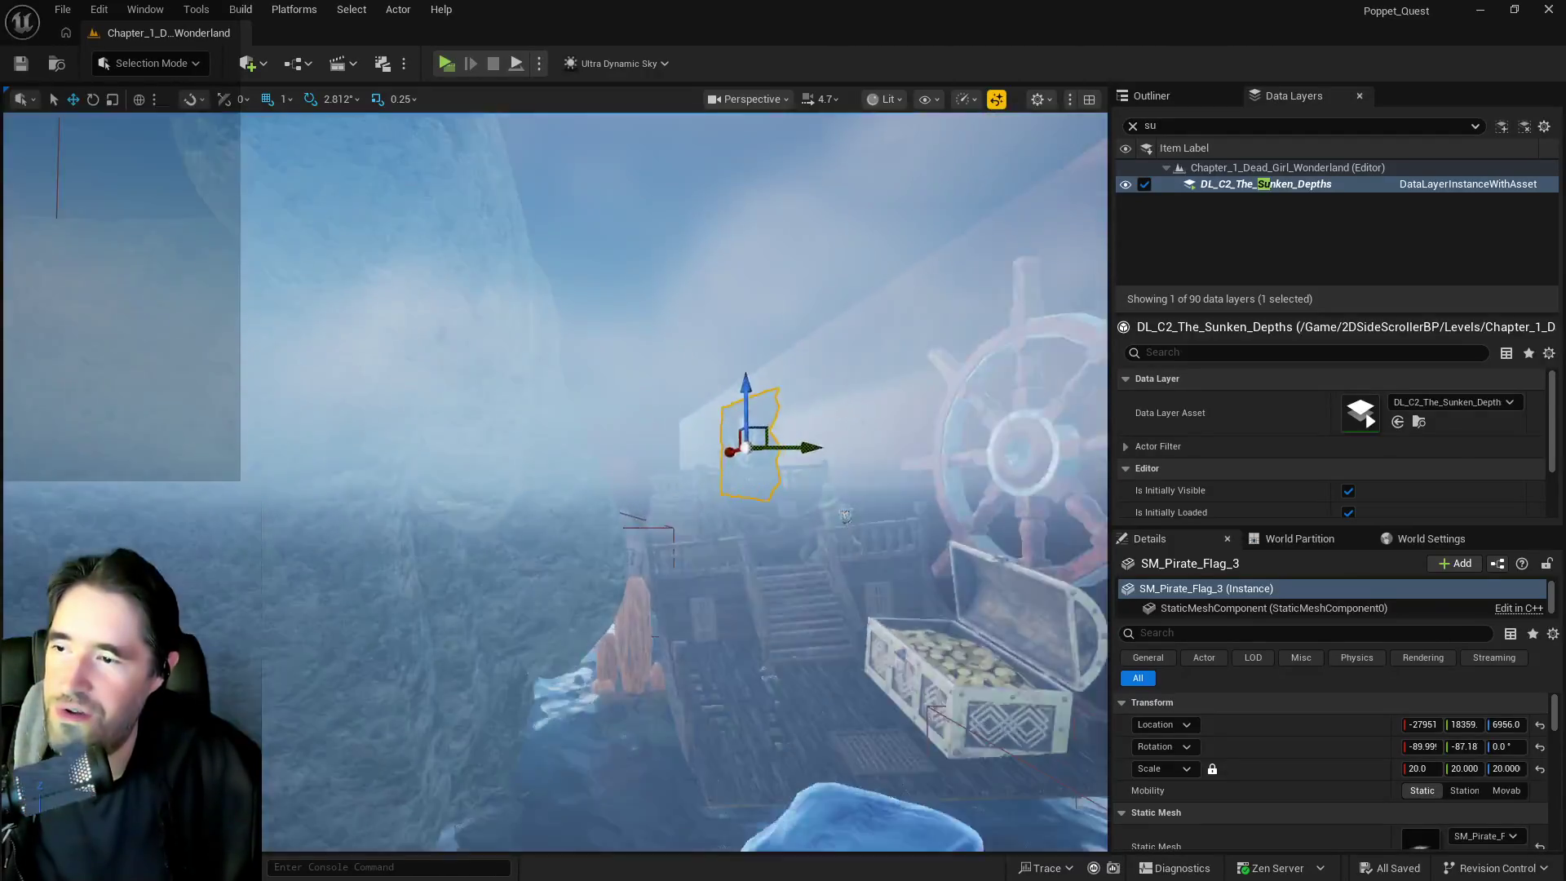
{"action": "left_click_drag", "start_coordinate": [684, 196], "coordinate": [684, 180]}
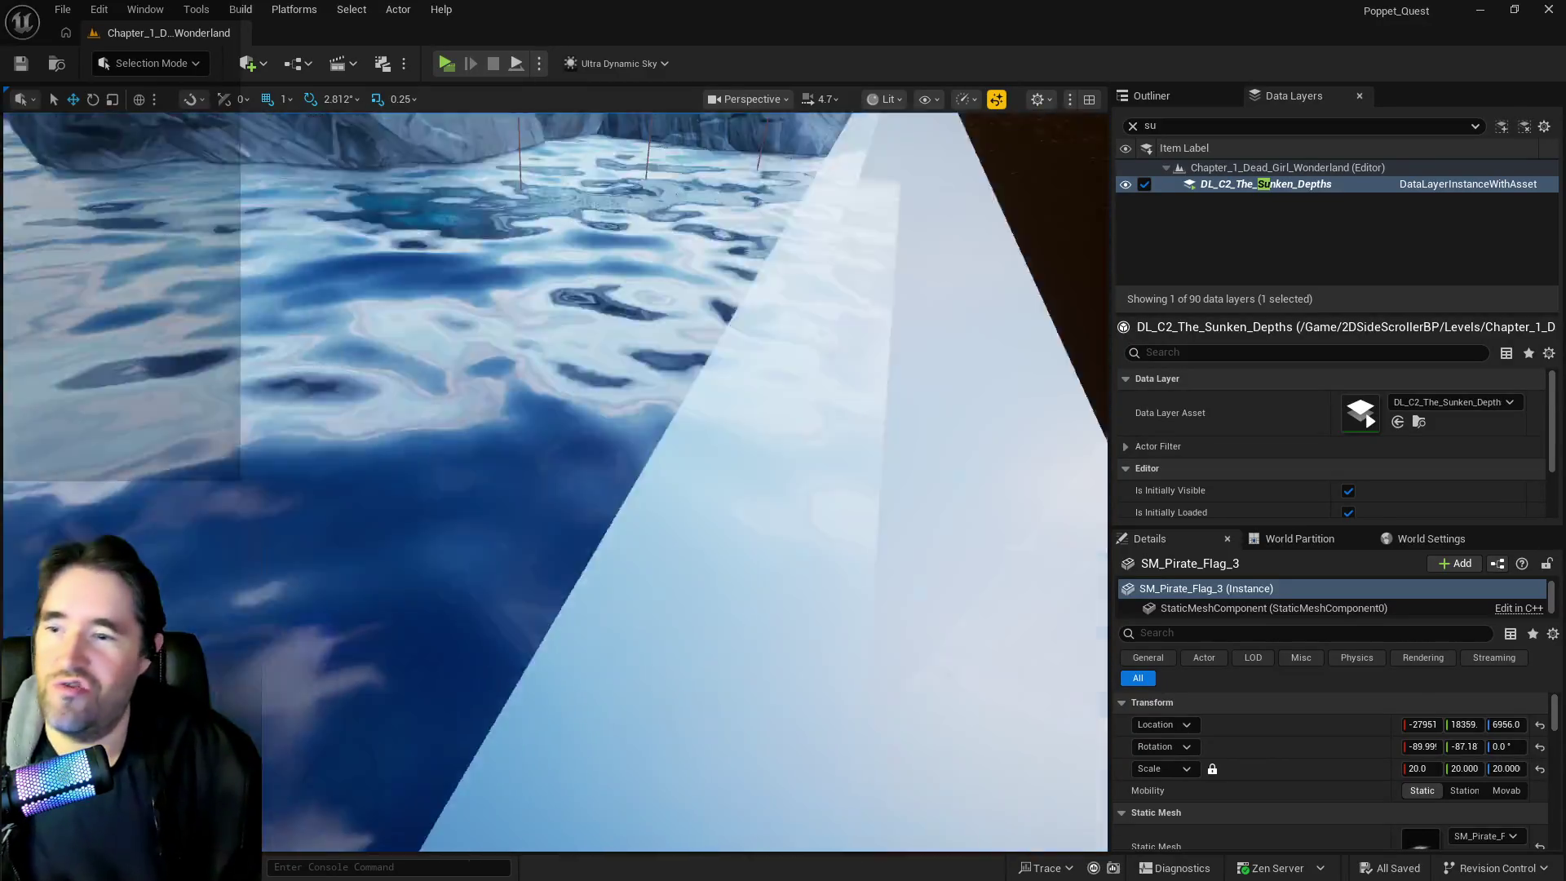
{"action": "left_click_drag", "start_coordinate": [555, 482], "coordinate": [555, 530]}
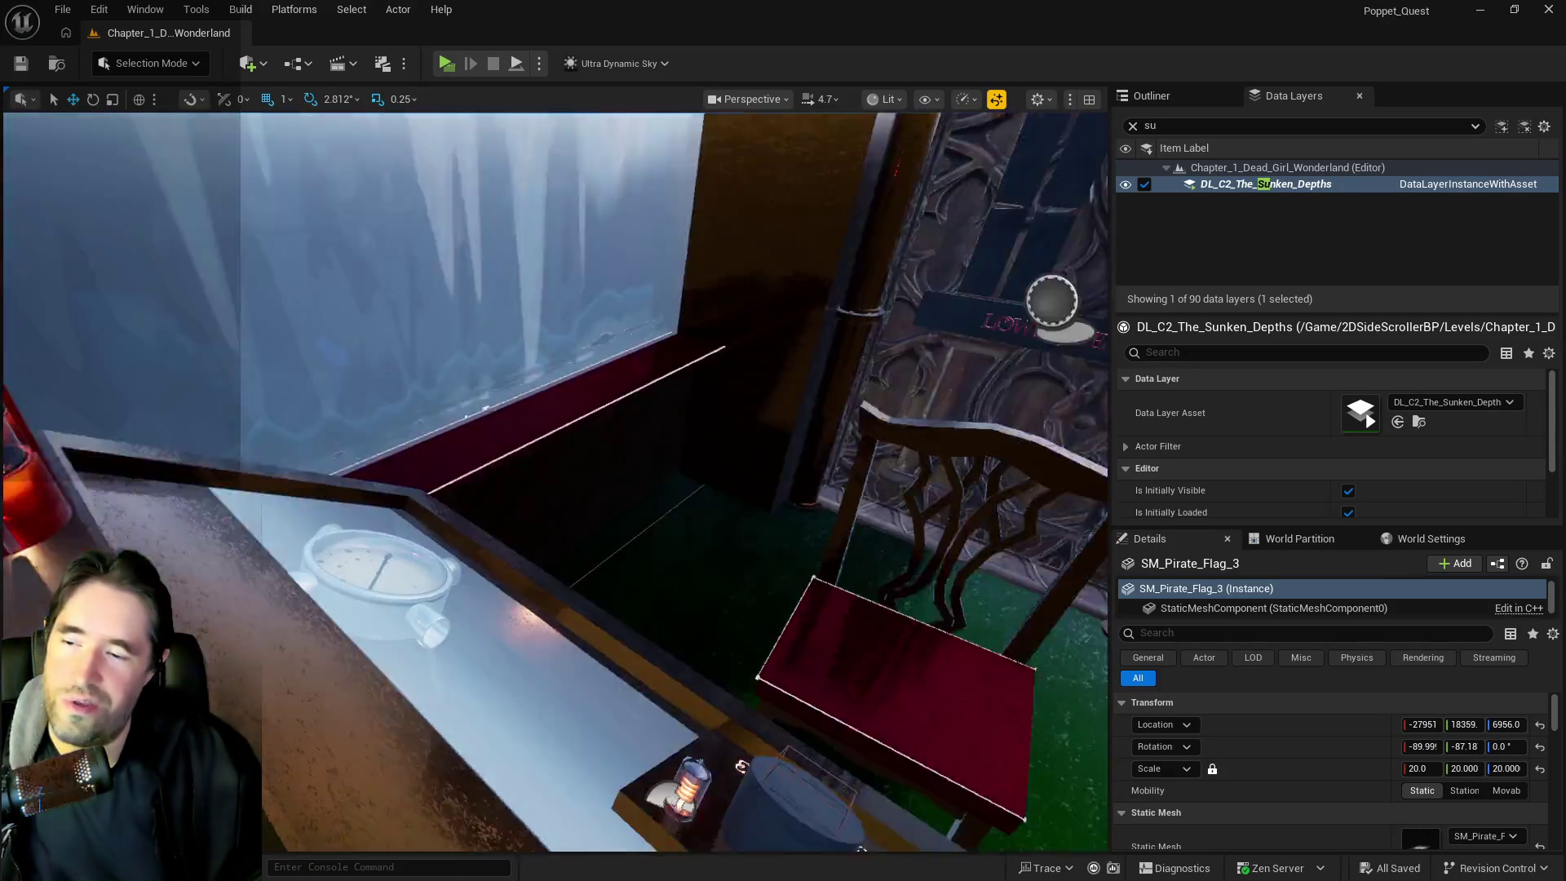
{"action": "left_click_drag", "start_coordinate": [741, 767], "coordinate": [740, 807]}
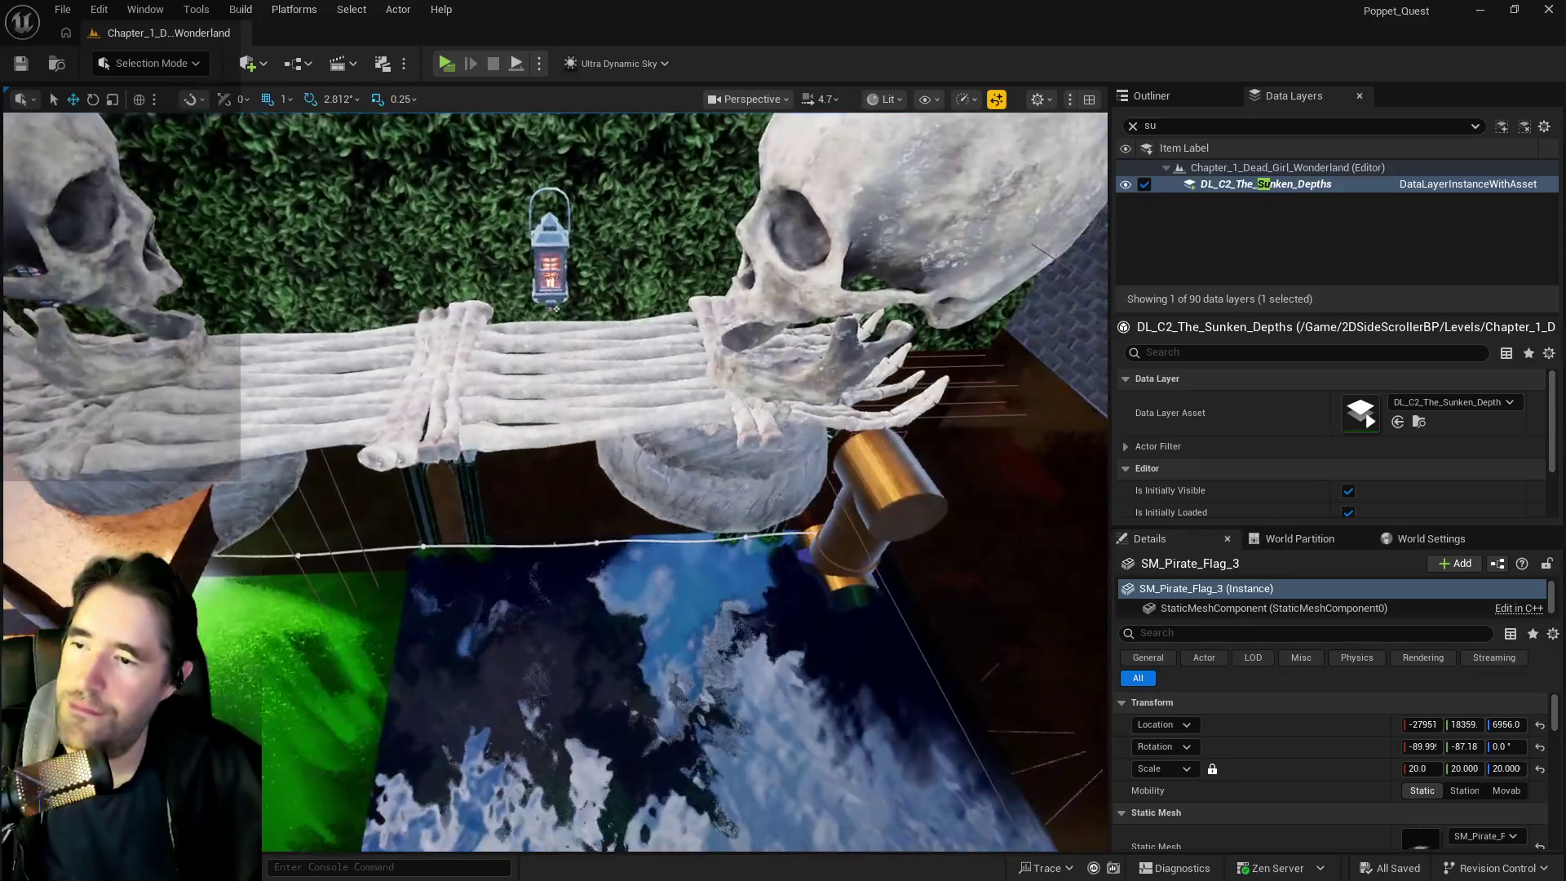
{"action": "left_click", "coordinate": [620, 377]}
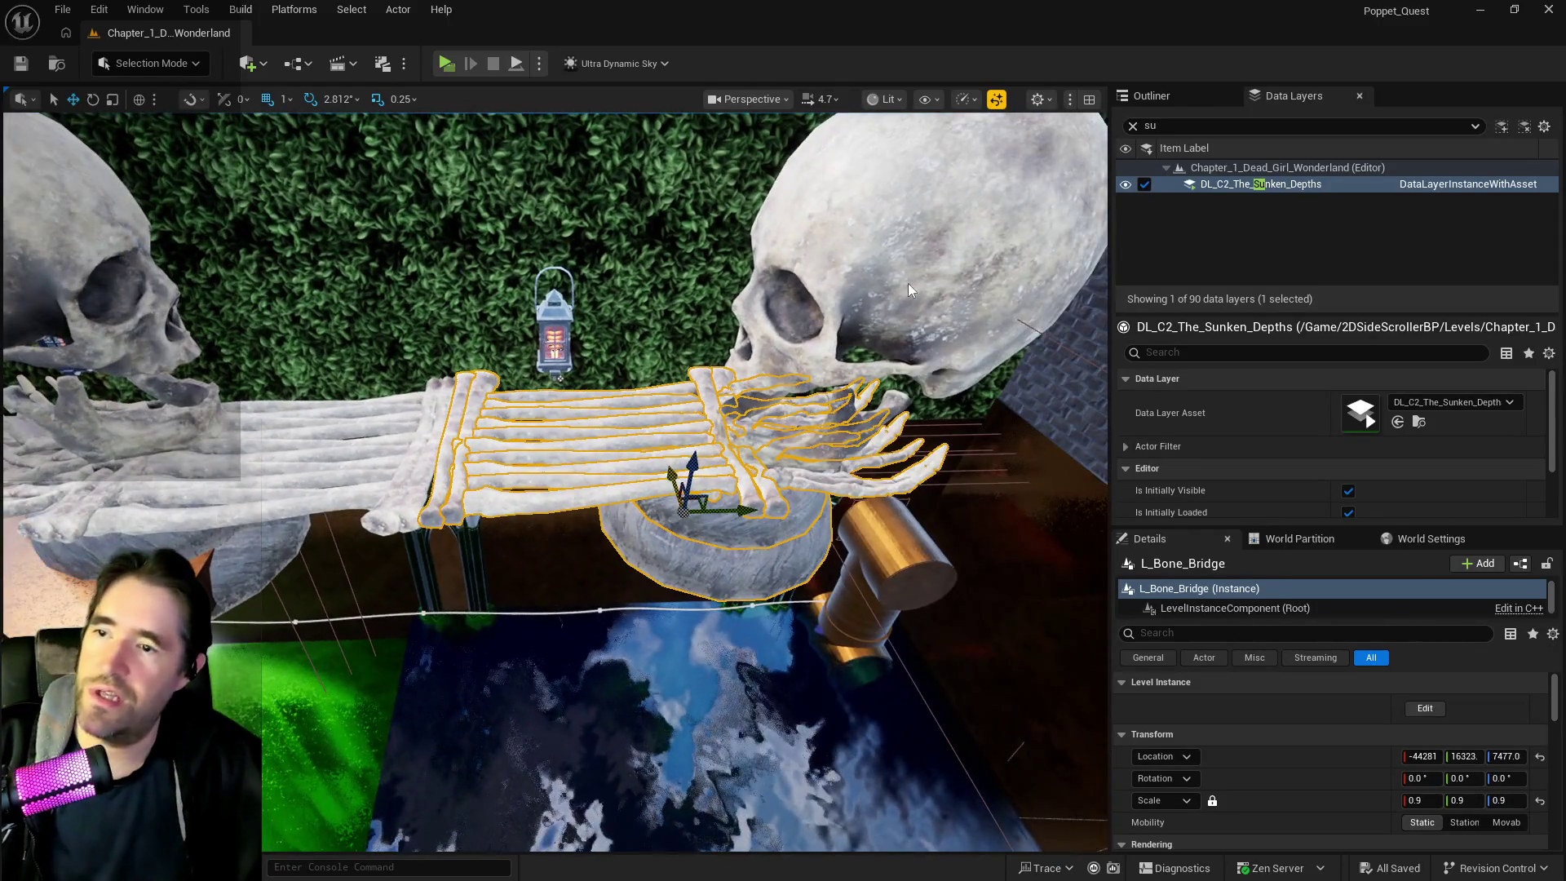
Hide the first bone bridge, right skull, jaw behind them, and the lantern
{"action": "left_click", "coordinate": [869, 349], "text": "ctrl"}
{"action": "key", "text": "h"}
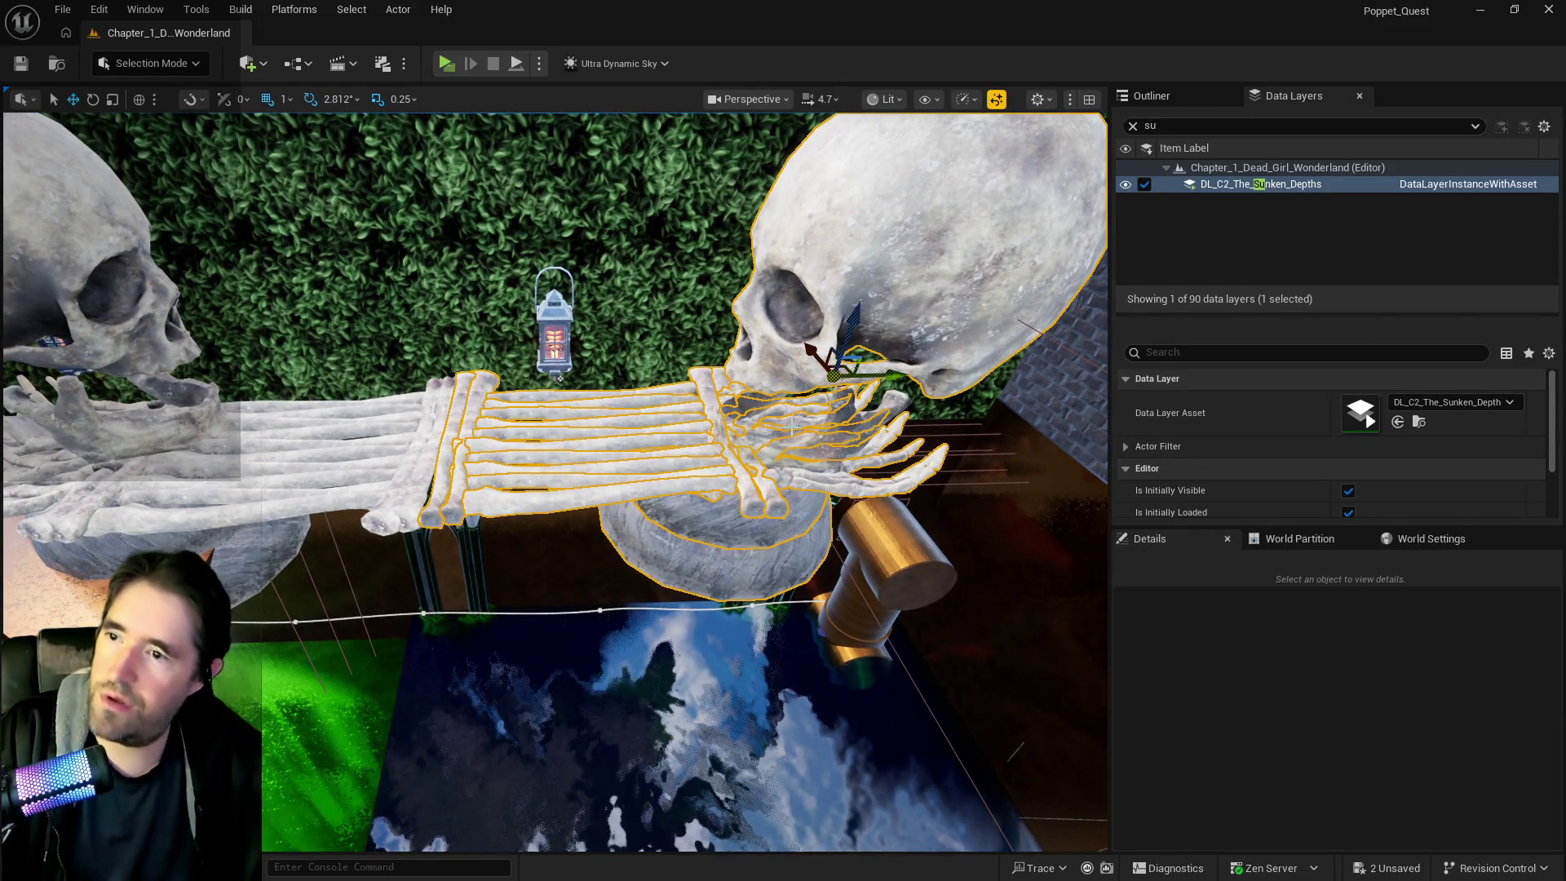
{"action": "left_click", "coordinate": [795, 432]}
{"action": "key", "text": "h"}
{"action": "left_click", "coordinate": [561, 309]}
{"action": "key", "text": "h"}
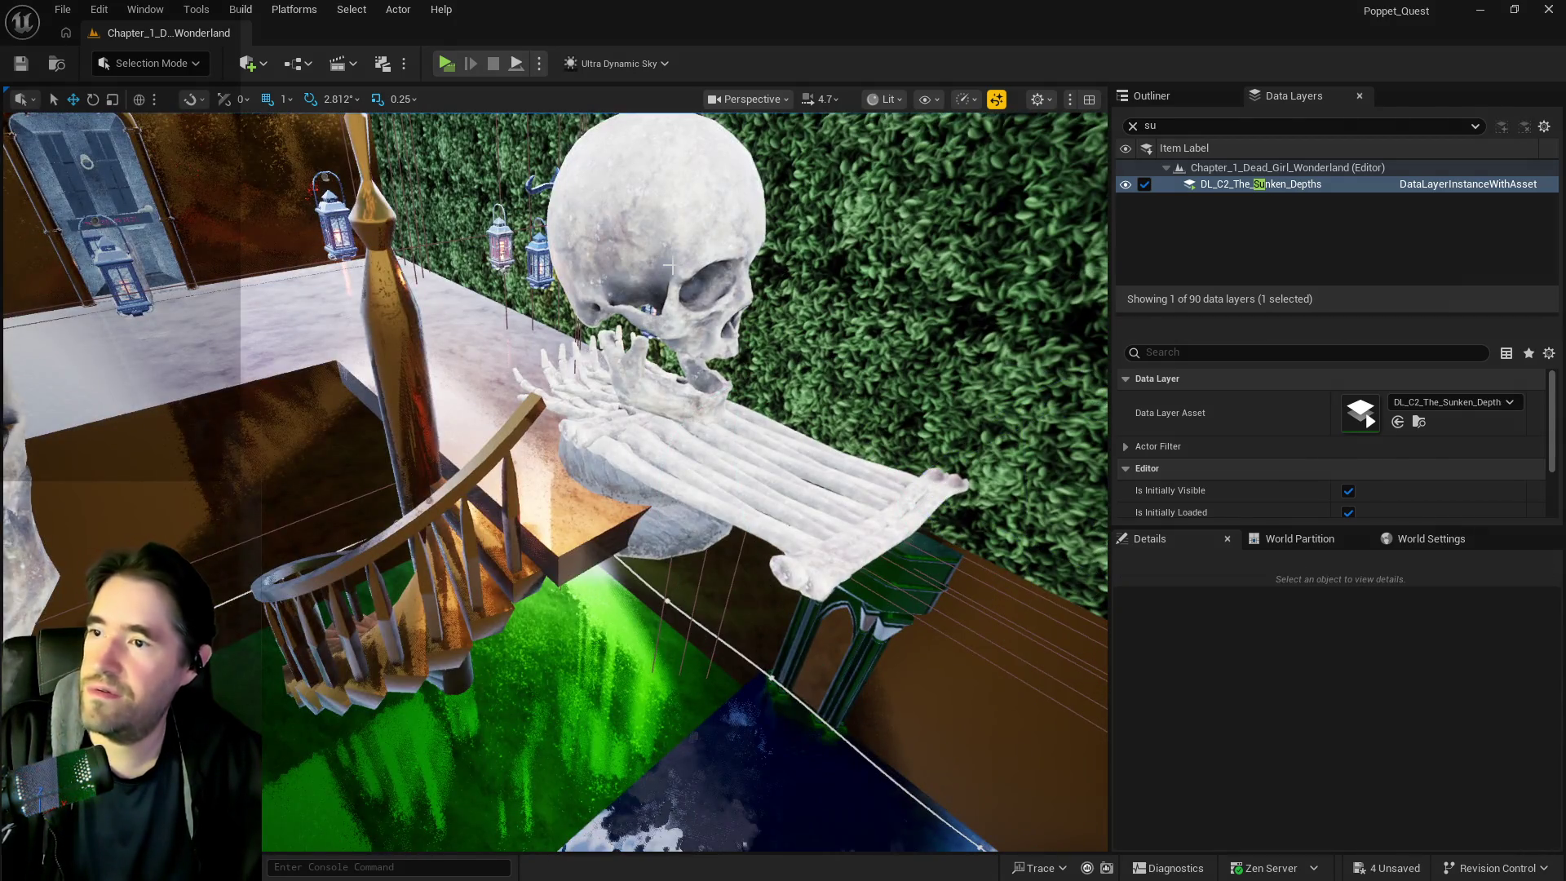
Hide the other skull and second bone bridge, and delete the leftover jaw on the ledge
{"action": "left_click", "coordinate": [668, 268]}
{"action": "key", "text": "h"}
{"action": "left_click", "coordinate": [697, 456]}
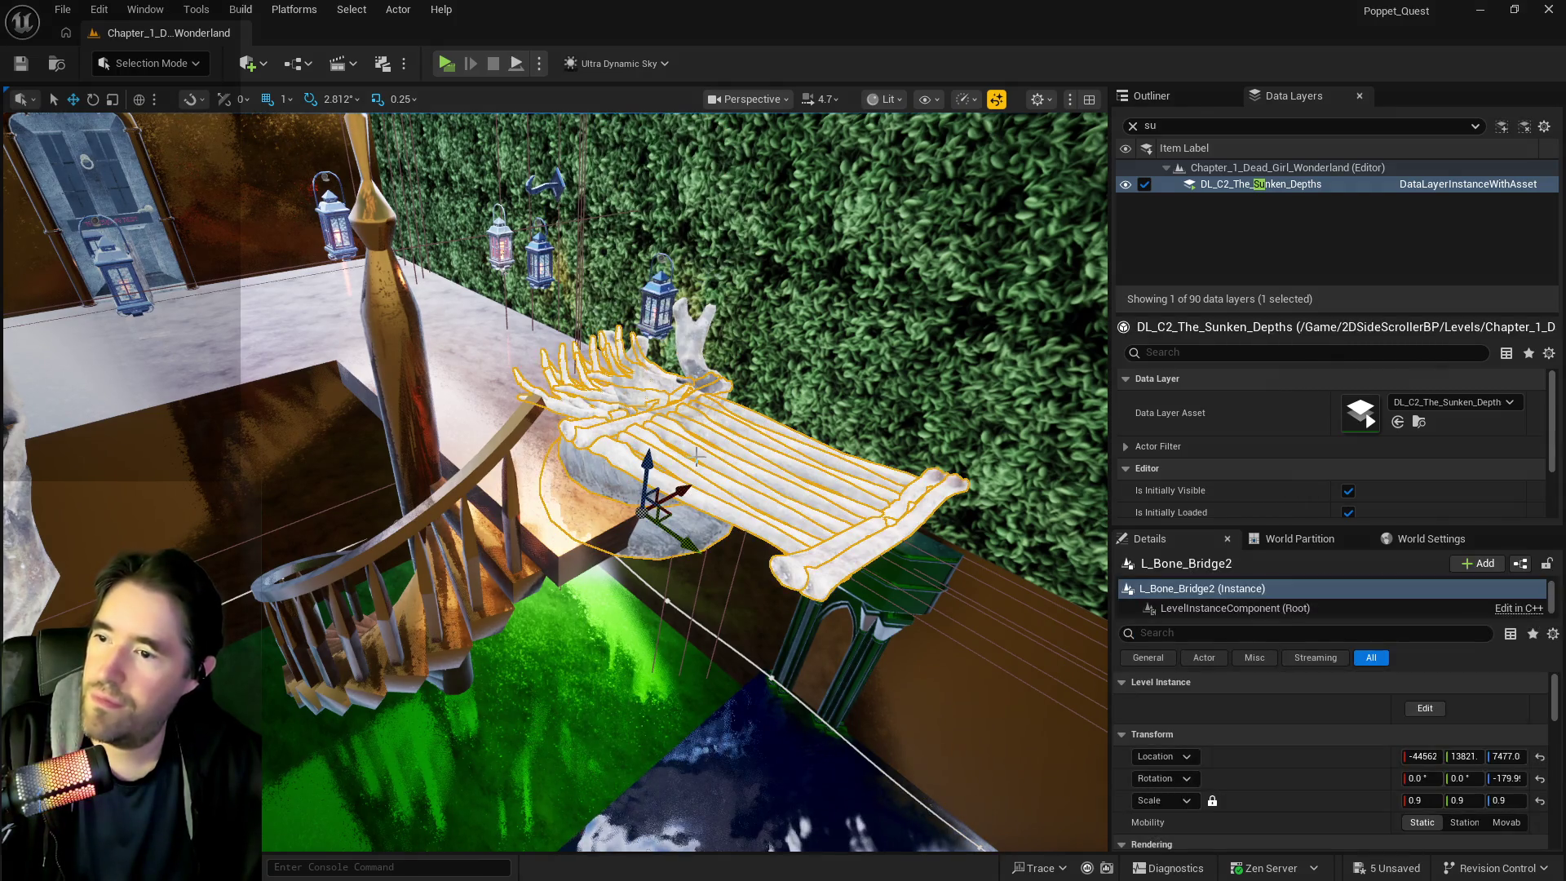
{"action": "key", "text": "h"}
{"action": "left_click", "coordinate": [665, 328]}
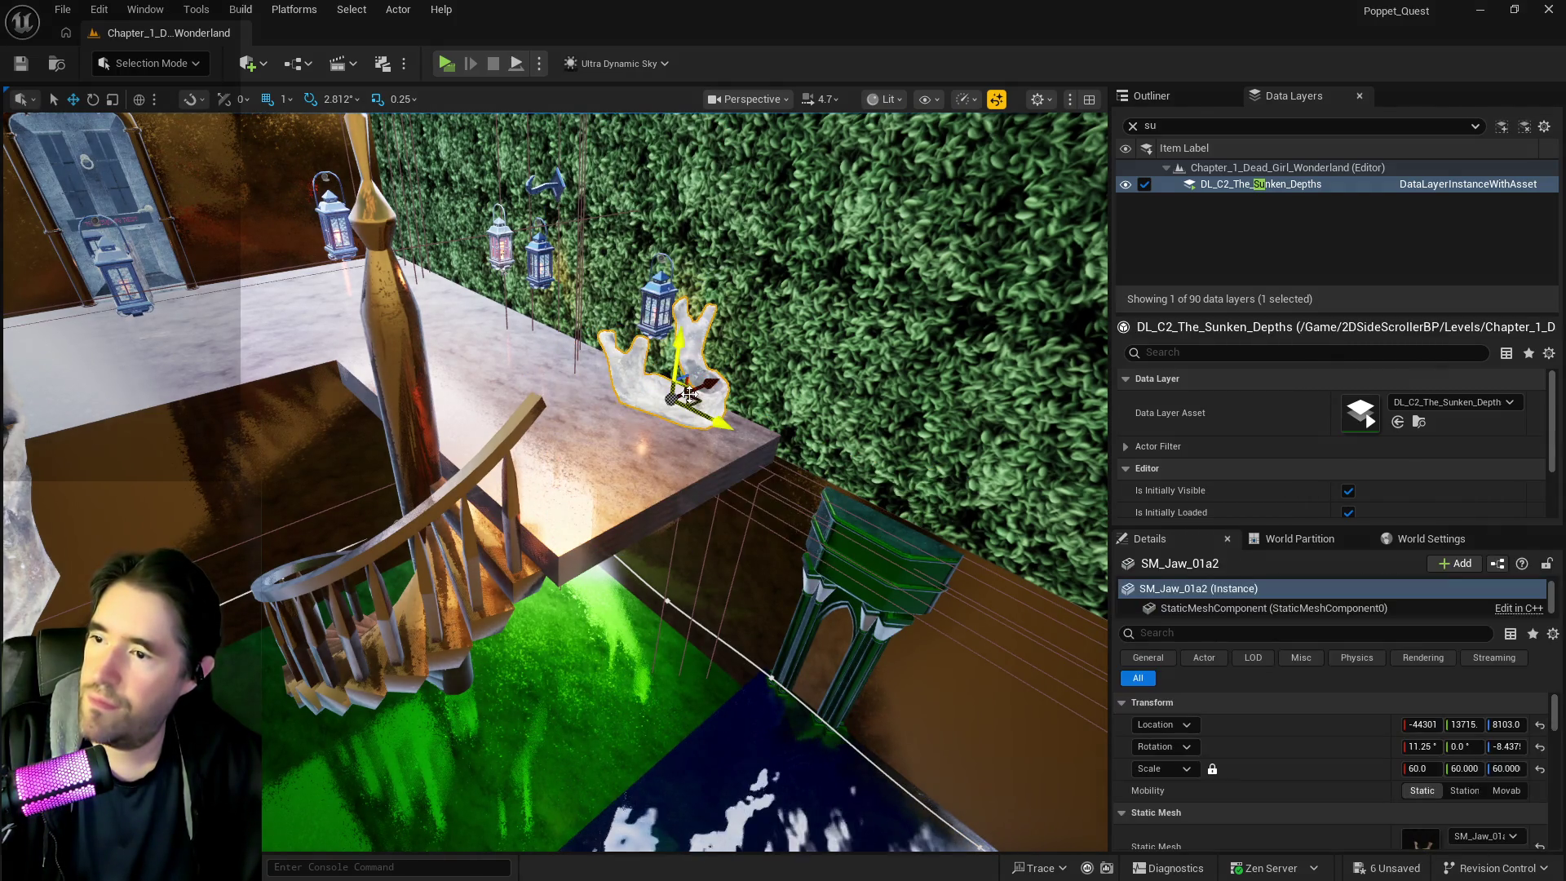
{"action": "key", "text": "Delete"}
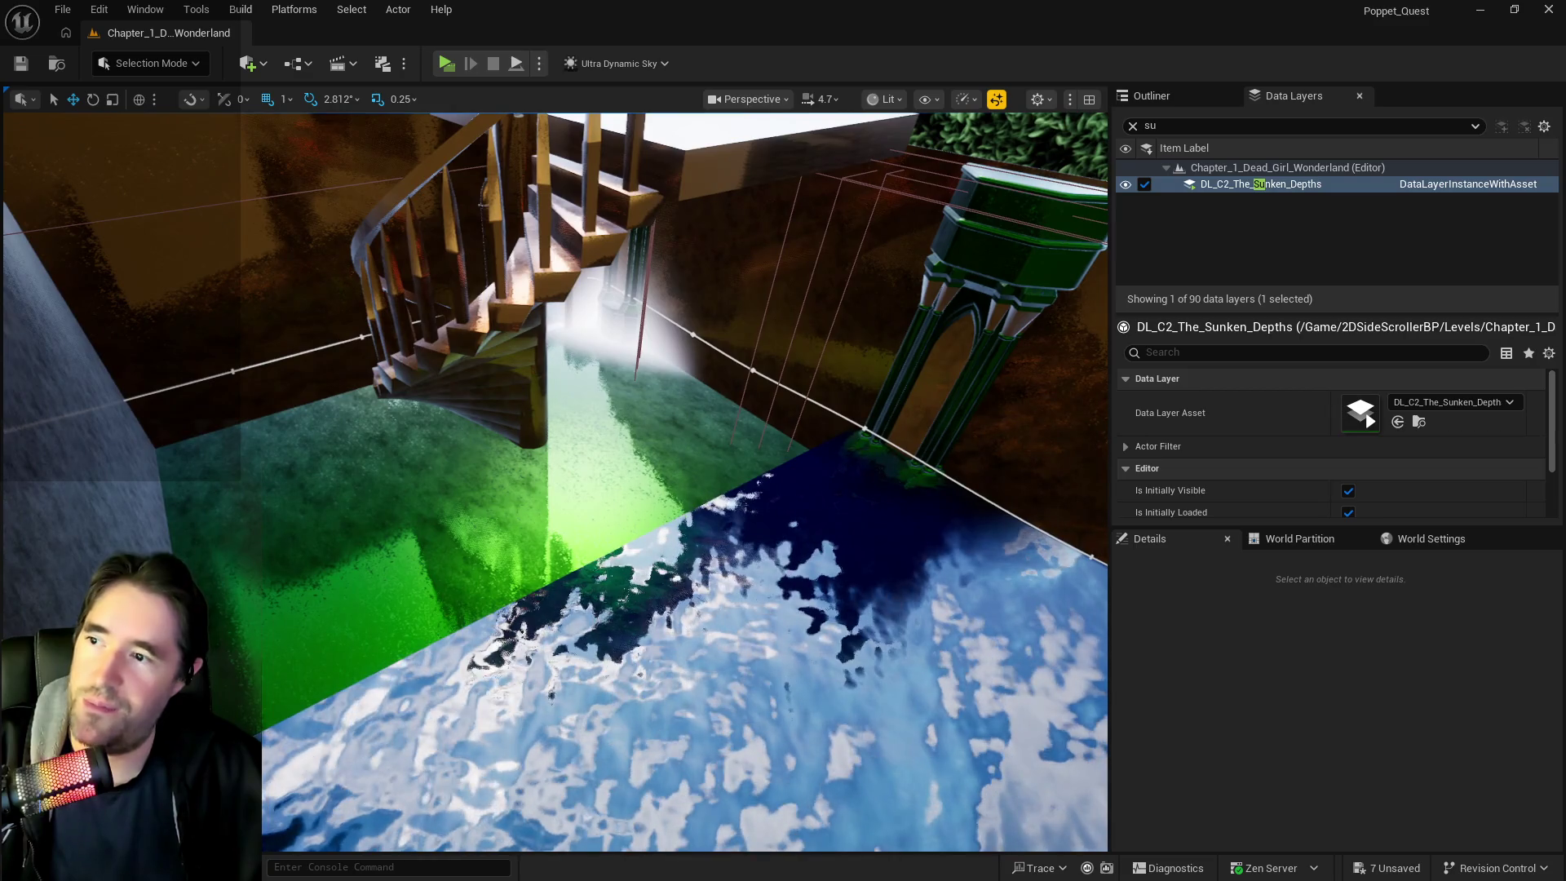
{"action": "left_click", "coordinate": [280, 290]}
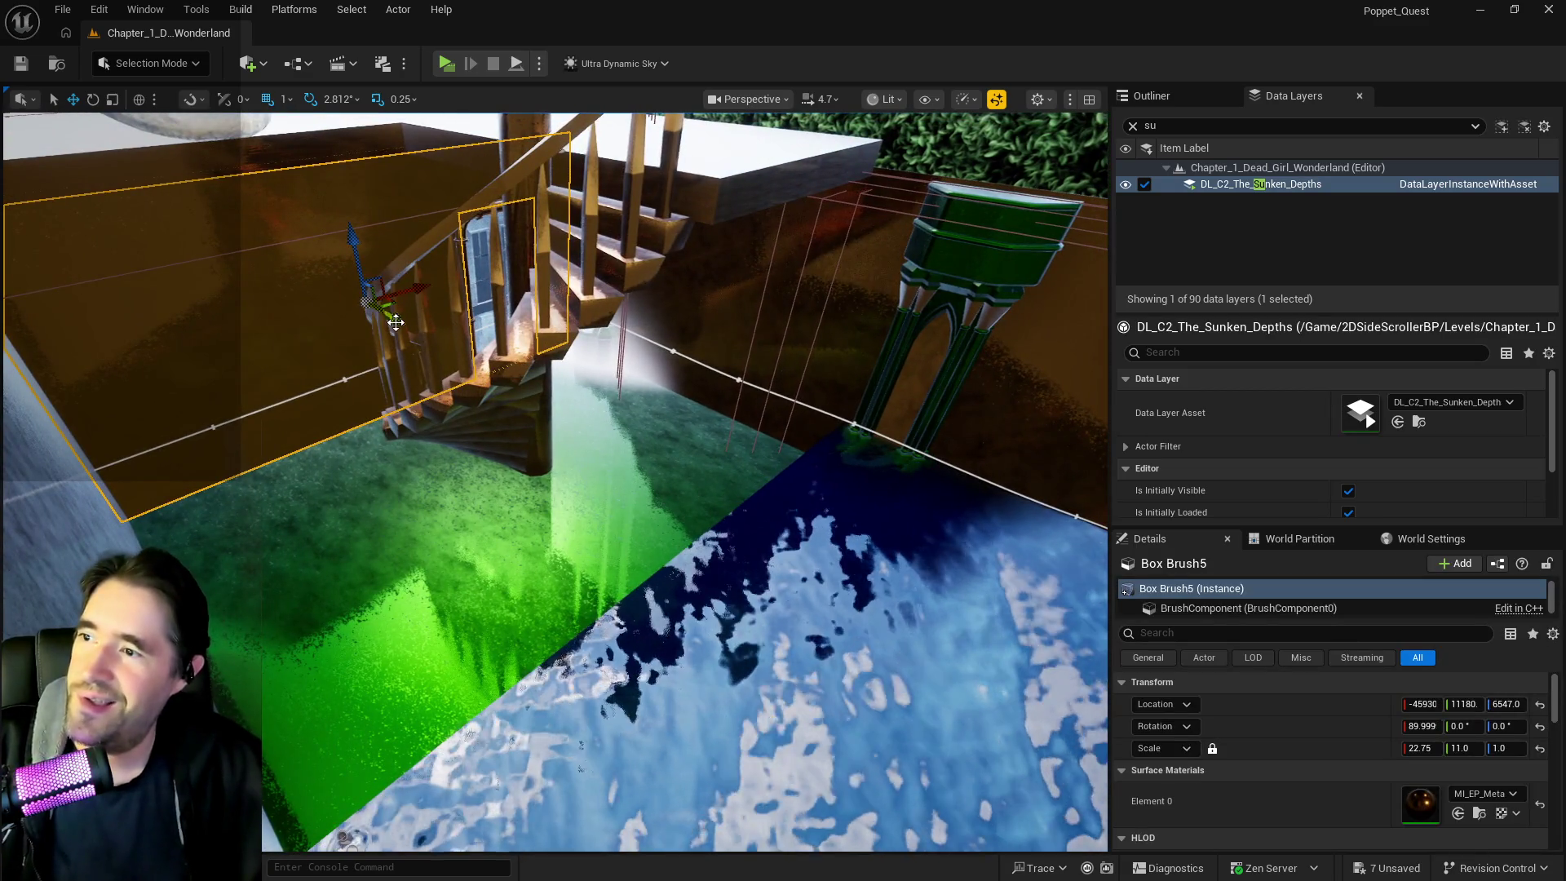
Alt-drag Box Brush5 along Y to create Box Brush10 beside the green pillars
{"action": "left_click_drag", "start_coordinate": [395, 322], "coordinate": [490, 410]}
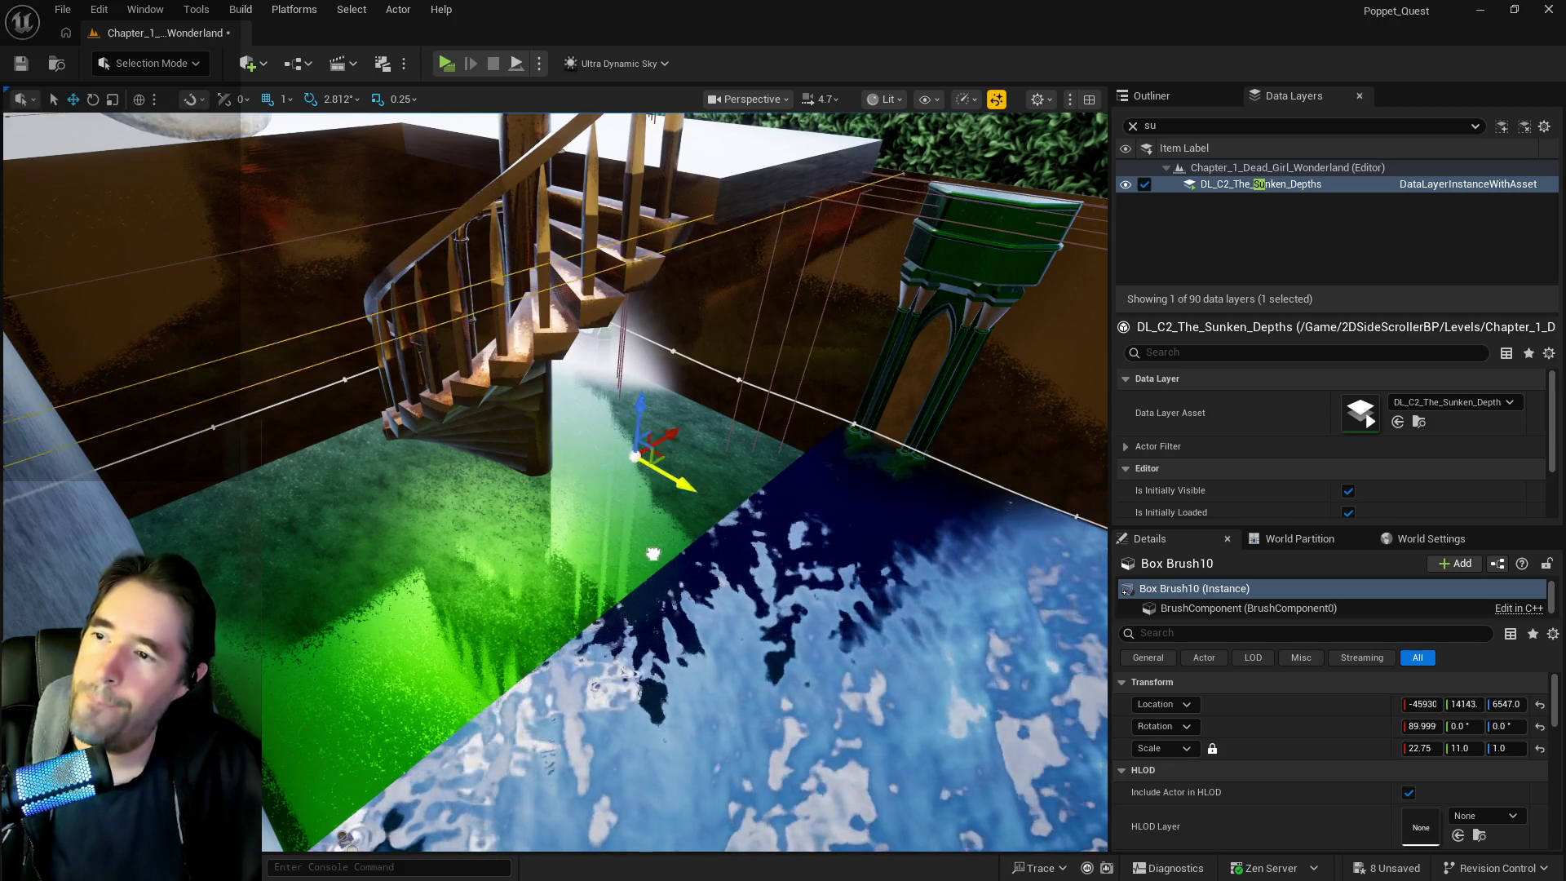
{"action": "mouse_move", "coordinate": [687, 584]}
{"action": "left_mouse_down"}
{"action": "mouse_move", "coordinate": [674, 558]}
{"action": "mouse_move", "coordinate": [699, 555]}
{"action": "mouse_move", "coordinate": [680, 563]}
{"action": "left_mouse_up"}
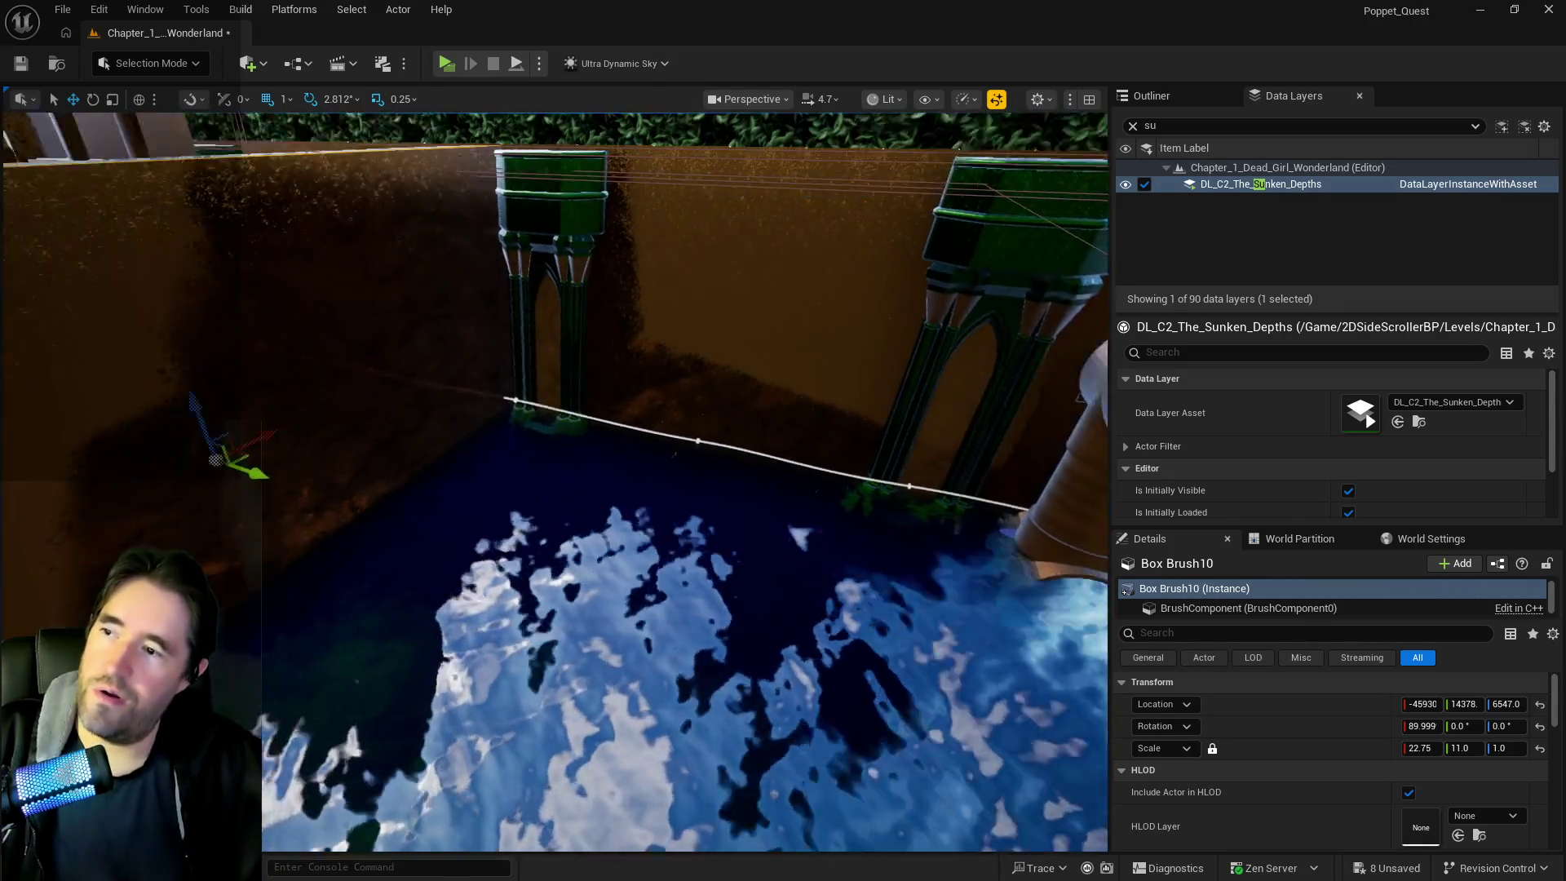
{"action": "left_click_drag", "start_coordinate": [880, 473], "coordinate": [880, 474]}
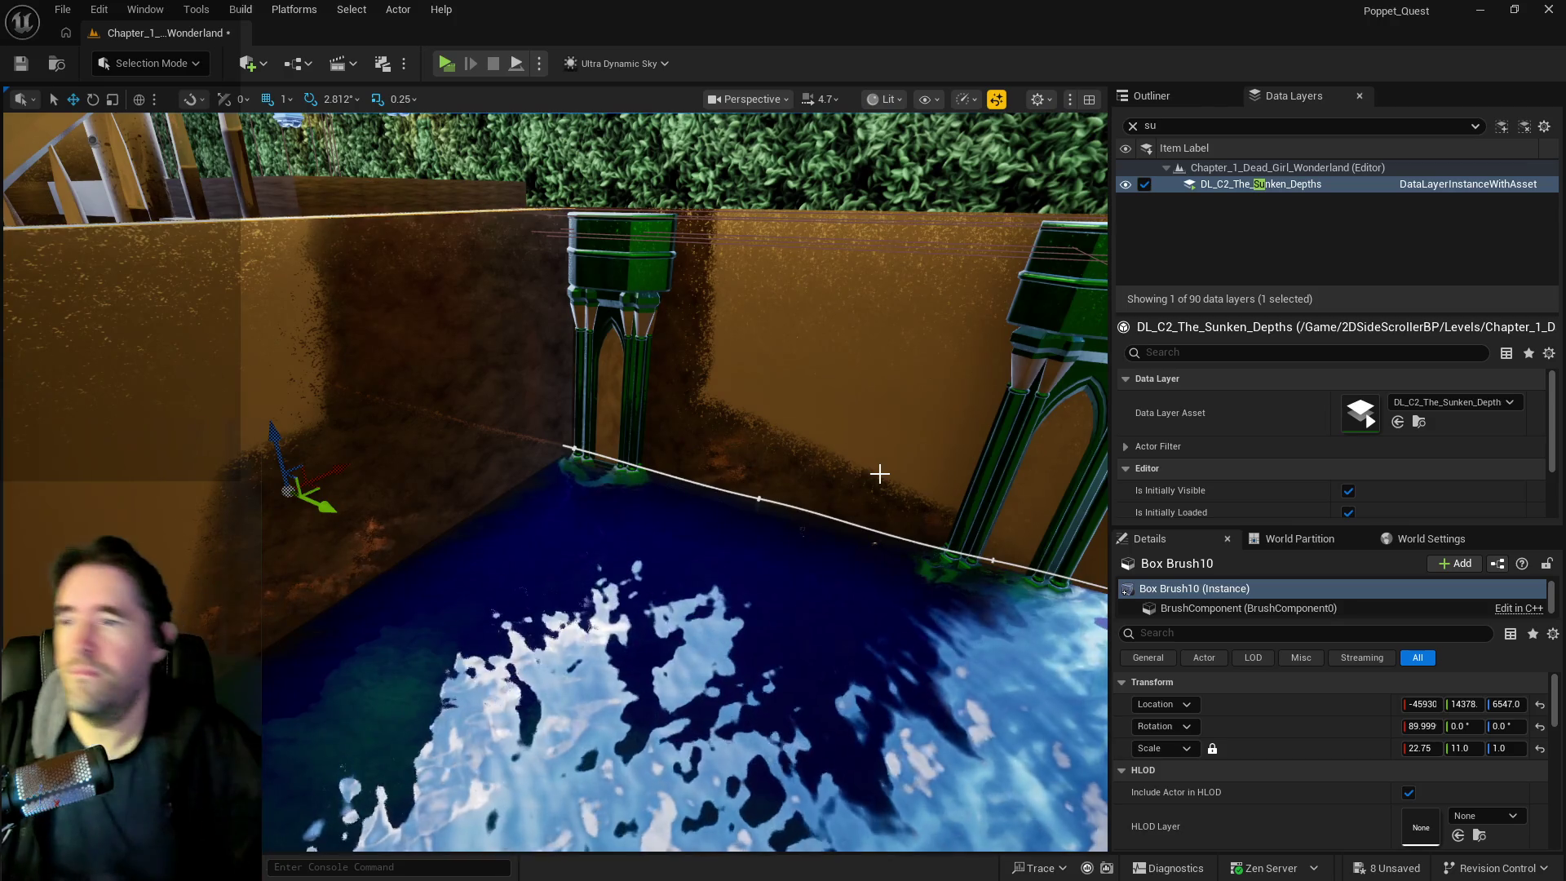
{"action": "left_click_drag", "start_coordinate": [720, 419], "coordinate": [720, 426]}
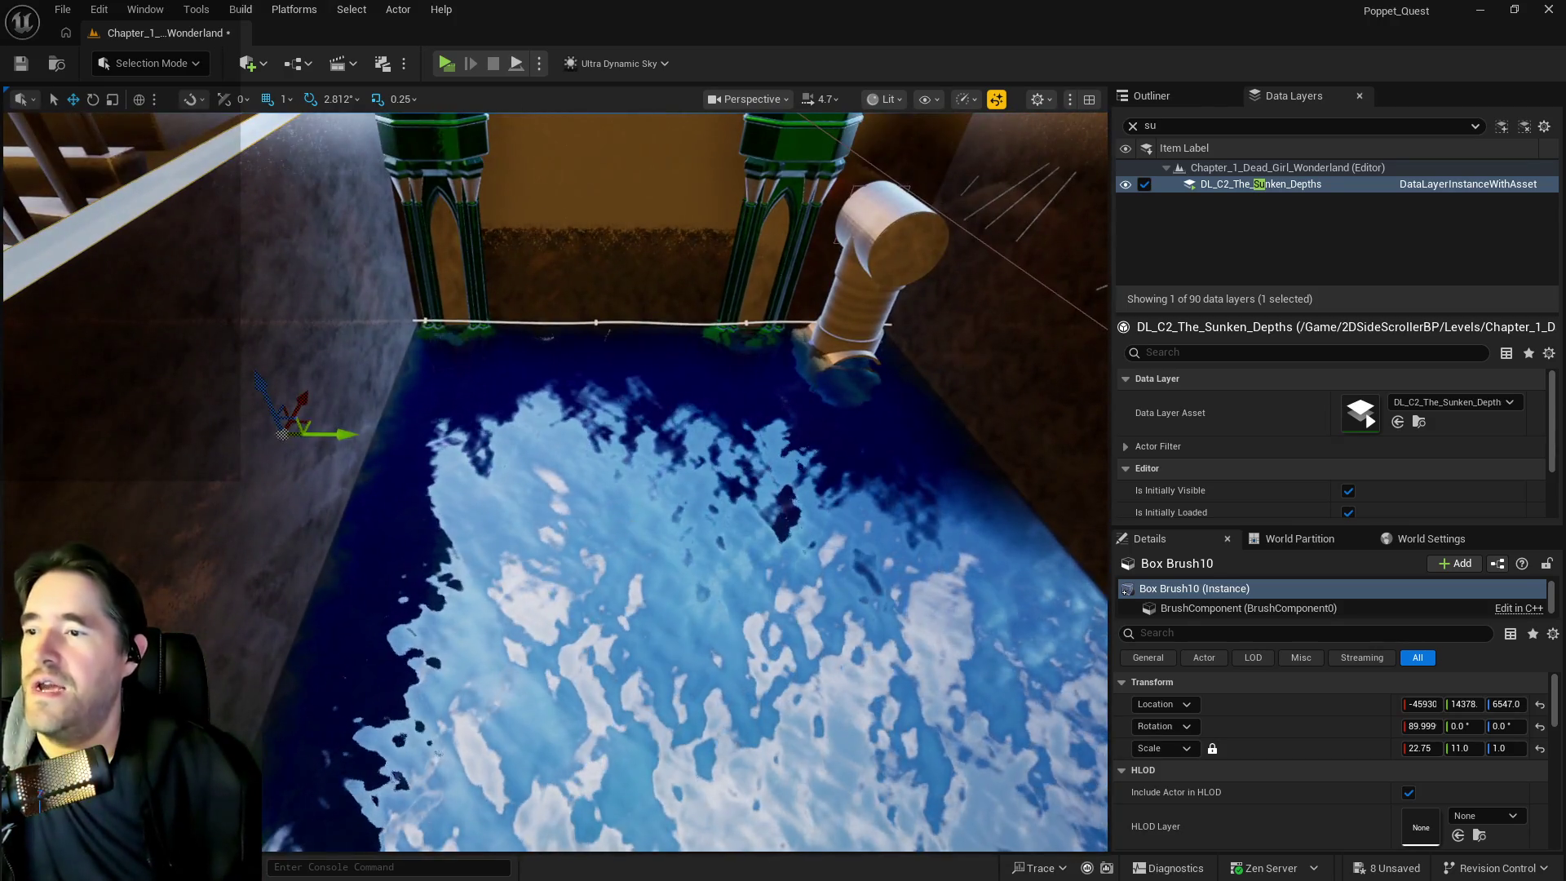
{"action": "left_click", "coordinate": [685, 546]}
{"action": "scroll", "coordinate": [685, 547], "scroll_direction": "up", "scroll_amount": 5}
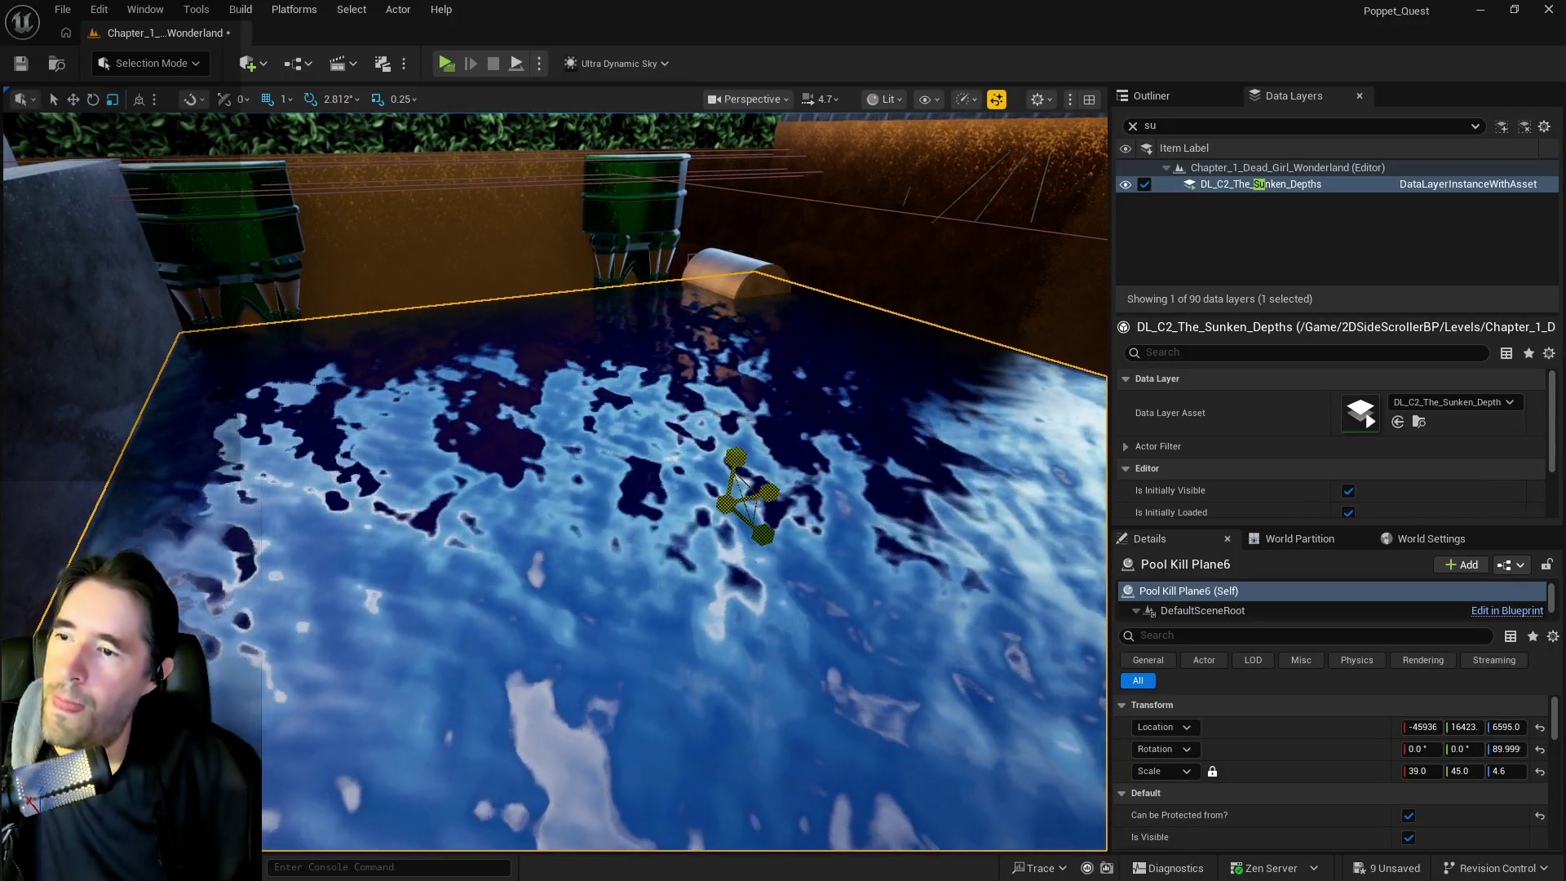
Undo the last scale and stretch Pool Kill Plane6's Z scale from 4.6 to about 19
{"action": "key", "text": "ctrl+z"}
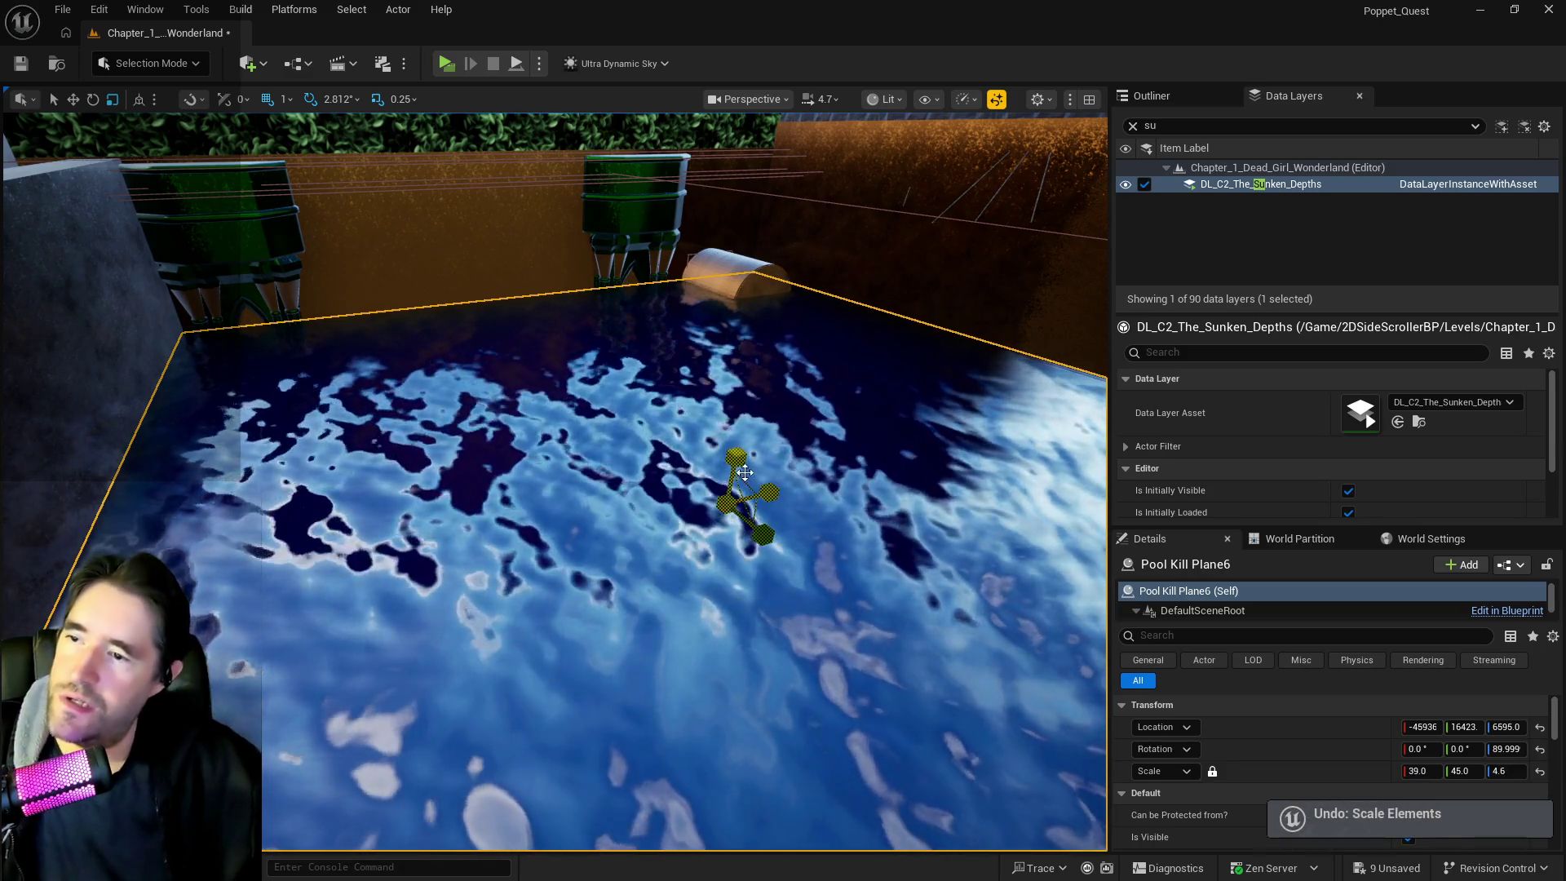
{"action": "left_click_drag", "start_coordinate": [736, 457], "coordinate": [736, 396]}
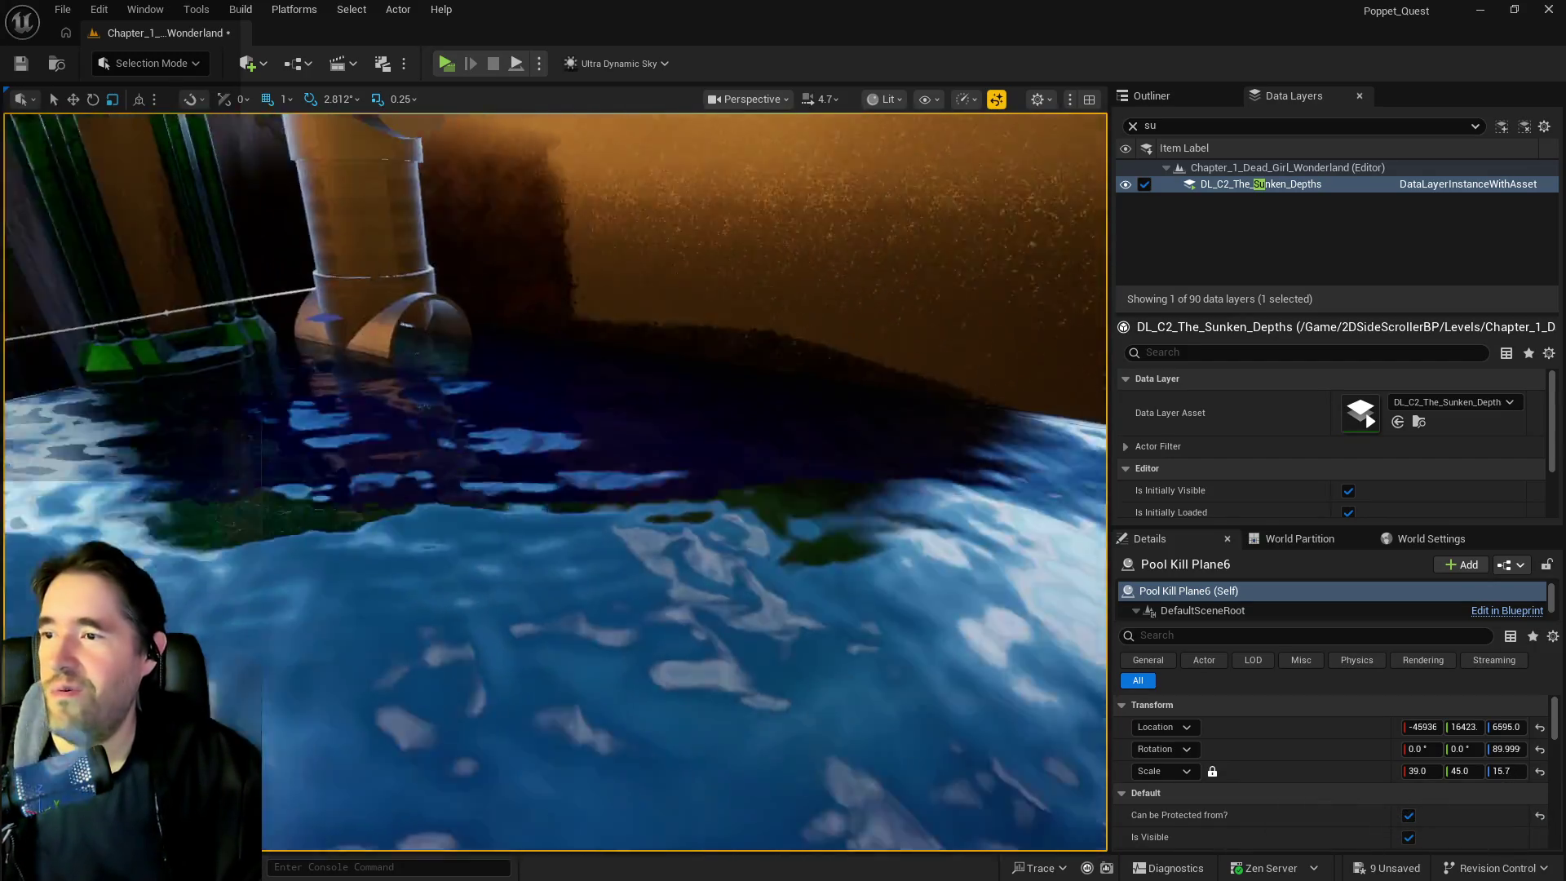
{"action": "scroll", "coordinate": [555, 481], "scroll_direction": "down", "scroll_amount": 3}
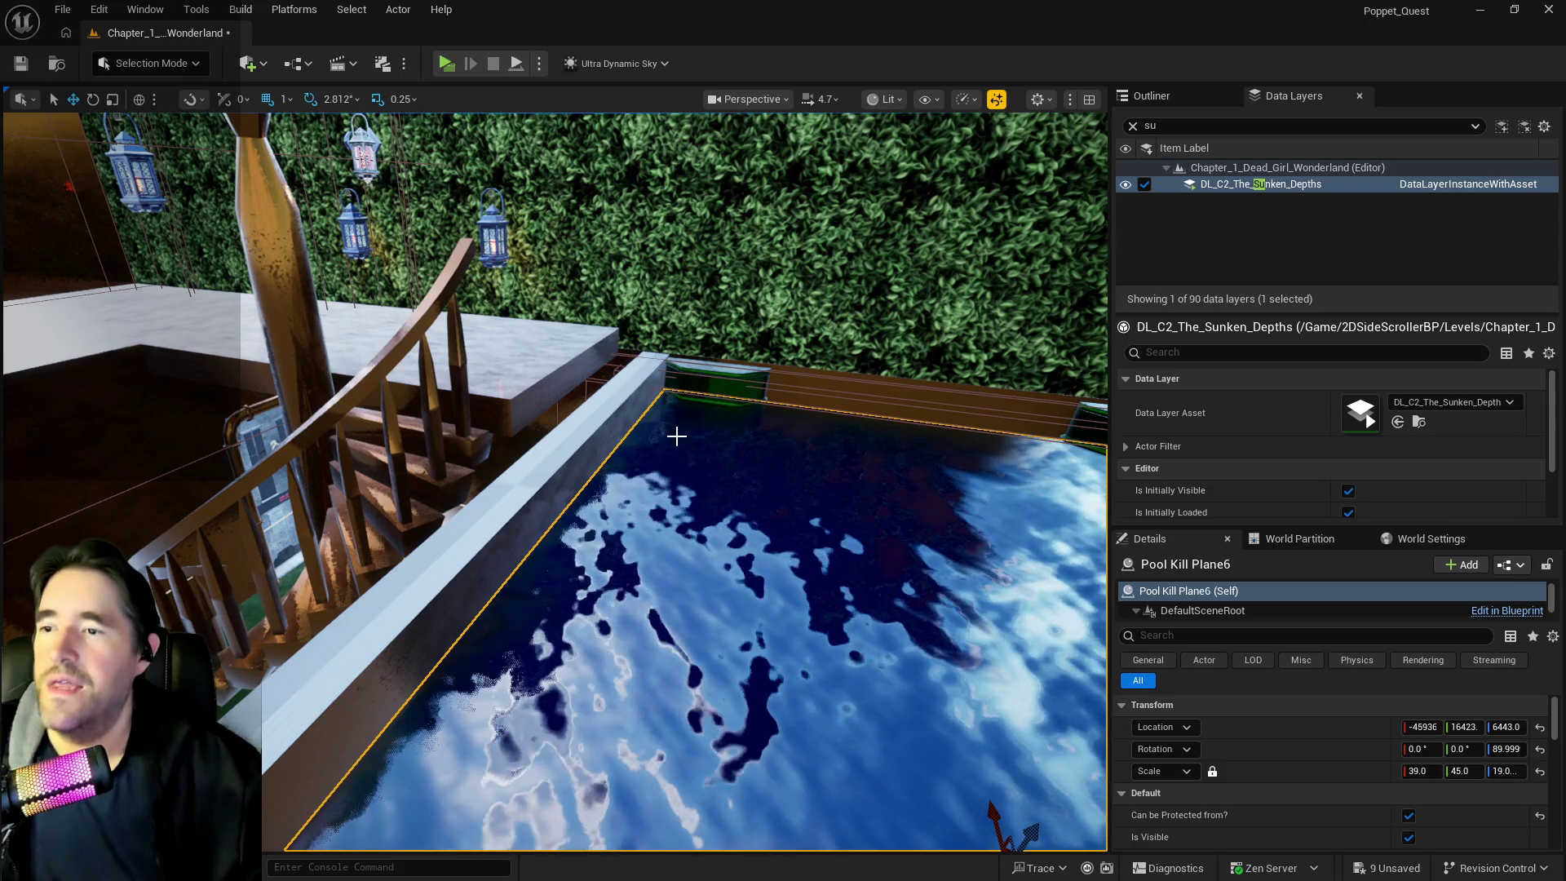
{"action": "left_click_drag", "start_coordinate": [677, 437], "coordinate": [431, 269]}
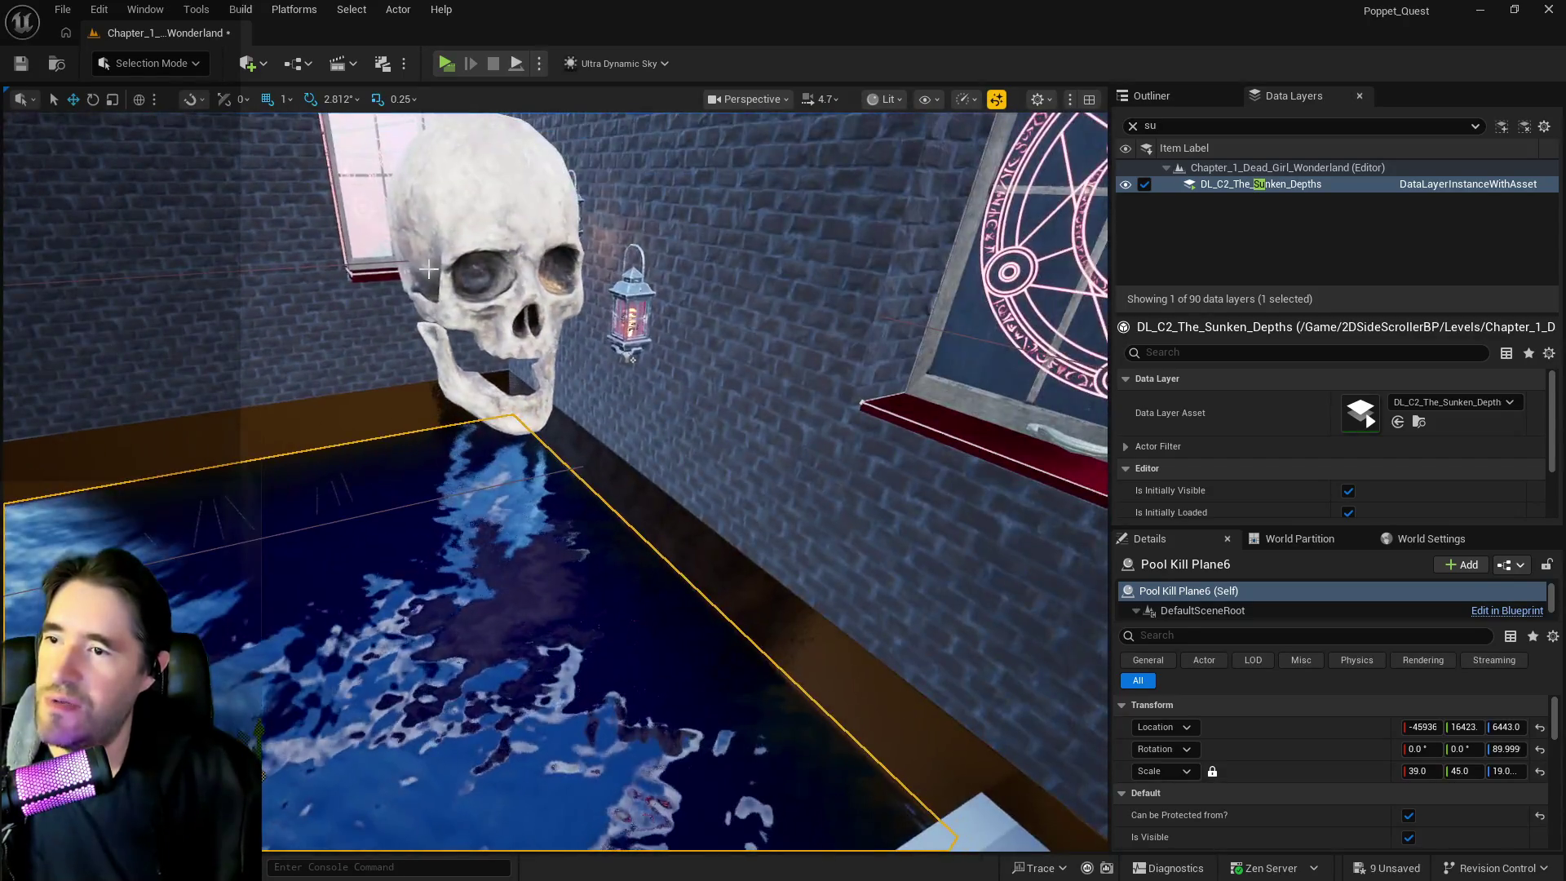
Delete the two brick-wall lanterns, BP_Gothic_Wall_Light_Sally6 and Sally7
{"action": "left_click", "coordinate": [477, 287]}
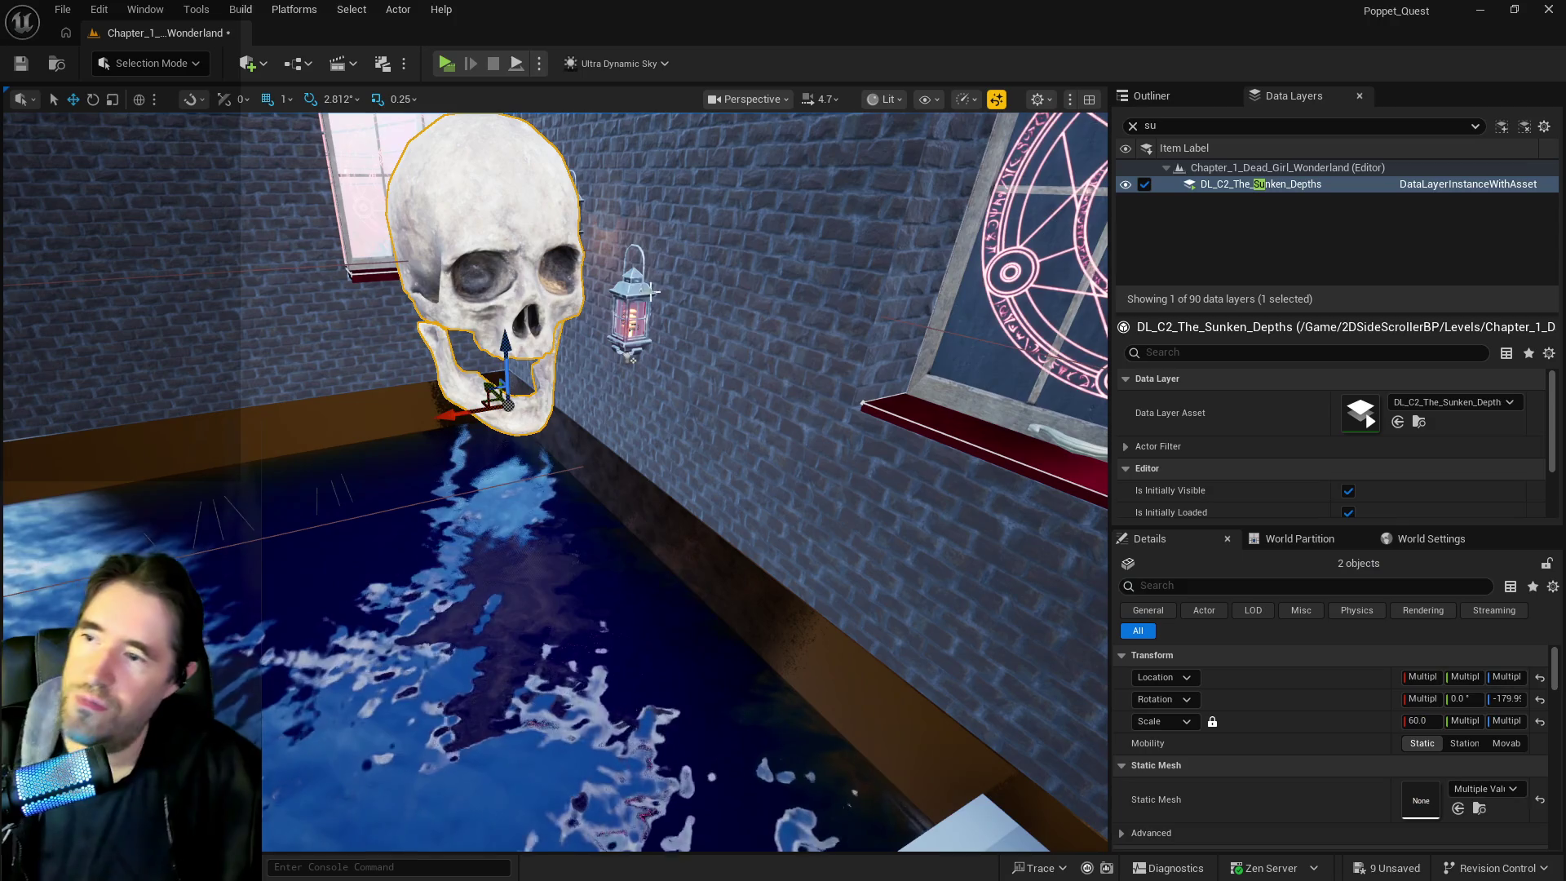
{"action": "left_click", "coordinate": [635, 279]}
{"action": "key", "text": "Escape"}
{"action": "mouse_move", "coordinate": [635, 279]}
{"action": "left_mouse_down"}
{"action": "mouse_move", "coordinate": [604, 319]}
{"action": "mouse_move", "coordinate": [674, 455]}
{"action": "left_mouse_up"}
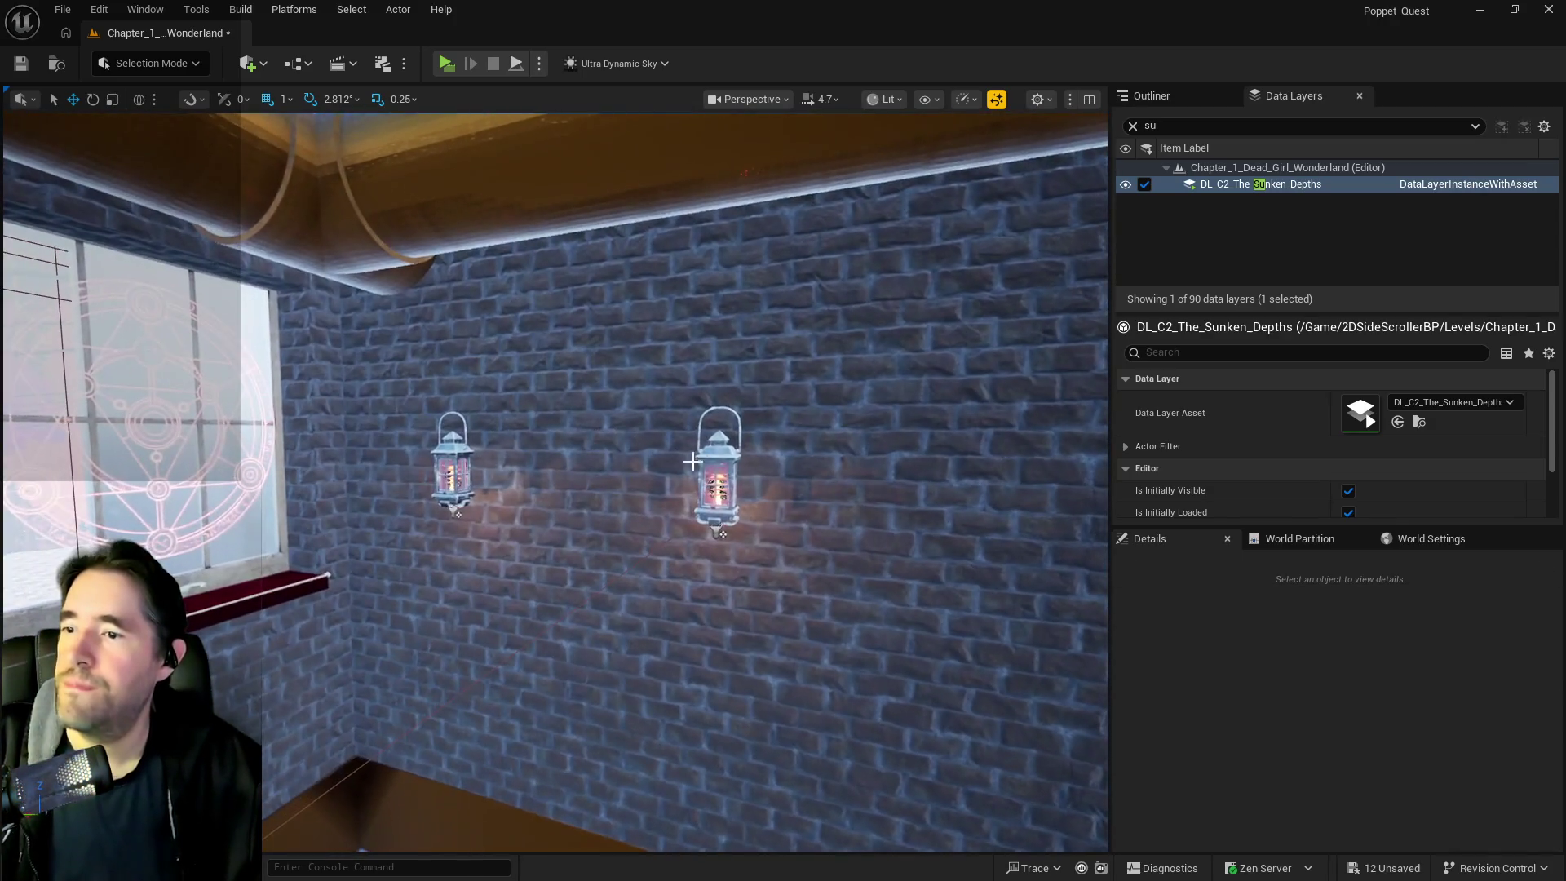
{"action": "left_click", "coordinate": [729, 463]}
{"action": "left_click", "coordinate": [728, 463]}
{"action": "left_click", "coordinate": [1150, 96]}
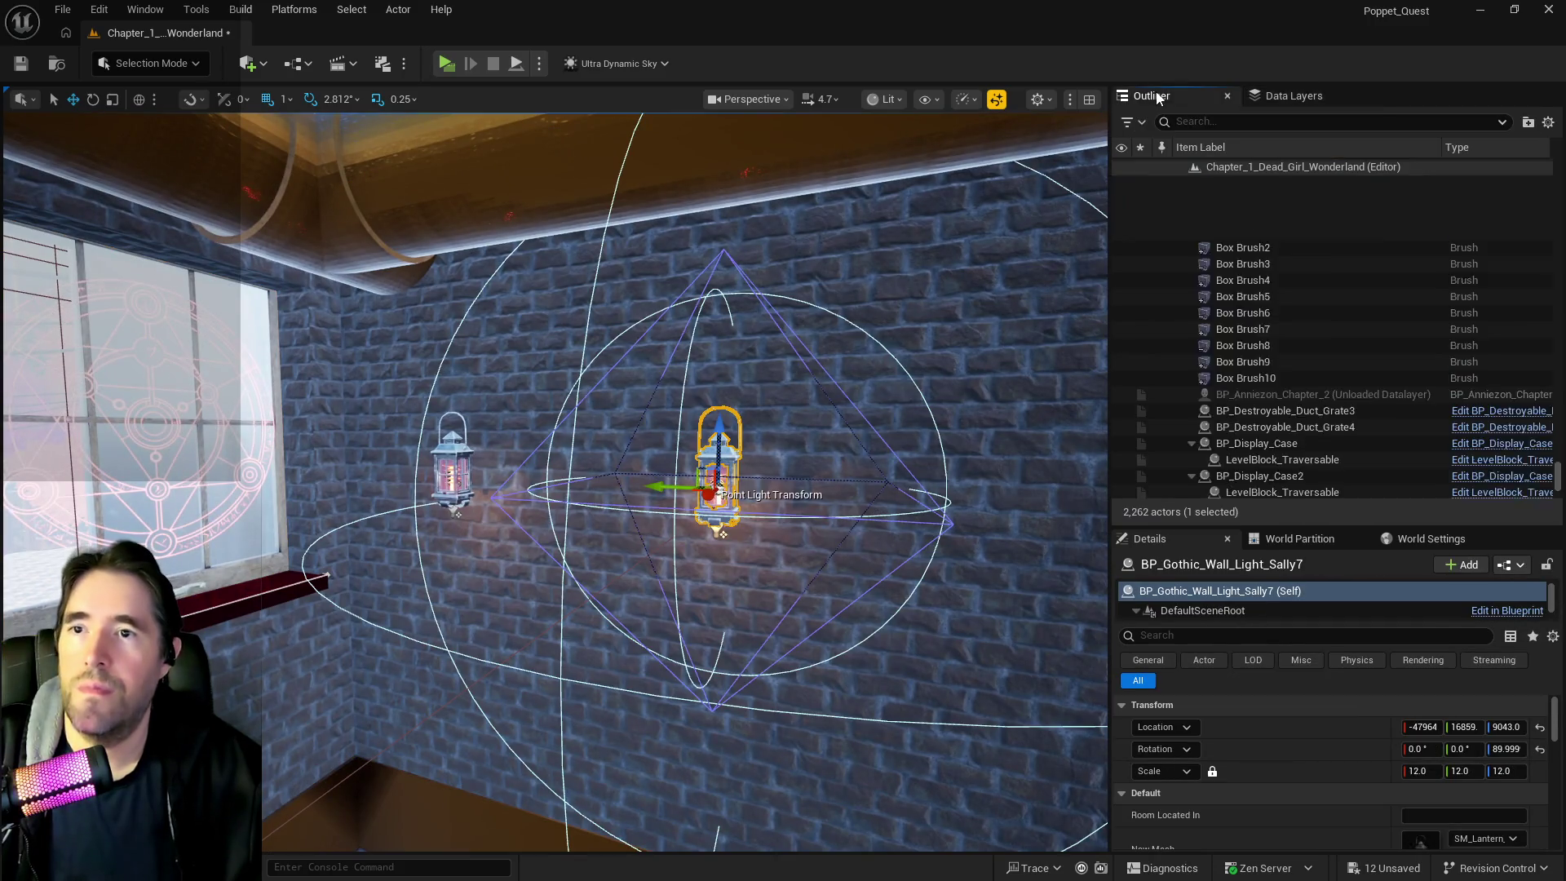
{"action": "left_click", "coordinate": [455, 473], "text": "ctrl"}
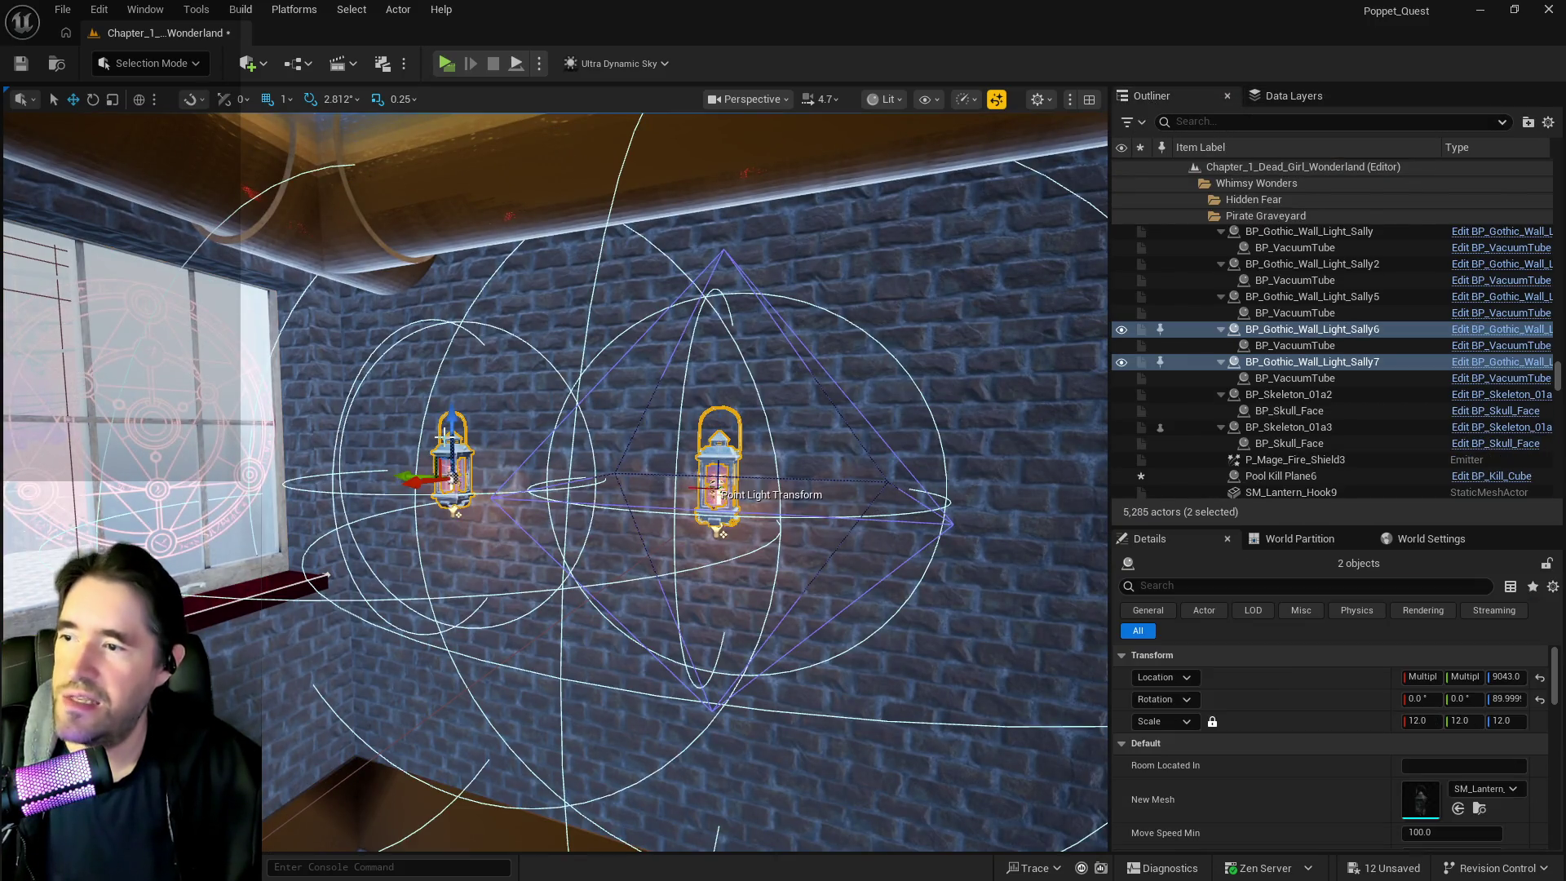
{"action": "key", "text": "Delete"}
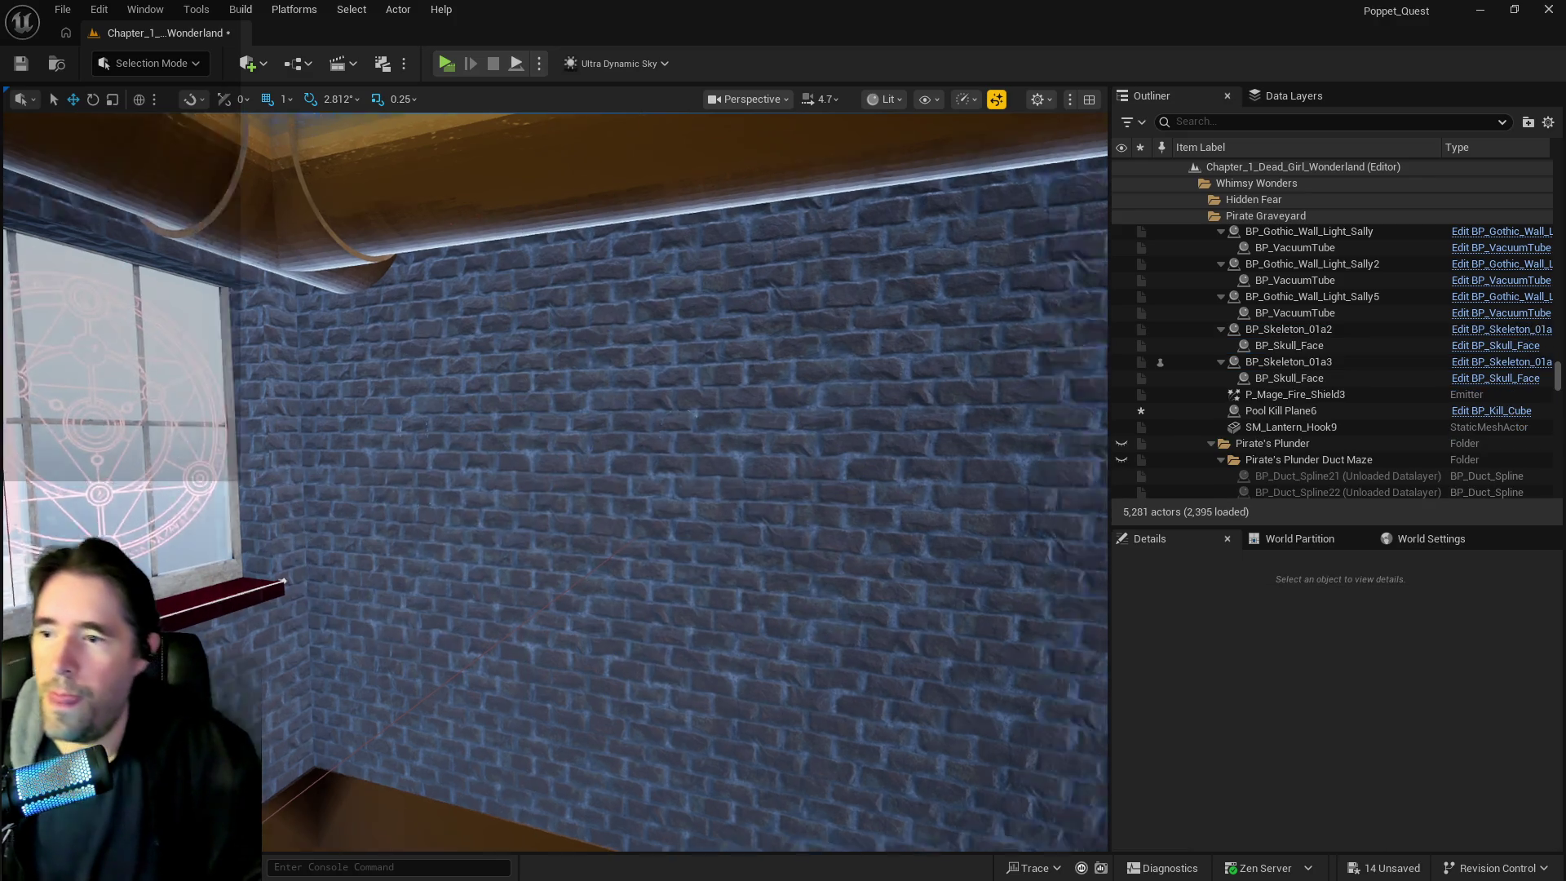
Delete the glowing, right-hanging and middle lanterns along the hedge ledge
{"action": "key", "text": "w"}
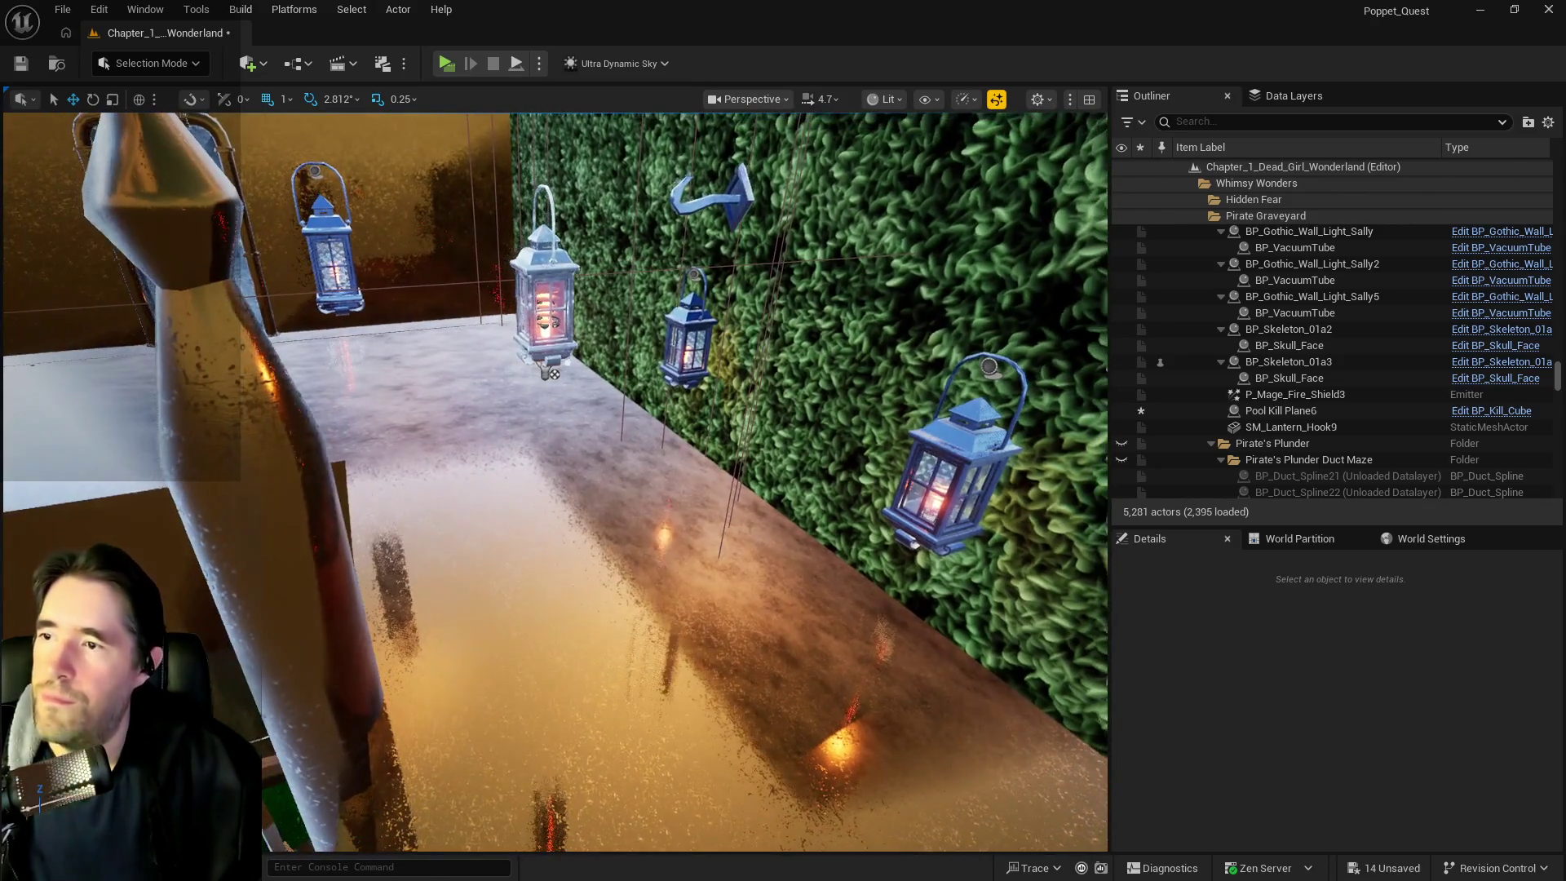
{"action": "left_click", "coordinate": [538, 308]}
{"action": "key", "text": "Delete"}
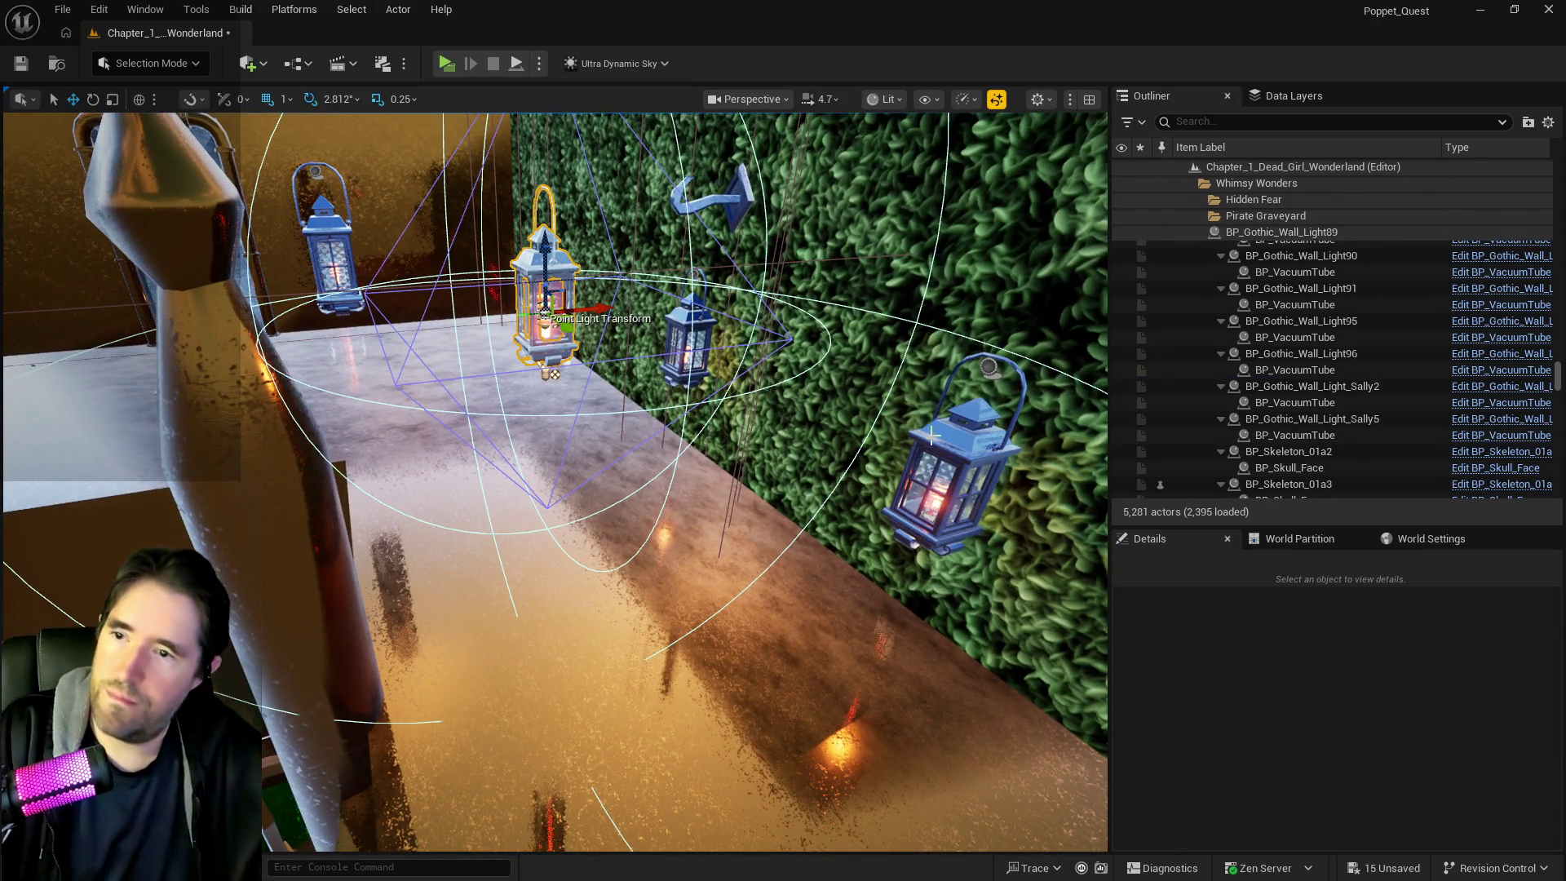
{"action": "left_click", "coordinate": [934, 443]}
{"action": "key", "text": "Delete"}
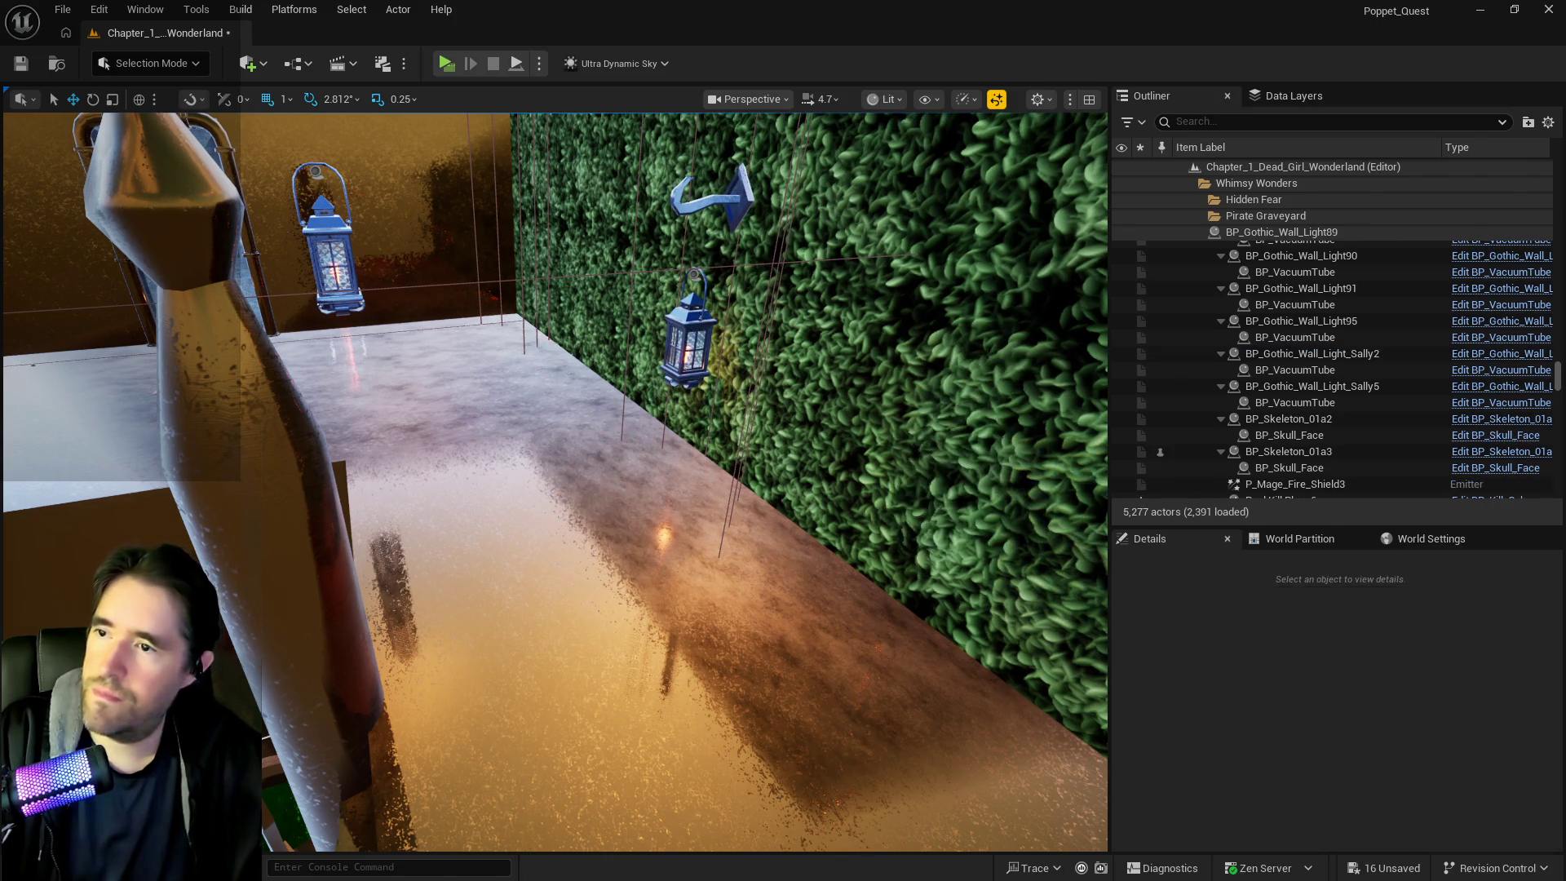
{"action": "left_click", "coordinate": [685, 335]}
{"action": "key", "text": "Delete"}
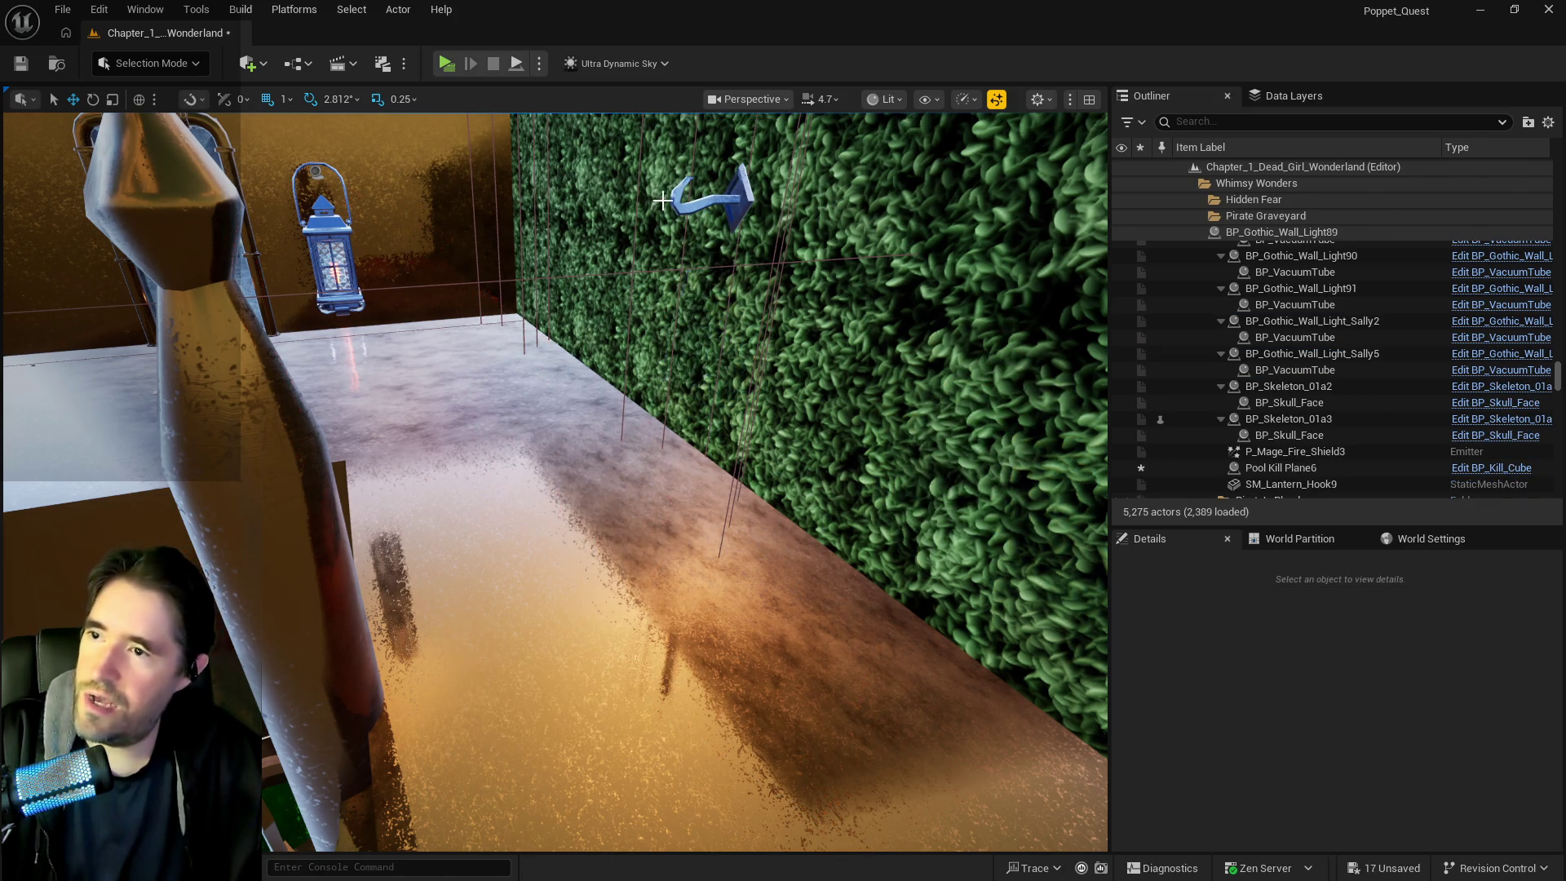
{"action": "left_click", "coordinate": [677, 199]}
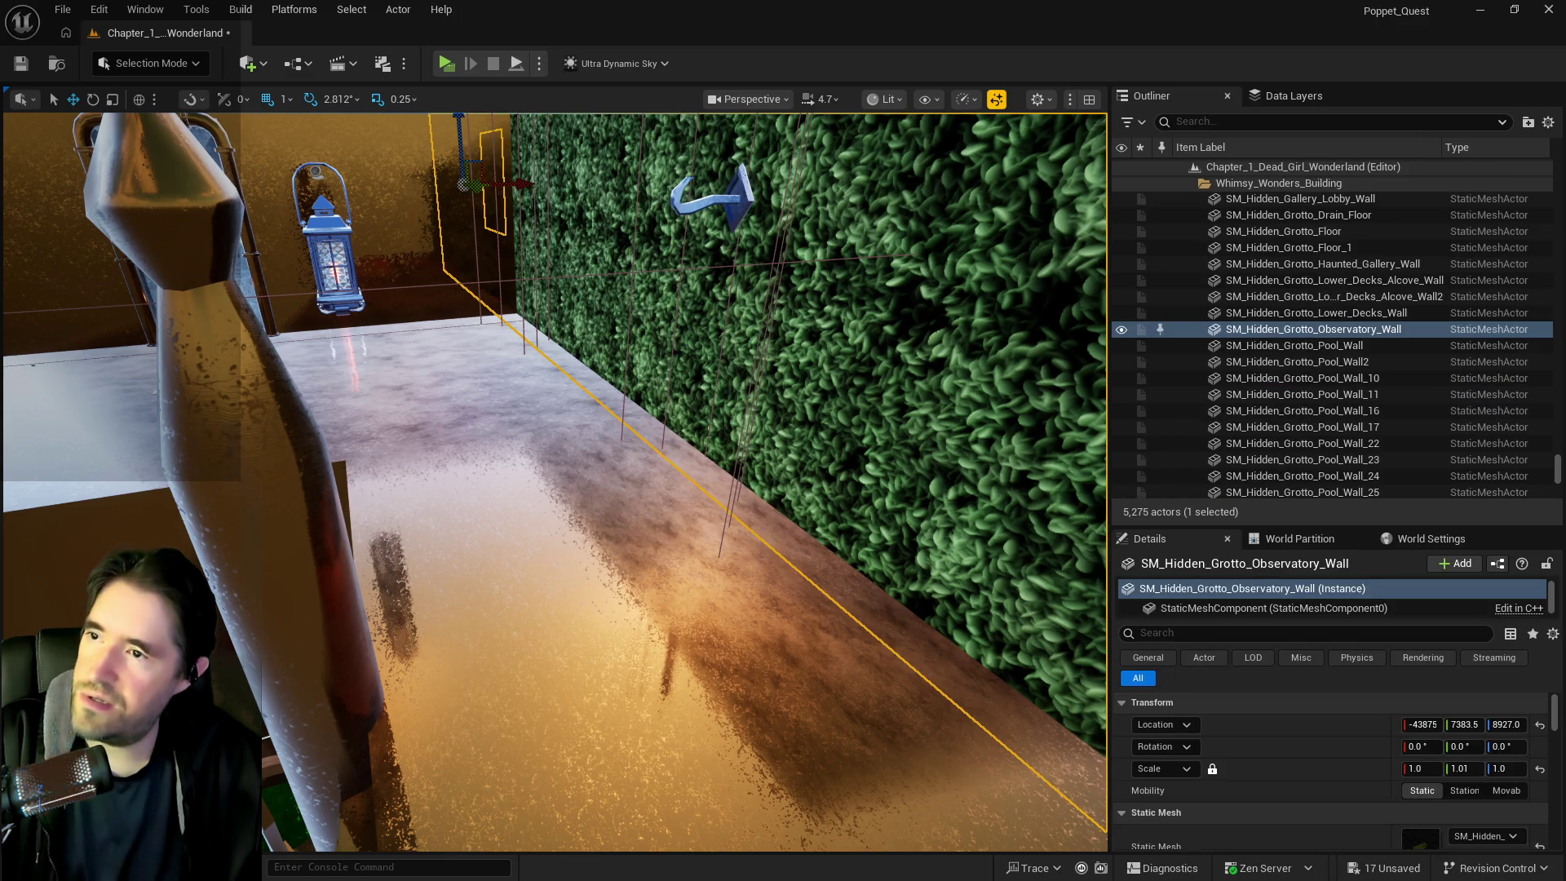
Delete the blue hook on the hedge
{"action": "left_click", "coordinate": [702, 196]}
{"action": "key", "text": "Delete"}
{"action": "mouse_move", "coordinate": [385, 326]}
{"action": "left_mouse_down"}
{"action": "mouse_move", "coordinate": [440, 318]}
{"action": "mouse_move", "coordinate": [408, 359]}
{"action": "mouse_move", "coordinate": [640, 272]}
{"action": "left_mouse_up"}
{"action": "left_click", "coordinate": [639, 273]}
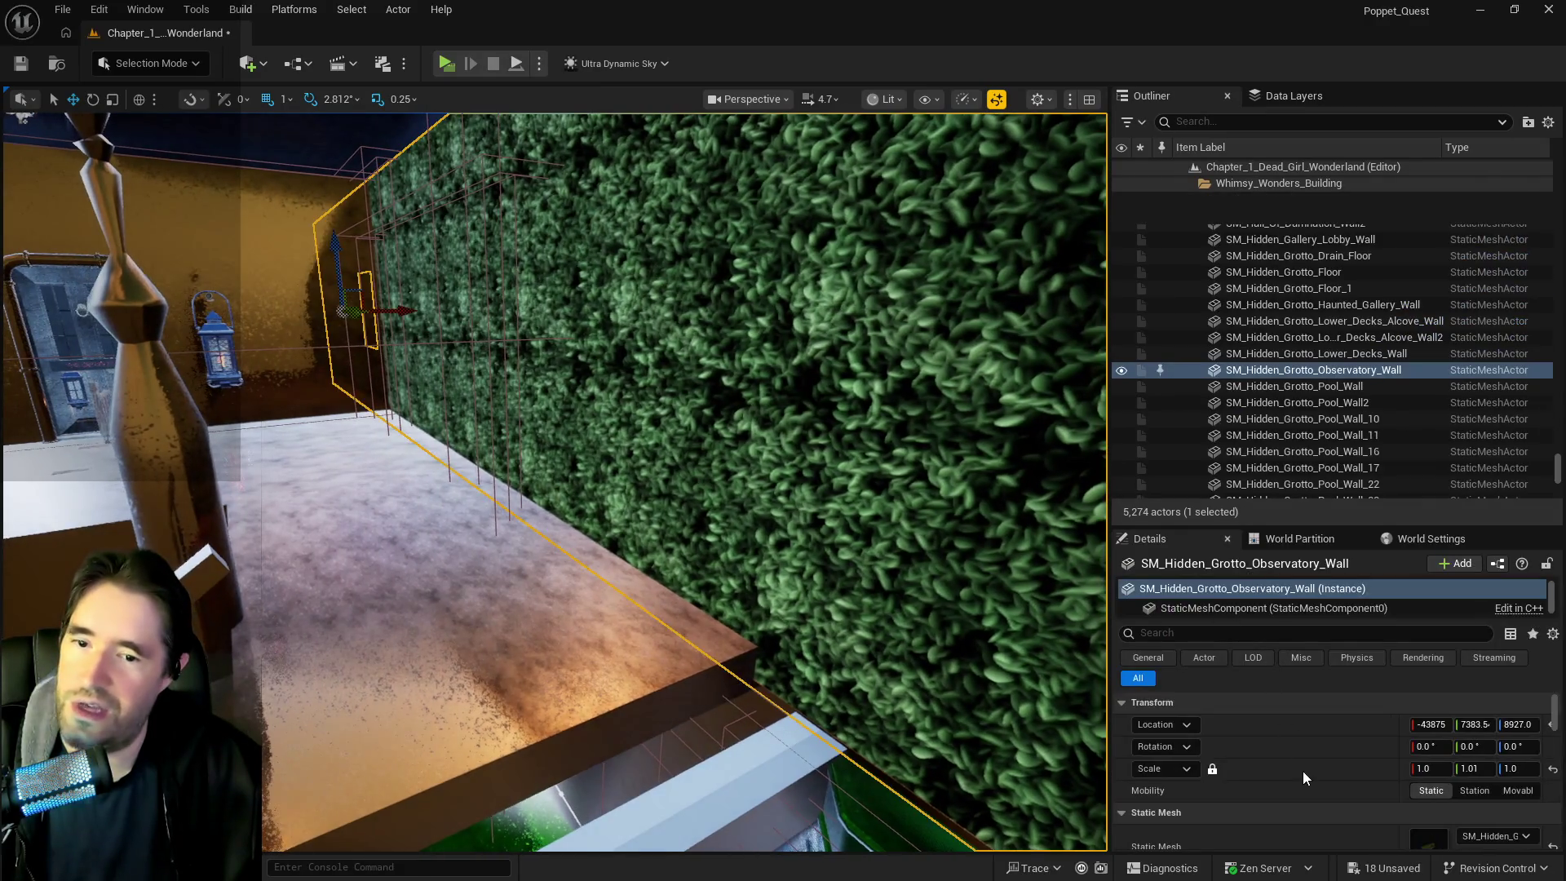
{"action": "scroll", "coordinate": [1313, 770], "scroll_direction": "down", "scroll_amount": 5}
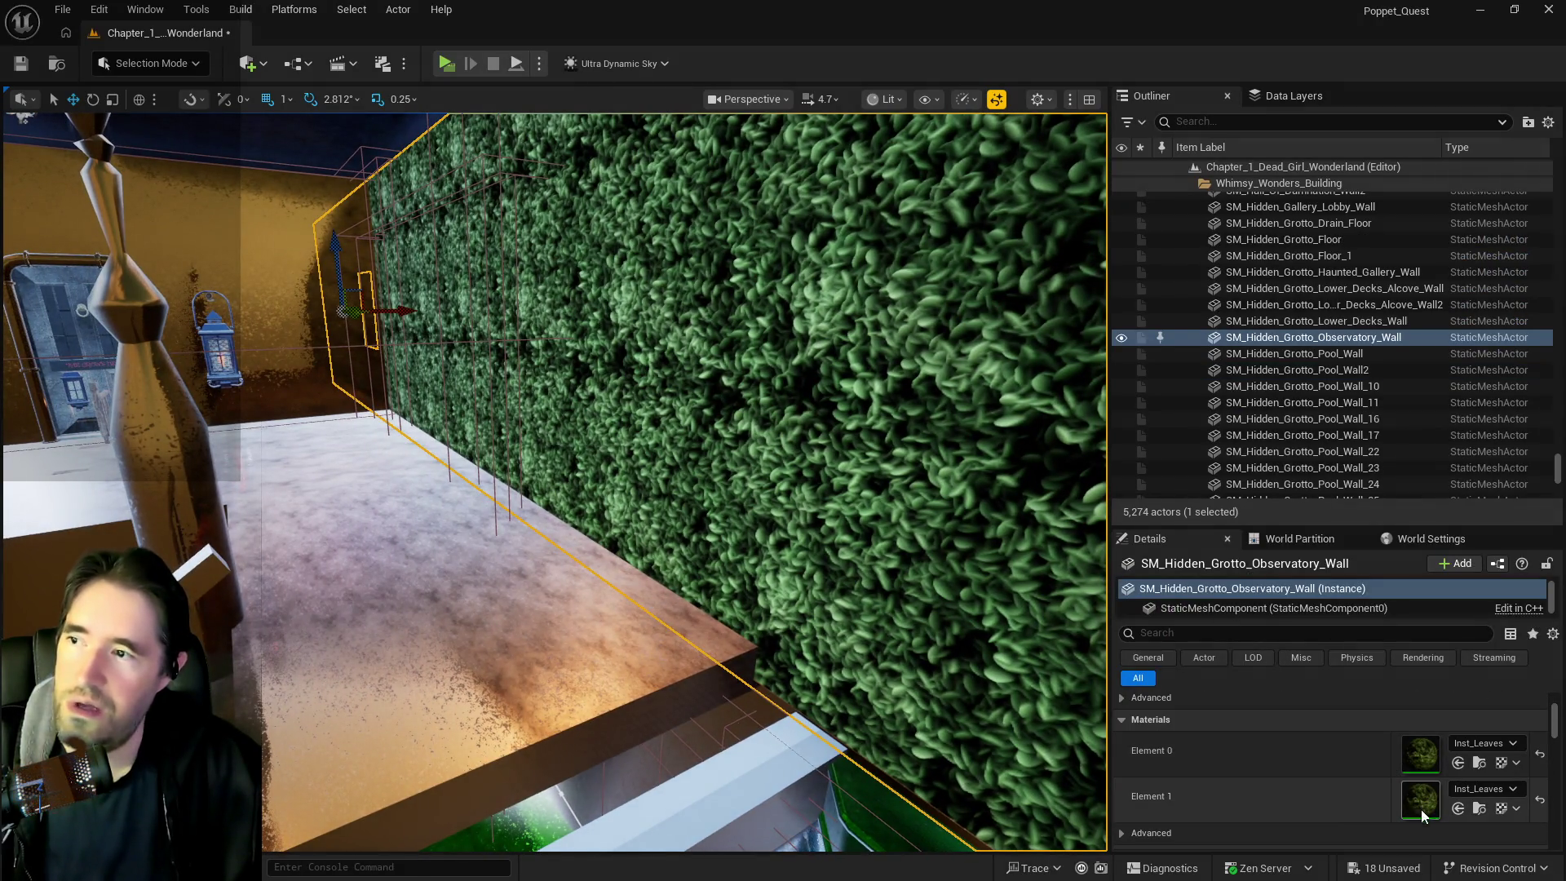
Try MI_EP_Meta on the observatory wall's material slots, reverting both back to Inst_Leaves
{"action": "left_click", "coordinate": [405, 541]}
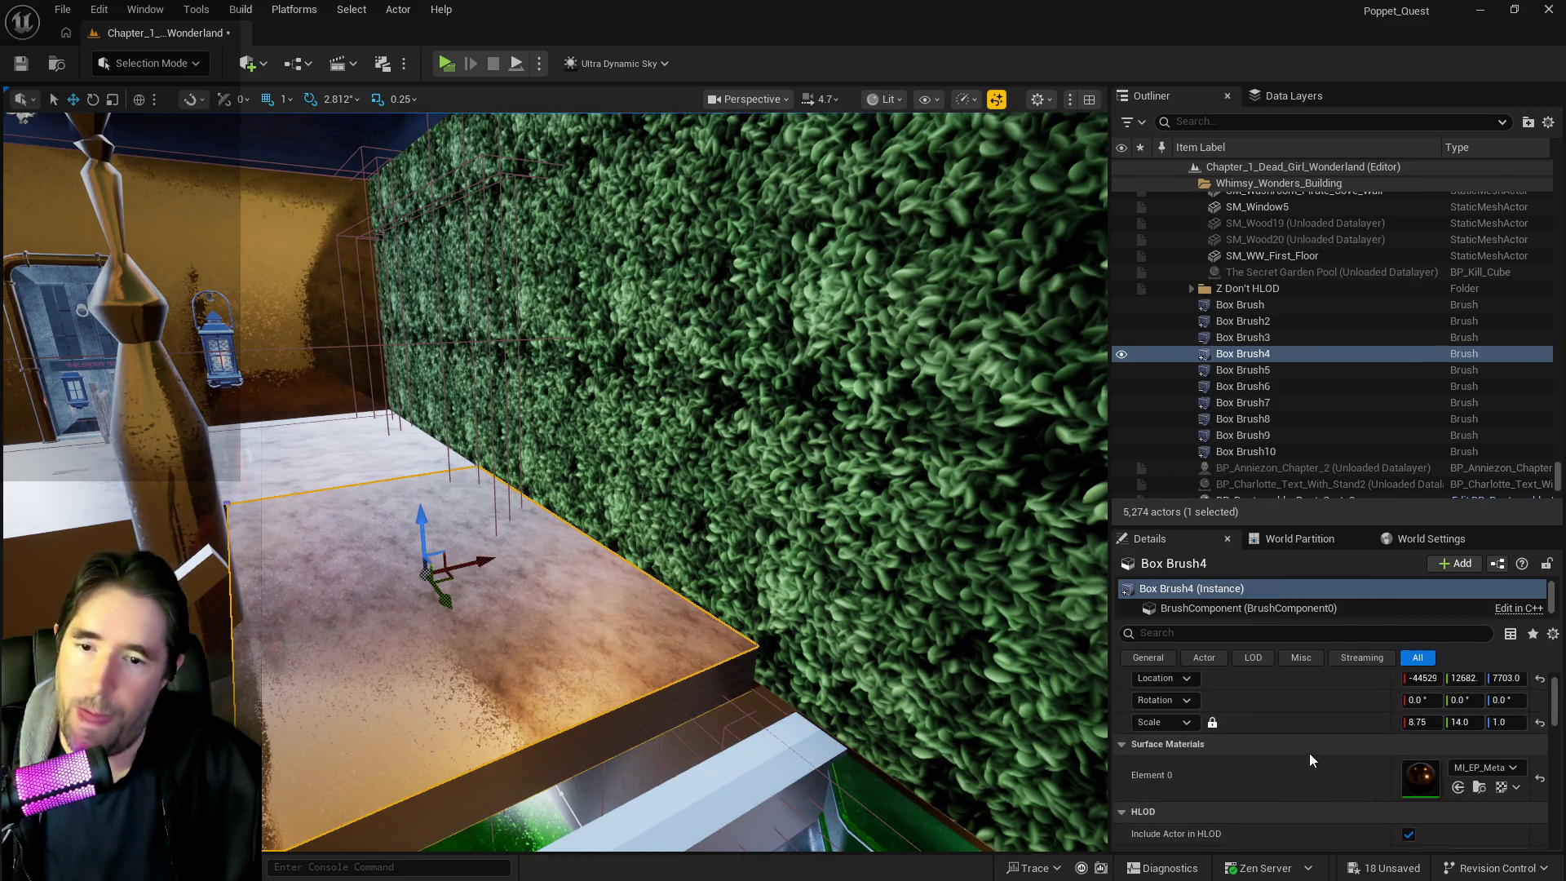
{"action": "left_click", "coordinate": [1016, 488]}
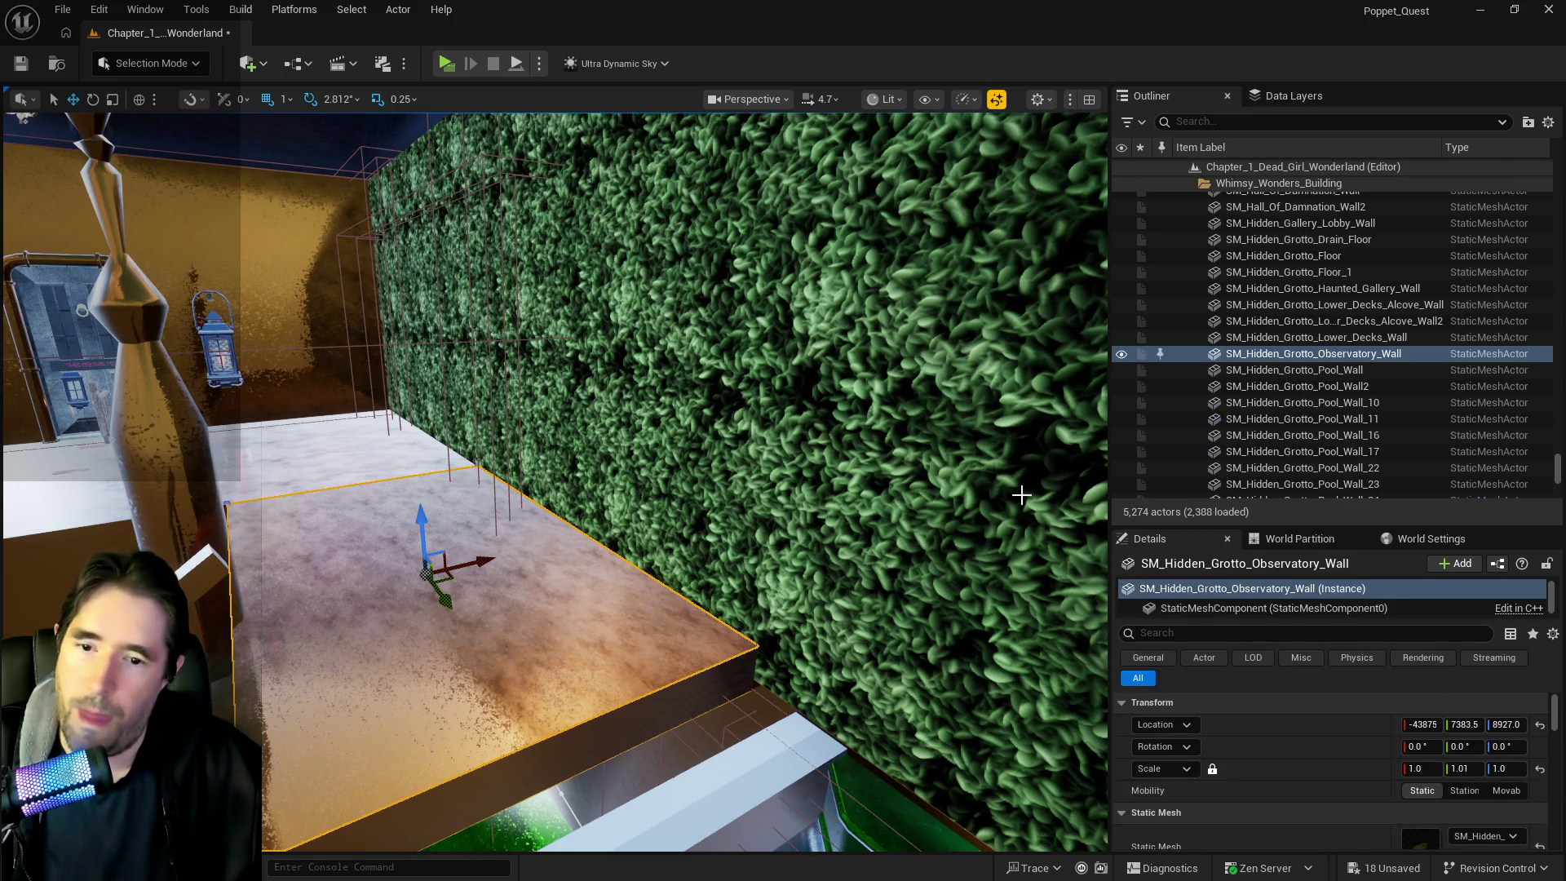
{"action": "scroll", "coordinate": [1521, 756], "scroll_direction": "down", "scroll_amount": 5}
{"action": "left_click", "coordinate": [1459, 809]}
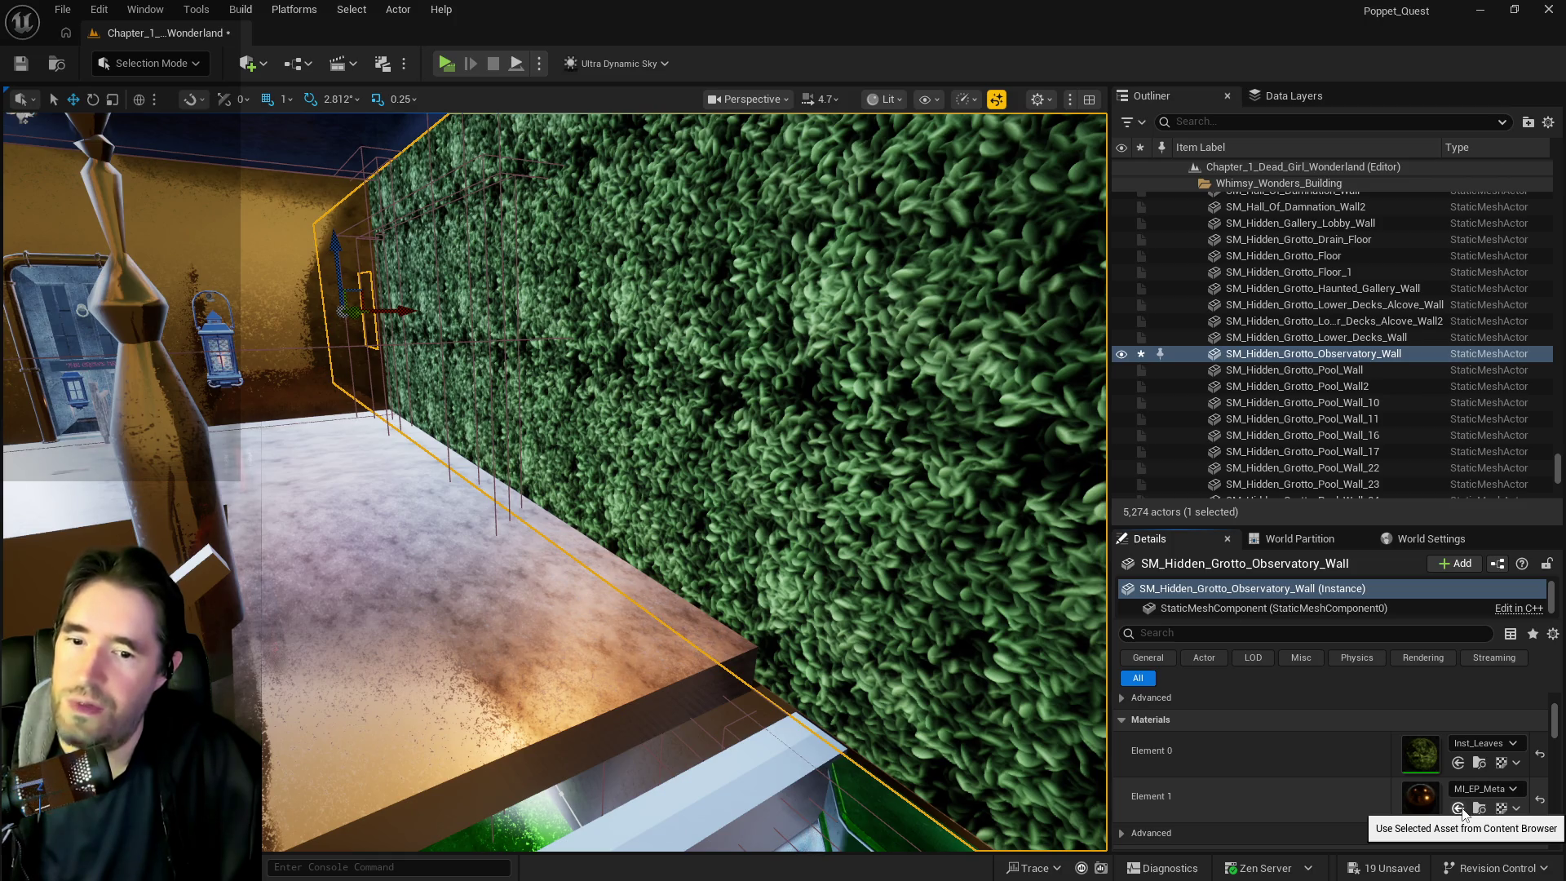
{"action": "key", "text": "ctrl+z"}
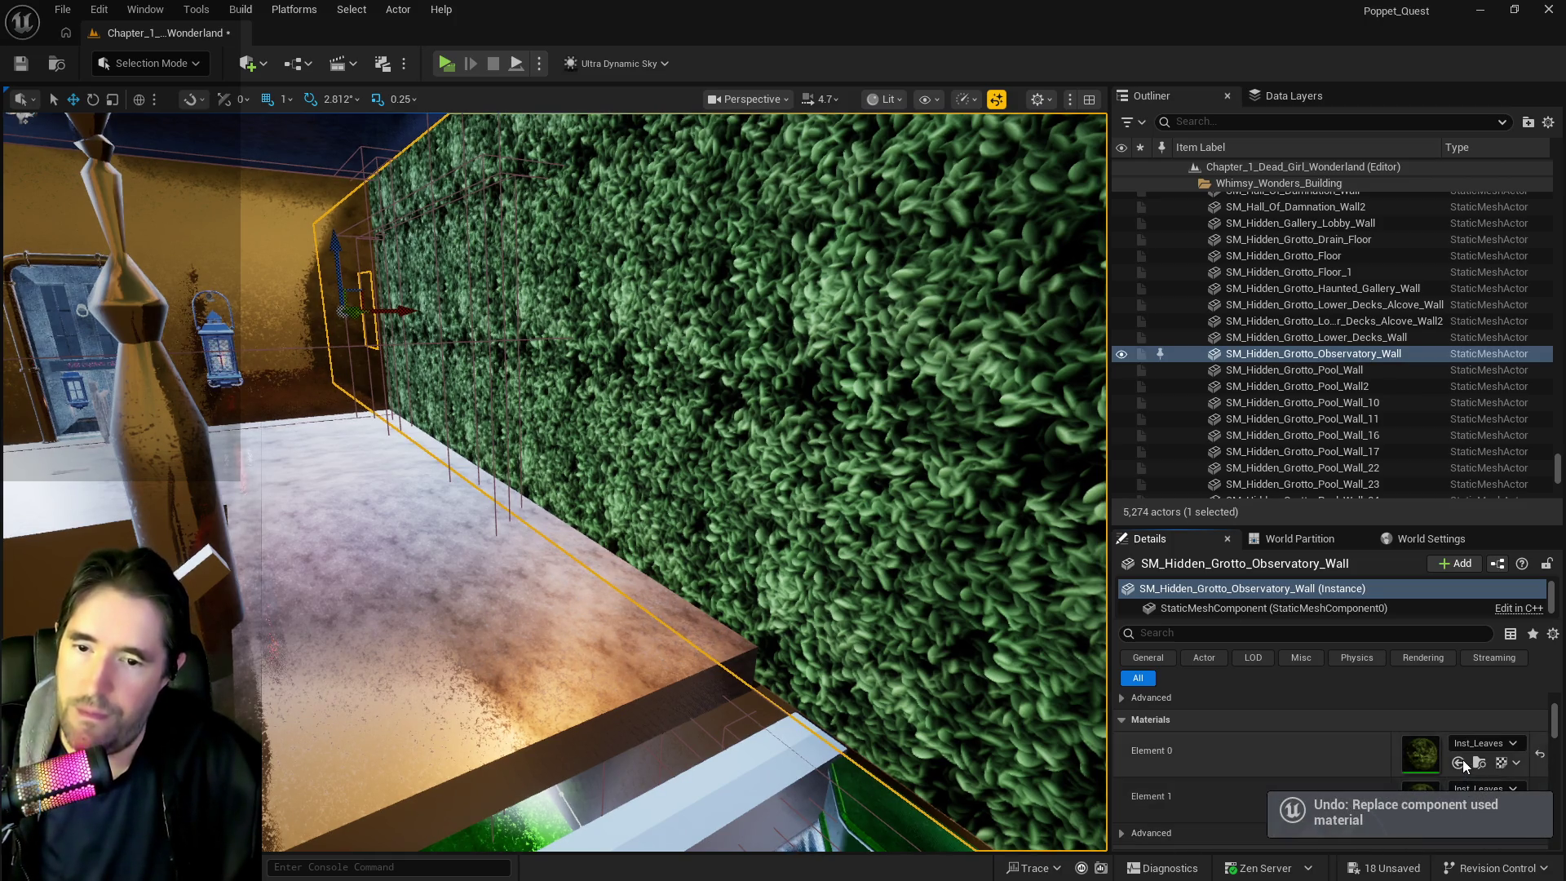
{"action": "left_click", "coordinate": [1460, 762]}
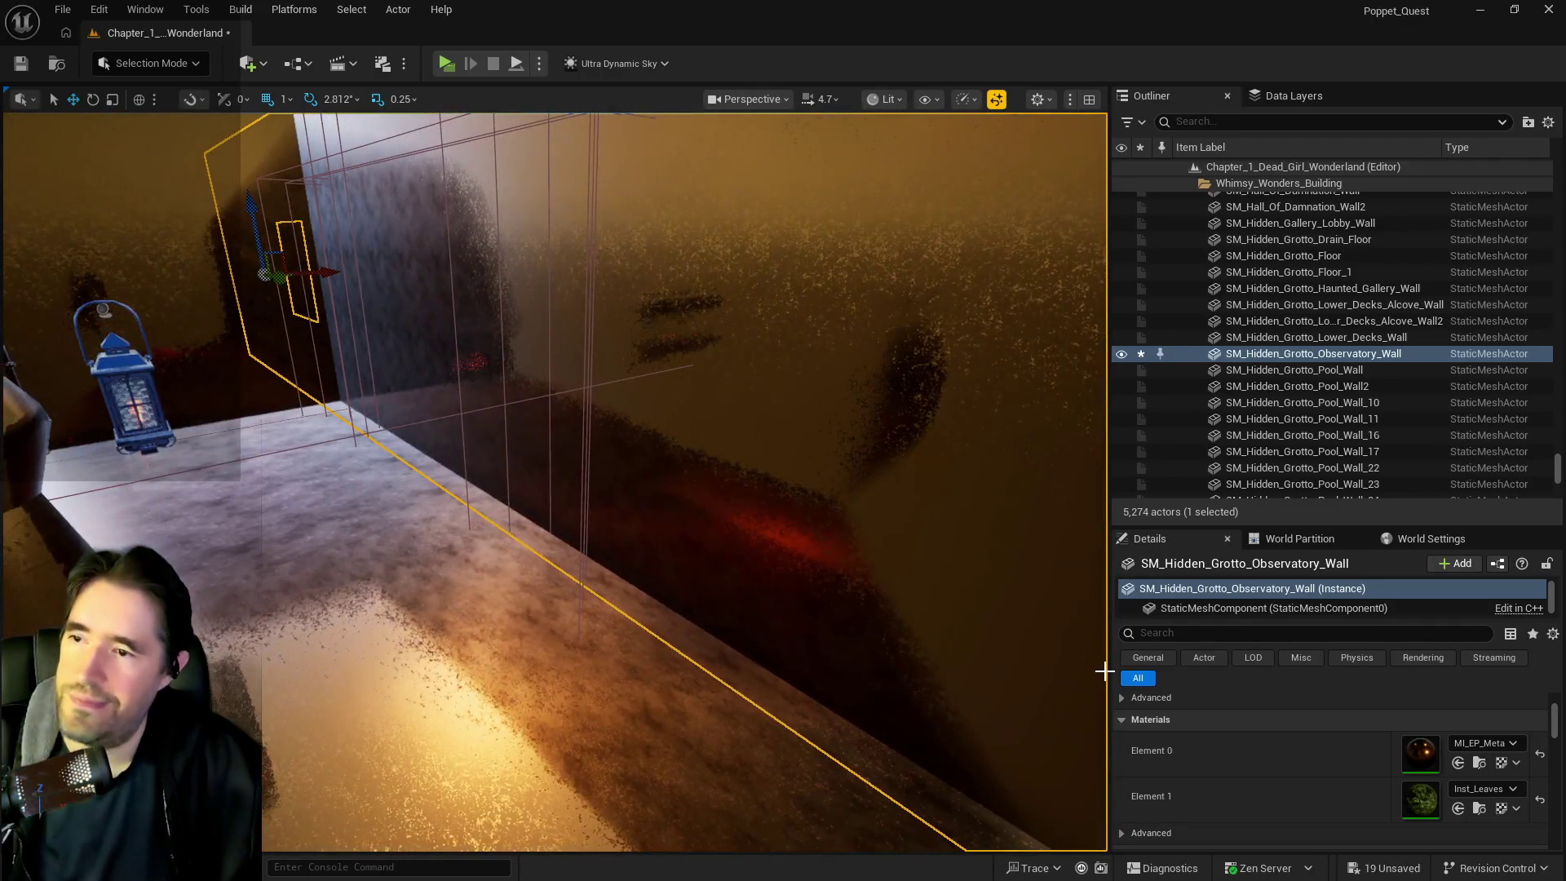
{"action": "key", "text": "ctrl+z"}
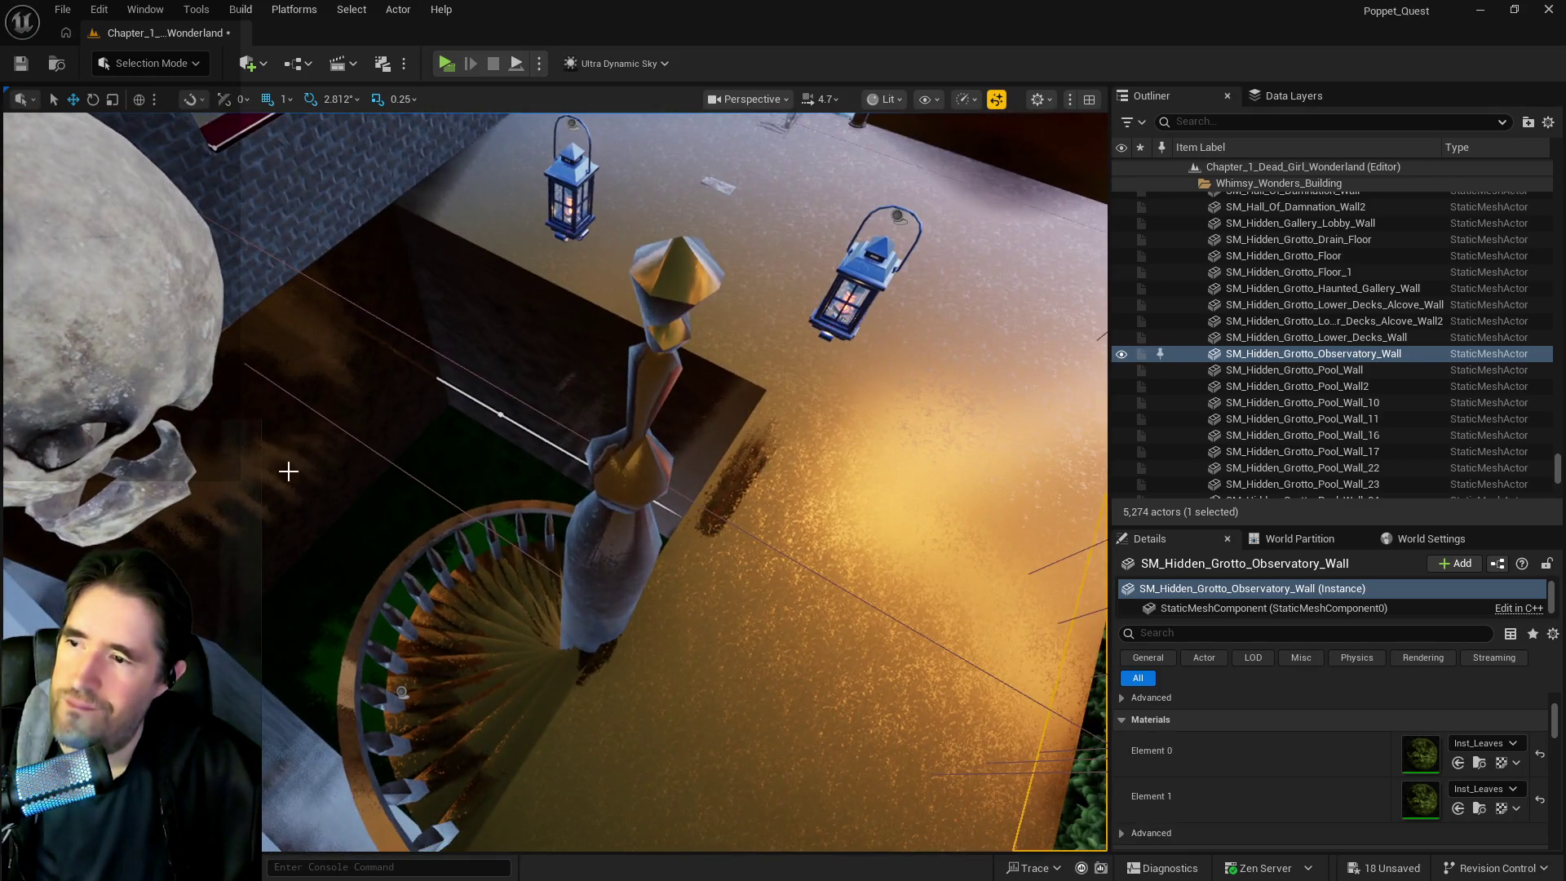
Delete the skull and its jaw hanging over the stairwell
{"action": "left_click", "coordinate": [122, 326]}
{"action": "key", "text": "f"}
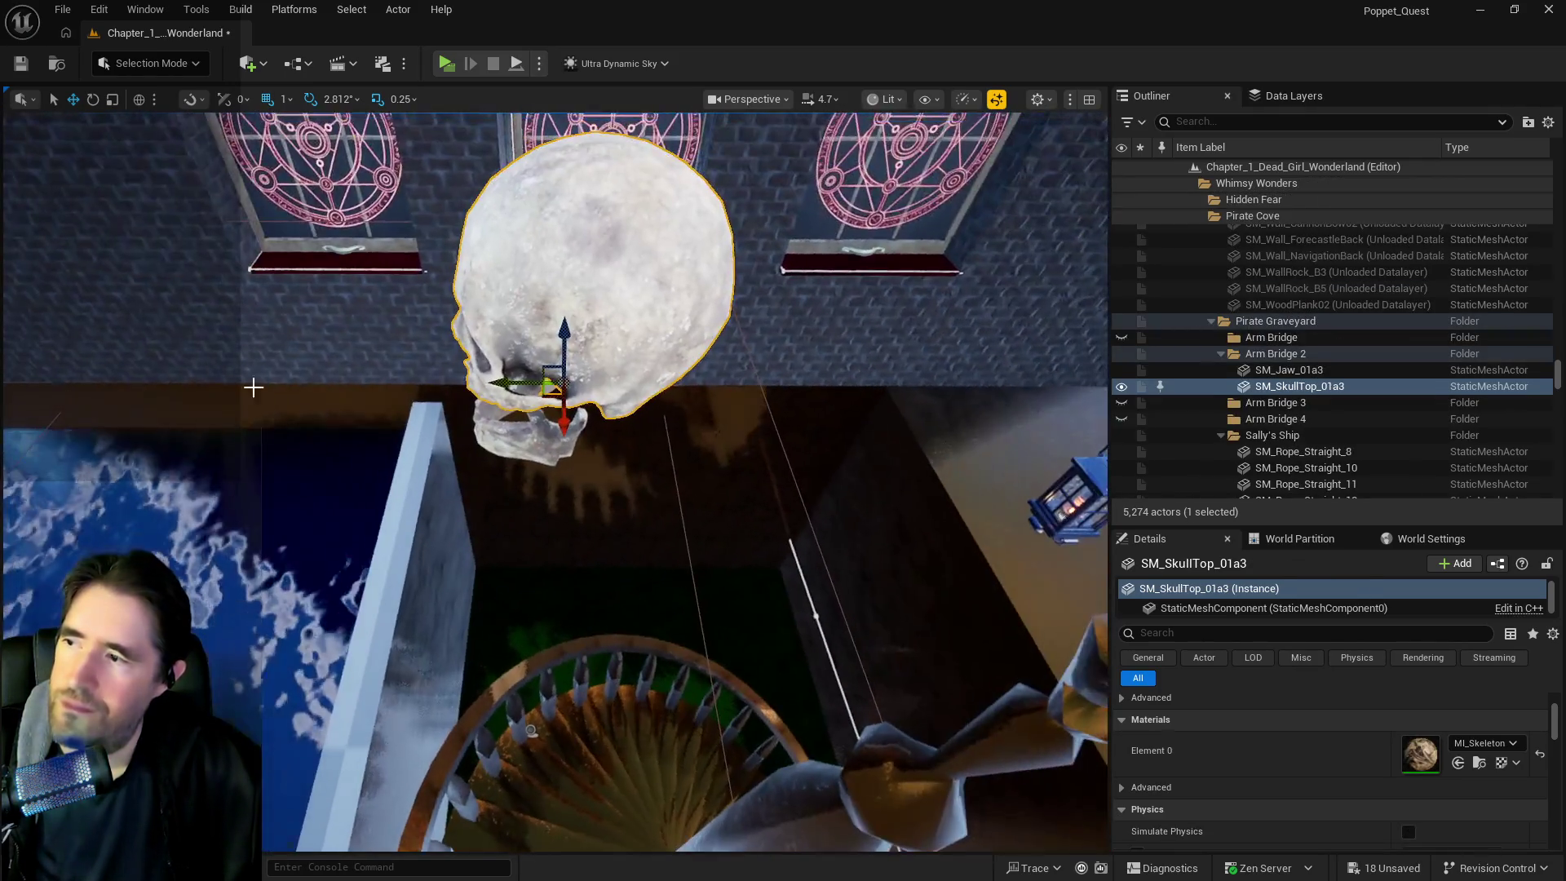
{"action": "left_click", "coordinate": [507, 454], "text": "ctrl"}
{"action": "key", "text": "Delete"}
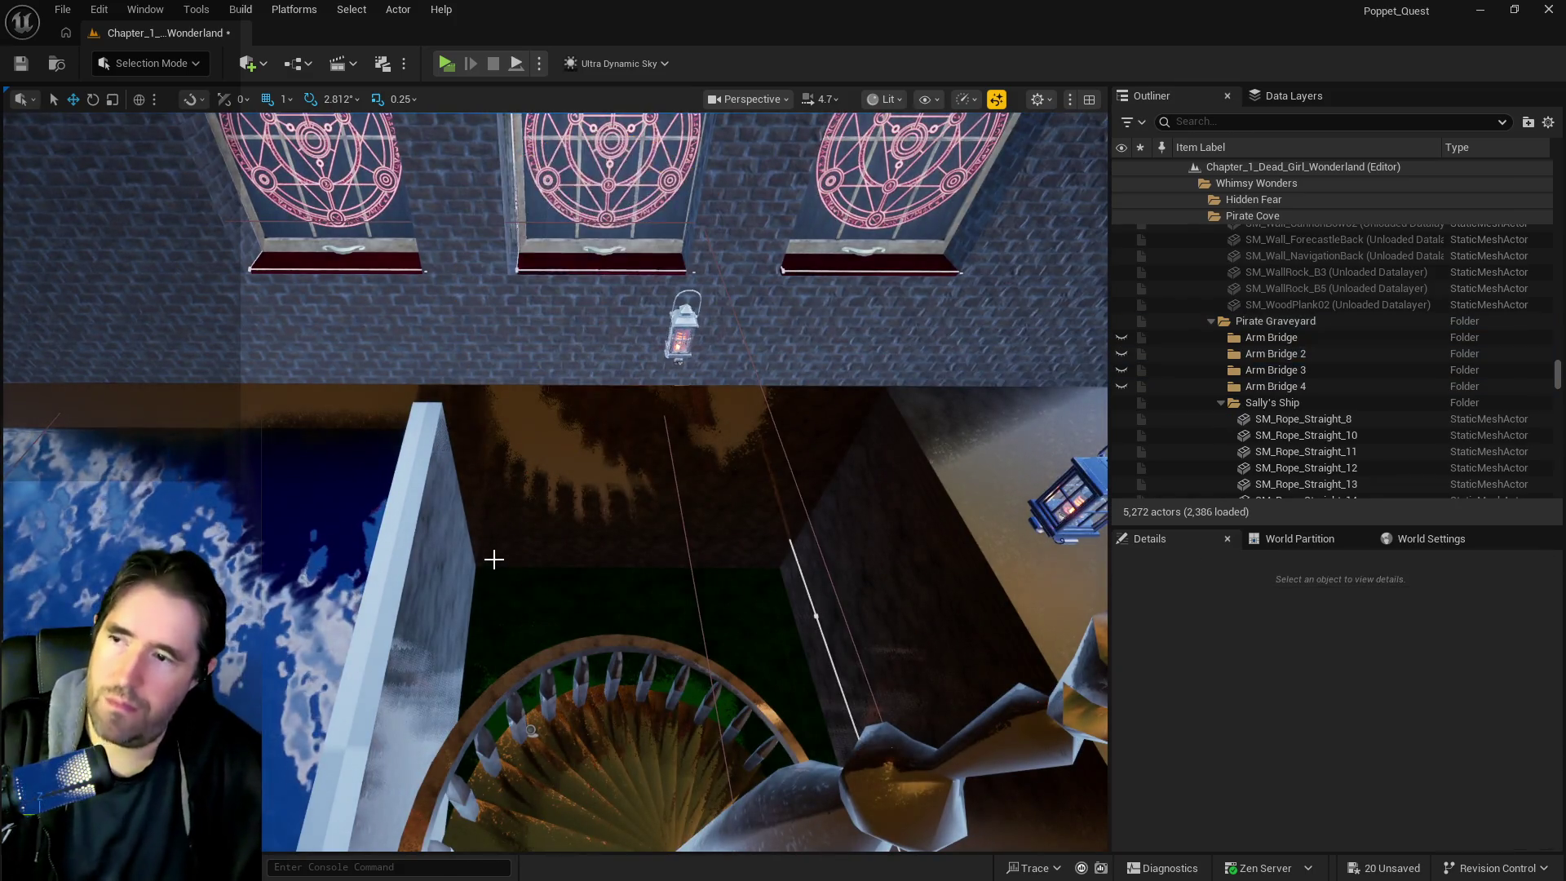
Shift the spiral staircase to the left
{"action": "left_click", "coordinate": [531, 729]}
{"action": "key", "text": "f"}
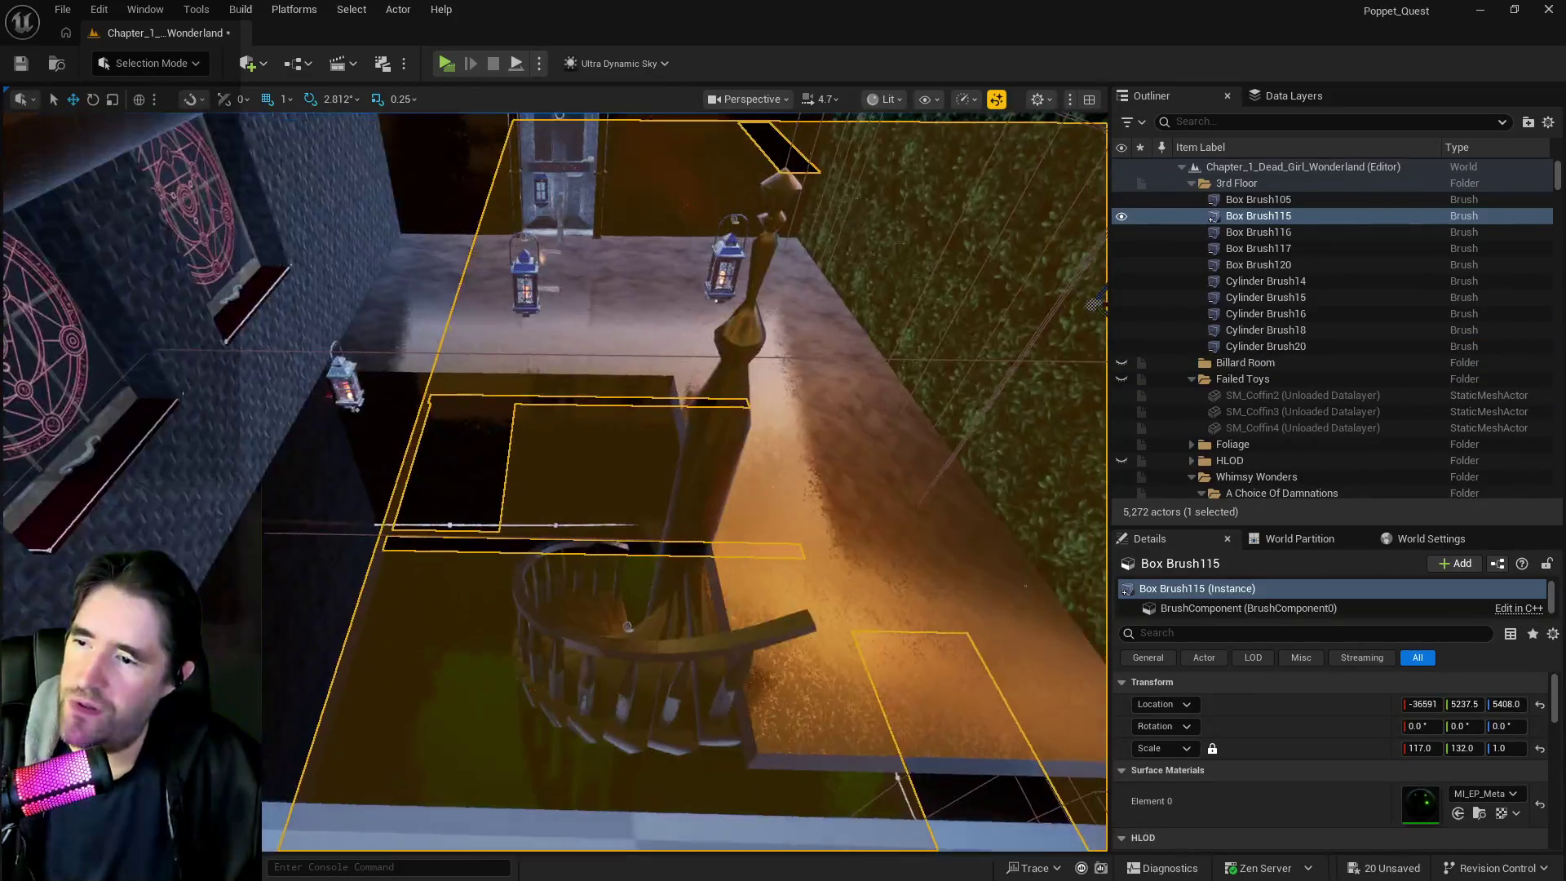
{"action": "left_click", "coordinate": [640, 634]}
{"action": "left_click_drag", "start_coordinate": [700, 700], "coordinate": [516, 695]}
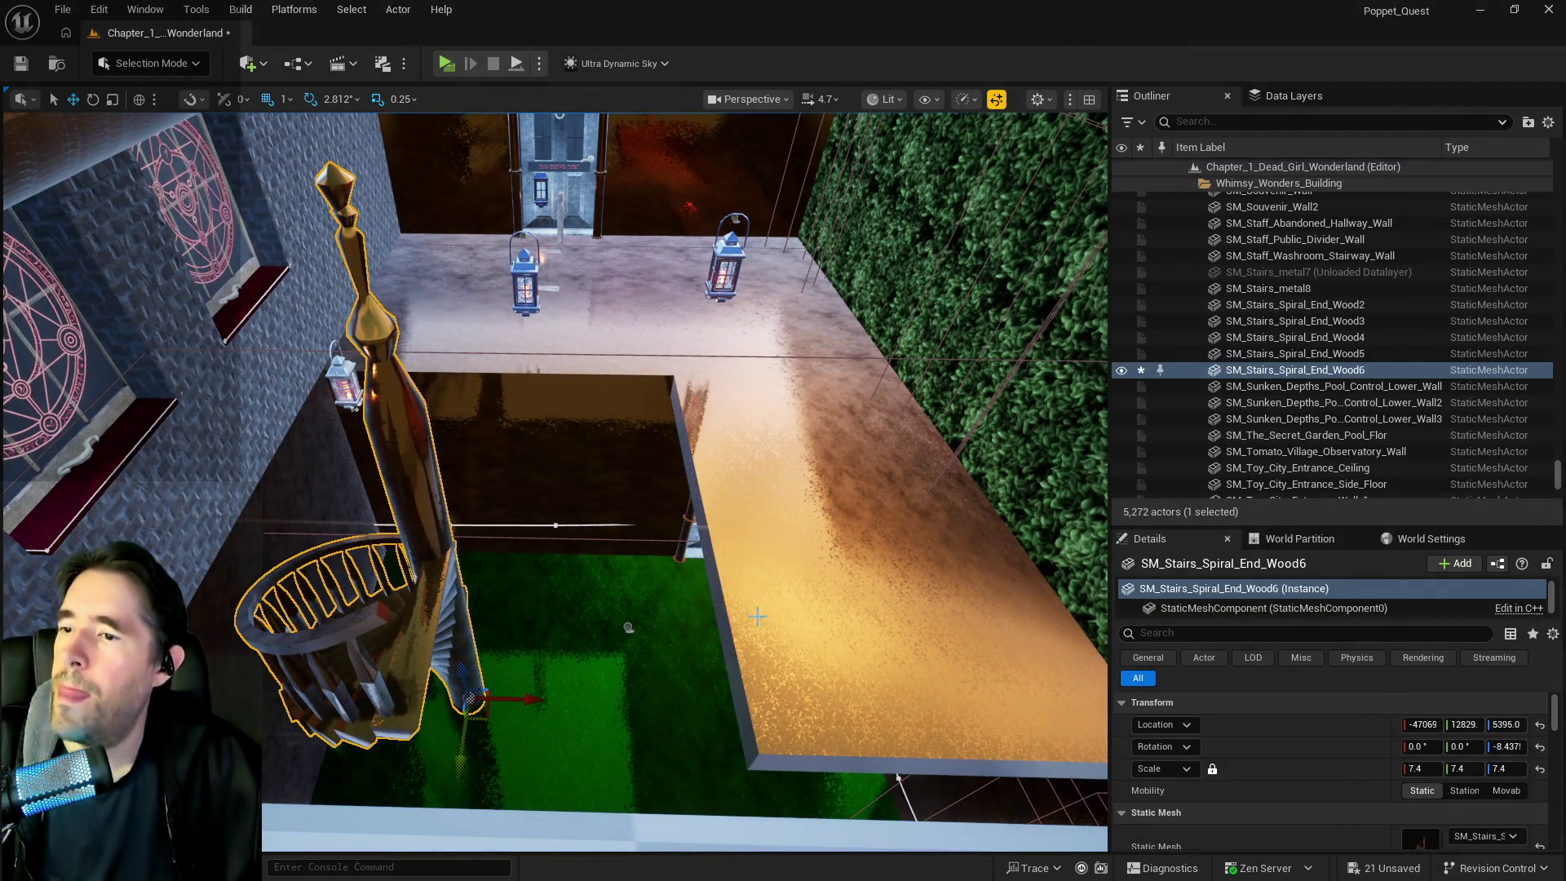
Stretch the Box Brush4 slab wider over the pool, to scale X 16.75
{"action": "left_click", "coordinate": [713, 583]}
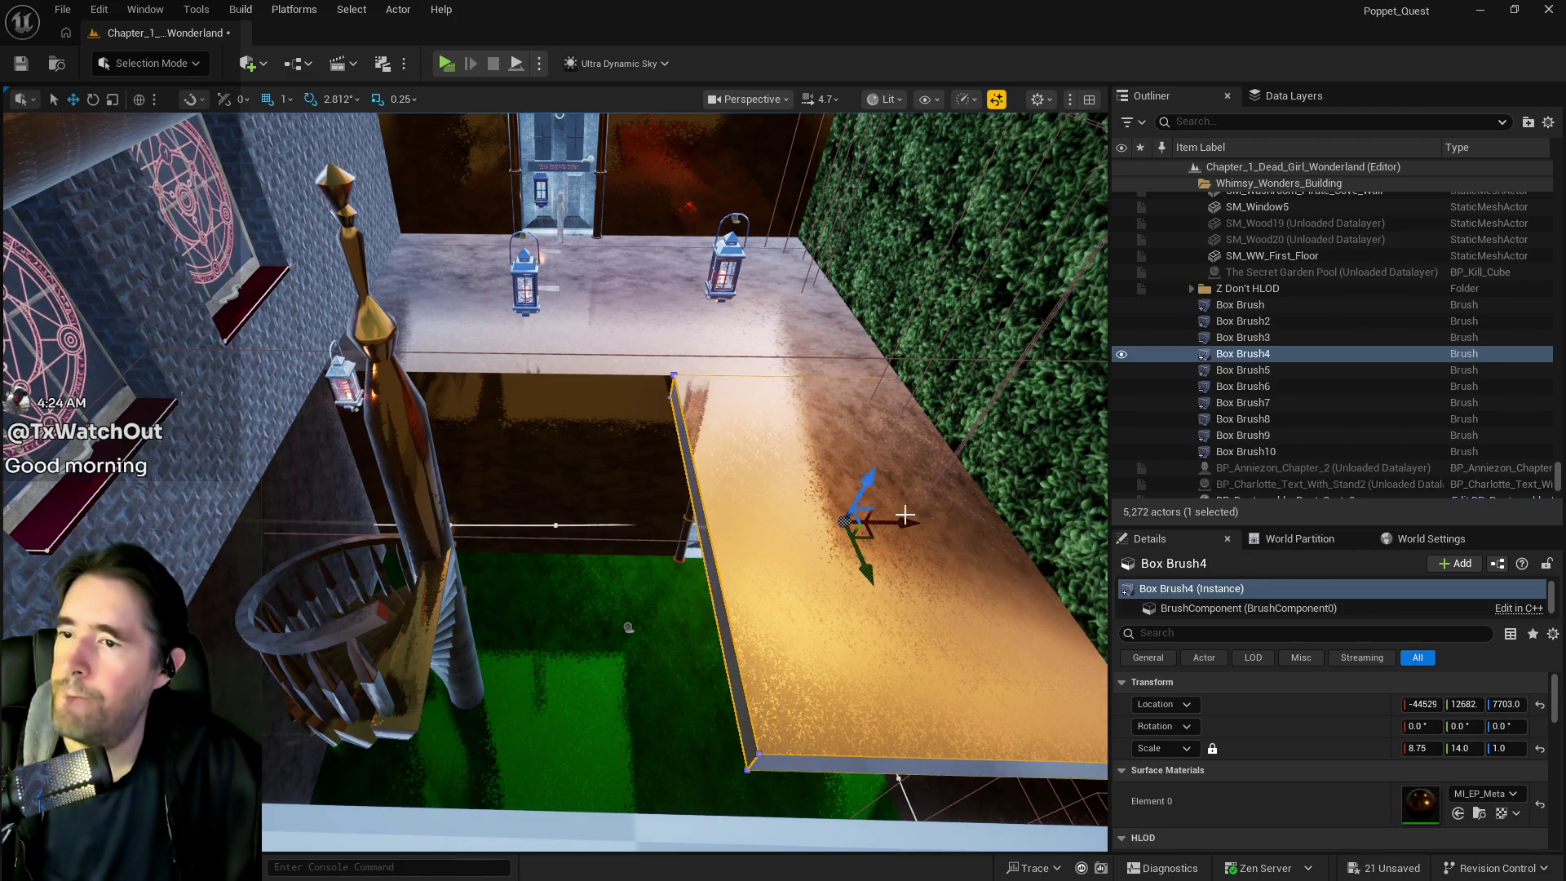
{"action": "key", "text": "e"}
{"action": "key", "text": "r"}
{"action": "mouse_move", "coordinate": [889, 520]}
{"action": "left_mouse_down"}
{"action": "mouse_move", "coordinate": [770, 531]}
{"action": "mouse_move", "coordinate": [865, 506]}
{"action": "mouse_move", "coordinate": [508, 565]}
{"action": "left_mouse_up"}
Give the pool-edge slab Box Brush10 the MI_EP_Meta material
{"action": "left_click", "coordinate": [636, 507]}
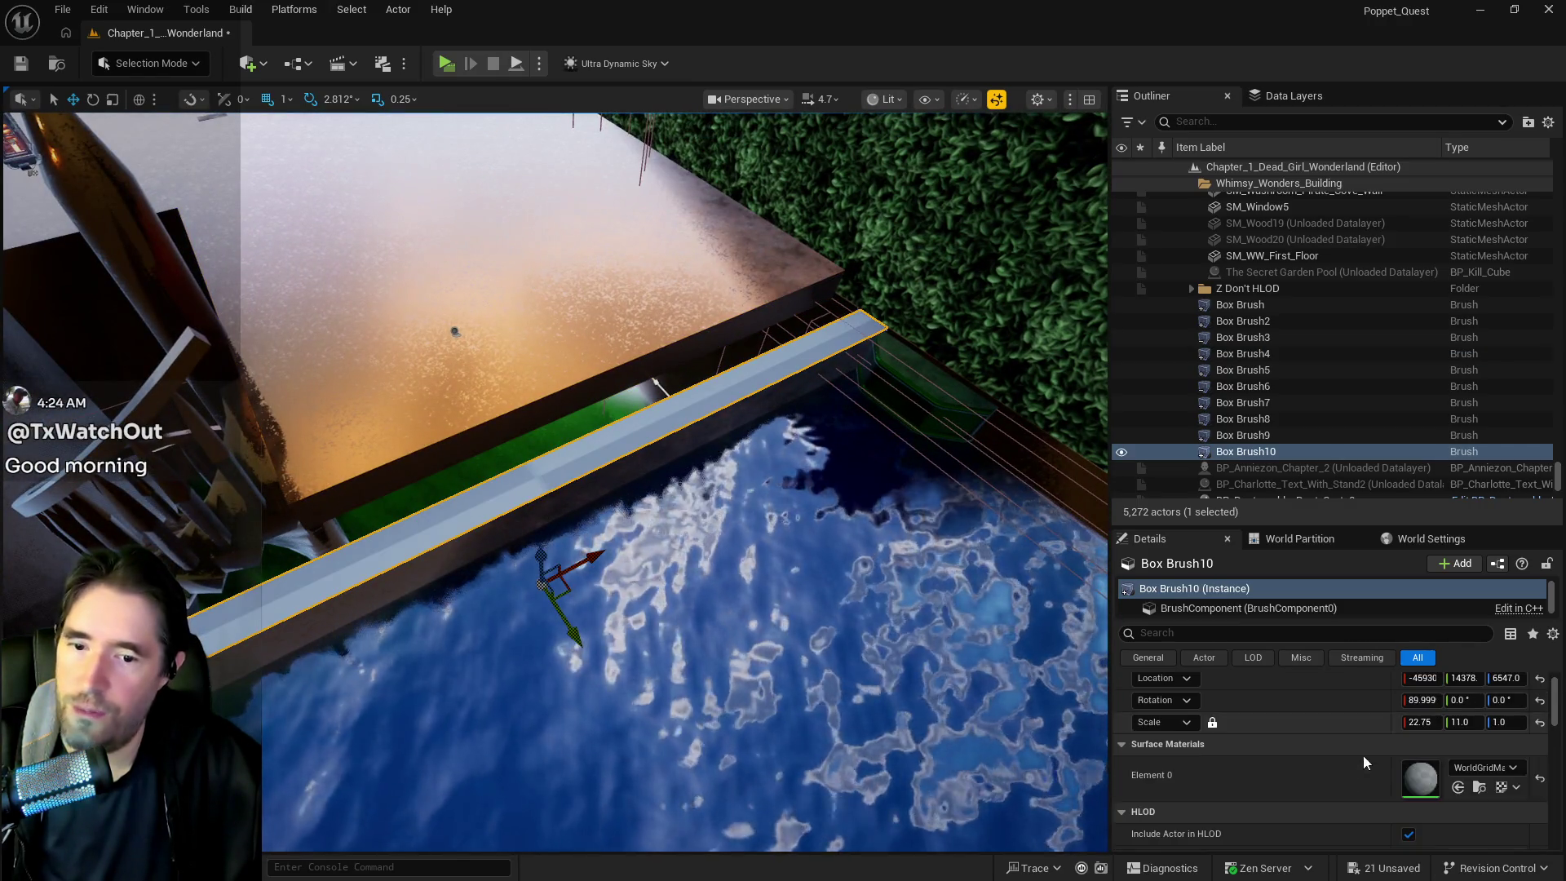
{"action": "left_click", "coordinate": [1458, 787]}
{"action": "mouse_move", "coordinate": [745, 517]}
{"action": "left_mouse_down"}
{"action": "mouse_move", "coordinate": [596, 542]}
{"action": "mouse_move", "coordinate": [590, 578]}
{"action": "left_mouse_up"}
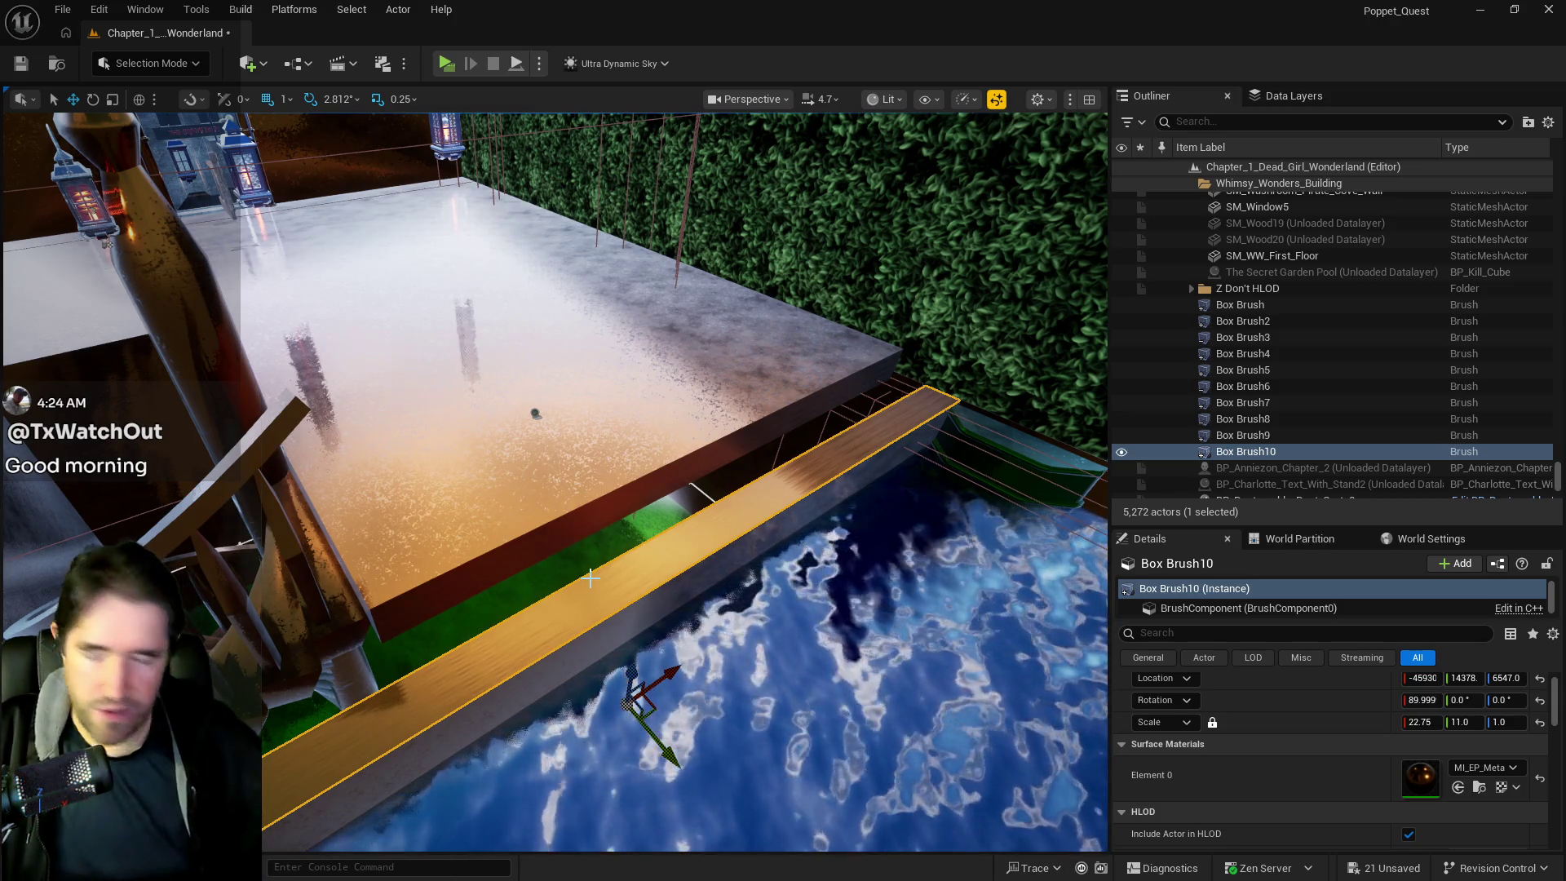
Widen Box Brush4 to Scale Y 16.0 and nudge it sideways along Y
{"action": "left_click", "coordinate": [535, 414]}
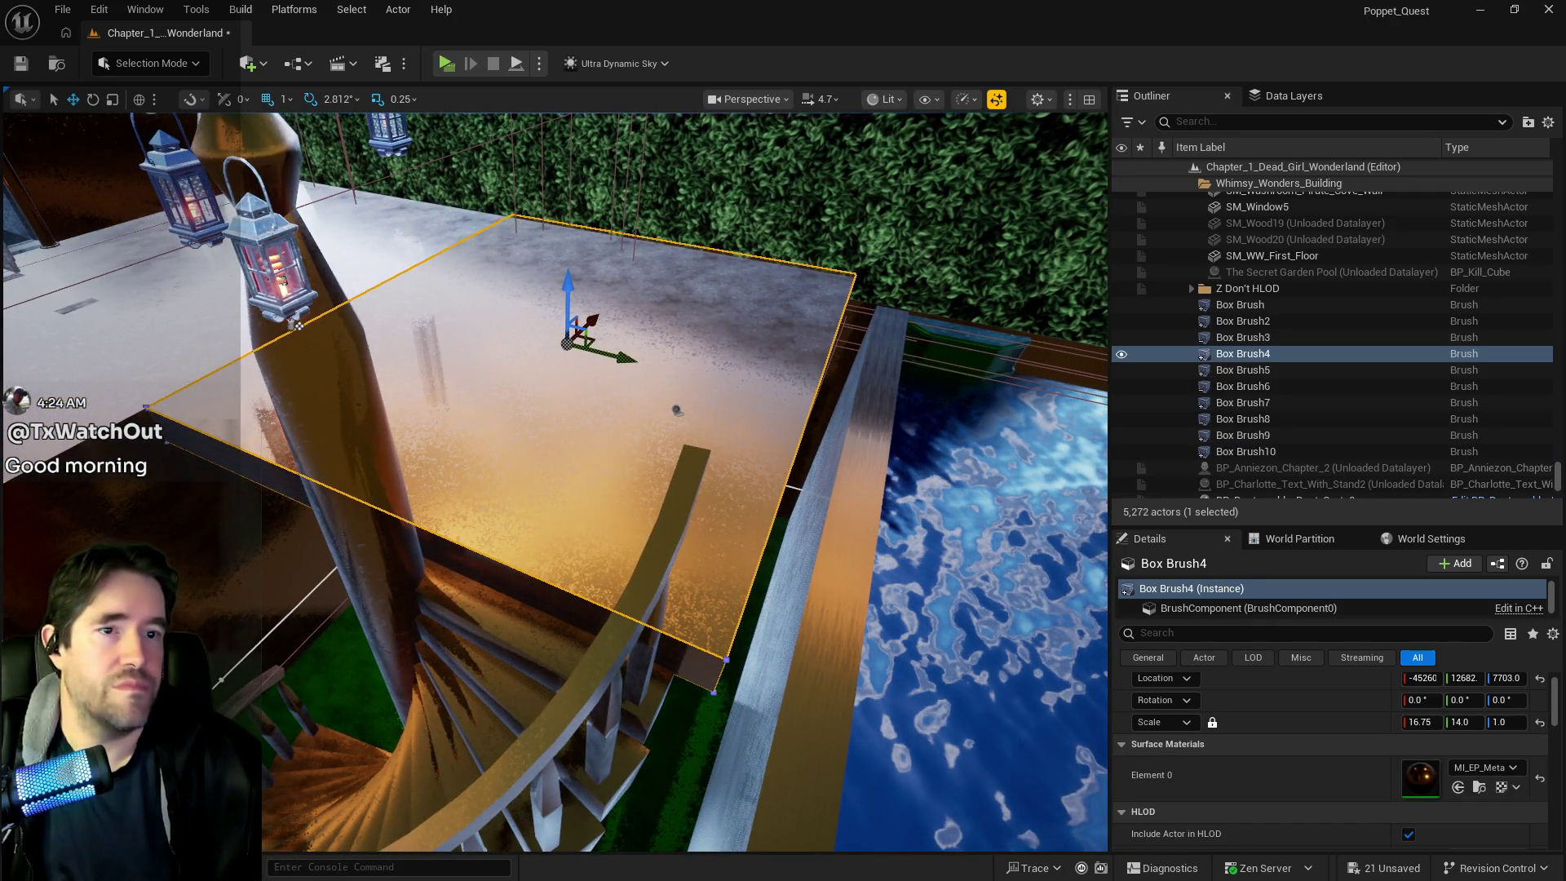
{"action": "key", "text": "e"}
{"action": "key", "text": "r"}
{"action": "left_click_drag", "start_coordinate": [617, 357], "coordinate": [652, 379]}
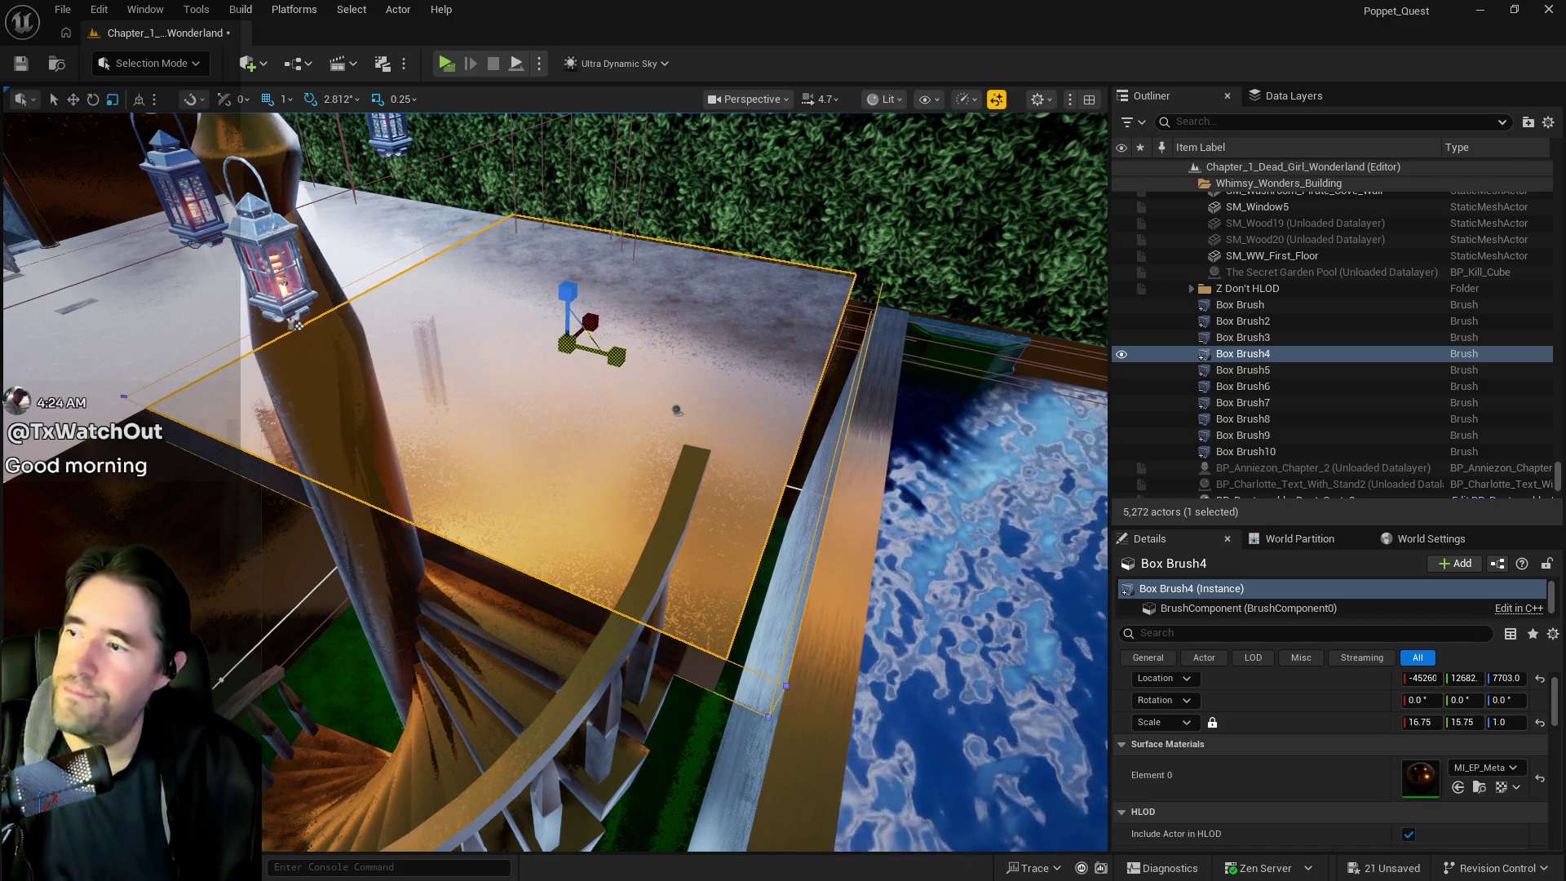
{"action": "key", "text": "w"}
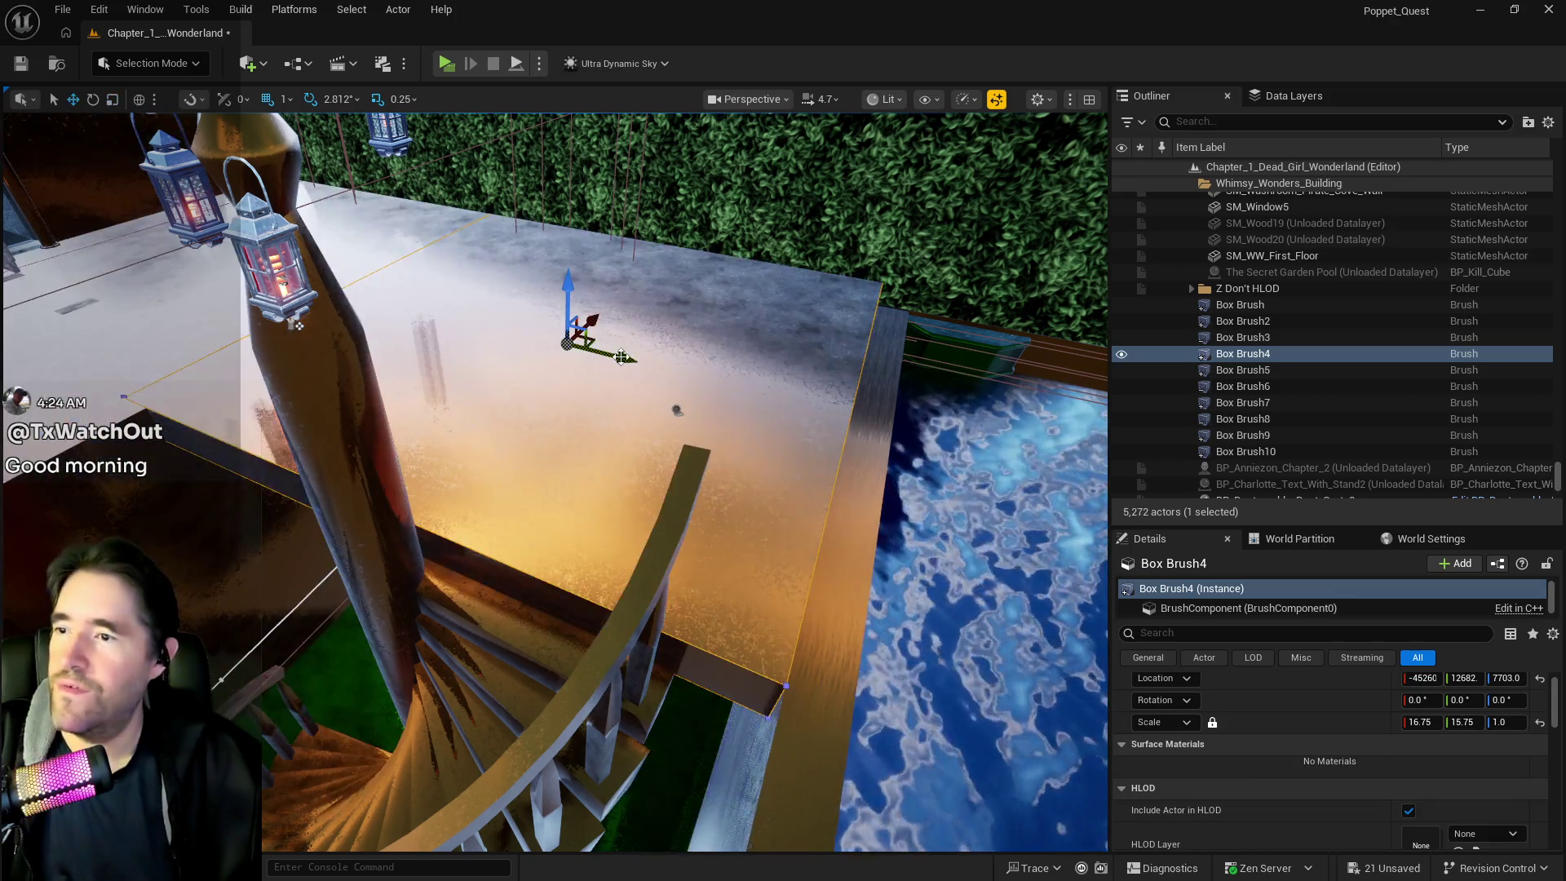
{"action": "mouse_move", "coordinate": [647, 366]}
{"action": "left_mouse_down"}
{"action": "mouse_move", "coordinate": [667, 366]}
{"action": "mouse_move", "coordinate": [651, 365]}
{"action": "left_mouse_up"}
{"action": "key", "text": "r"}
{"action": "key", "text": "w"}
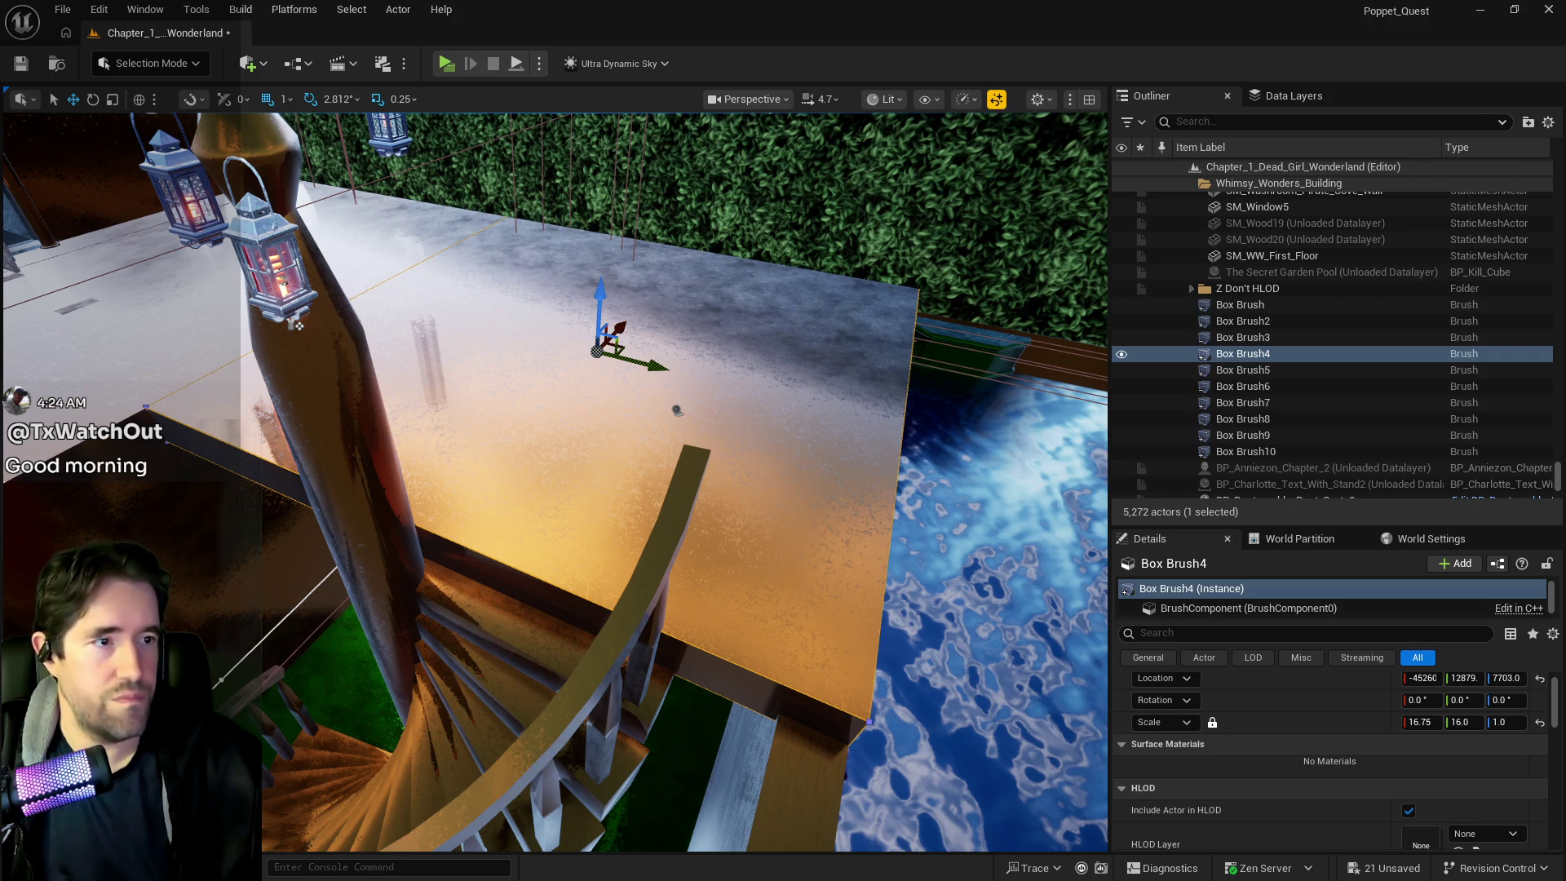
Select the Box Brush slab at the landing's right edge and frame it
{"action": "mouse_move", "coordinate": [555, 481]}
{"action": "left_mouse_down"}
{"action": "mouse_move", "coordinate": [571, 457]}
{"action": "mouse_move", "coordinate": [539, 490]}
{"action": "mouse_move", "coordinate": [563, 473]}
{"action": "mouse_move", "coordinate": [555, 441]}
{"action": "left_mouse_up"}
{"action": "left_click_drag", "start_coordinate": [1011, 408], "coordinate": [1017, 413]}
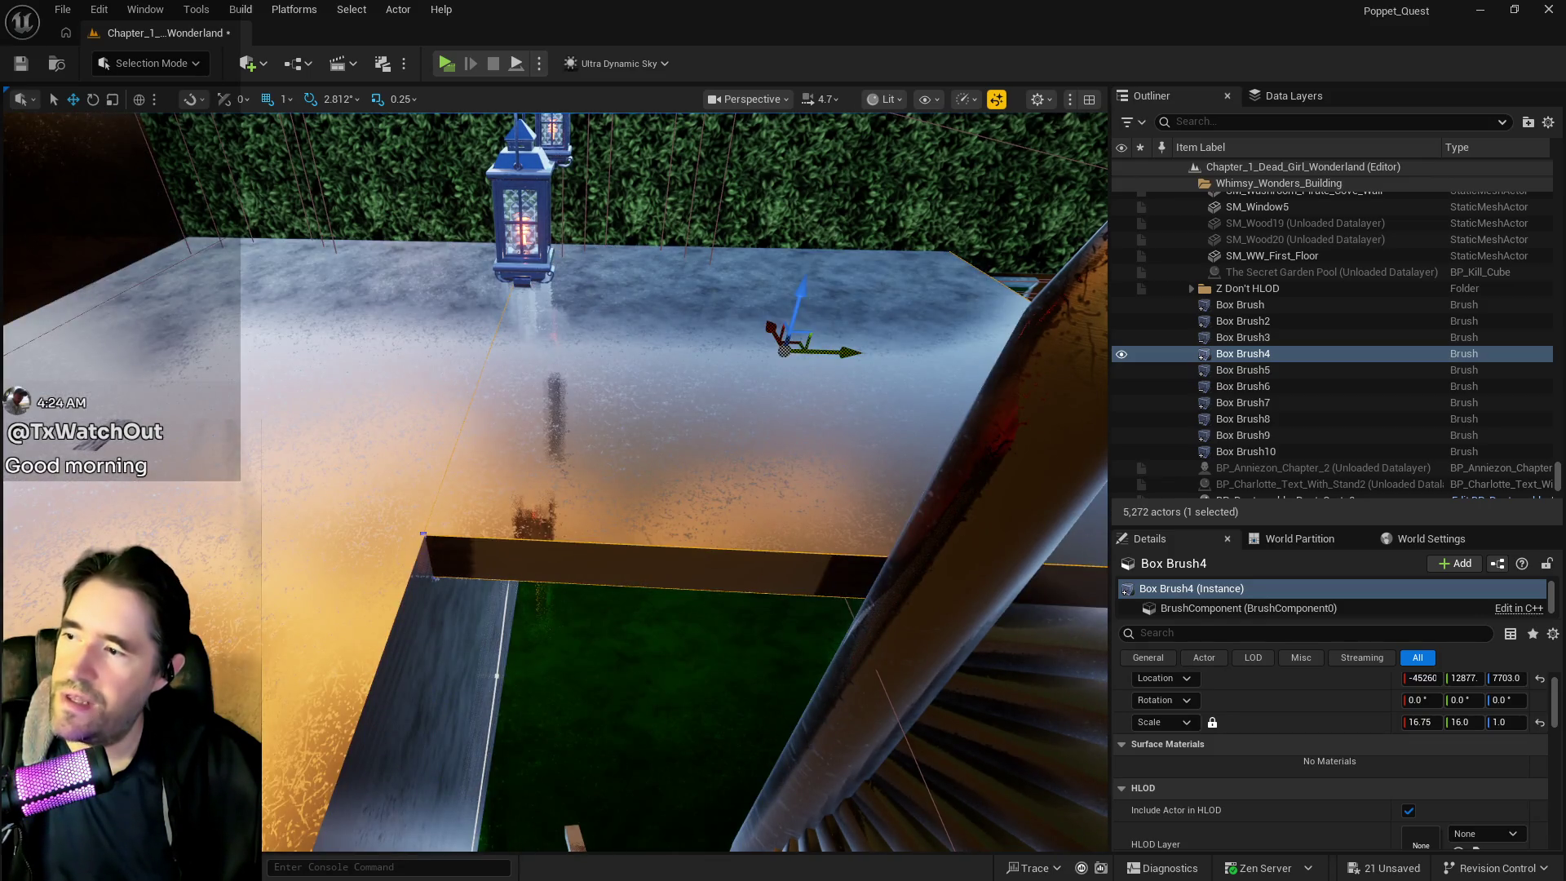
{"action": "left_click", "coordinate": [1240, 304]}
{"action": "key", "text": "f"}
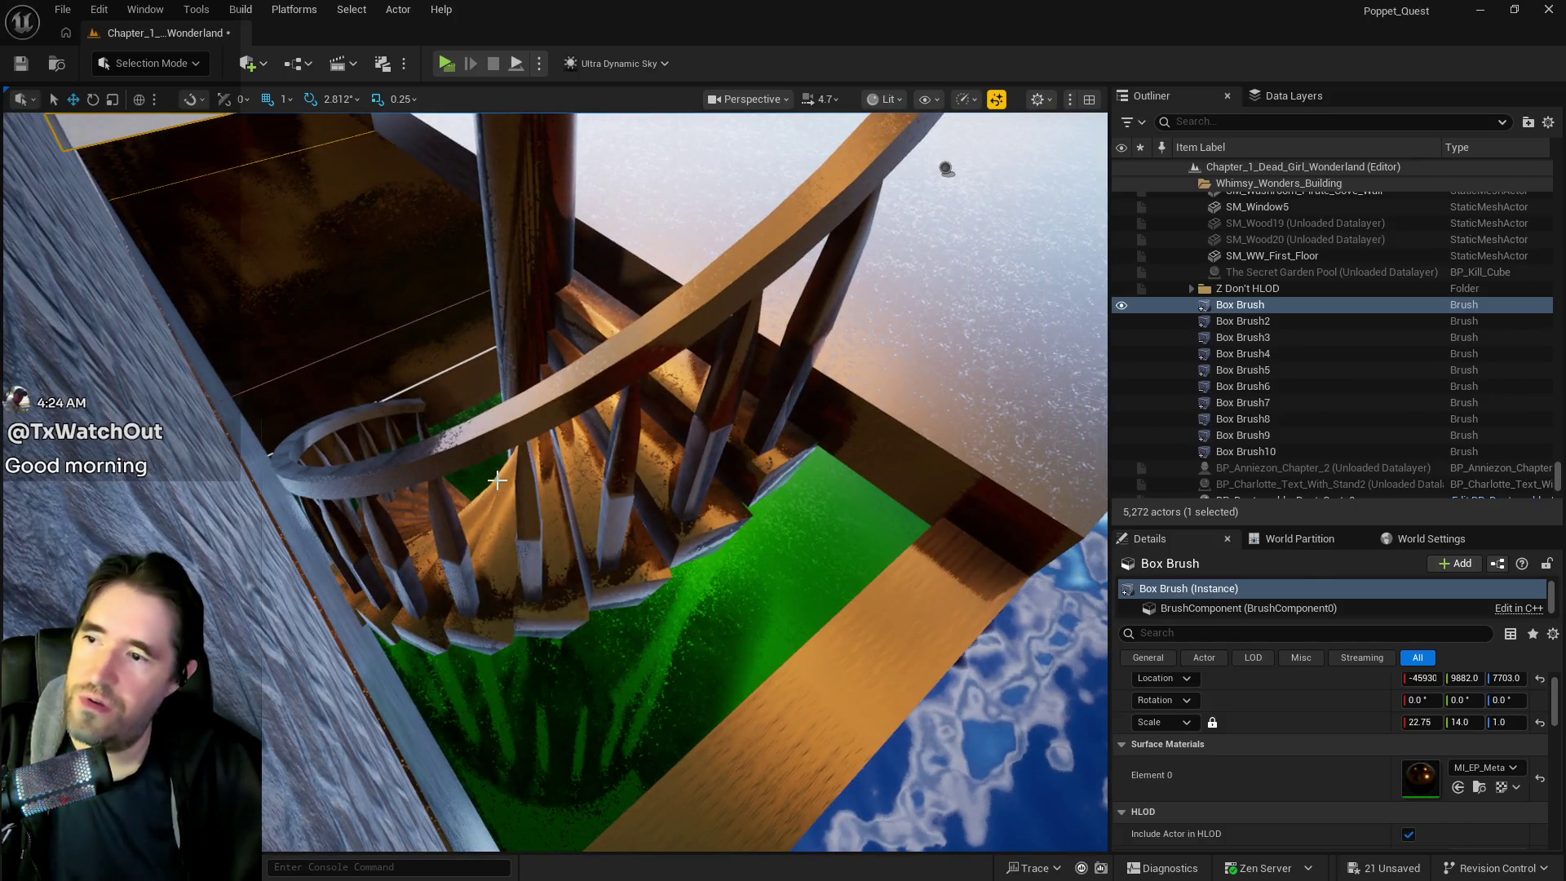
{"action": "left_click", "coordinate": [607, 489]}
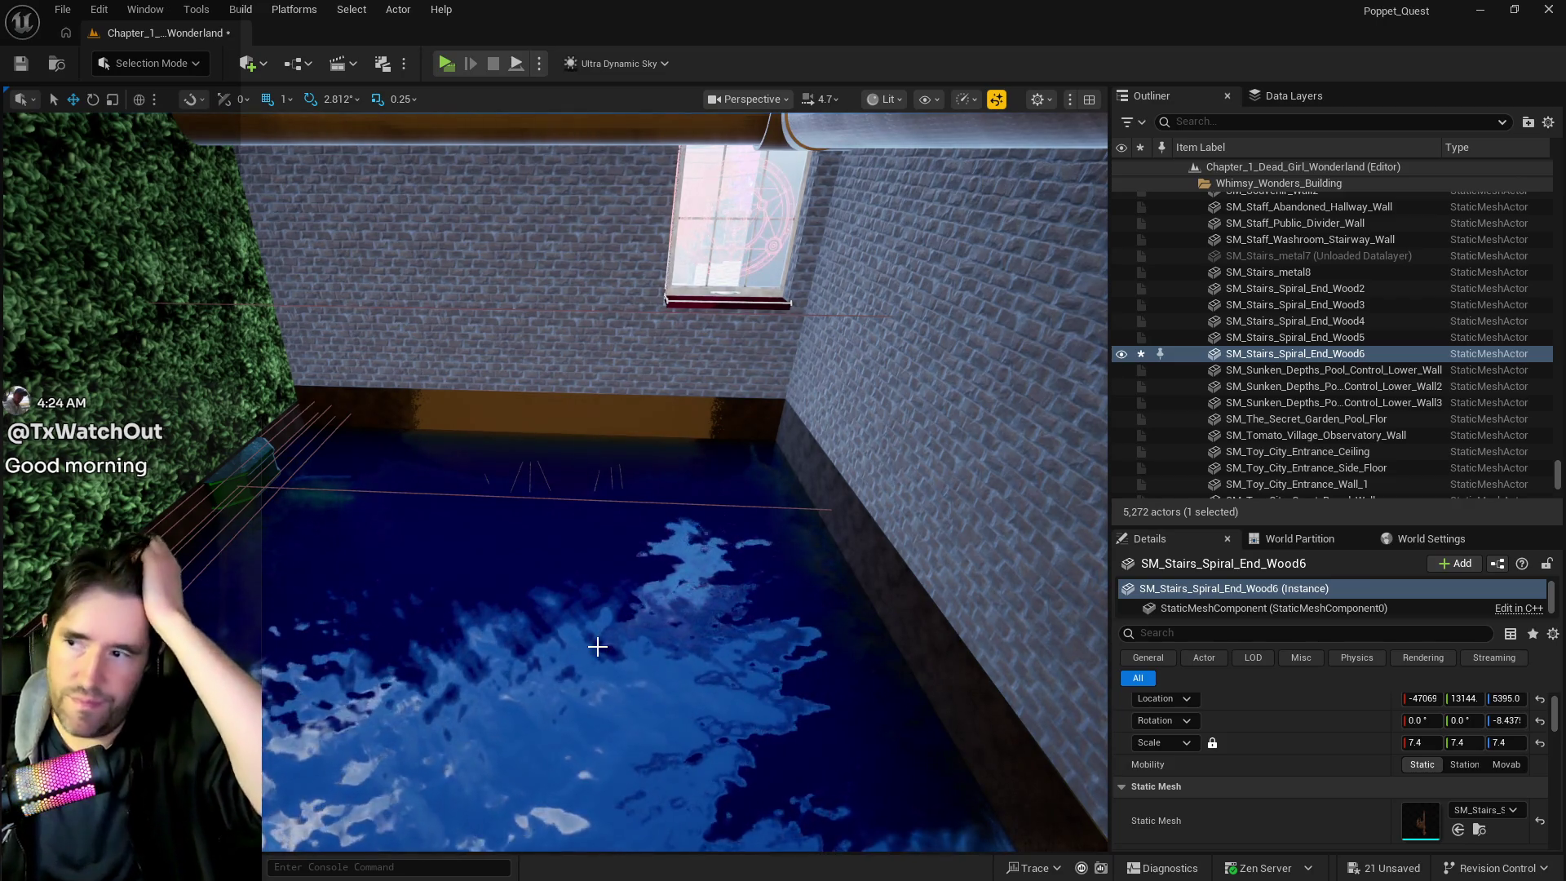
{"action": "left_click_drag", "start_coordinate": [597, 647], "coordinate": [597, 677]}
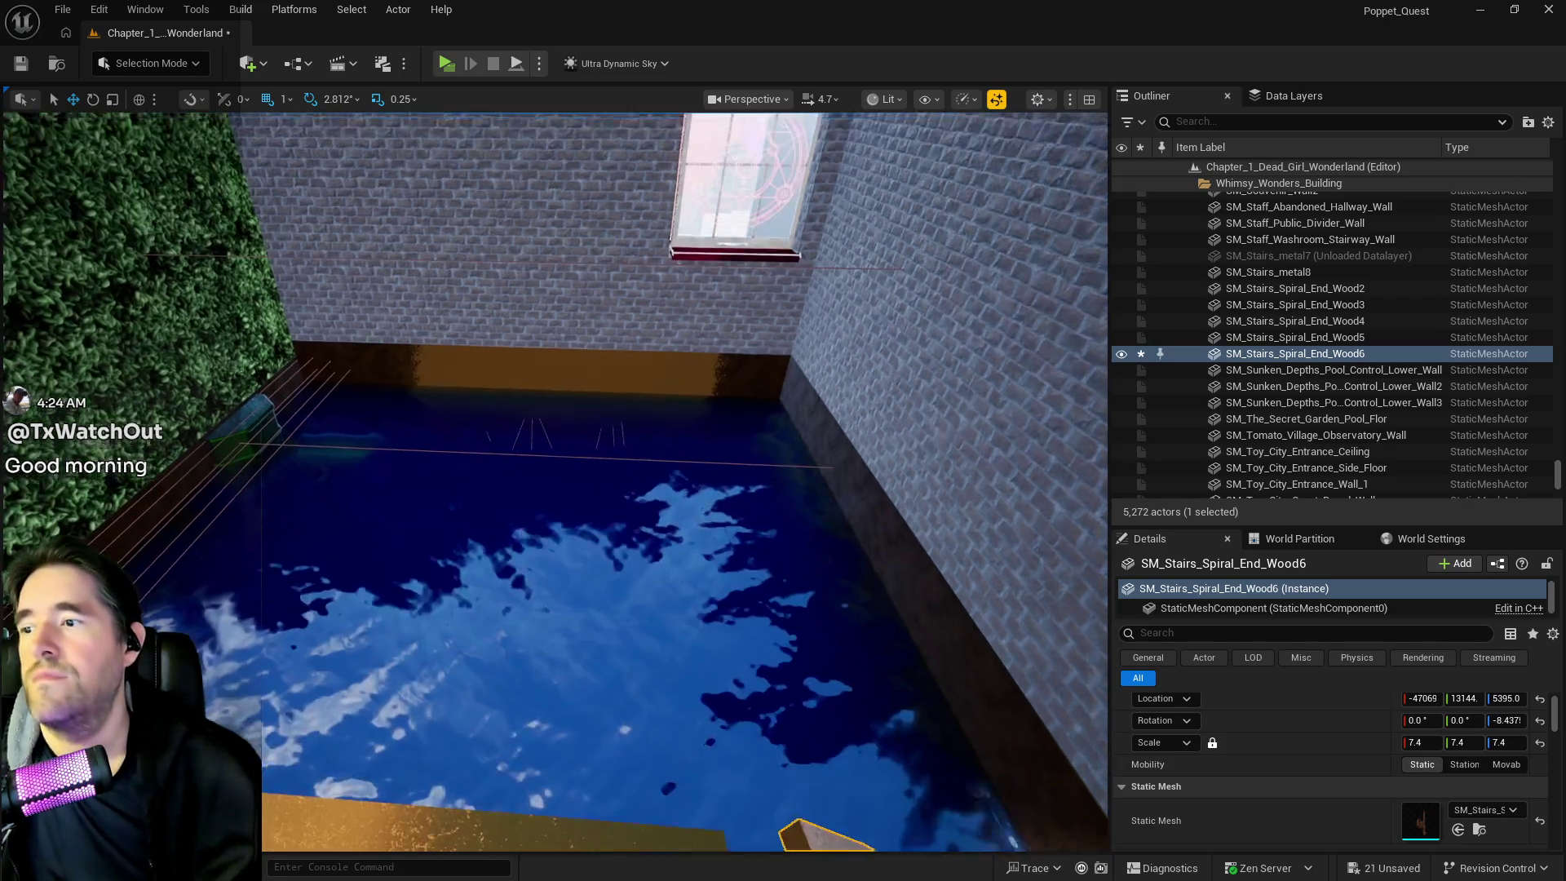
{"action": "scroll", "coordinate": [597, 677], "scroll_direction": "up", "scroll_amount": 10}
{"action": "scroll", "coordinate": [597, 677], "scroll_direction": "down", "scroll_amount": 10}
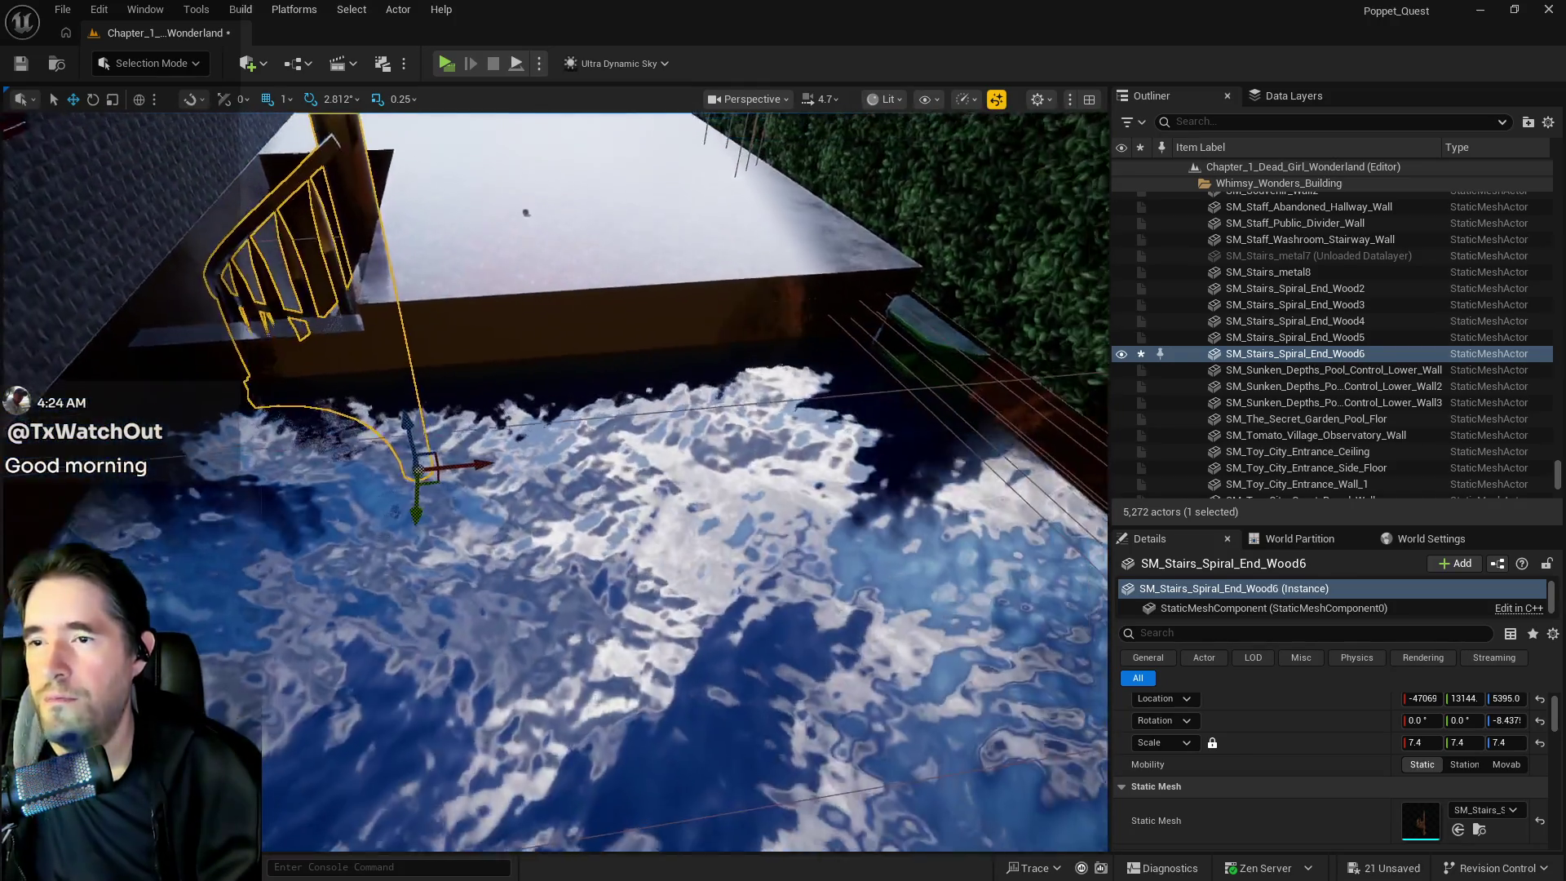
{"action": "left_click_drag", "start_coordinate": [597, 678], "coordinate": [620, 677]}
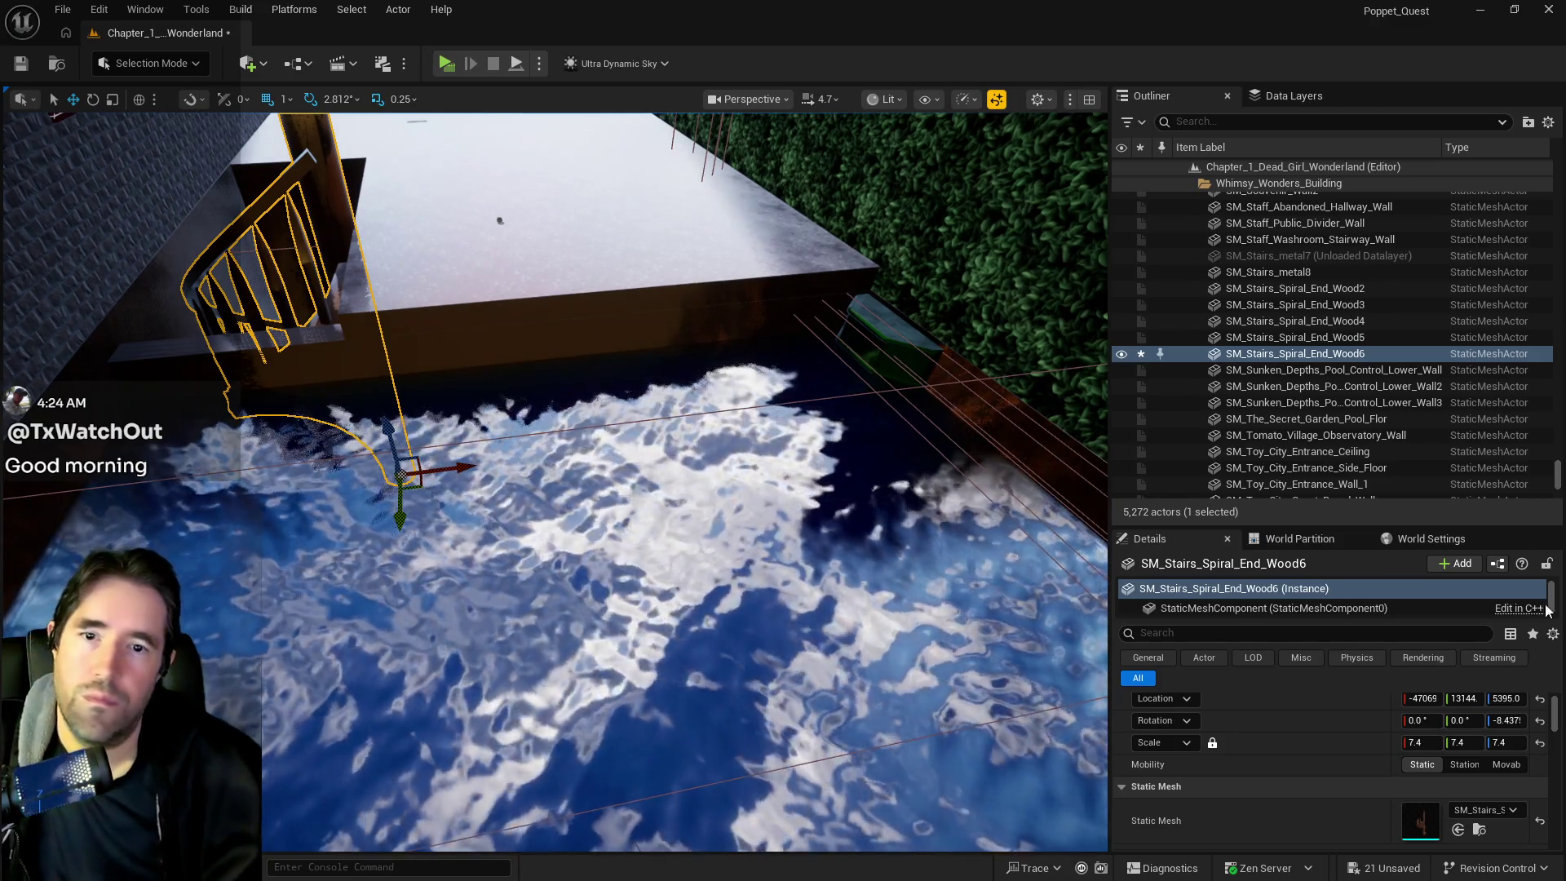
{"action": "key", "text": "ctrl+space"}
{"action": "key", "text": "ctrl+space"}
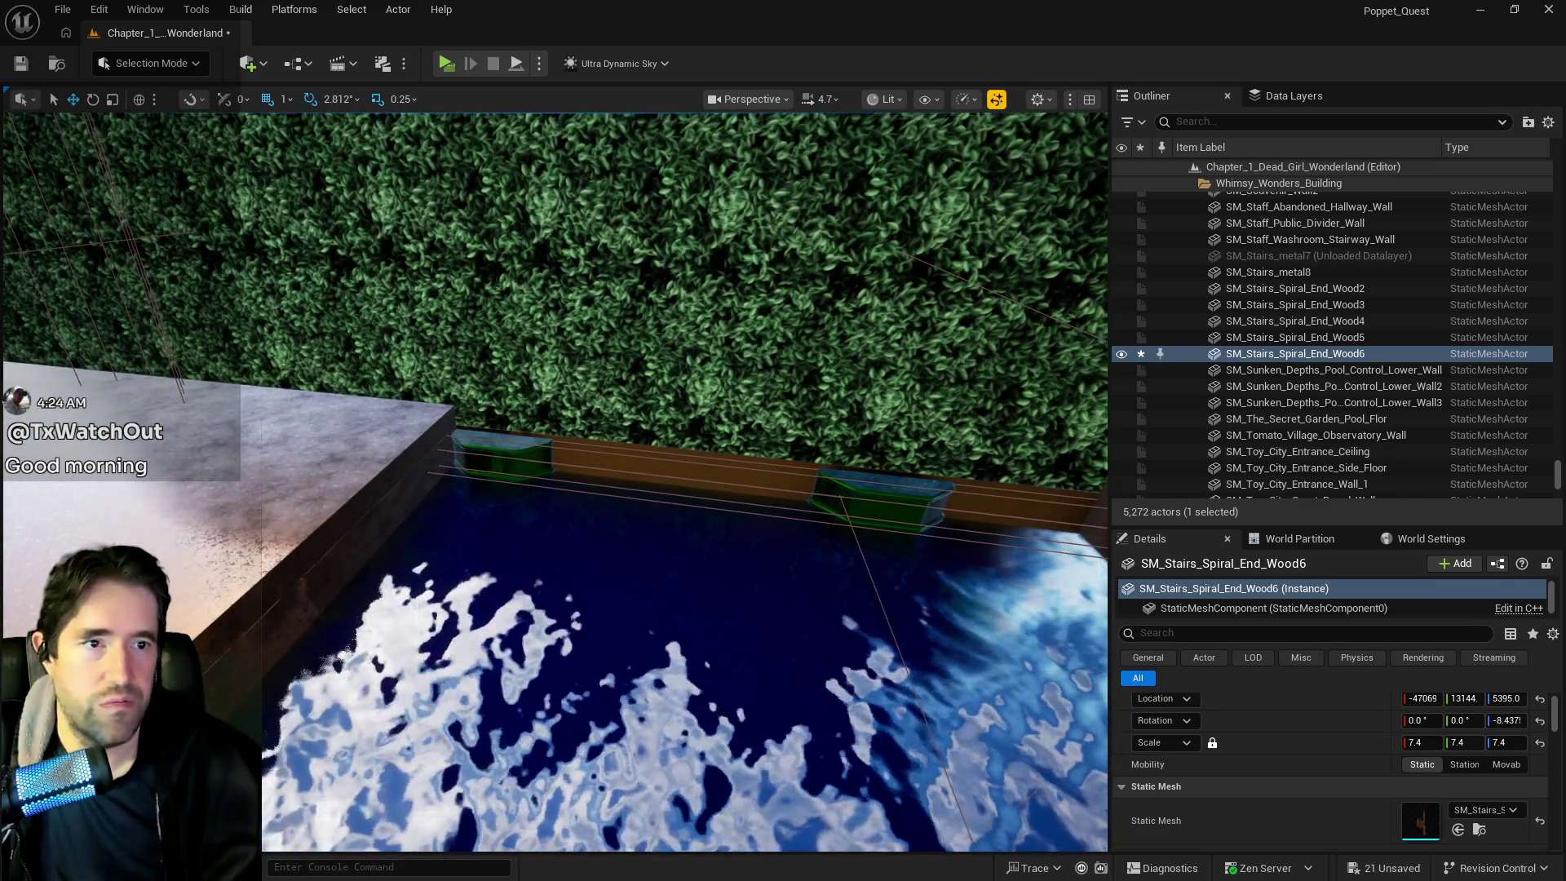
{"action": "key", "text": "ctrl+space"}
{"action": "left_click_drag", "start_coordinate": [756, 292], "coordinate": [613, 201]}
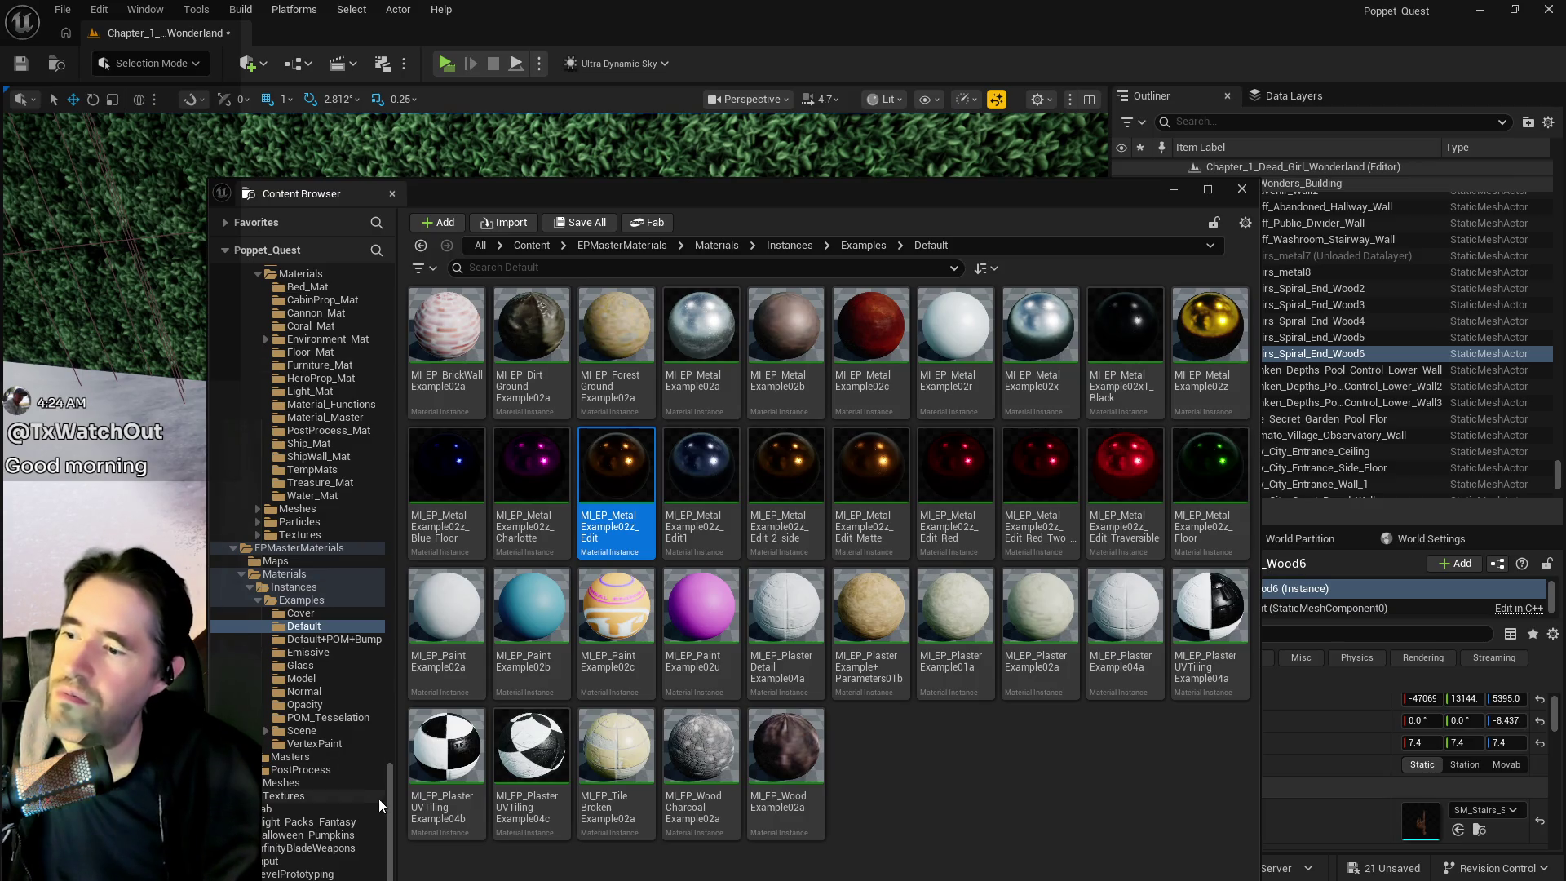
Search the 2DSideScrollerBP assets for 'toy level'
{"action": "scroll", "coordinate": [378, 799], "scroll_direction": "up", "scroll_amount": 15}
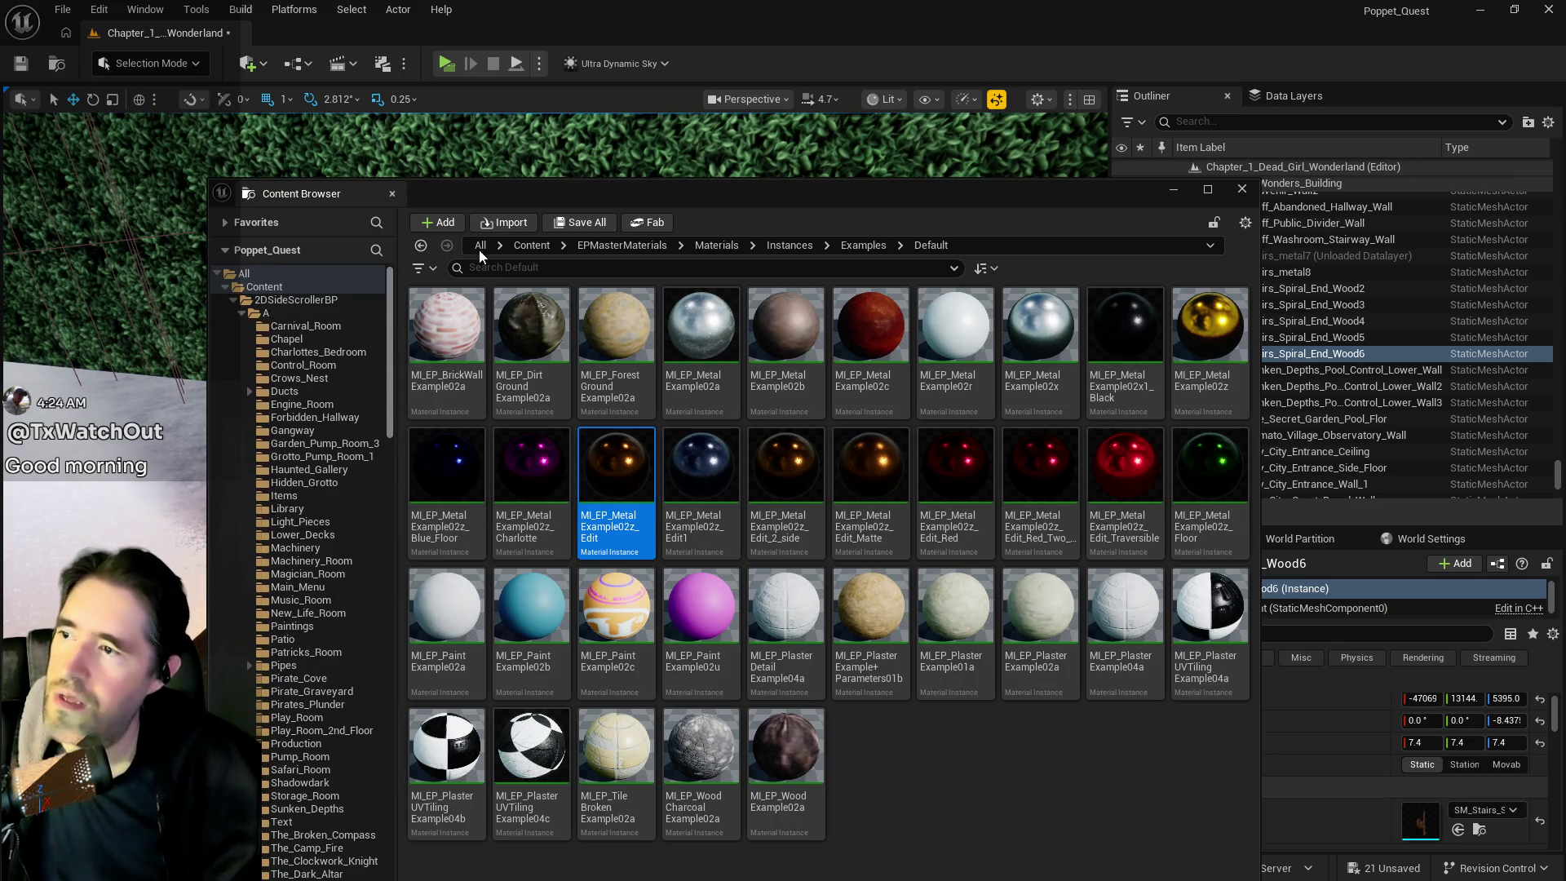
{"action": "left_click", "coordinate": [268, 302]}
{"action": "left_click", "coordinate": [618, 244]}
{"action": "type", "text": "toy"}
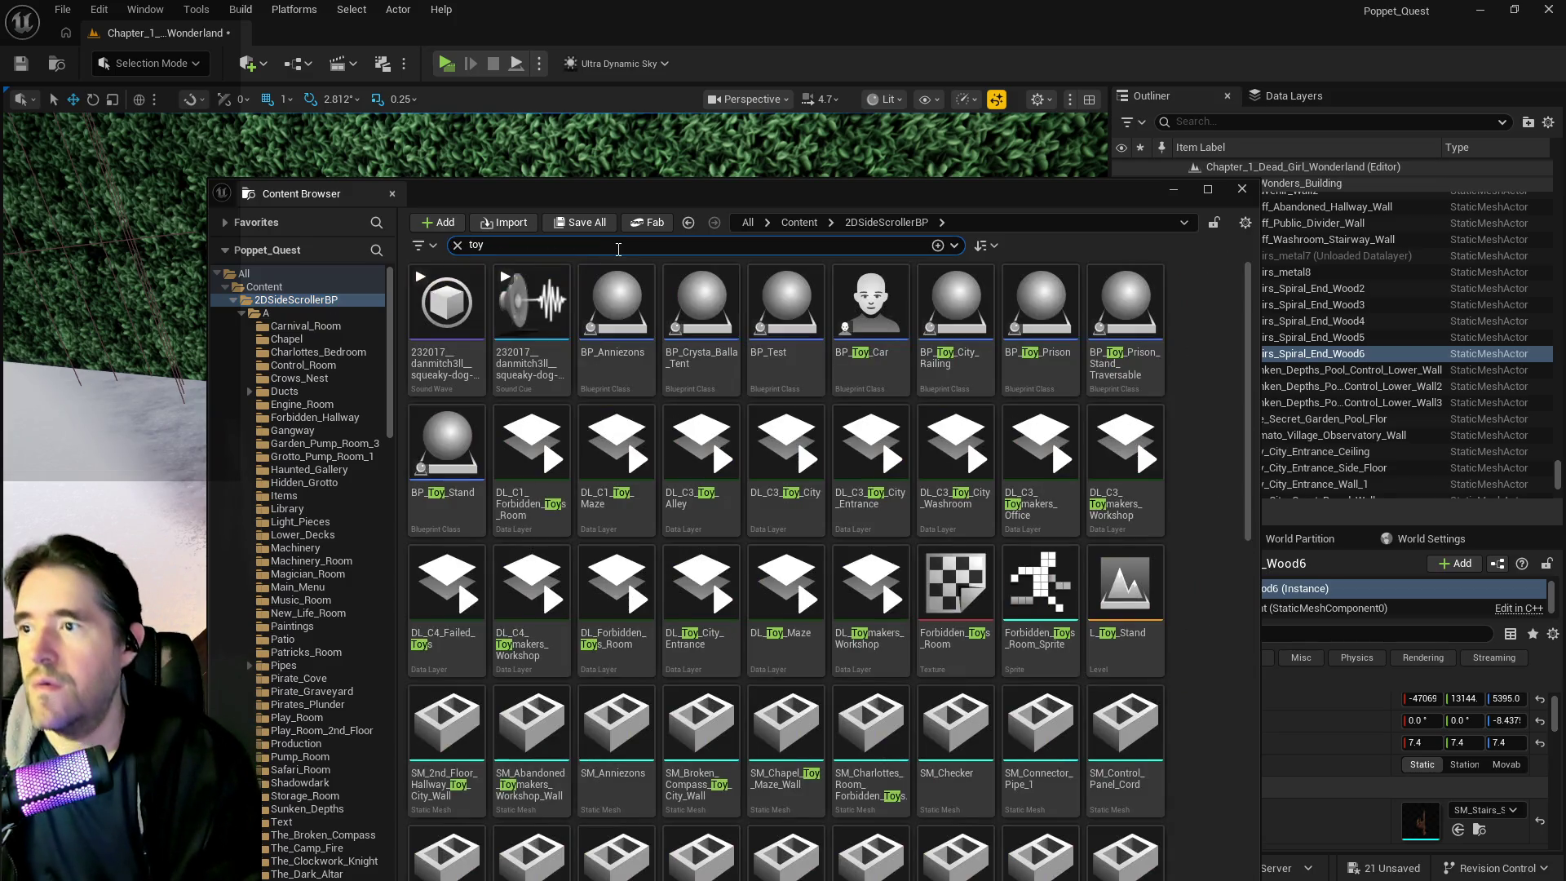
{"action": "type", "text": " m"}
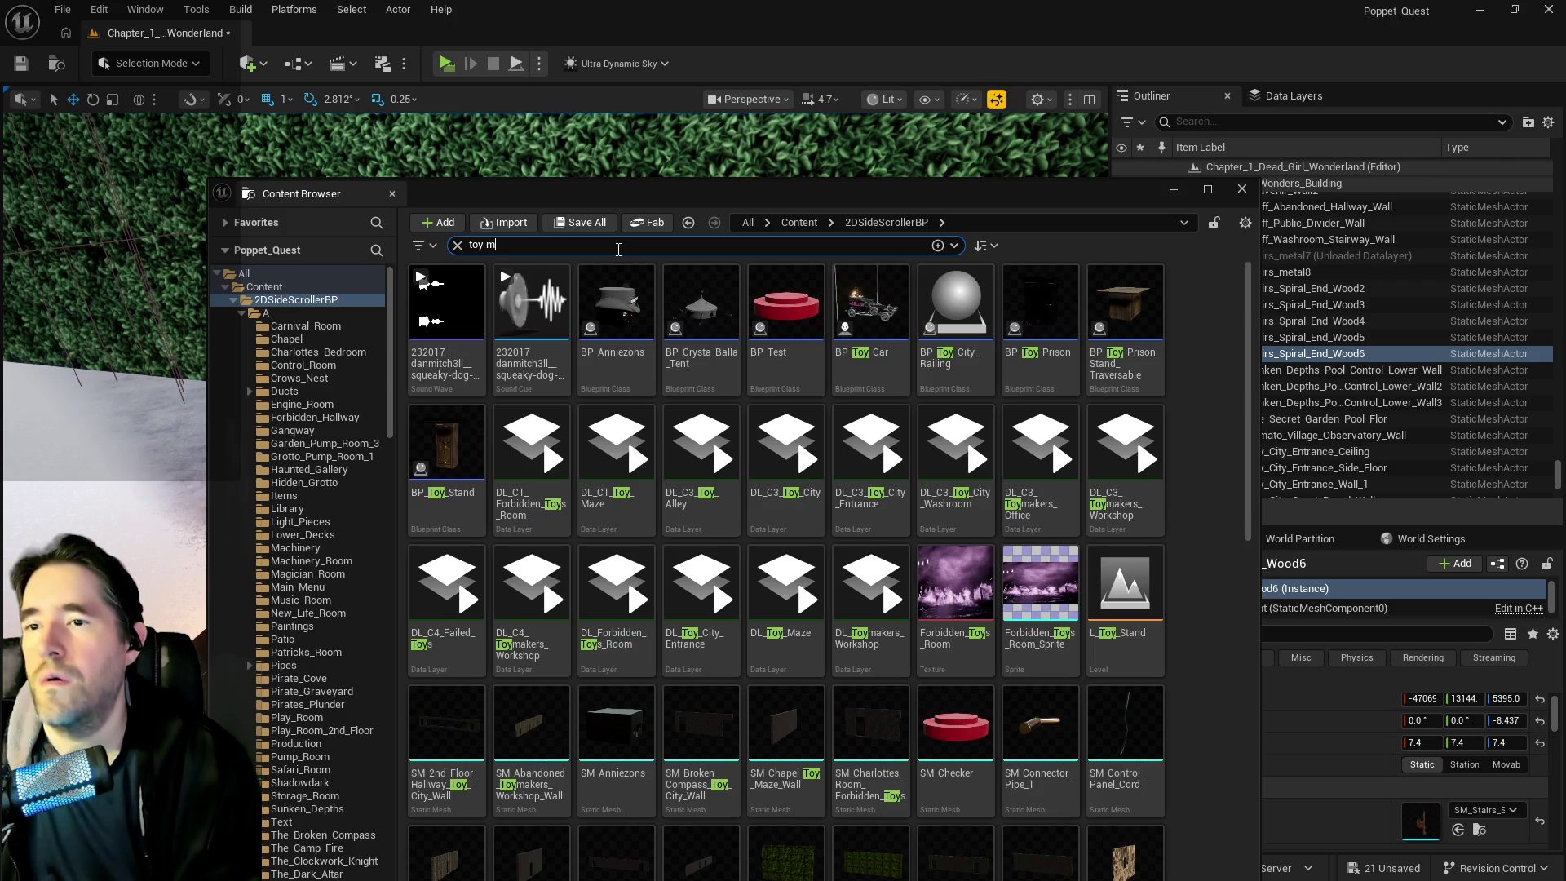
{"action": "type", "text": "ne"}
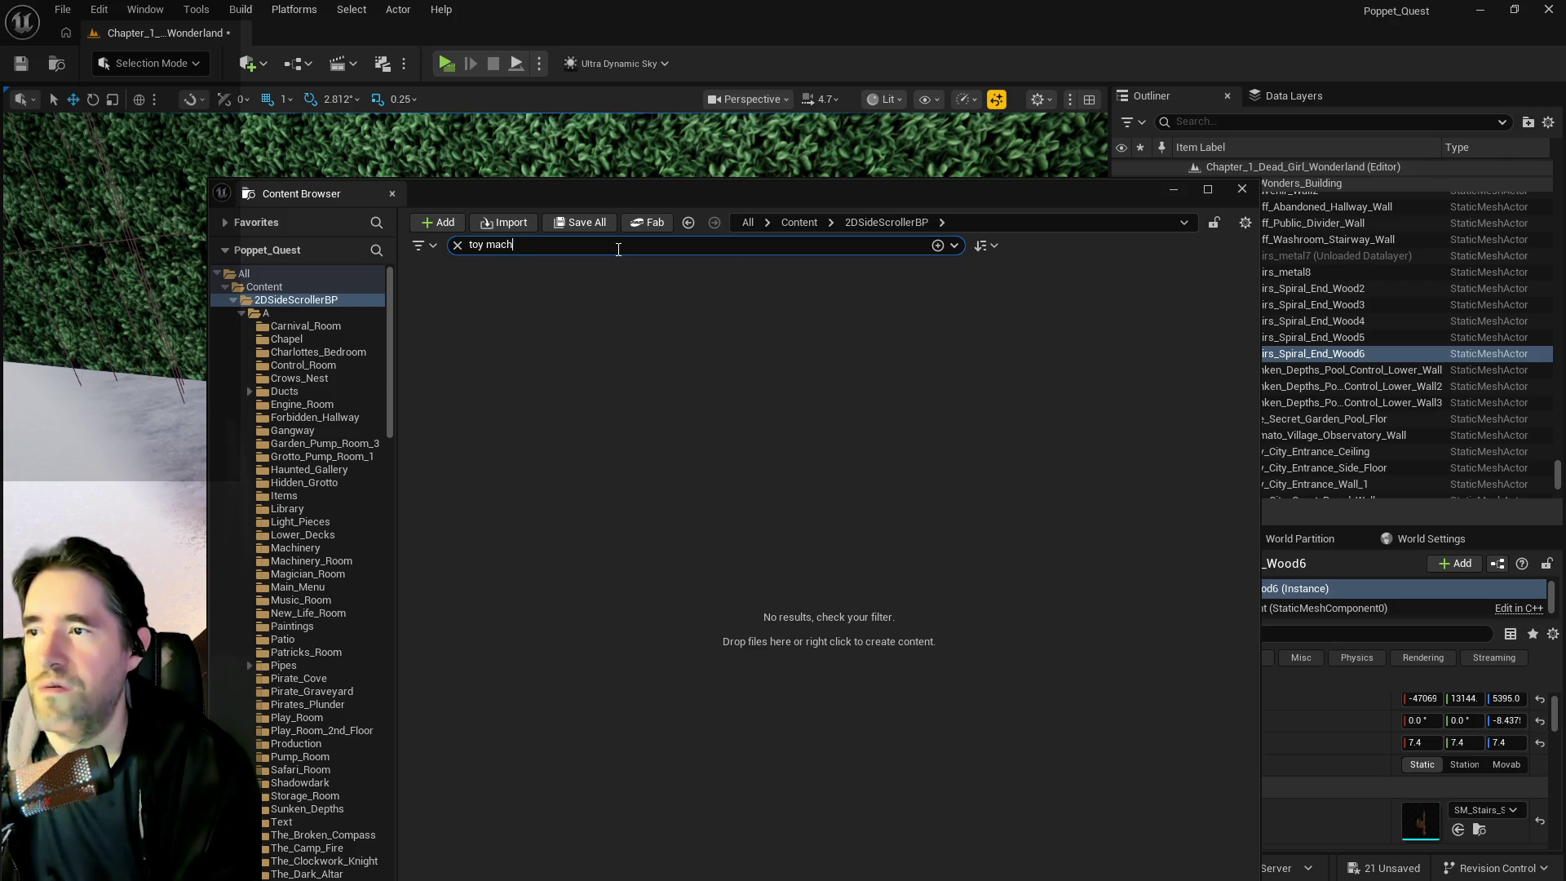
{"action": "type", "text": "y"}
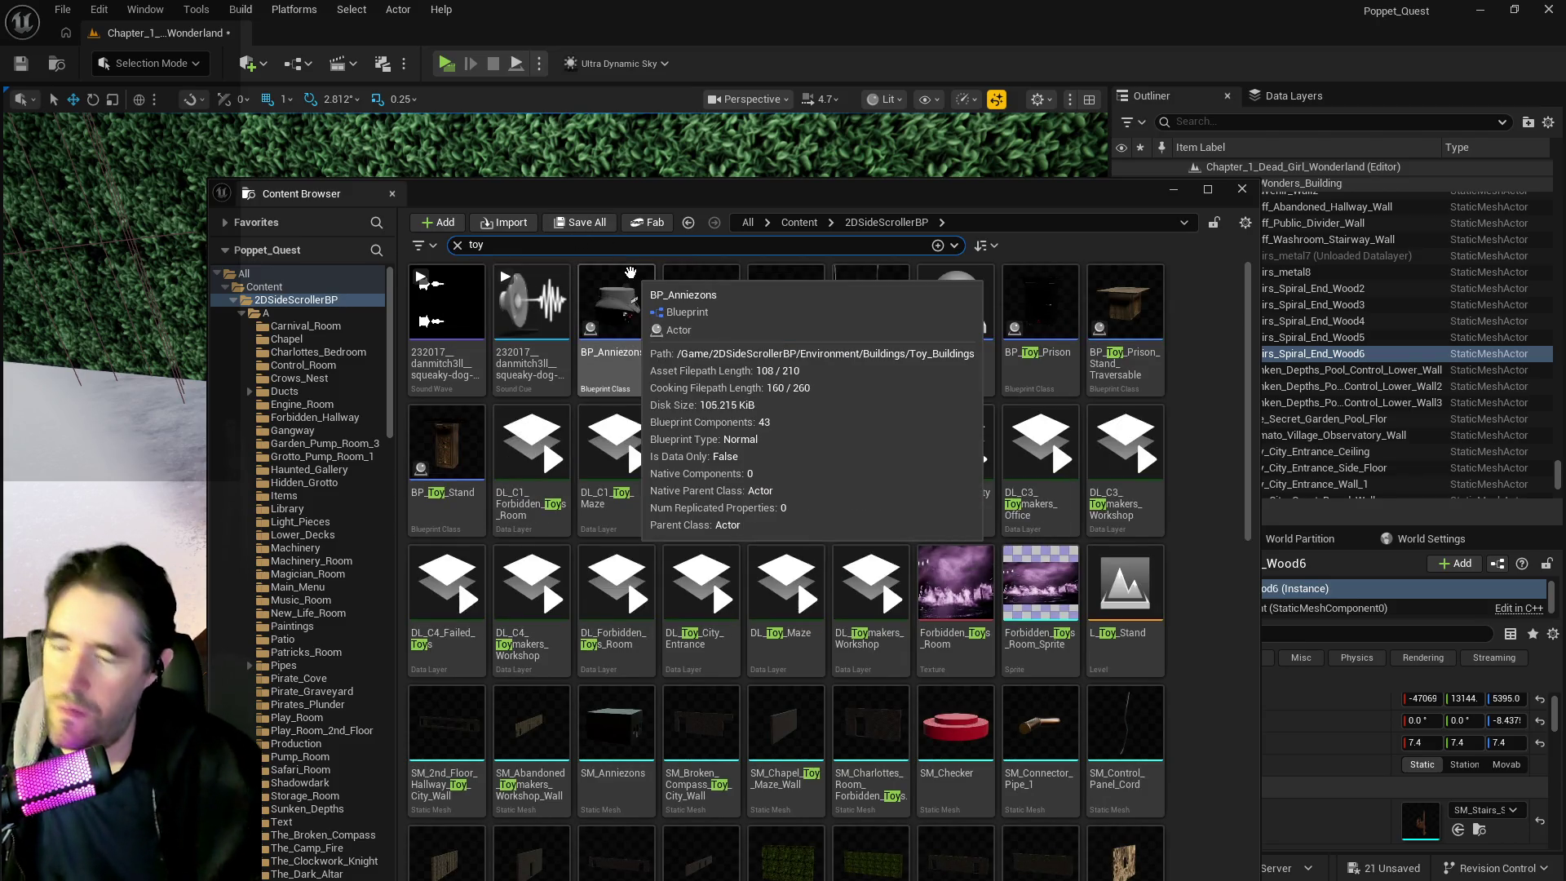
{"action": "type", "text": " blu"}
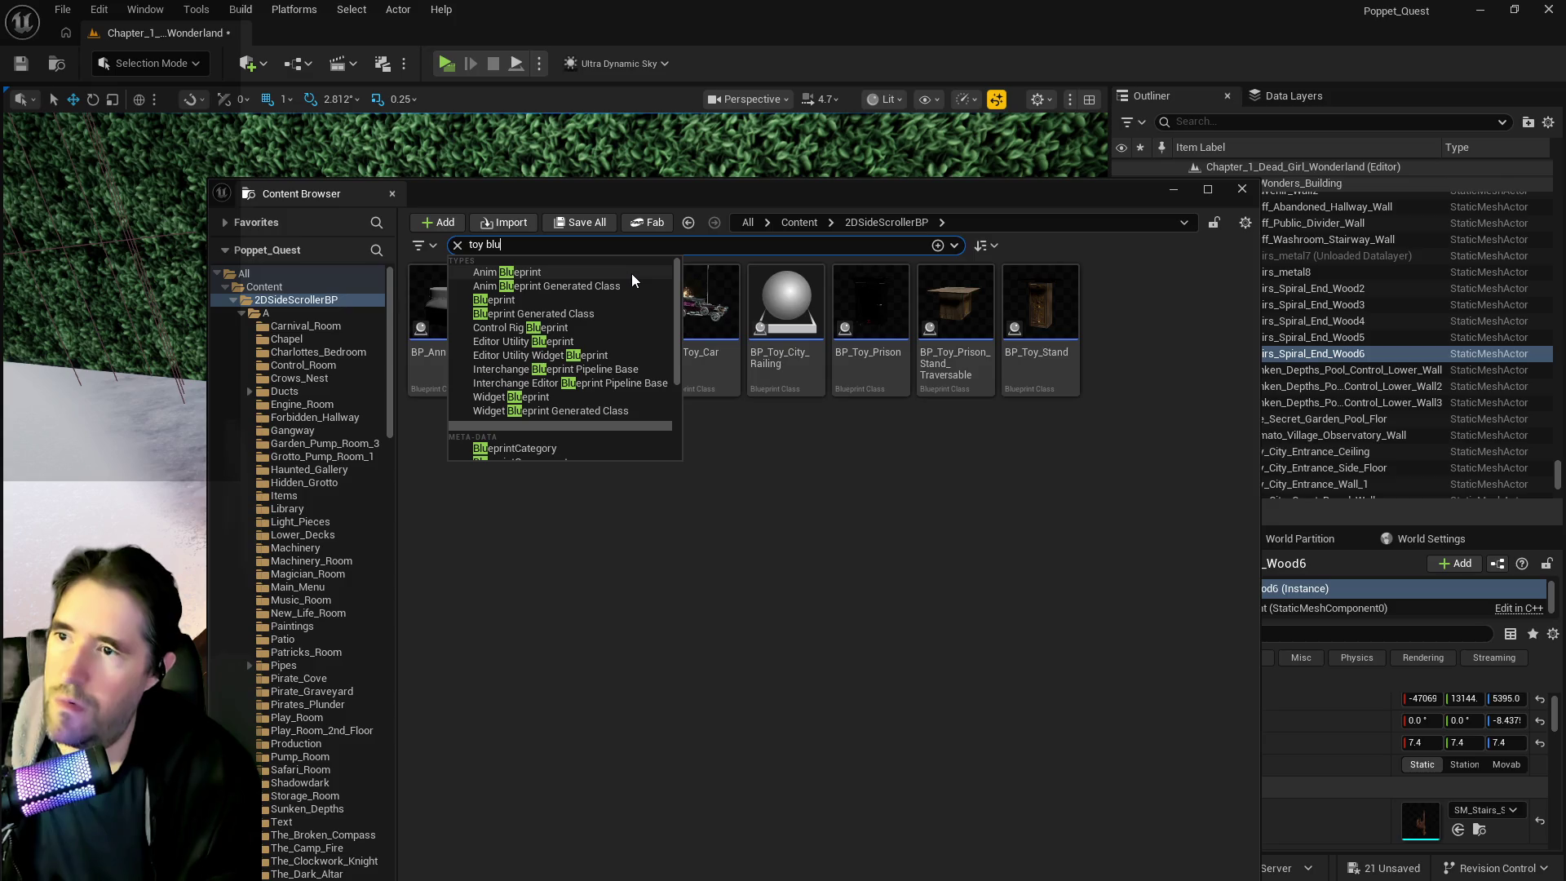
{"action": "left_click", "coordinate": [837, 541]}
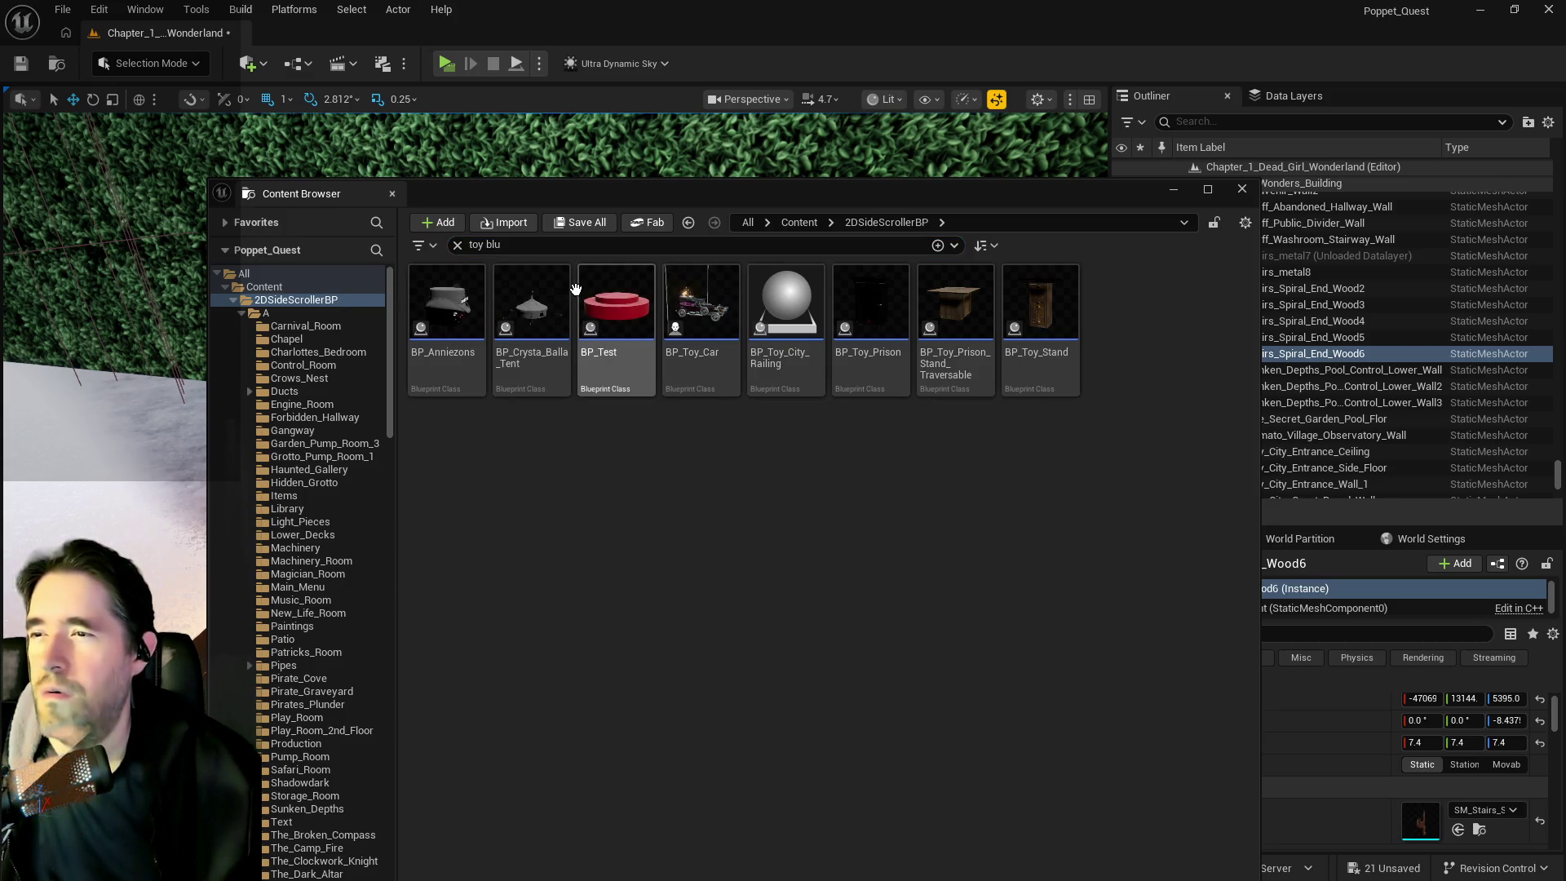
{"action": "left_click", "coordinate": [522, 247]}
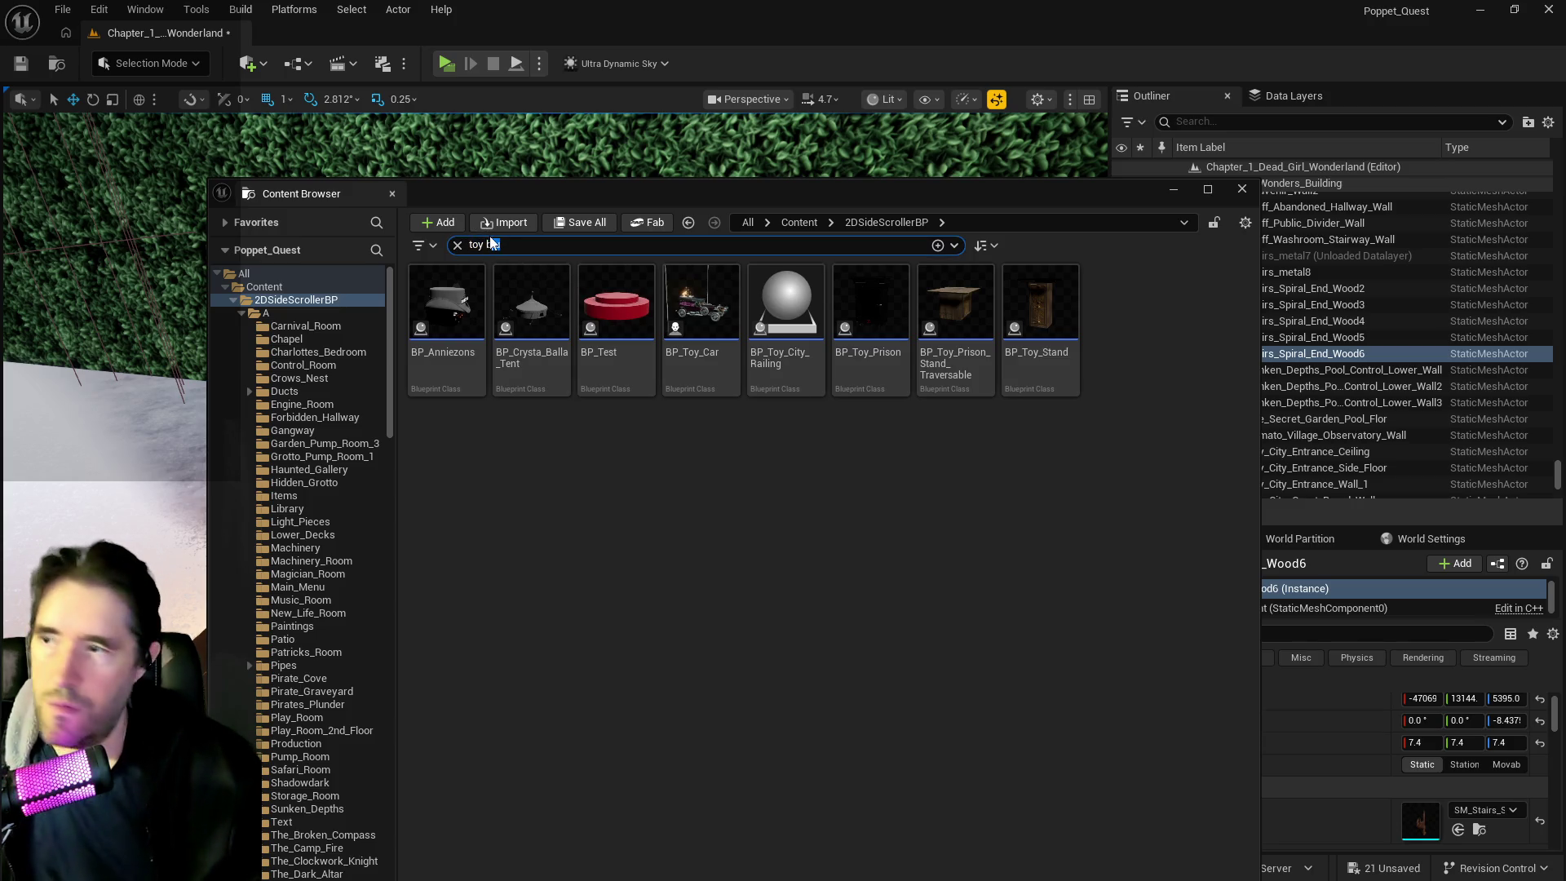
{"action": "key", "text": "BackSpace"}
{"action": "type", "text": "level"}
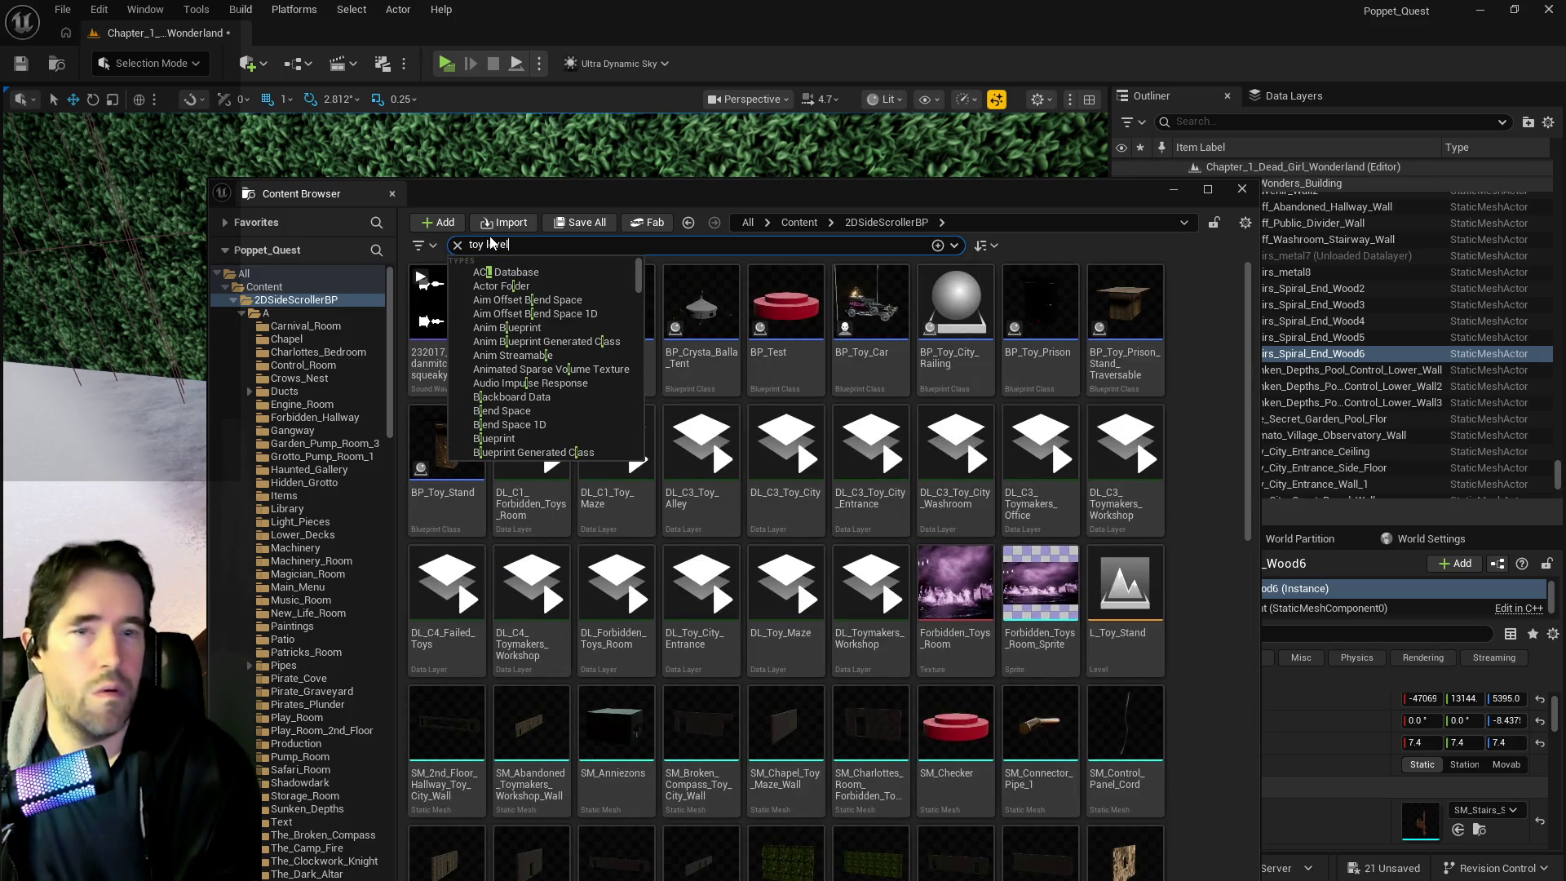
{"action": "left_click", "coordinate": [934, 561]}
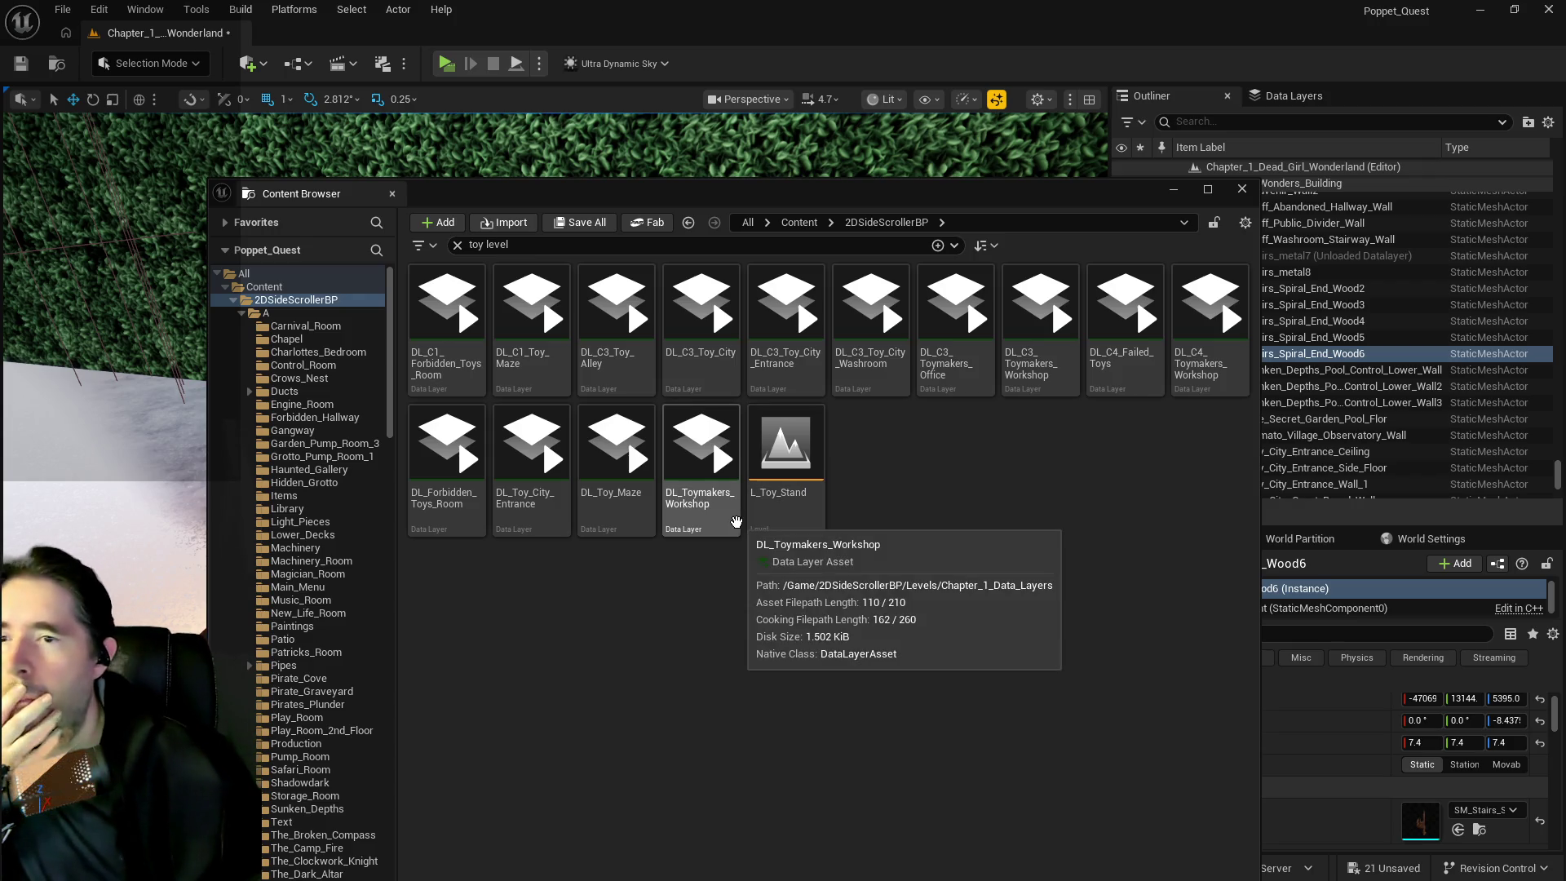
Clear the search, move the Content Browser aside, and close it
{"action": "left_click", "coordinate": [458, 244]}
{"action": "left_click_drag", "start_coordinate": [634, 195], "coordinate": [1336, 201]}
{"action": "key", "text": "ctrl+space"}
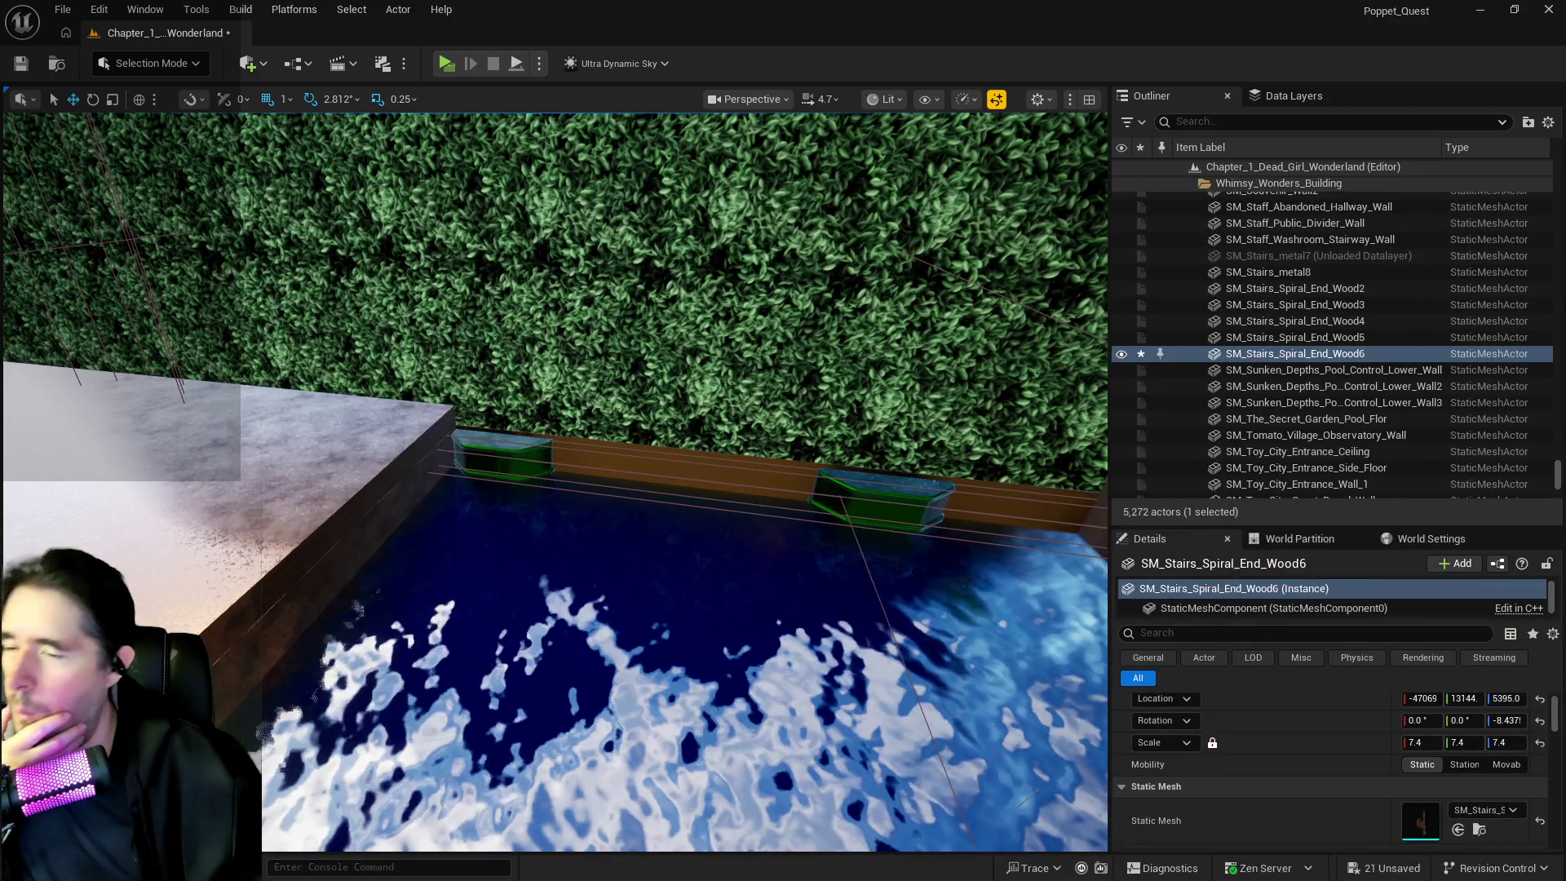
Delete the wall lantern beside the spiral staircase
{"action": "key", "text": "f"}
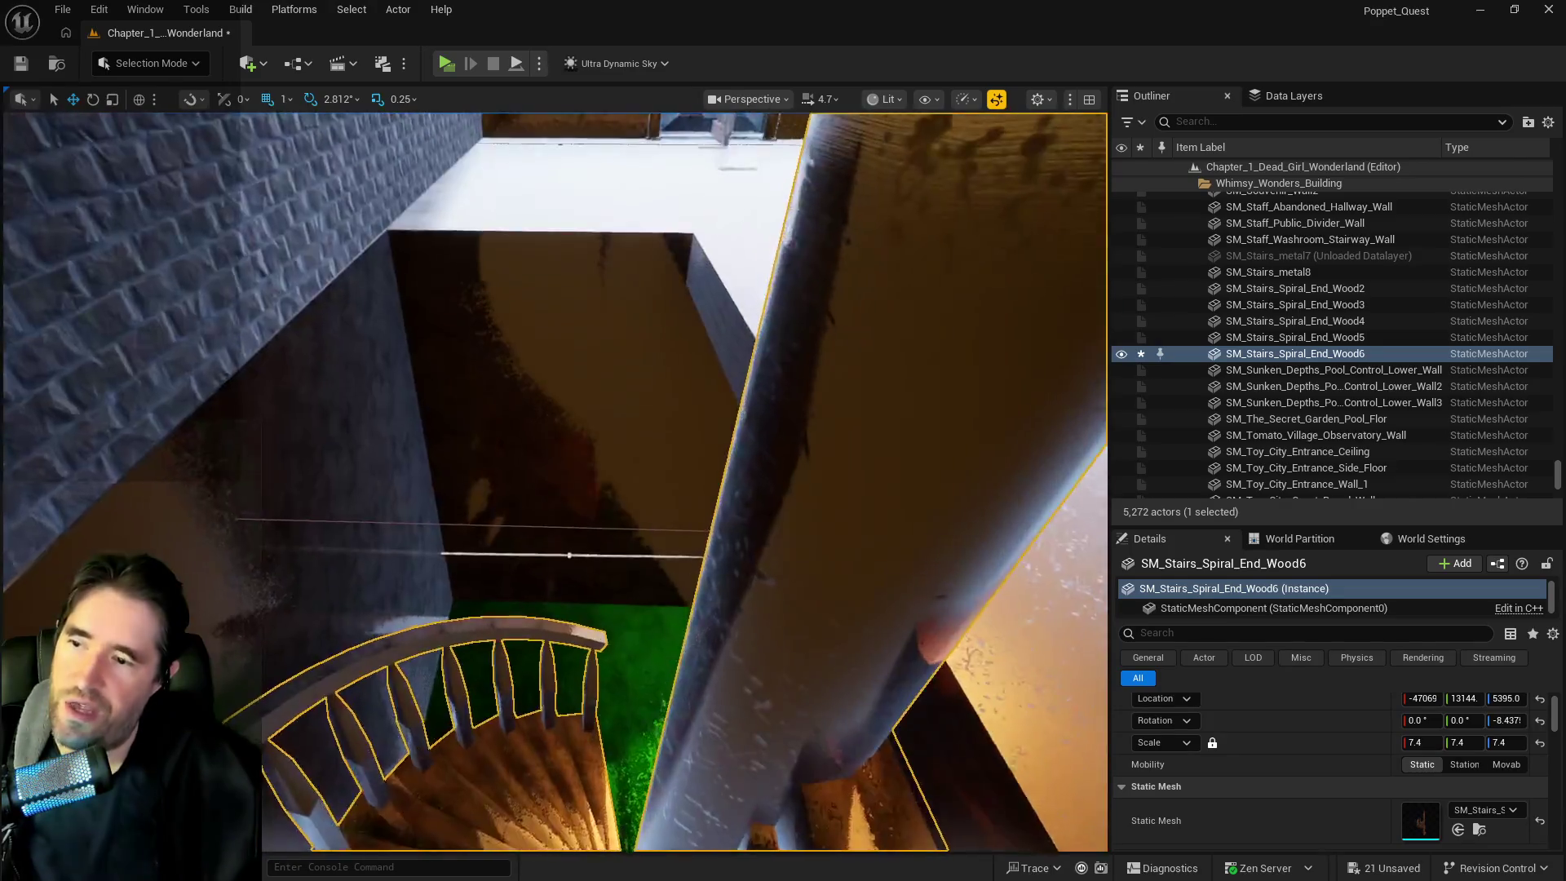
{"action": "mouse_move", "coordinate": [569, 555]}
{"action": "left_mouse_down"}
{"action": "mouse_move", "coordinate": [840, 577]}
{"action": "mouse_move", "coordinate": [811, 770]}
{"action": "mouse_move", "coordinate": [693, 571]}
{"action": "mouse_move", "coordinate": [565, 447]}
{"action": "left_mouse_up"}
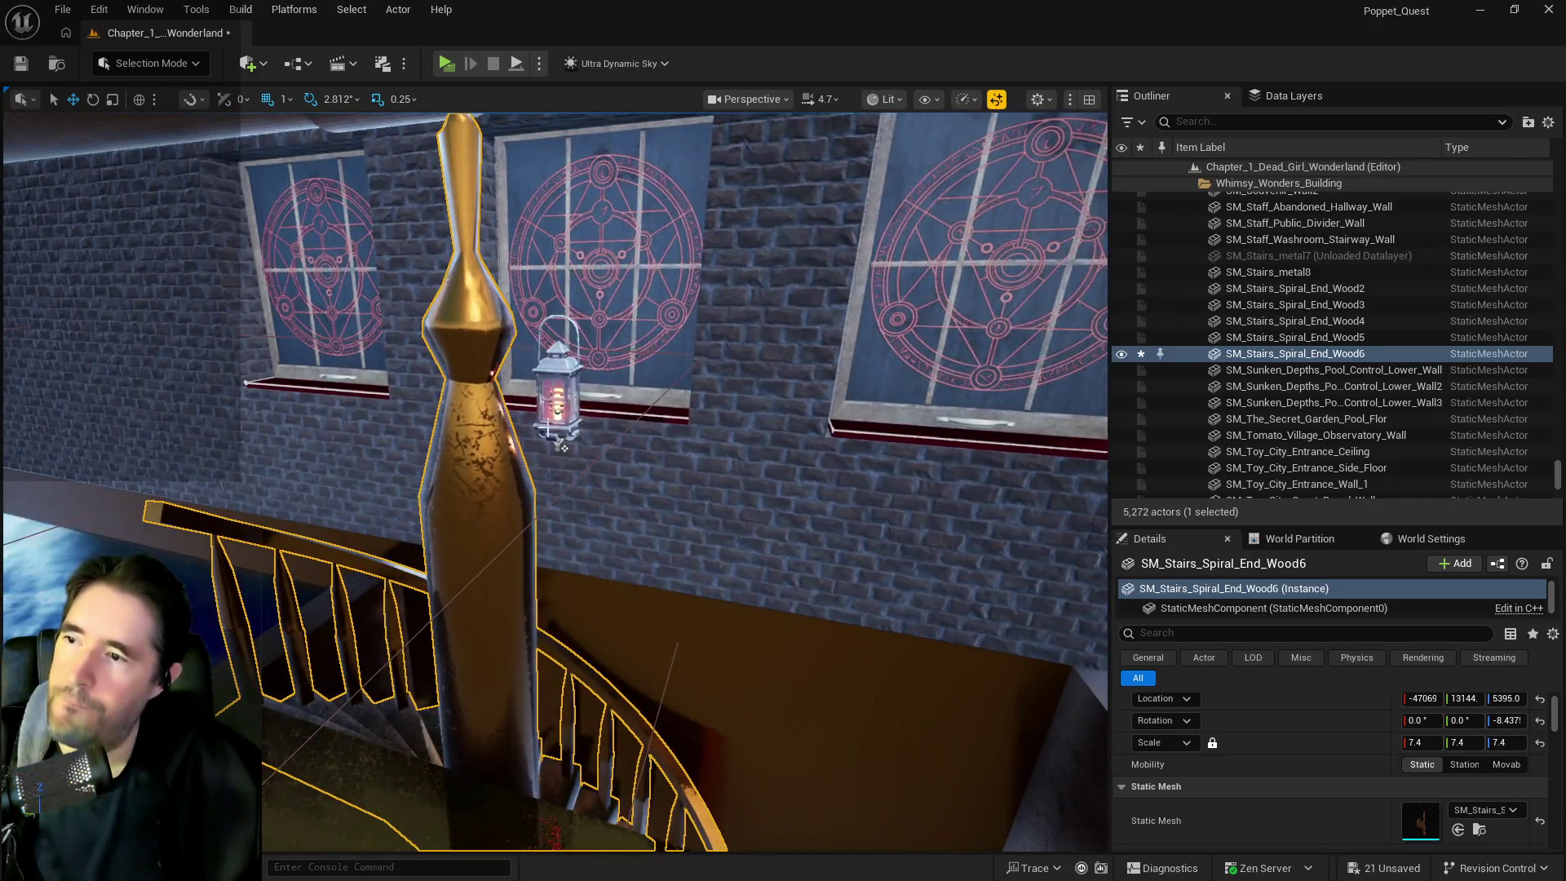
{"action": "left_click", "coordinate": [563, 444]}
{"action": "key", "text": "Delete"}
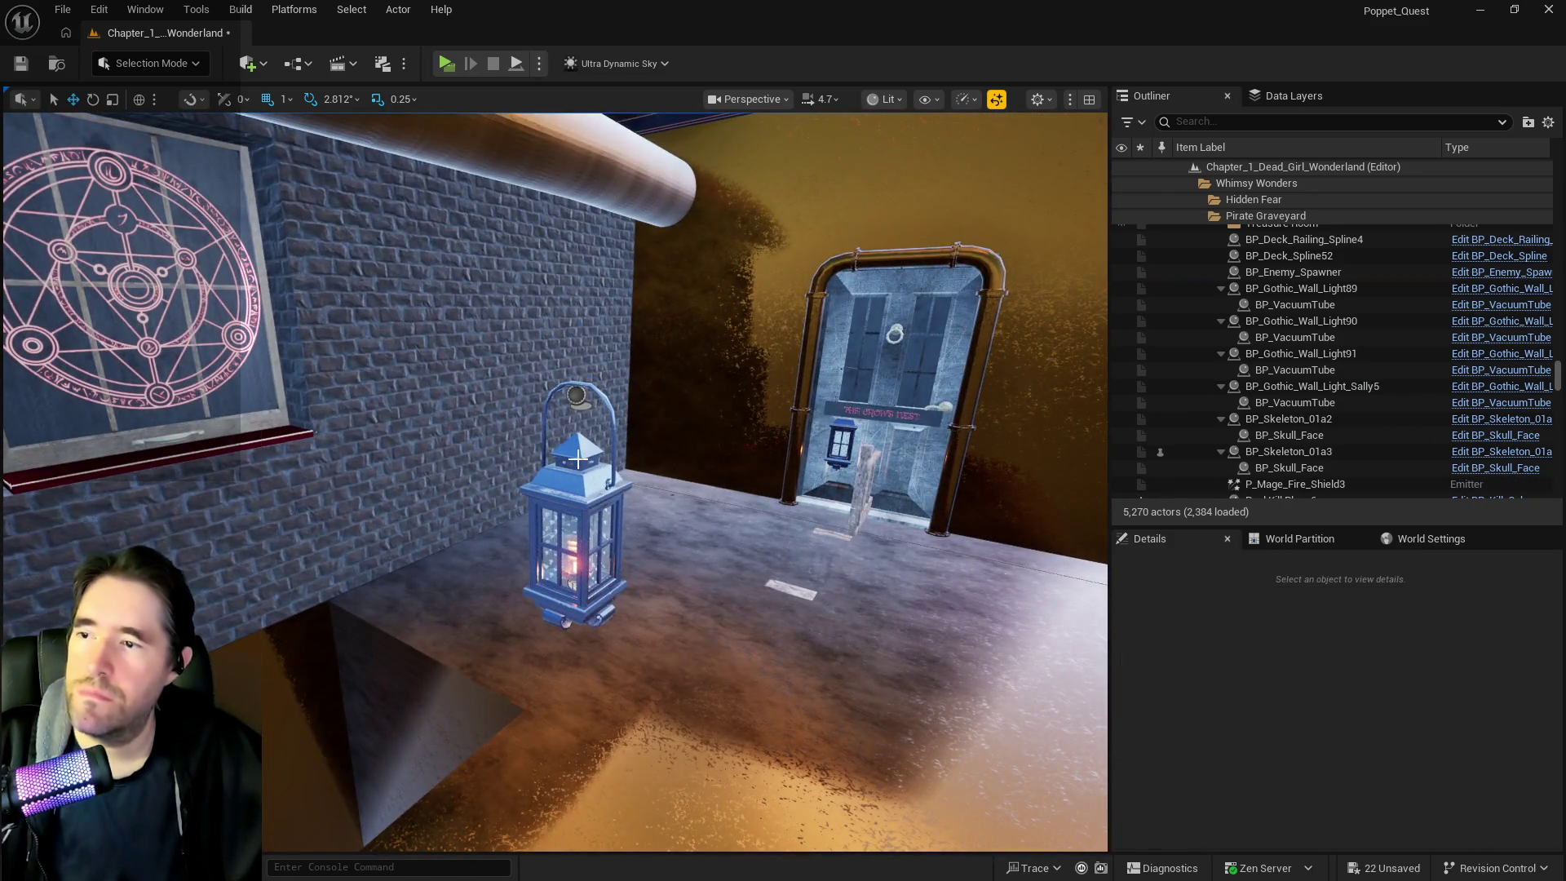
Move SM_Pirate_Graveyard_Boss_Floor3 to Y 16435 and down to Z 7424.0
{"action": "double_click", "coordinate": [1302, 288]}
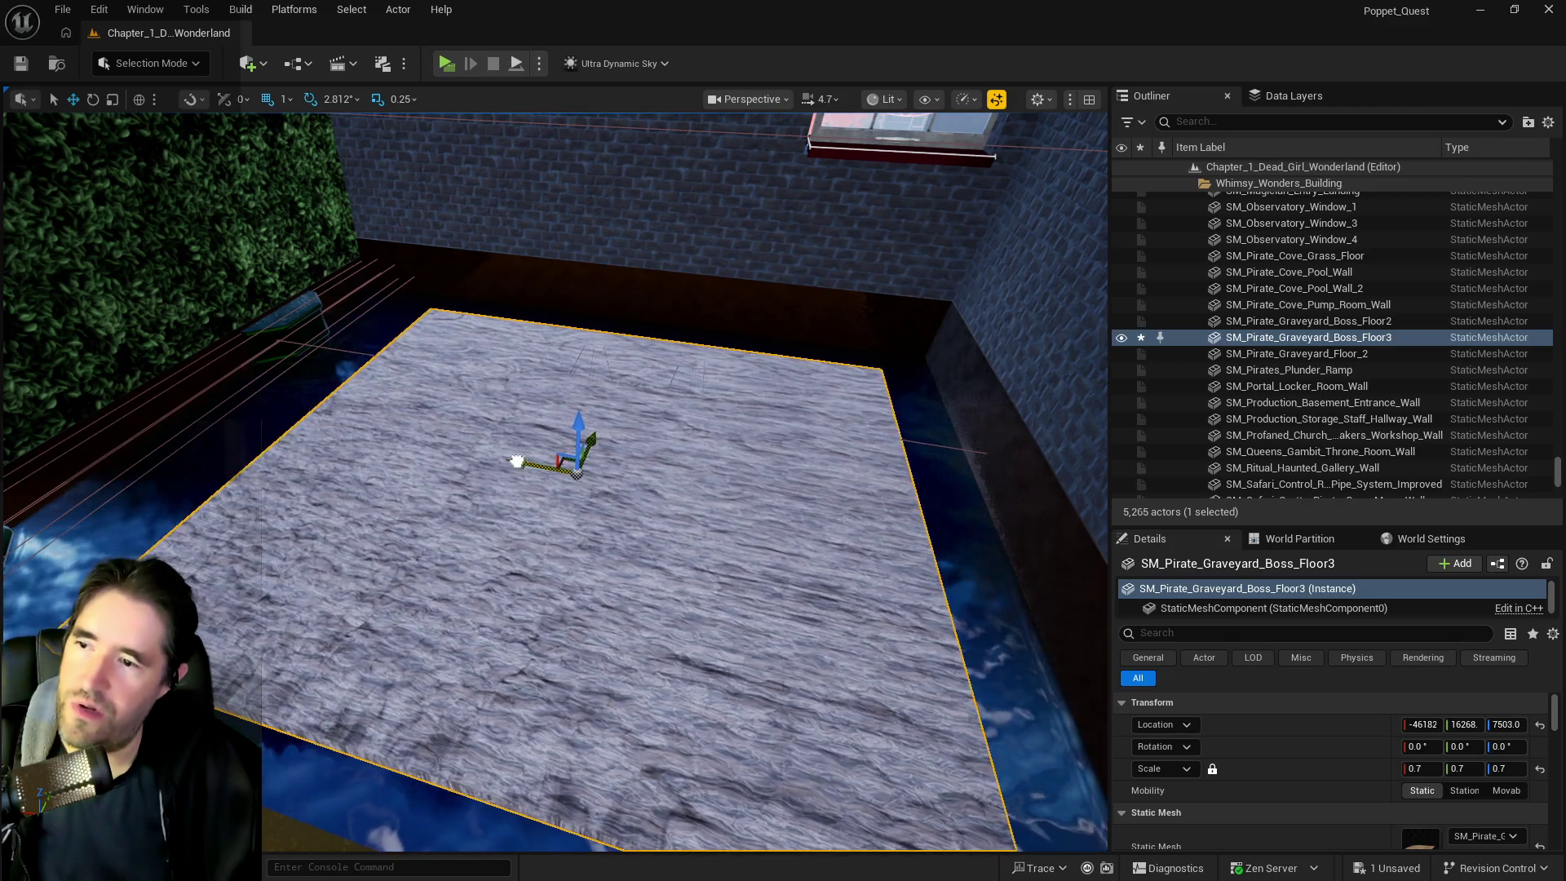
{"action": "left_click_drag", "start_coordinate": [498, 459], "coordinate": [433, 453]}
{"action": "left_click_drag", "start_coordinate": [634, 467], "coordinate": [634, 467]}
{"action": "mouse_move", "coordinate": [622, 374]}
{"action": "left_mouse_down"}
{"action": "mouse_move", "coordinate": [656, 391]}
{"action": "mouse_move", "coordinate": [579, 385]}
{"action": "left_mouse_up"}
{"action": "mouse_move", "coordinate": [440, 354]}
{"action": "left_mouse_down"}
{"action": "mouse_move", "coordinate": [413, 416]}
{"action": "mouse_move", "coordinate": [350, 357]}
{"action": "mouse_move", "coordinate": [440, 354]}
{"action": "mouse_move", "coordinate": [397, 377]}
{"action": "left_mouse_up"}
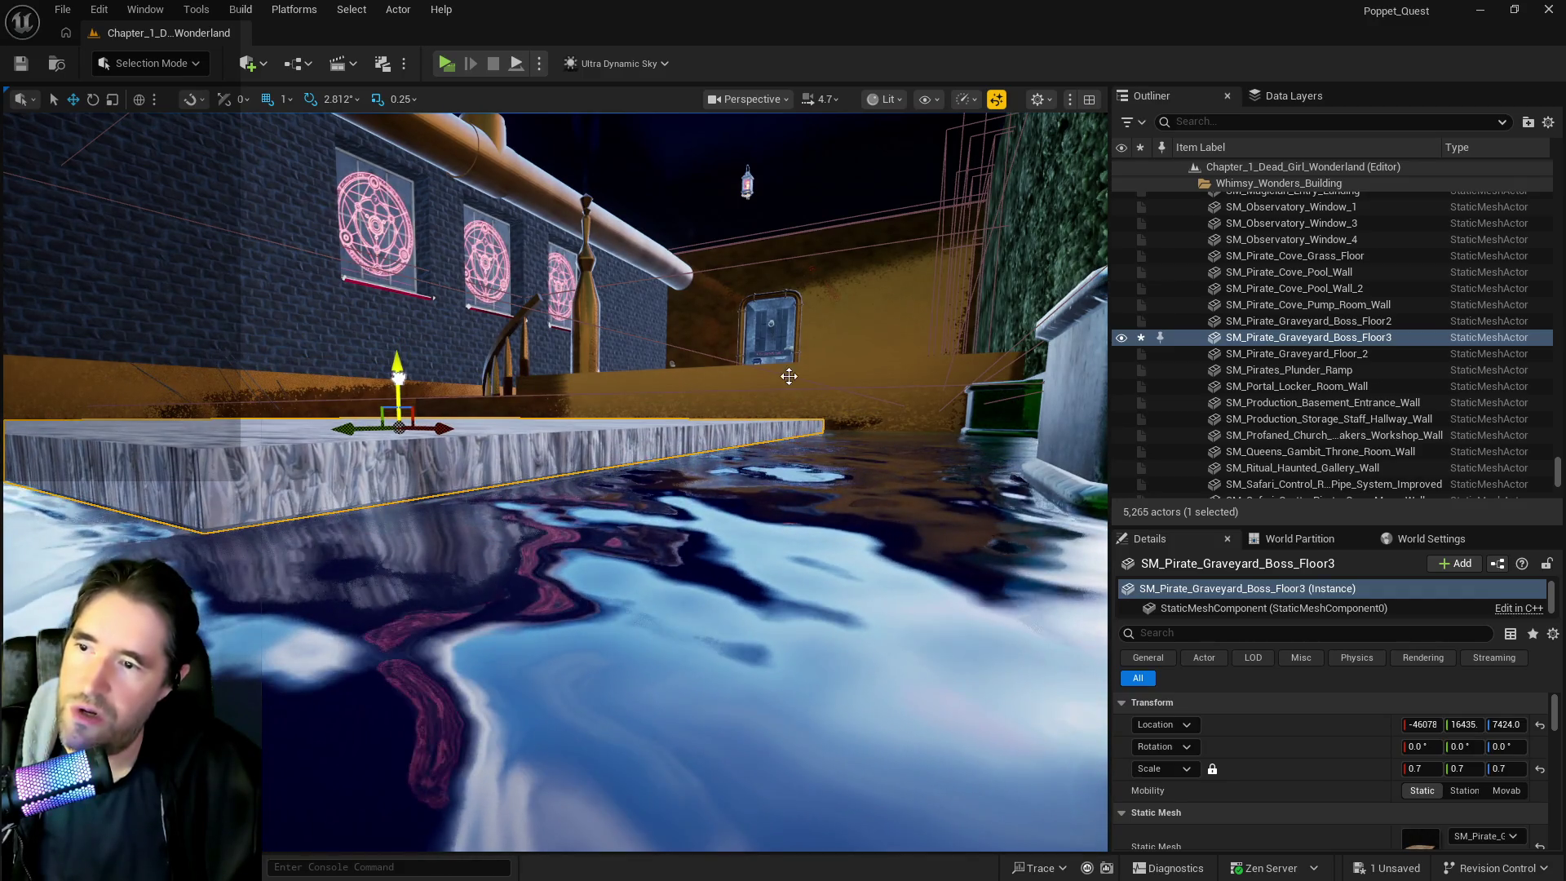
Apply the orange MI_EP_Meta metal material to Element 0 of SM_Pirate_Graveyard_Boss_Floor3
{"action": "left_click", "coordinate": [431, 563]}
{"action": "scroll", "coordinate": [1443, 806], "scroll_direction": "down", "scroll_amount": 3}
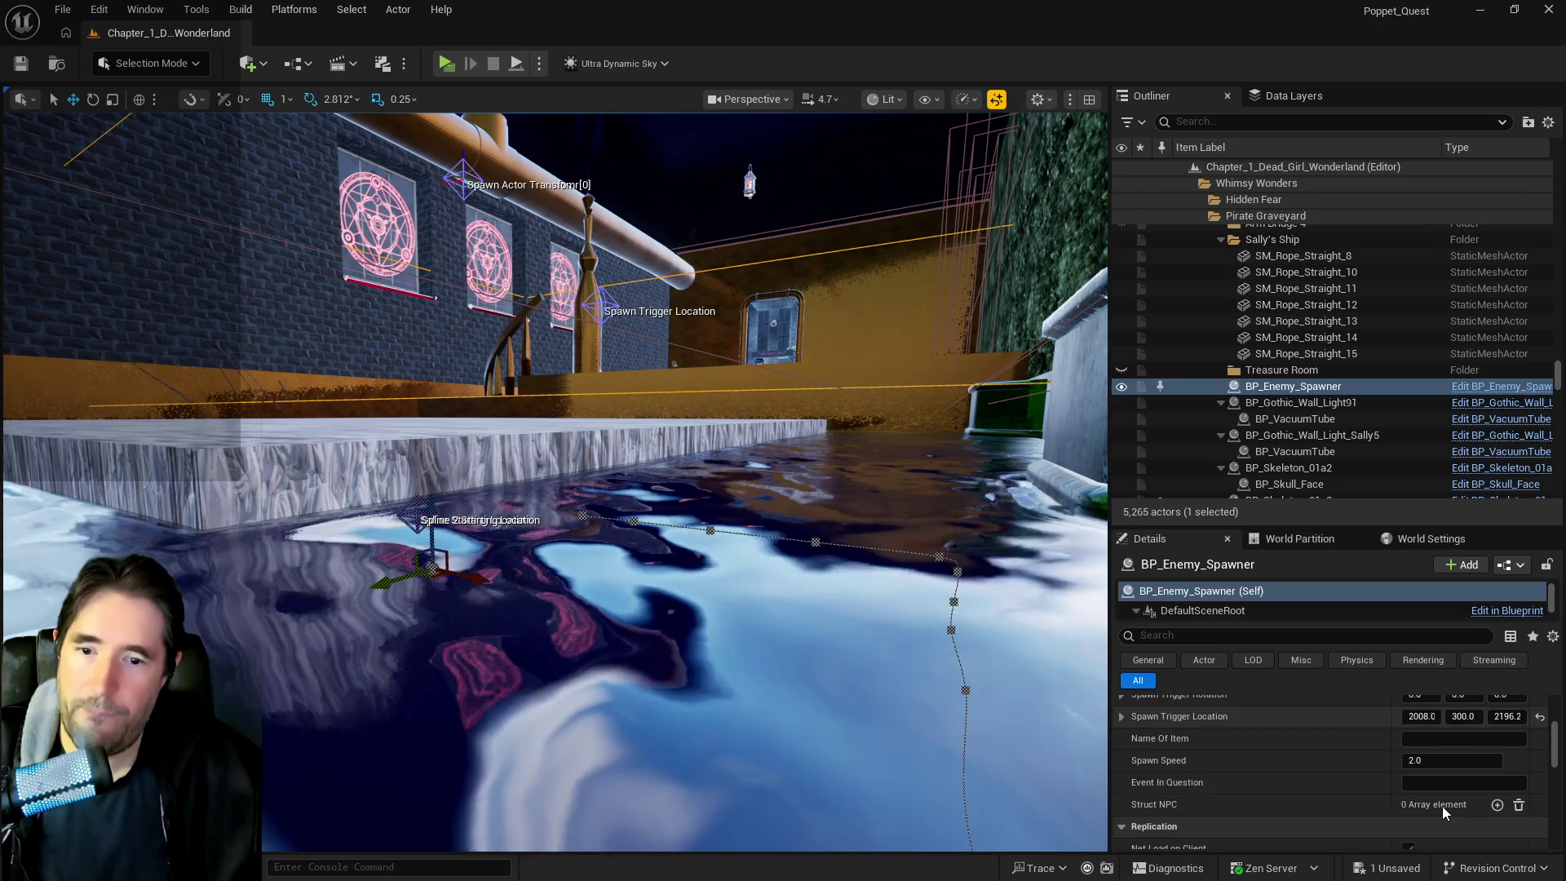
{"action": "left_click", "coordinate": [734, 384]}
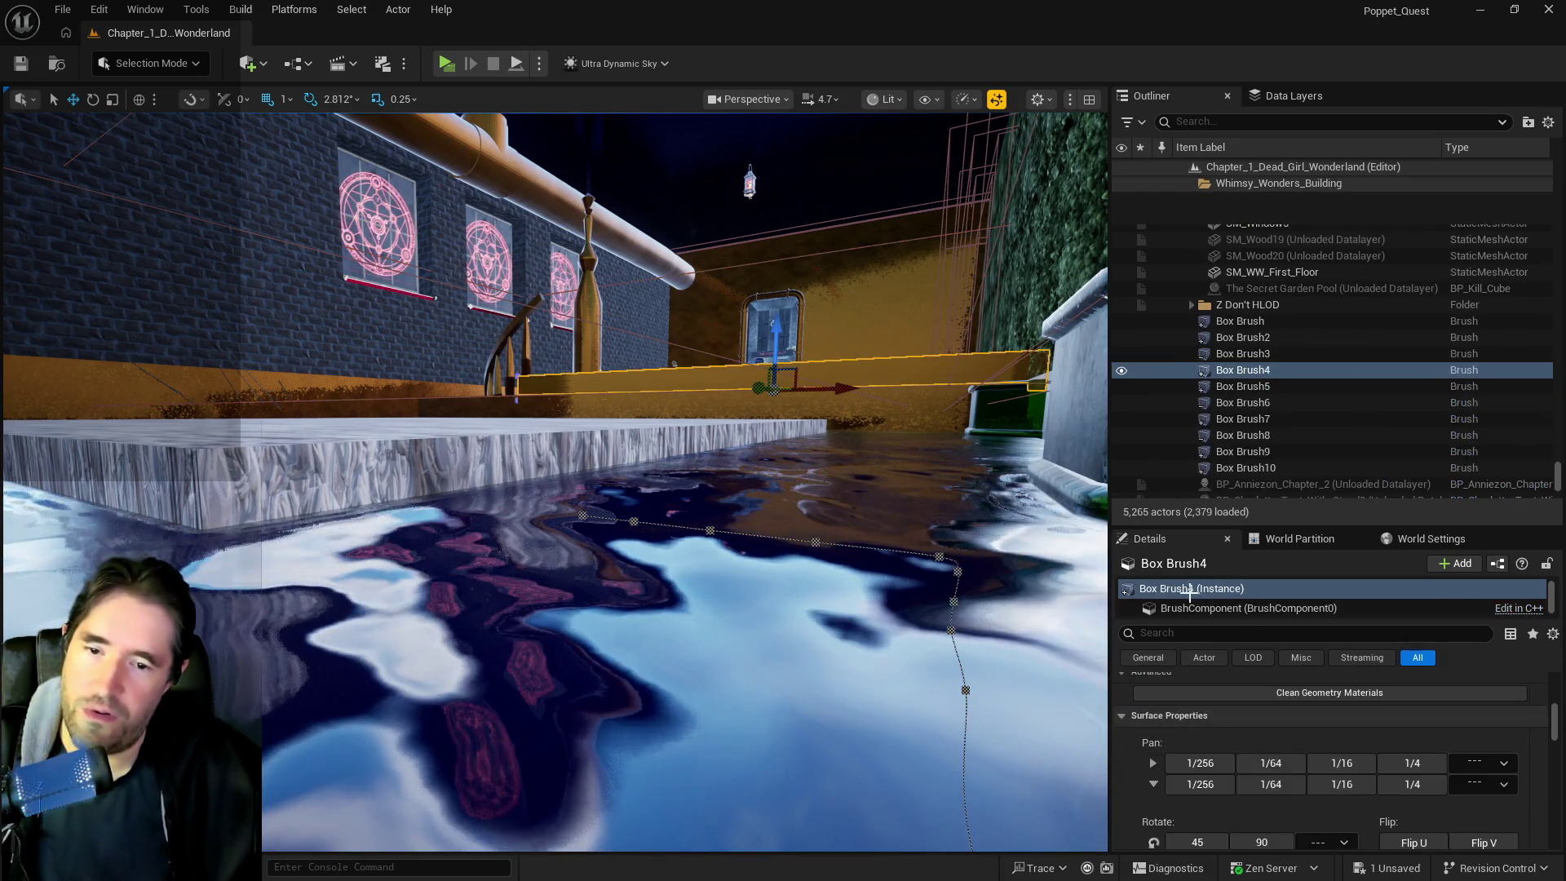
{"action": "scroll", "coordinate": [1411, 772], "scroll_direction": "down", "scroll_amount": 5}
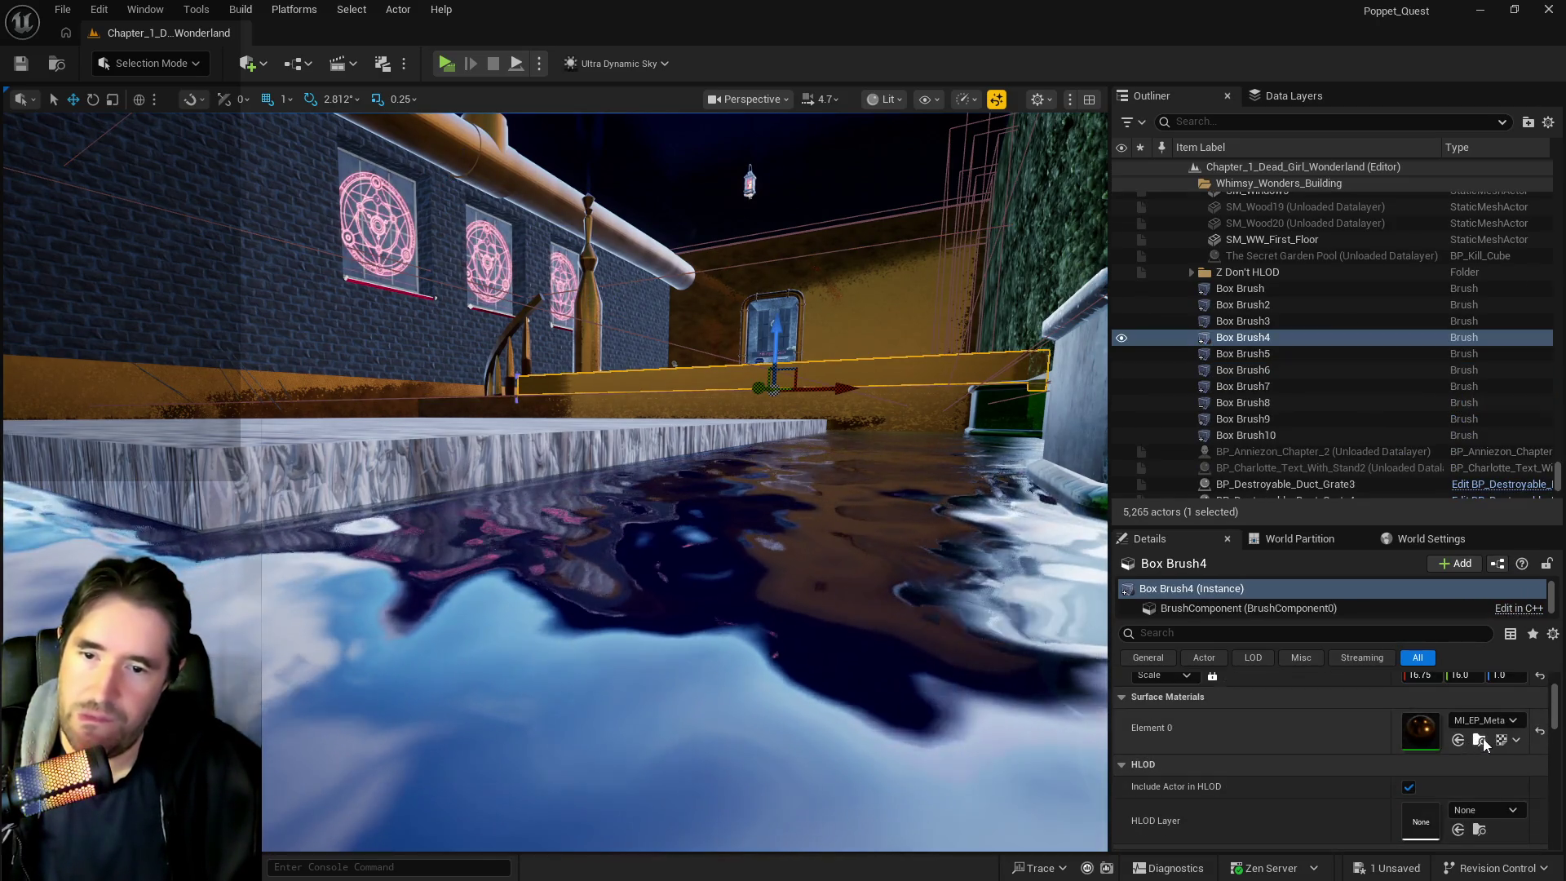
{"action": "left_click", "coordinate": [500, 459]}
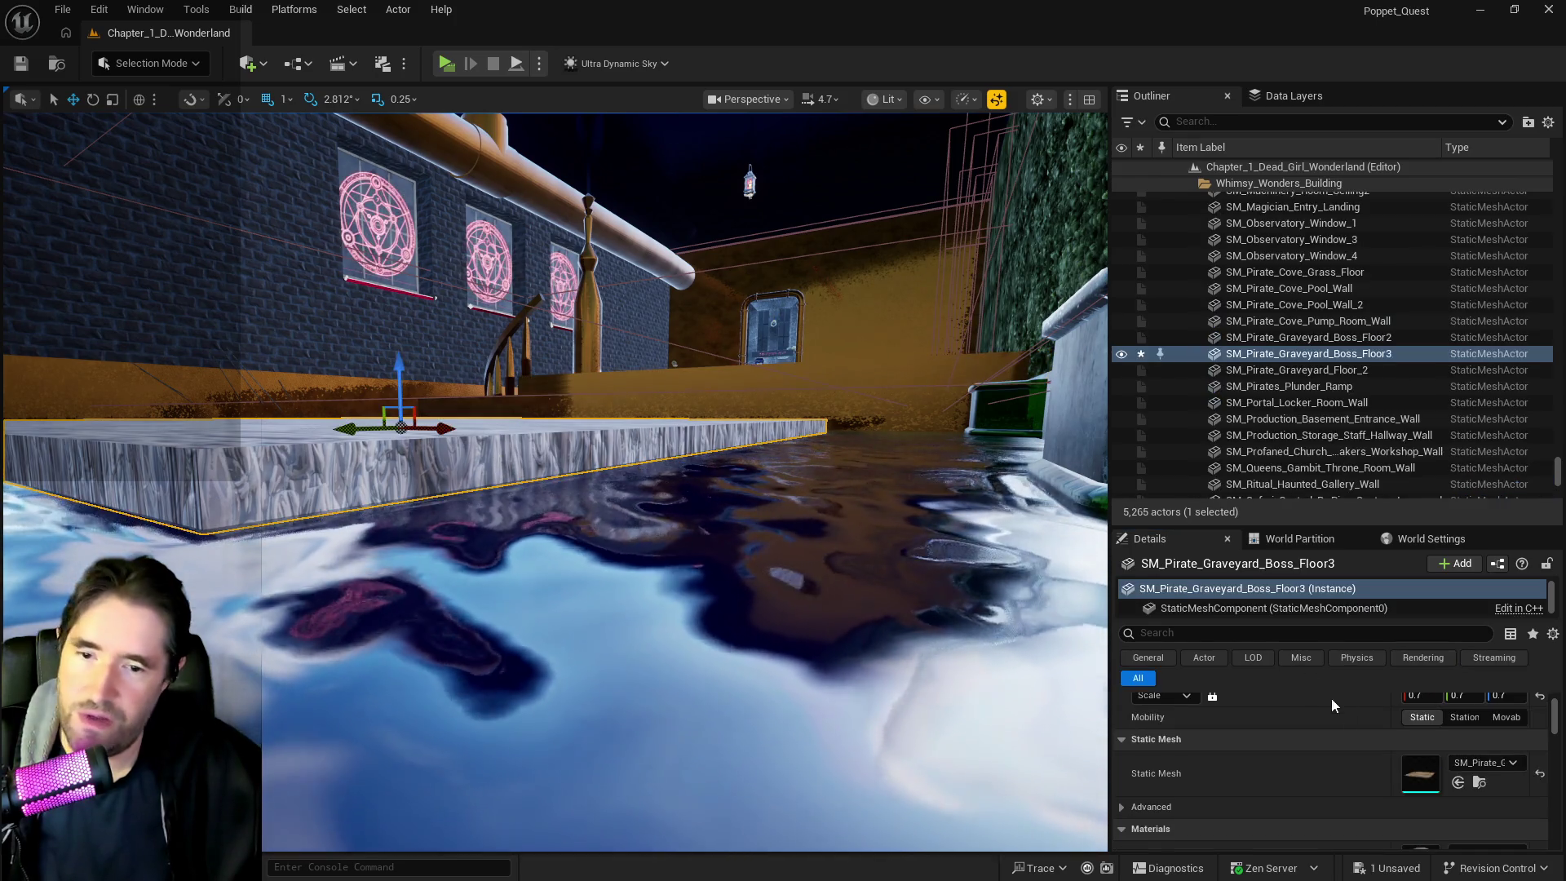
{"action": "scroll", "coordinate": [1461, 788], "scroll_direction": "down", "scroll_amount": 2}
{"action": "left_click", "coordinate": [1459, 794]}
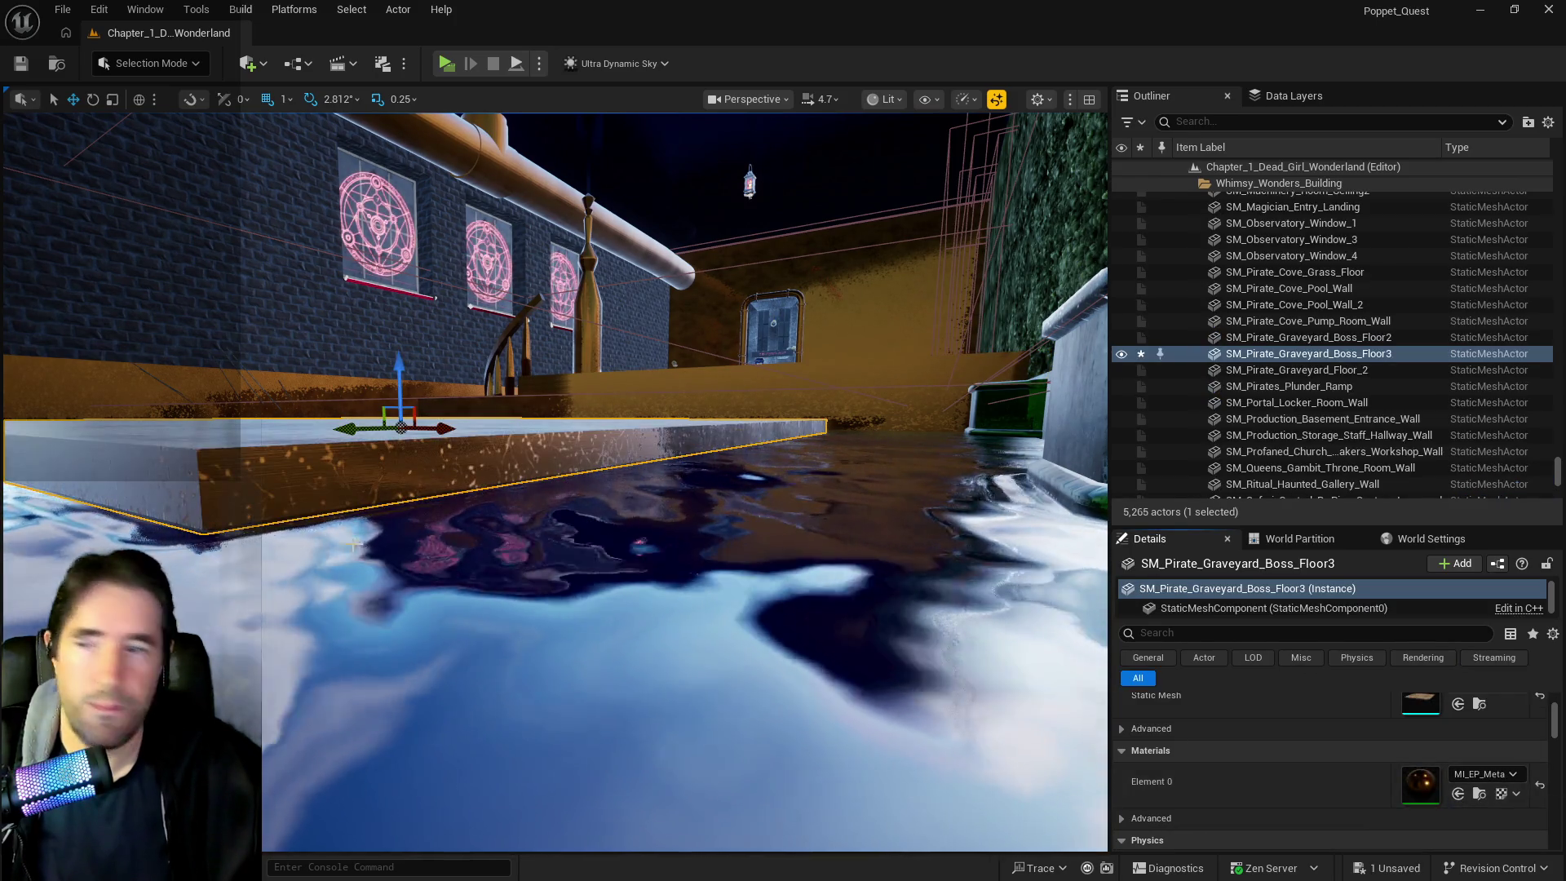
{"action": "key", "text": "f"}
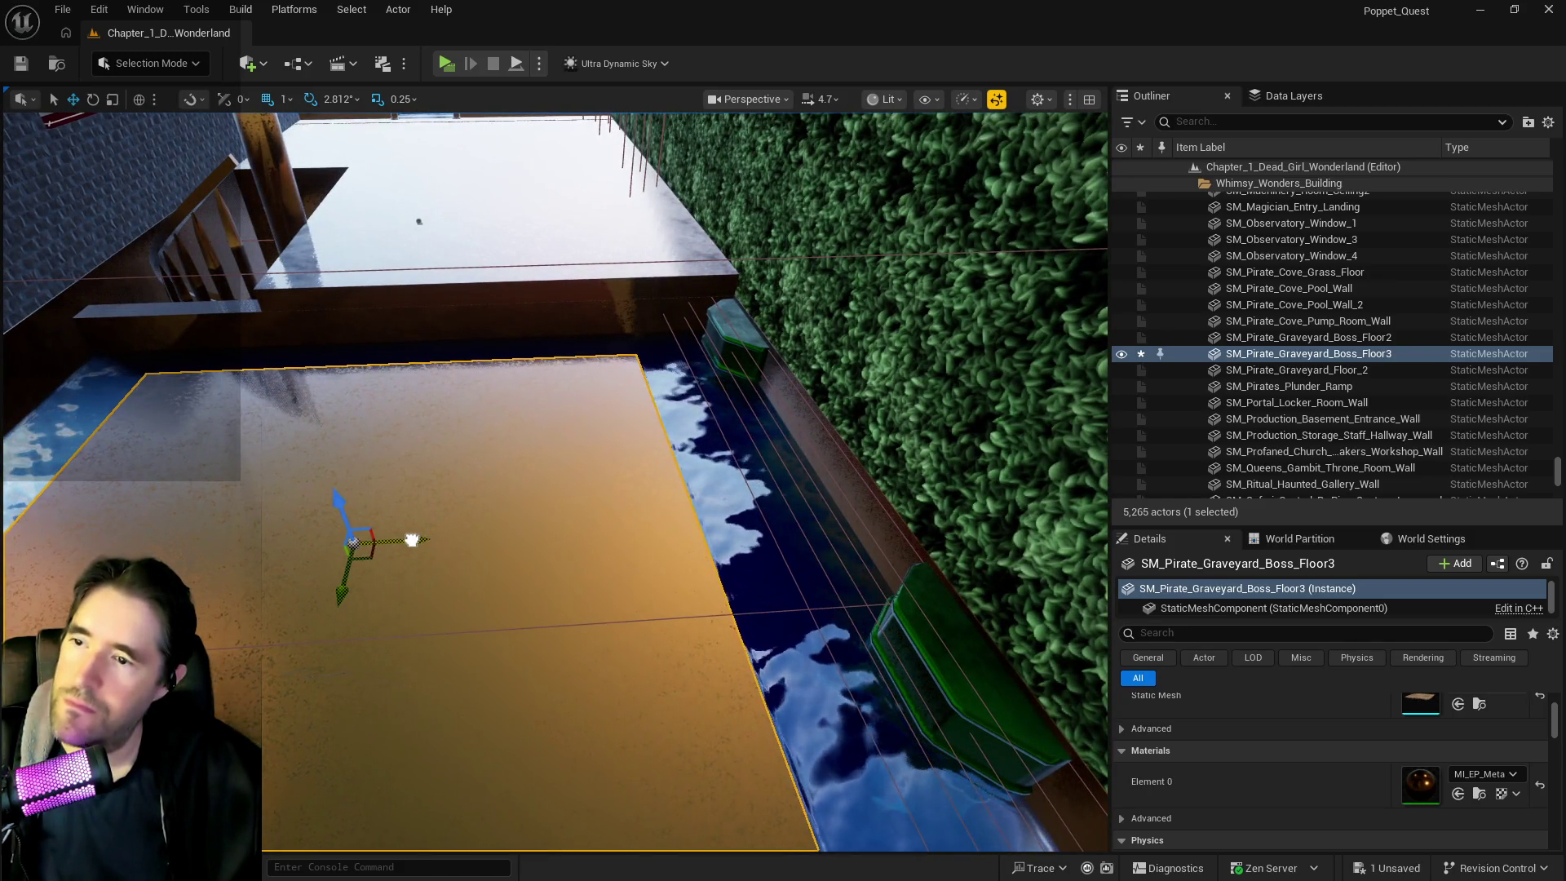
Alt-drag copies of SM_Pedestal_Wood_01a69 across the orange slab and position them
{"action": "left_click", "coordinate": [937, 657]}
{"action": "key", "text": "f"}
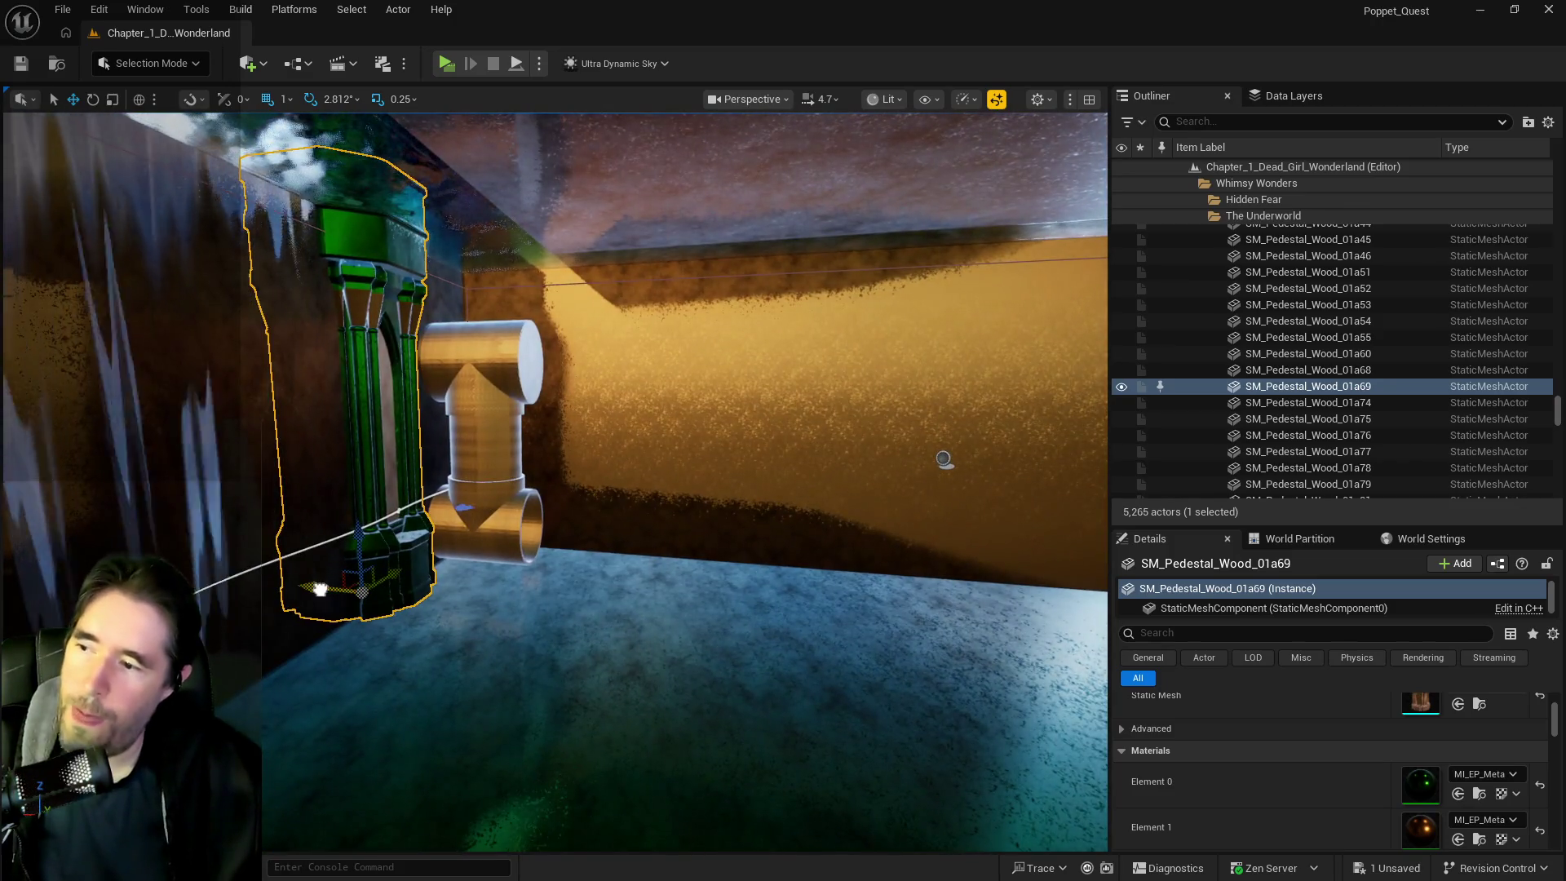
{"action": "left_click_drag", "start_coordinate": [320, 589], "coordinate": [553, 609]}
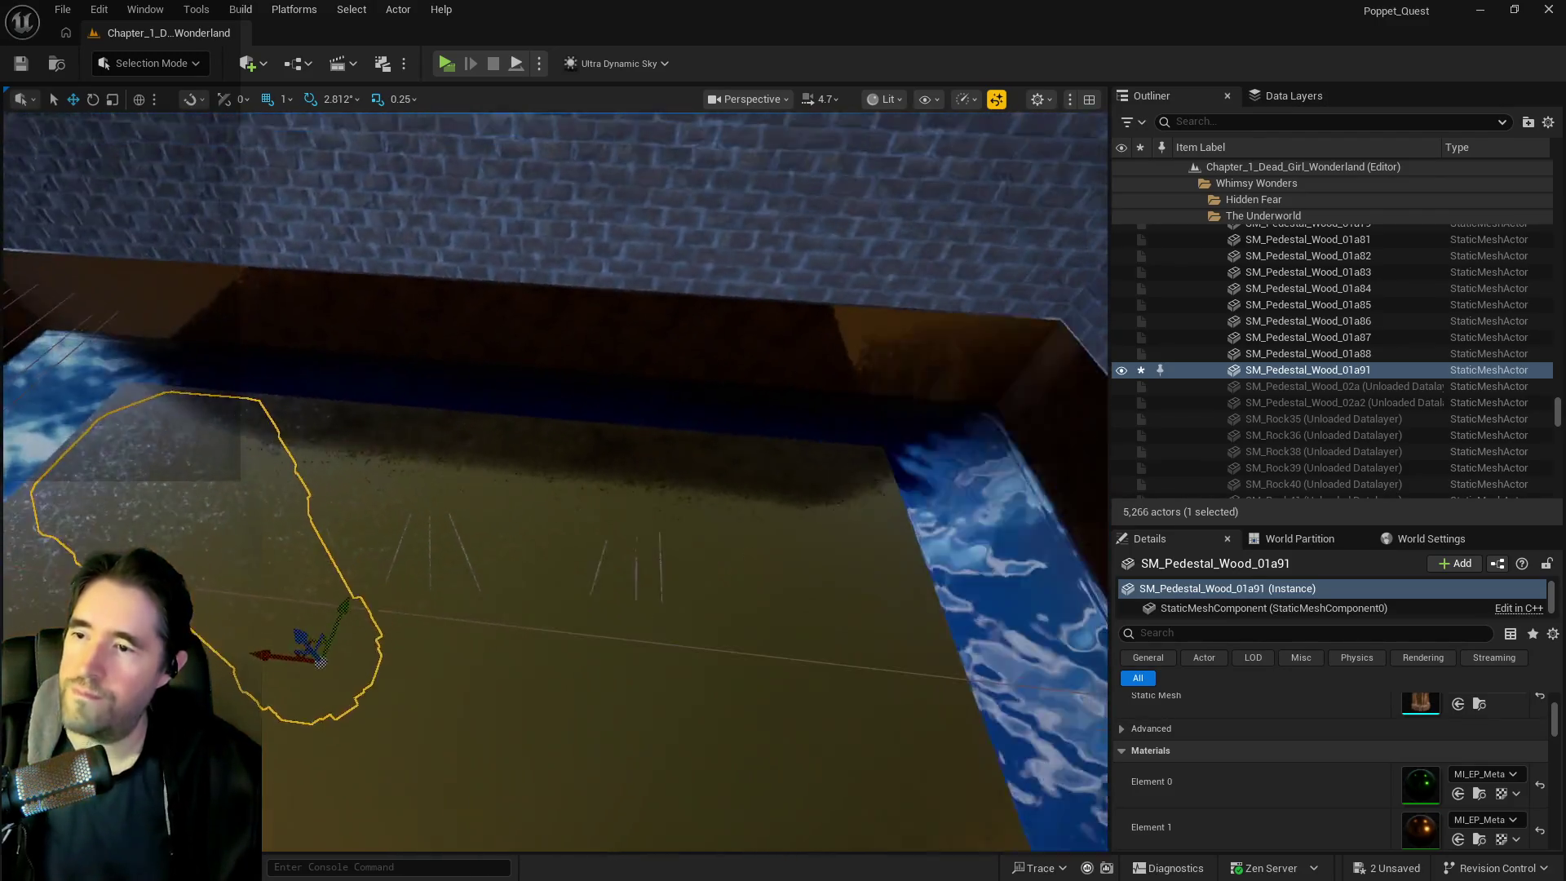
{"action": "mouse_move", "coordinate": [356, 645]}
{"action": "left_mouse_down", "text": "alt"}
{"action": "mouse_move", "coordinate": [689, 675]}
{"action": "mouse_move", "coordinate": [668, 678]}
{"action": "left_mouse_up", "text": "alt"}
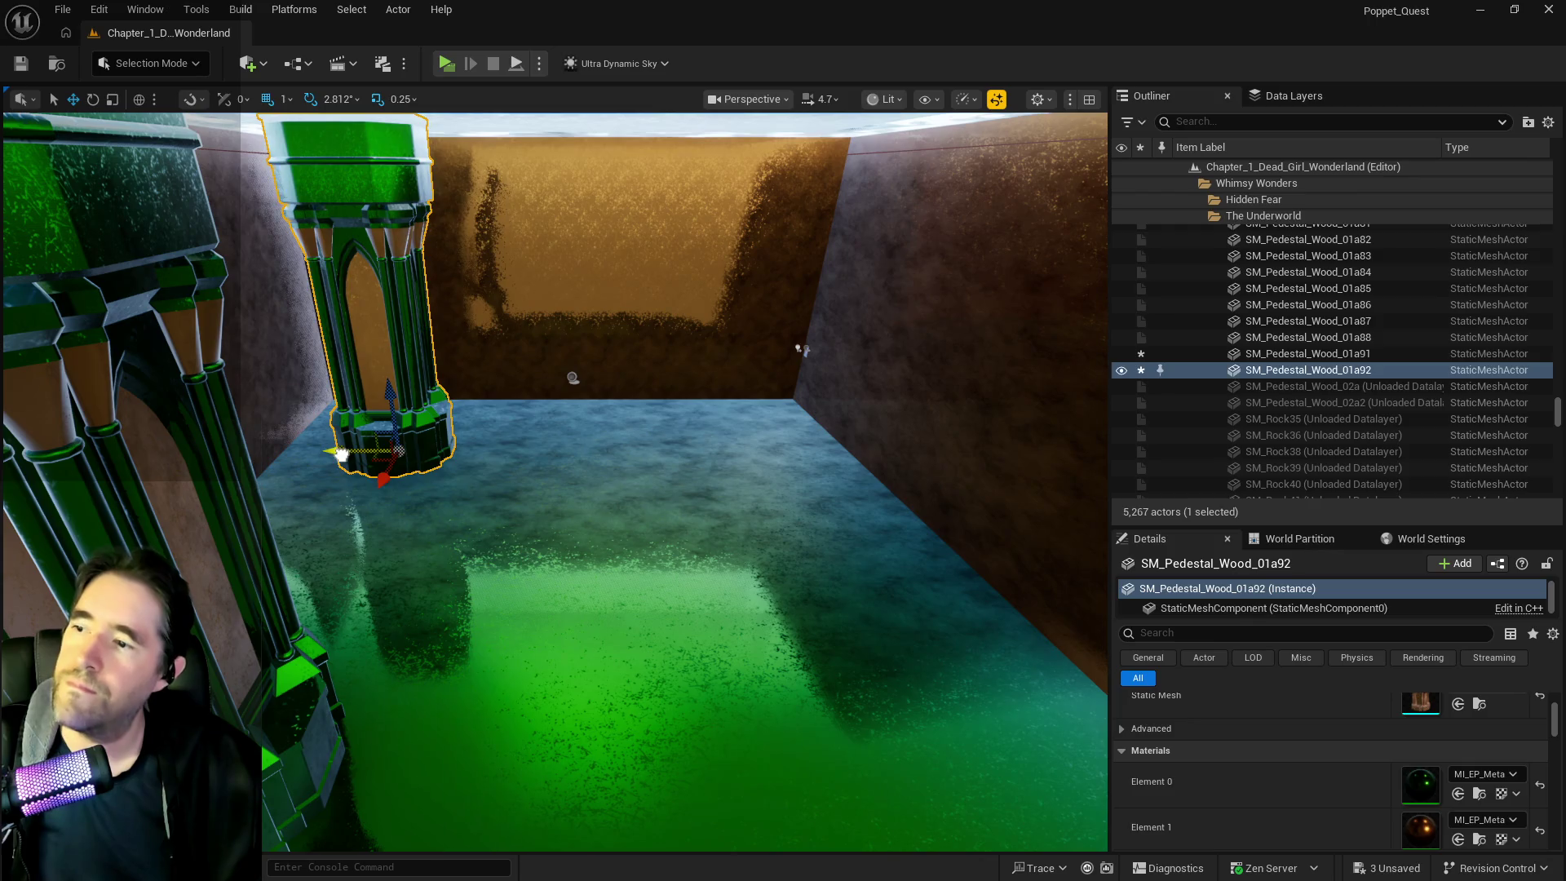
{"action": "left_click_drag", "start_coordinate": [341, 454], "coordinate": [713, 471], "text": "alt"}
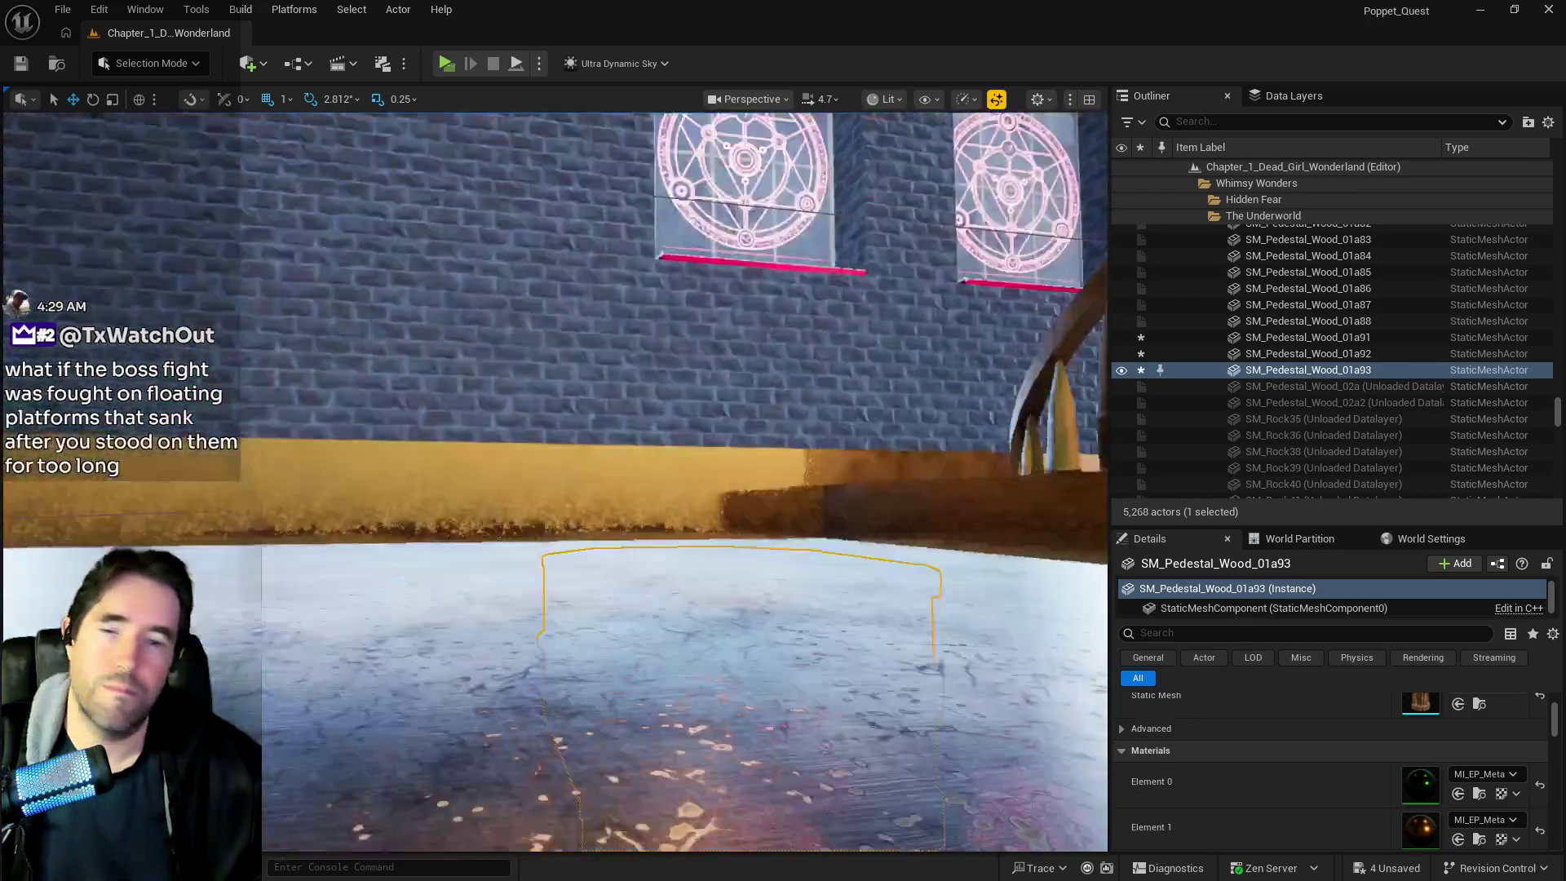
{"action": "key", "text": "f"}
{"action": "left_click_drag", "start_coordinate": [479, 507], "coordinate": [495, 505]}
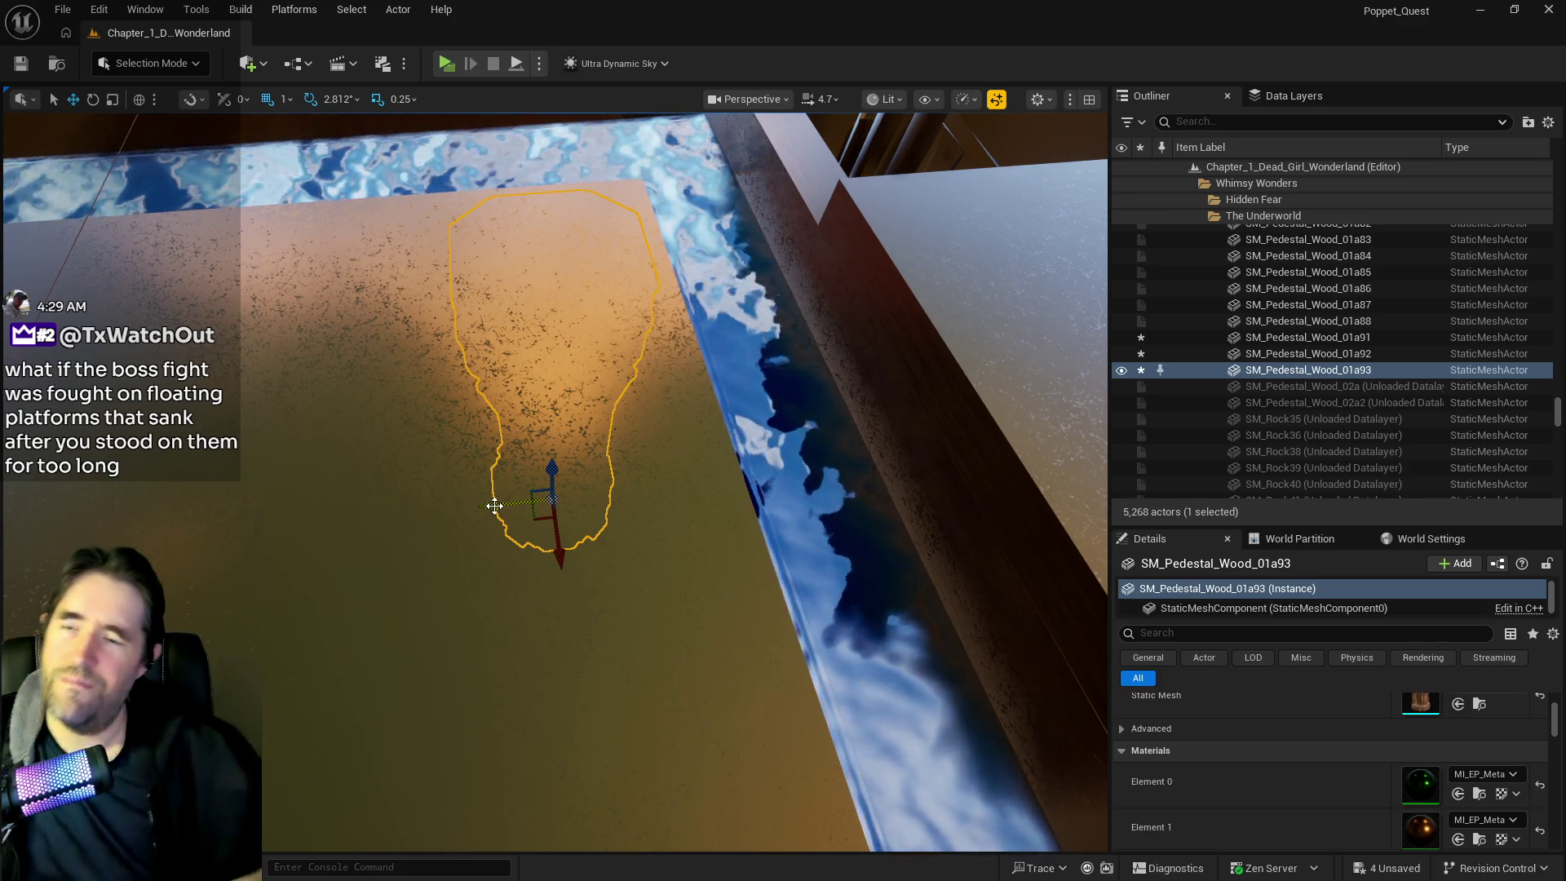
Turn the view toward the hedge wall and select the lantern above the door
{"action": "left_click_drag", "start_coordinate": [495, 505], "coordinate": [522, 490]}
{"action": "mouse_move", "coordinate": [487, 544]}
{"action": "left_mouse_down"}
{"action": "mouse_move", "coordinate": [839, 532]}
{"action": "mouse_move", "coordinate": [820, 528]}
{"action": "left_mouse_up"}
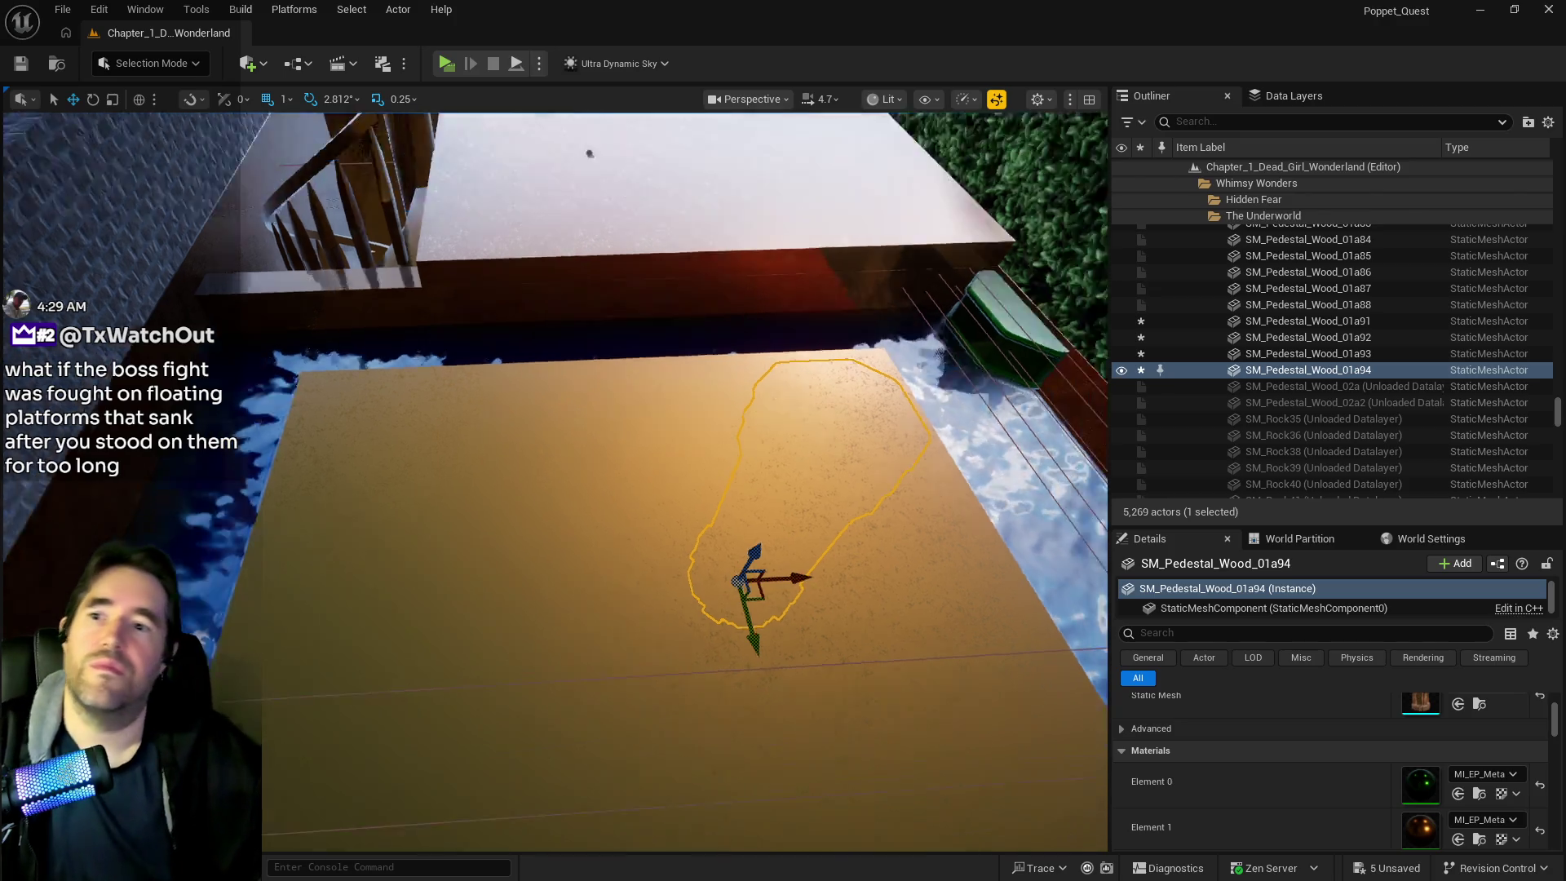
{"action": "mouse_move", "coordinate": [762, 563]}
{"action": "left_mouse_down"}
{"action": "mouse_move", "coordinate": [718, 457]}
{"action": "mouse_move", "coordinate": [718, 571]}
{"action": "mouse_move", "coordinate": [701, 583]}
{"action": "mouse_move", "coordinate": [736, 558]}
{"action": "left_mouse_up"}
{"action": "left_click", "coordinate": [661, 392]}
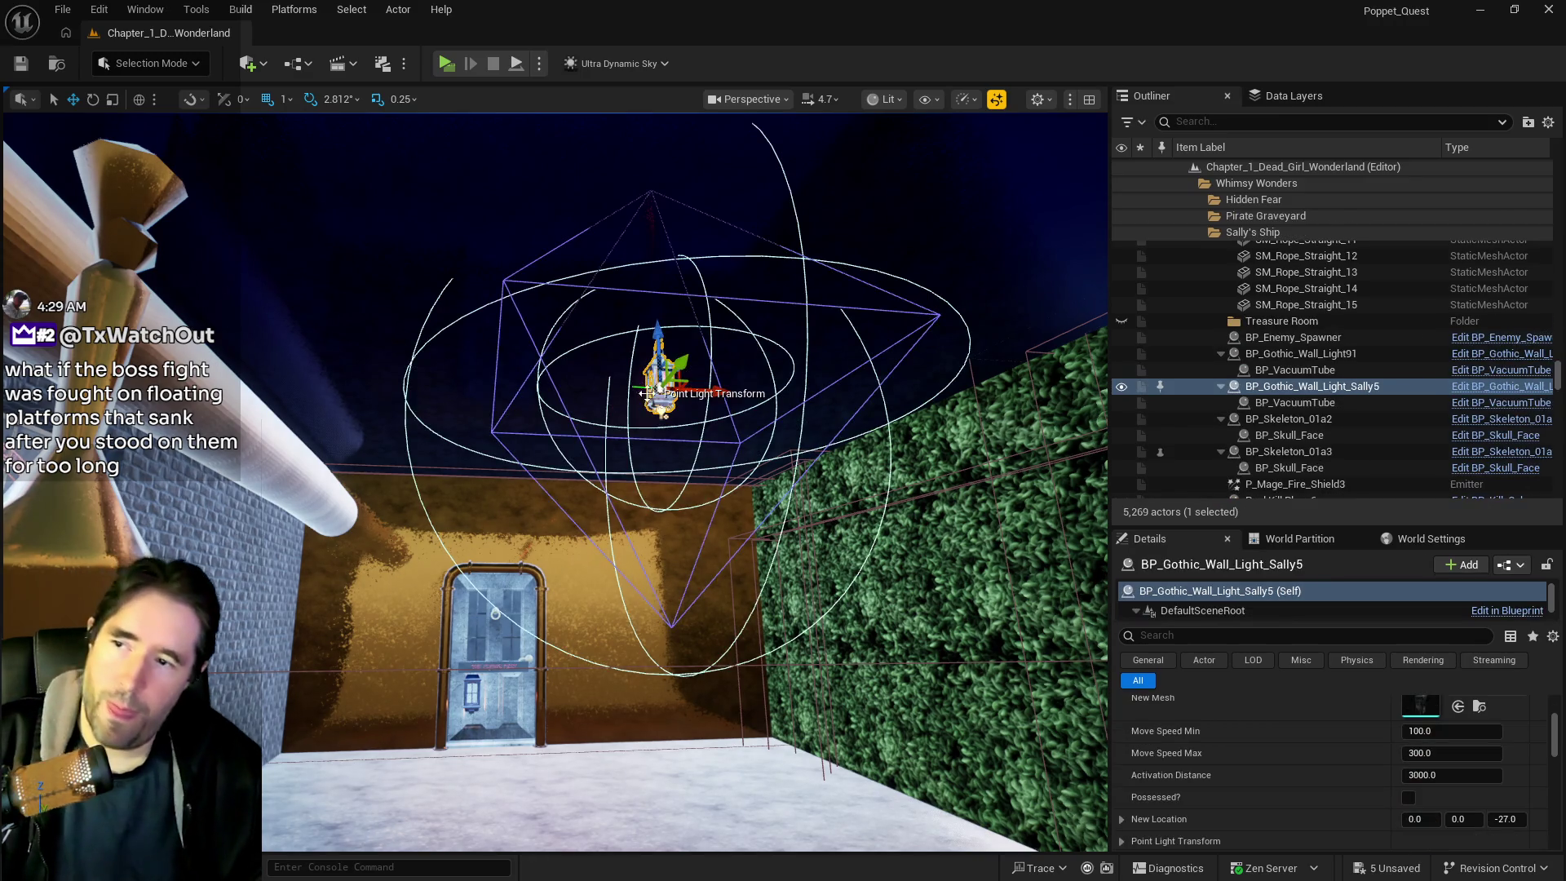
{"action": "mouse_move", "coordinate": [596, 639]}
{"action": "left_mouse_down"}
{"action": "mouse_move", "coordinate": [596, 392]}
{"action": "mouse_move", "coordinate": [595, 457]}
{"action": "mouse_move", "coordinate": [538, 479]}
{"action": "left_mouse_up"}
{"action": "mouse_move", "coordinate": [569, 416]}
{"action": "left_mouse_down"}
{"action": "mouse_move", "coordinate": [438, 263]}
{"action": "mouse_move", "coordinate": [545, 426]}
{"action": "left_mouse_up"}
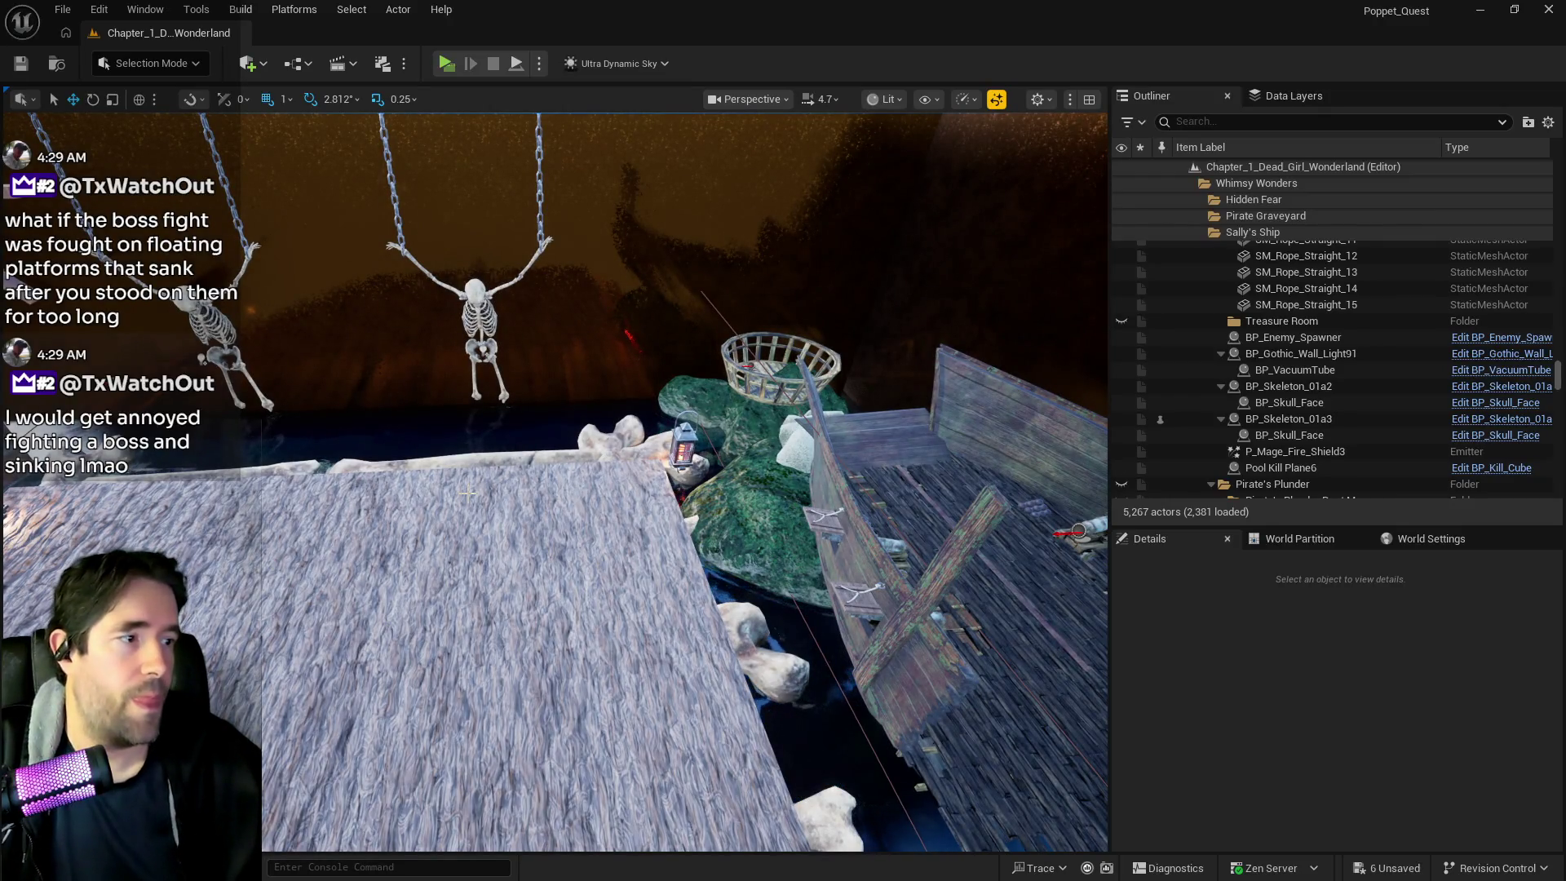
{"action": "mouse_move", "coordinate": [481, 490]}
{"action": "left_mouse_down"}
{"action": "mouse_move", "coordinate": [448, 477]}
{"action": "mouse_move", "coordinate": [465, 457]}
{"action": "mouse_move", "coordinate": [473, 481]}
{"action": "mouse_move", "coordinate": [490, 457]}
{"action": "mouse_move", "coordinate": [482, 483]}
{"action": "left_mouse_up"}
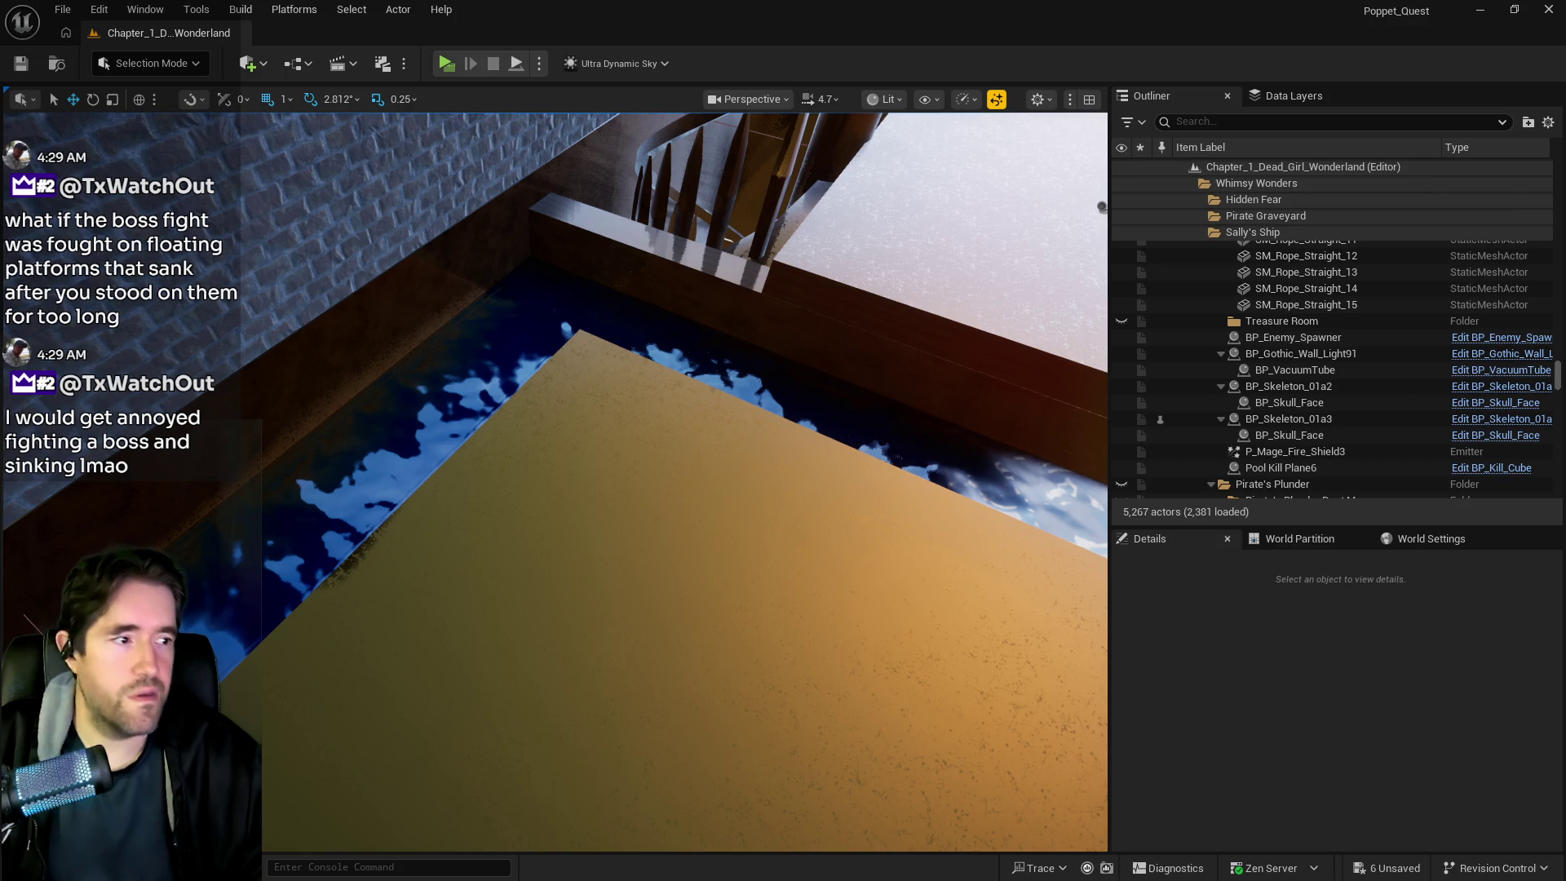
Add idea '2. Sally fight - Platforms which sink if stood on too long.' to the Chapter 2 doc
{"action": "key", "text": "alt+Tab"}
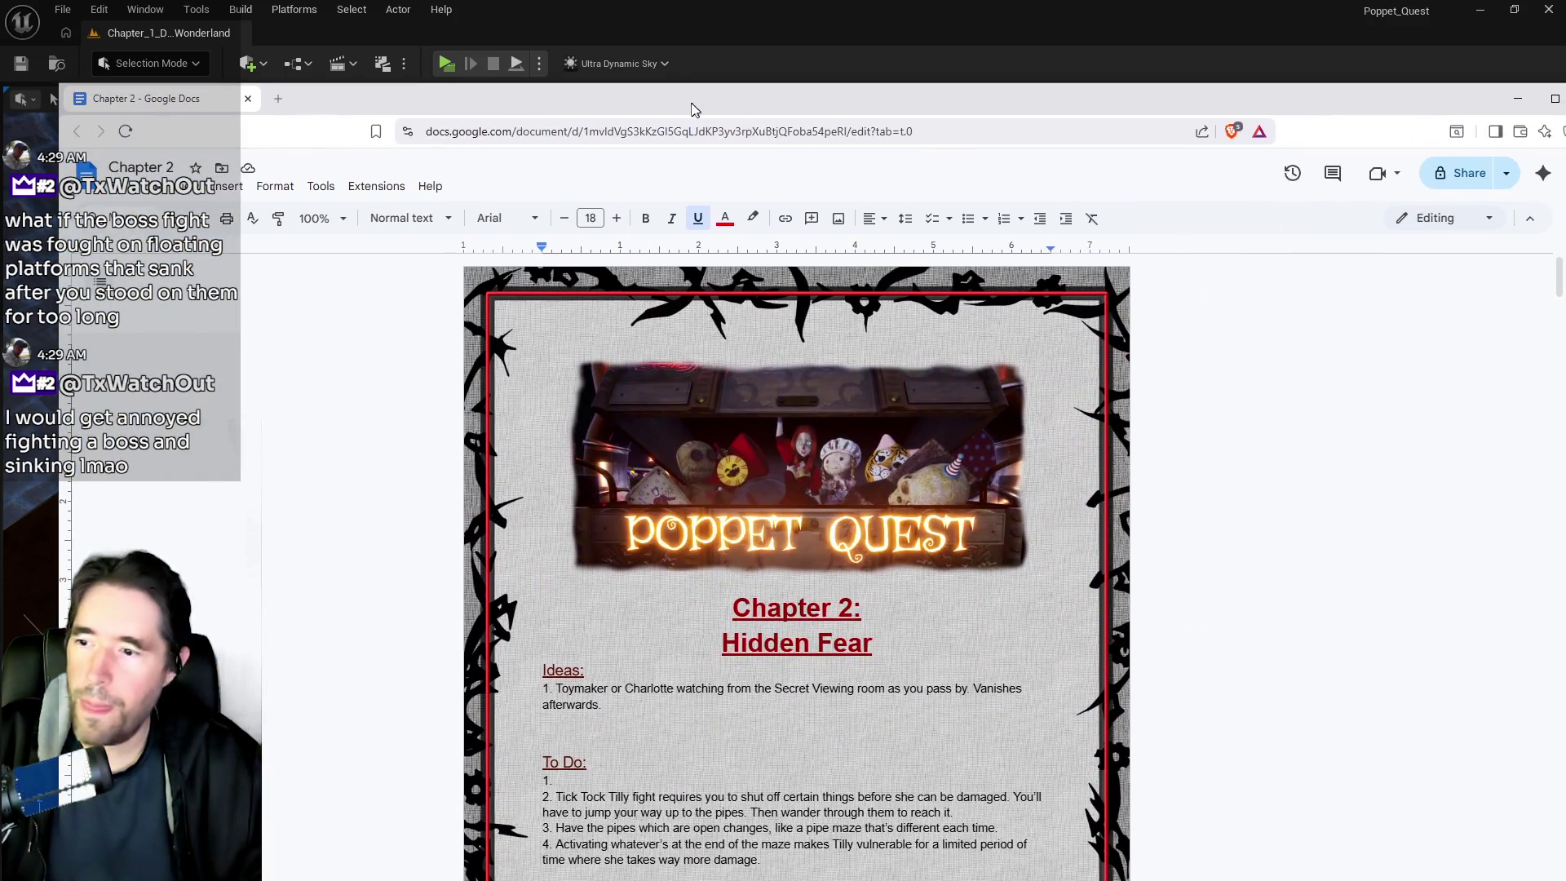
{"action": "scroll", "coordinate": [796, 489], "scroll_direction": "down", "scroll_amount": 5}
{"action": "left_click", "coordinate": [641, 363]}
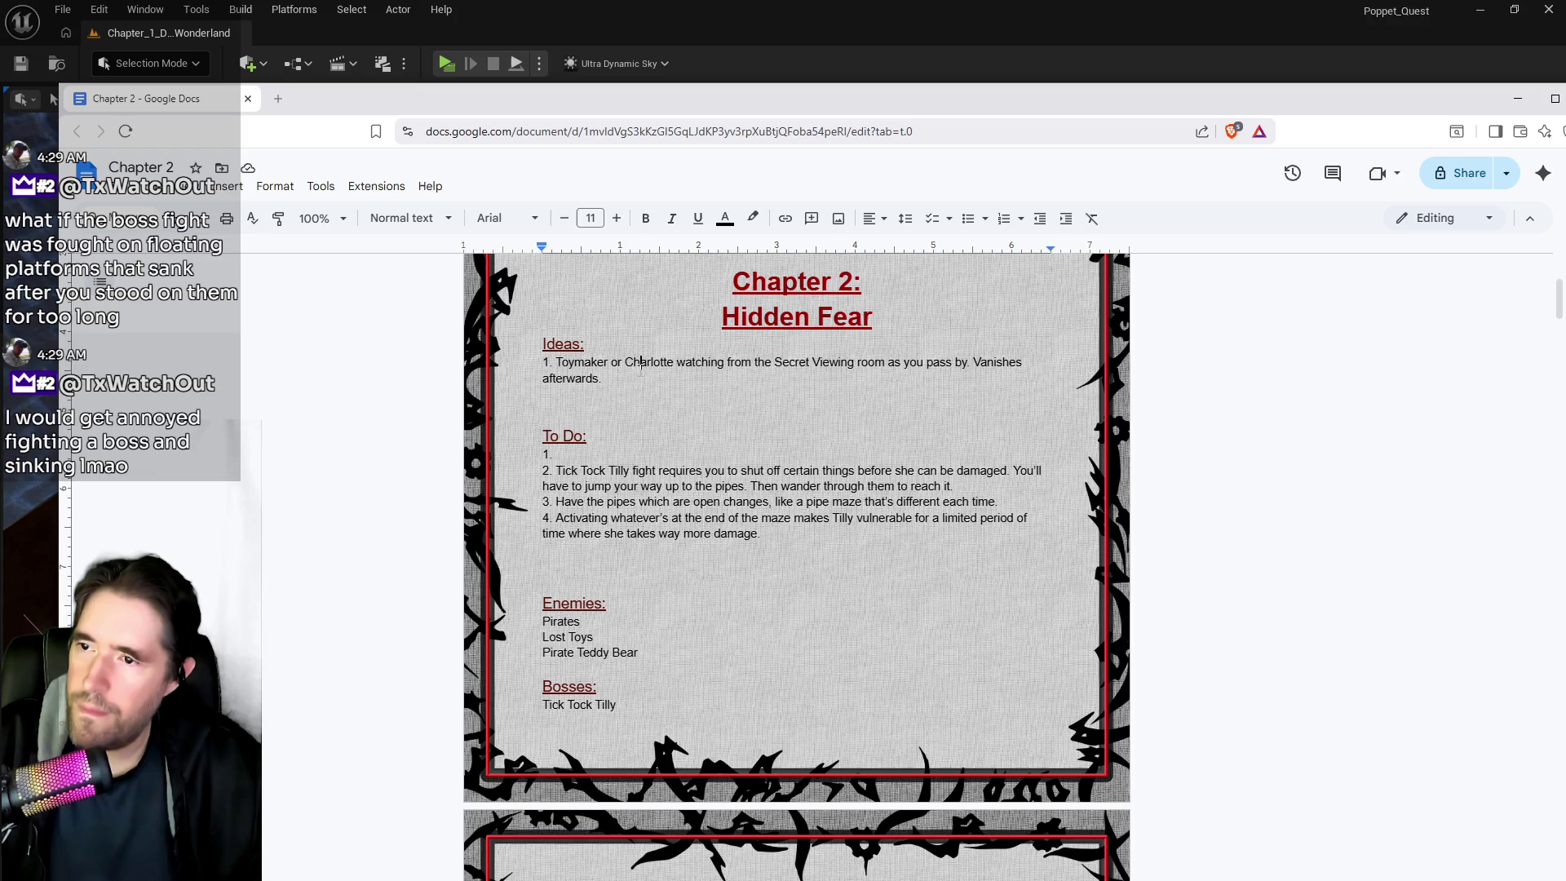
{"action": "key", "text": "Return"}
{"action": "type", "text": "2. Sally fight "}
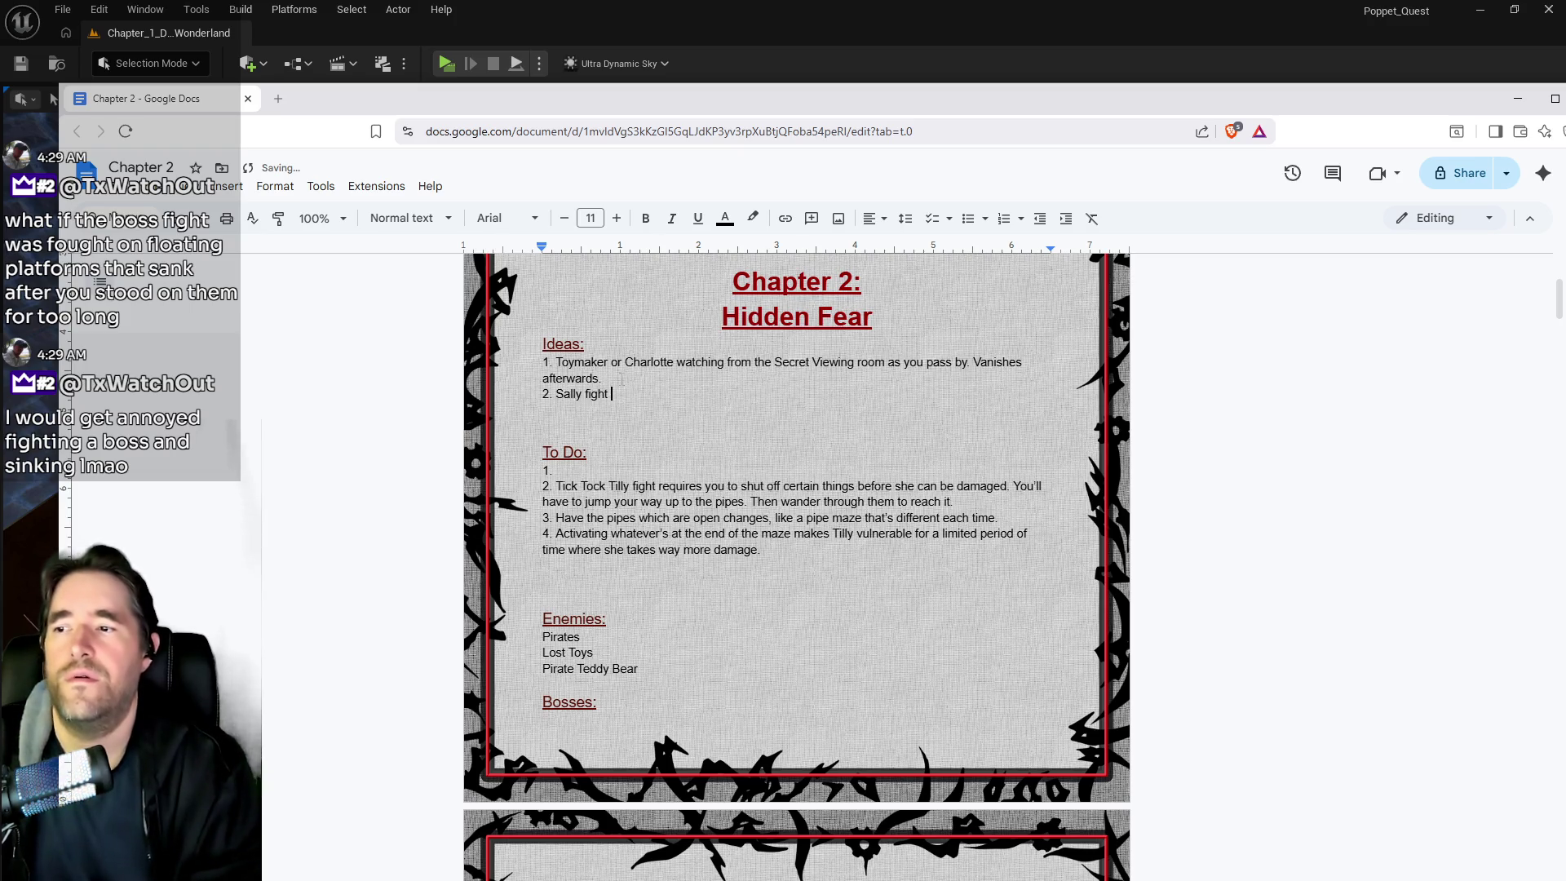
{"action": "type", "text": "- Platforms which sink if stood on too long."}
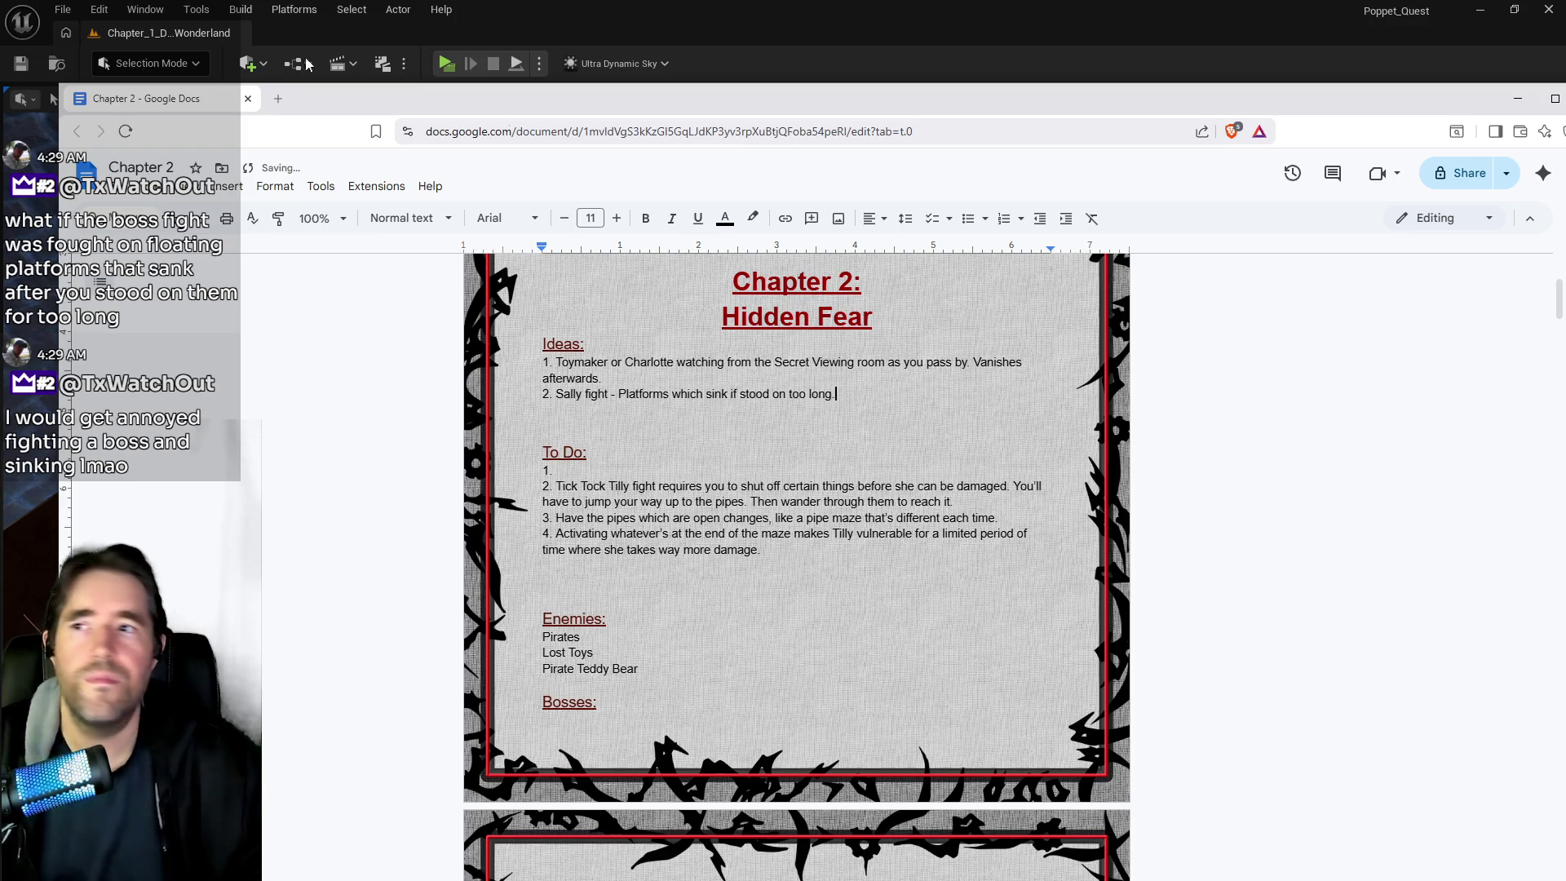
{"action": "left_click", "coordinate": [237, 34]}
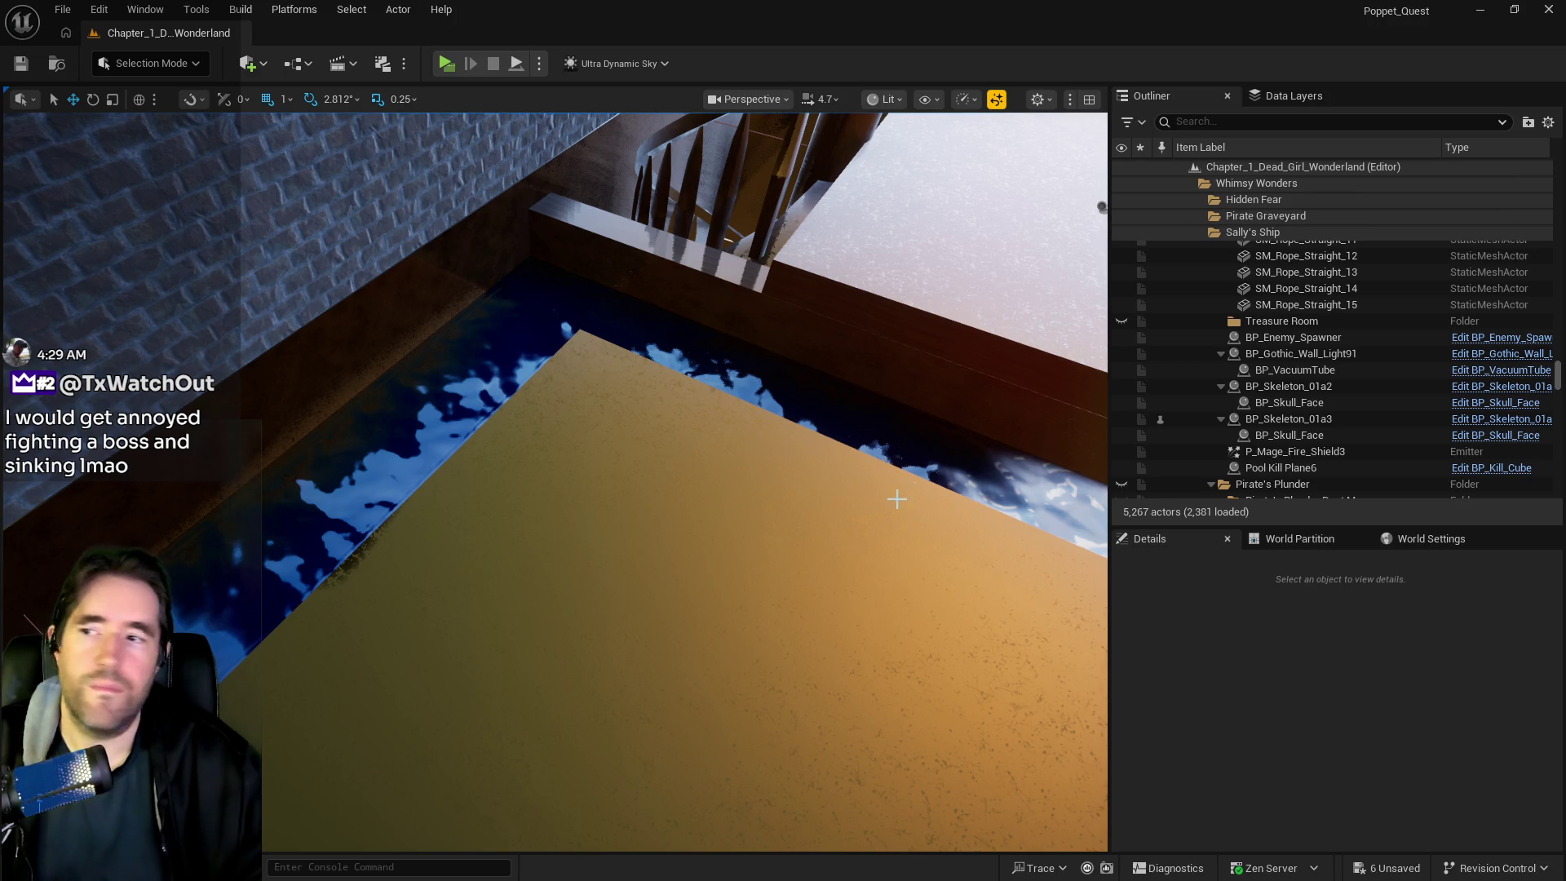
{"action": "mouse_move", "coordinate": [686, 481]}
{"action": "left_mouse_down"}
{"action": "mouse_move", "coordinate": [608, 444]}
{"action": "mouse_move", "coordinate": [490, 433]}
{"action": "mouse_move", "coordinate": [402, 646]}
{"action": "left_mouse_up"}
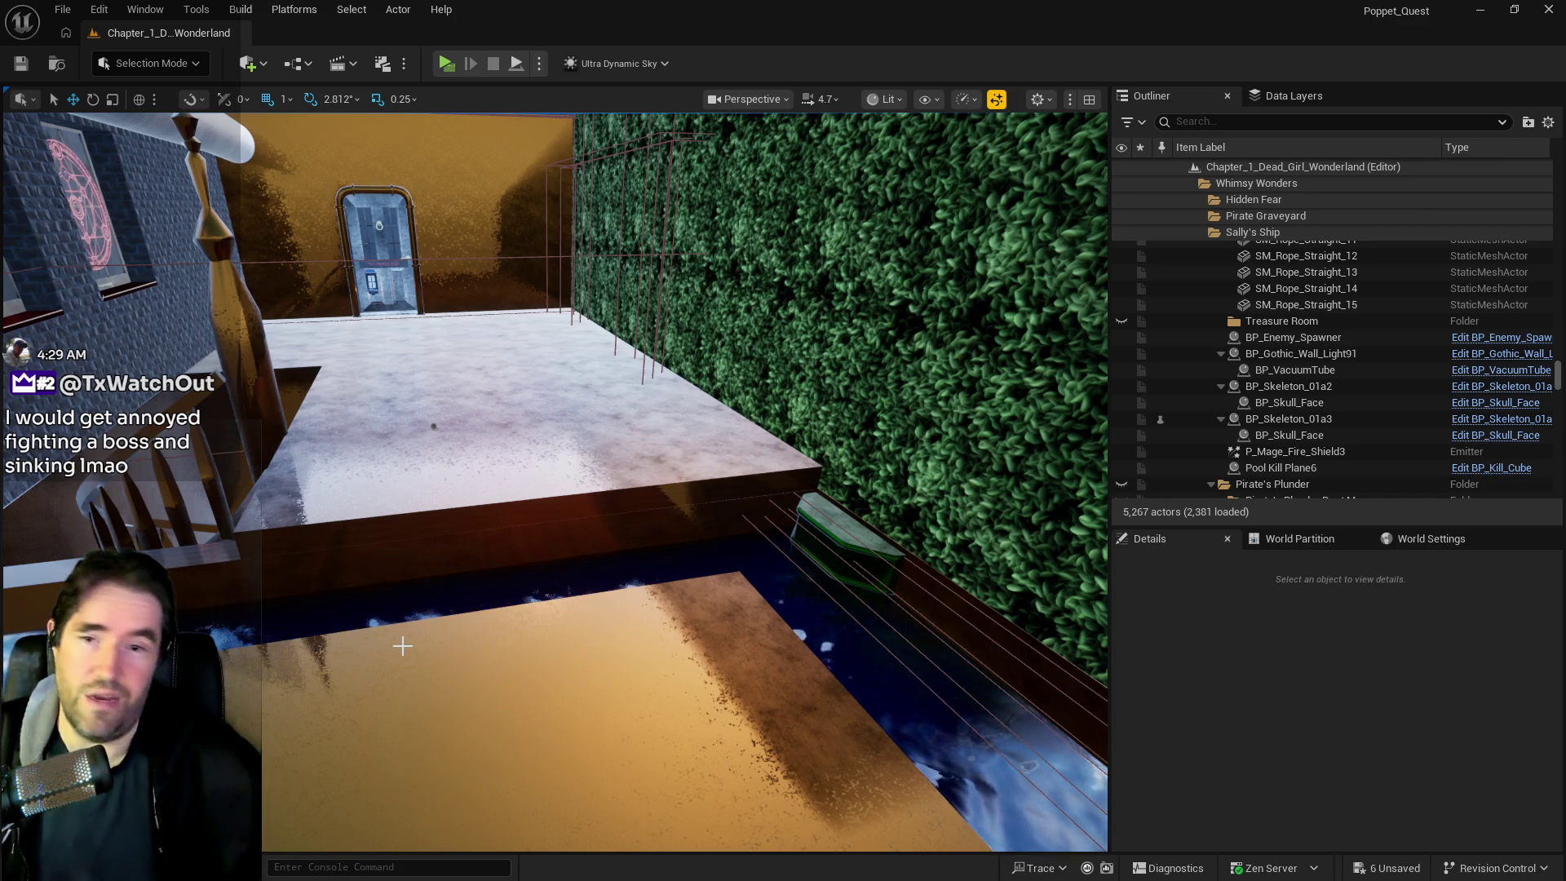
{"action": "left_click_drag", "start_coordinate": [434, 555], "coordinate": [416, 637]}
{"action": "mouse_move", "coordinate": [605, 607]}
{"action": "left_mouse_down"}
{"action": "mouse_move", "coordinate": [618, 426]}
{"action": "mouse_move", "coordinate": [617, 522]}
{"action": "left_mouse_up"}
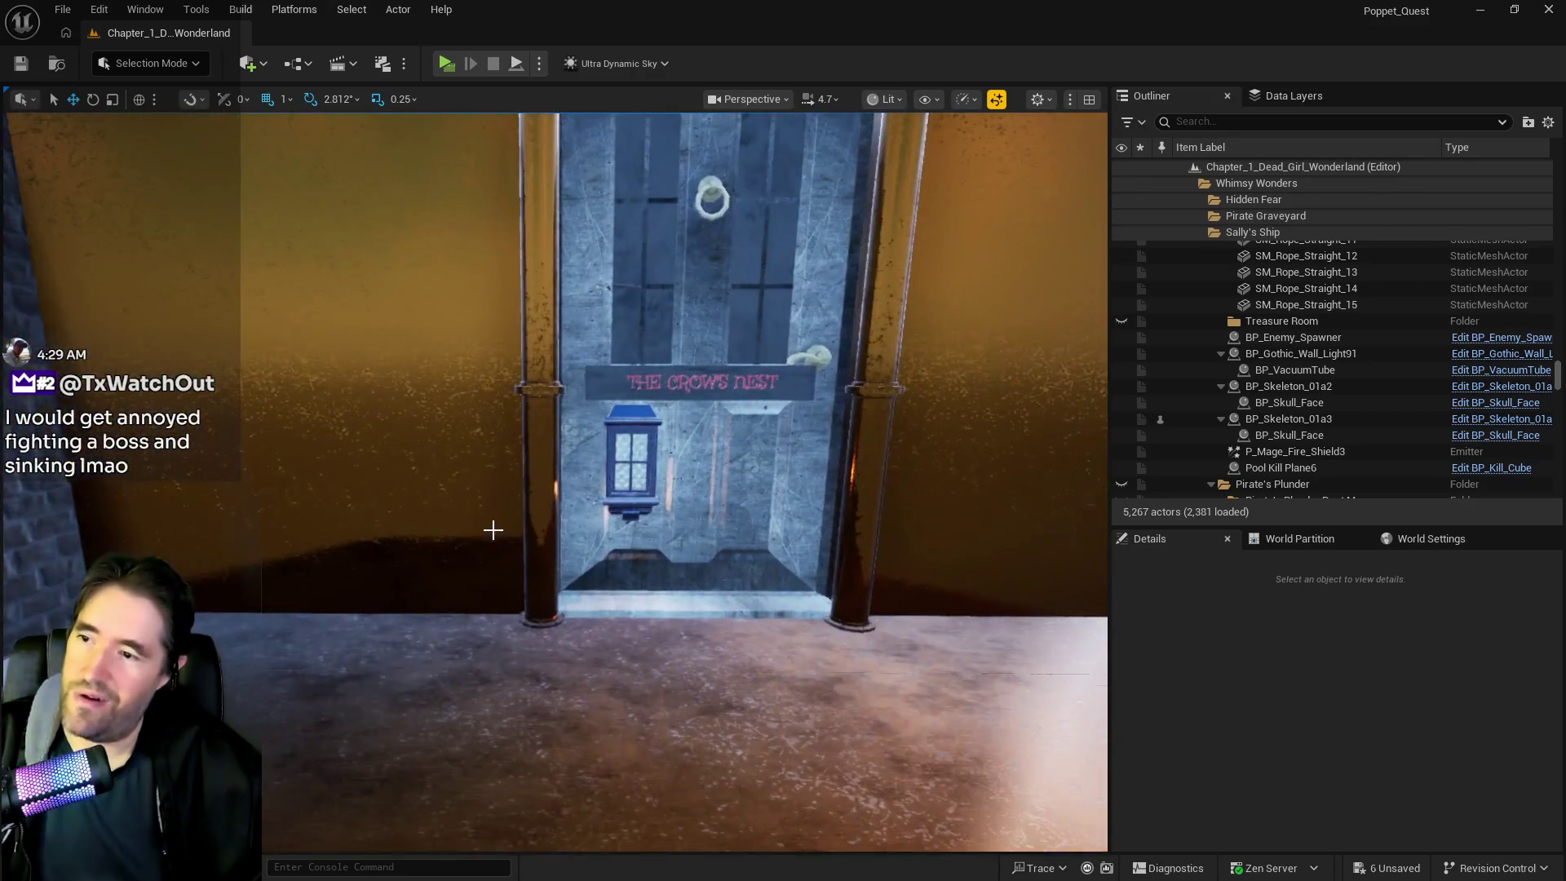
{"action": "left_click", "coordinate": [617, 476]}
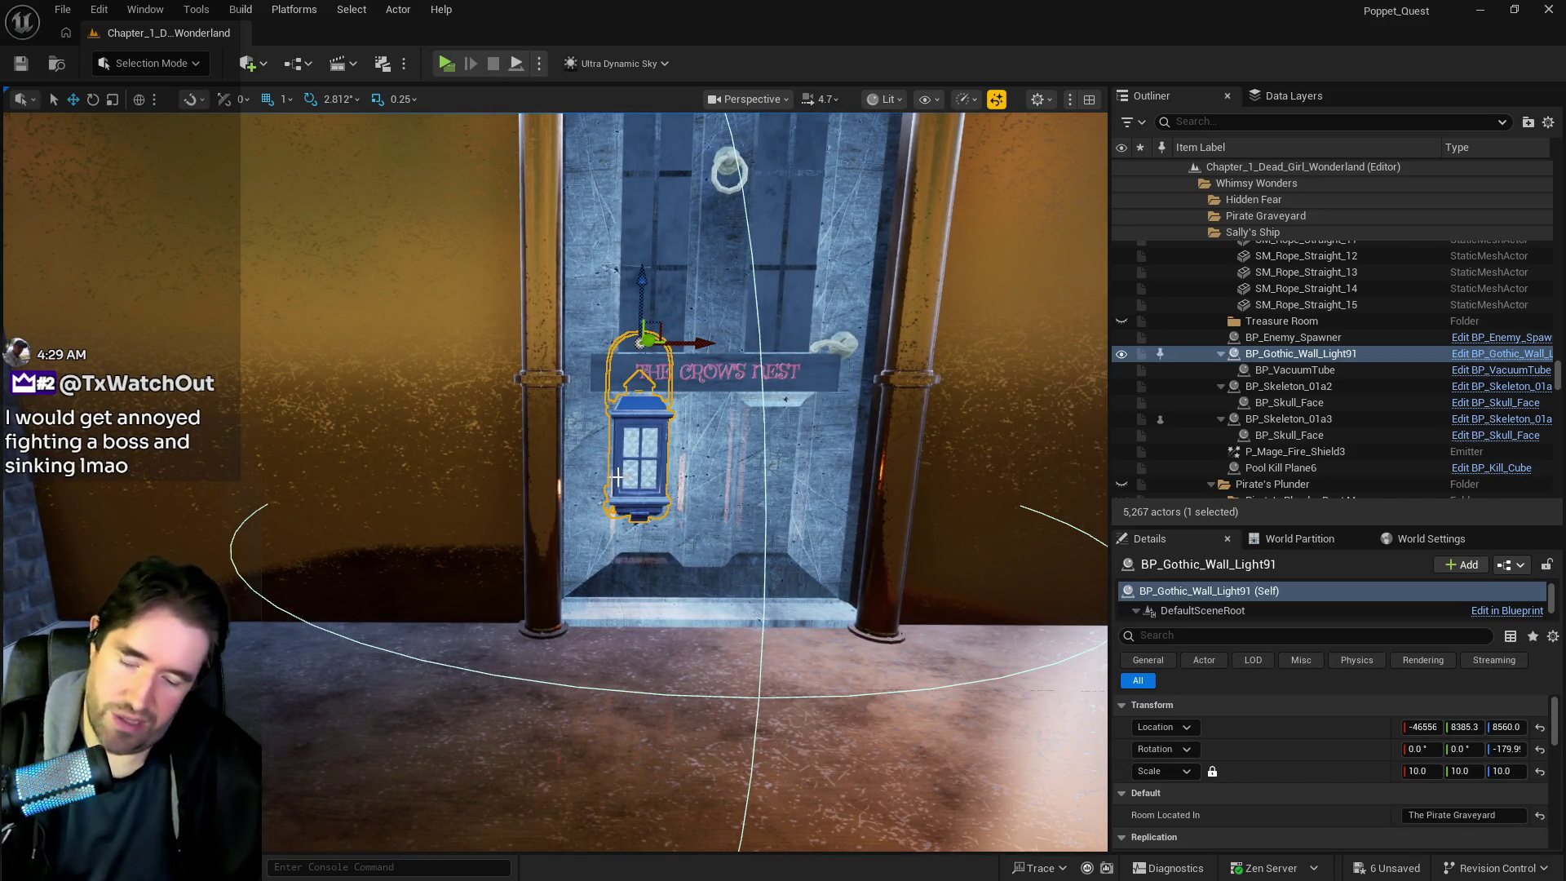
{"action": "key", "text": "Delete"}
{"action": "left_click_drag", "start_coordinate": [623, 544], "coordinate": [694, 506]}
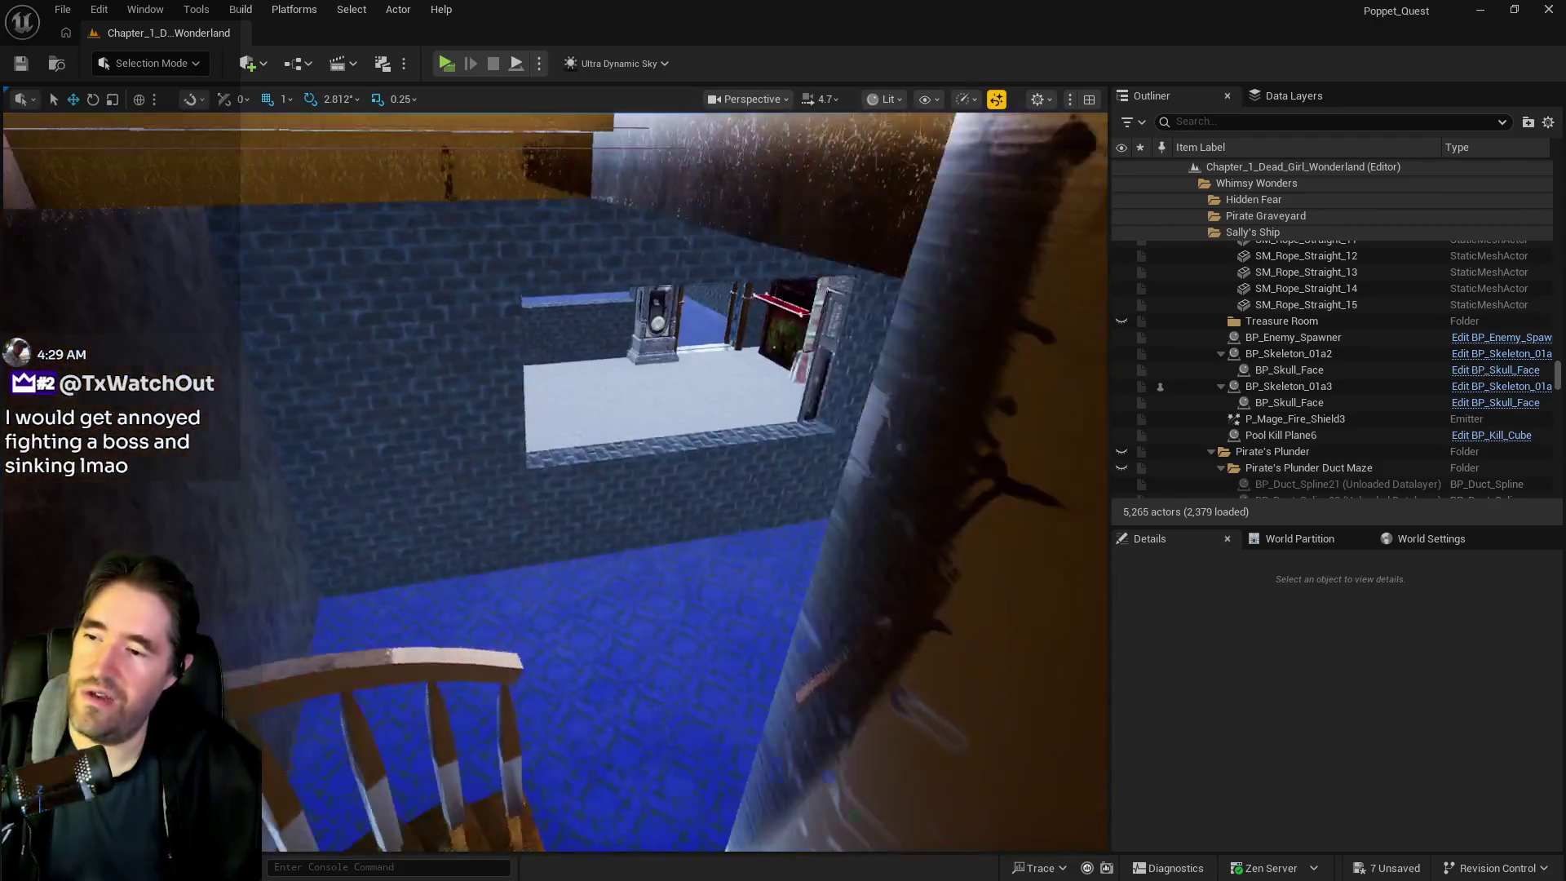
{"action": "scroll", "coordinate": [555, 481], "scroll_direction": "down", "scroll_amount": 5}
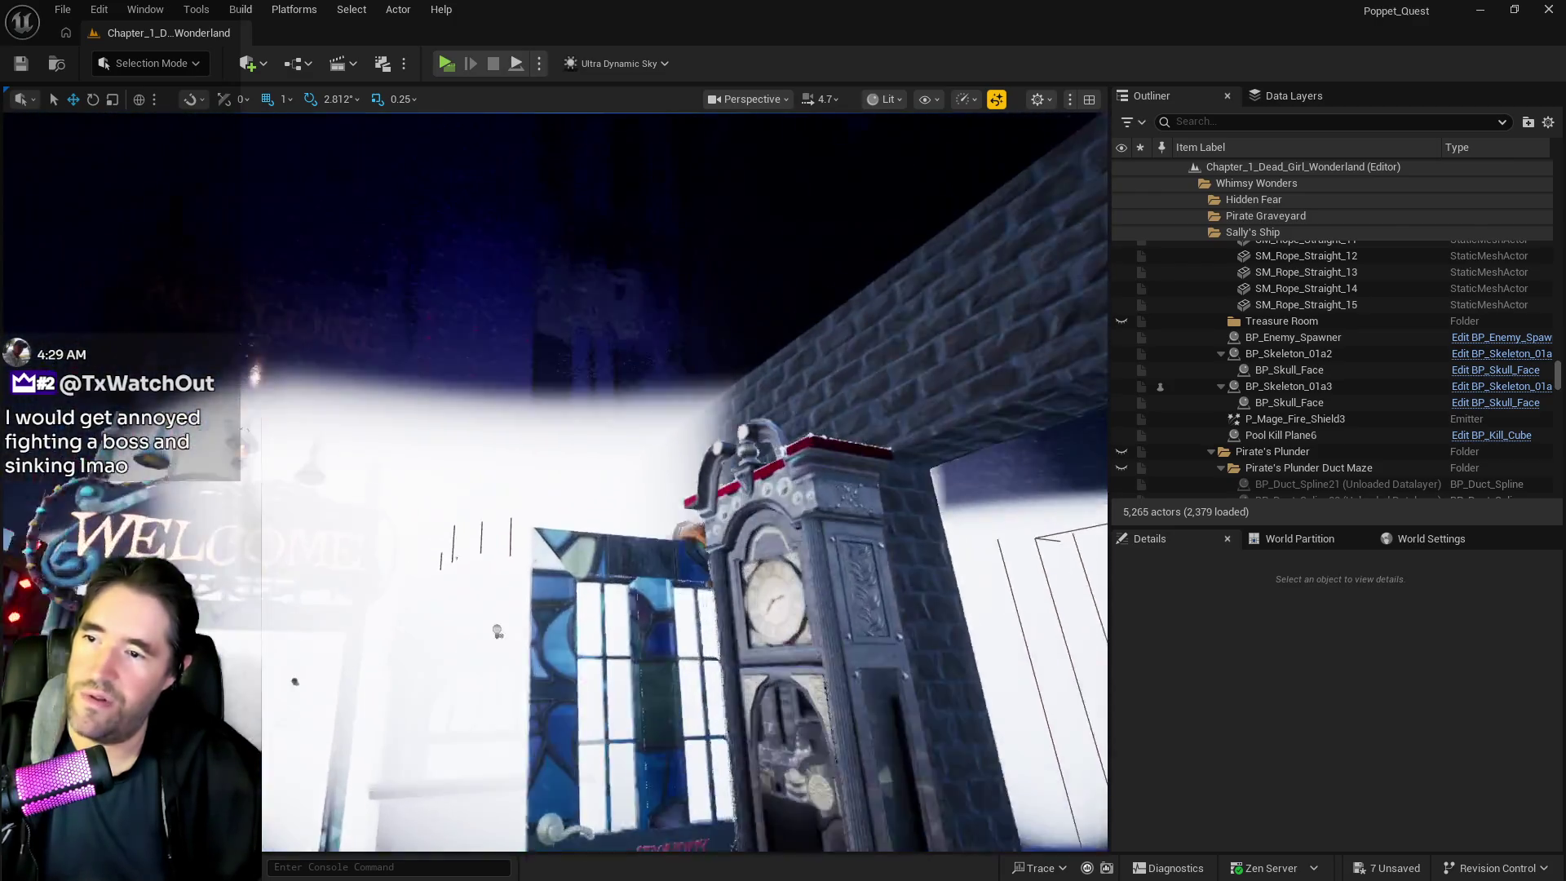
{"action": "scroll", "coordinate": [554, 481], "scroll_direction": "up", "scroll_amount": 5}
{"action": "scroll", "coordinate": [554, 481], "scroll_direction": "up", "scroll_amount": 5}
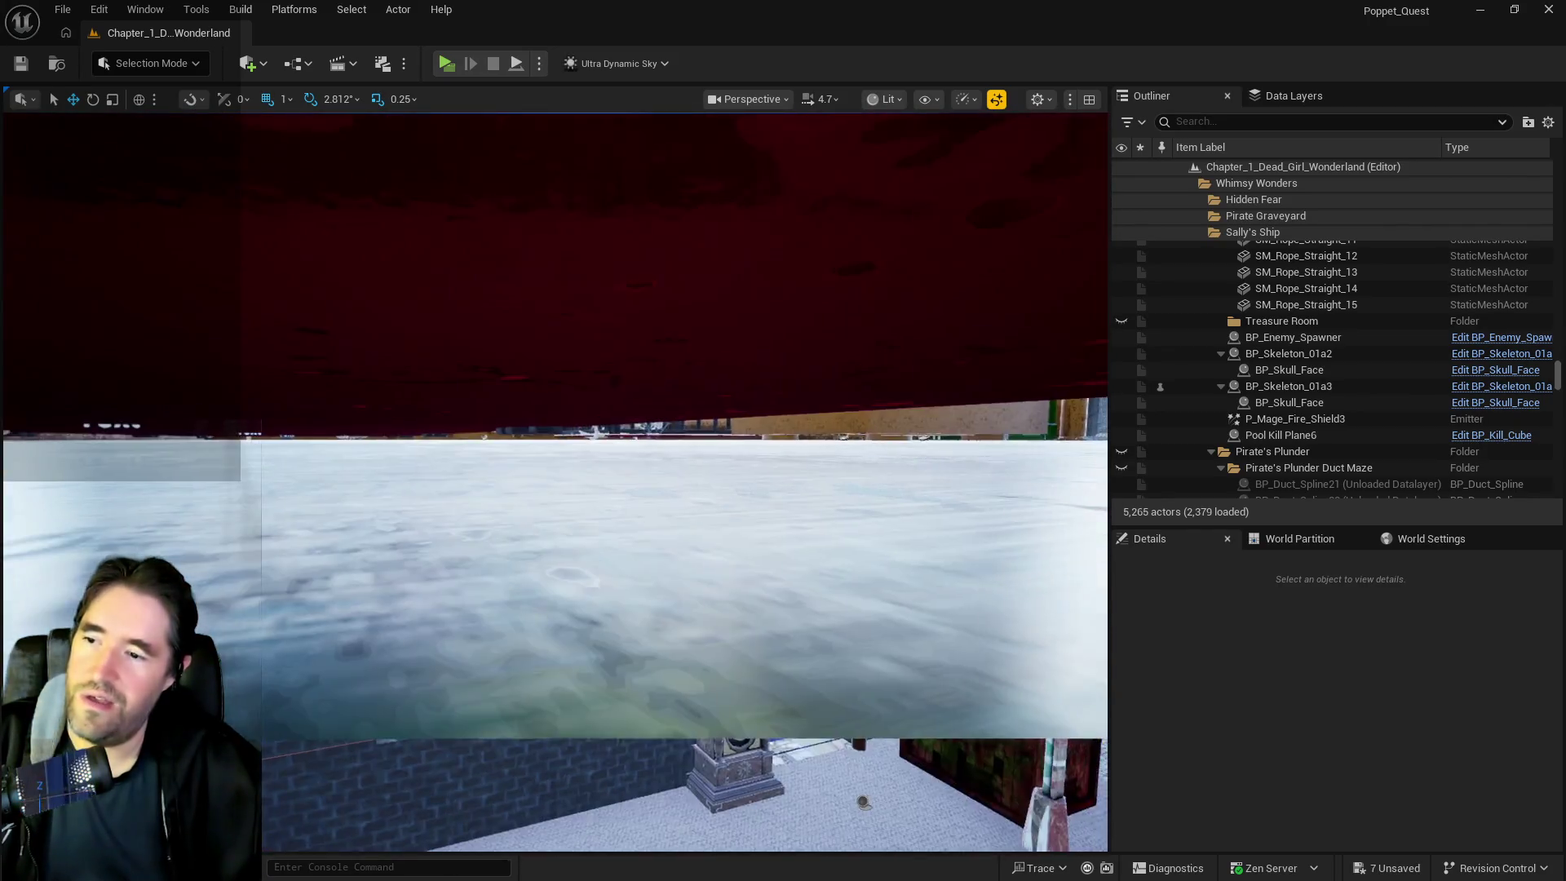
{"action": "scroll", "coordinate": [555, 482], "scroll_direction": "down", "scroll_amount": 5}
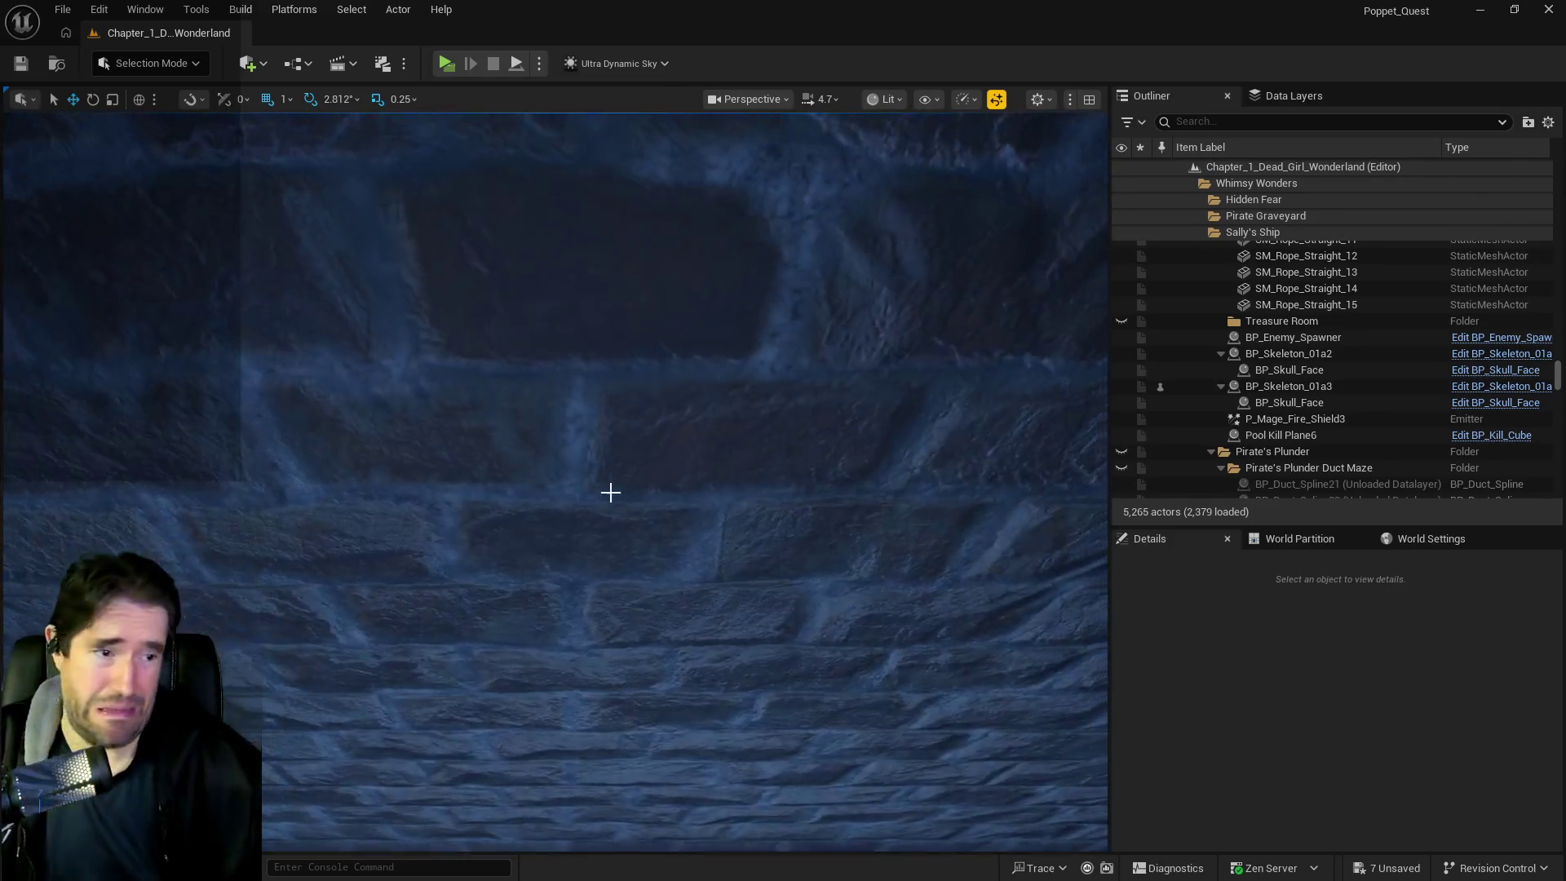
{"action": "left_click_drag", "start_coordinate": [611, 492], "coordinate": [610, 522]}
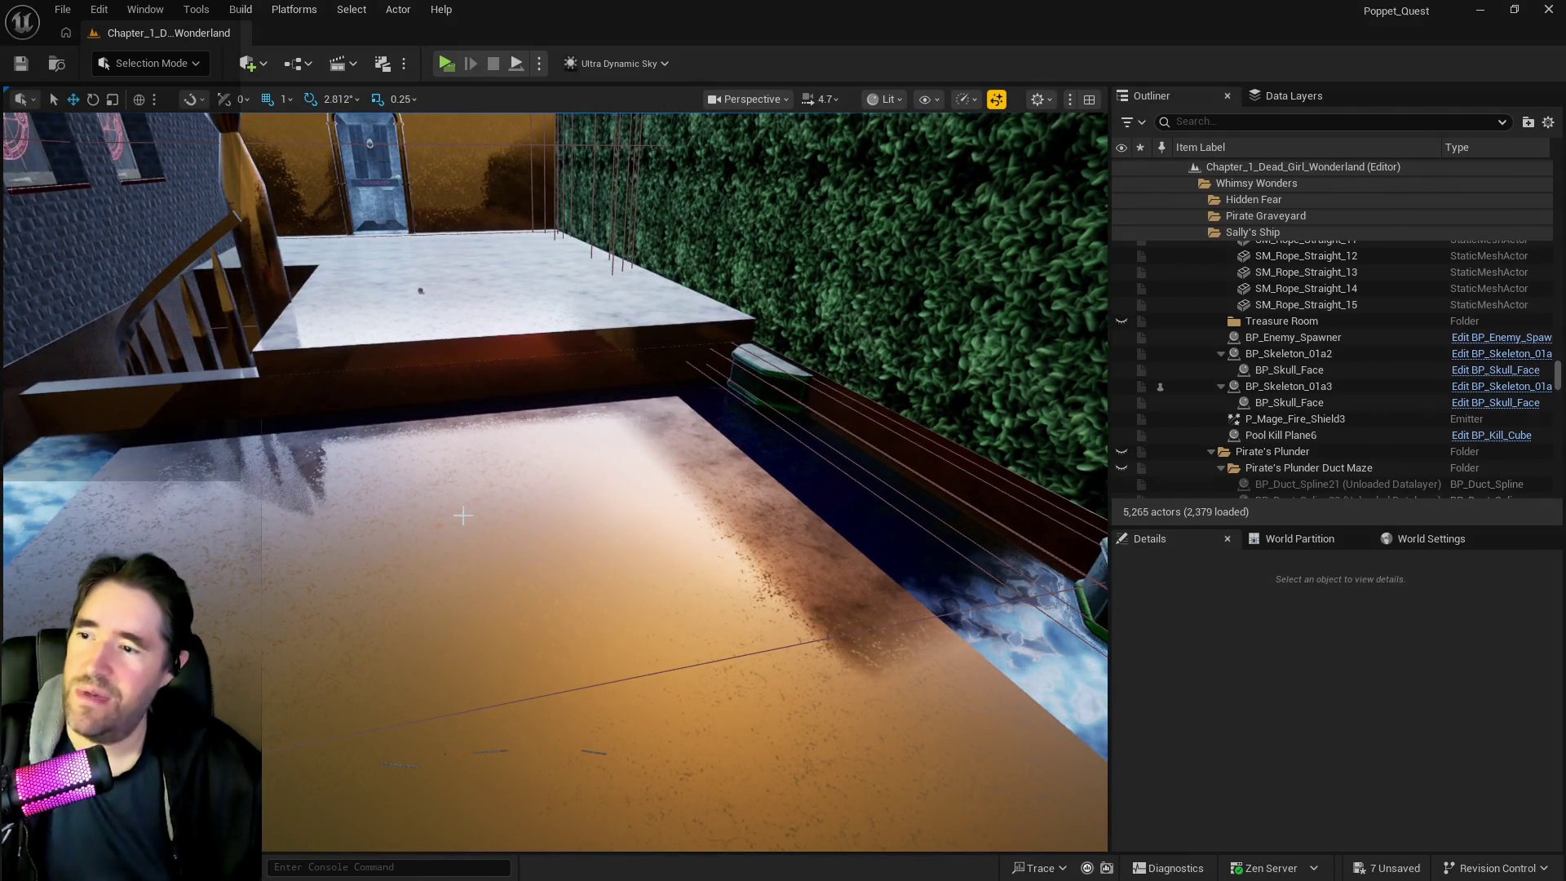
Select and frame Box Brush4, then move the BP_Ship_CannonStern window off the viewport
{"action": "left_click", "coordinate": [463, 515]}
{"action": "left_click", "coordinate": [426, 308]}
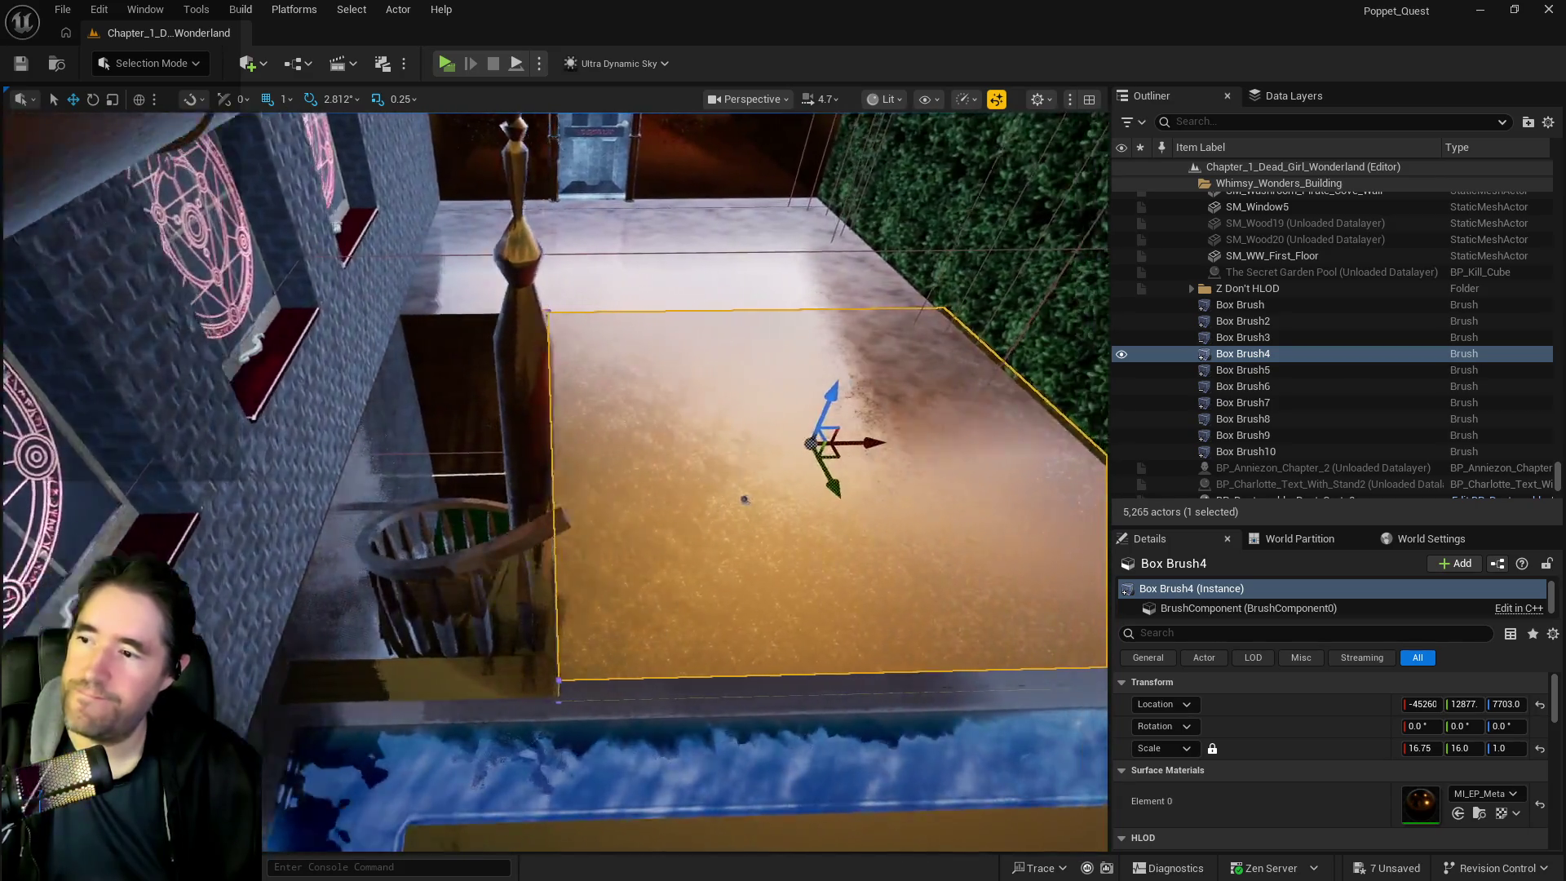
{"action": "key", "text": "1"}
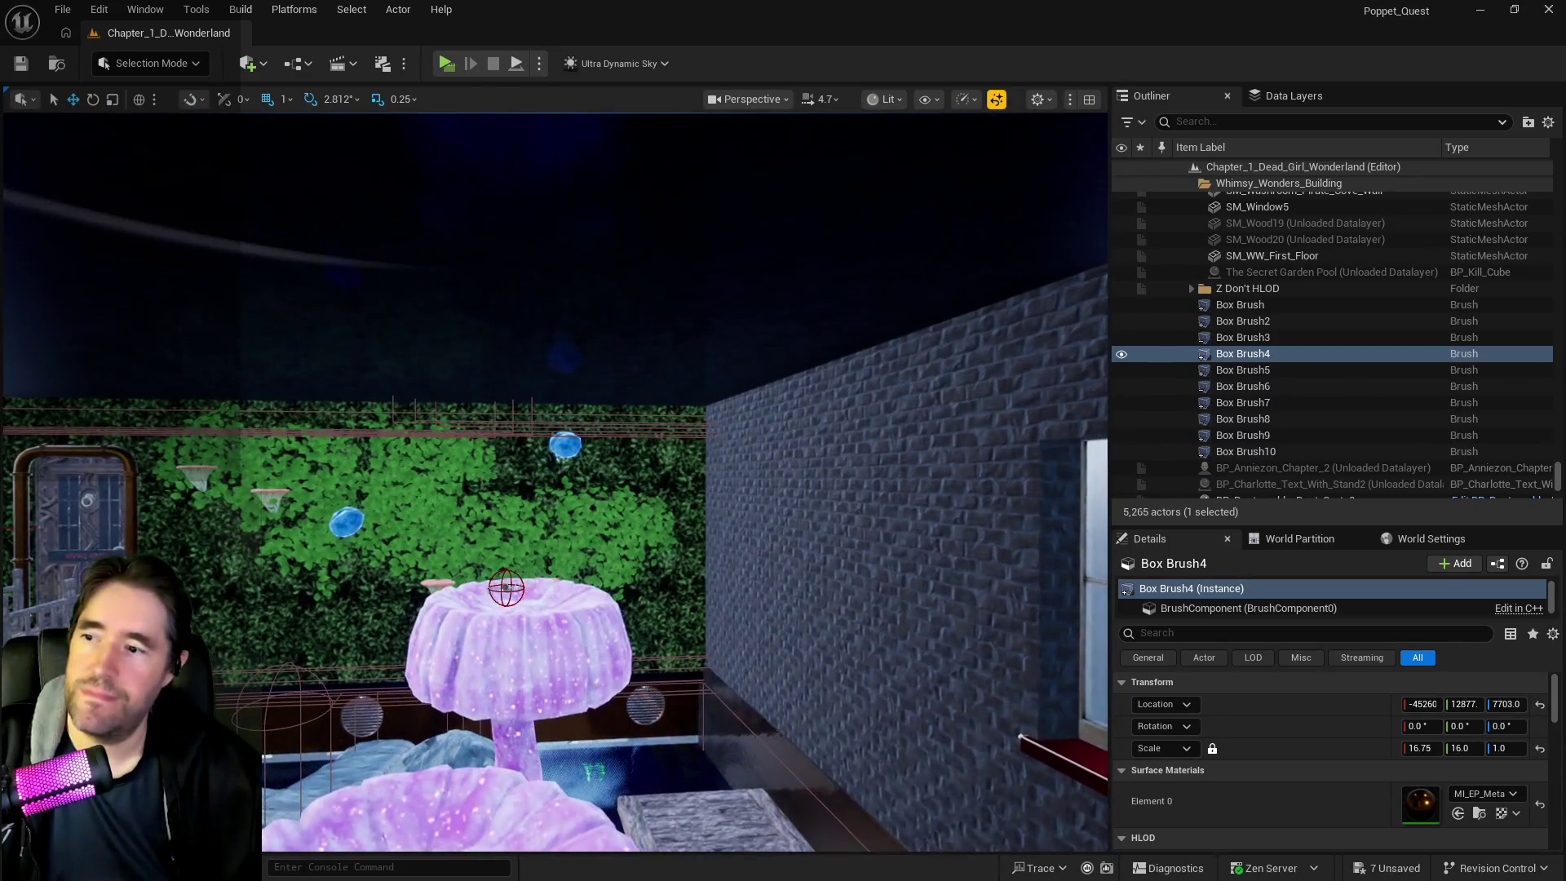
{"action": "key", "text": "f"}
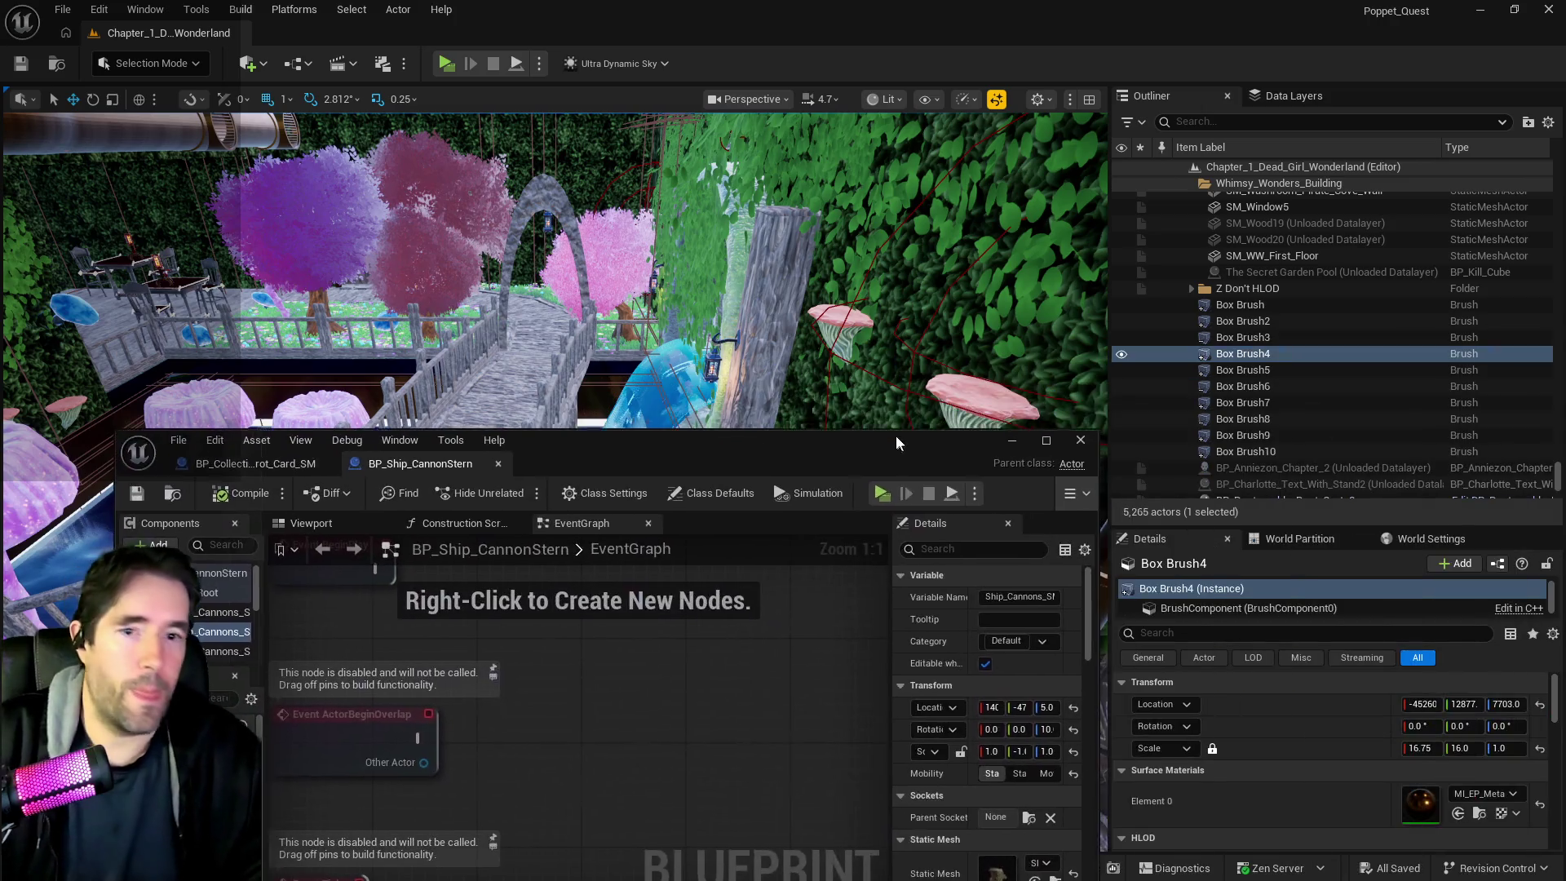
{"action": "mouse_move", "coordinate": [896, 439]}
{"action": "left_mouse_down"}
{"action": "mouse_move", "coordinate": [987, 355]}
{"action": "mouse_move", "coordinate": [1565, 351]}
{"action": "left_mouse_up"}
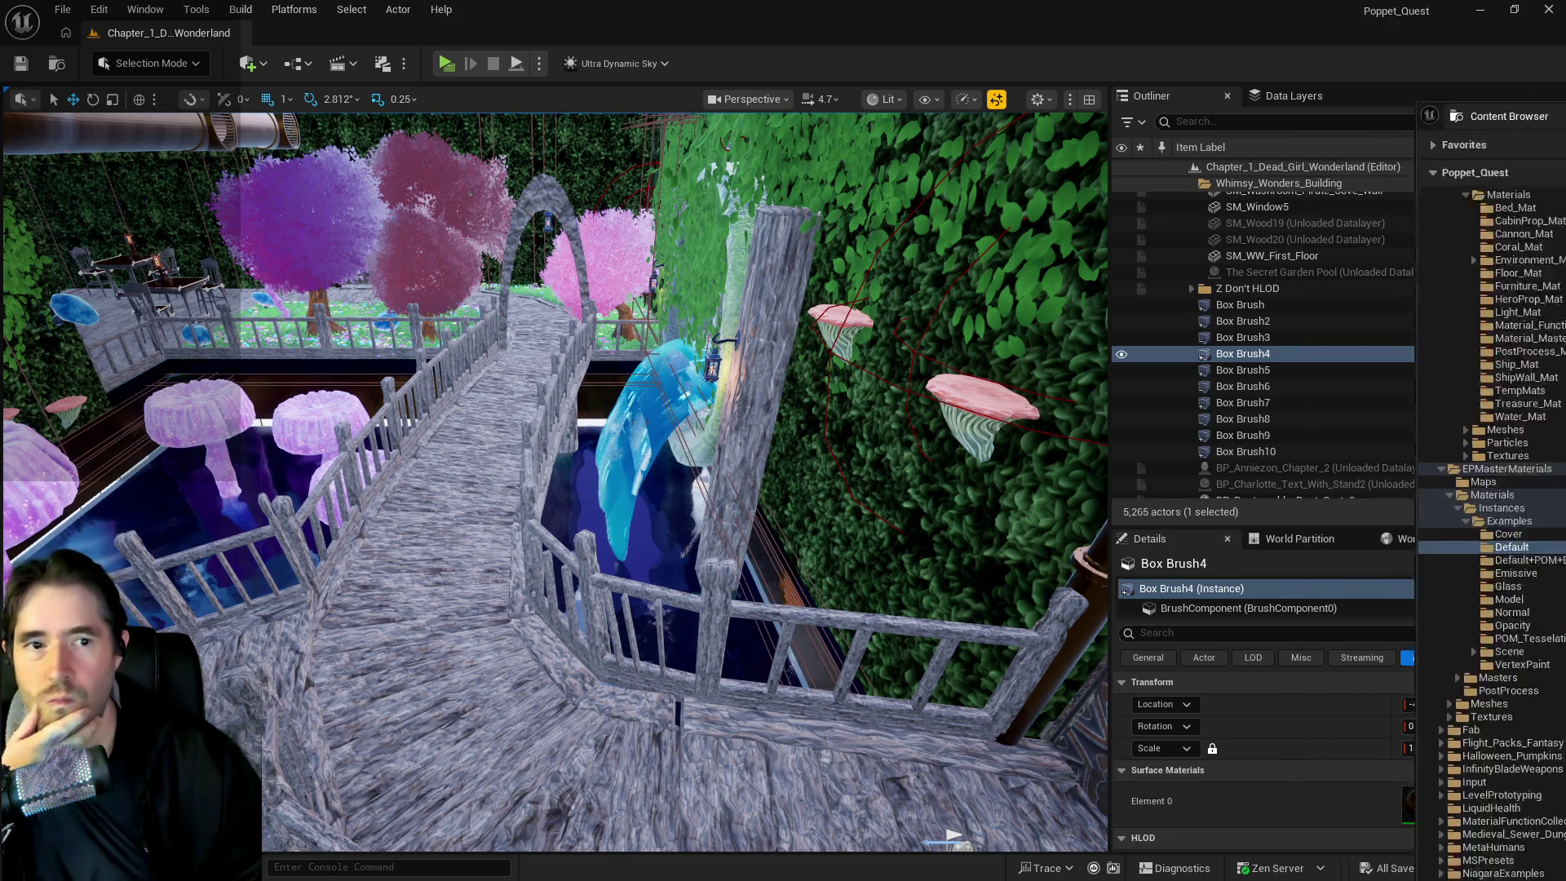
Browse to 2DSideScrollerBP > Characters and open BP_Puppet_Master
{"action": "left_click", "coordinate": [1479, 814]}
{"action": "scroll", "coordinate": [424, 530], "scroll_direction": "up", "scroll_amount": 15}
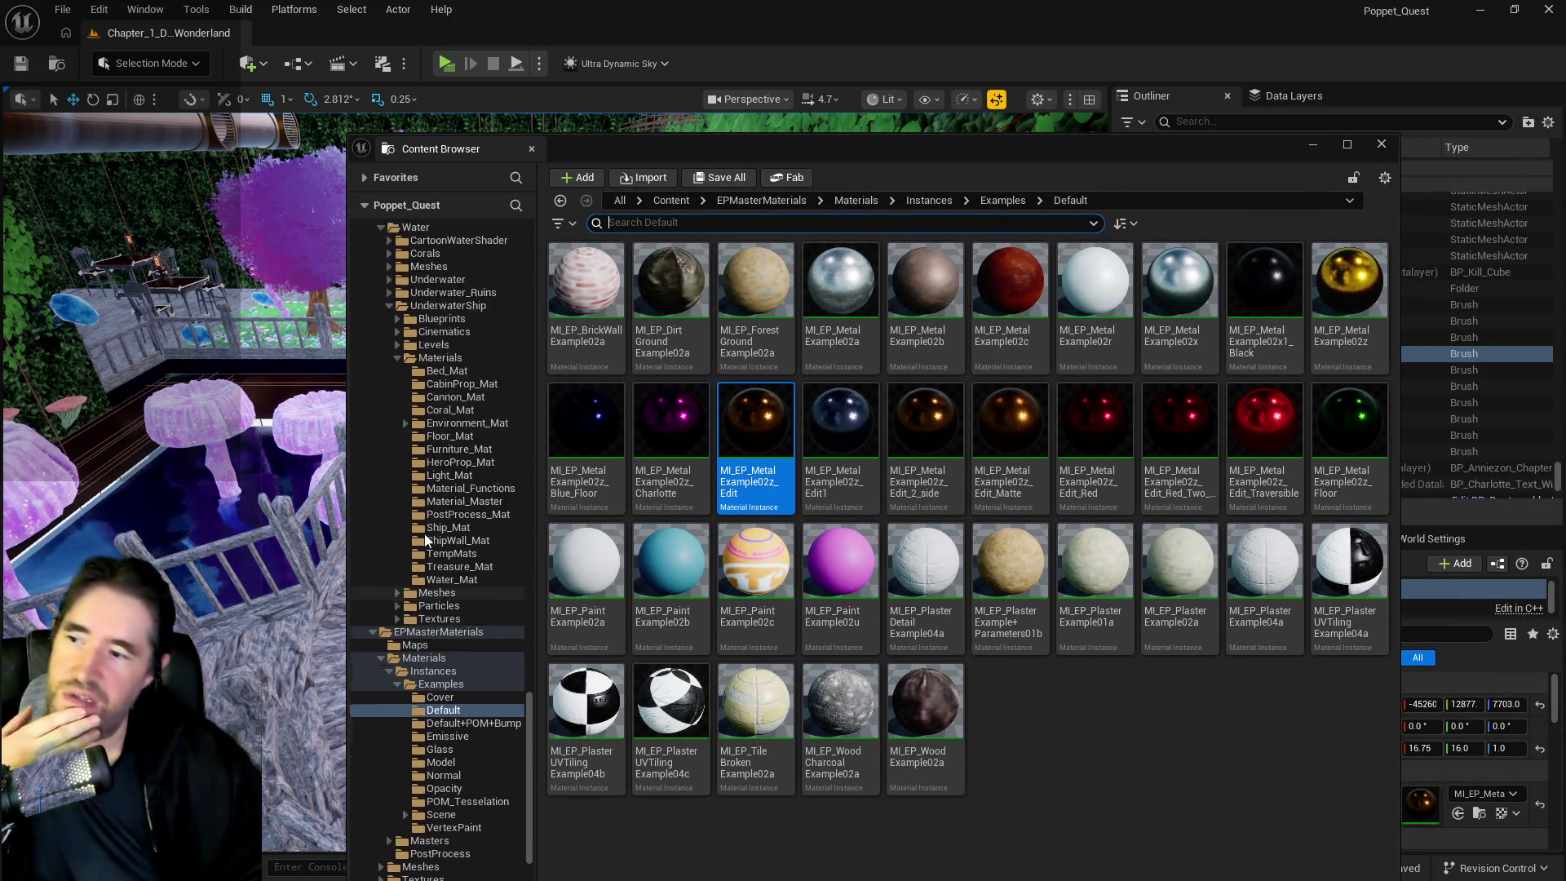
{"action": "left_click_drag", "start_coordinate": [531, 584], "coordinate": [587, 245]}
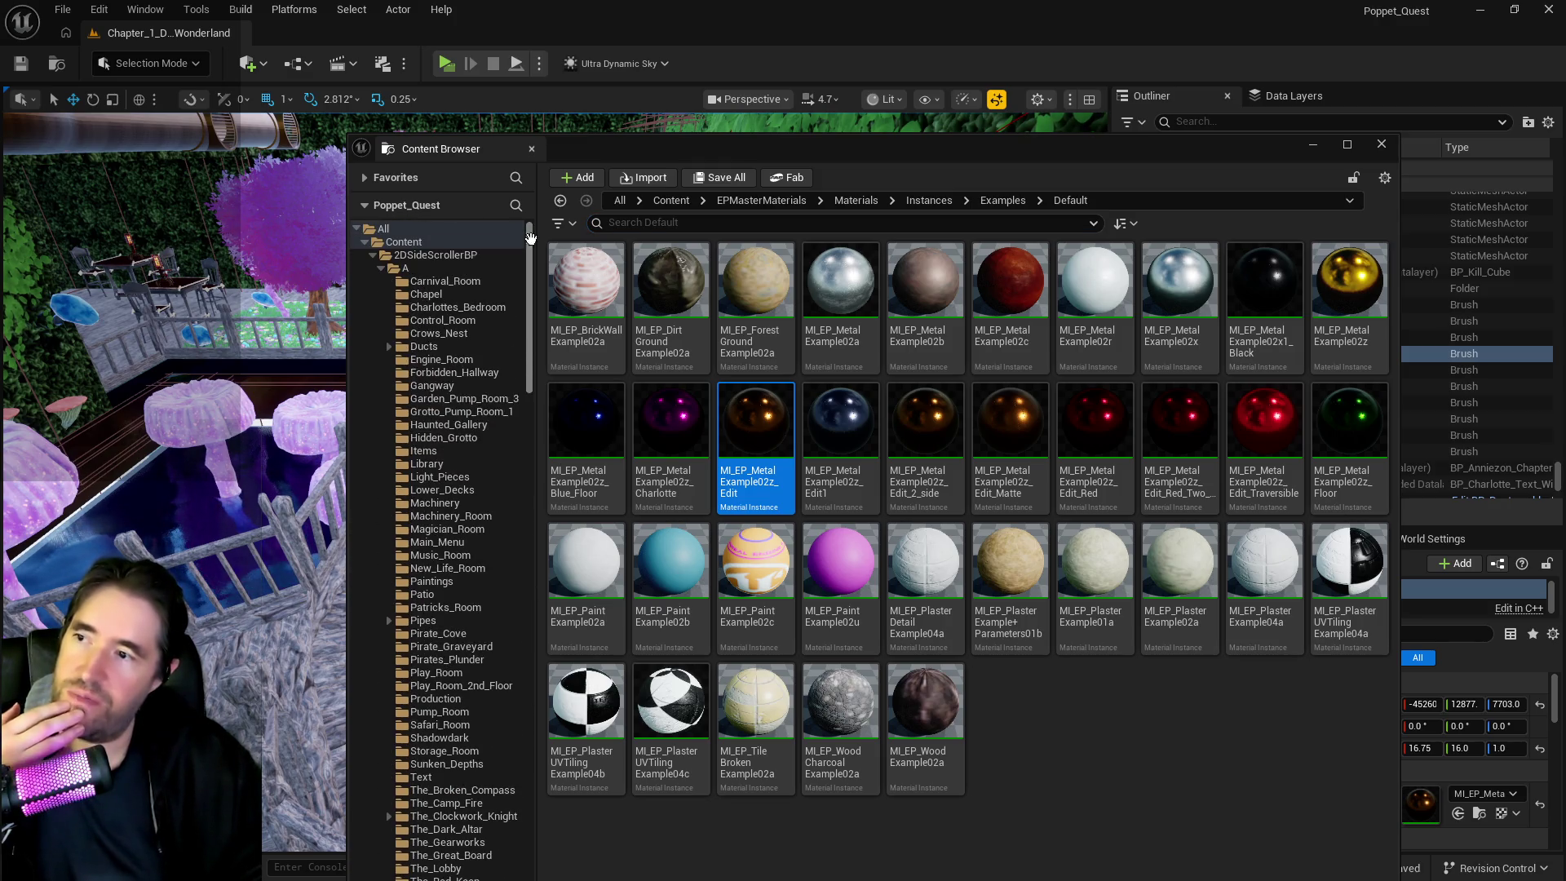
{"action": "left_click", "coordinate": [373, 255]}
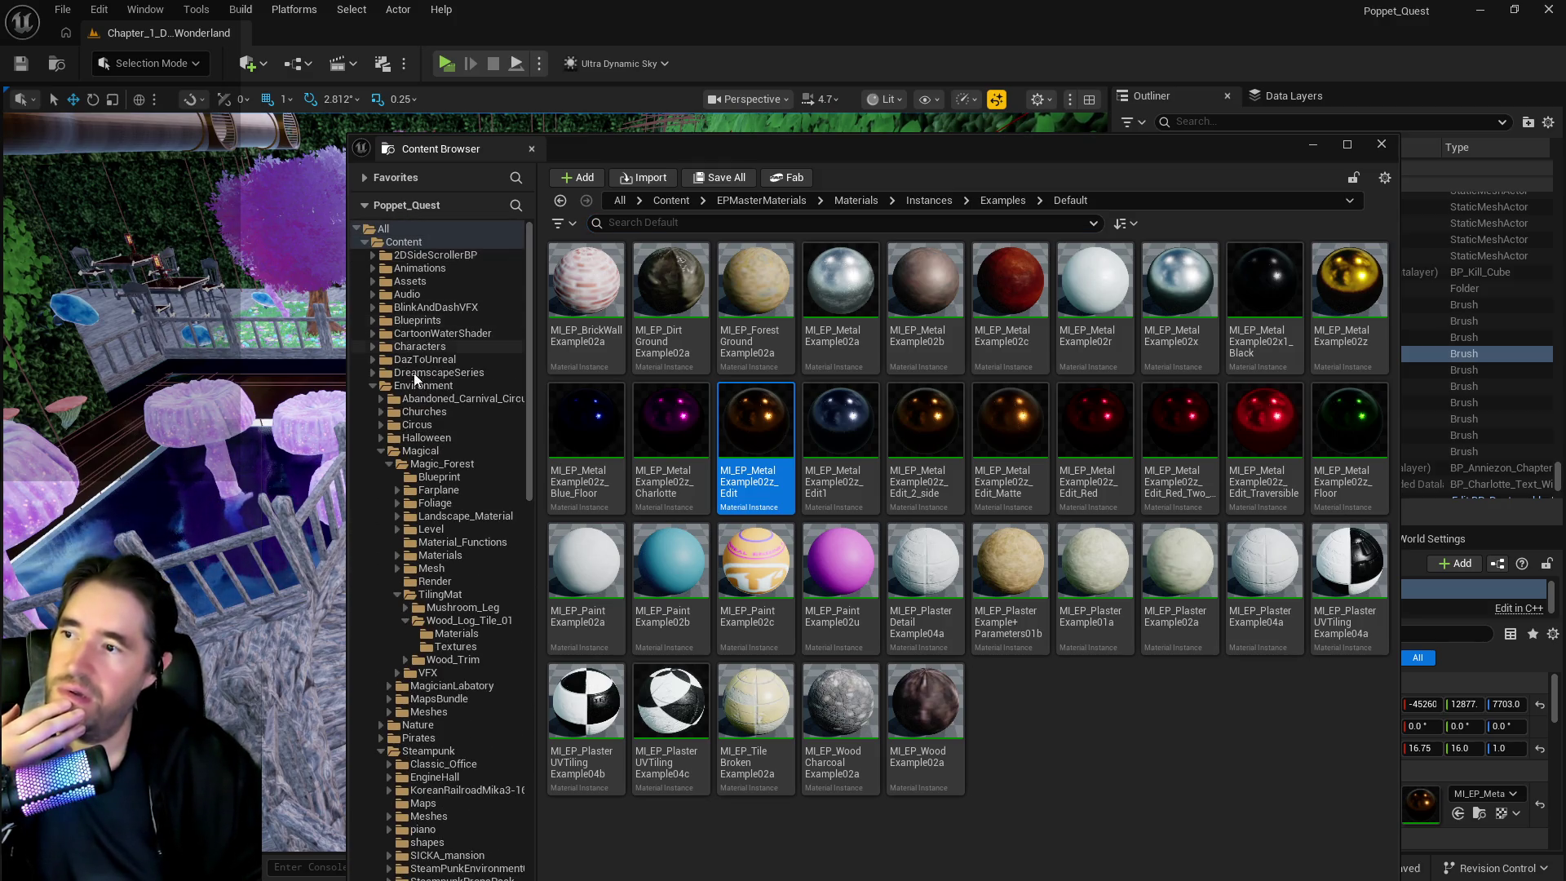
{"action": "left_click", "coordinate": [374, 385]}
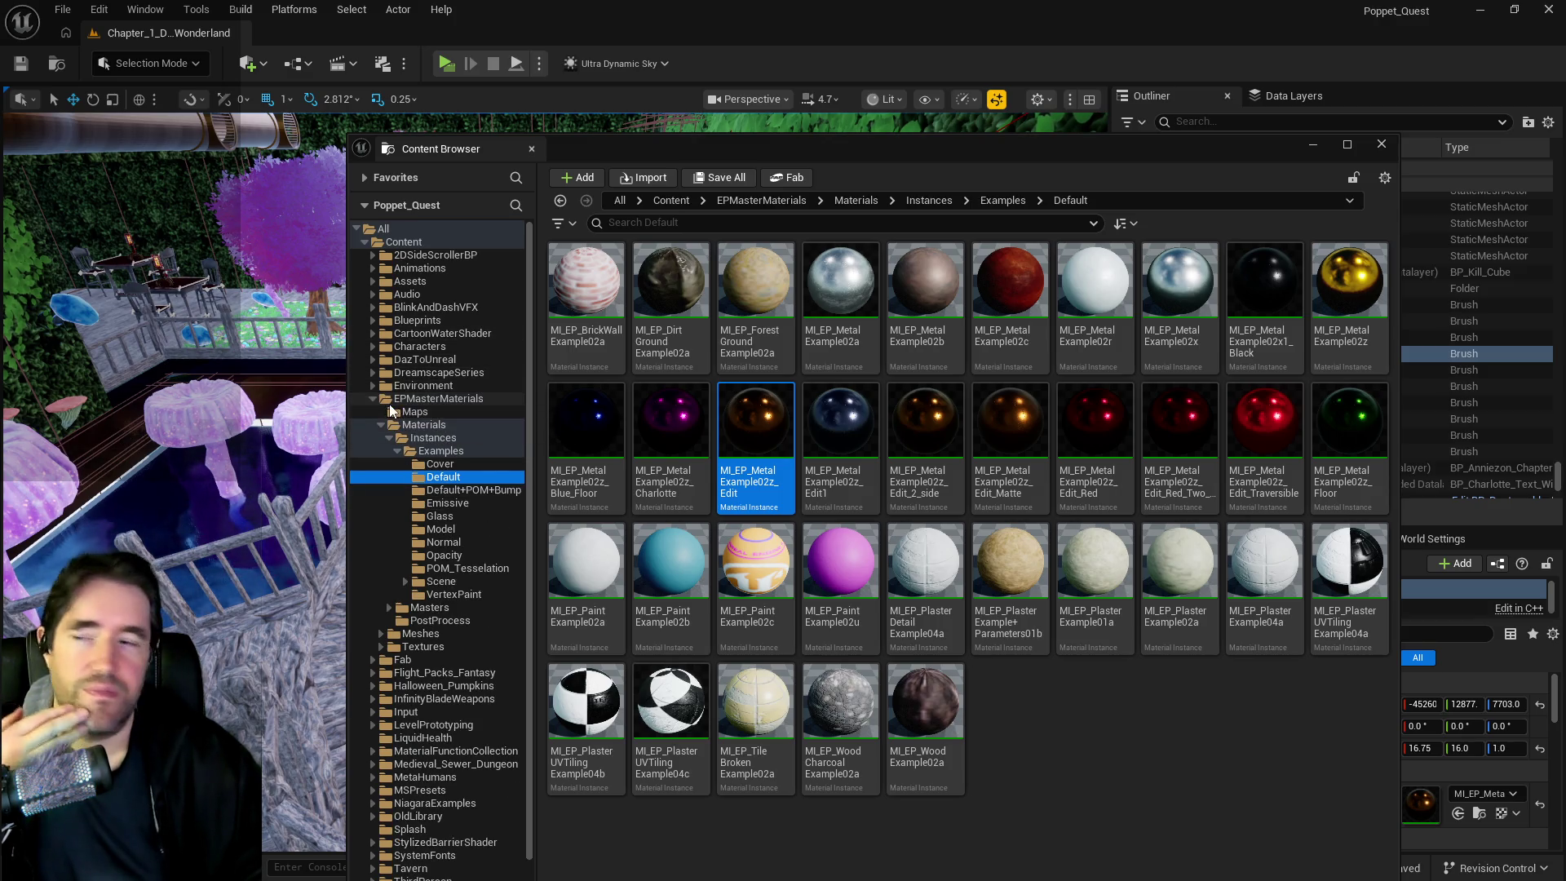
{"action": "left_click", "coordinate": [373, 398]}
{"action": "left_click", "coordinate": [376, 255]}
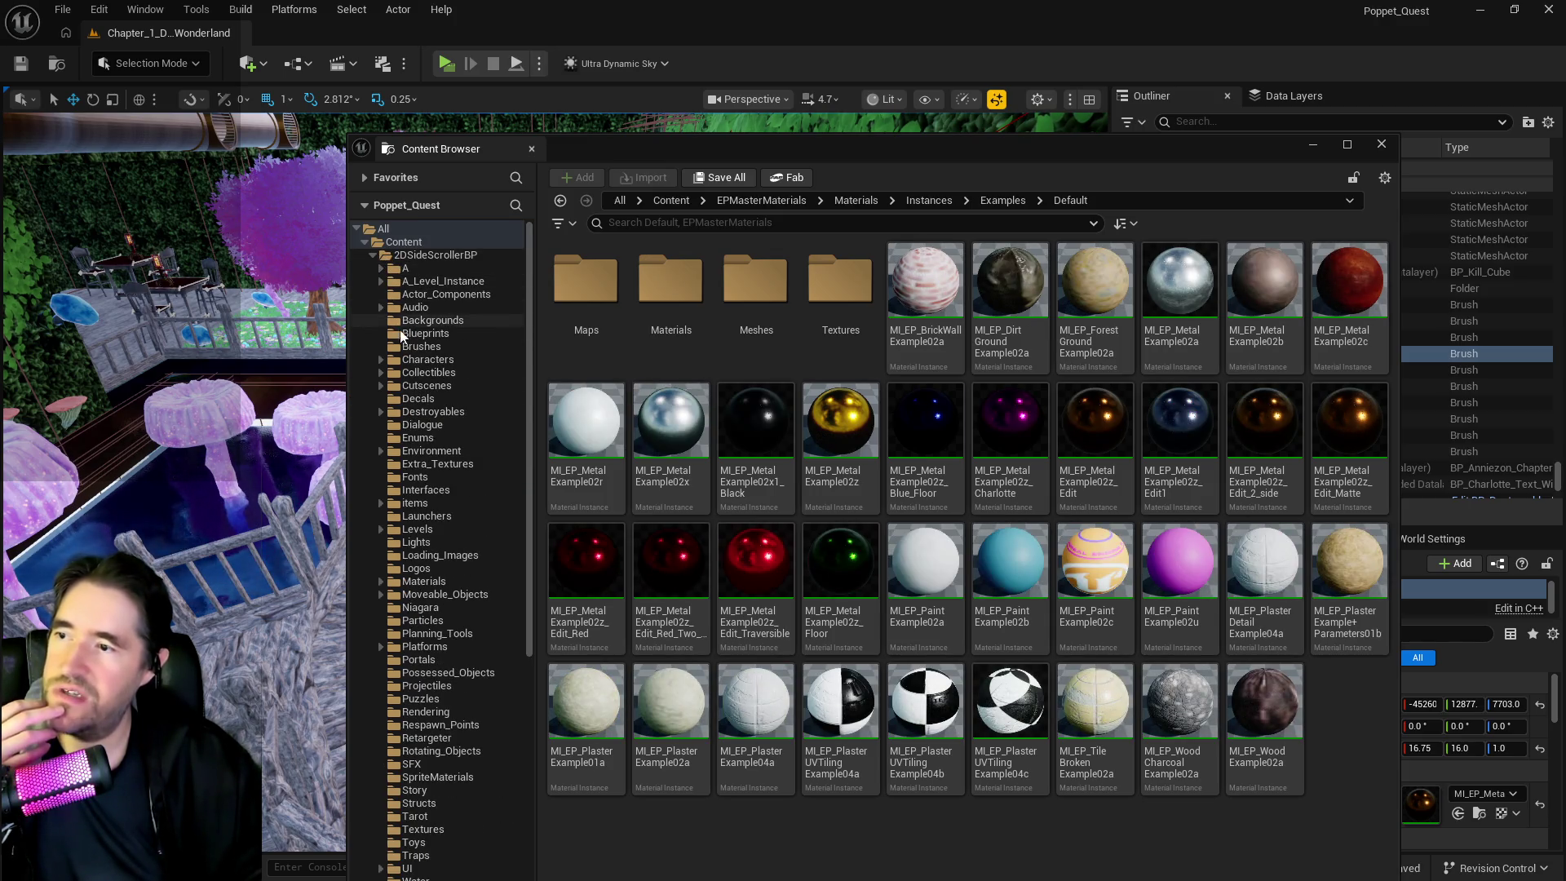
{"action": "left_click", "coordinate": [412, 362]}
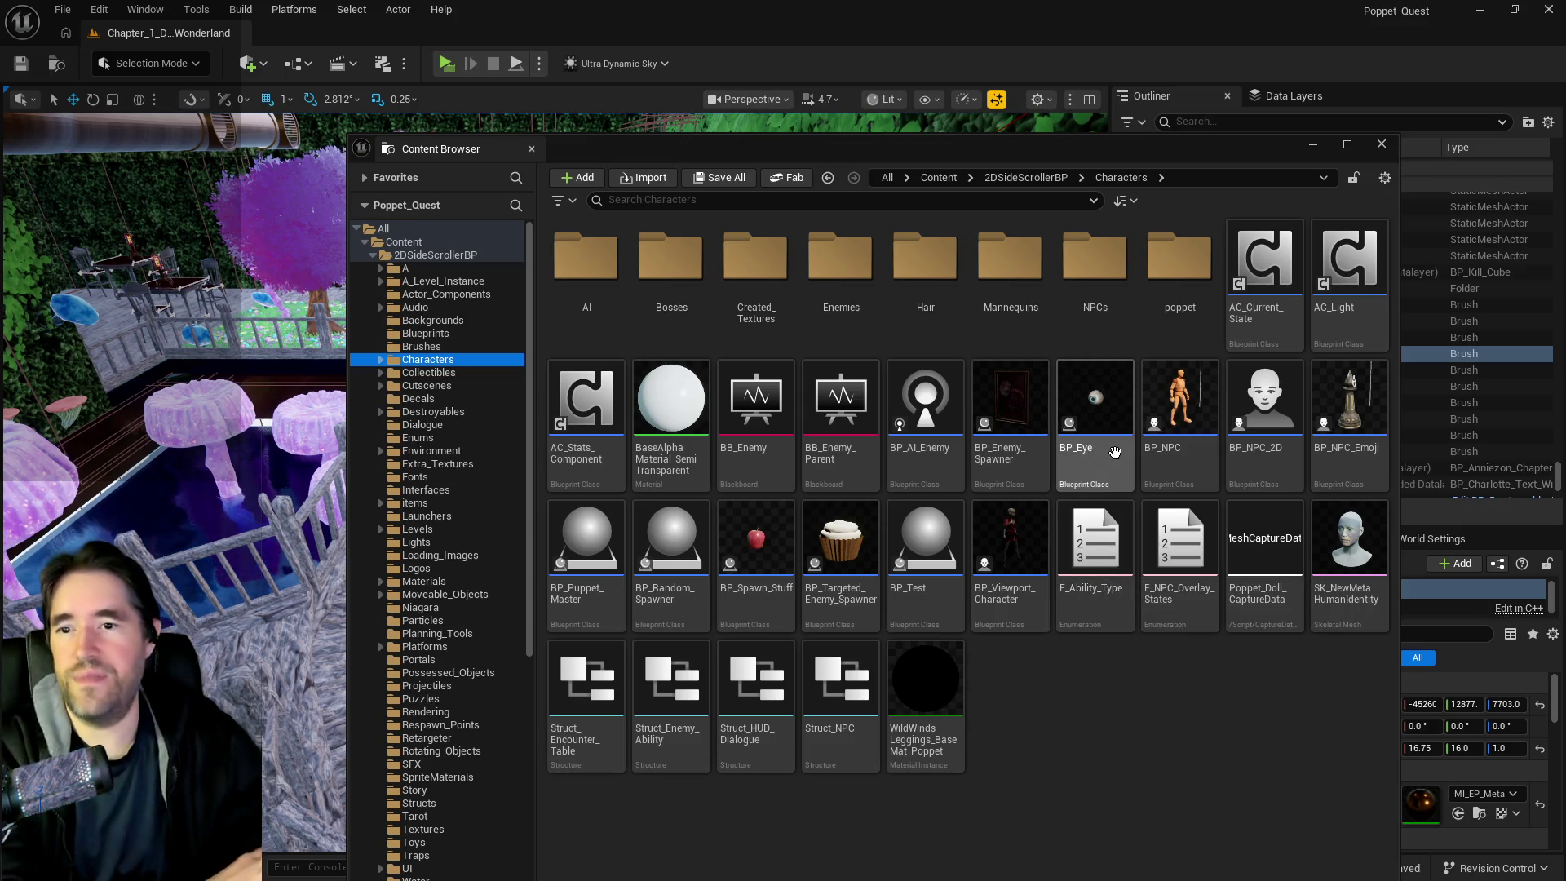
{"action": "left_click", "coordinate": [582, 593]}
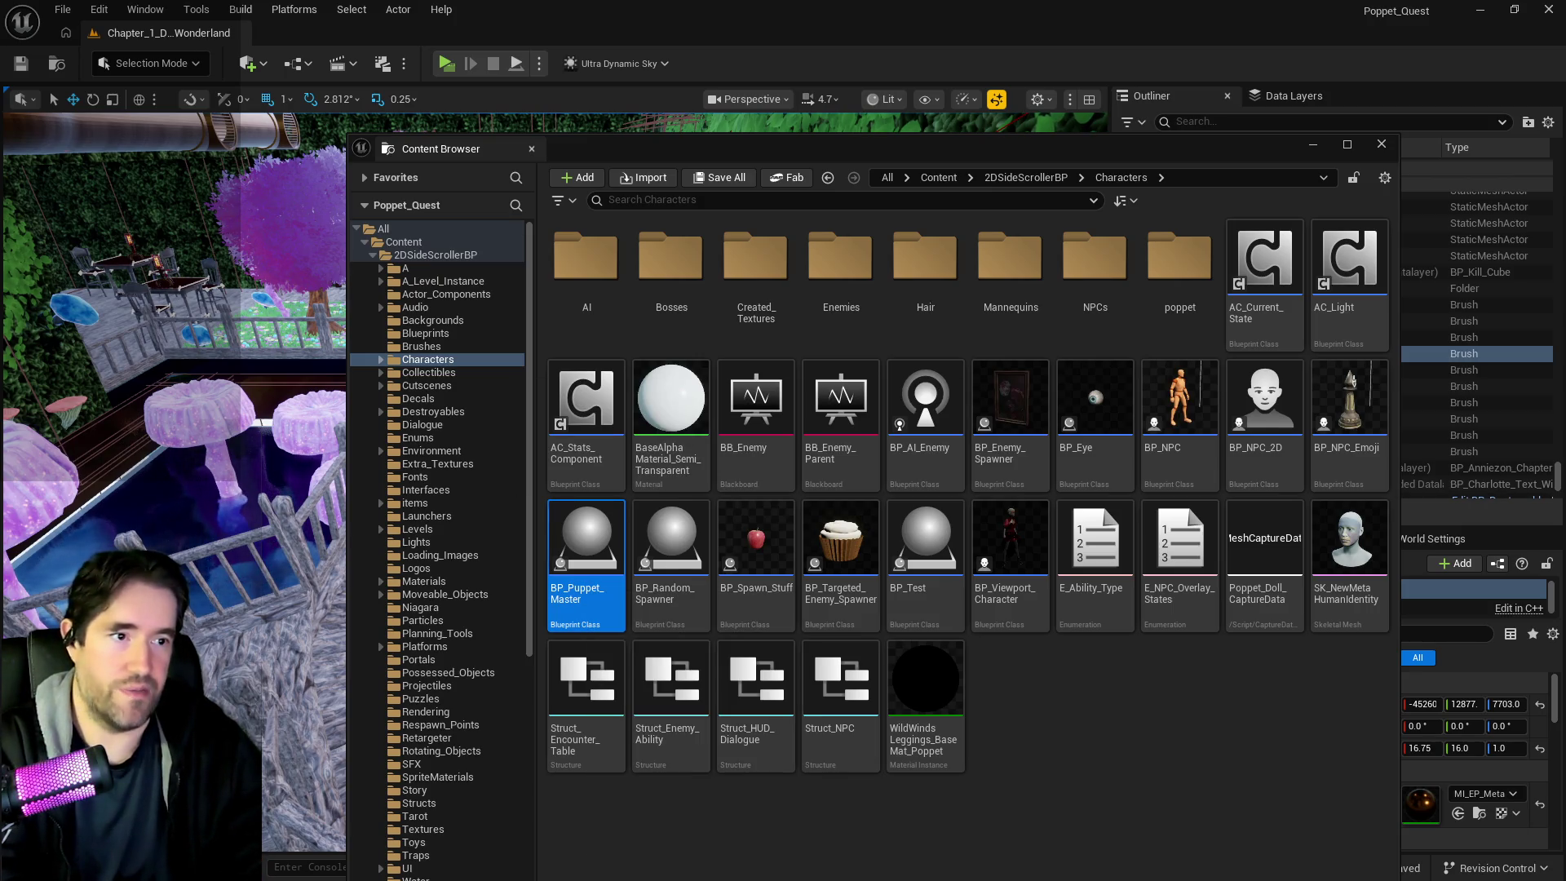
{"action": "key", "text": "Return"}
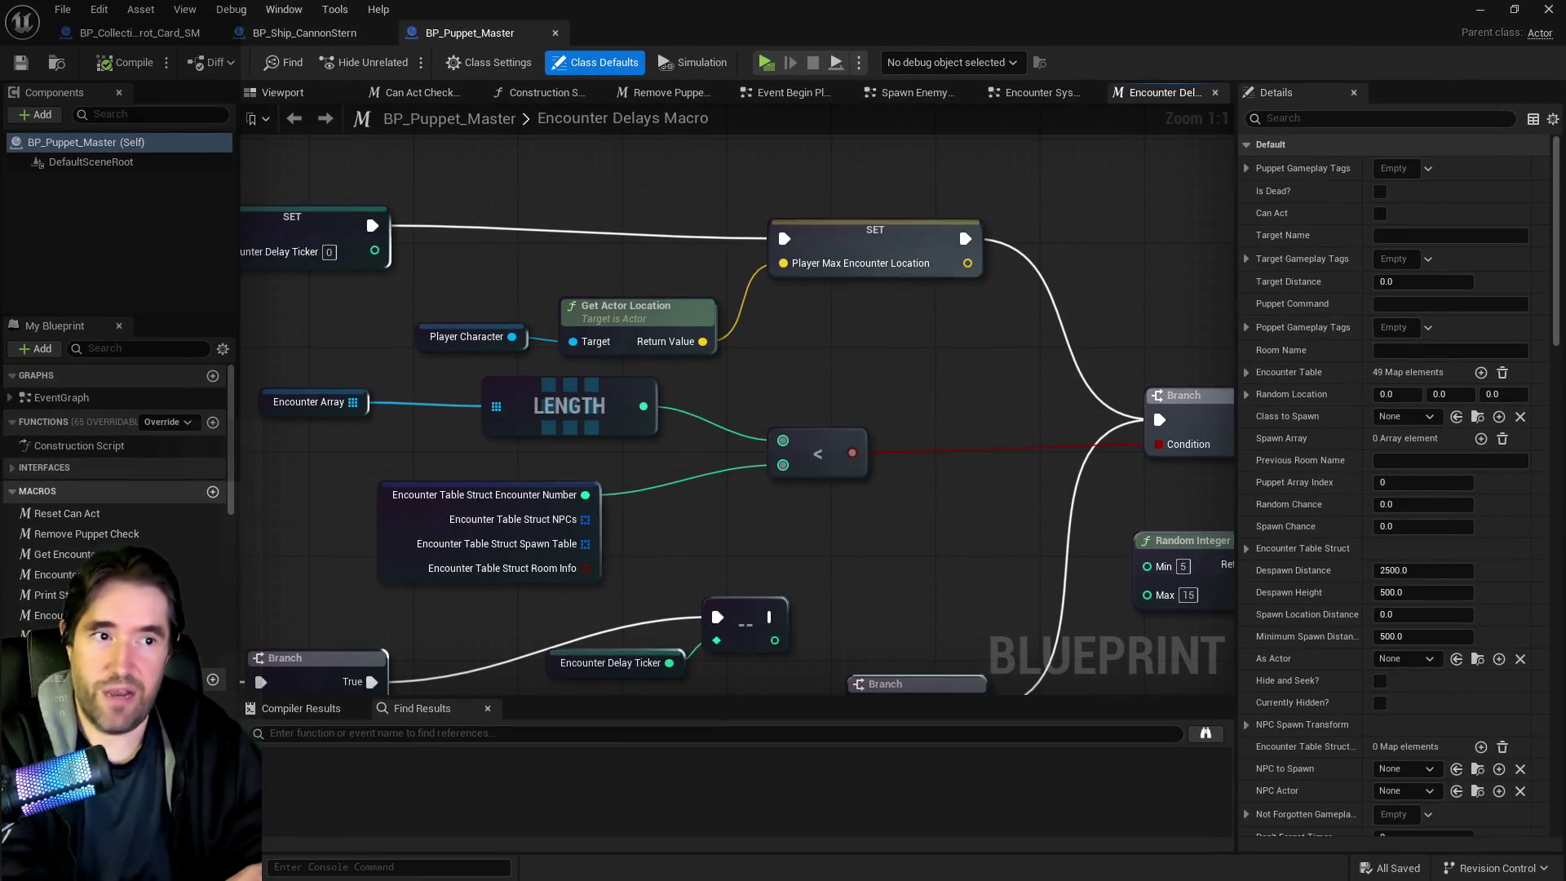
Inspect the Encounter Delays graph, then open Spawn Enemy in the Encounter System Graph
{"action": "scroll", "coordinate": [1103, 536], "scroll_direction": "down", "scroll_amount": 4}
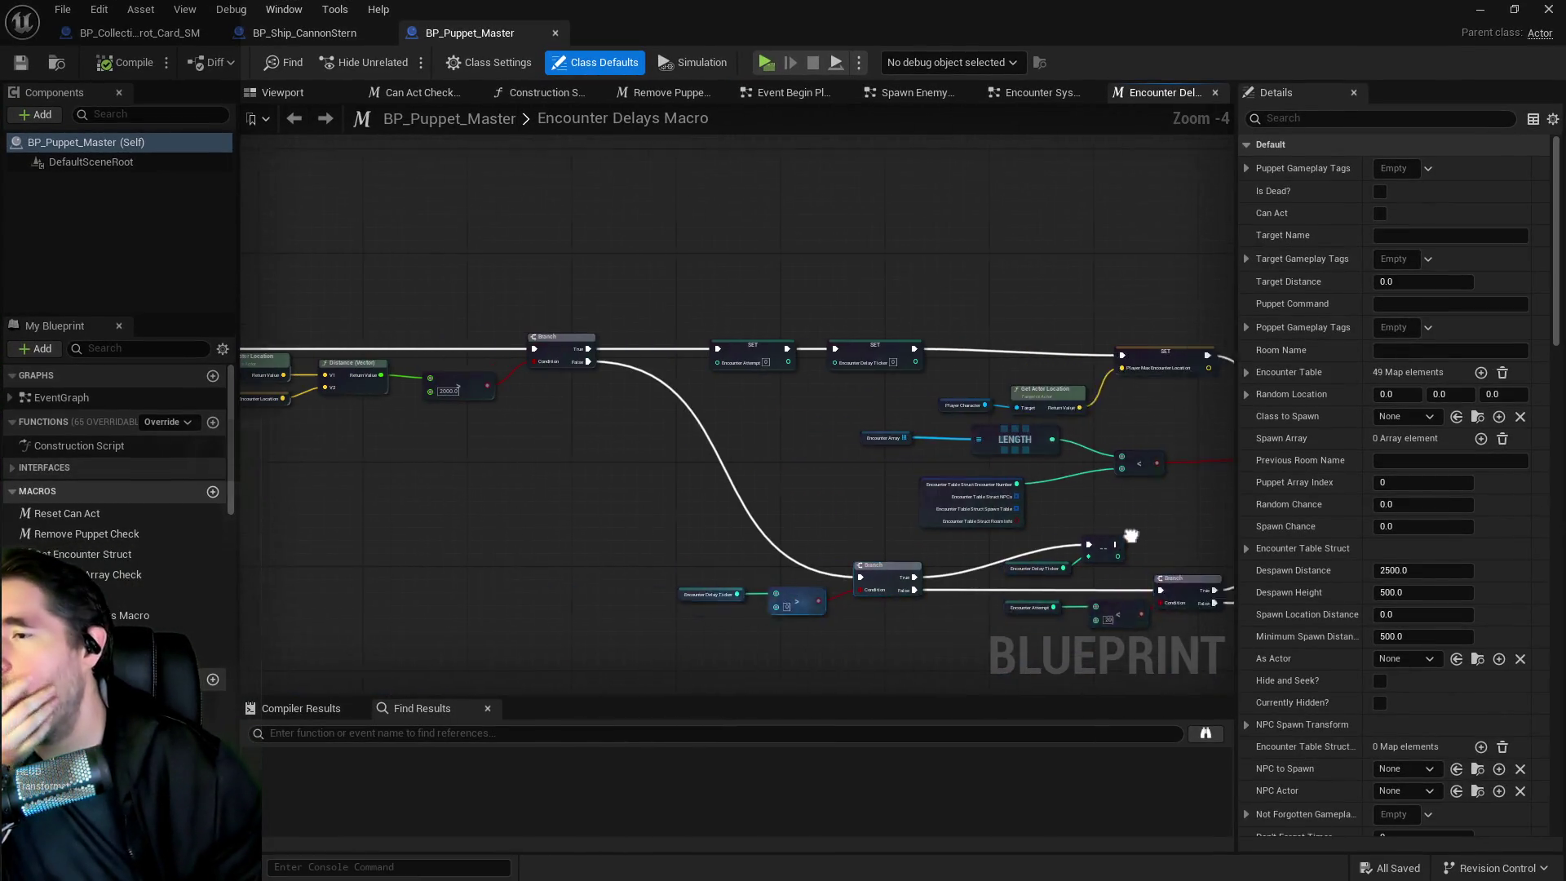
{"action": "scroll", "coordinate": [849, 433], "scroll_direction": "down", "scroll_amount": 2}
{"action": "scroll", "coordinate": [849, 433], "scroll_direction": "up", "scroll_amount": 3}
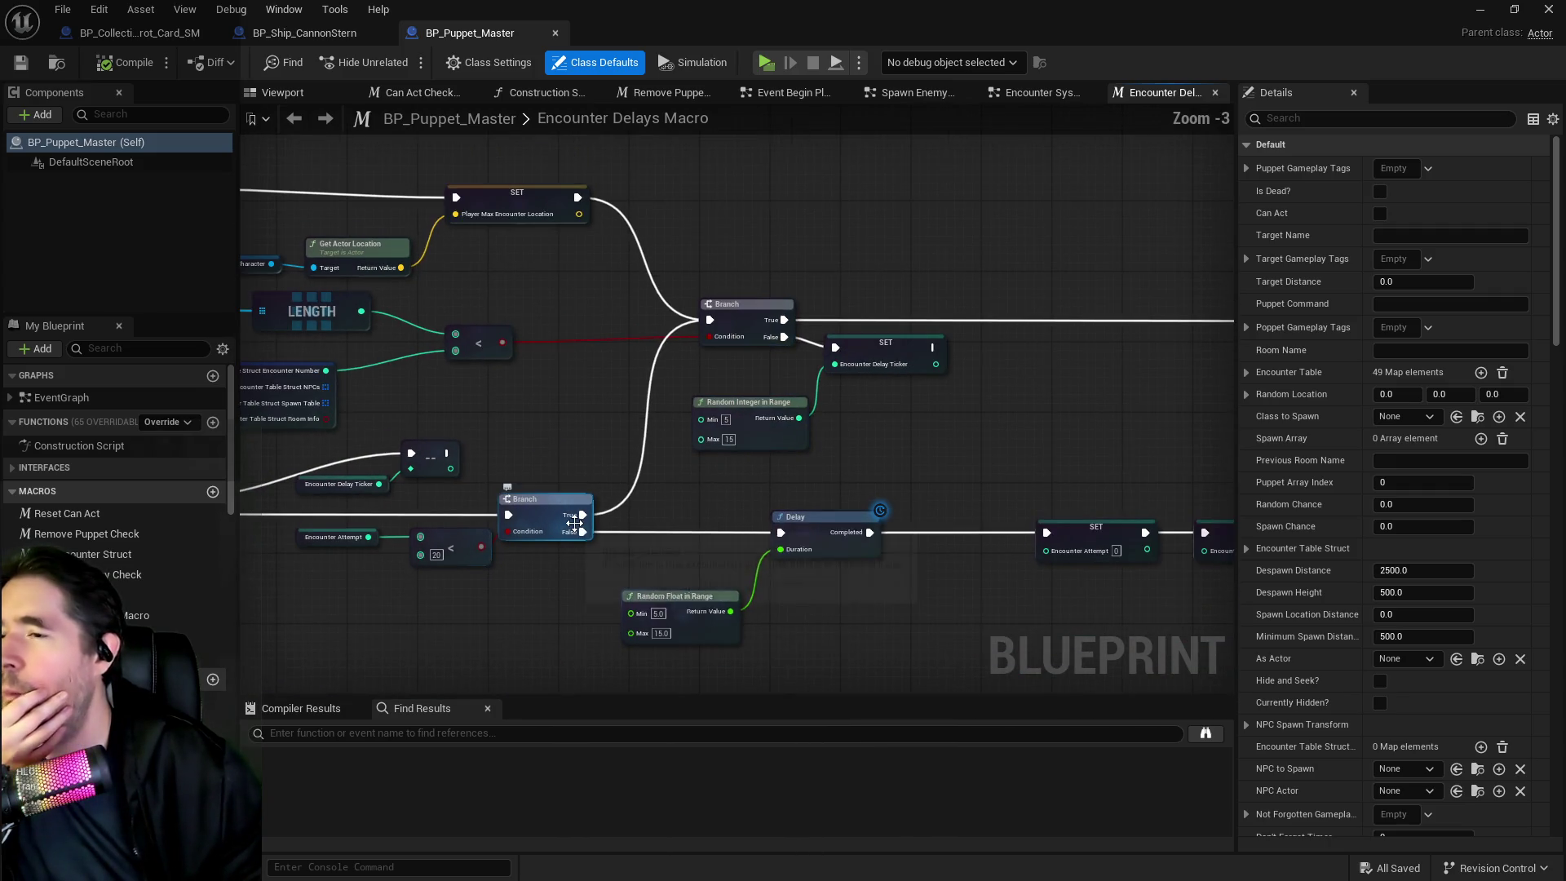
{"action": "left_click_drag", "start_coordinate": [575, 523], "coordinate": [368, 465]}
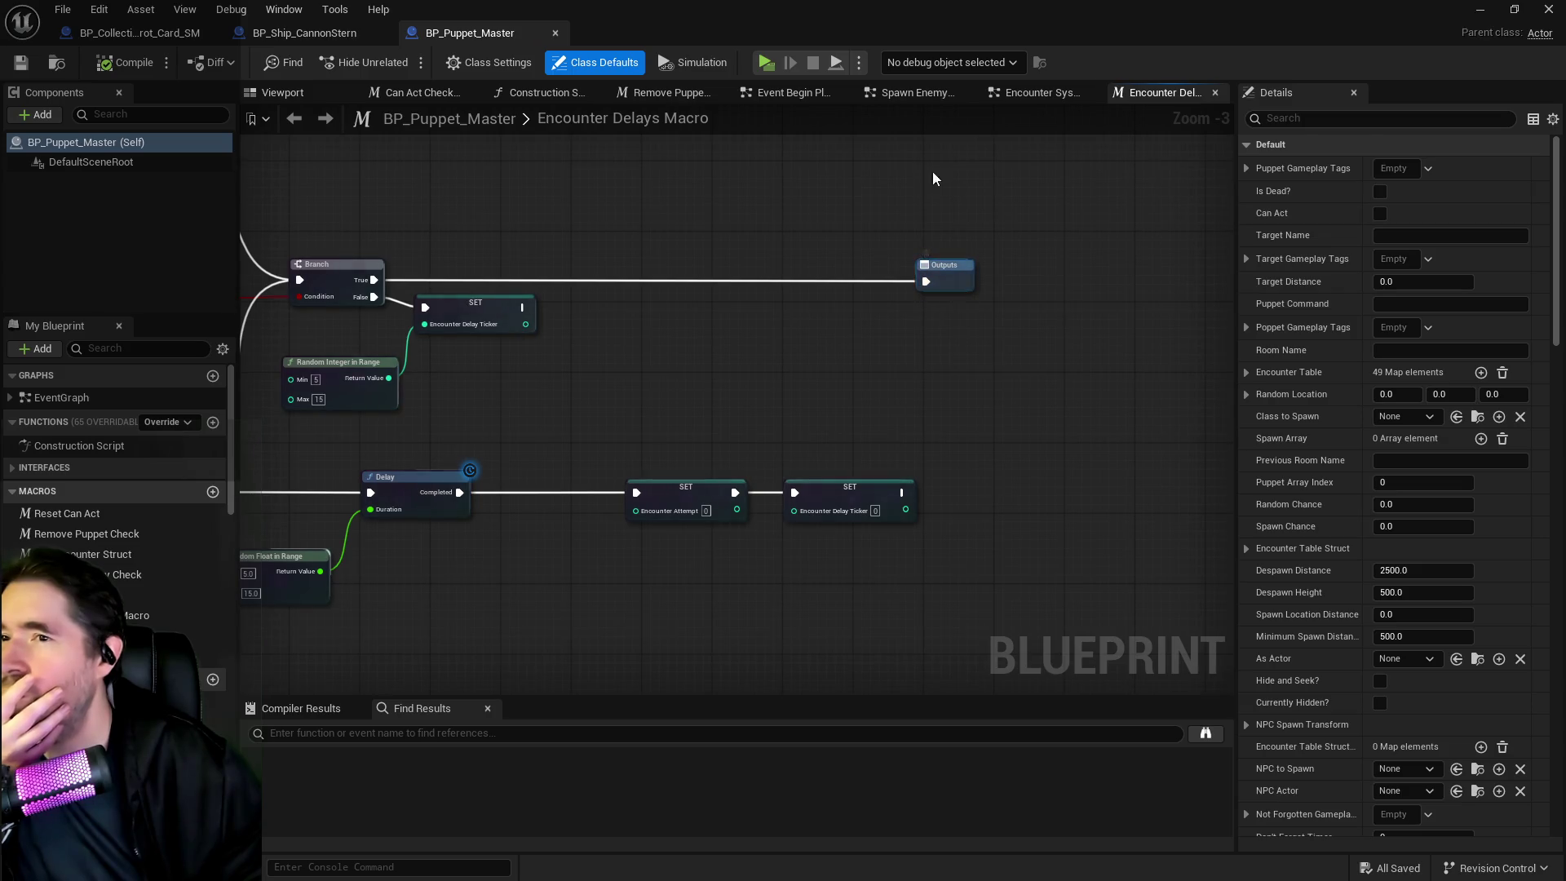
{"action": "left_click", "coordinate": [1035, 90]}
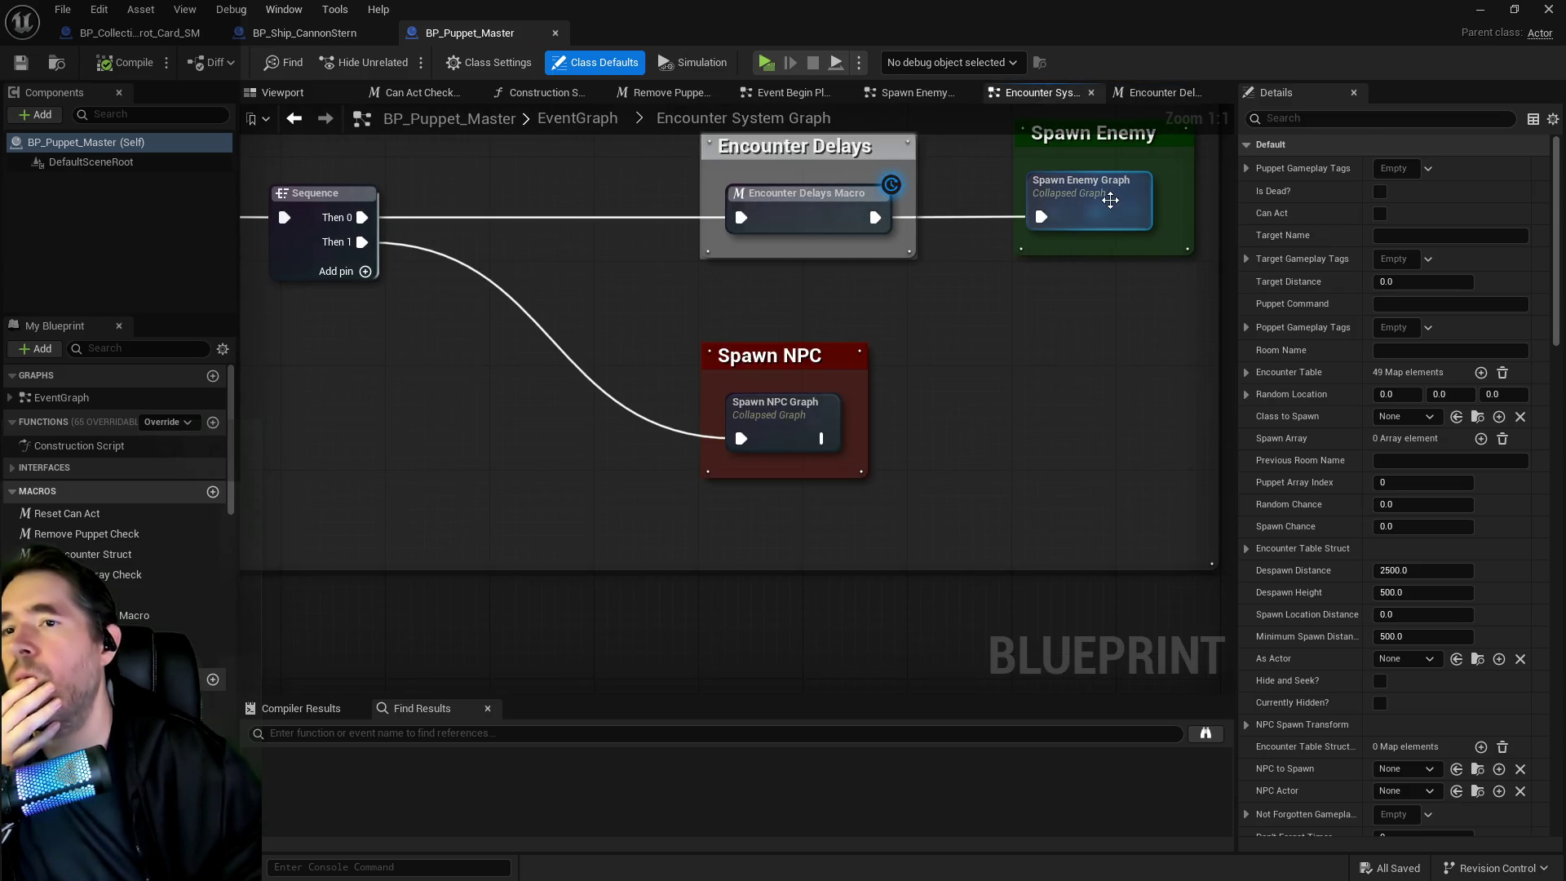
{"action": "double_click", "coordinate": [1111, 206]}
Pan and zoom the Spawn Enemy graph across the loop, spawn, struct, Branch, Delay, SET and Random Integer in Range nodes
{"action": "scroll", "coordinate": [713, 423], "scroll_direction": "up", "scroll_amount": 7}
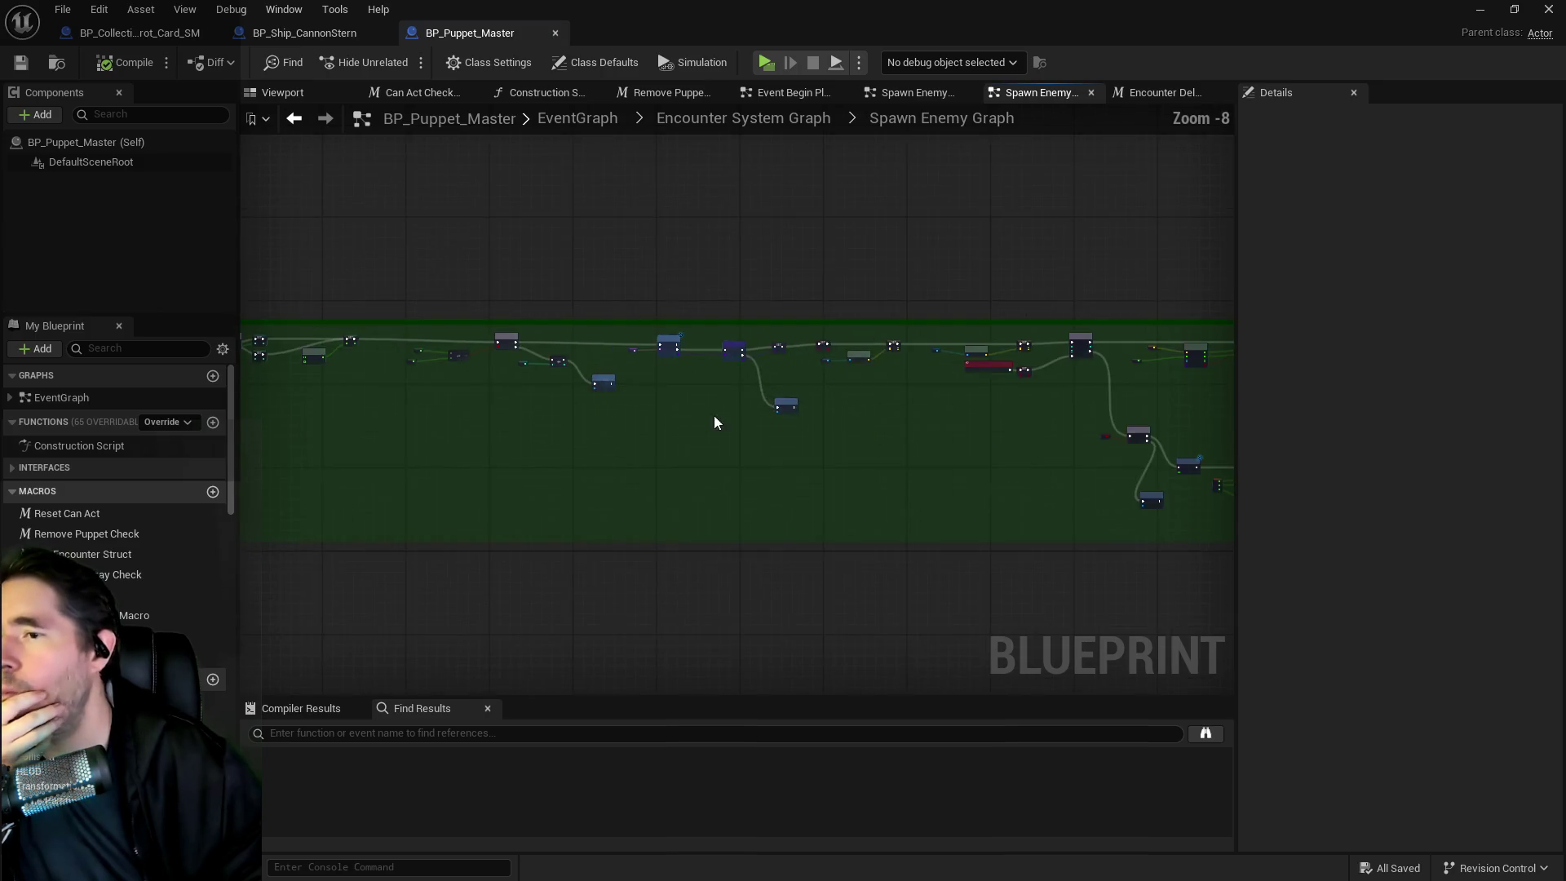
{"action": "mouse_move", "coordinate": [914, 419]}
{"action": "left_mouse_down"}
{"action": "mouse_move", "coordinate": [490, 419]}
{"action": "mouse_move", "coordinate": [549, 366]}
{"action": "mouse_move", "coordinate": [546, 346]}
{"action": "mouse_move", "coordinate": [1262, 335]}
{"action": "left_mouse_up"}
{"action": "left_click_drag", "start_coordinate": [591, 384], "coordinate": [944, 384]}
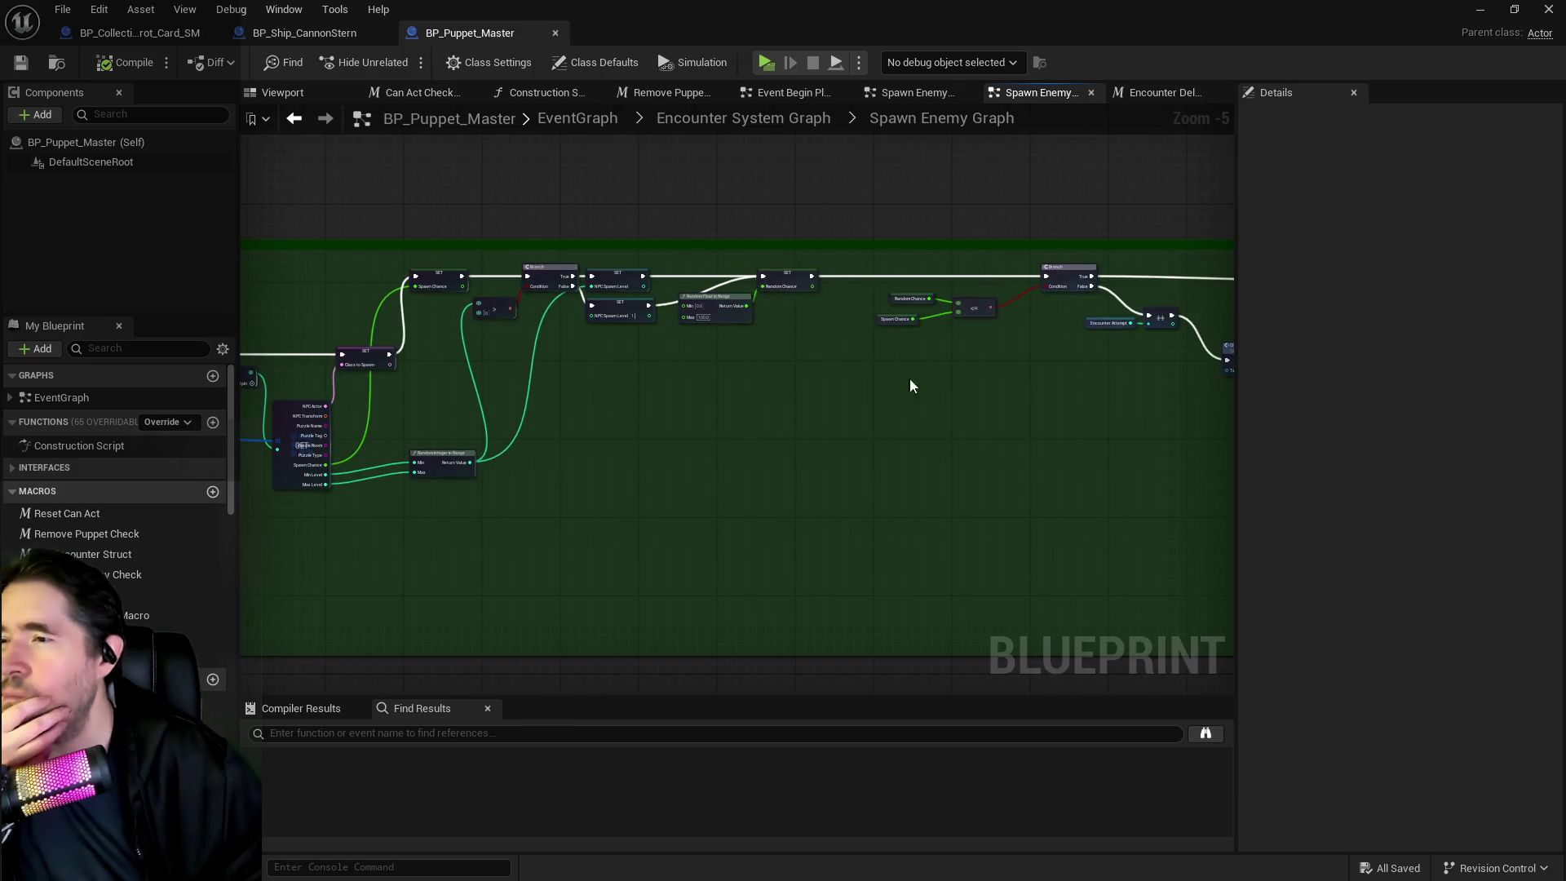
{"action": "scroll", "coordinate": [657, 386], "scroll_direction": "up", "scroll_amount": 5}
{"action": "left_click_drag", "start_coordinate": [689, 455], "coordinate": [885, 339]}
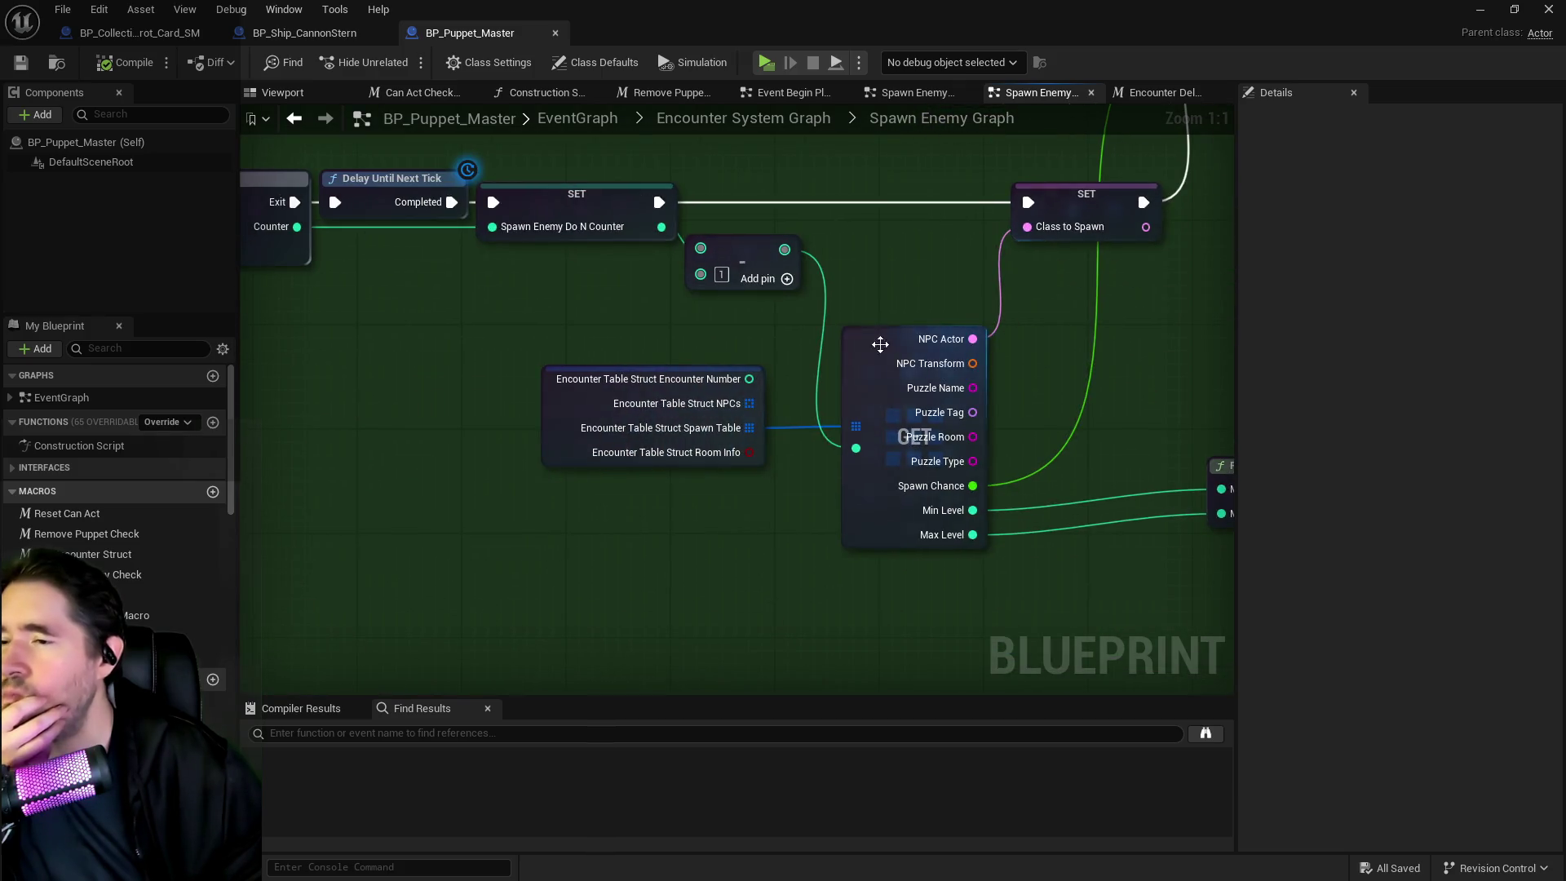
{"action": "mouse_move", "coordinate": [1085, 427]}
{"action": "left_mouse_down"}
{"action": "mouse_move", "coordinate": [751, 460]}
{"action": "mouse_move", "coordinate": [776, 413]}
{"action": "mouse_move", "coordinate": [688, 391]}
{"action": "mouse_move", "coordinate": [692, 462]}
{"action": "mouse_move", "coordinate": [768, 468]}
{"action": "mouse_move", "coordinate": [783, 462]}
{"action": "mouse_move", "coordinate": [577, 445]}
{"action": "mouse_move", "coordinate": [587, 418]}
{"action": "mouse_move", "coordinate": [554, 410]}
{"action": "mouse_move", "coordinate": [1221, 454]}
{"action": "left_mouse_up"}
{"action": "scroll", "coordinate": [775, 413], "scroll_direction": "down", "scroll_amount": 1}
{"action": "scroll", "coordinate": [687, 392], "scroll_direction": "down", "scroll_amount": 2}
Inspect the Branch, Check Do N Spawn Enemy and Async Load Class Asset nodes along the spawn chain
{"action": "left_click_drag", "start_coordinate": [930, 482], "coordinate": [240, 468]}
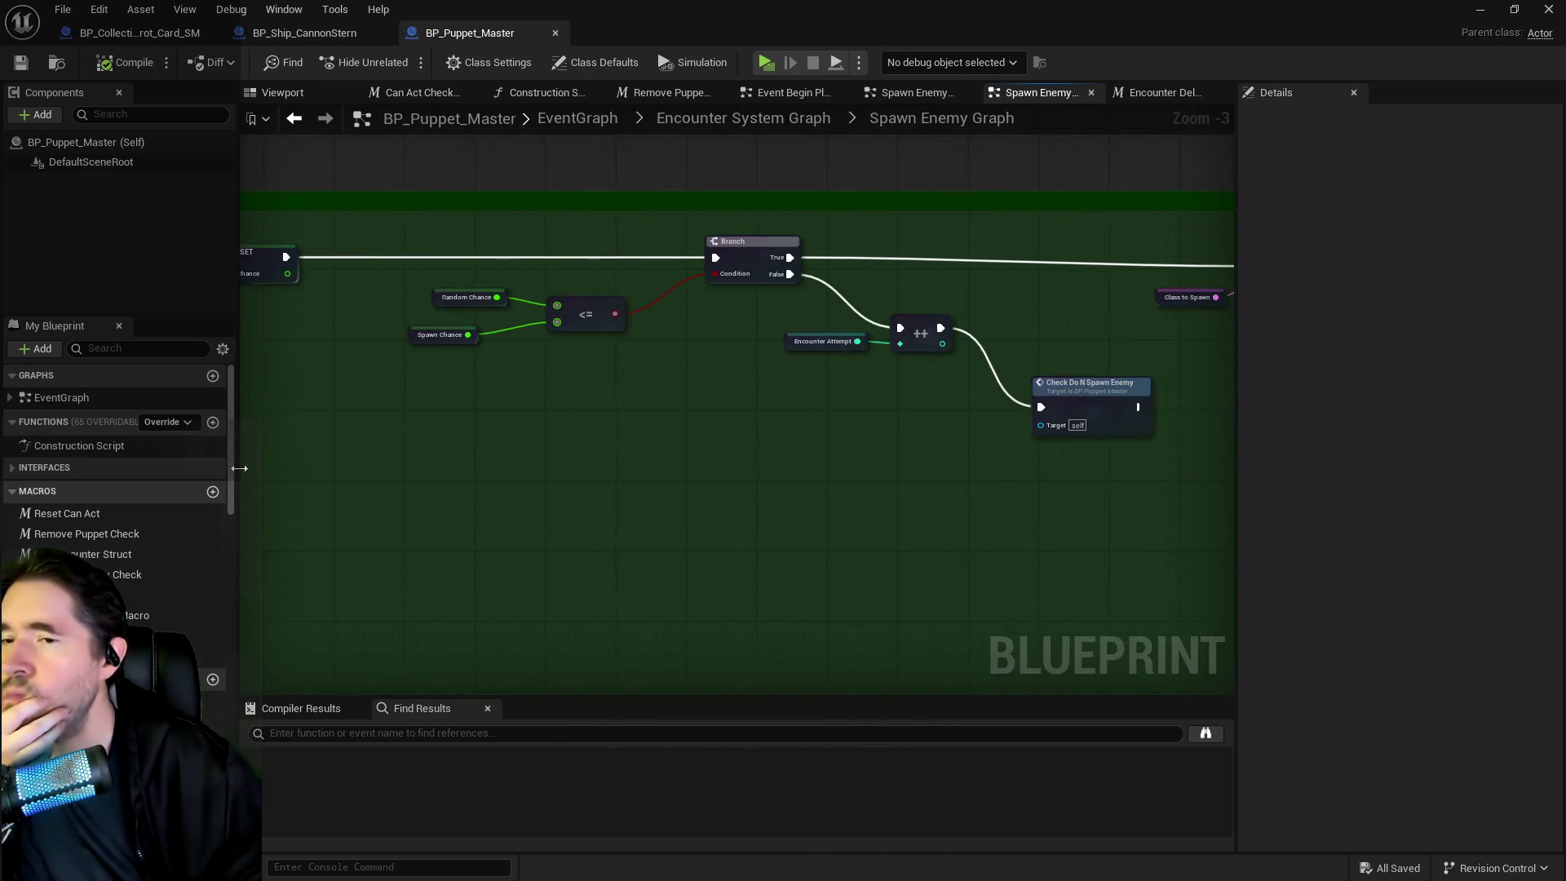
{"action": "left_click_drag", "start_coordinate": [741, 482], "coordinate": [610, 476]}
{"action": "mouse_move", "coordinate": [780, 472]}
{"action": "left_mouse_down"}
{"action": "mouse_move", "coordinate": [752, 503]}
{"action": "mouse_move", "coordinate": [626, 486]}
{"action": "left_mouse_up"}
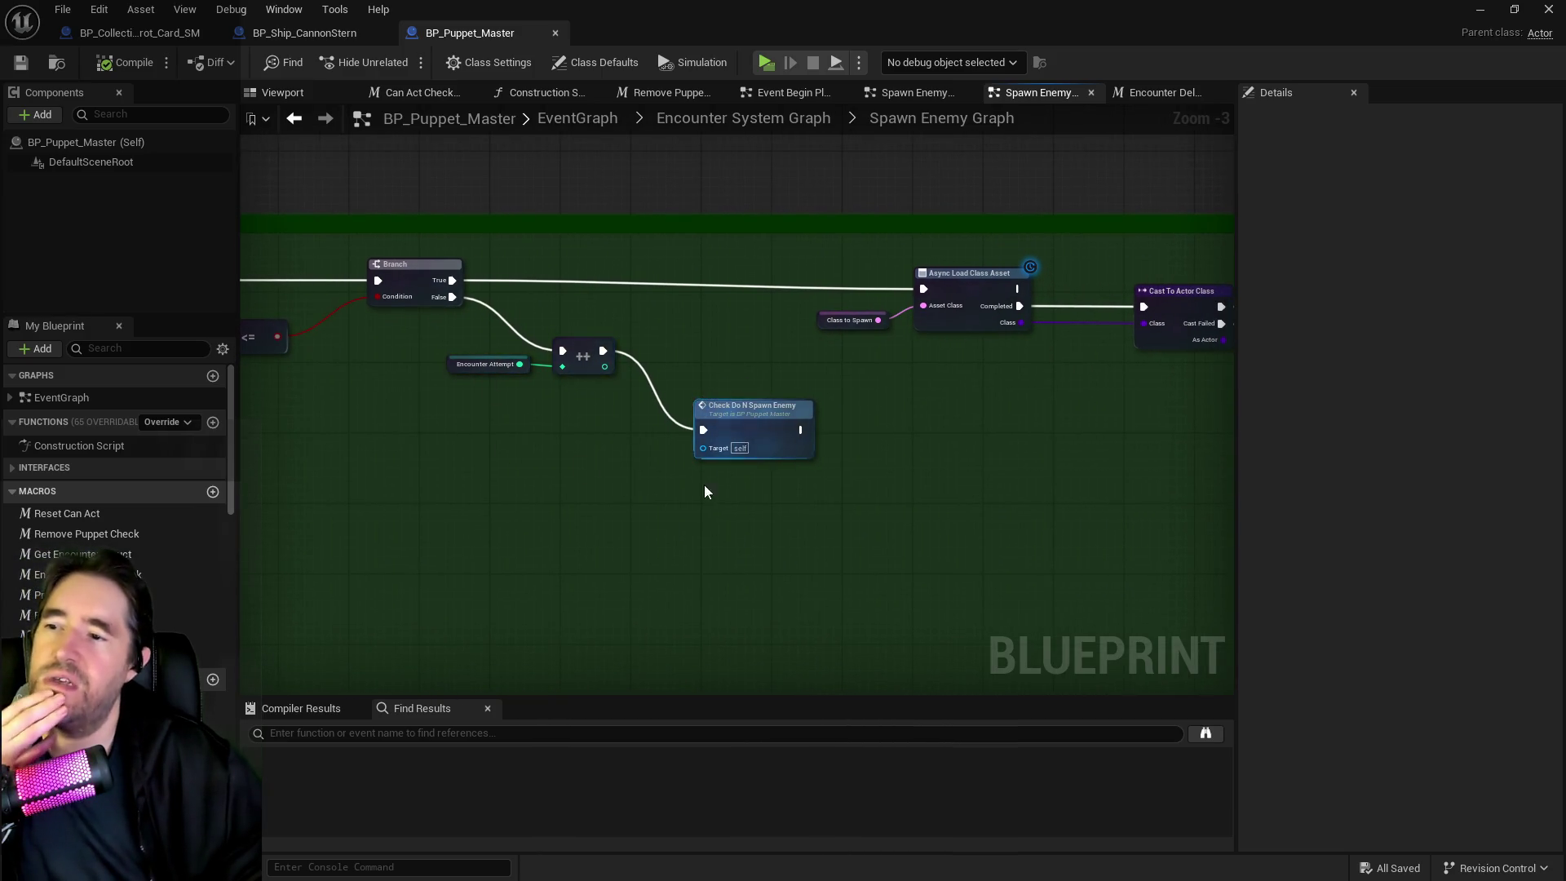
{"action": "left_click_drag", "start_coordinate": [513, 499], "coordinate": [106, 499]}
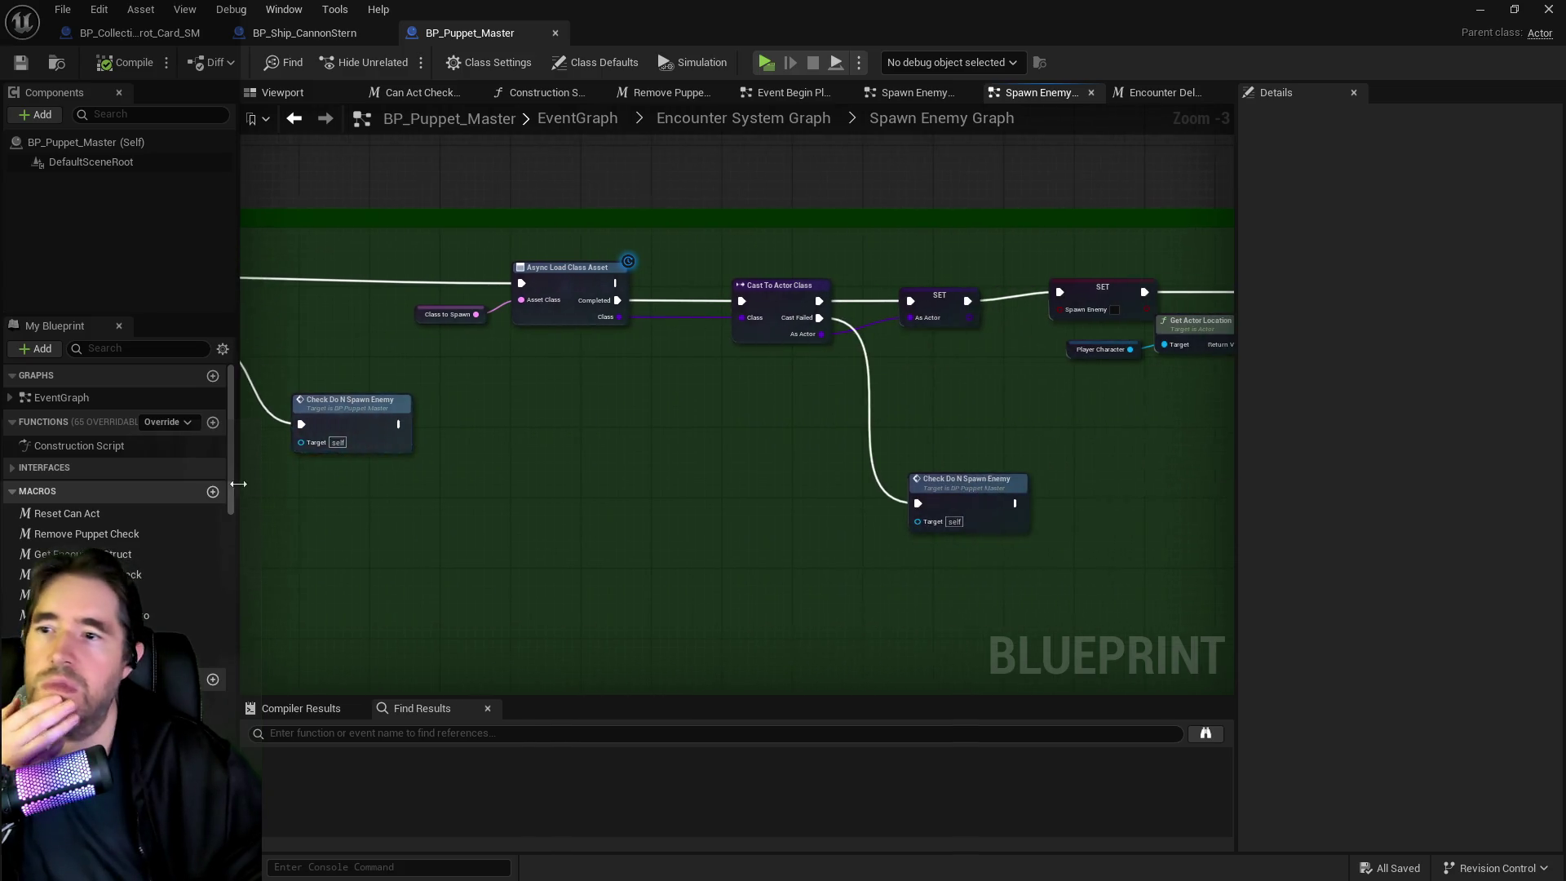
{"action": "scroll", "coordinate": [596, 596], "scroll_direction": "down", "scroll_amount": 2}
{"action": "mouse_move", "coordinate": [604, 607]}
{"action": "left_mouse_down"}
{"action": "mouse_move", "coordinate": [912, 577]}
{"action": "mouse_move", "coordinate": [901, 531]}
{"action": "mouse_move", "coordinate": [1224, 457]}
{"action": "left_mouse_up"}
{"action": "mouse_move", "coordinate": [571, 464]}
{"action": "left_mouse_down"}
{"action": "mouse_move", "coordinate": [490, 465]}
{"action": "mouse_move", "coordinate": [1002, 504]}
{"action": "left_mouse_up"}
{"action": "mouse_move", "coordinate": [987, 443]}
{"action": "left_mouse_down"}
{"action": "mouse_move", "coordinate": [685, 476]}
{"action": "mouse_move", "coordinate": [580, 514]}
{"action": "mouse_move", "coordinate": [255, 507]}
{"action": "mouse_move", "coordinate": [1091, 501]}
{"action": "left_mouse_up"}
Navigate to the Do N, SET, Inputs and GET Encounter struct nodes
{"action": "scroll", "coordinate": [685, 477], "scroll_direction": "up", "scroll_amount": 2}
{"action": "scroll", "coordinate": [1129, 500], "scroll_direction": "down", "scroll_amount": 1}
{"action": "scroll", "coordinate": [857, 536], "scroll_direction": "up", "scroll_amount": 1}
{"action": "scroll", "coordinate": [628, 524], "scroll_direction": "up", "scroll_amount": 1}
{"action": "left_click_drag", "start_coordinate": [667, 512], "coordinate": [709, 313]}
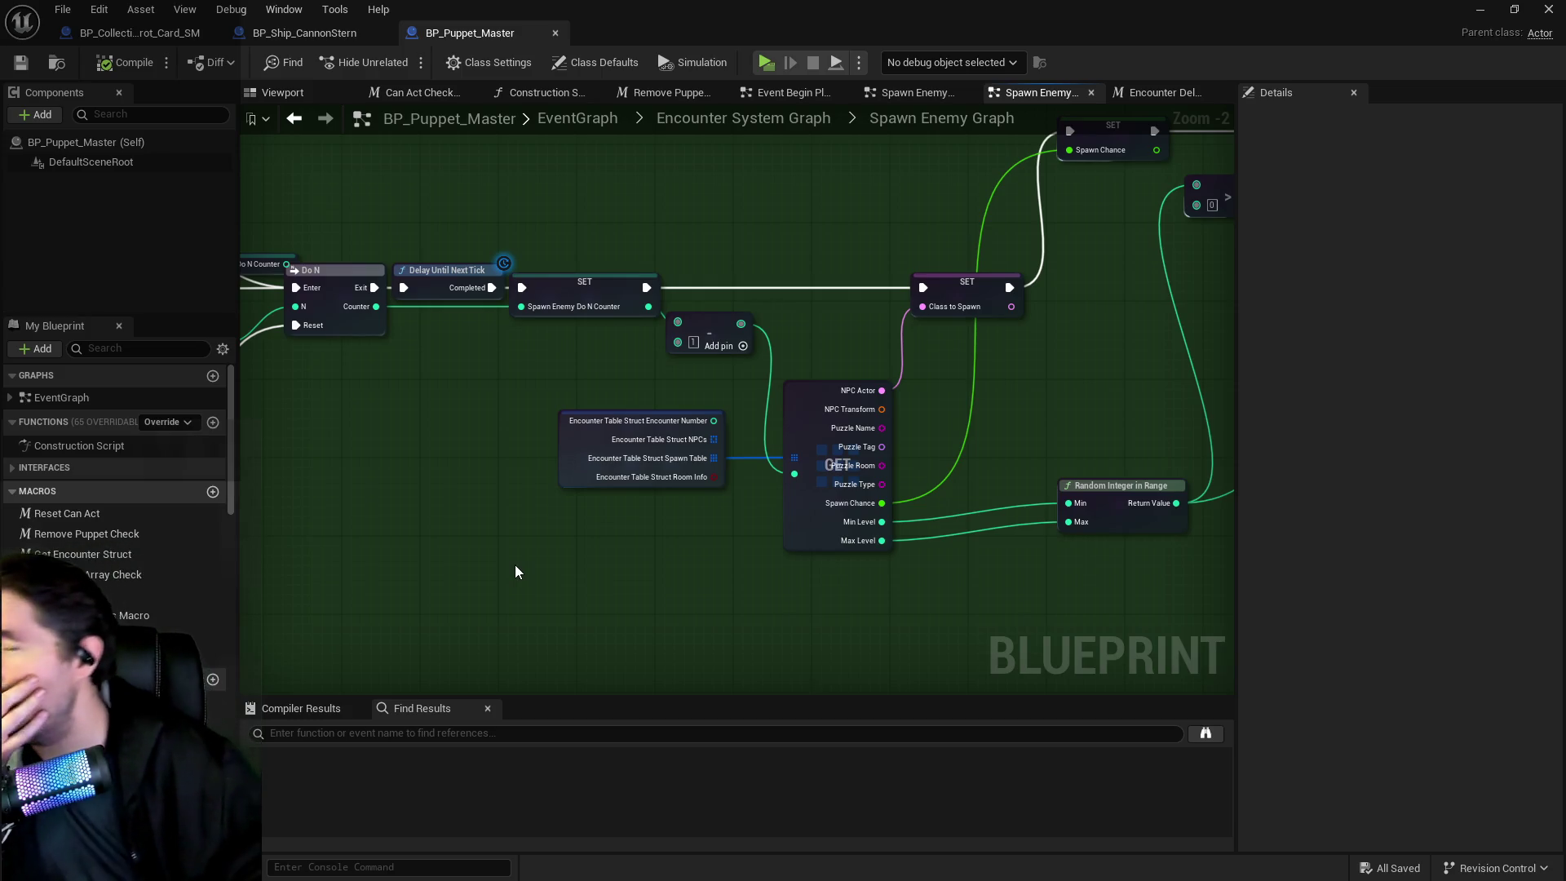
{"action": "left_click_drag", "start_coordinate": [516, 565], "coordinate": [1232, 567]}
{"action": "left_click_drag", "start_coordinate": [927, 543], "coordinate": [595, 539]}
{"action": "left_click_drag", "start_coordinate": [812, 448], "coordinate": [384, 455]}
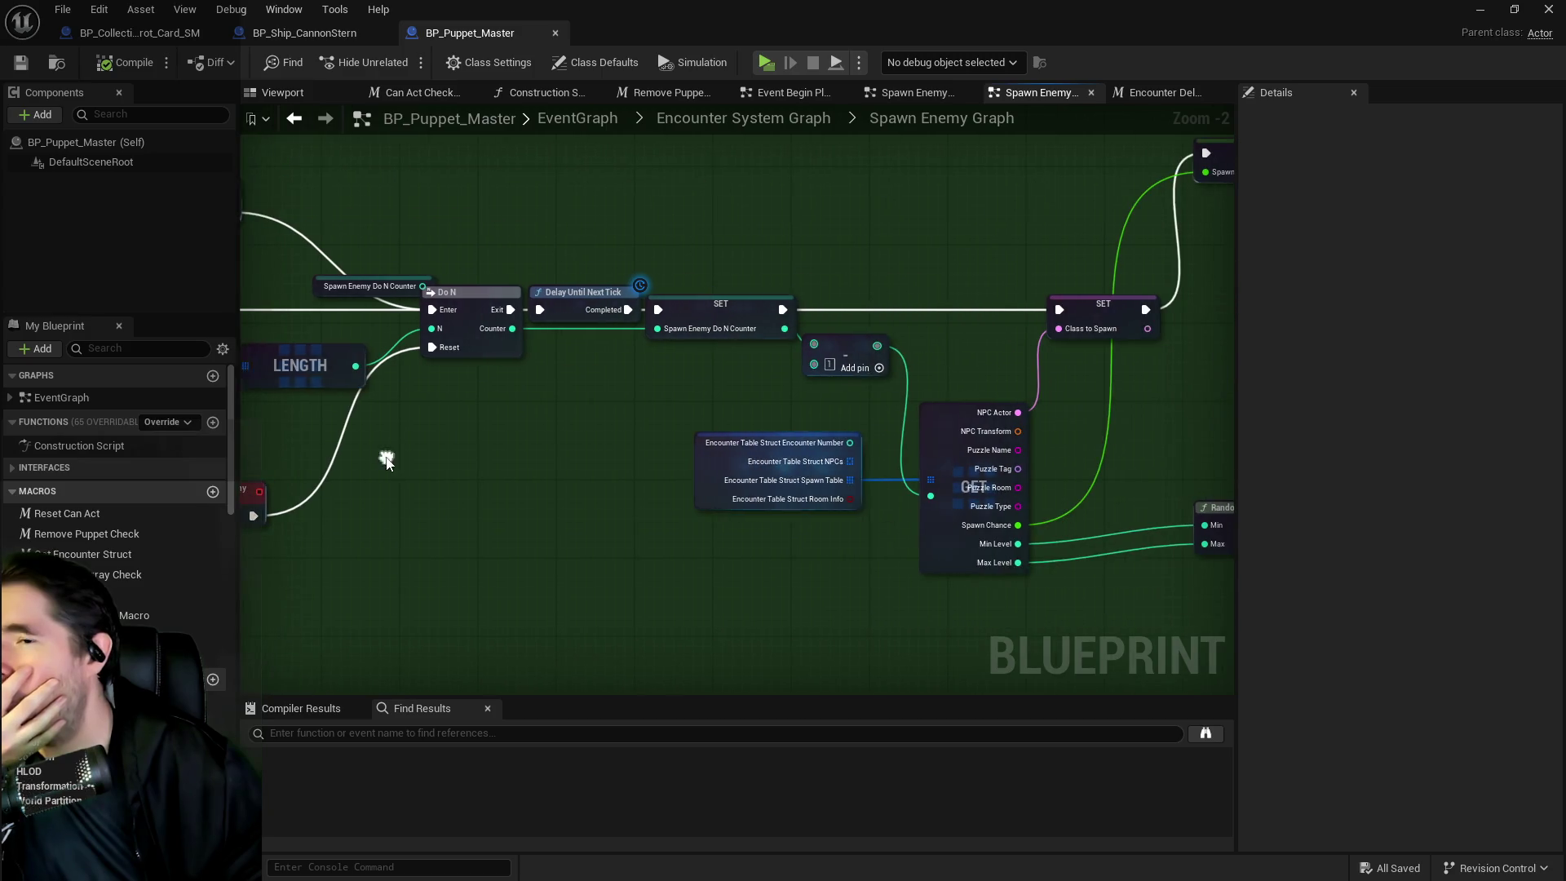
Move the Spawn Enemy Do N Counter node higher in the graph and deselect it
{"action": "mouse_move", "coordinate": [375, 285]}
{"action": "left_mouse_down"}
{"action": "mouse_move", "coordinate": [457, 325]}
{"action": "mouse_move", "coordinate": [334, 240]}
{"action": "mouse_move", "coordinate": [359, 226]}
{"action": "left_mouse_up"}
{"action": "mouse_move", "coordinate": [294, 144]}
{"action": "left_mouse_down"}
{"action": "mouse_move", "coordinate": [501, 237]}
{"action": "mouse_move", "coordinate": [538, 357]}
{"action": "mouse_move", "coordinate": [708, 394]}
{"action": "left_mouse_up"}
{"action": "left_click", "coordinate": [710, 397]}
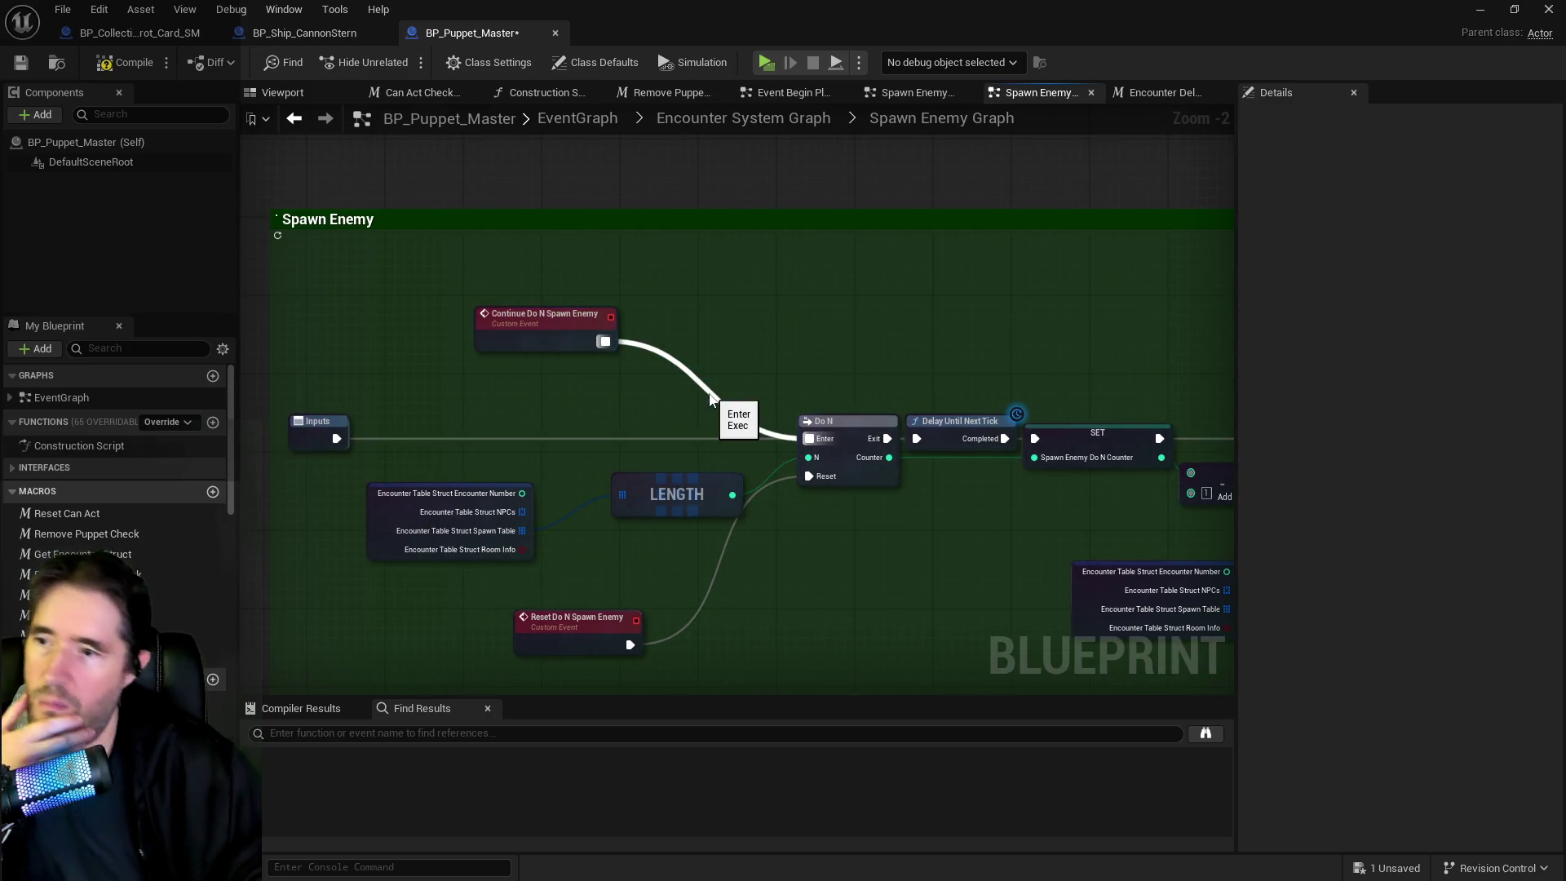
{"action": "mouse_move", "coordinate": [962, 492]}
{"action": "left_mouse_down"}
{"action": "mouse_move", "coordinate": [732, 535]}
{"action": "mouse_move", "coordinate": [400, 522]}
{"action": "left_mouse_up"}
{"action": "left_click_drag", "start_coordinate": [841, 466], "coordinate": [321, 477]}
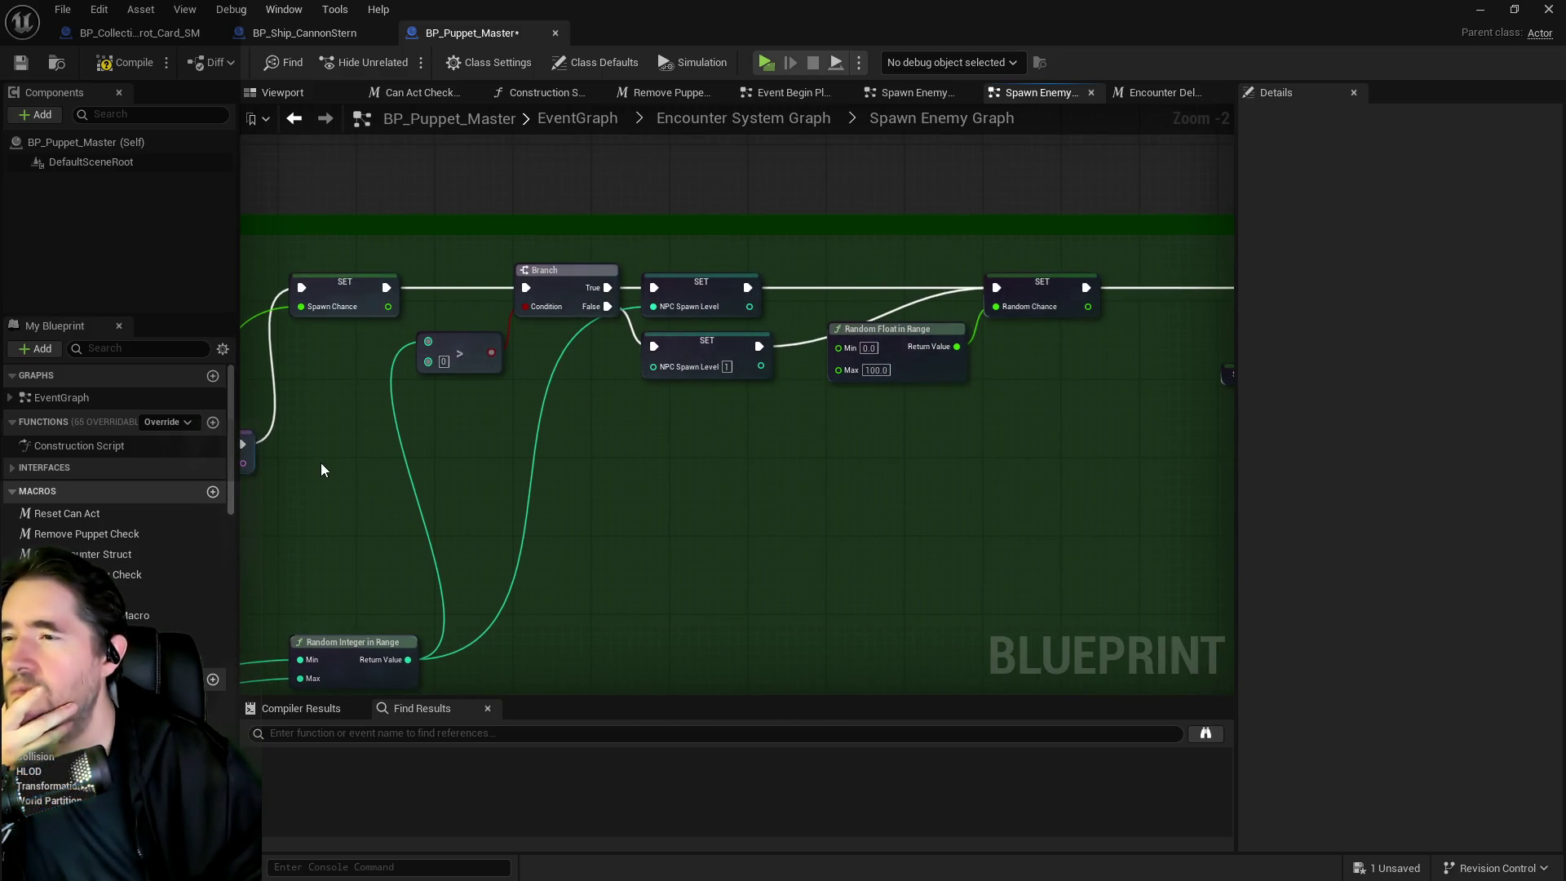